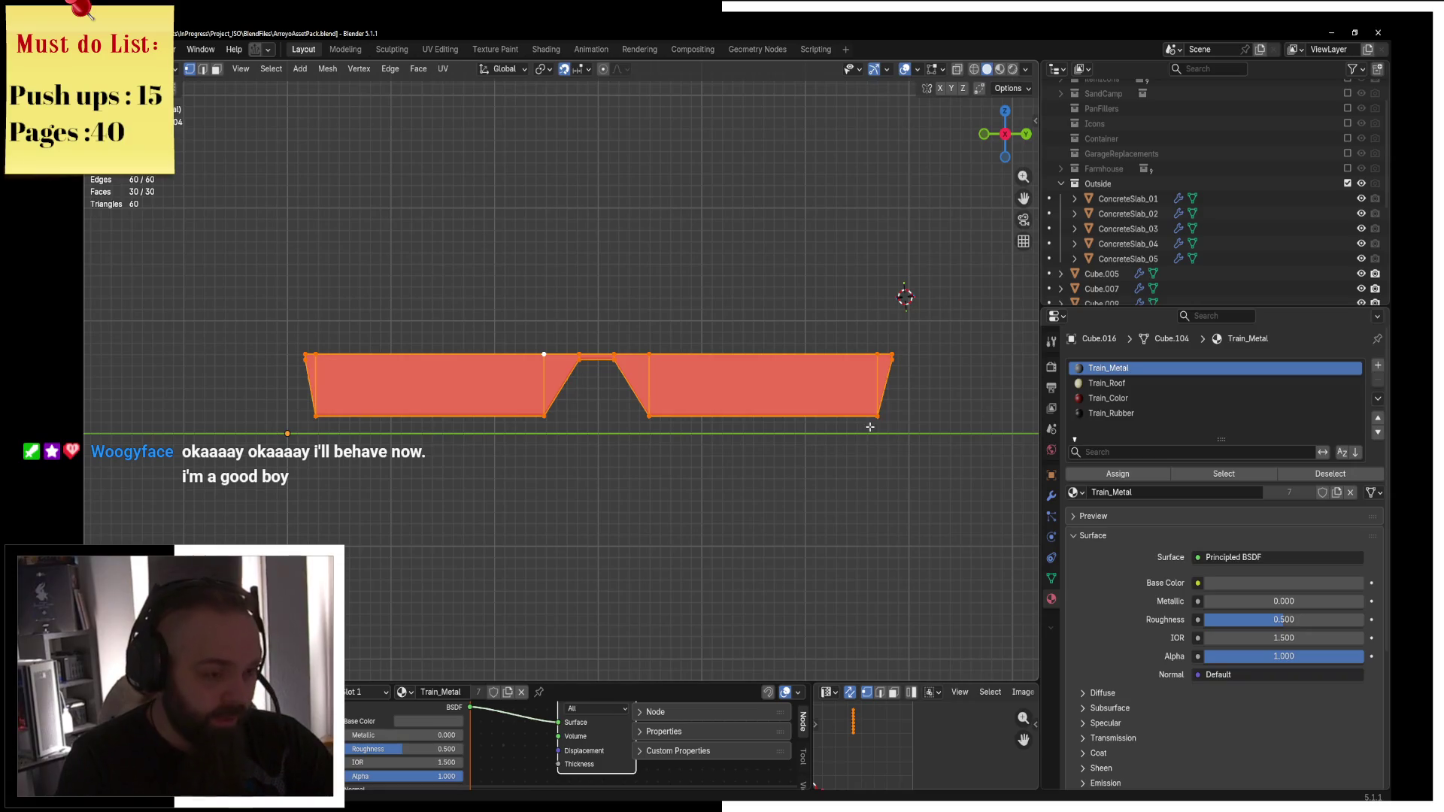
Recalculate the skirt panel's normals to face outside, then line up a side view in Edit Mode.
{"action": "left_click", "coordinate": [864, 428]}
{"action": "mouse_move", "coordinate": [734, 408]}
{"action": "middle_mouse_down"}
{"action": "mouse_move", "coordinate": [715, 387]}
{"action": "mouse_move", "coordinate": [670, 399]}
{"action": "mouse_move", "coordinate": [701, 435]}
{"action": "middle_mouse_up"}
{"action": "scroll", "coordinate": [701, 435], "scroll_direction": "up", "scroll_amount": 4}
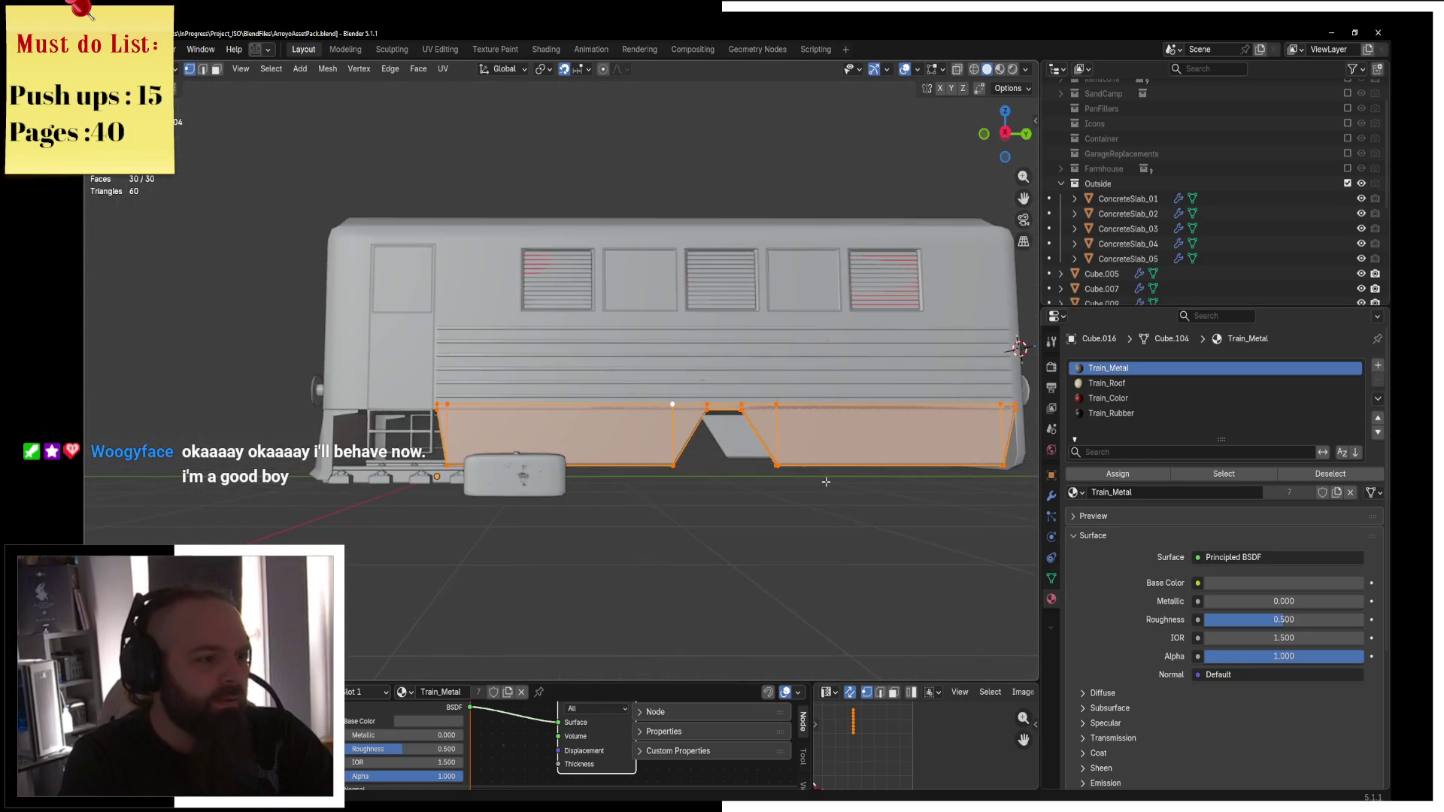
{"action": "key", "text": "ctrl+Tab"}
{"action": "left_click", "coordinate": [689, 495]}
{"action": "middle_click_drag", "start_coordinate": [710, 508], "coordinate": [639, 490]}
{"action": "key", "text": "ctrl+Tab"}
{"action": "left_click", "coordinate": [735, 490]}
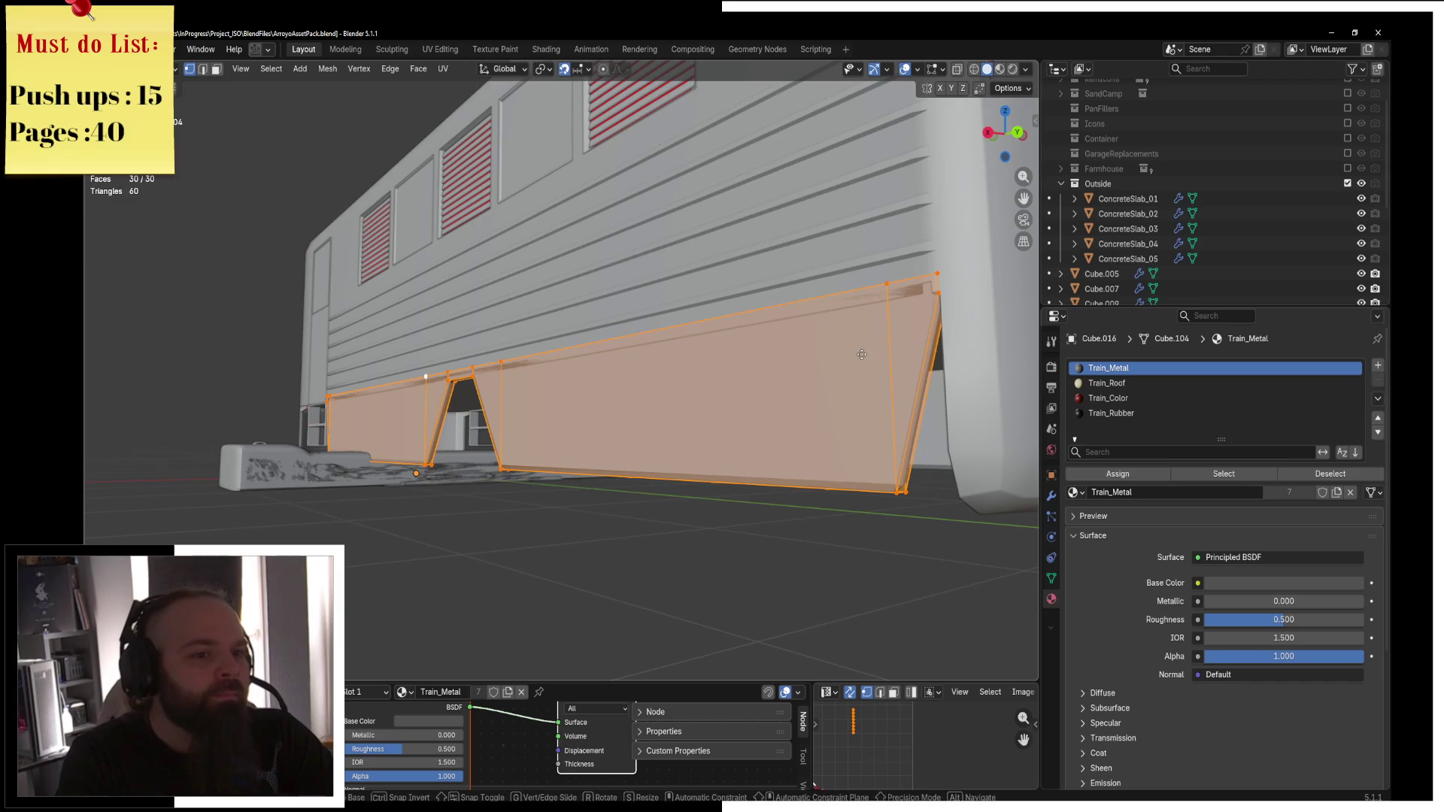
{"action": "key", "text": "KP_1"}
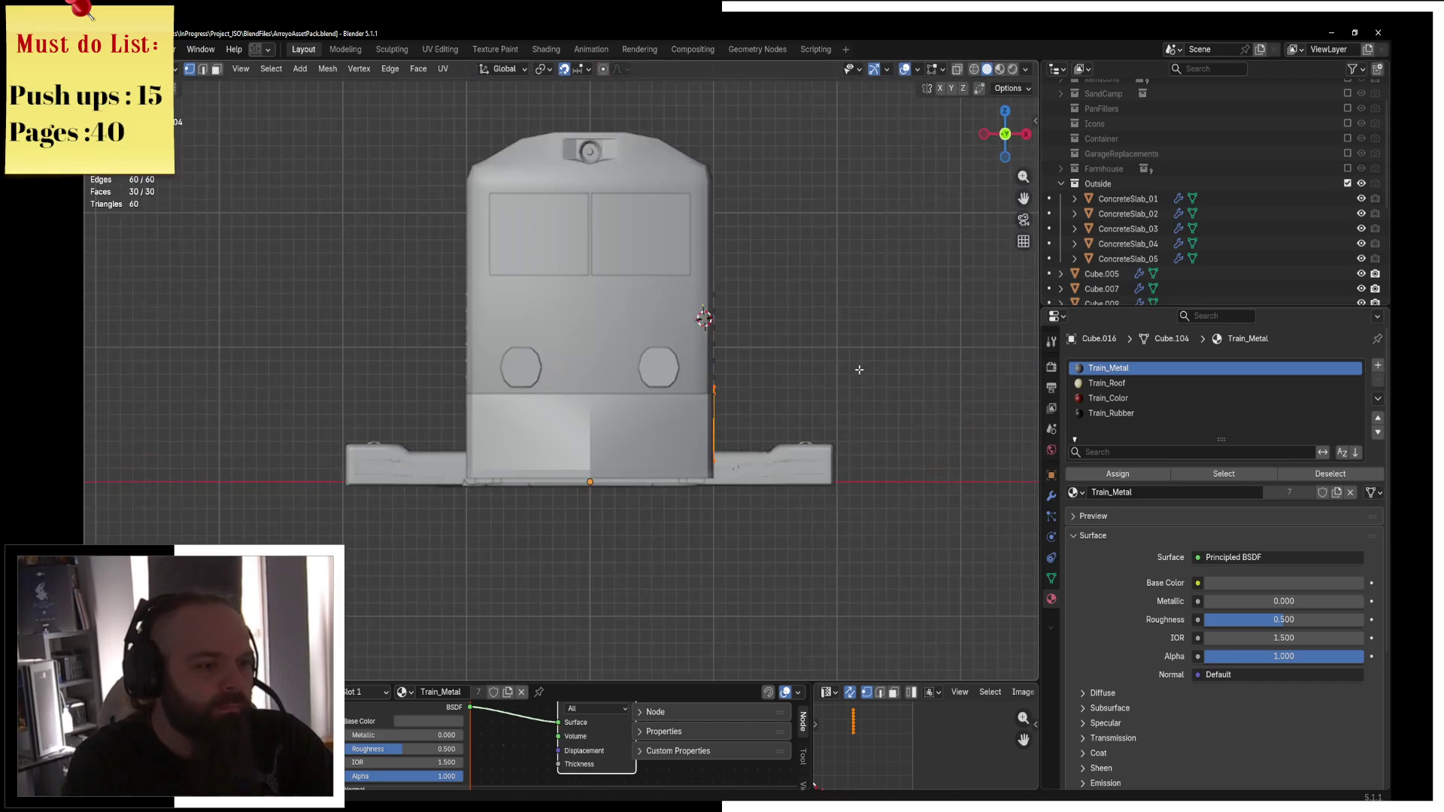
{"action": "key", "text": "KP_3"}
{"action": "scroll", "coordinate": [983, 316], "scroll_direction": "up", "scroll_amount": 5}
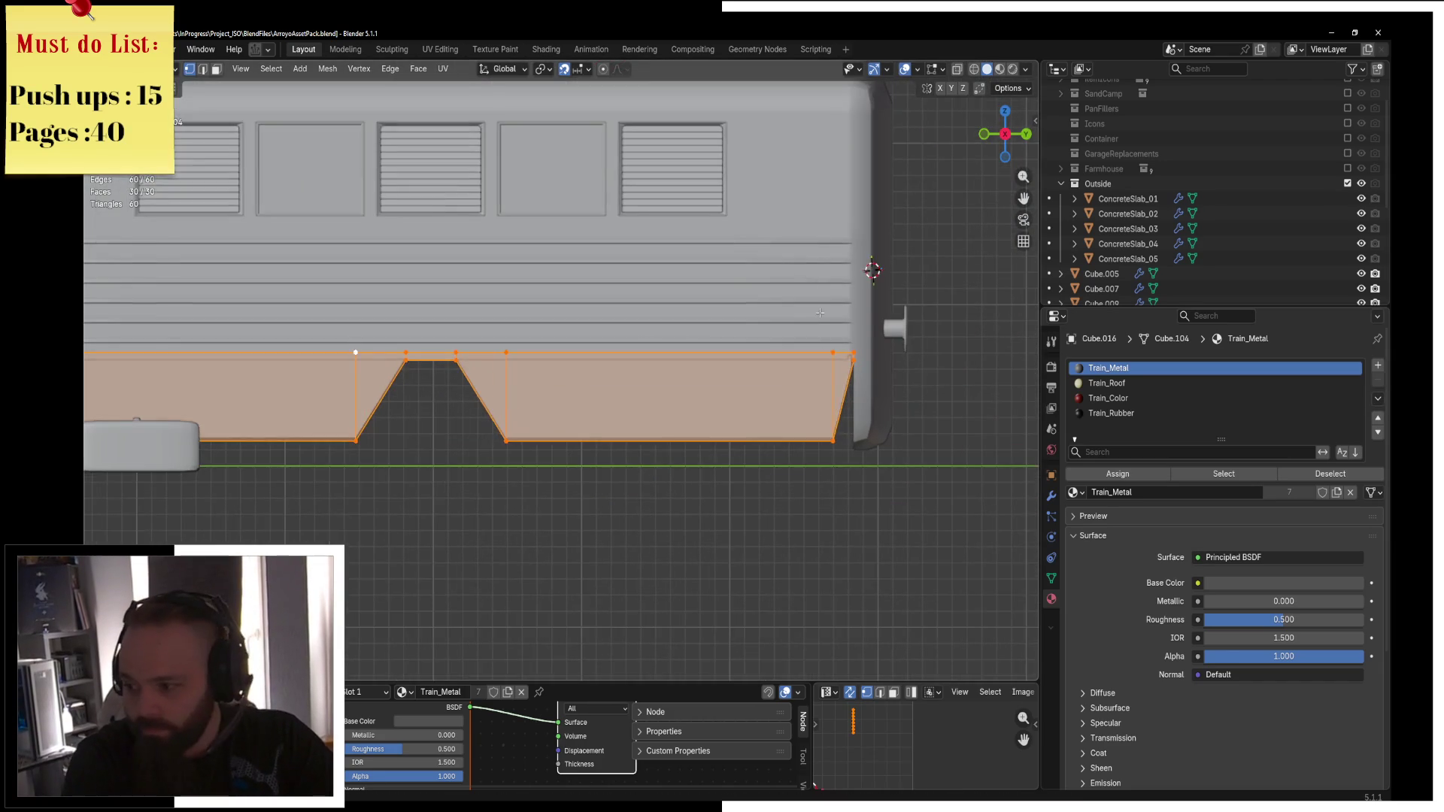
{"action": "scroll", "coordinate": [695, 296], "scroll_direction": "up", "scroll_amount": 3}
Turn on X-ray and box-select the skirt panel's bottom faces at the train's end.
{"action": "key", "text": "g"}
{"action": "key", "text": "z"}
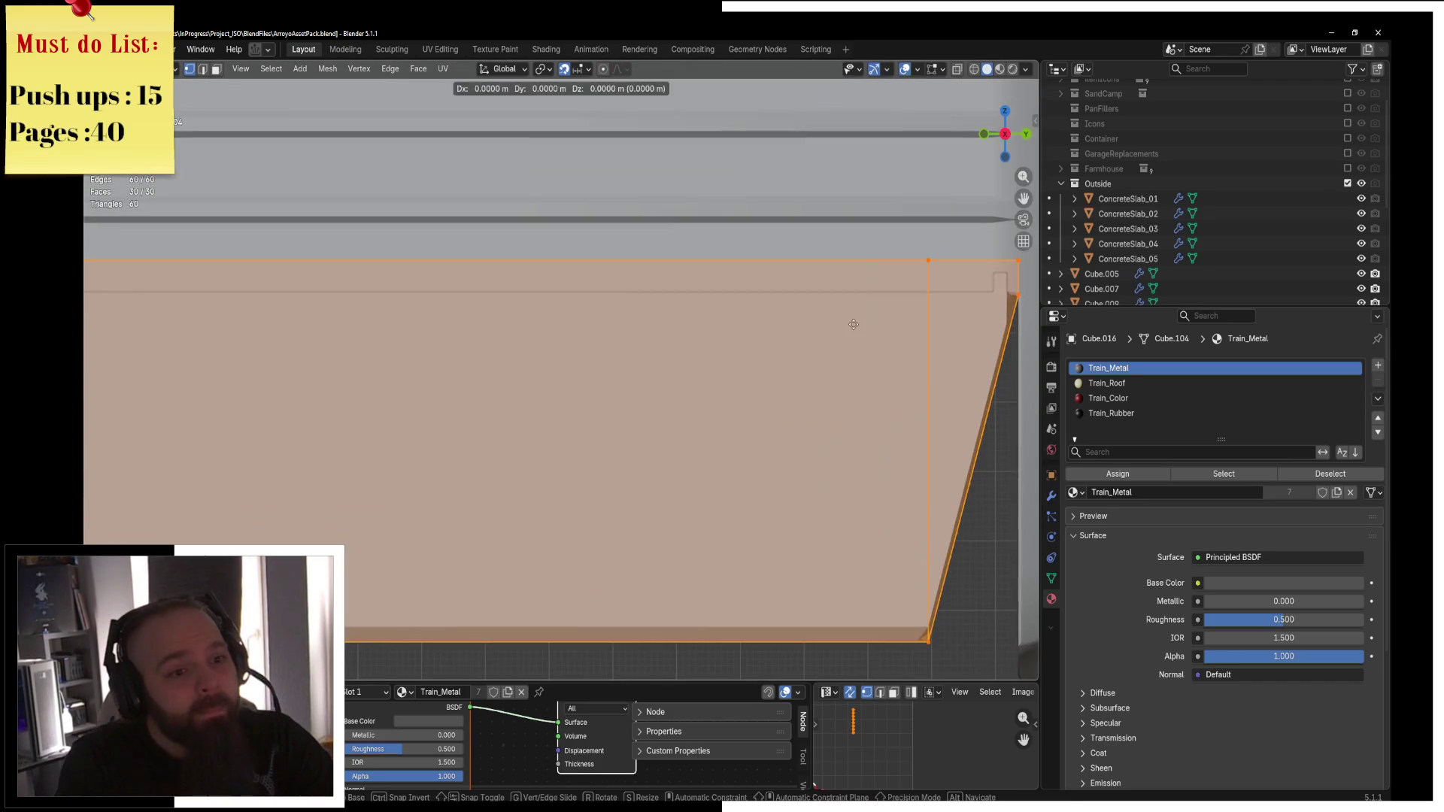
{"action": "left_click", "coordinate": [856, 351]}
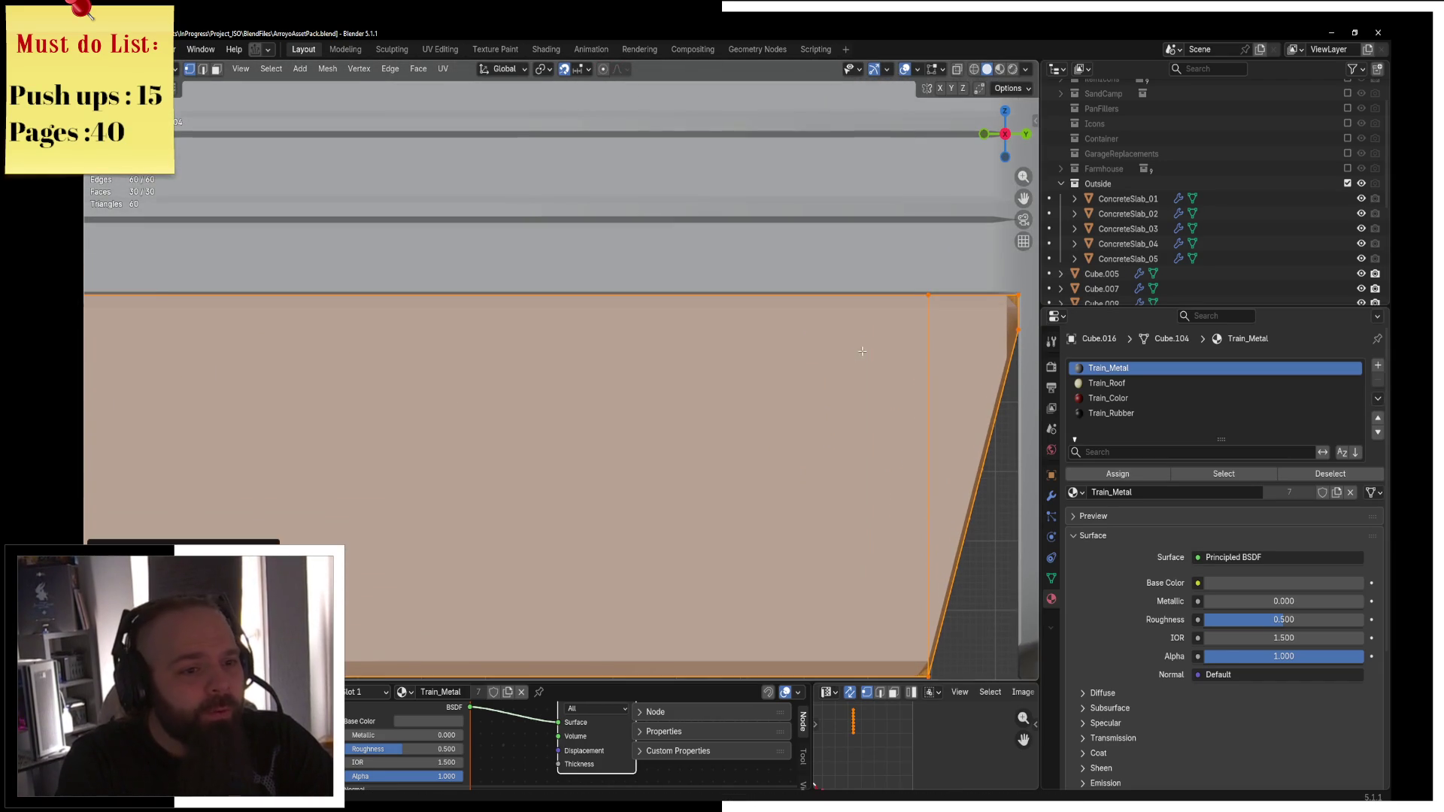
{"action": "scroll", "coordinate": [855, 354], "scroll_direction": "down", "scroll_amount": 3}
{"action": "key", "text": "alt+a"}
{"action": "key", "text": "c"}
{"action": "key", "text": "Escape"}
{"action": "key", "text": "alt+z"}
{"action": "scroll", "coordinate": [610, 549], "scroll_direction": "down", "scroll_amount": 4}
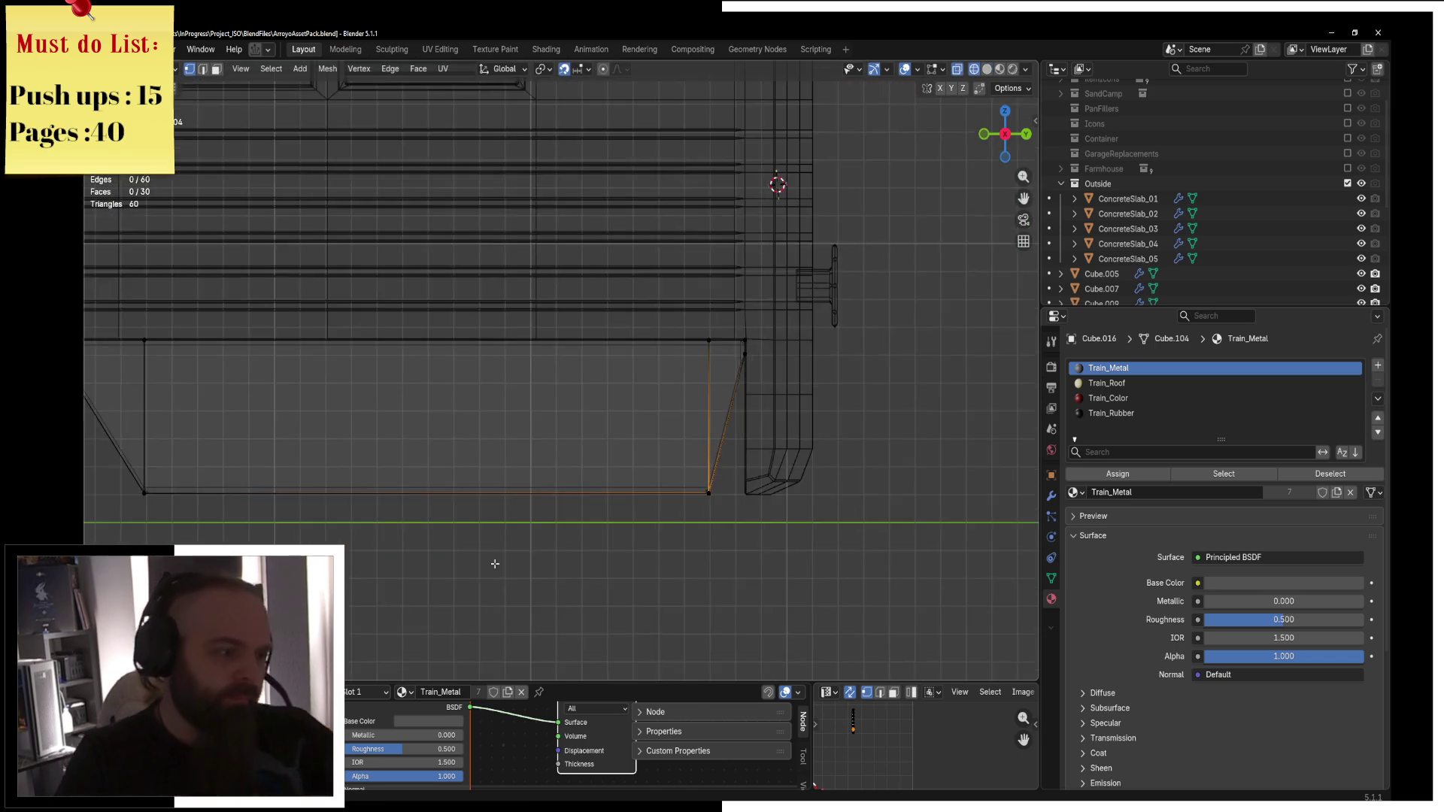
{"action": "mouse_move", "coordinate": [194, 528]}
{"action": "left_mouse_down"}
{"action": "mouse_move", "coordinate": [942, 451]}
{"action": "mouse_move", "coordinate": [941, 425]}
{"action": "left_mouse_up"}
{"action": "scroll", "coordinate": [613, 424], "scroll_direction": "down", "scroll_amount": 5, "text": "ctrl"}
{"action": "scroll", "coordinate": [613, 424], "scroll_direction": "up", "scroll_amount": 8}
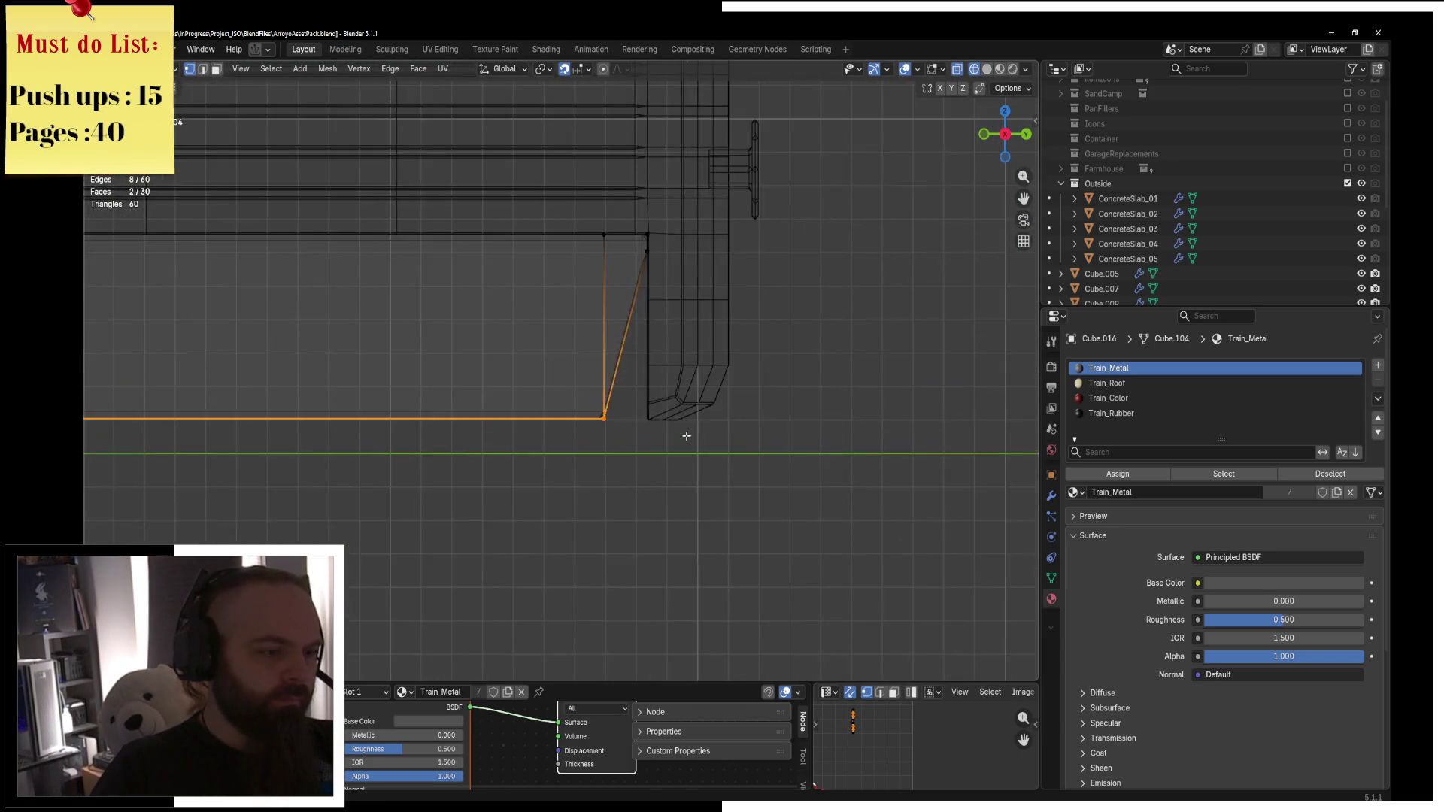
Raise the selected bottom faces 0.05 m along Z, then return to solid shading and Object Mode.
{"action": "key", "text": "g"}
{"action": "key", "text": "z"}
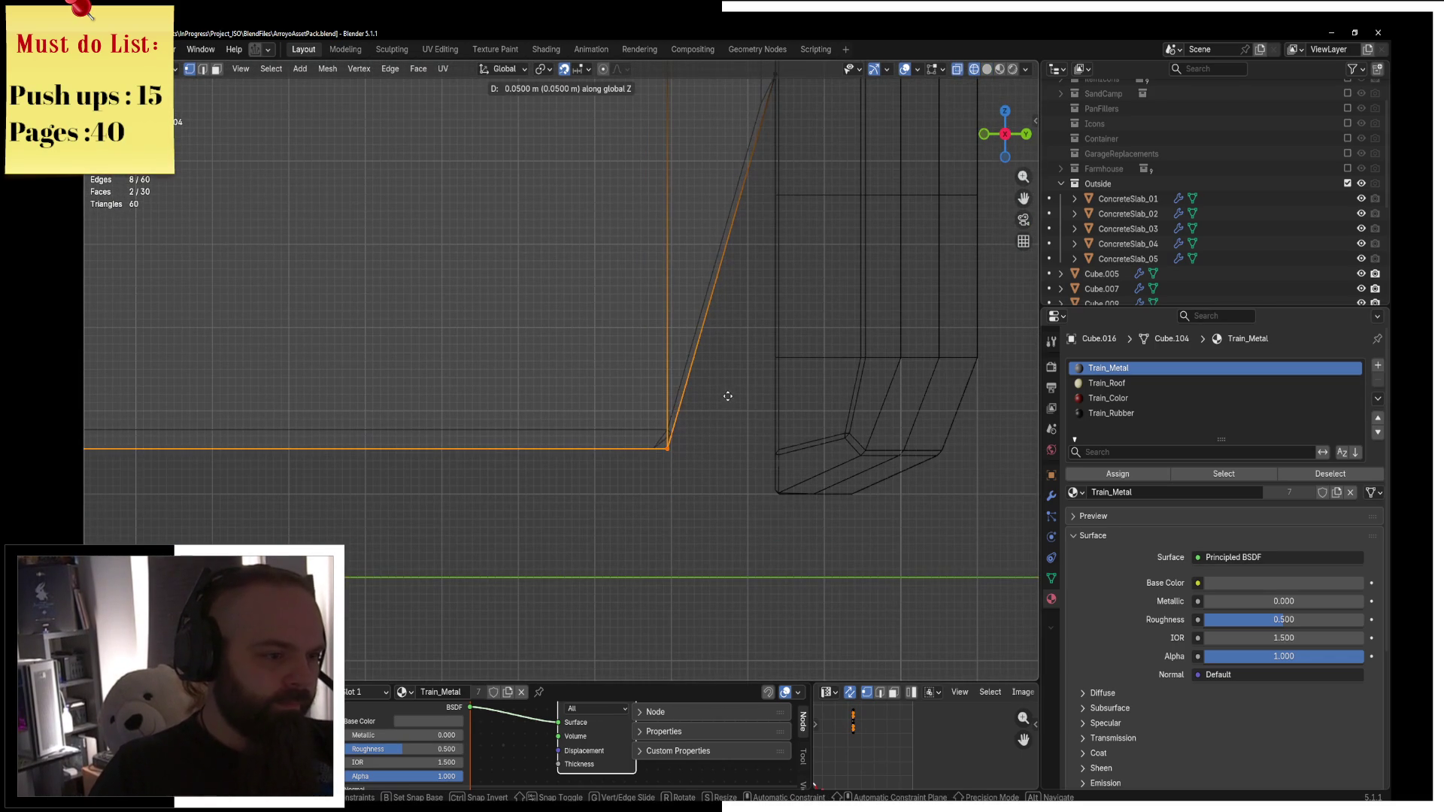
{"action": "left_click", "coordinate": [735, 390]}
{"action": "key", "text": "z"}
{"action": "left_click", "coordinate": [837, 392]}
{"action": "key", "text": "ctrl+Tab"}
{"action": "left_click", "coordinate": [565, 390]}
{"action": "scroll", "coordinate": [565, 390], "scroll_direction": "down", "scroll_amount": 6}
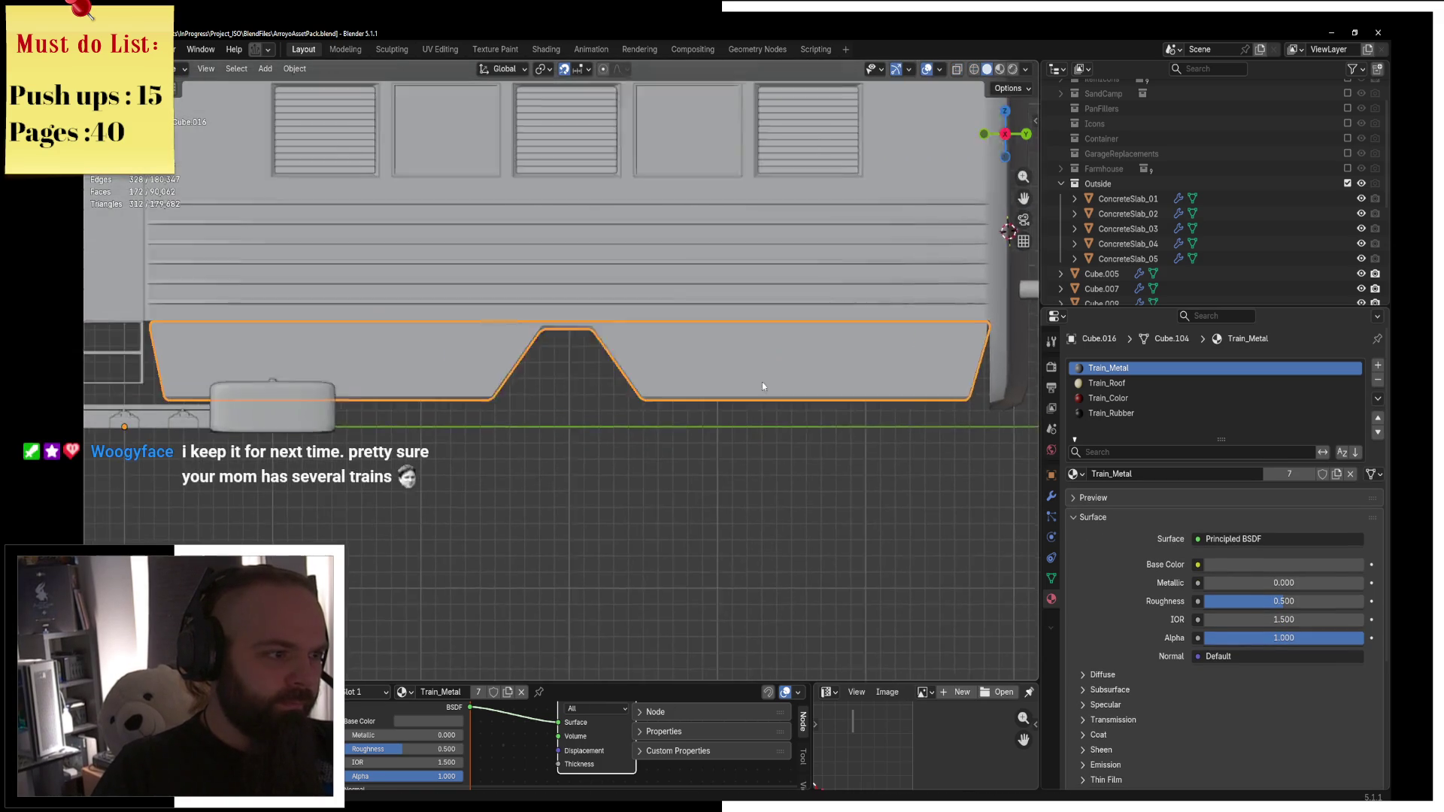
Hide ConcreteSlab_01–05 and the rail track beneath the train.
{"action": "mouse_move", "coordinate": [815, 366]}
{"action": "middle_mouse_down"}
{"action": "mouse_move", "coordinate": [632, 358]}
{"action": "mouse_move", "coordinate": [751, 361]}
{"action": "mouse_move", "coordinate": [538, 461]}
{"action": "middle_mouse_up"}
{"action": "left_click", "coordinate": [538, 462]}
{"action": "key", "text": "h"}
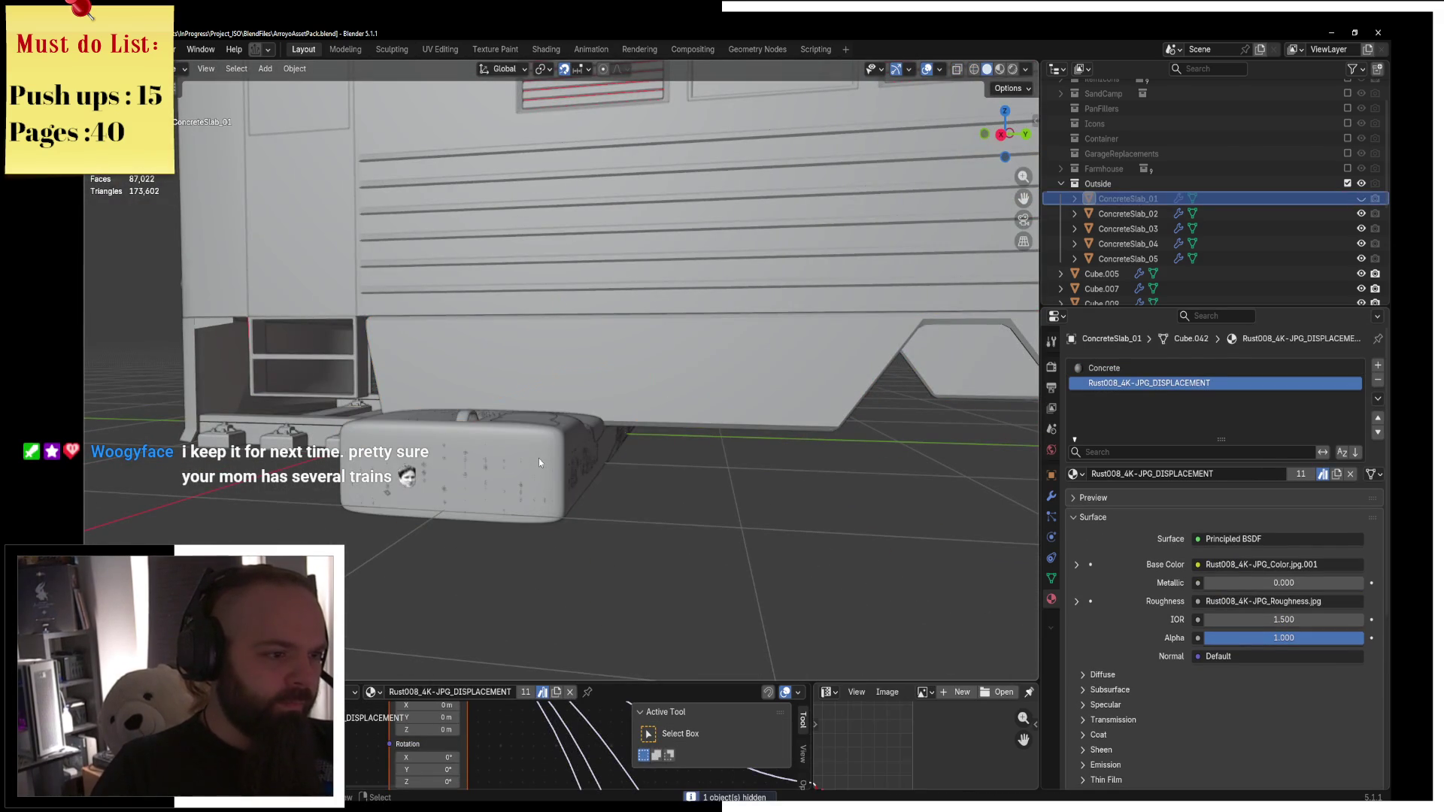
{"action": "left_click", "coordinate": [538, 462]}
{"action": "key", "text": "h"}
{"action": "left_click", "coordinate": [539, 462]}
{"action": "key", "text": "h"}
{"action": "left_click", "coordinate": [538, 458]}
{"action": "key", "text": "h"}
{"action": "left_click", "coordinate": [538, 458]}
{"action": "key", "text": "h"}
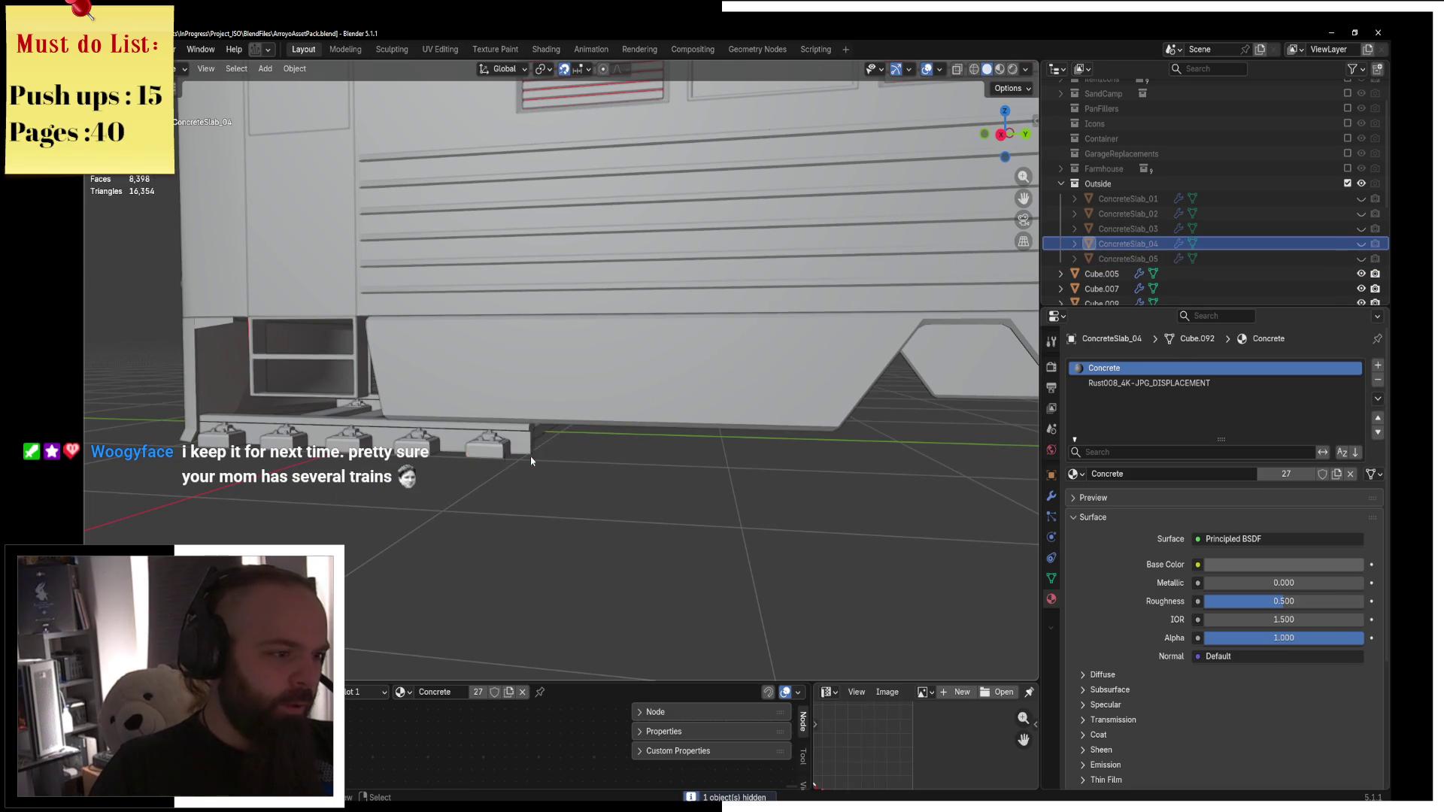
{"action": "left_click", "coordinate": [488, 449]}
{"action": "key", "text": "h"}
Select the near leg piece Cube.011 on the train's underside.
{"action": "middle_click_drag", "start_coordinate": [495, 440], "coordinate": [568, 449]}
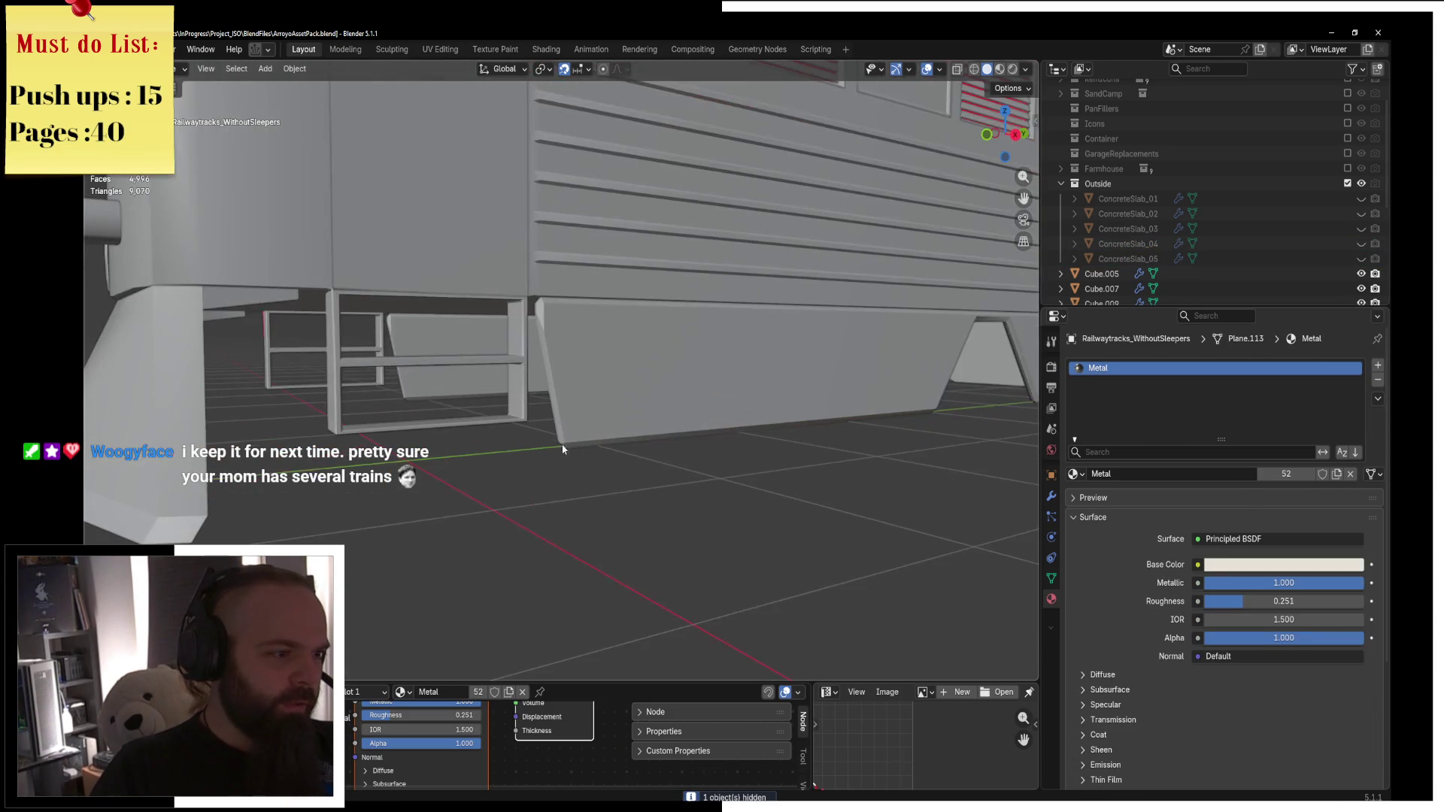
{"action": "left_click", "coordinate": [203, 395]}
{"action": "middle_click_drag", "start_coordinate": [301, 380], "coordinate": [479, 387]}
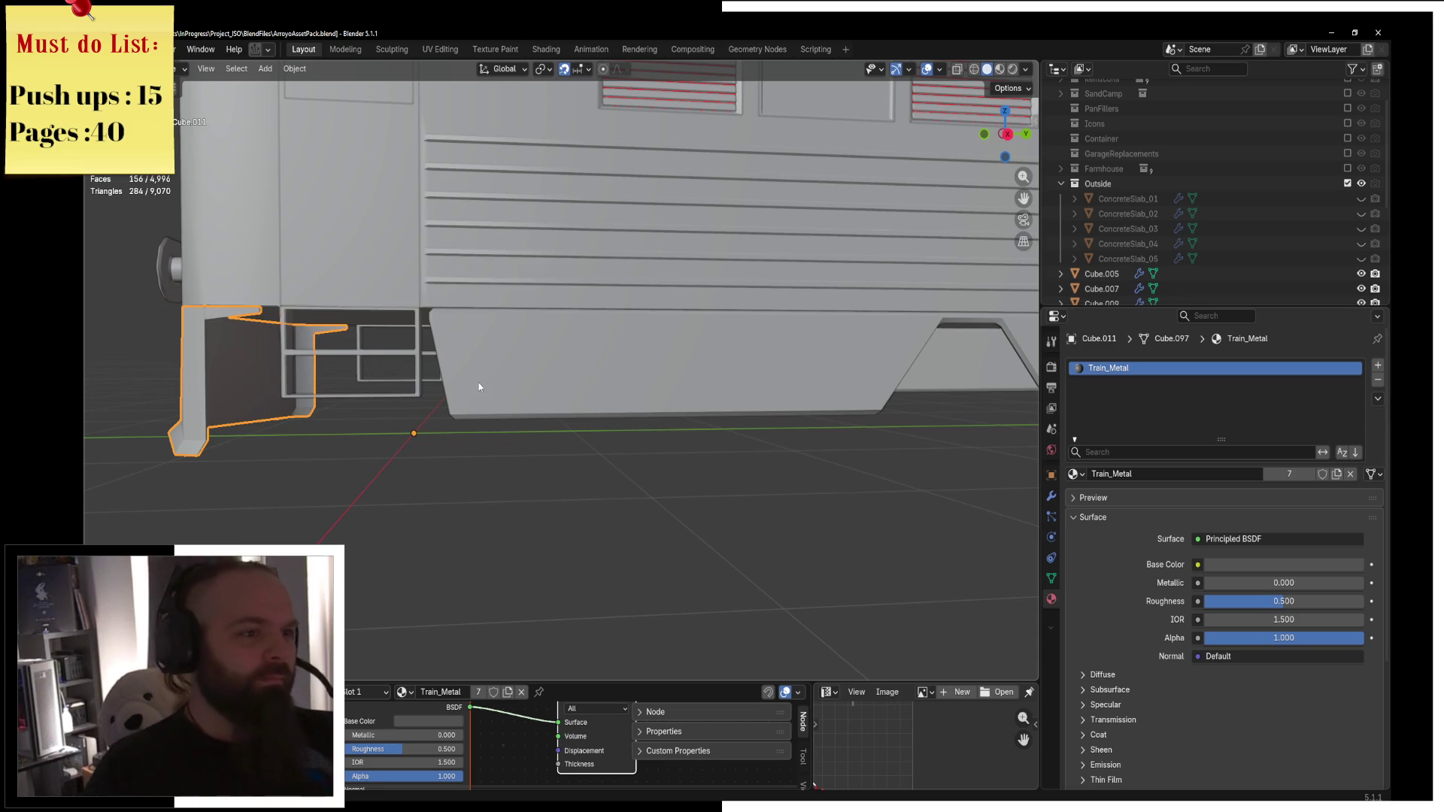
In Edit Mode on Cube.016, scale the skirt's end faces along X to 0.4776 around the active element.
{"action": "scroll", "coordinate": [507, 367], "scroll_direction": "down", "scroll_amount": 5}
{"action": "mouse_move", "coordinate": [507, 367]}
{"action": "middle_mouse_down"}
{"action": "mouse_move", "coordinate": [668, 359]}
{"action": "mouse_move", "coordinate": [604, 307]}
{"action": "middle_mouse_up"}
{"action": "left_click", "coordinate": [668, 360]}
{"action": "key", "text": "ctrl+Tab"}
{"action": "left_click", "coordinate": [759, 329]}
{"action": "middle_click_drag", "start_coordinate": [759, 329], "coordinate": [727, 341]}
{"action": "middle_click_drag", "start_coordinate": [846, 318], "coordinate": [606, 326]}
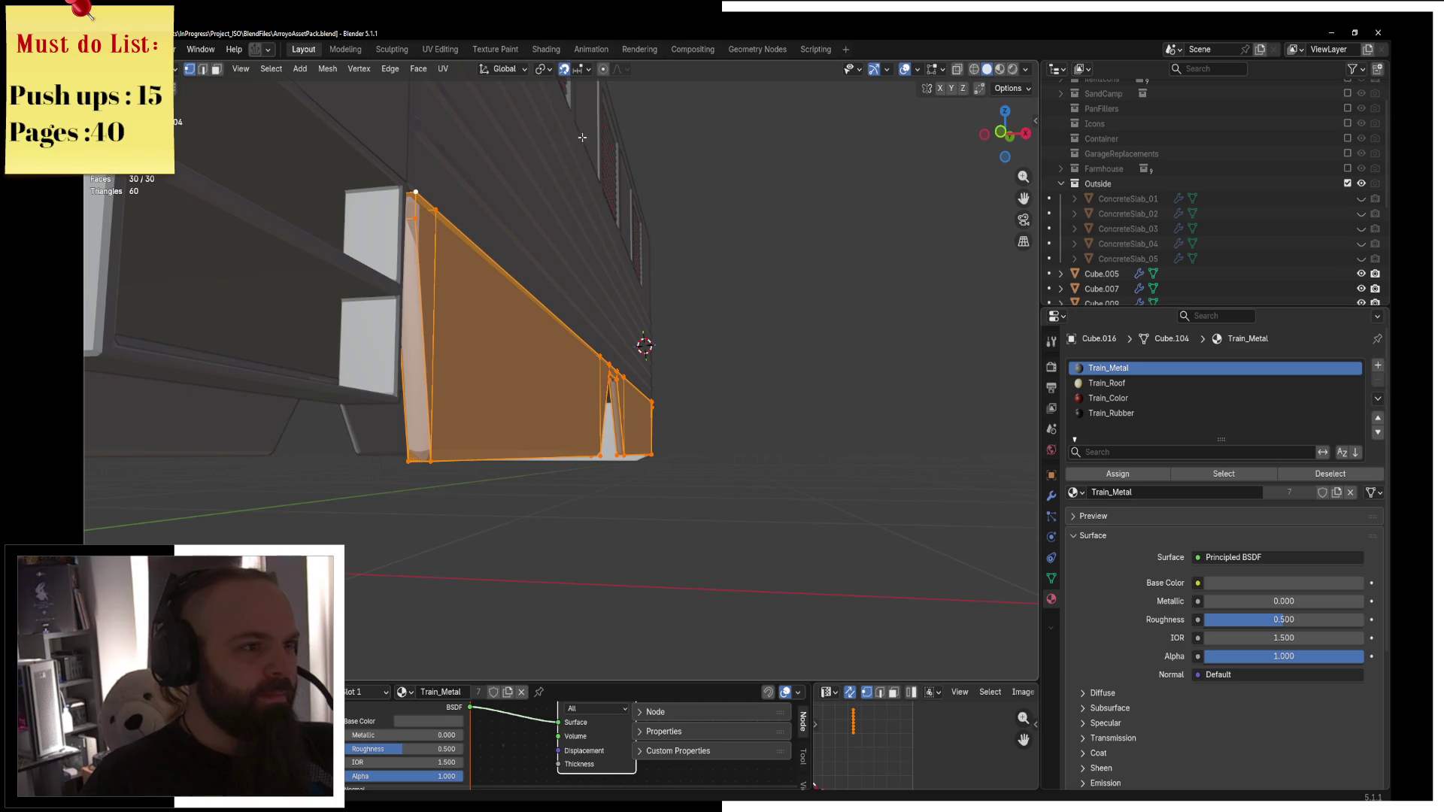
{"action": "left_click", "coordinate": [547, 68]}
{"action": "left_click", "coordinate": [594, 161]}
{"action": "key", "text": "s"}
{"action": "key", "text": "x"}
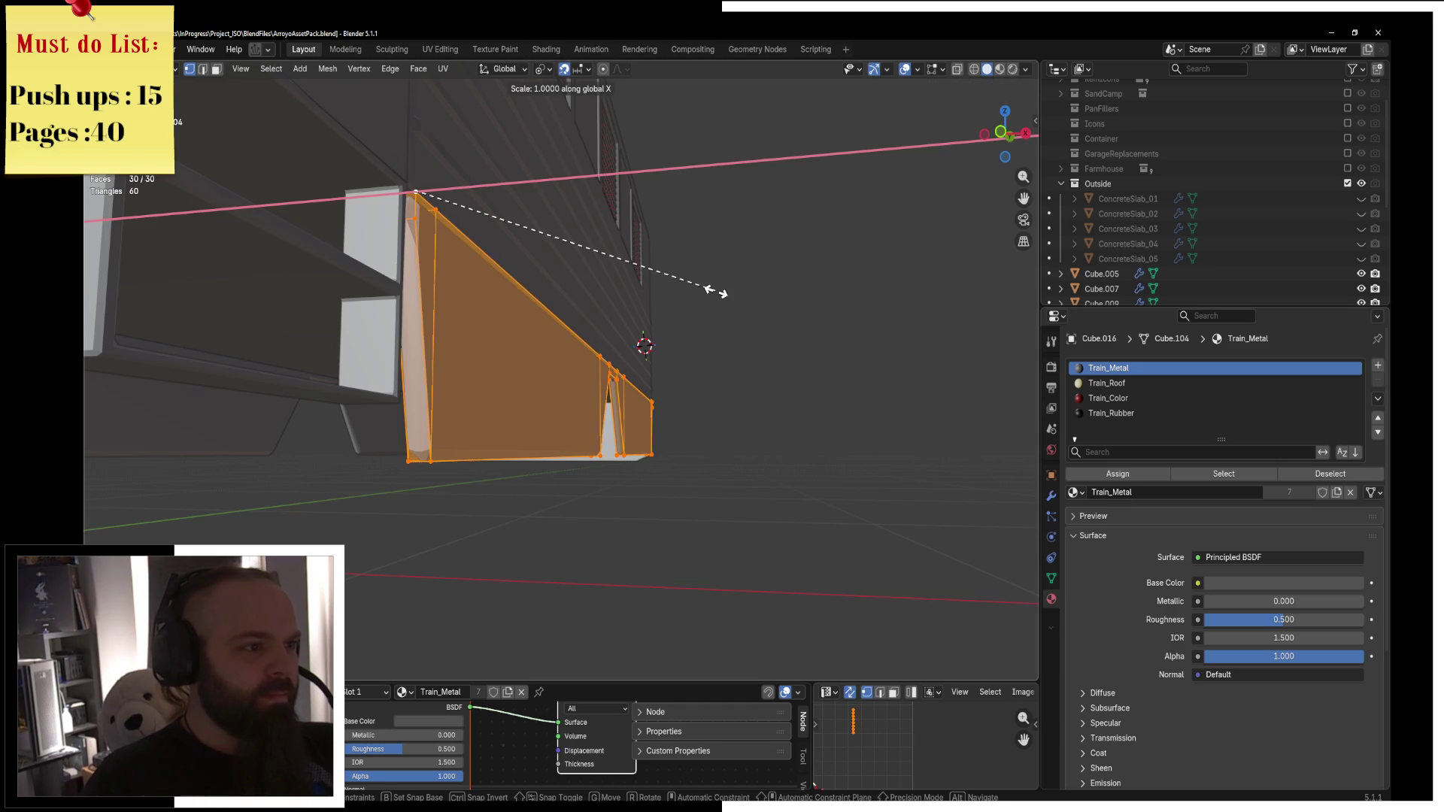
{"action": "left_click", "coordinate": [539, 283]}
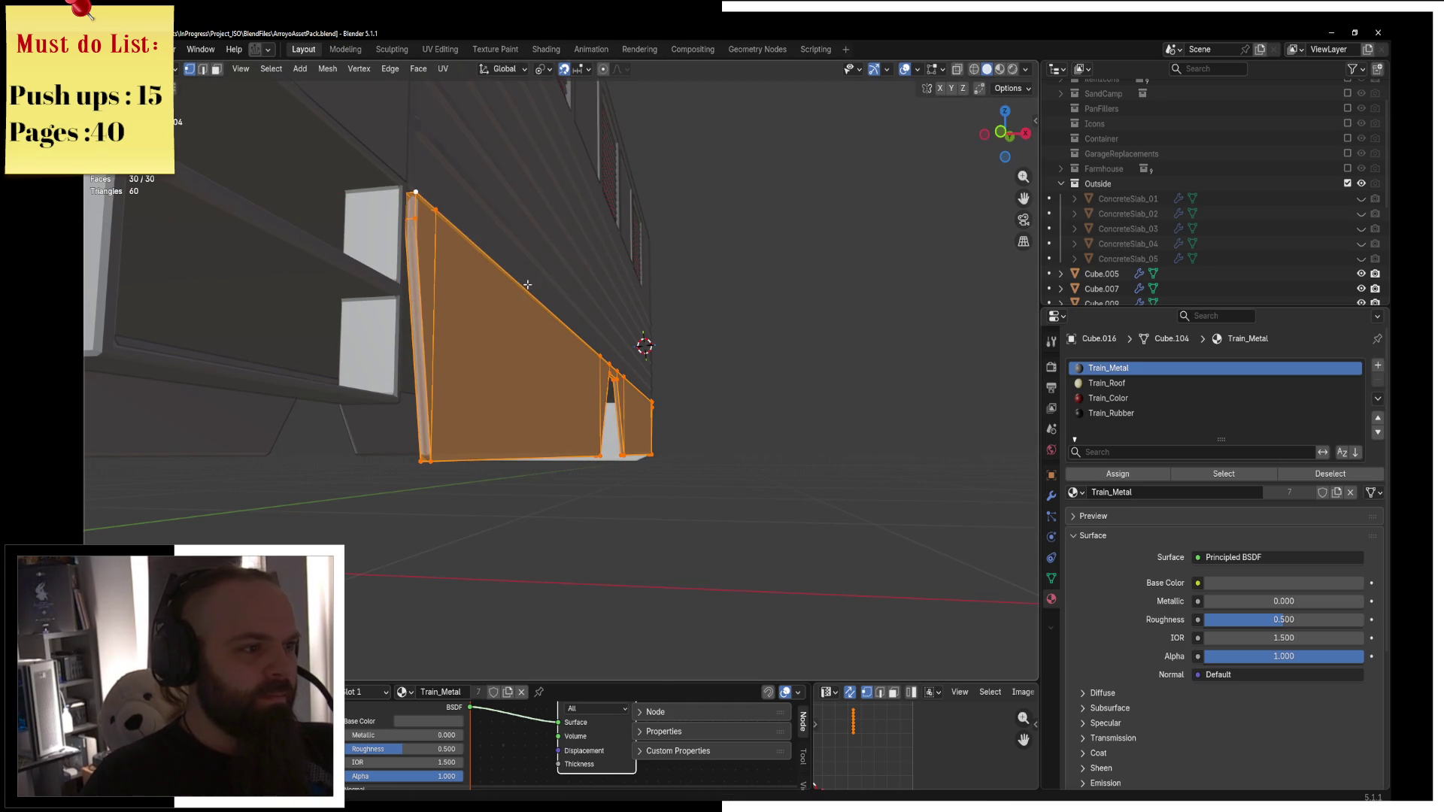
Return to Object Mode and view the whole train in Material Preview shading.
{"action": "middle_click_drag", "start_coordinate": [497, 355], "coordinate": [456, 391]}
{"action": "key", "text": "ctrl+Tab"}
{"action": "left_click", "coordinate": [457, 391]}
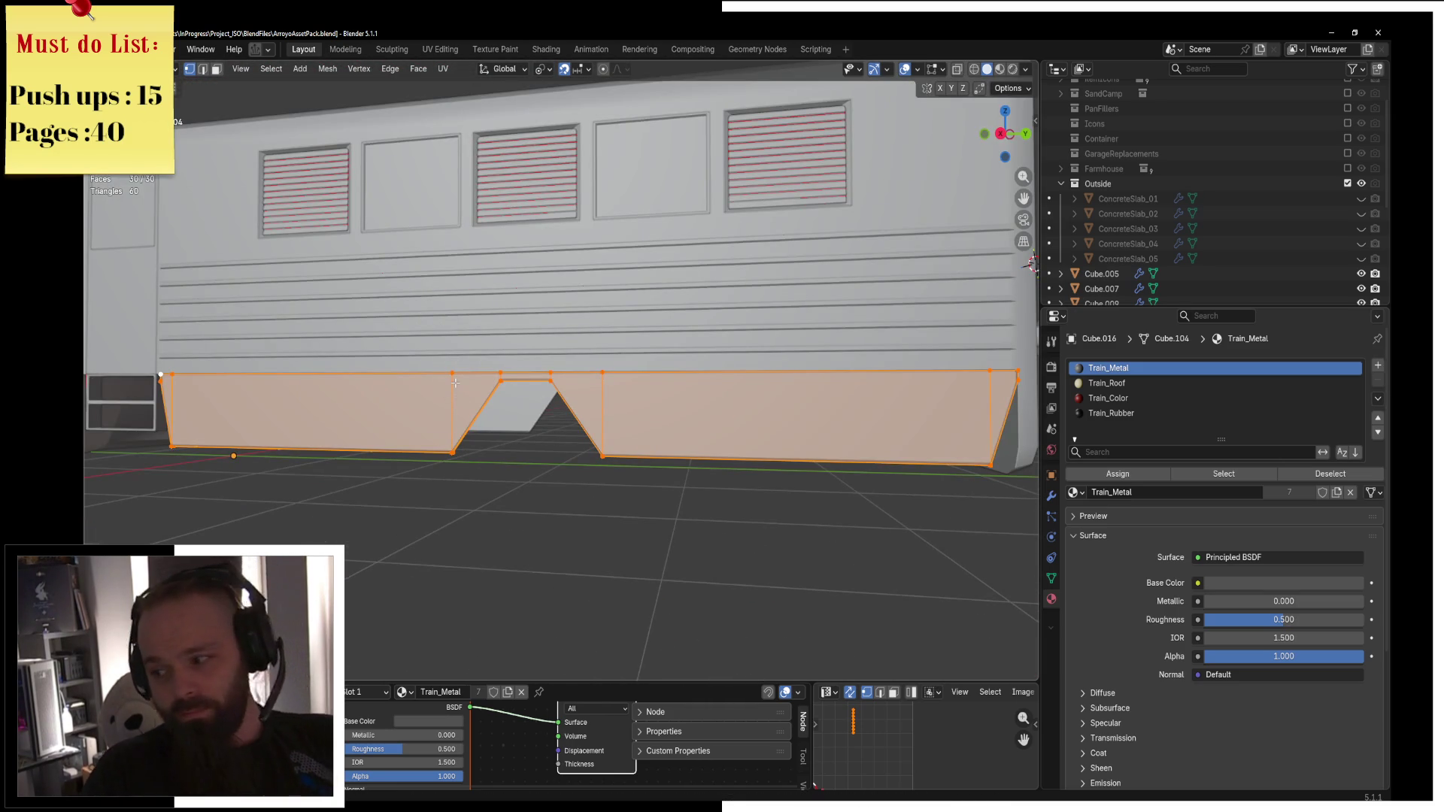
{"action": "key", "text": "ctrl+Tab"}
{"action": "left_click", "coordinate": [371, 381]}
{"action": "key", "text": "KP_Divide"}
{"action": "key", "text": "KP_Divide"}
{"action": "key", "text": "KP_1"}
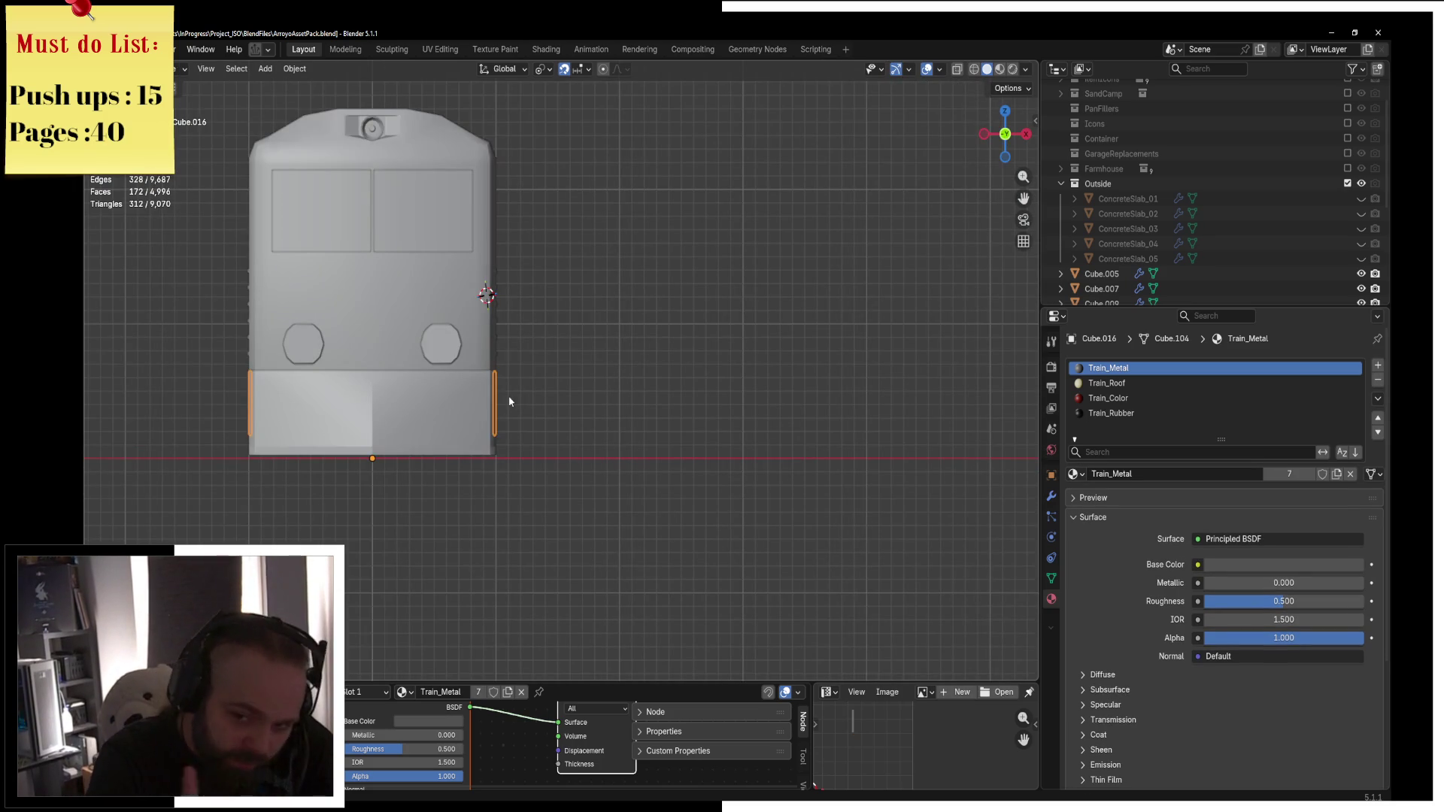
{"action": "key", "text": "KP_3"}
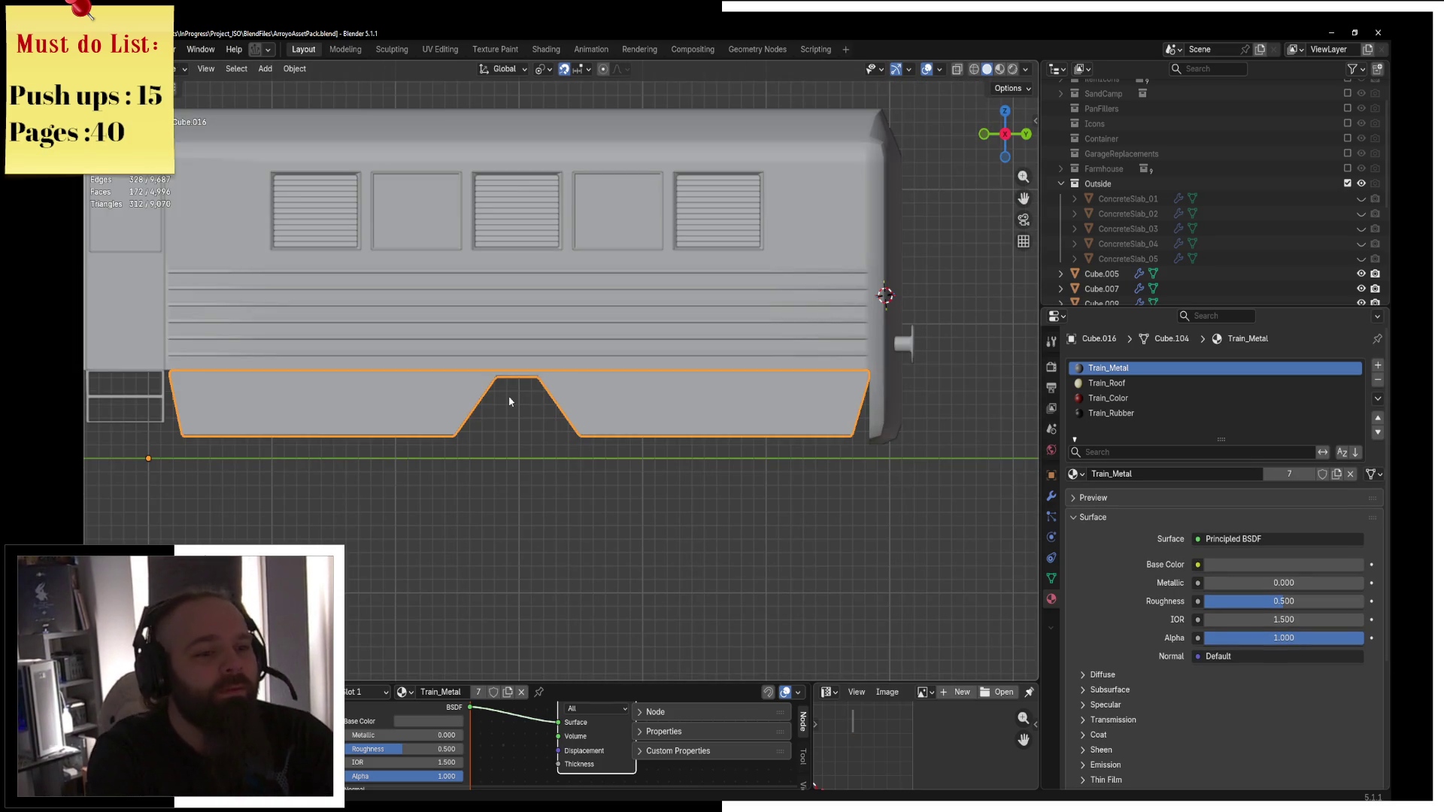
{"action": "mouse_move", "coordinate": [509, 401]}
{"action": "middle_mouse_down"}
{"action": "mouse_move", "coordinate": [616, 380]}
{"action": "mouse_move", "coordinate": [452, 335]}
{"action": "mouse_move", "coordinate": [569, 294]}
{"action": "middle_mouse_up"}
{"action": "key", "text": "z"}
{"action": "left_click", "coordinate": [587, 361]}
{"action": "scroll", "coordinate": [591, 355], "scroll_direction": "up", "scroll_amount": 2}
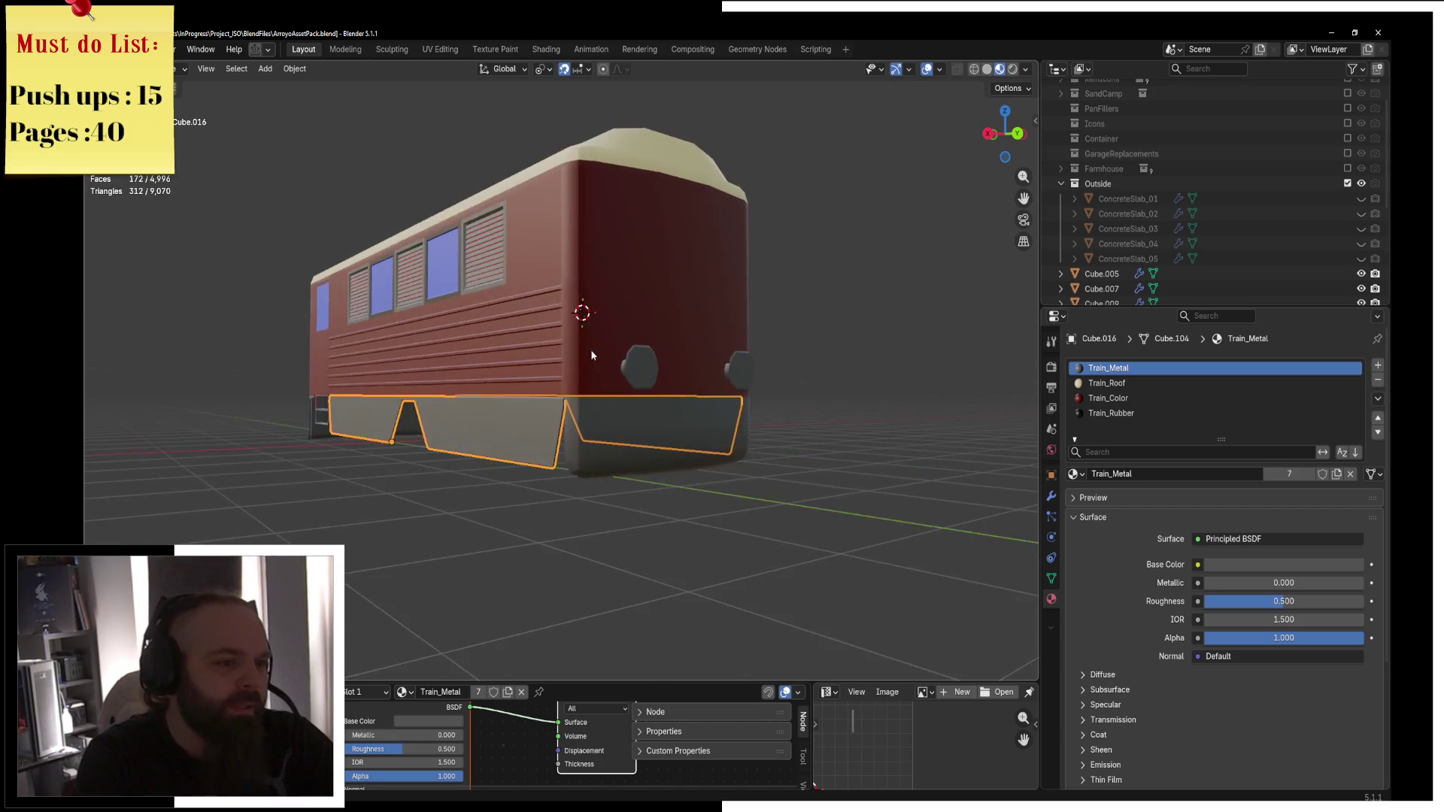
Open the train body's mesh in Edit Mode briefly, then return to Object Mode.
{"action": "left_click", "coordinate": [611, 416]}
{"action": "scroll", "coordinate": [579, 399], "scroll_direction": "up", "scroll_amount": 3}
{"action": "key", "text": "ctrl+Tab"}
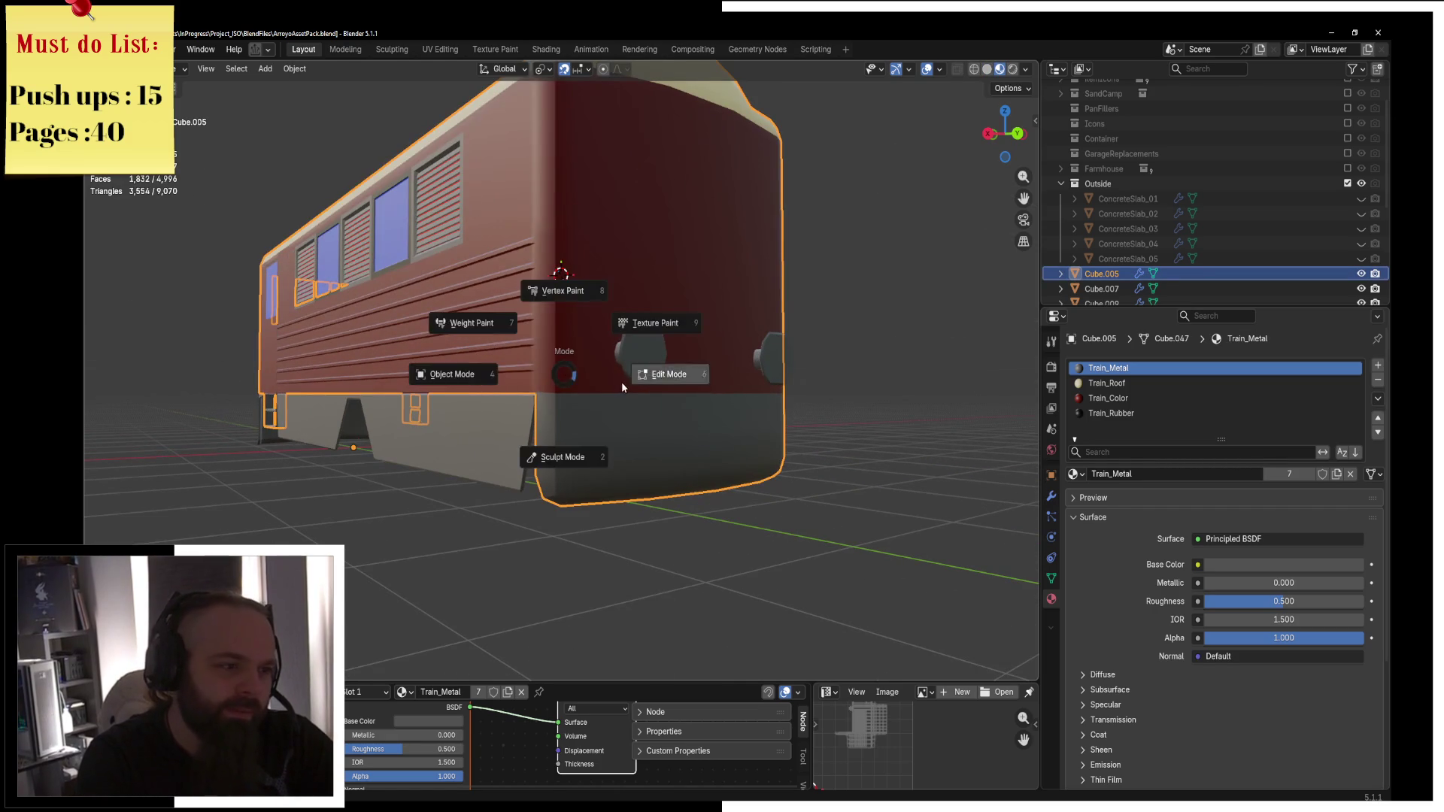
{"action": "left_click", "coordinate": [621, 388]}
{"action": "key", "text": "ctrl+Tab"}
{"action": "left_click", "coordinate": [490, 374]}
Select skirt panel Cube.016 and open its mesh in Edit Mode, viewing it from side and front.
{"action": "left_click", "coordinate": [622, 422]}
{"action": "scroll", "coordinate": [621, 445], "scroll_direction": "up", "scroll_amount": 4}
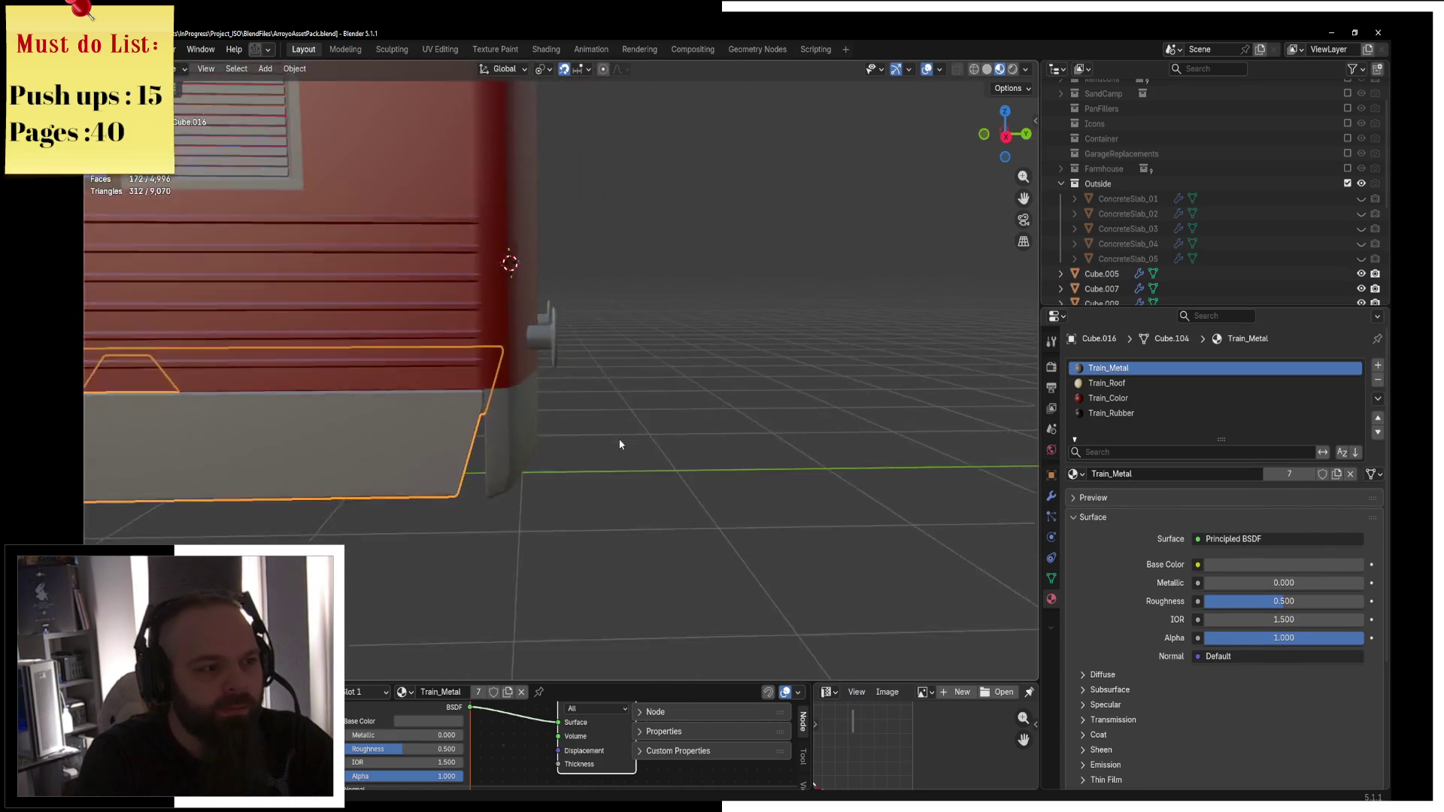
{"action": "scroll", "coordinate": [621, 444], "scroll_direction": "down", "scroll_amount": 5}
{"action": "mouse_move", "coordinate": [621, 445]}
{"action": "middle_mouse_down"}
{"action": "mouse_move", "coordinate": [566, 486]}
{"action": "mouse_move", "coordinate": [698, 453]}
{"action": "middle_mouse_up"}
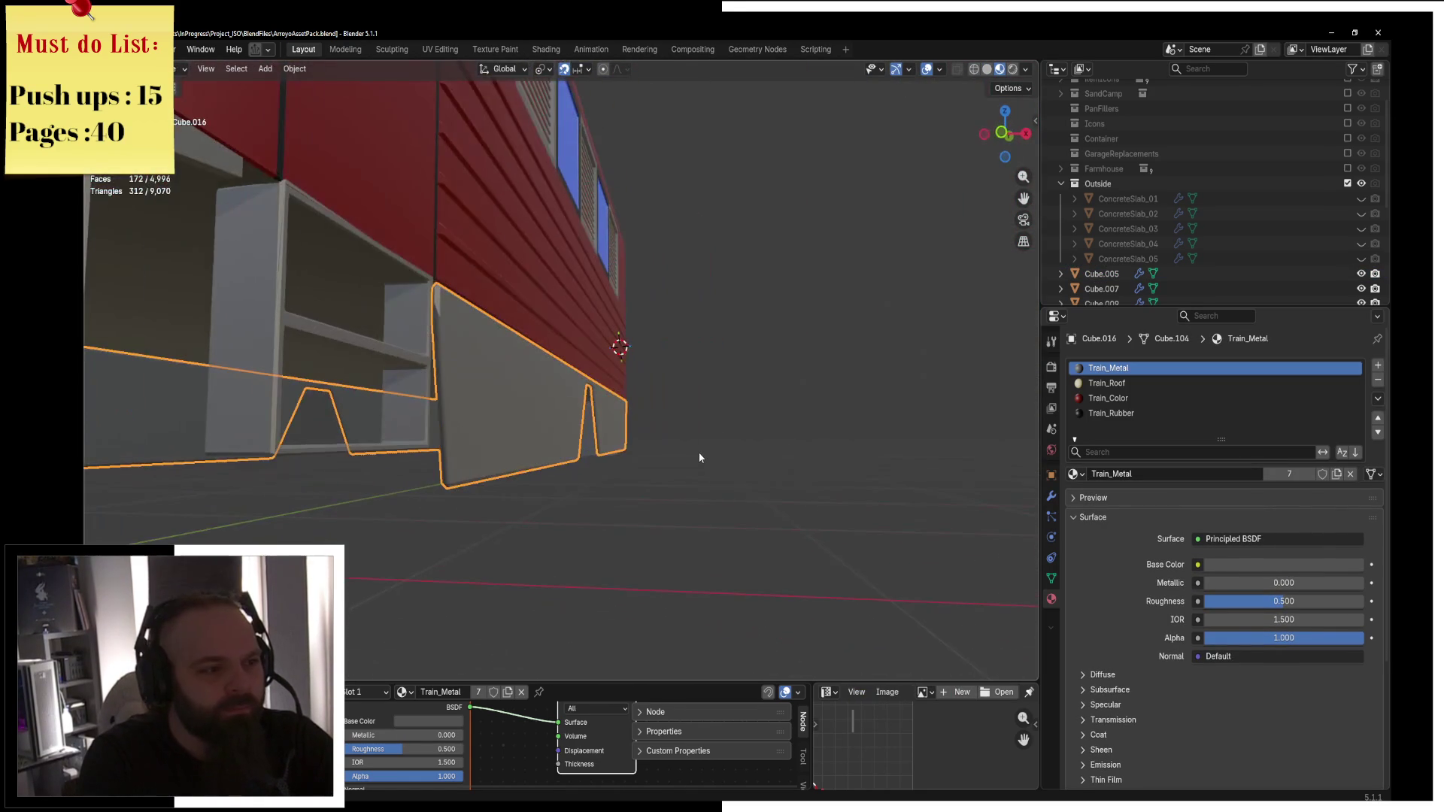
{"action": "key", "text": "KP_3"}
{"action": "key", "text": "ctrl+Tab"}
{"action": "left_click", "coordinate": [657, 460]}
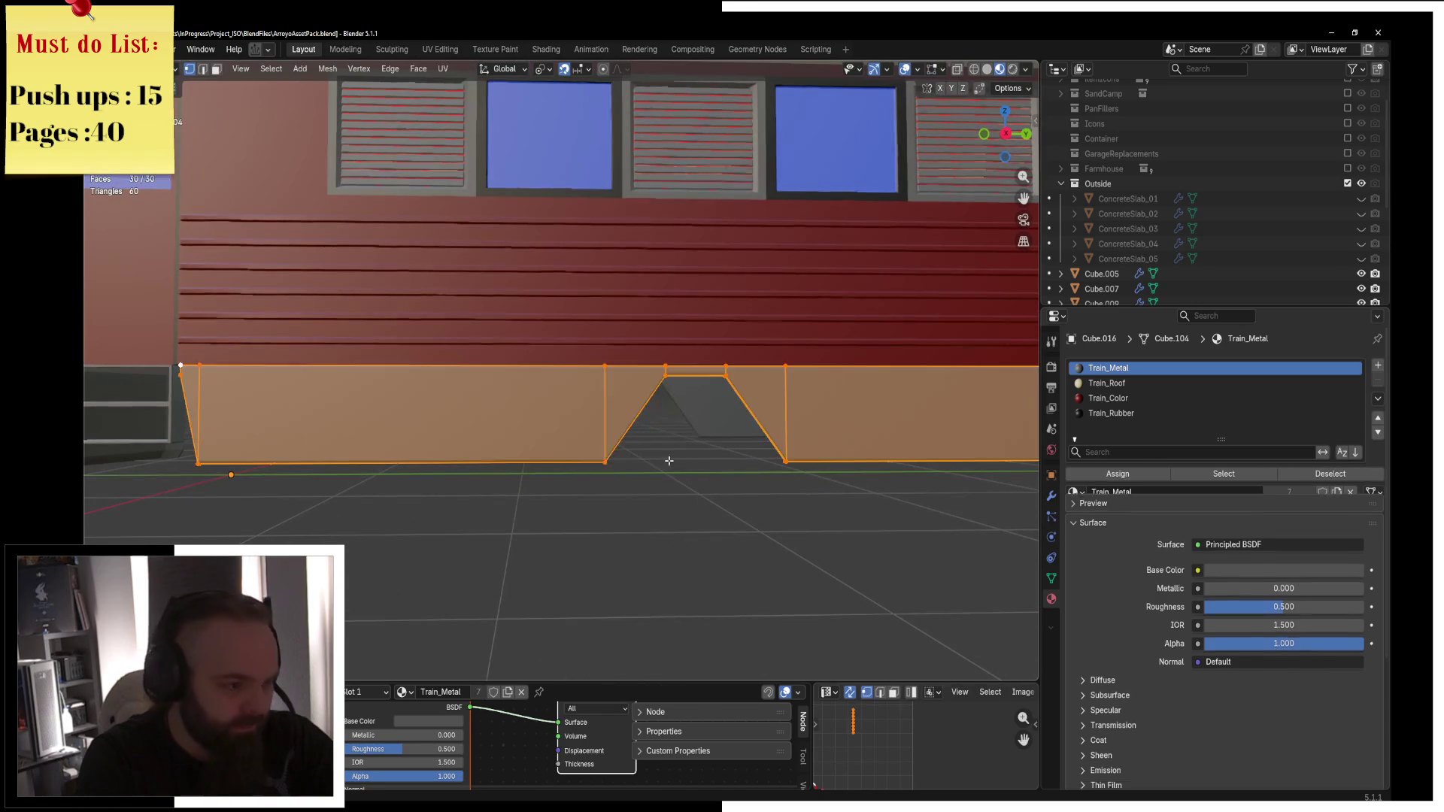
{"action": "middle_click_drag", "start_coordinate": [656, 459], "coordinate": [537, 452], "text": "shift"}
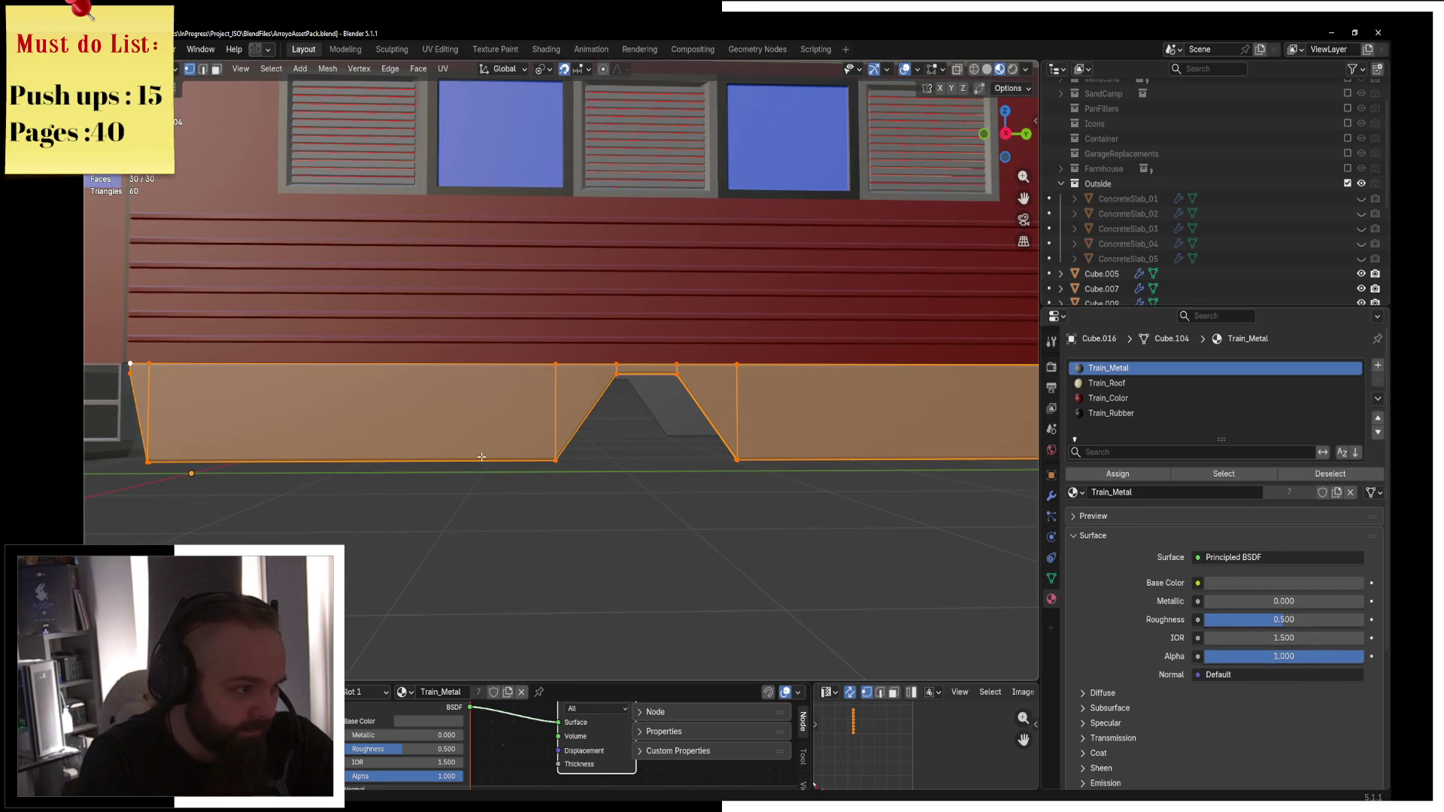
{"action": "key", "text": "ctrl+Tab"}
{"action": "left_click", "coordinate": [534, 451]}
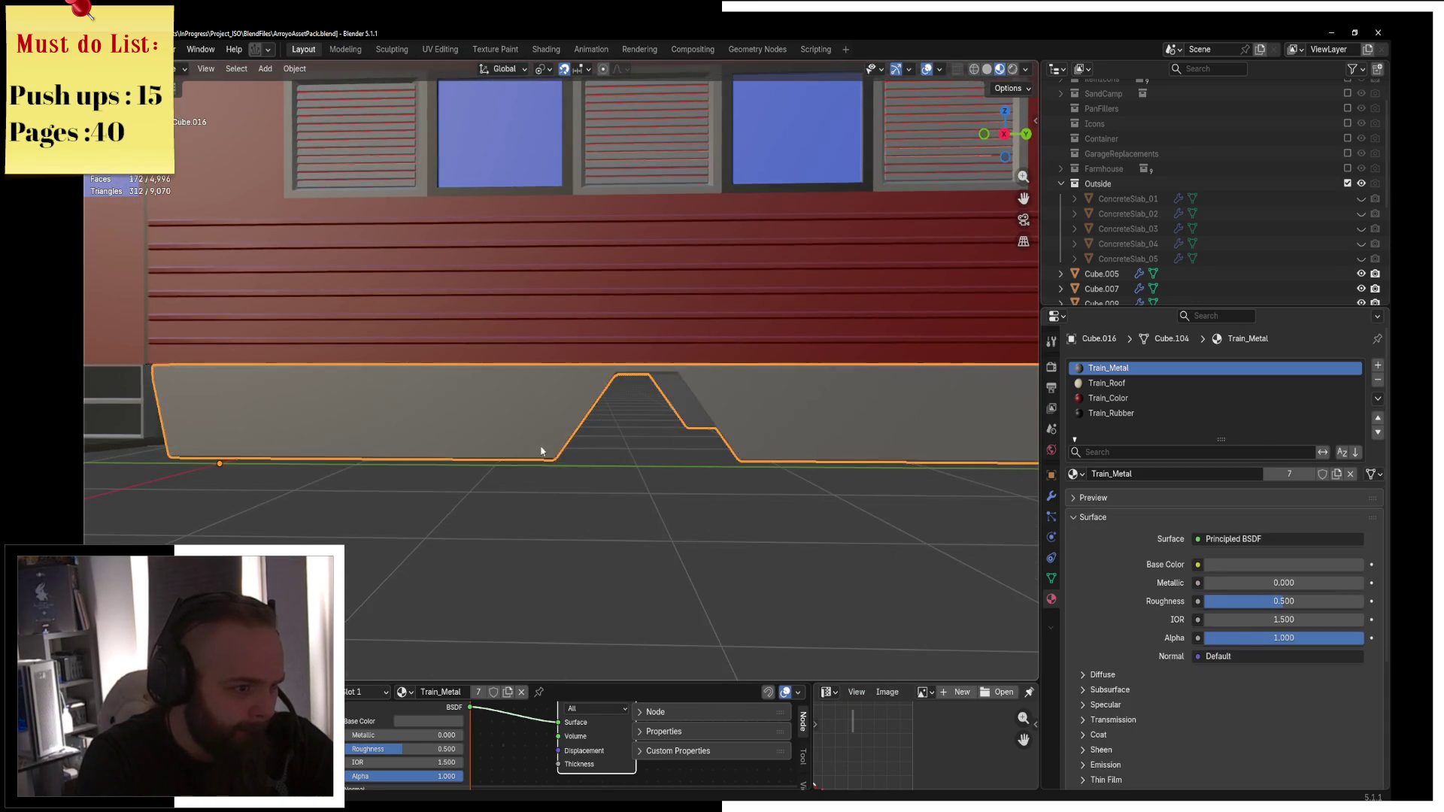
{"action": "scroll", "coordinate": [541, 452], "scroll_direction": "down", "scroll_amount": 2}
{"action": "key", "text": "Tab"}
{"action": "middle_click_drag", "start_coordinate": [695, 441], "coordinate": [757, 419]}
{"action": "key", "text": "KP_1"}
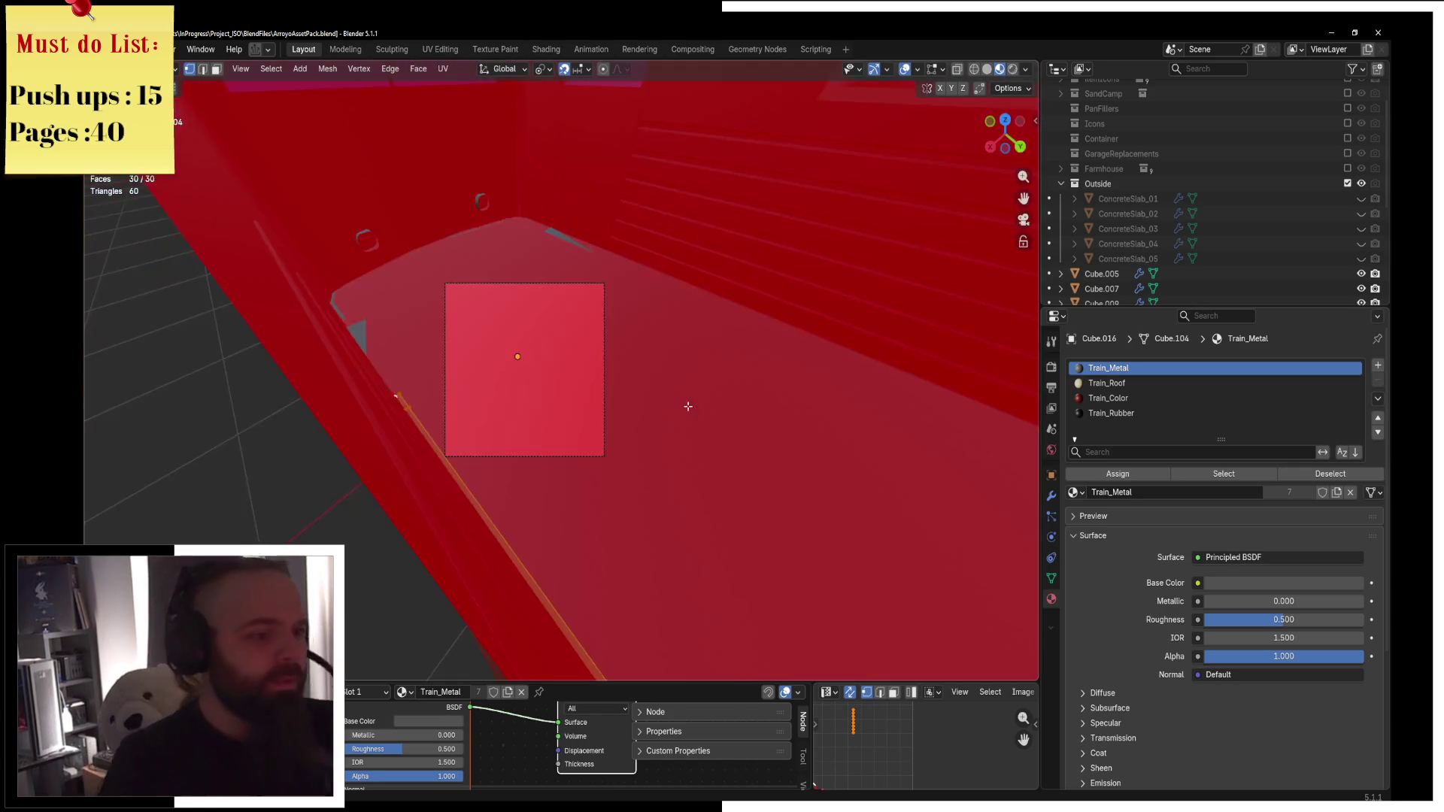
In wireframe face-select mode, box-select the thin vertical strip of skirt faces and delete them.
{"action": "key", "text": "KP_3"}
{"action": "key", "text": "KP_1"}
{"action": "key", "text": "z"}
{"action": "key", "text": "z"}
{"action": "left_click", "coordinate": [494, 335]}
{"action": "key", "text": "3"}
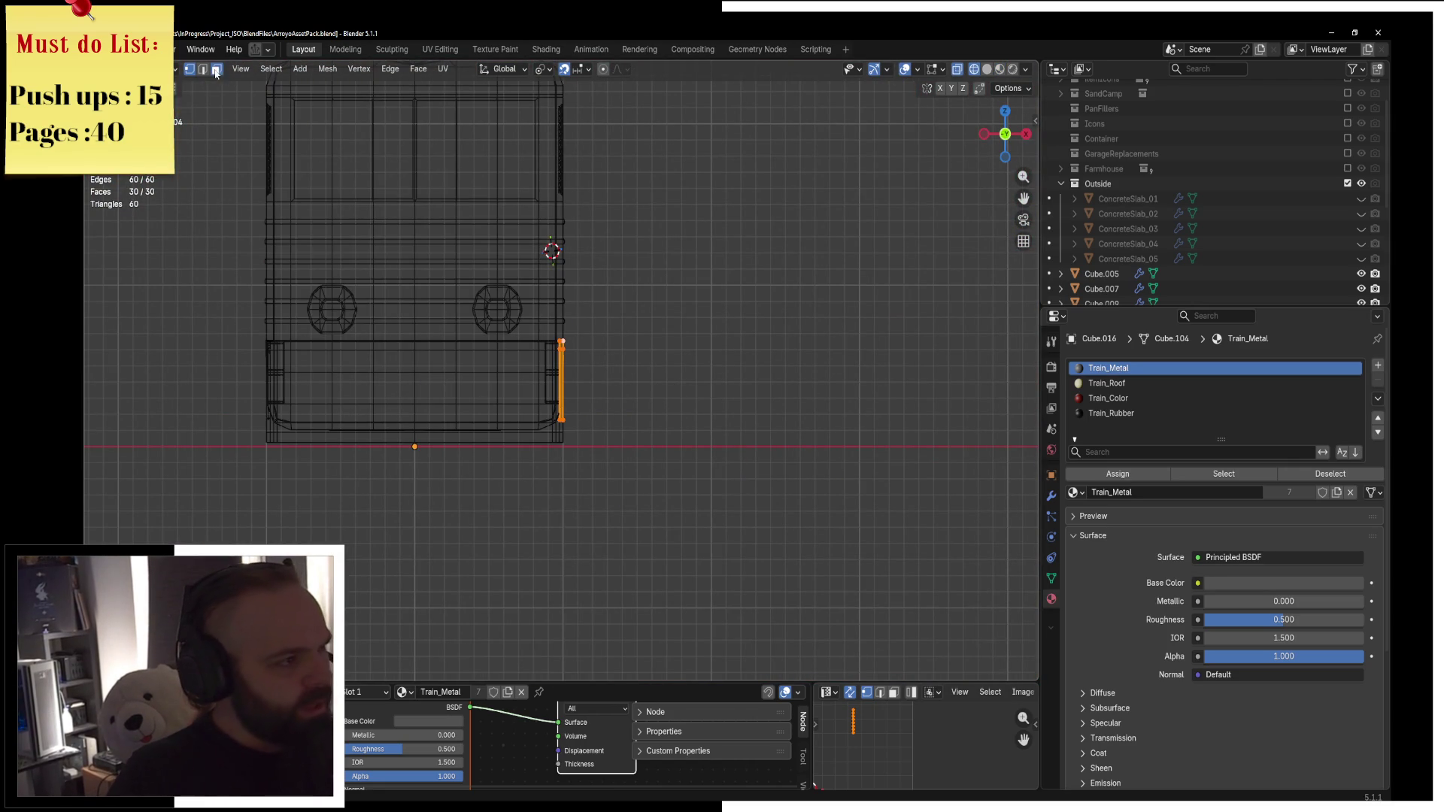
{"action": "scroll", "coordinate": [682, 227], "scroll_direction": "up", "scroll_amount": 7}
{"action": "key", "text": "alt+a"}
{"action": "left_click_drag", "start_coordinate": [413, 205], "coordinate": [564, 590]}
{"action": "key", "text": "x"}
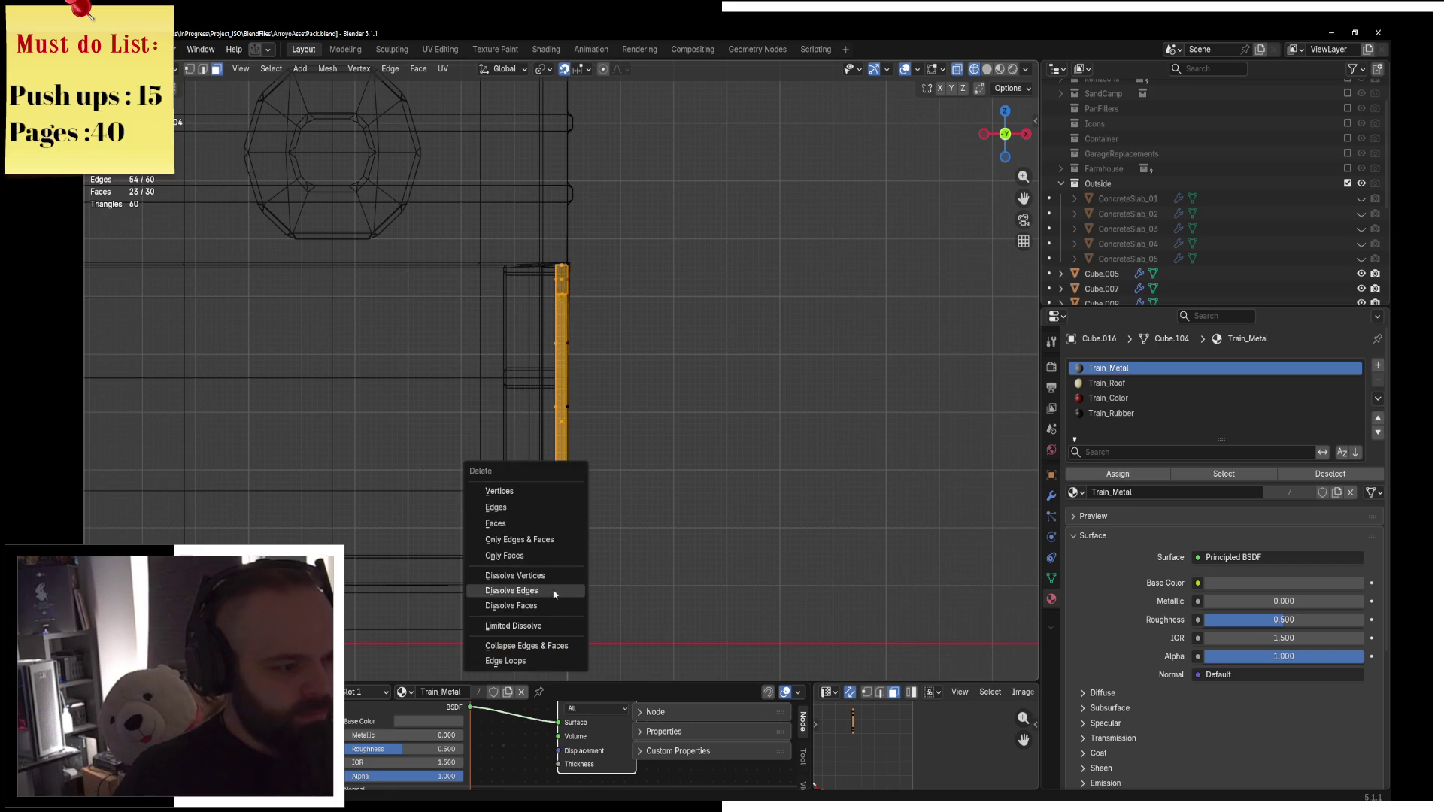
{"action": "left_click", "coordinate": [534, 538]}
Return to solid shading, then select and frame the remaining 7 faces.
{"action": "key", "text": "z"}
{"action": "left_click", "coordinate": [874, 489]}
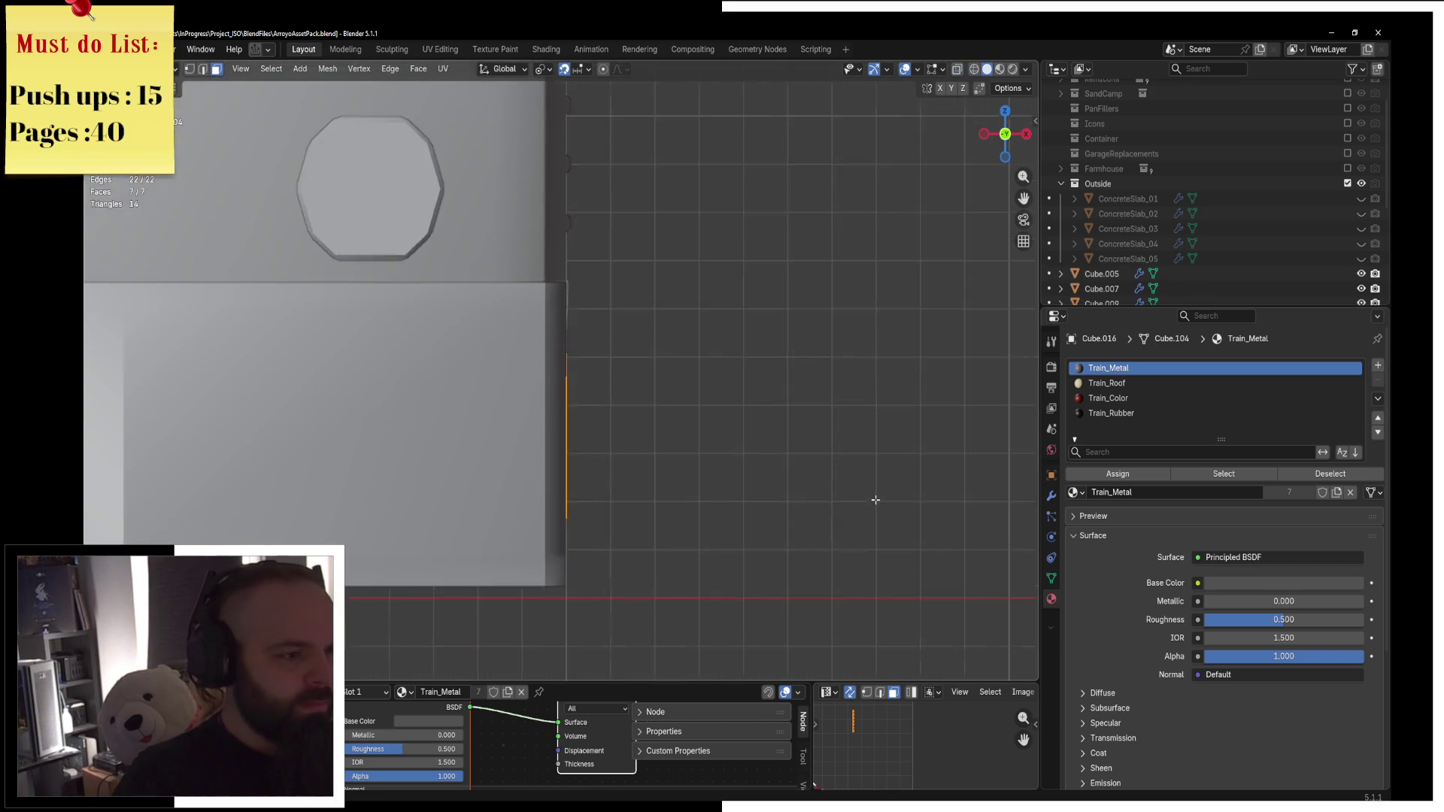
{"action": "key", "text": "a"}
{"action": "key", "text": "KP_Decimal"}
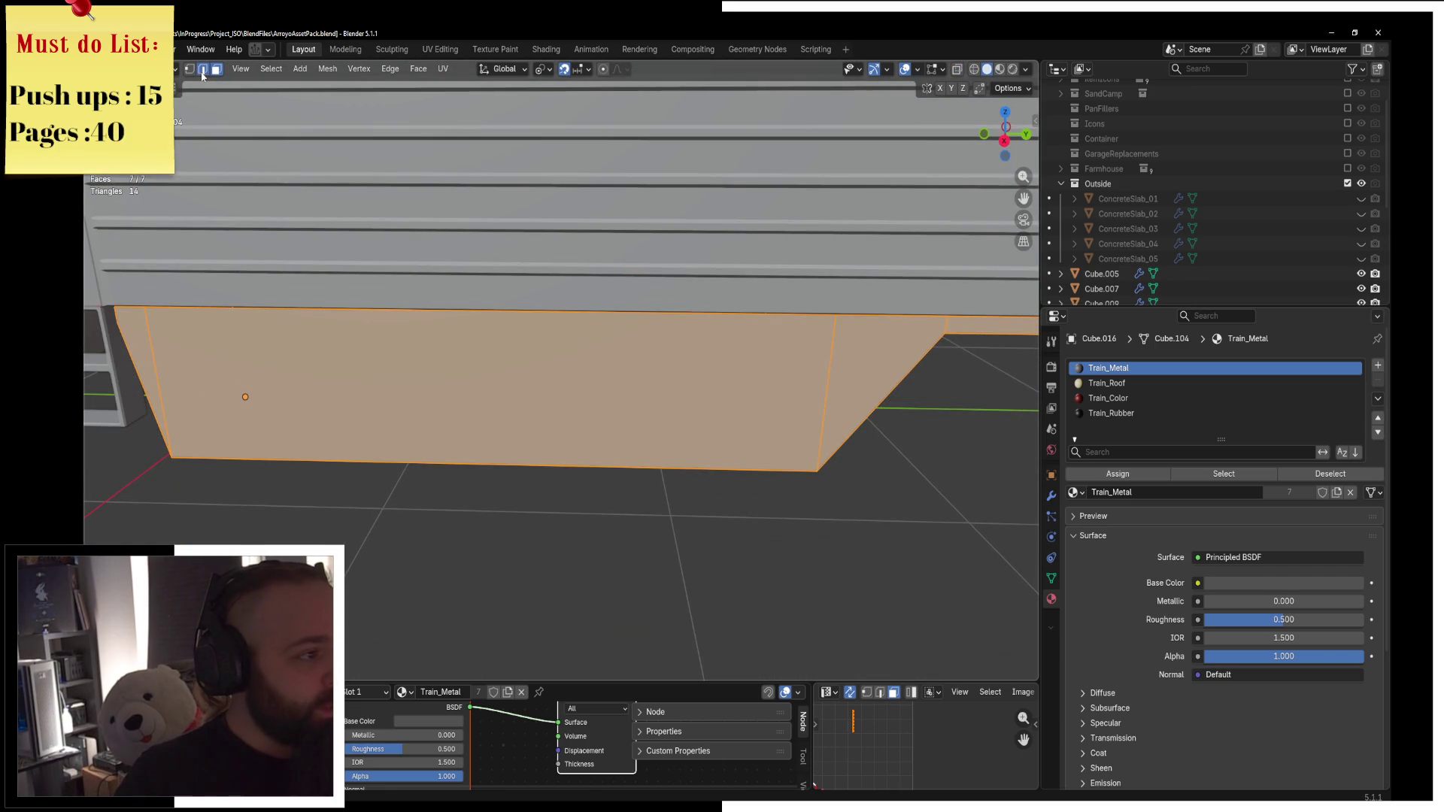
Add two evenly spaced vertical loop cuts across the skirt panel.
{"action": "key", "text": "ctrl+r"}
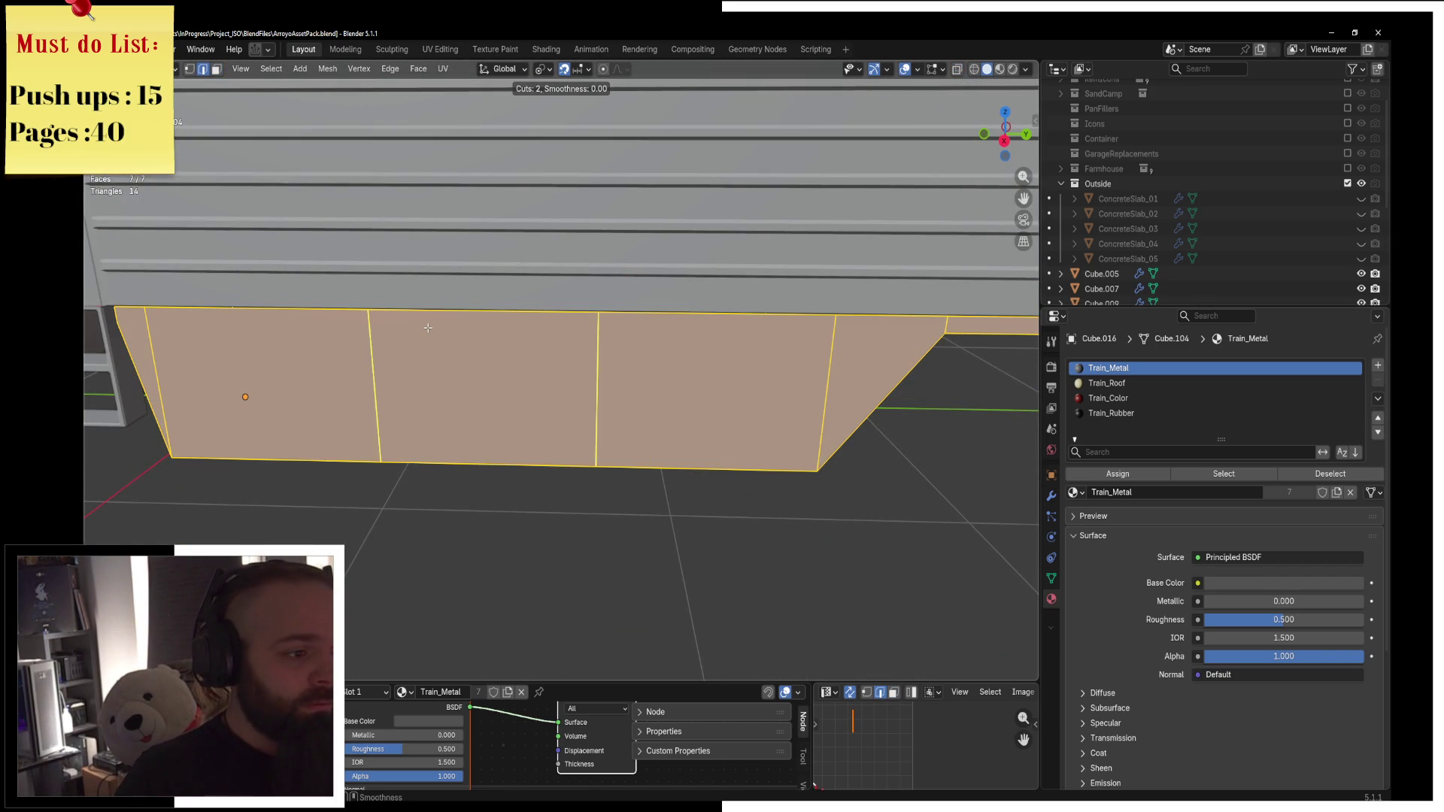
{"action": "left_click", "coordinate": [428, 328]}
{"action": "right_click", "coordinate": [428, 328]}
{"action": "key", "text": "g"}
{"action": "key", "text": "g"}
{"action": "right_click", "coordinate": [832, 276]}
Delete the edge bridging the top of the notch, then select all remaining skirt faces.
{"action": "middle_click_drag", "start_coordinate": [831, 276], "coordinate": [549, 279]}
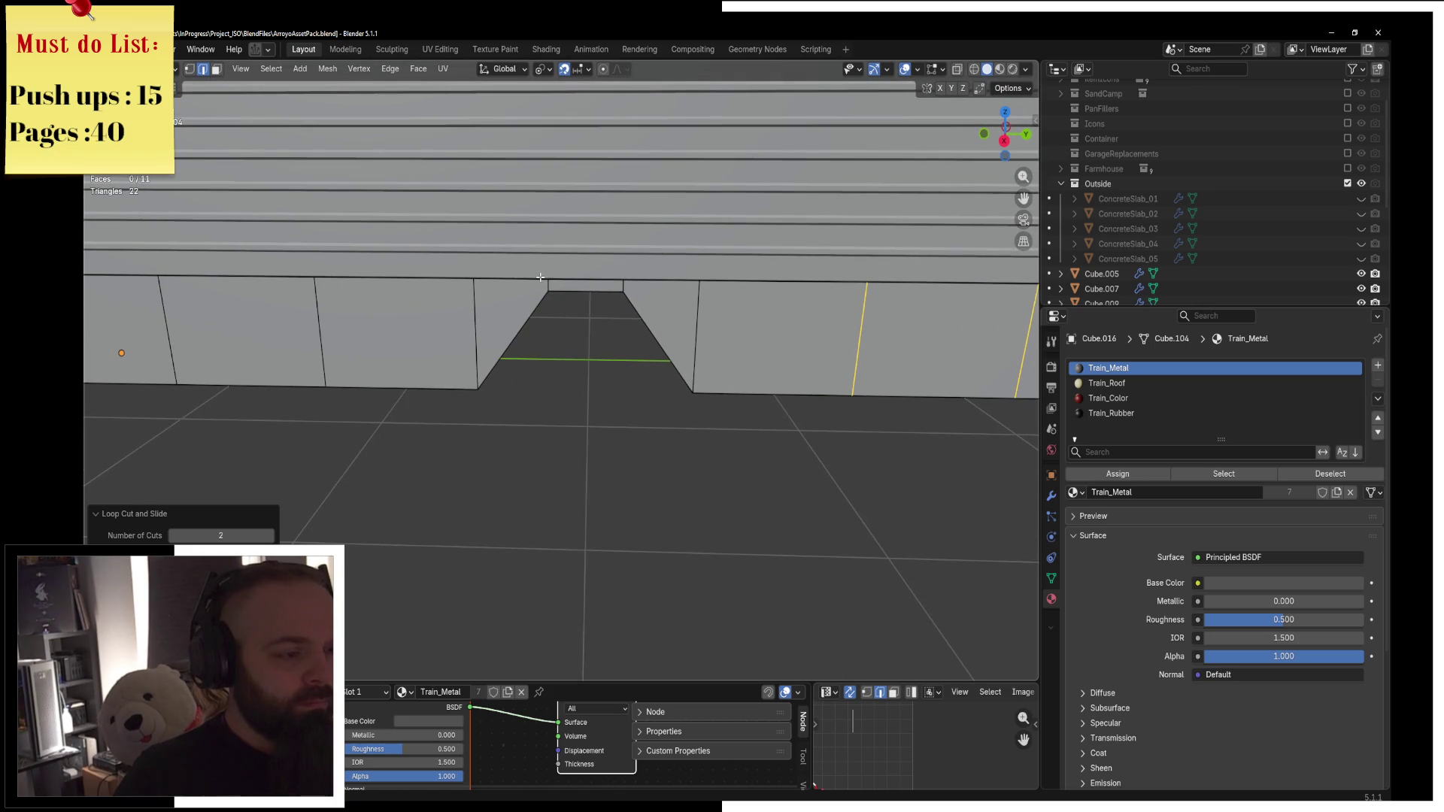
{"action": "left_click", "coordinate": [568, 279]}
{"action": "key", "text": "x"}
{"action": "left_click", "coordinate": [567, 257]}
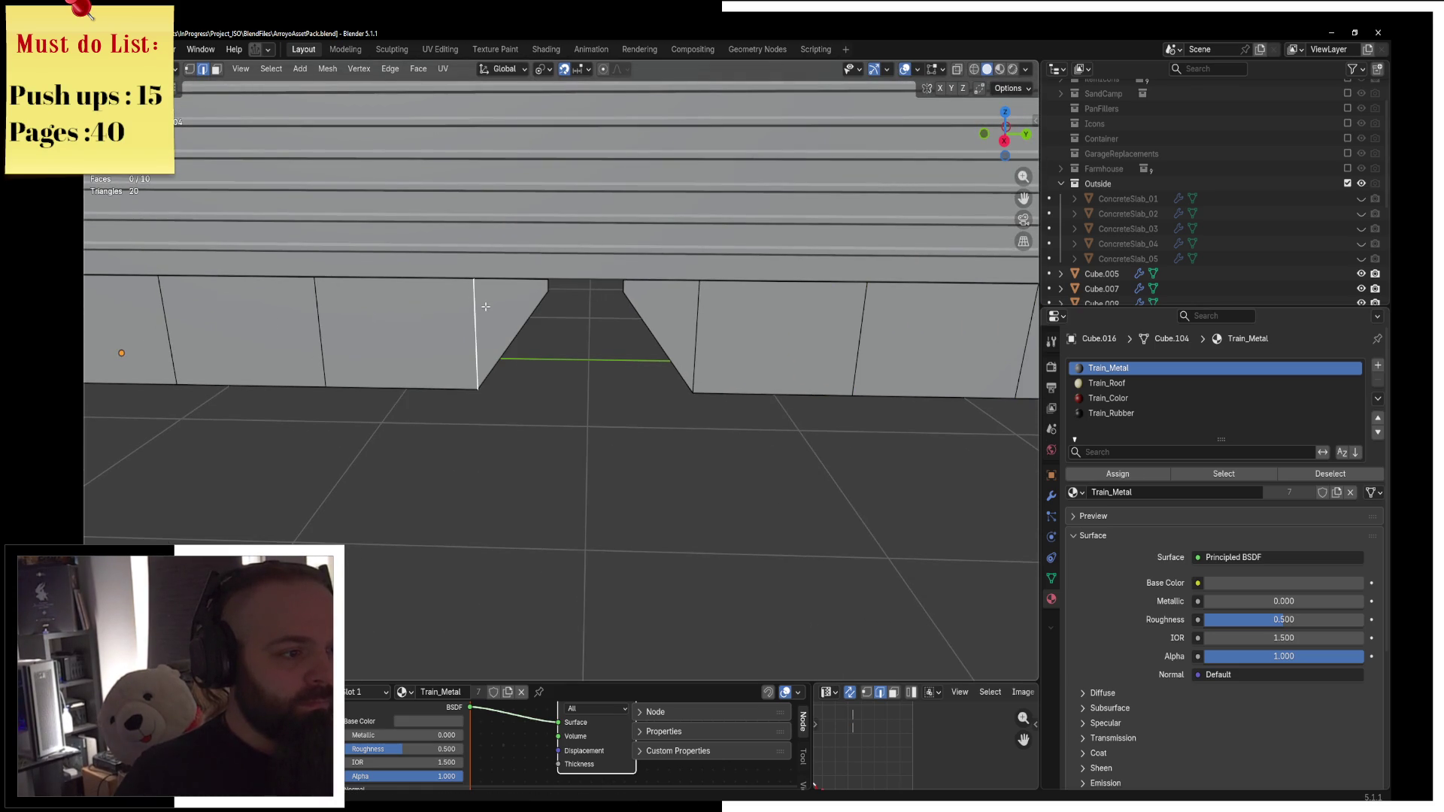
{"action": "middle_click_drag", "start_coordinate": [486, 307], "coordinate": [634, 312]}
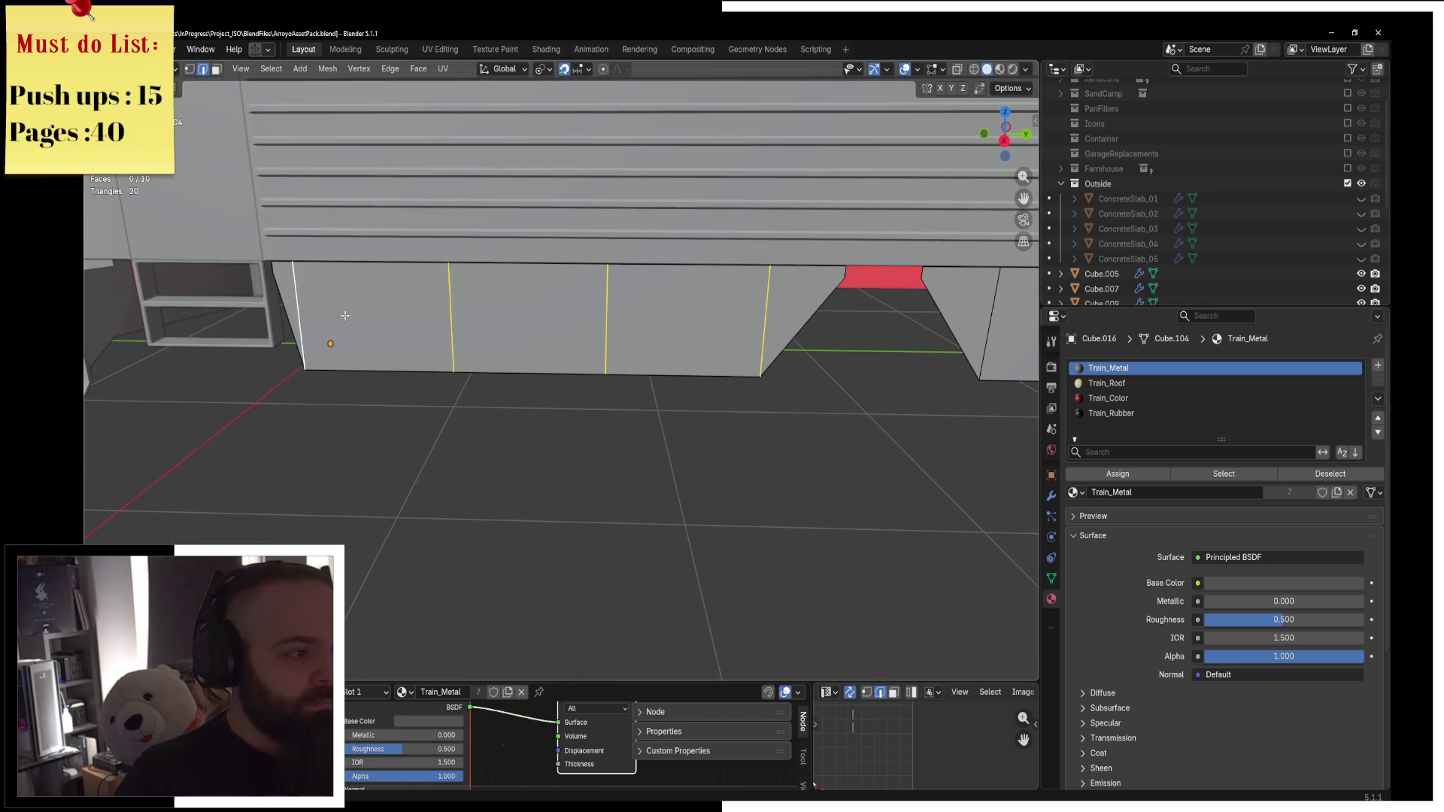
{"action": "scroll", "coordinate": [313, 301], "scroll_direction": "down", "scroll_amount": 5, "text": "ctrl"}
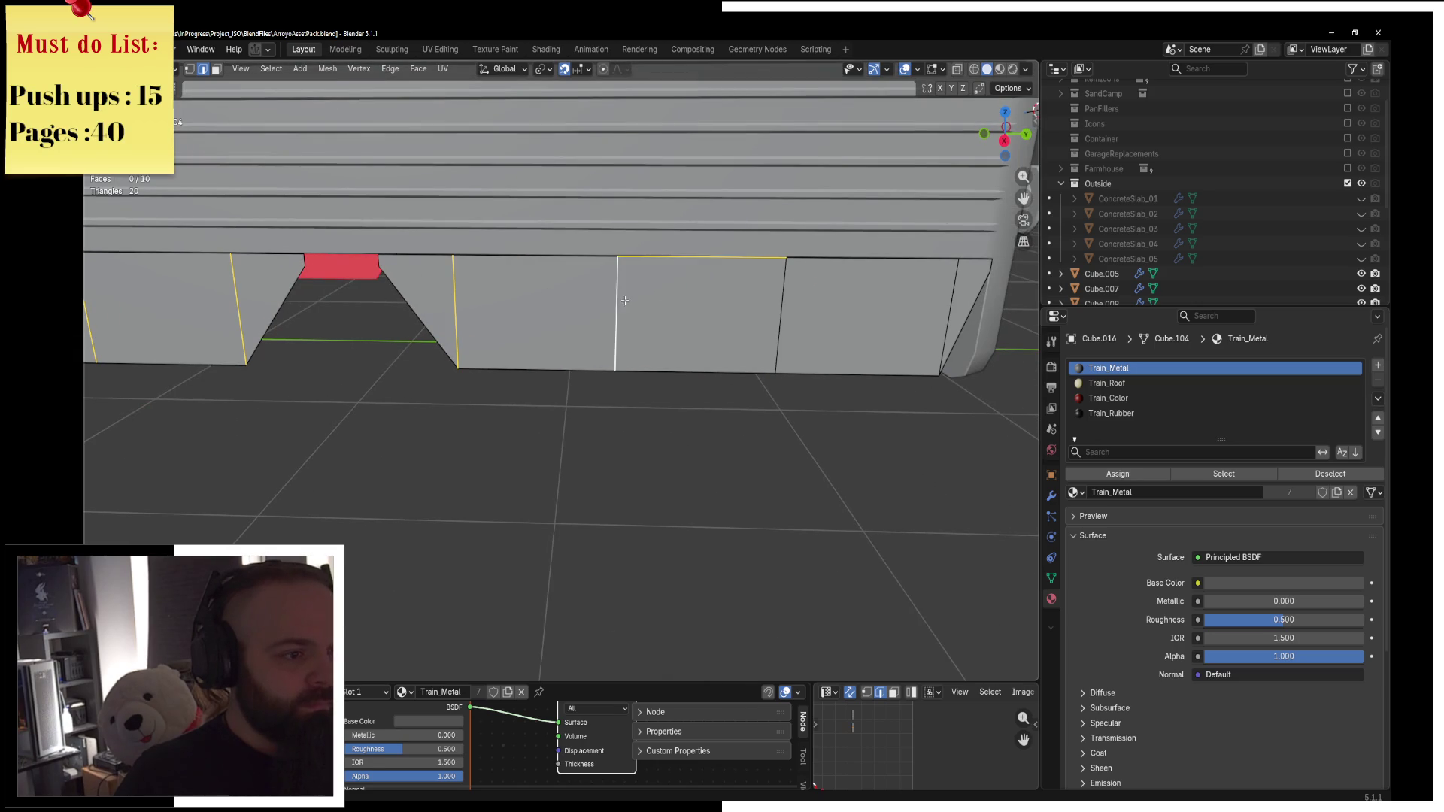
{"action": "key", "text": "a"}
{"action": "mouse_move", "coordinate": [920, 304]}
{"action": "middle_mouse_down"}
{"action": "mouse_move", "coordinate": [674, 339]}
{"action": "mouse_move", "coordinate": [850, 396]}
{"action": "middle_mouse_up"}
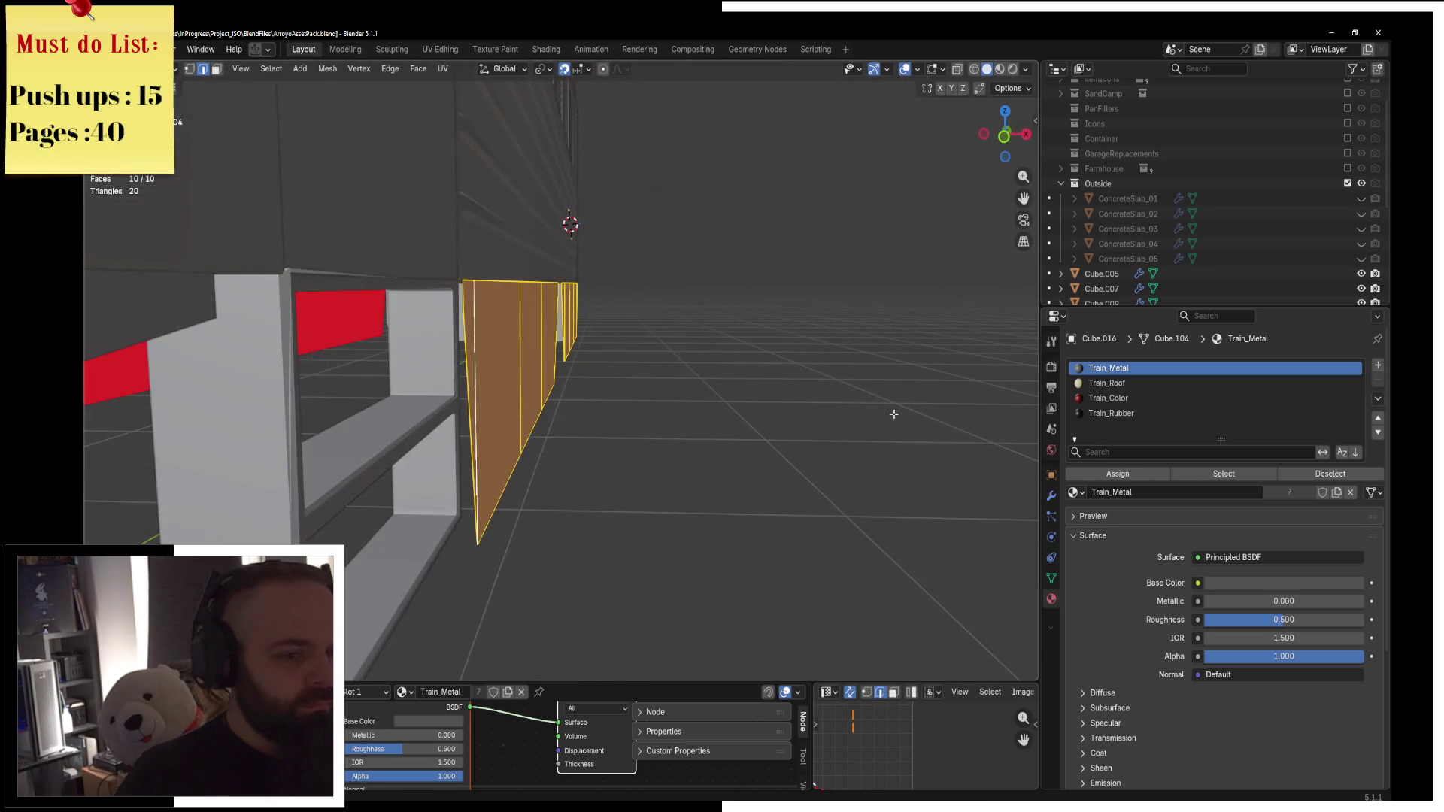
Add a Solidify modifier to the skirt panel and move it to the top of the stack, above Bevel.
{"action": "left_click", "coordinate": [1051, 498]}
{"action": "left_click", "coordinate": [1074, 388]}
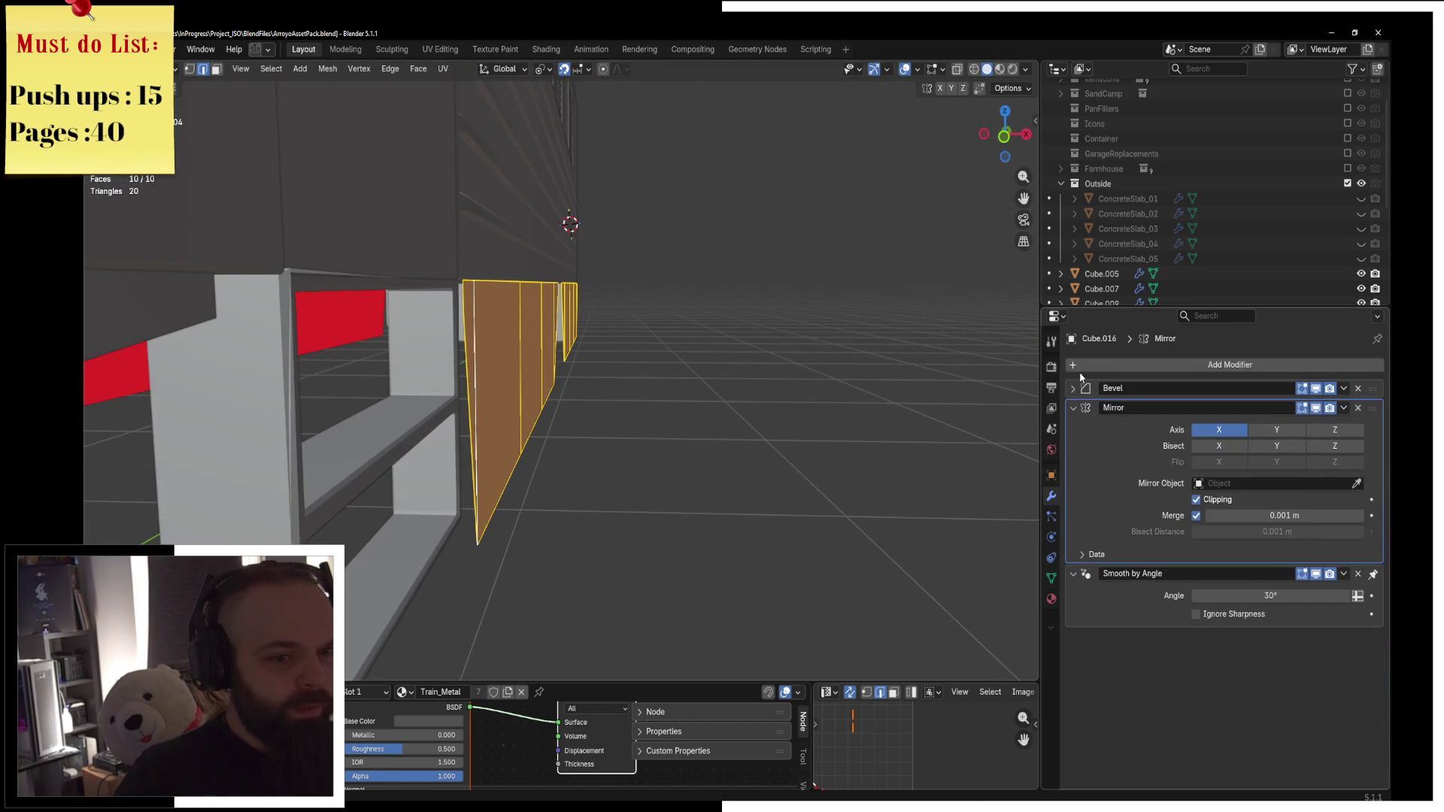
{"action": "left_click", "coordinate": [1084, 365]}
{"action": "key", "text": "space"}
{"action": "left_click", "coordinate": [1186, 410]}
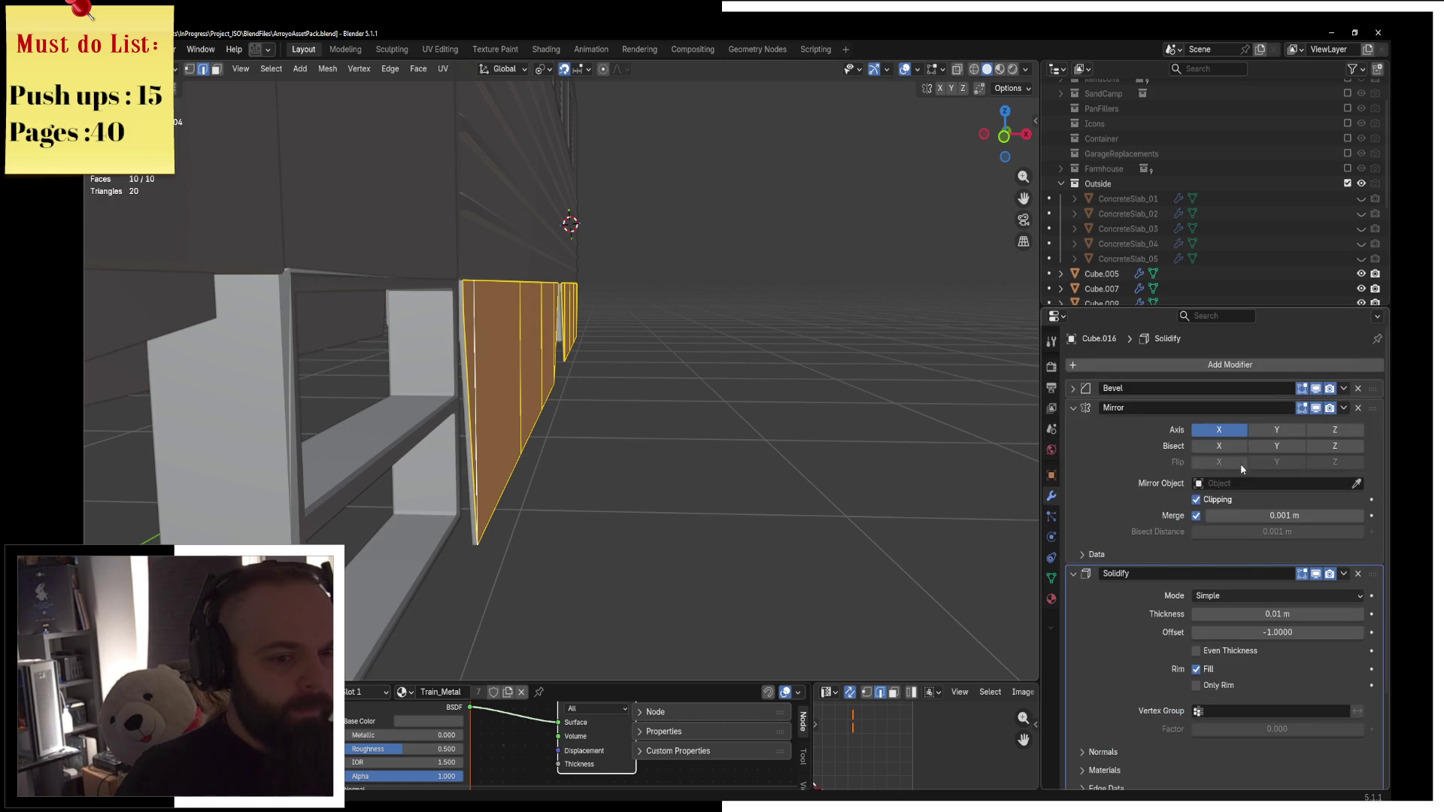
{"action": "mouse_move", "coordinate": [1373, 573]}
{"action": "left_mouse_down"}
{"action": "mouse_move", "coordinate": [1373, 339]}
{"action": "mouse_move", "coordinate": [1373, 388]}
{"action": "left_mouse_up"}
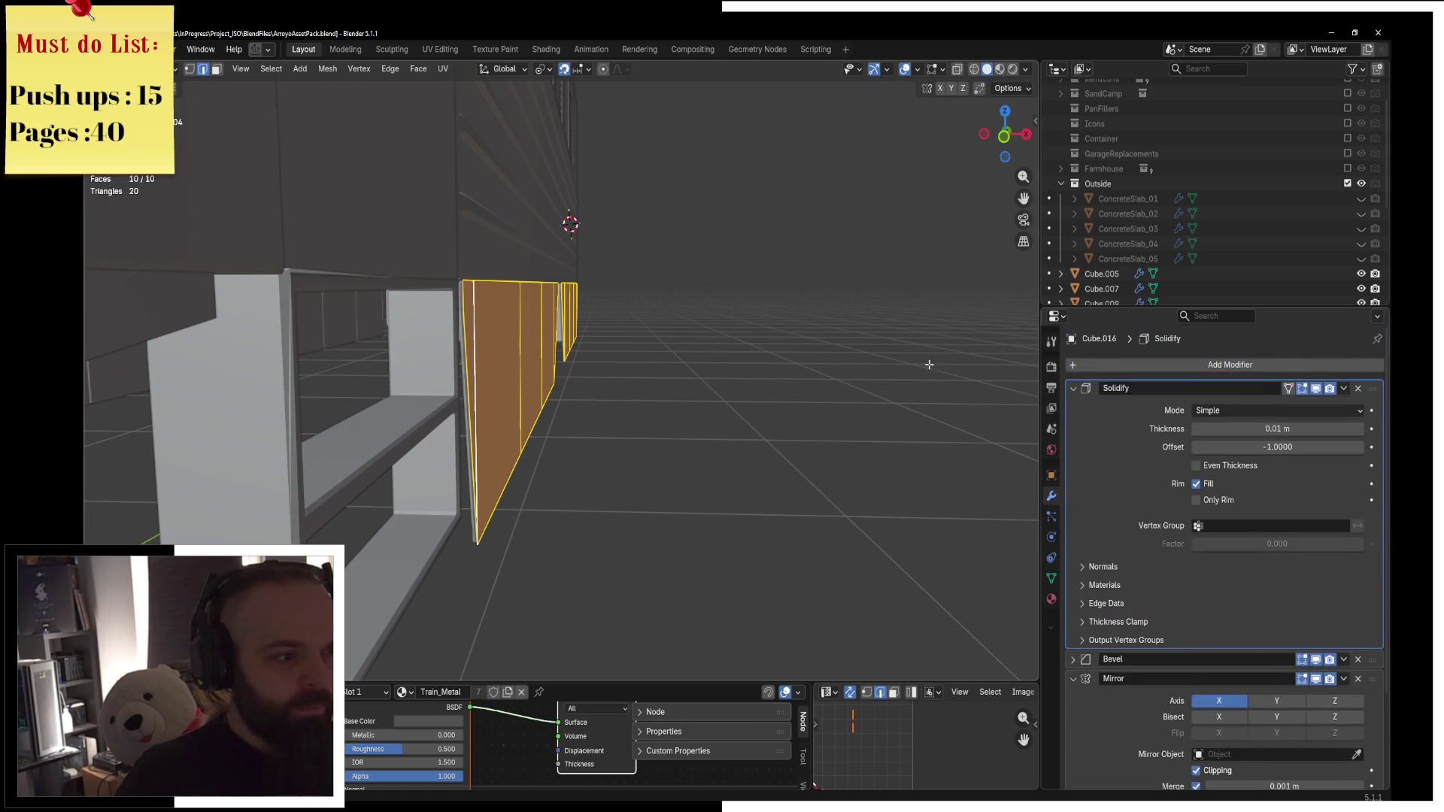
Return the skirt to Object Mode and orbit out to inspect its lower side.
{"action": "key", "text": "KP_Decimal"}
{"action": "key", "text": "ctrl+Tab"}
{"action": "left_click", "coordinate": [403, 310]}
{"action": "key", "text": "KP_Decimal"}
{"action": "middle_click_drag", "start_coordinate": [527, 300], "coordinate": [668, 289]}
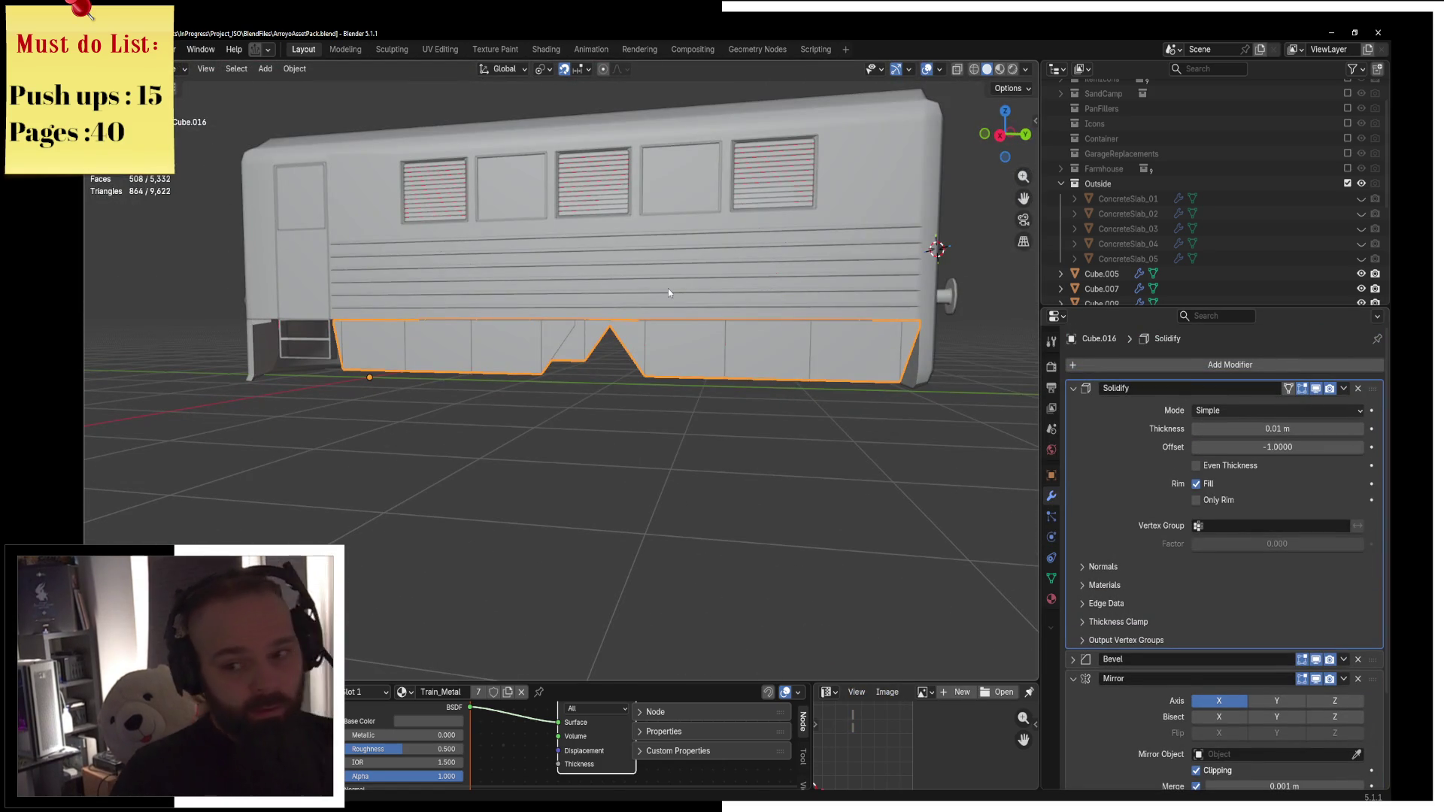
{"action": "mouse_move", "coordinate": [667, 281]}
{"action": "middle_mouse_down"}
{"action": "mouse_move", "coordinate": [812, 309]}
{"action": "mouse_move", "coordinate": [715, 374]}
{"action": "mouse_move", "coordinate": [655, 372]}
{"action": "middle_mouse_up"}
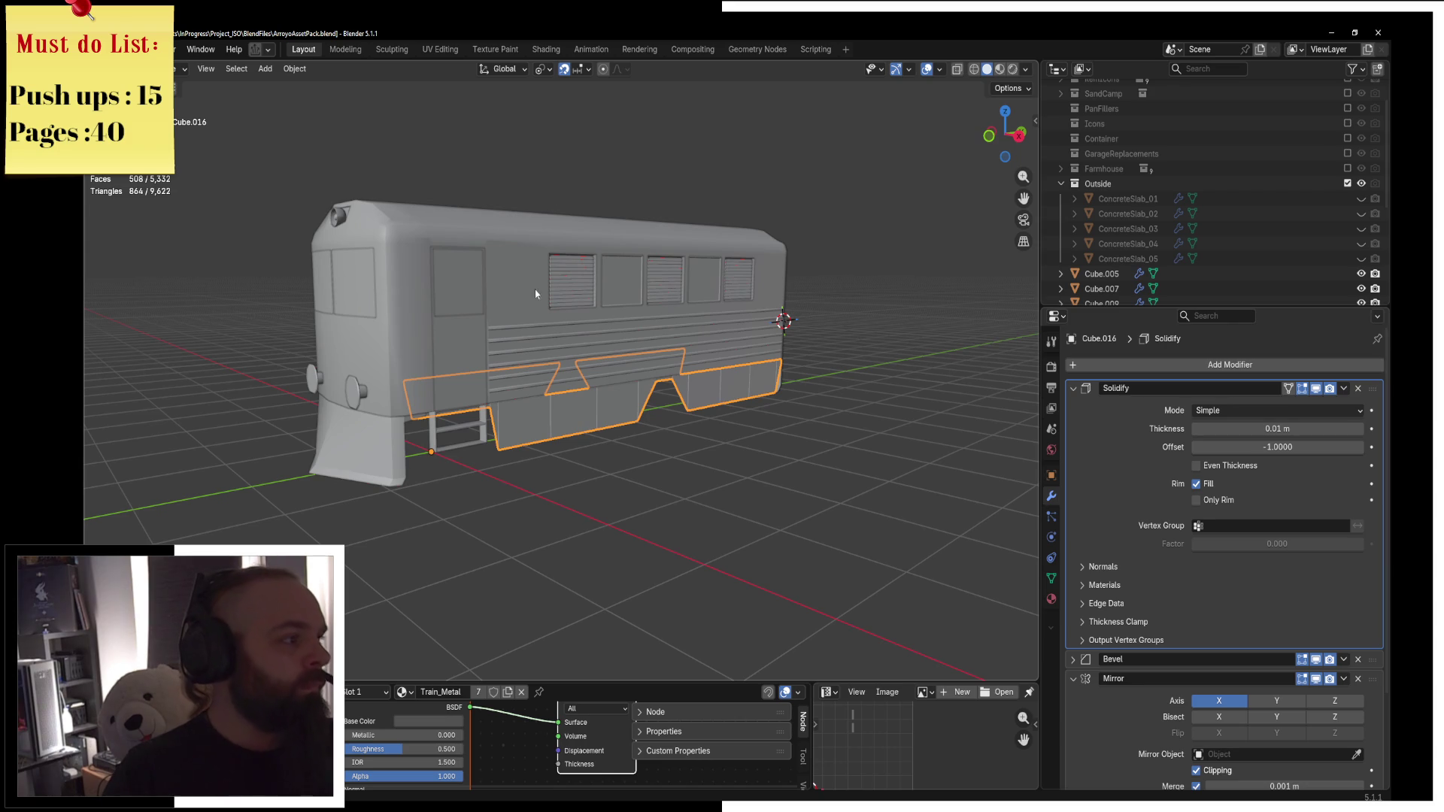
{"action": "mouse_move", "coordinate": [633, 307]}
{"action": "middle_mouse_down"}
{"action": "mouse_move", "coordinate": [571, 316]}
{"action": "mouse_move", "coordinate": [633, 307]}
{"action": "middle_mouse_up"}
{"action": "scroll", "coordinate": [633, 307], "scroll_direction": "up", "scroll_amount": 6}
Briefly re-enter Edit Mode on the skirt, then go back to Object Mode and orbit the train.
{"action": "key", "text": "Tab"}
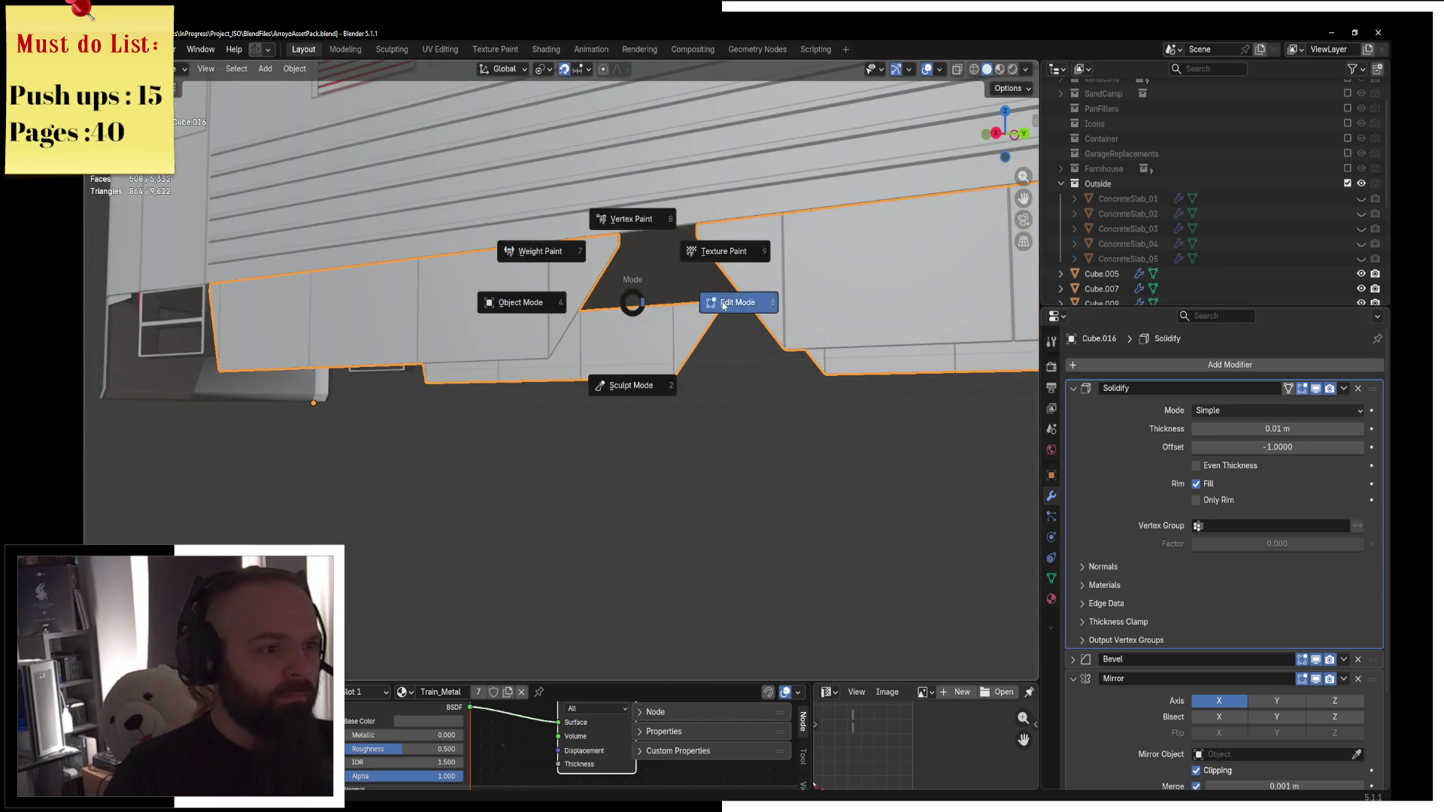
{"action": "key", "text": "KP_Decimal"}
{"action": "scroll", "coordinate": [636, 353], "scroll_direction": "down", "scroll_amount": 3}
{"action": "key", "text": "ctrl+Tab"}
{"action": "left_click", "coordinate": [510, 352]}
{"action": "scroll", "coordinate": [637, 352], "scroll_direction": "down", "scroll_amount": 4}
{"action": "mouse_move", "coordinate": [666, 335]}
{"action": "middle_mouse_down"}
{"action": "mouse_move", "coordinate": [613, 313]}
{"action": "mouse_move", "coordinate": [731, 344]}
{"action": "middle_mouse_up"}
{"action": "key", "text": "alt+Tab"}
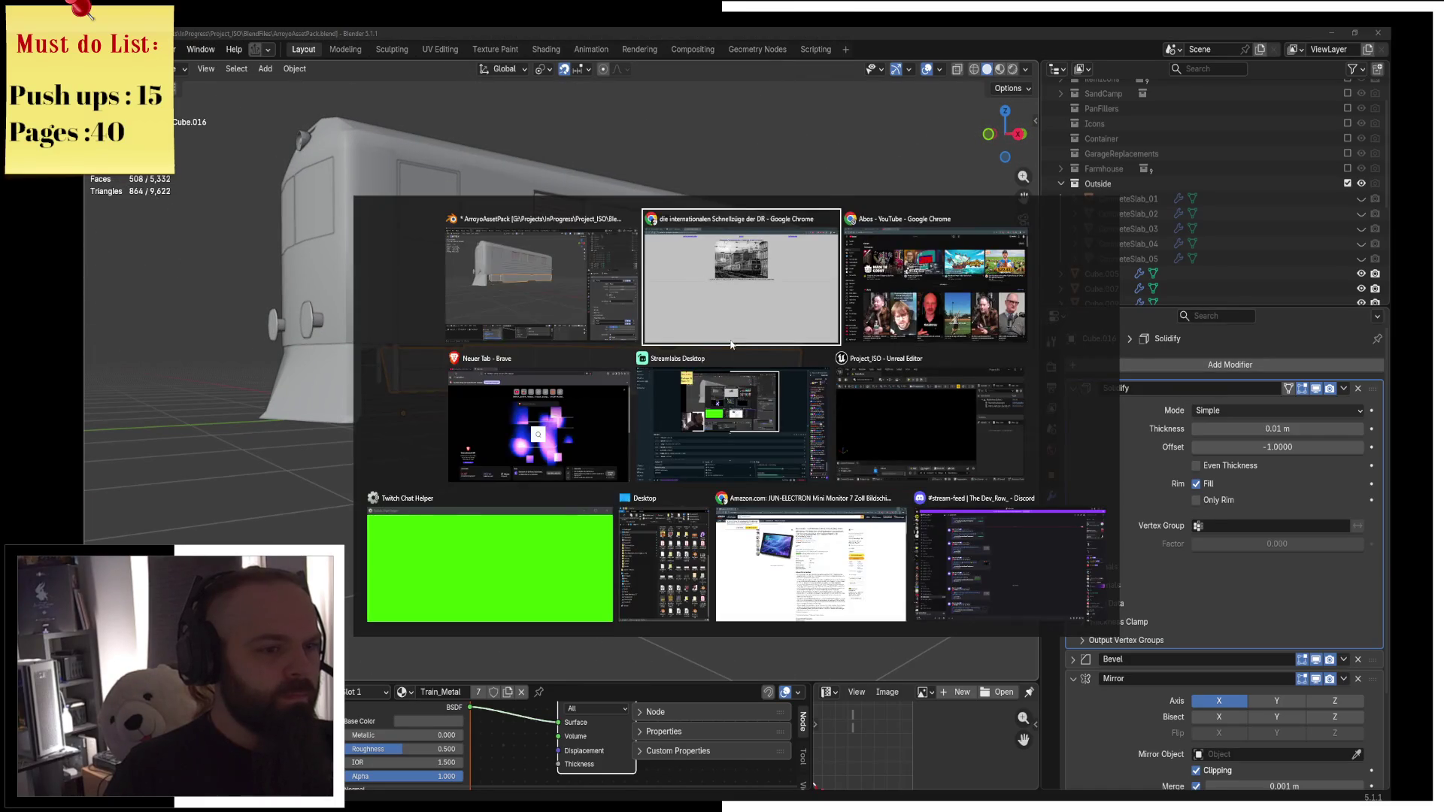
{"action": "key", "text": "Tab"}
{"action": "key", "text": "Tab"}
{"action": "key", "text": "Tab"}
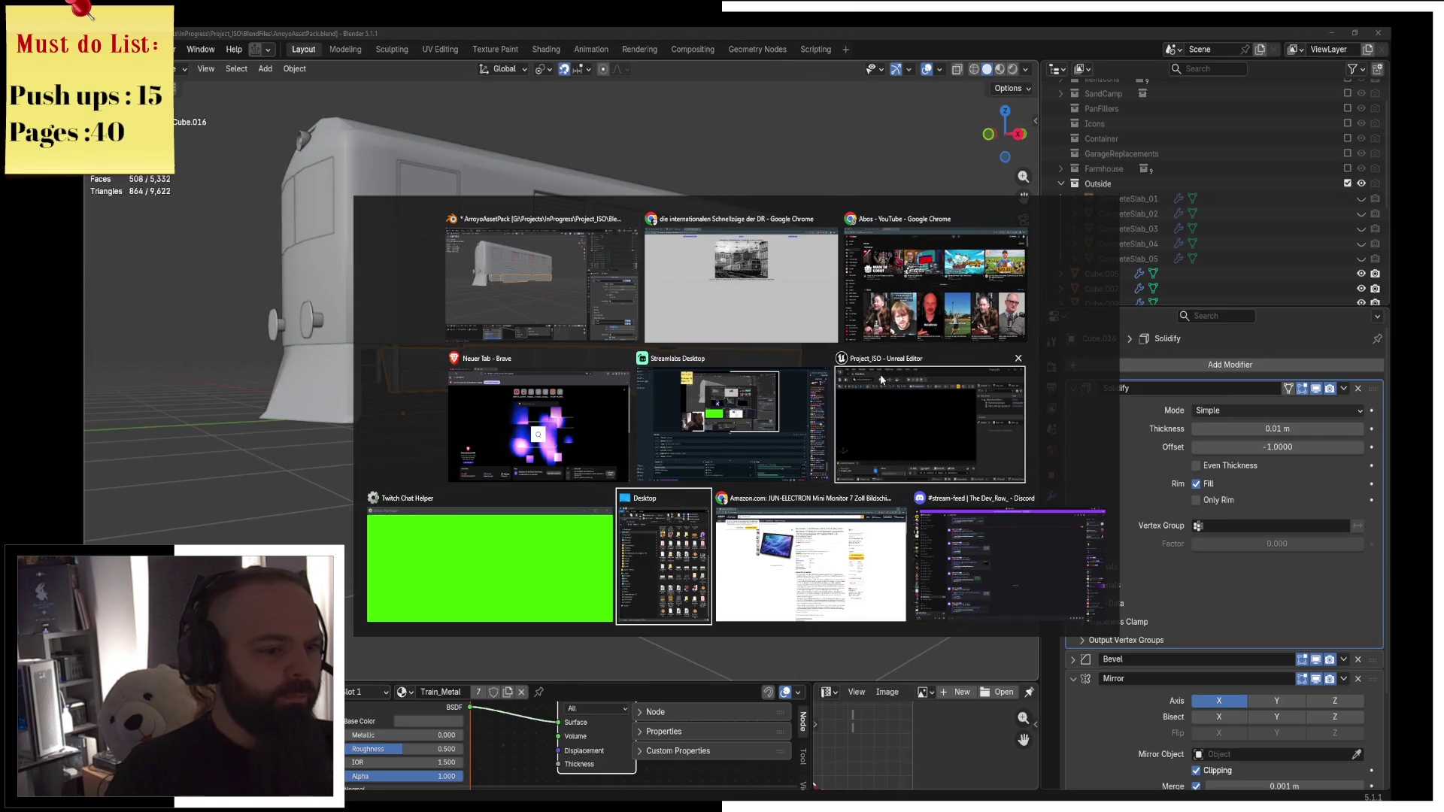
{"action": "key", "text": "alt+Tab"}
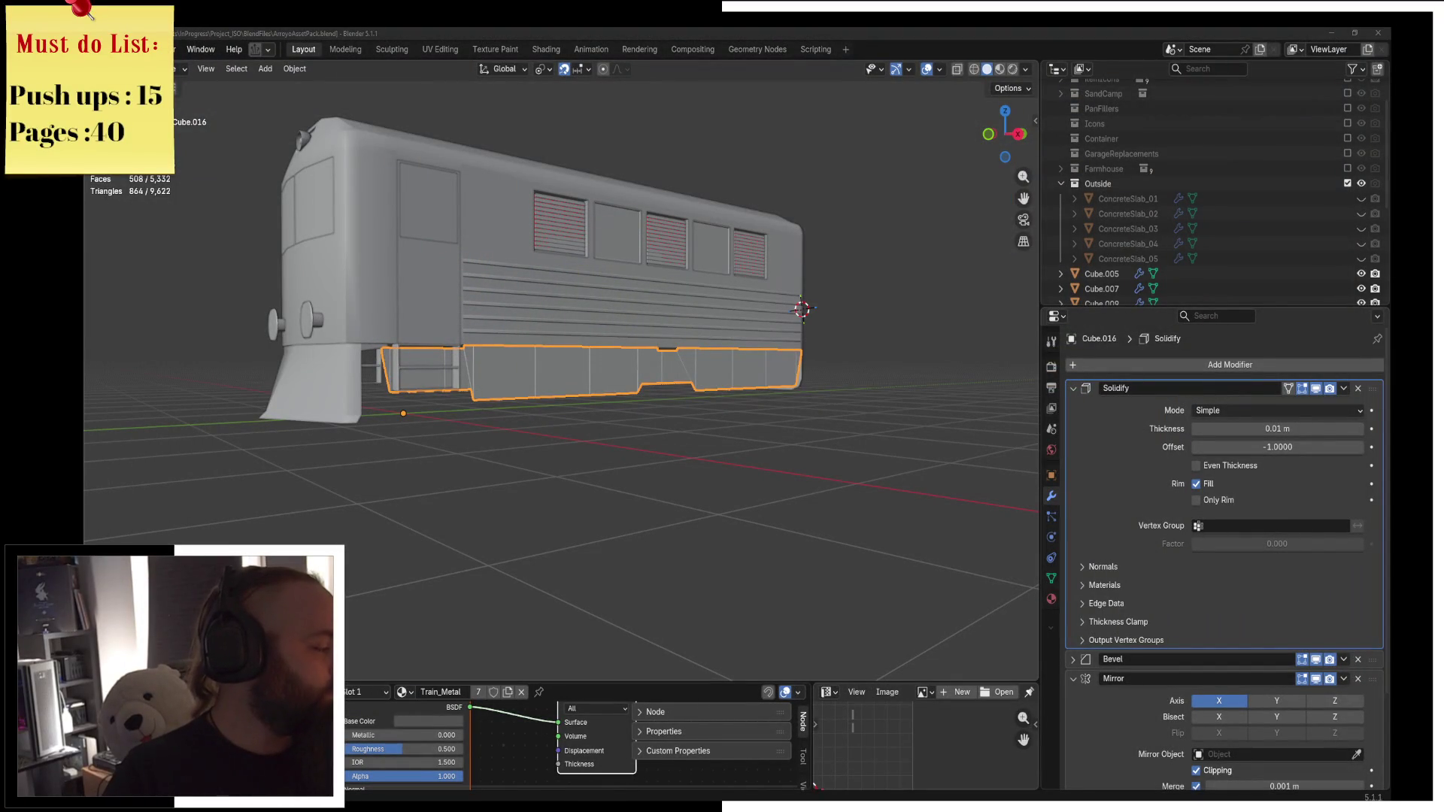
{"action": "key", "text": "alt+Tab"}
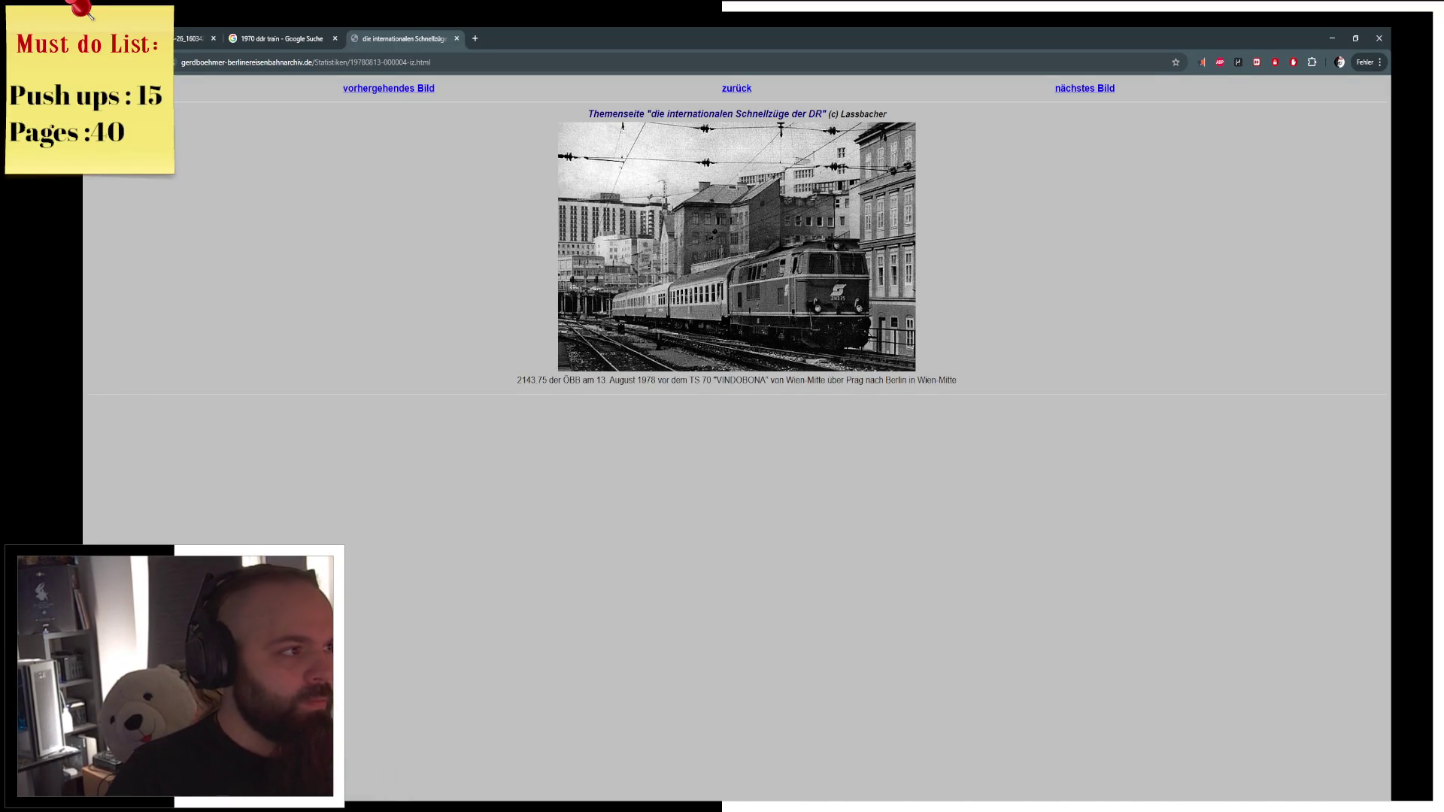
{"action": "key", "text": "alt+Left"}
{"action": "left_click", "coordinate": [299, 34]}
{"action": "scroll", "coordinate": [661, 463], "scroll_direction": "down", "scroll_amount": 5}
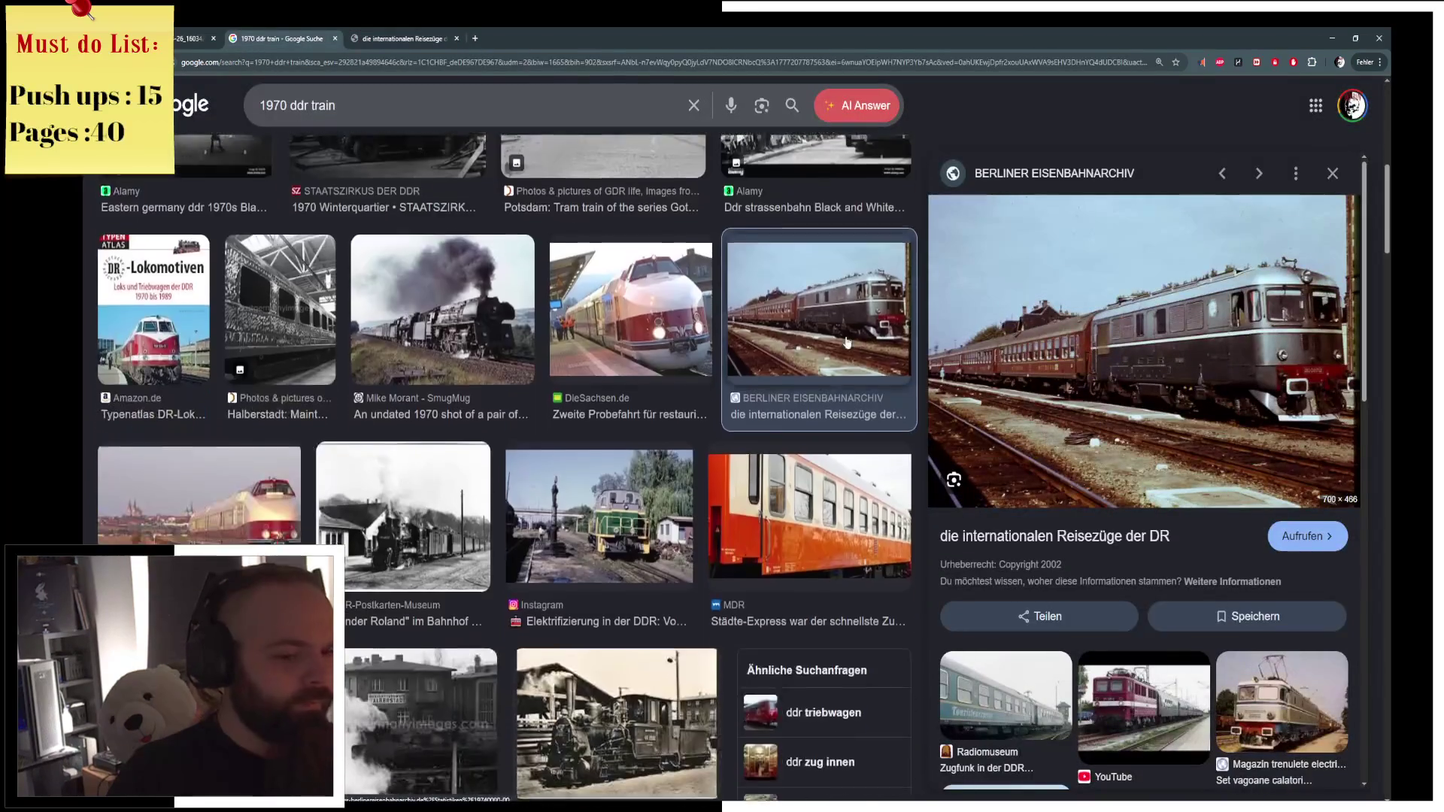
{"action": "scroll", "coordinate": [660, 463], "scroll_direction": "down", "scroll_amount": 10}
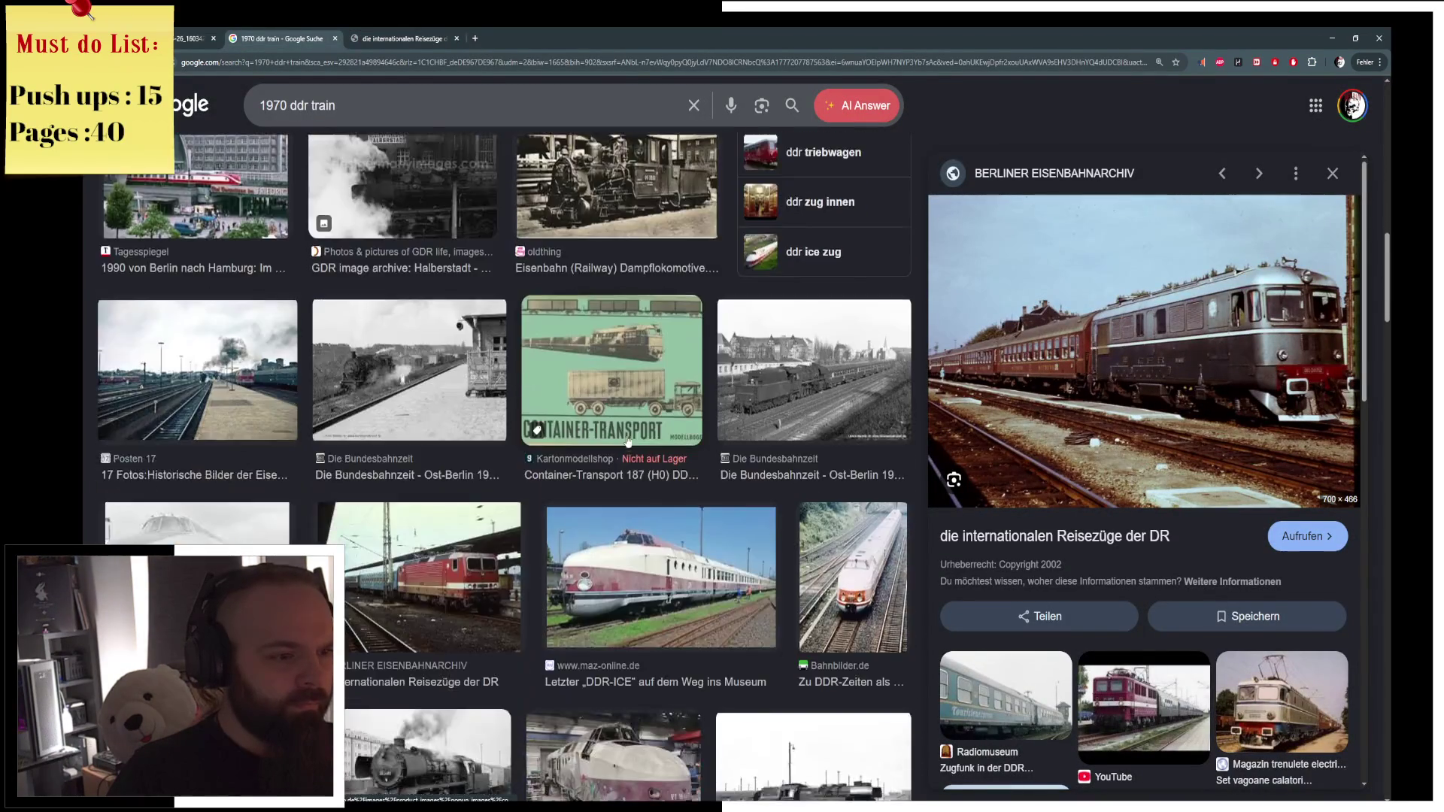
{"action": "scroll", "coordinate": [740, 402], "scroll_direction": "down", "scroll_amount": 5}
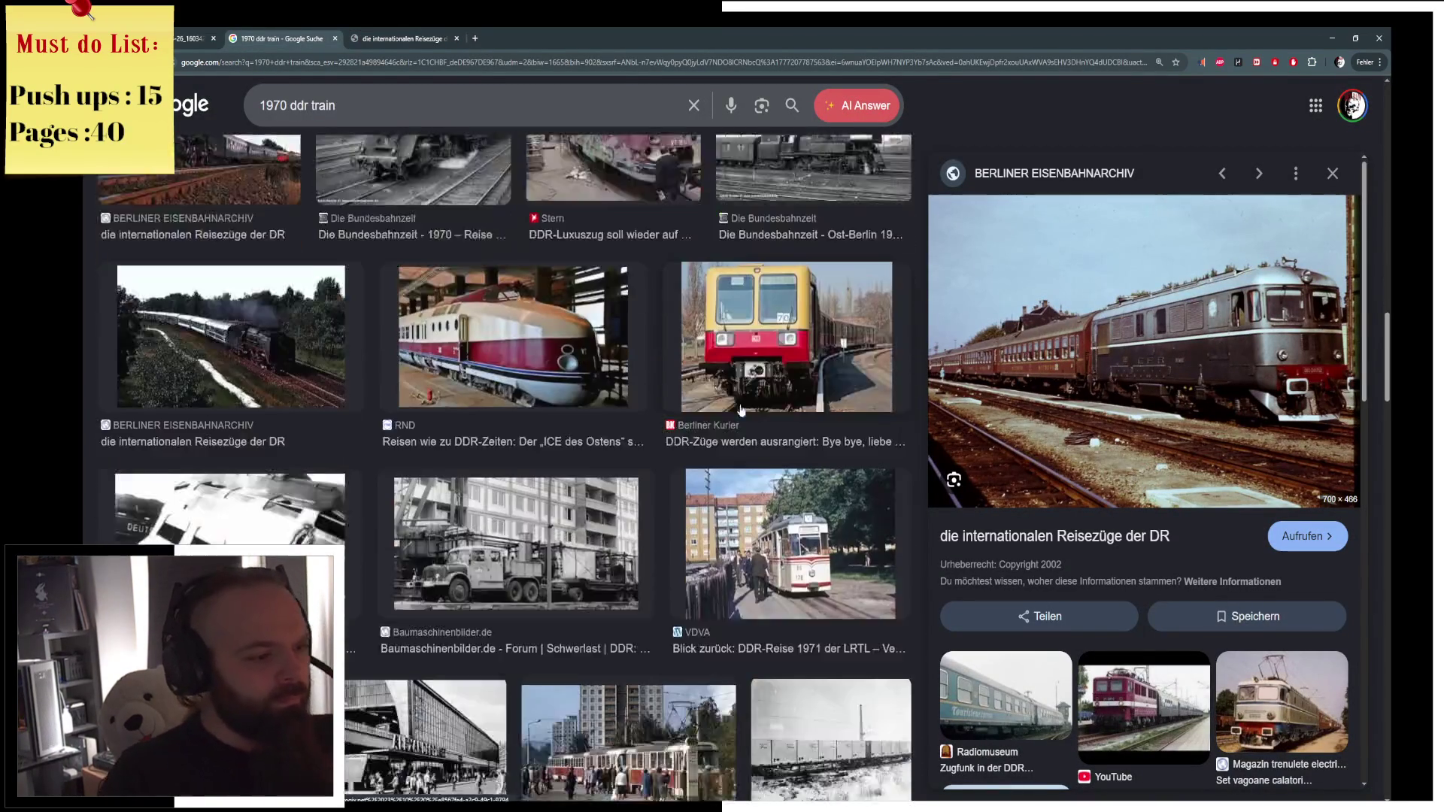
{"action": "scroll", "coordinate": [659, 410], "scroll_direction": "down", "scroll_amount": 2}
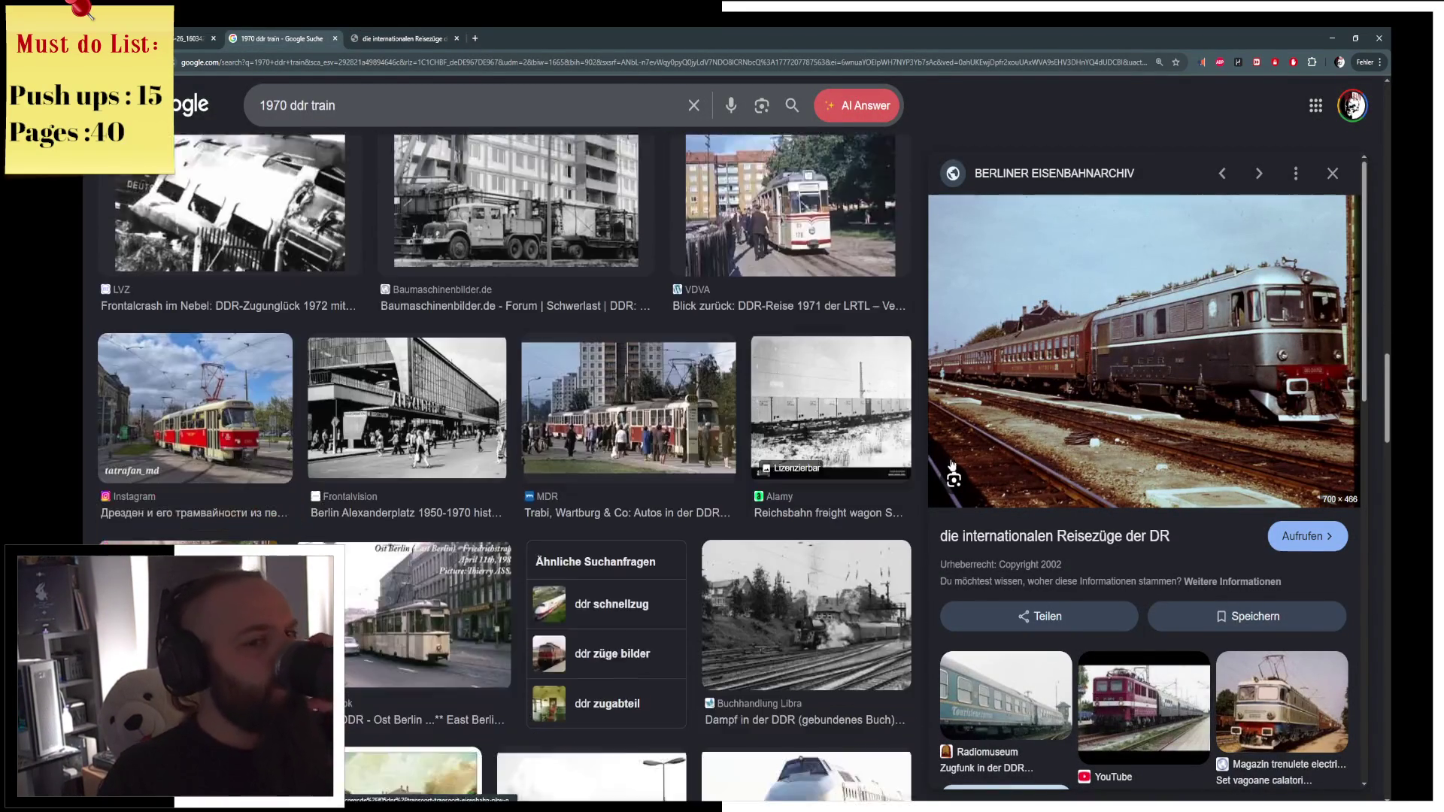
{"action": "scroll", "coordinate": [1250, 497], "scroll_direction": "down", "scroll_amount": 2}
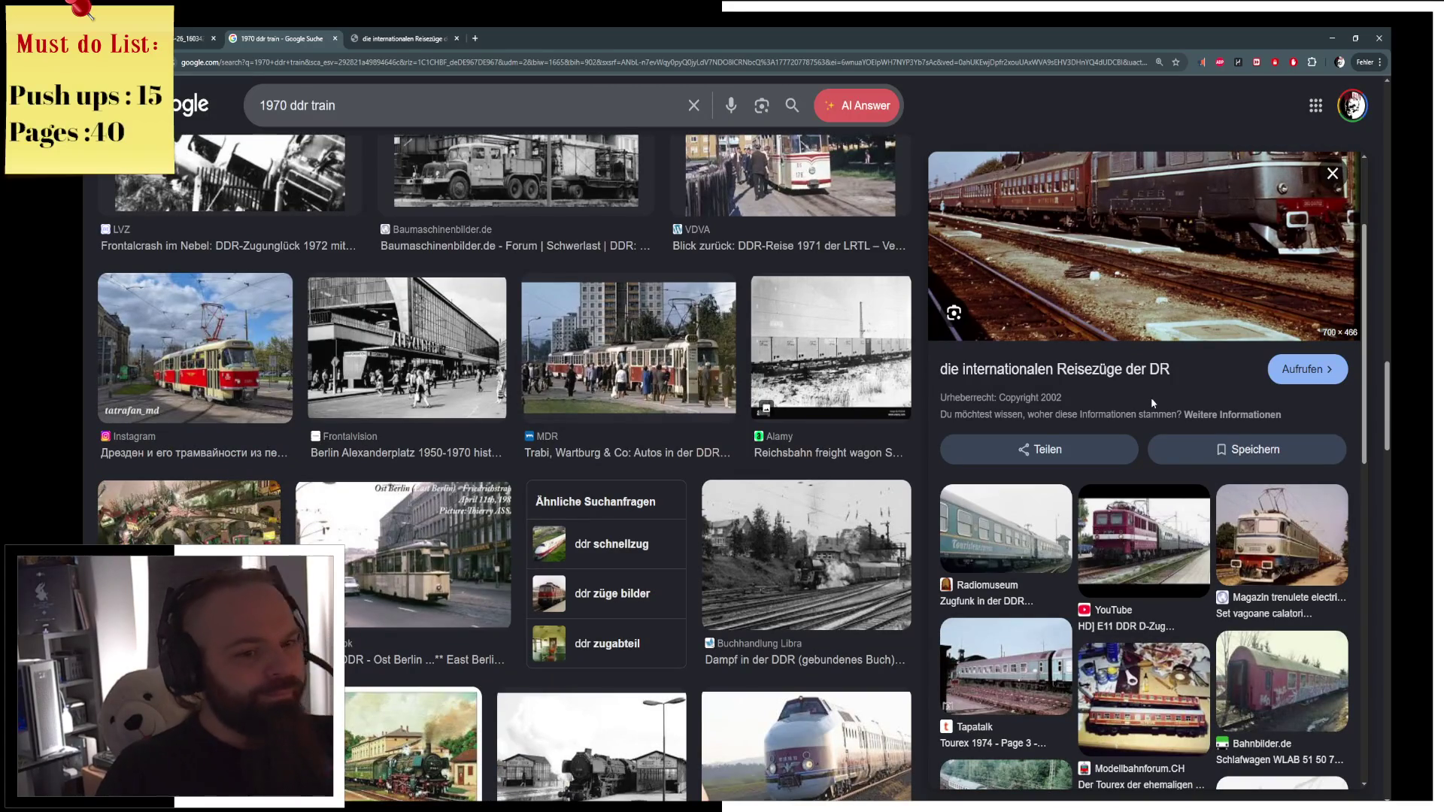
{"action": "scroll", "coordinate": [1150, 429], "scroll_direction": "down", "scroll_amount": 2}
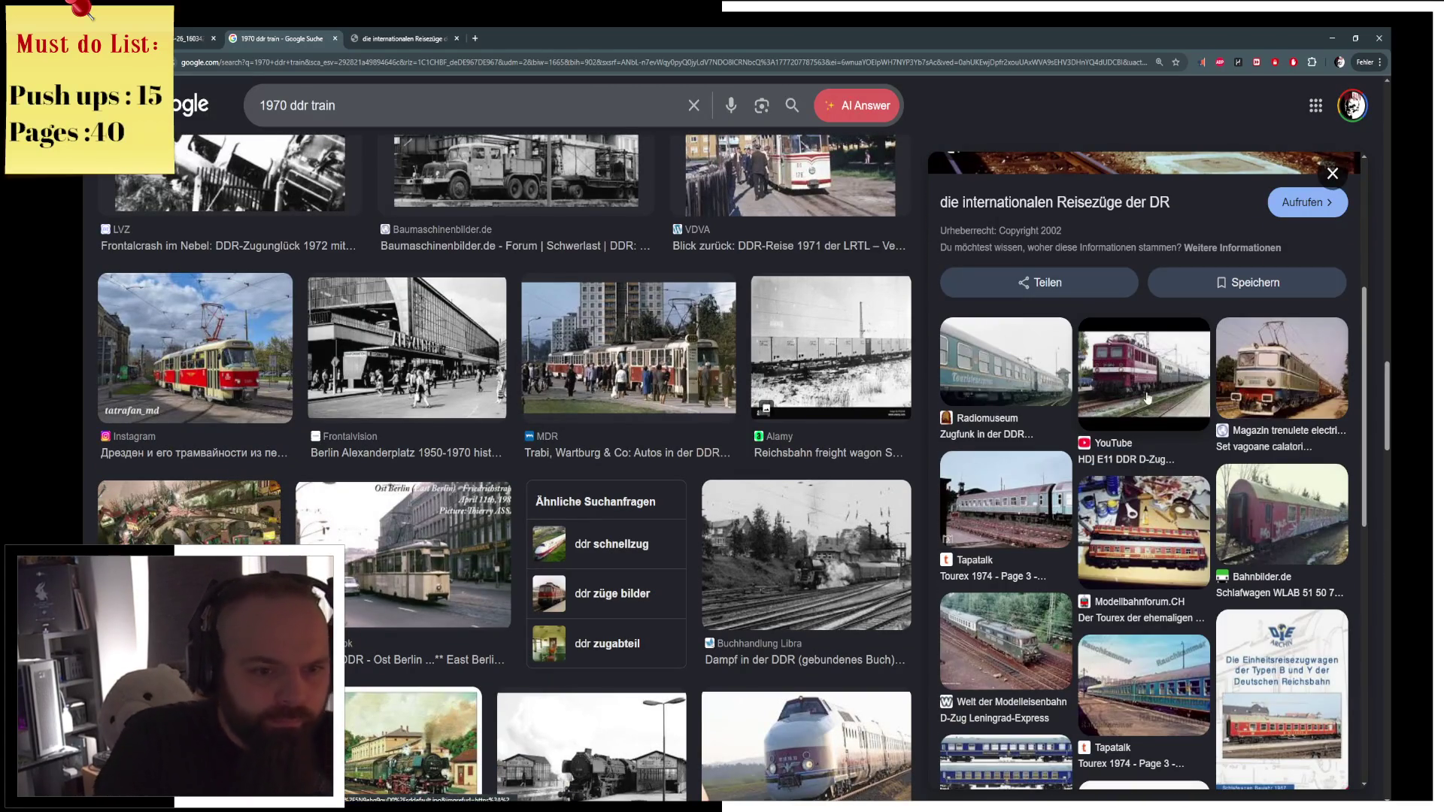
{"action": "left_click", "coordinate": [1147, 398]}
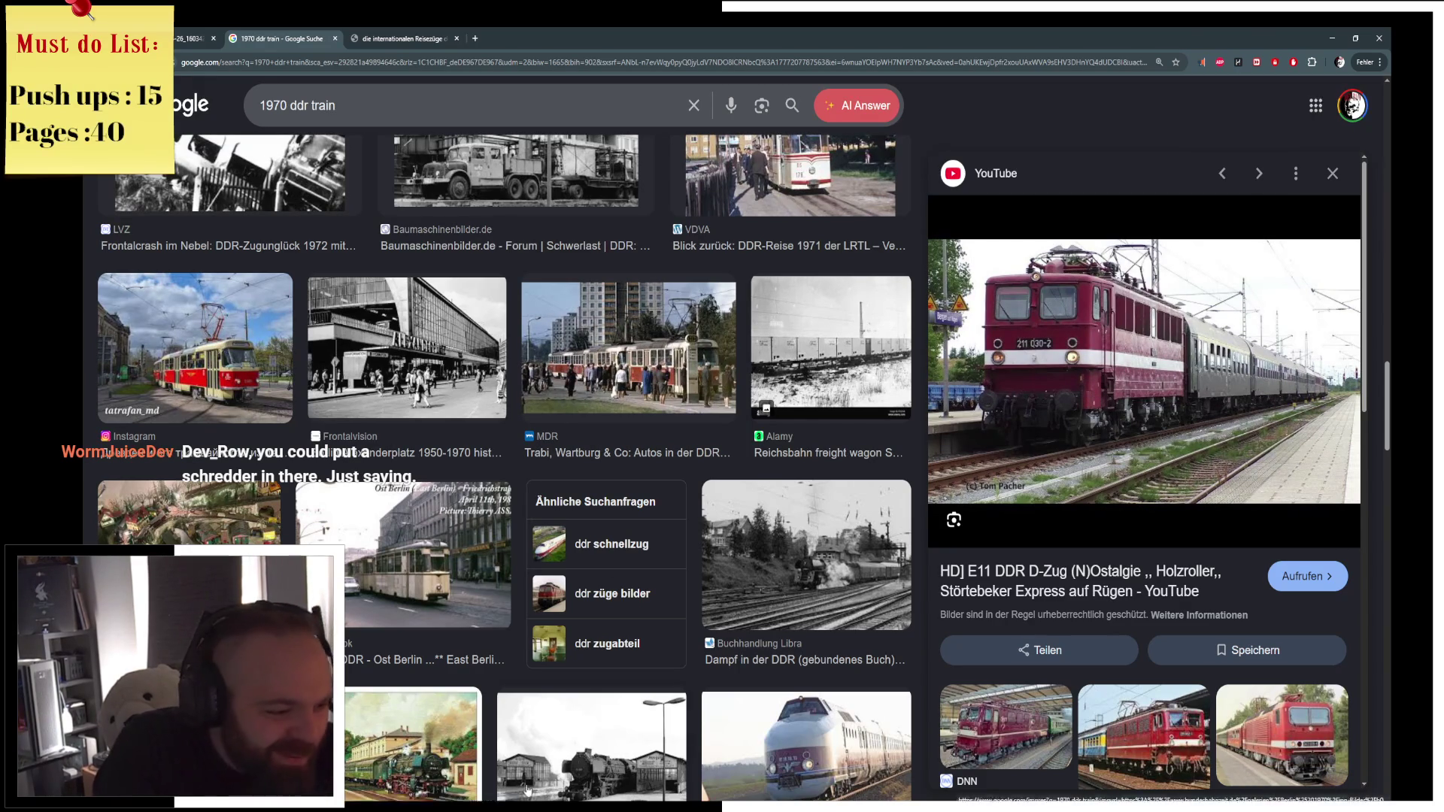
{"action": "key", "text": "alt+Tab"}
{"action": "mouse_move", "coordinate": [678, 423]}
{"action": "middle_mouse_down"}
{"action": "mouse_move", "coordinate": [542, 390]}
{"action": "mouse_move", "coordinate": [745, 405]}
{"action": "mouse_move", "coordinate": [422, 419]}
{"action": "middle_mouse_up"}
{"action": "left_click", "coordinate": [422, 418]}
Apply a Ctrl+E edge operation to the plow's top edge, then return to Object Mode.
{"action": "key", "text": "Tab"}
{"action": "key", "text": "KP_Decimal"}
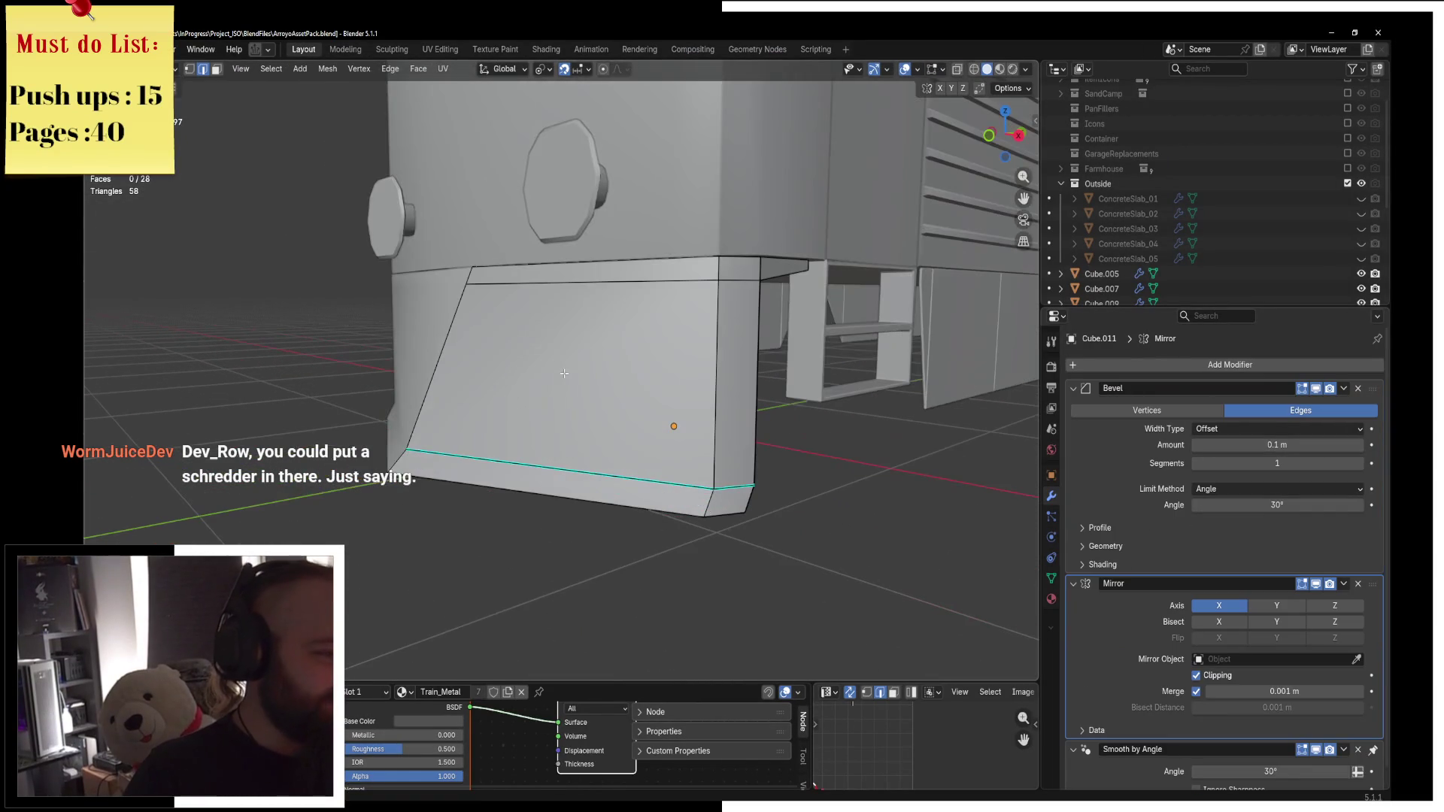
{"action": "left_click", "coordinate": [609, 285]}
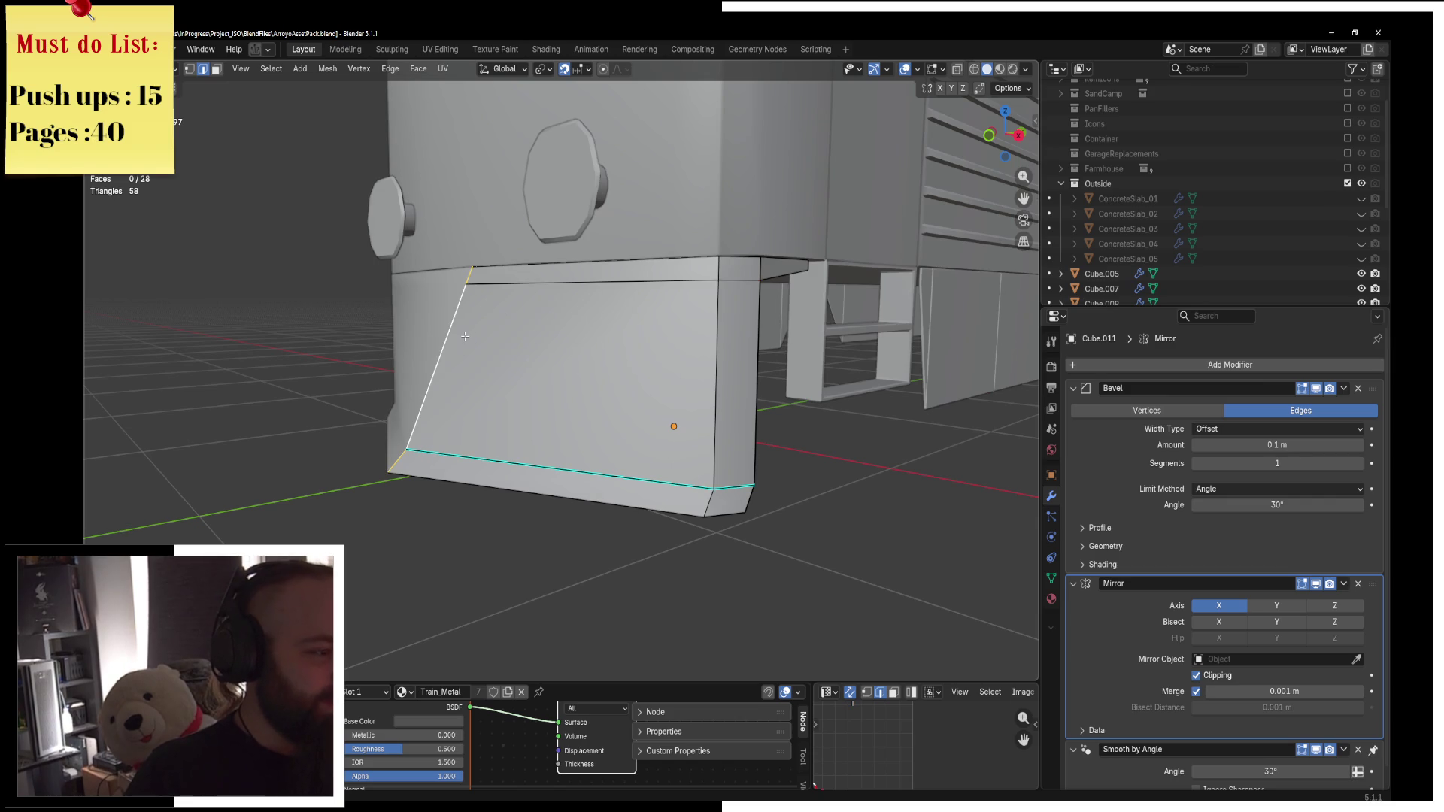
{"action": "key", "text": "ctrl+e"}
{"action": "left_click", "coordinate": [677, 413]}
{"action": "key", "text": "Tab"}
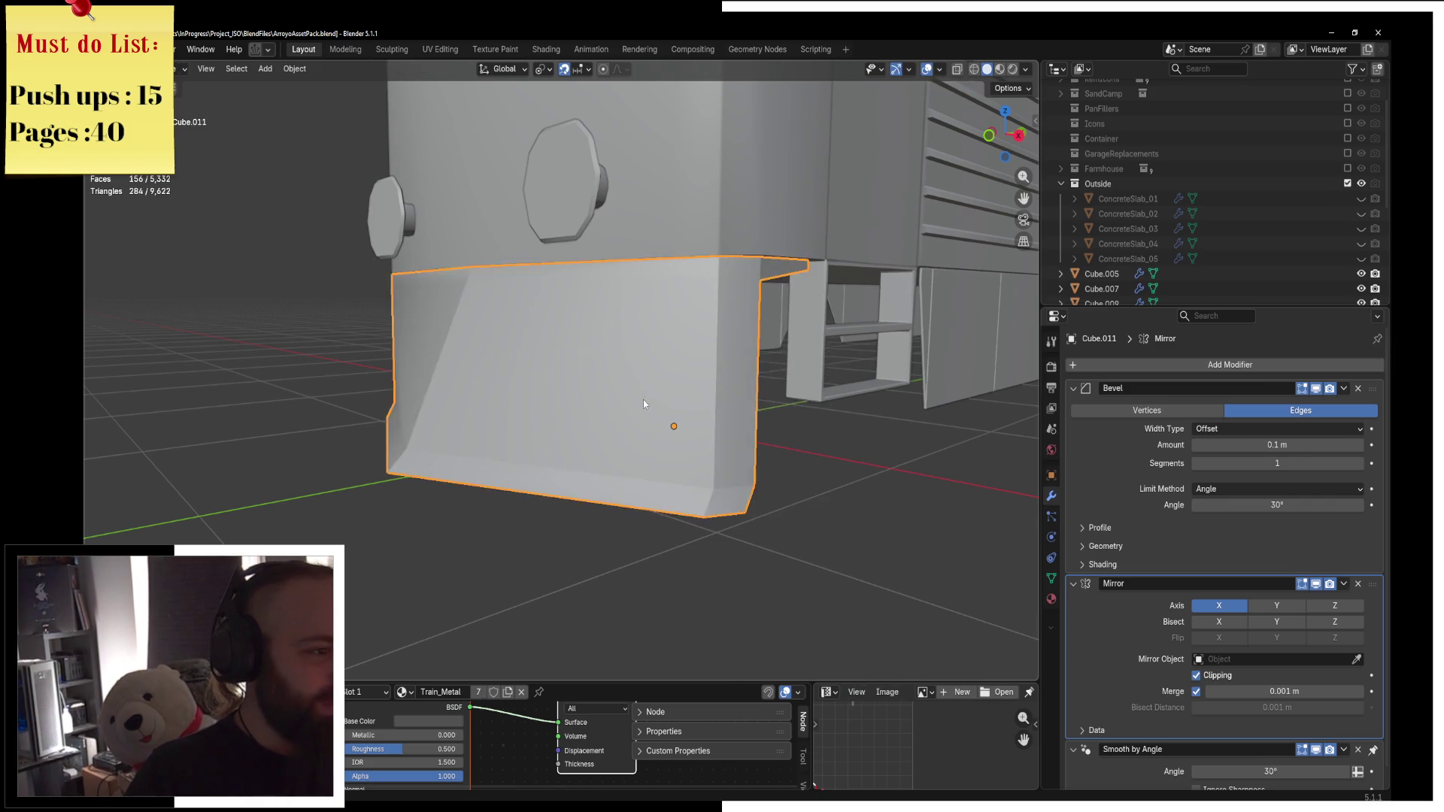
Orbit around the train and switch the viewport to Rendered shading to see its materials.
{"action": "scroll", "coordinate": [654, 395], "scroll_direction": "down", "scroll_amount": 5}
{"action": "mouse_move", "coordinate": [668, 387]}
{"action": "middle_mouse_down"}
{"action": "mouse_move", "coordinate": [581, 381]}
{"action": "mouse_move", "coordinate": [590, 348]}
{"action": "mouse_move", "coordinate": [606, 376]}
{"action": "mouse_move", "coordinate": [492, 420]}
{"action": "middle_mouse_up"}
{"action": "scroll", "coordinate": [492, 420], "scroll_direction": "up", "scroll_amount": 3}
{"action": "mouse_move", "coordinate": [620, 449]}
{"action": "middle_mouse_down"}
{"action": "mouse_move", "coordinate": [548, 394]}
{"action": "mouse_move", "coordinate": [691, 354]}
{"action": "mouse_move", "coordinate": [630, 344]}
{"action": "middle_mouse_up"}
{"action": "key", "text": "z"}
{"action": "left_click", "coordinate": [632, 259]}
Deselect the plow and select the main train body.
{"action": "mouse_move", "coordinate": [875, 314]}
{"action": "middle_mouse_down"}
{"action": "mouse_move", "coordinate": [724, 313]}
{"action": "mouse_move", "coordinate": [733, 346]}
{"action": "mouse_move", "coordinate": [693, 371]}
{"action": "mouse_move", "coordinate": [629, 350]}
{"action": "middle_mouse_up"}
{"action": "left_click", "coordinate": [692, 370]}
{"action": "left_click", "coordinate": [639, 353]}
{"action": "left_click", "coordinate": [630, 351]}
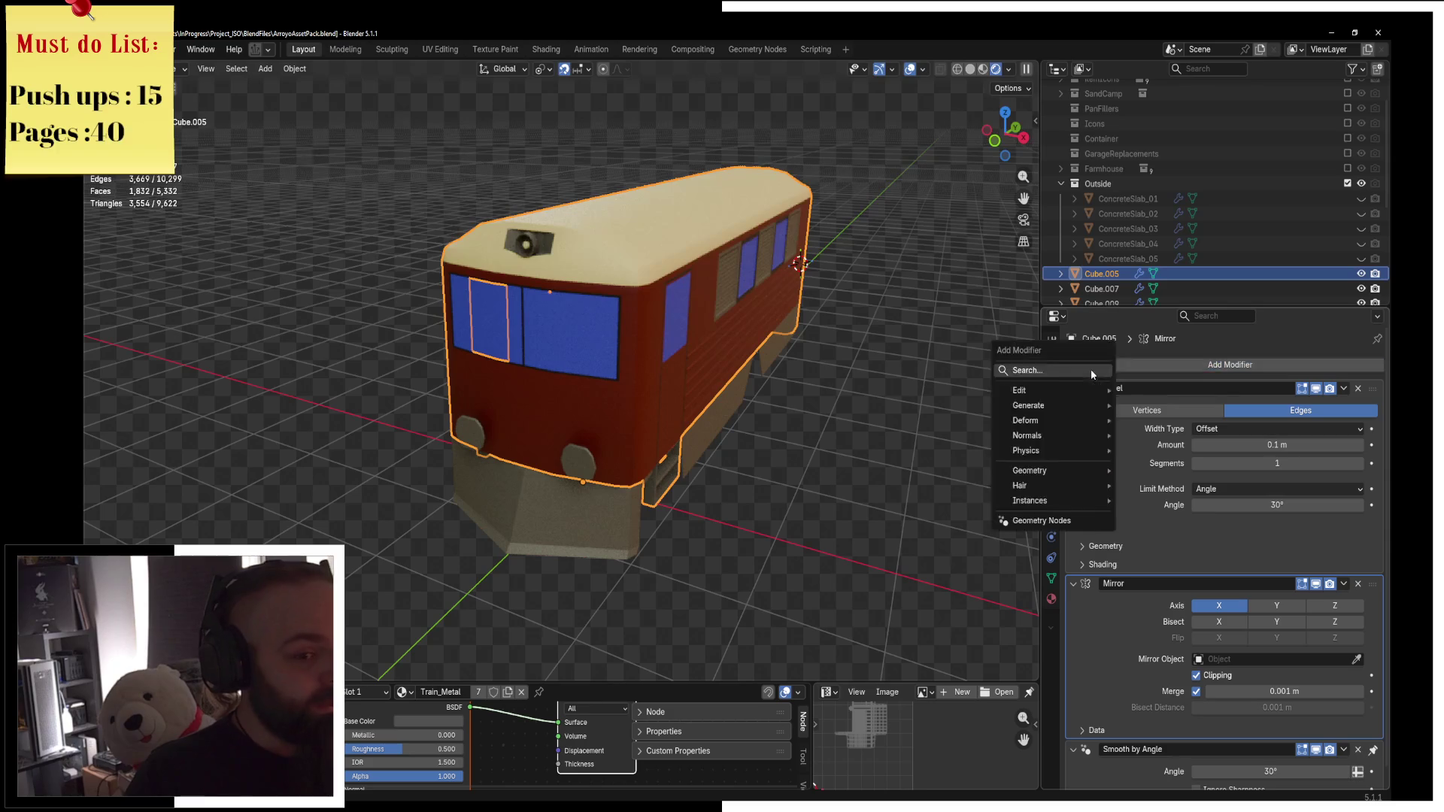
Add a Solidify modifier to the train body.
{"action": "left_click", "coordinate": [1092, 368]}
{"action": "type", "text": "s"}
{"action": "left_click", "coordinate": [1184, 401]}
In Edit Mode, add loop cuts across the body front, placing one just below the front windows.
{"action": "middle_click_drag", "start_coordinate": [841, 378], "coordinate": [534, 311]}
{"action": "key", "text": "Tab"}
{"action": "key", "text": "ctrl+r"}
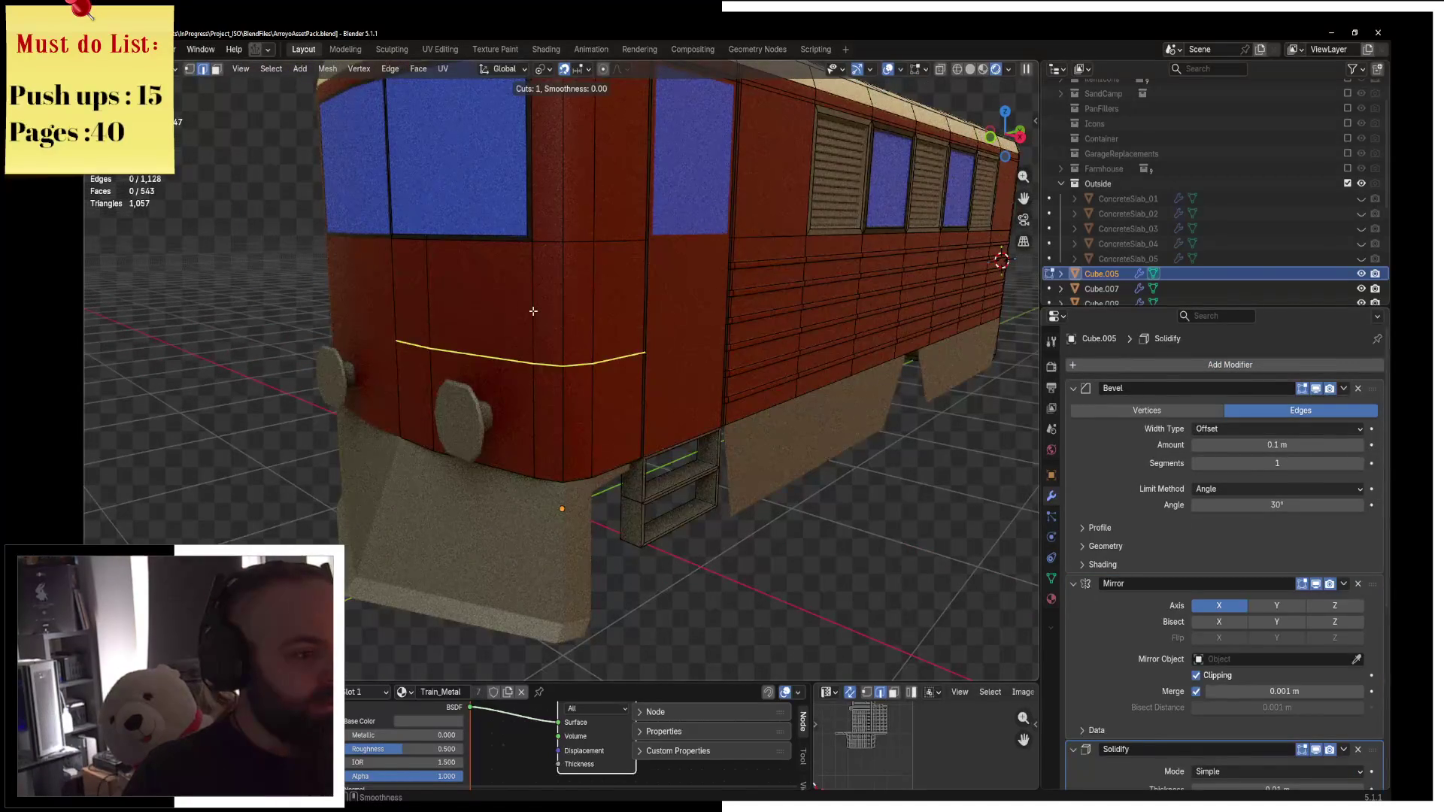
{"action": "left_click_drag", "start_coordinate": [540, 340], "coordinate": [542, 359]}
{"action": "left_click", "coordinate": [550, 353]}
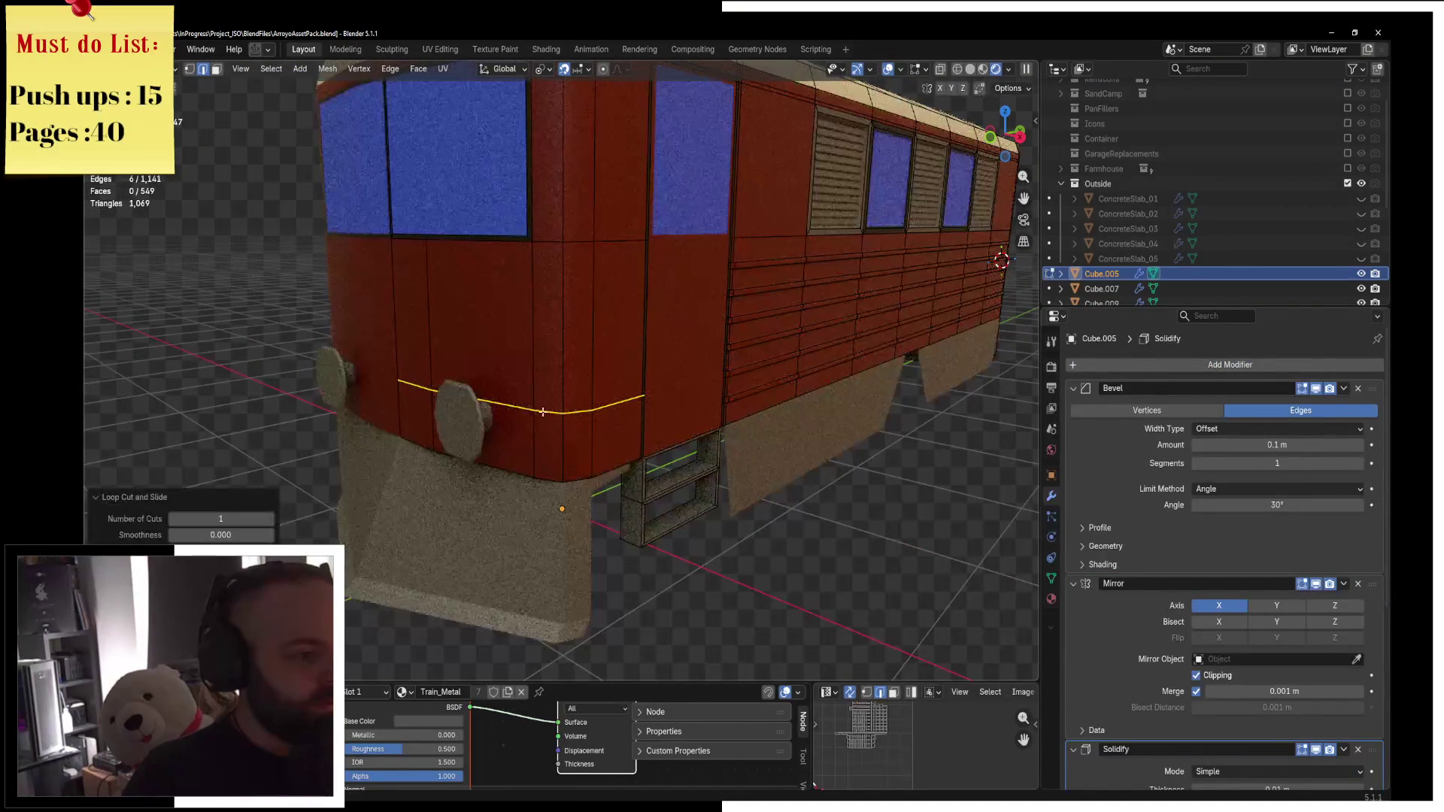
{"action": "left_click", "coordinate": [442, 384], "text": "alt"}
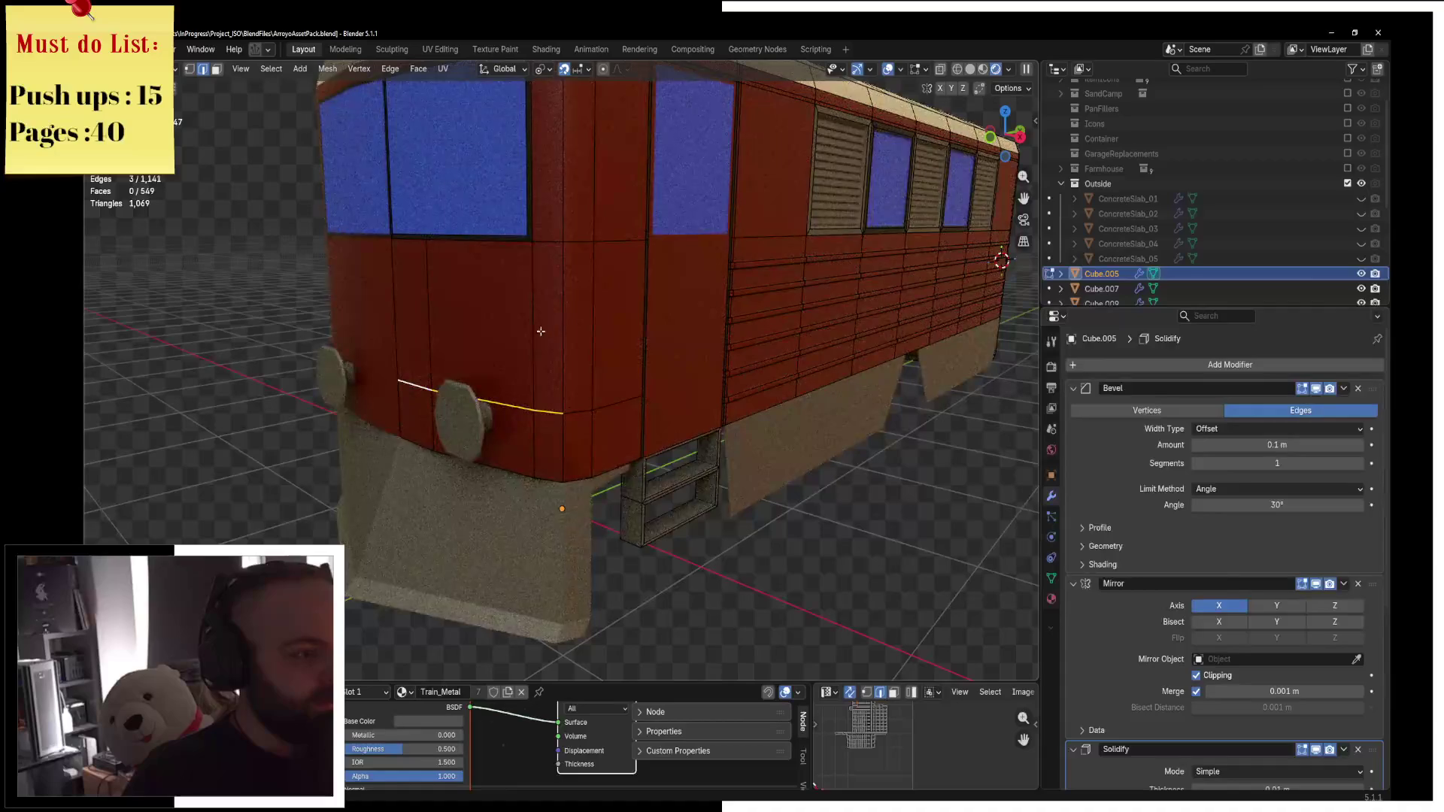
{"action": "left_click", "coordinate": [452, 242], "text": "ctrl"}
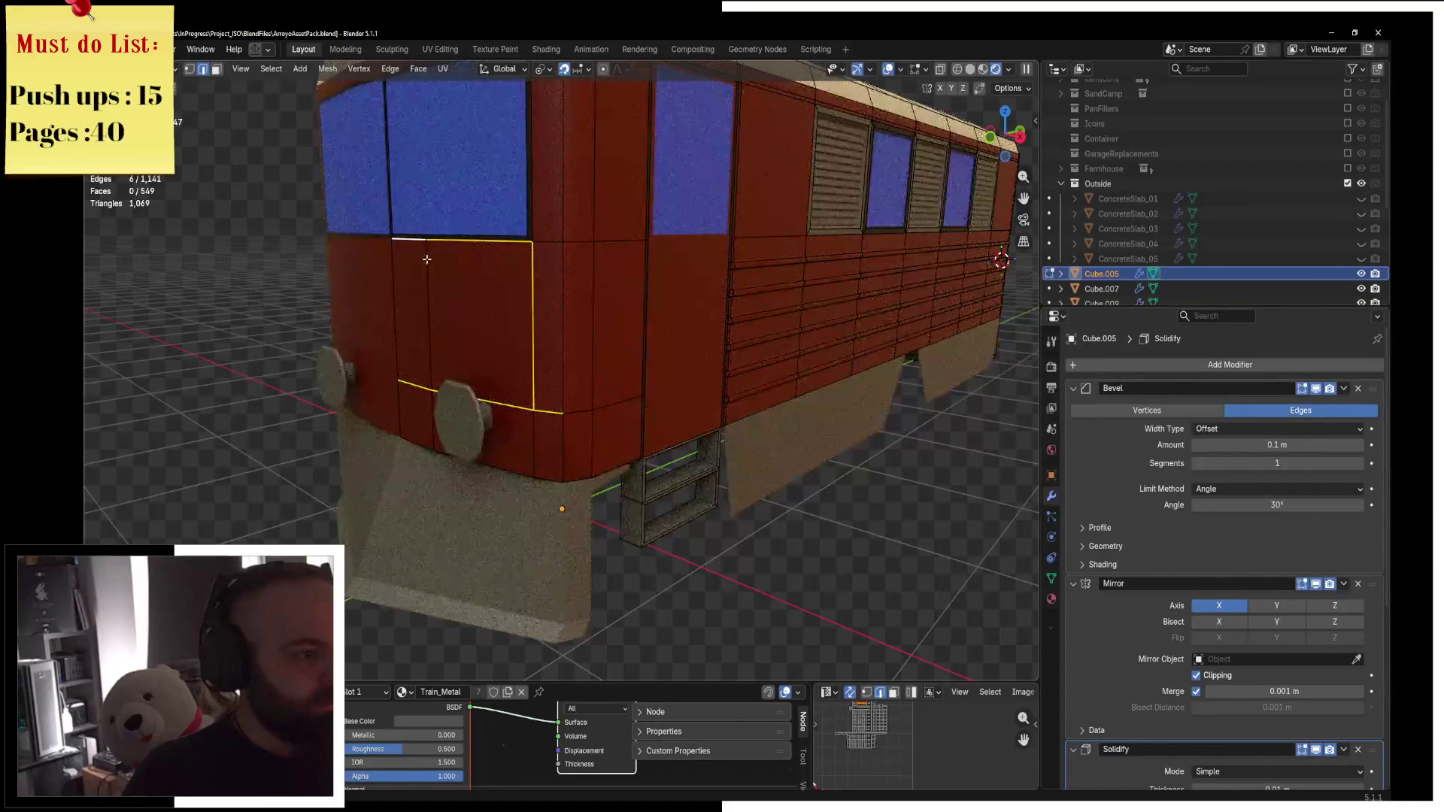
{"action": "left_click", "coordinate": [426, 259]}
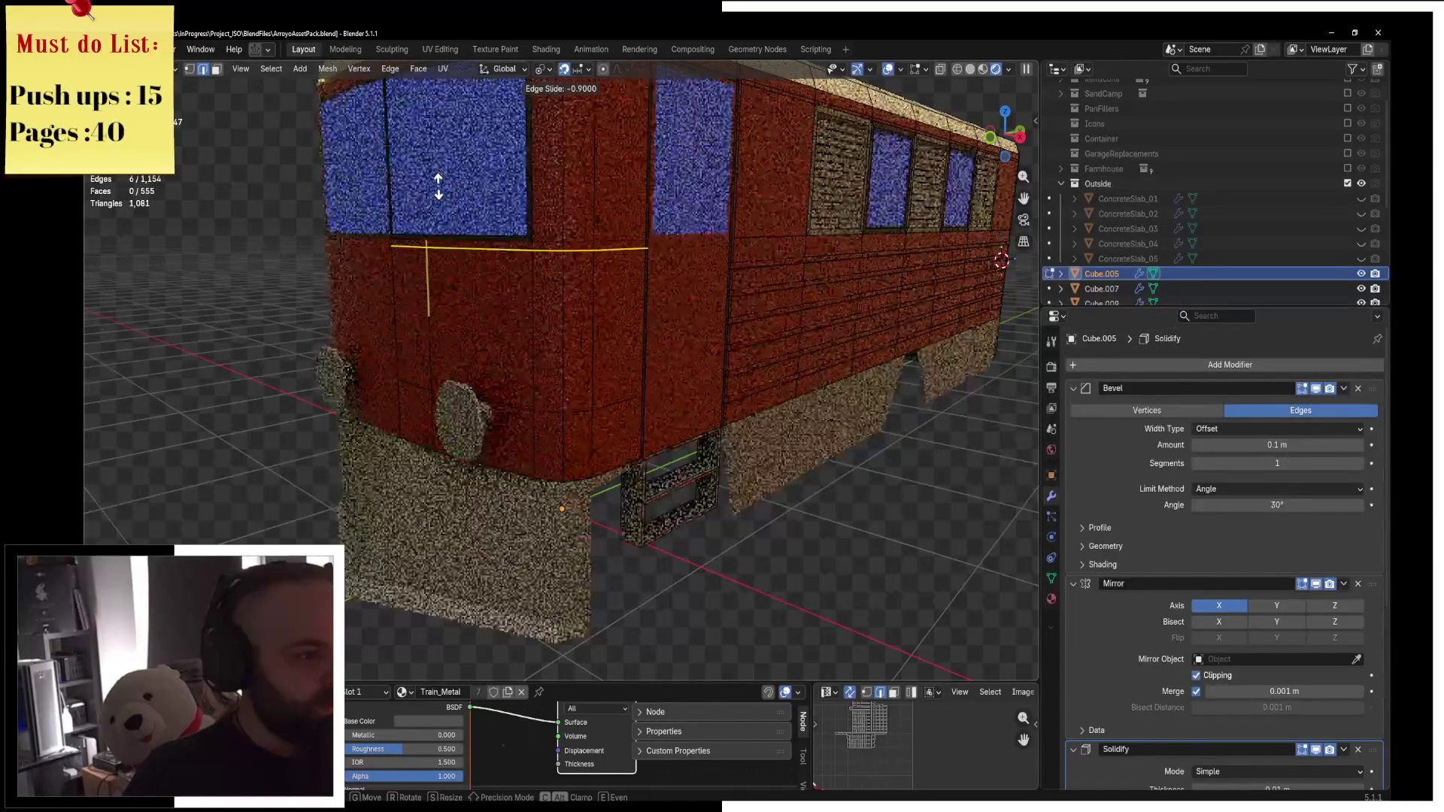
{"action": "left_click", "coordinate": [451, 201]}
Select the front panel's edges, including the bottom edge and the edge left of the headlight.
{"action": "left_click", "coordinate": [415, 250]}
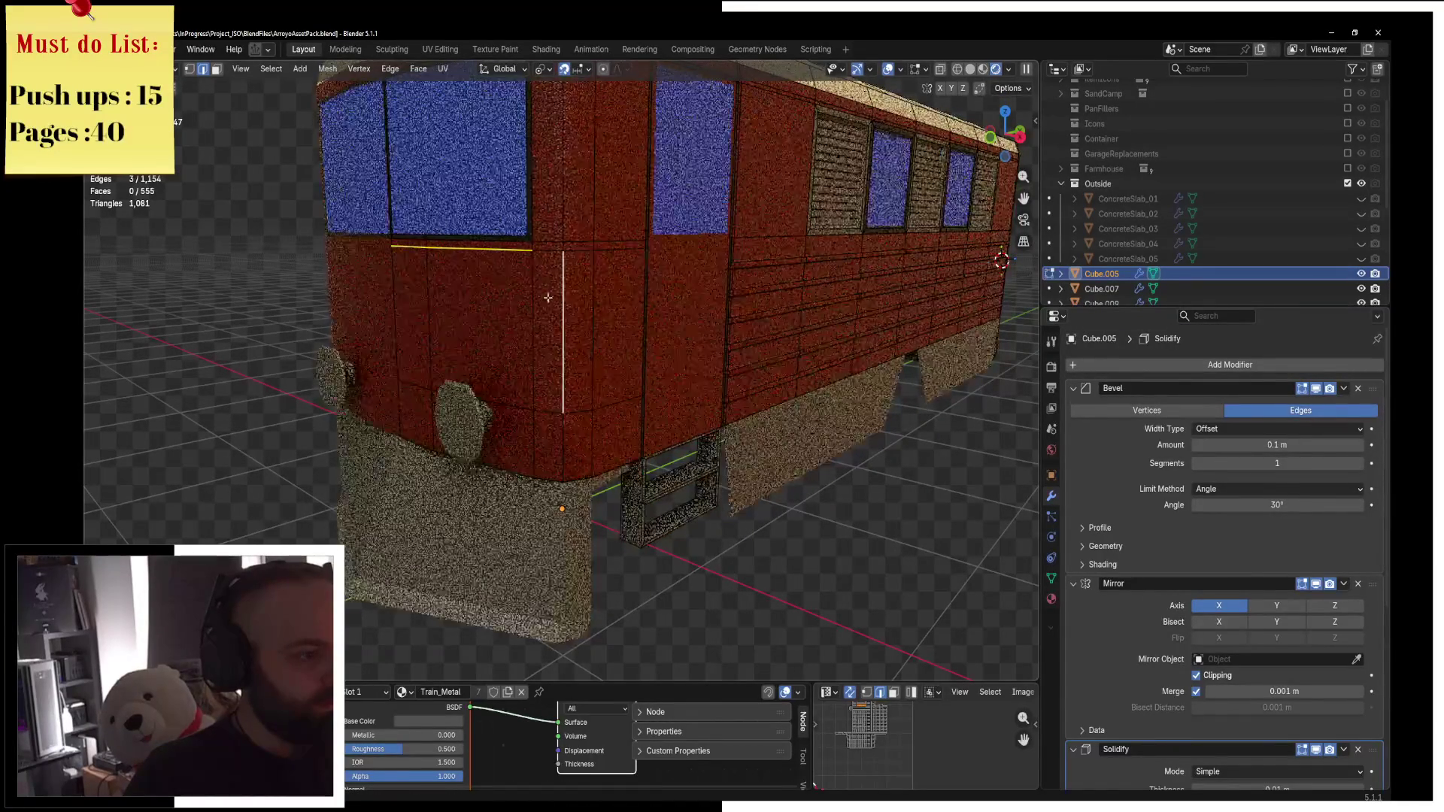
{"action": "left_click", "coordinate": [563, 331], "text": "shift"}
{"action": "left_click", "coordinate": [533, 331], "text": "shift"}
{"action": "left_click", "coordinate": [447, 394], "text": "shift"}
{"action": "left_click", "coordinate": [413, 386], "text": "shift"}
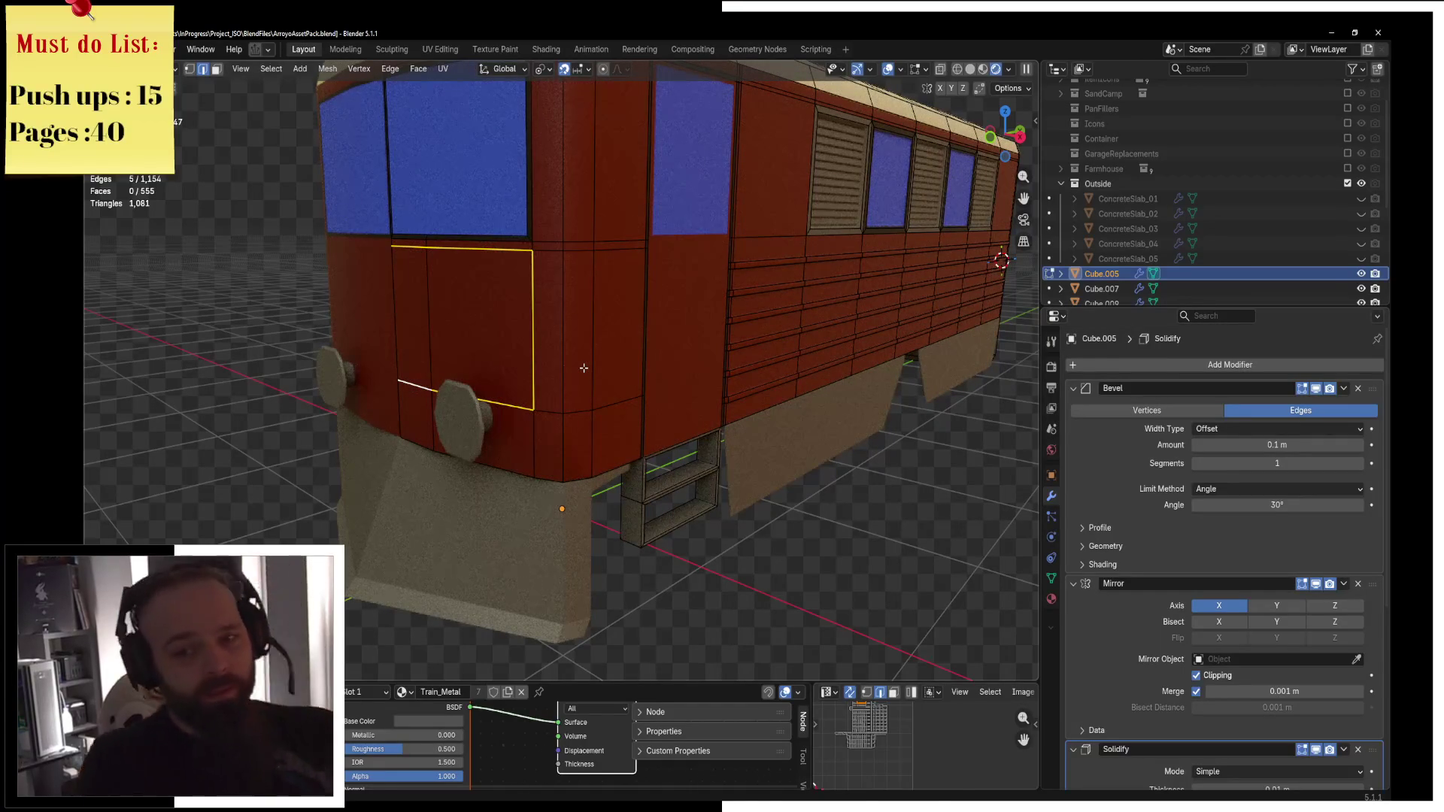
In Object Mode, drag Solidify above Bevel in the body's modifier stack, then re-enter Edit Mode.
{"action": "key", "text": "ctrl+Tab"}
{"action": "left_click", "coordinate": [477, 364]}
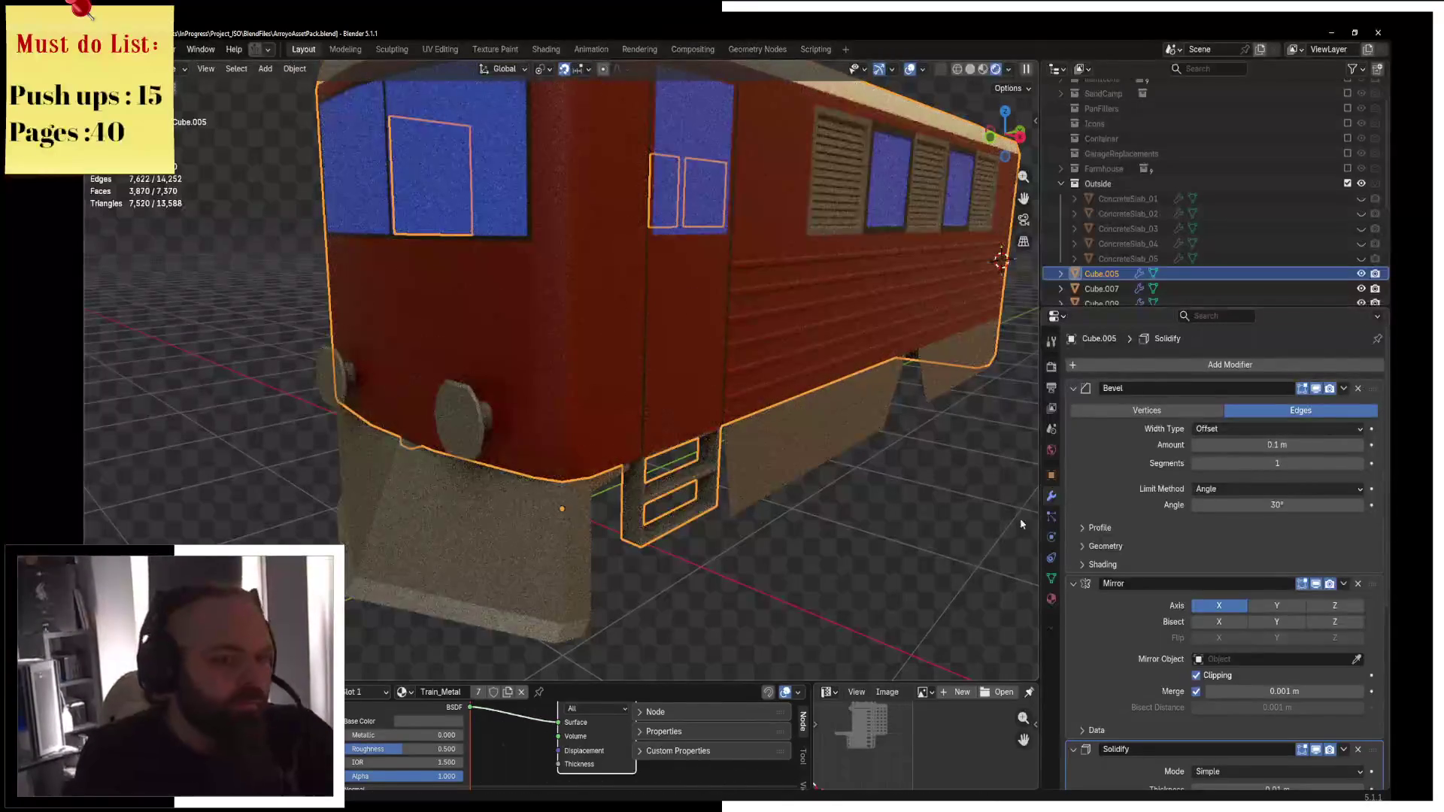
{"action": "left_click_drag", "start_coordinate": [1369, 758], "coordinate": [1351, 333]}
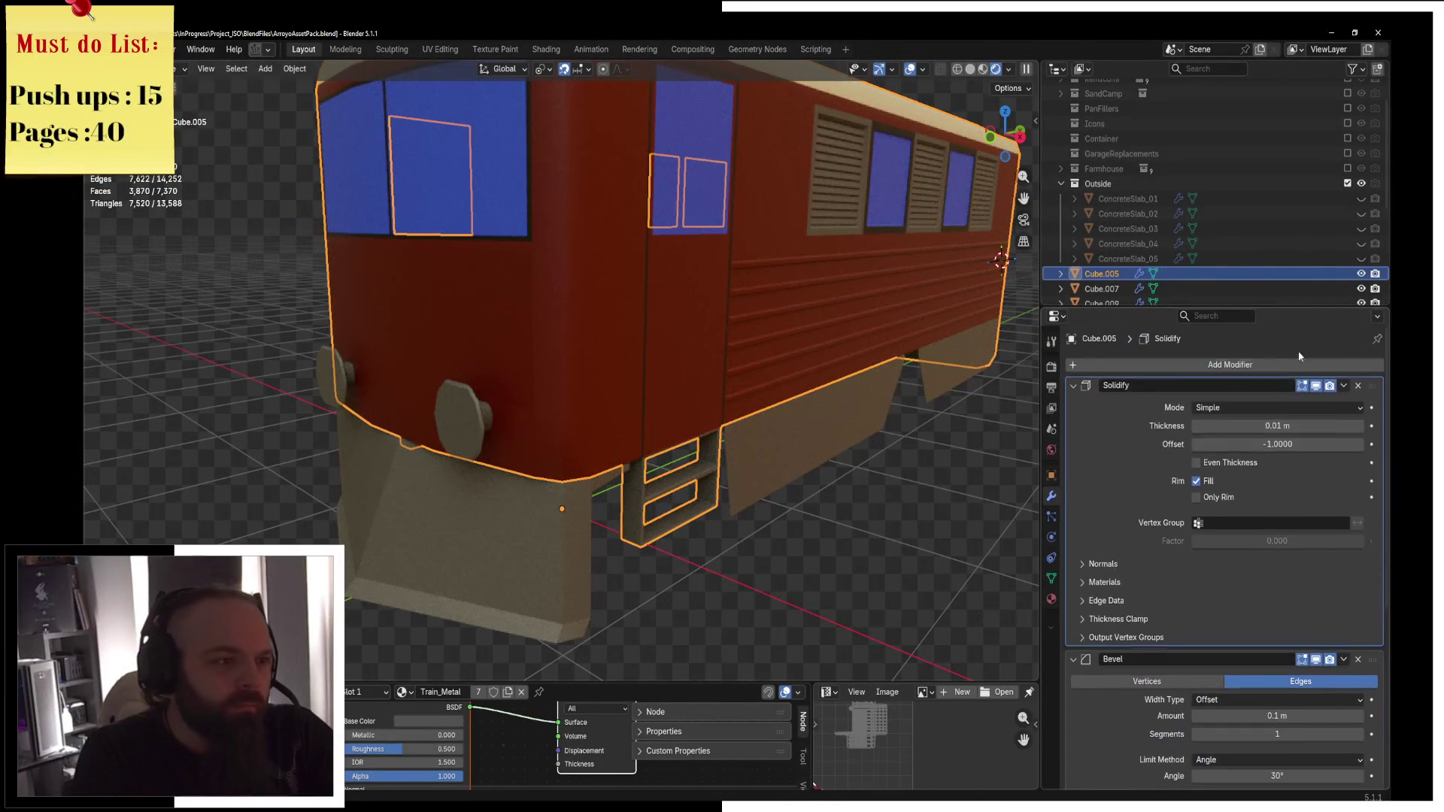
{"action": "scroll", "coordinate": [672, 336], "scroll_direction": "up", "scroll_amount": 2}
{"action": "scroll", "coordinate": [672, 342], "scroll_direction": "up", "scroll_amount": 2}
{"action": "key", "text": "ctrl+Tab"}
{"action": "left_click", "coordinate": [768, 329]}
{"action": "scroll", "coordinate": [768, 329], "scroll_direction": "down", "scroll_amount": 5}
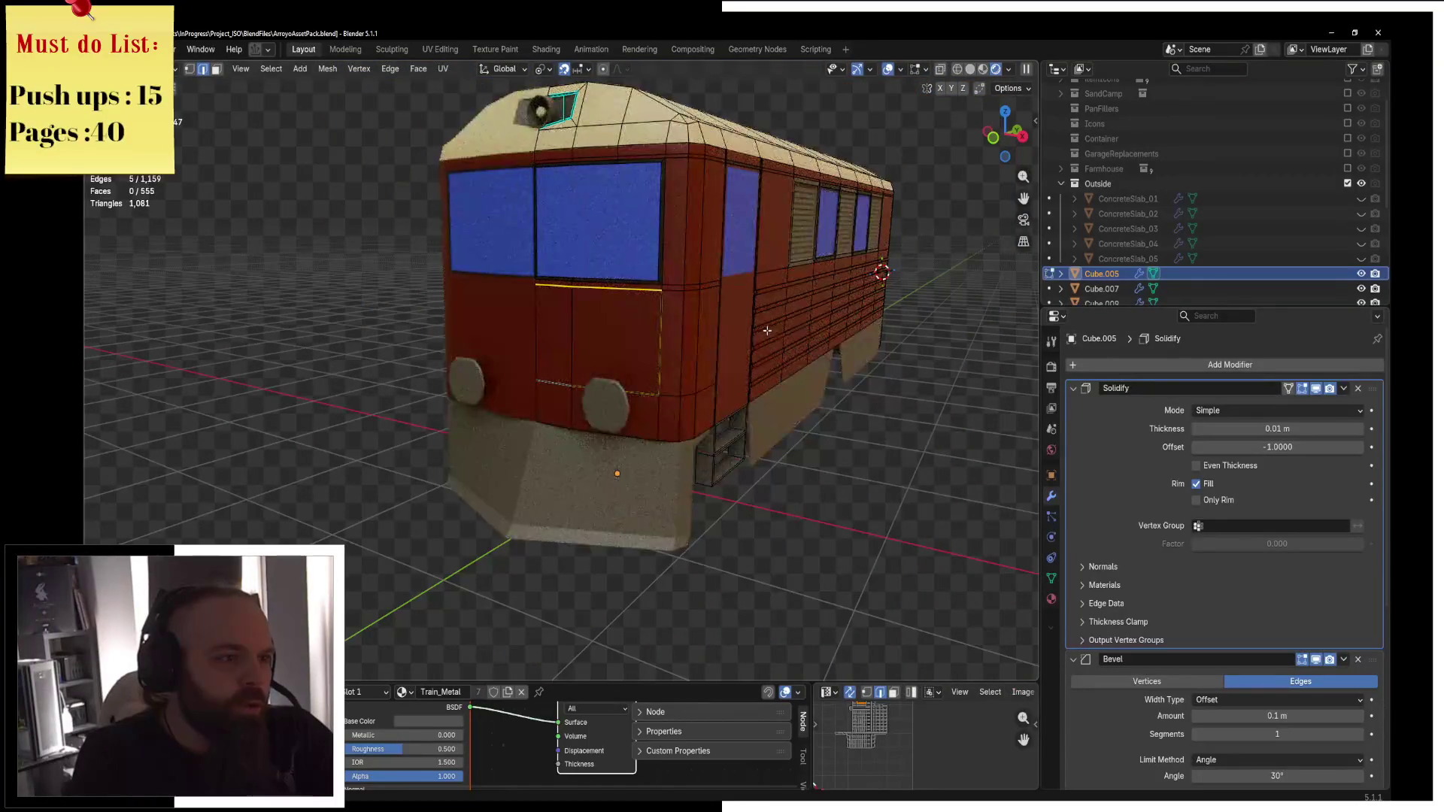
Orbit to the train's side and add one loop cut near the top of the cab side panel.
{"action": "key", "text": "ctrl+Tab"}
{"action": "left_click", "coordinate": [579, 355]}
{"action": "mouse_move", "coordinate": [677, 342]}
{"action": "middle_mouse_down"}
{"action": "mouse_move", "coordinate": [698, 331]}
{"action": "mouse_move", "coordinate": [610, 351]}
{"action": "middle_mouse_up"}
{"action": "key", "text": "Tab"}
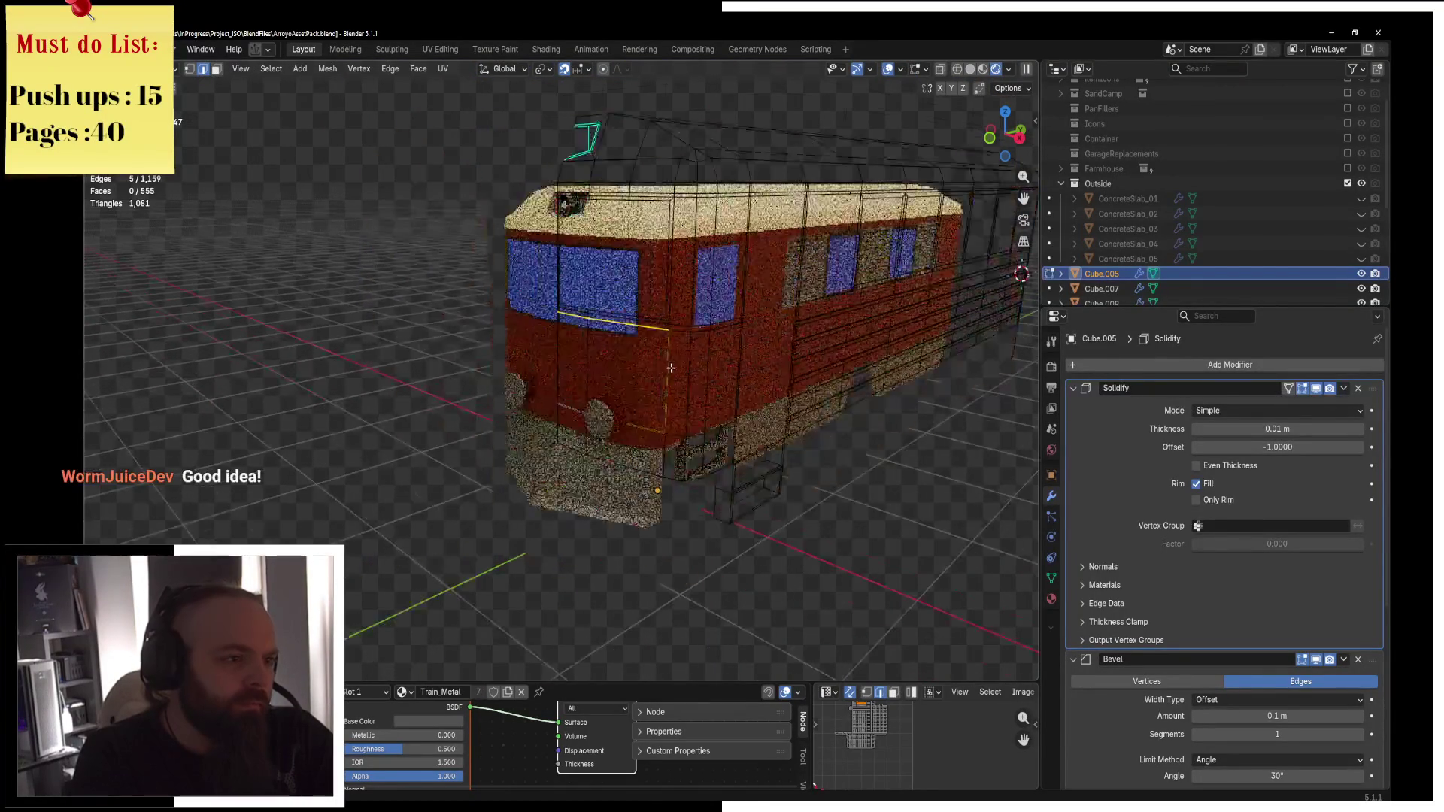
{"action": "scroll", "coordinate": [610, 352], "scroll_direction": "up", "scroll_amount": 5}
{"action": "scroll", "coordinate": [611, 352], "scroll_direction": "up", "scroll_amount": 3}
{"action": "key", "text": "ctrl+r"}
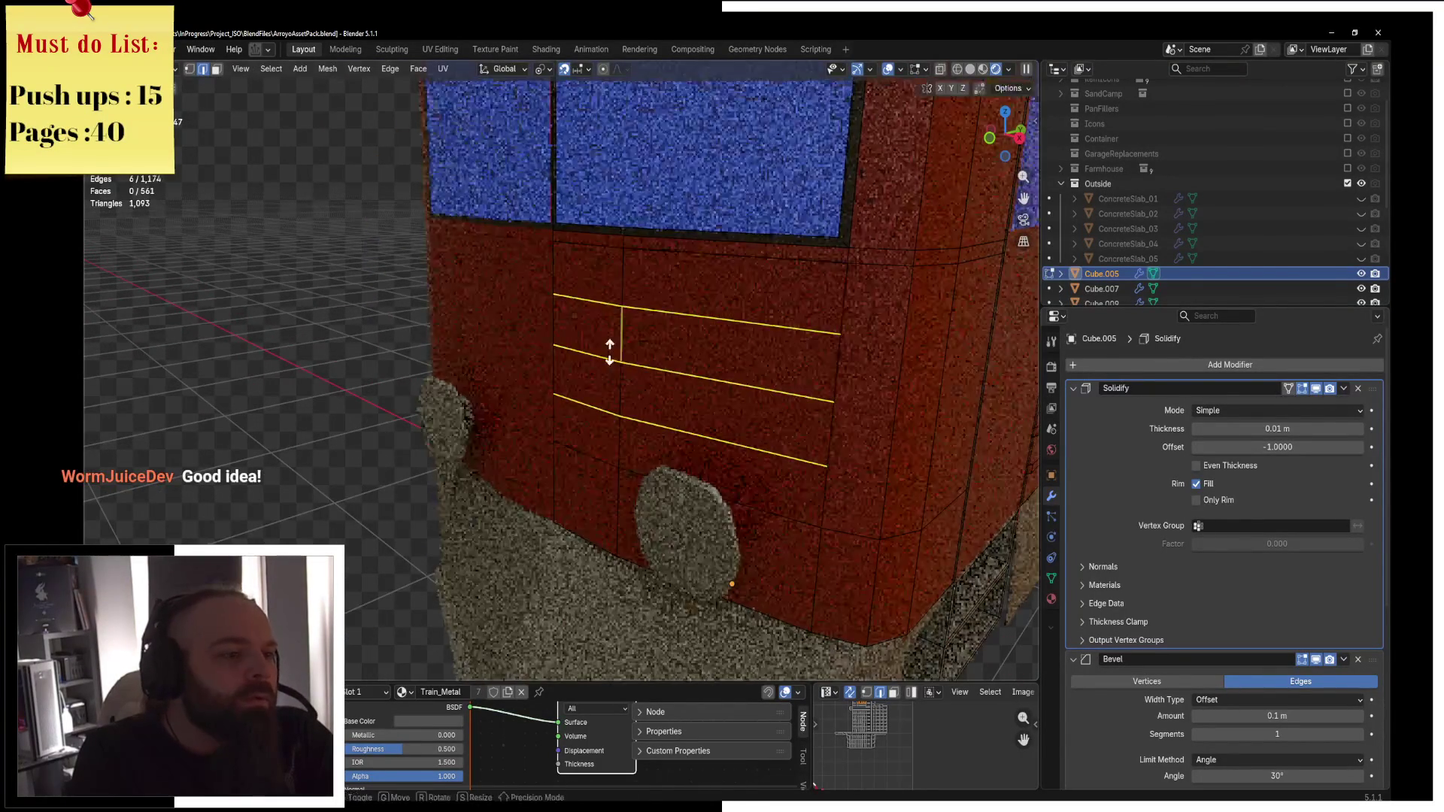
{"action": "scroll", "coordinate": [610, 351], "scroll_direction": "down", "scroll_amount": 2}
{"action": "left_click", "coordinate": [662, 354]}
{"action": "left_click", "coordinate": [664, 355]}
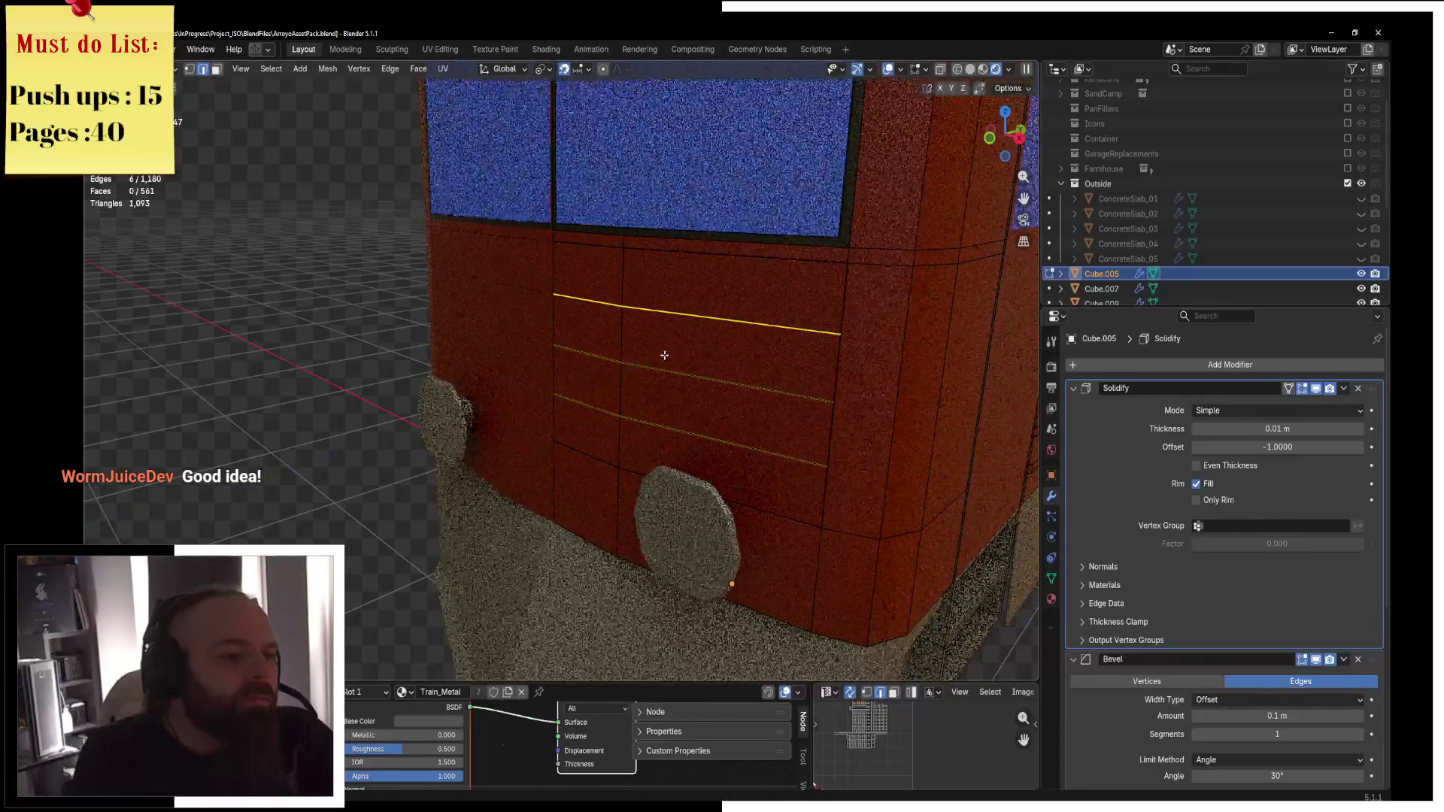
Switch to the side orthographic view with wireframe shading.
{"action": "key", "text": "KP_1"}
{"action": "key", "text": "KP_3"}
{"action": "key", "text": "z"}
{"action": "left_click", "coordinate": [555, 348]}
{"action": "scroll", "coordinate": [631, 426], "scroll_direction": "up", "scroll_amount": 3}
{"action": "scroll", "coordinate": [632, 426], "scroll_direction": "up", "scroll_amount": 4}
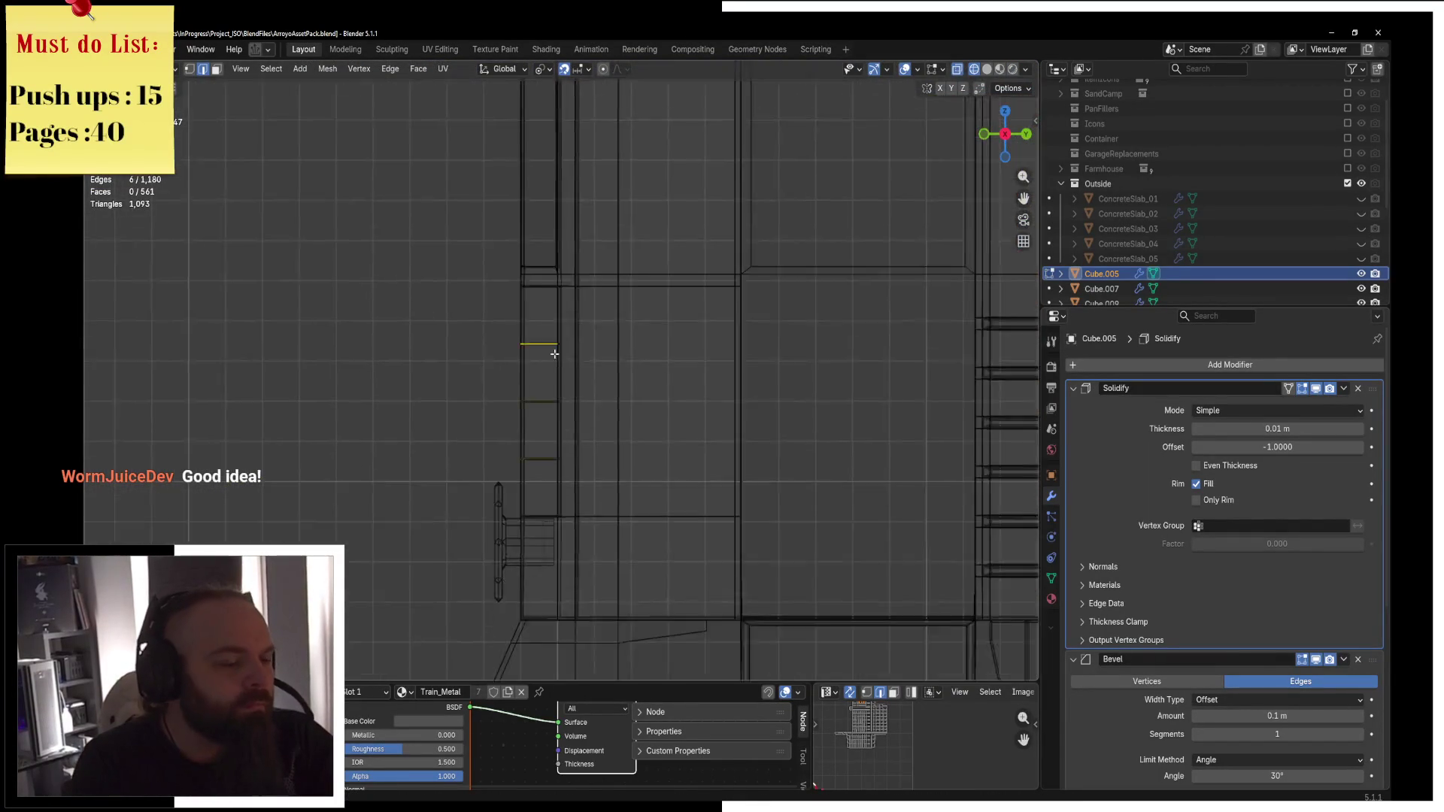
Move the selected edges along the X axis.
{"action": "key", "text": "g"}
{"action": "key", "text": "x"}
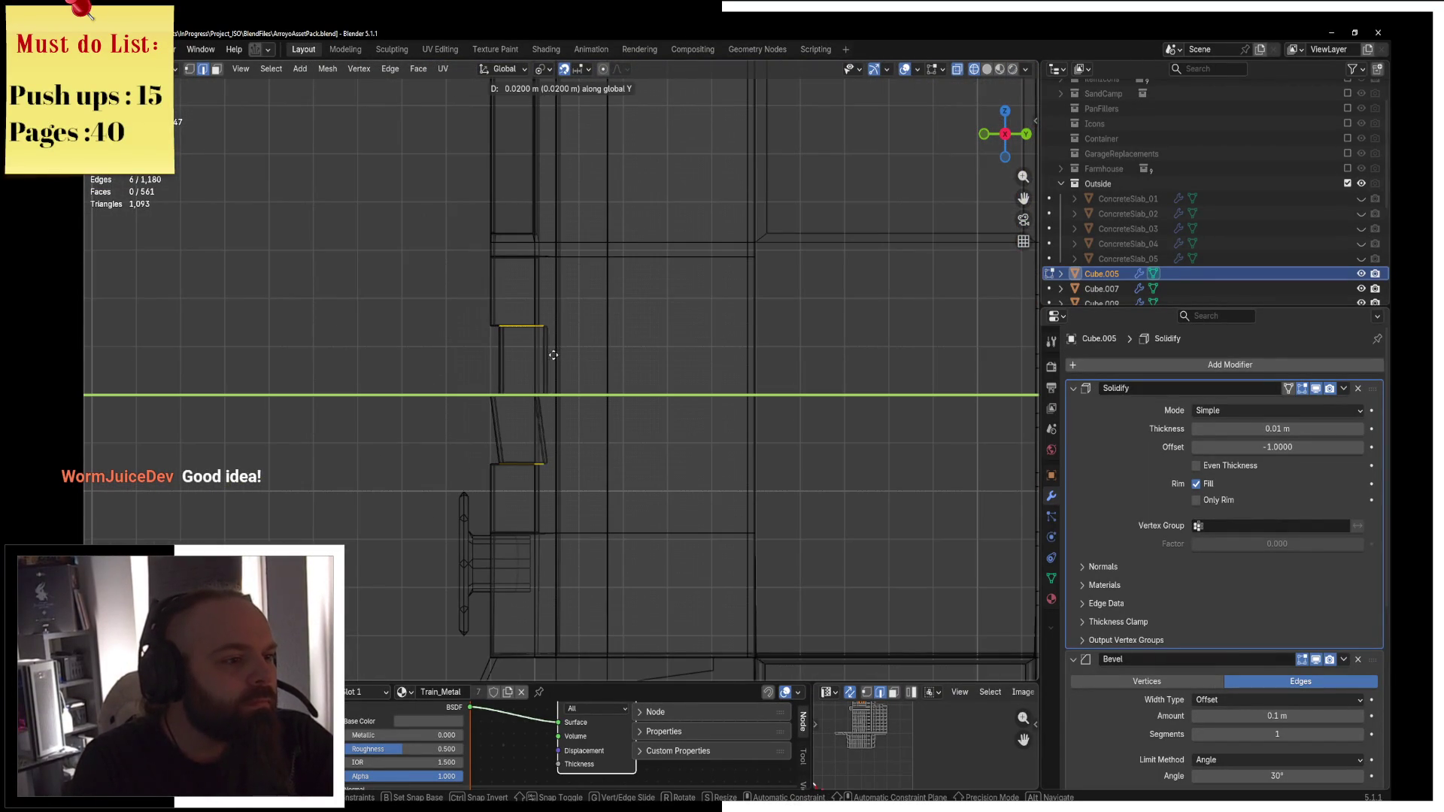
{"action": "left_click", "coordinate": [554, 355]}
{"action": "scroll", "coordinate": [527, 331], "scroll_direction": "up", "scroll_amount": 3}
Brush-select the cab edges, offset them slightly along Y, and return to solid shading.
{"action": "key", "text": "c"}
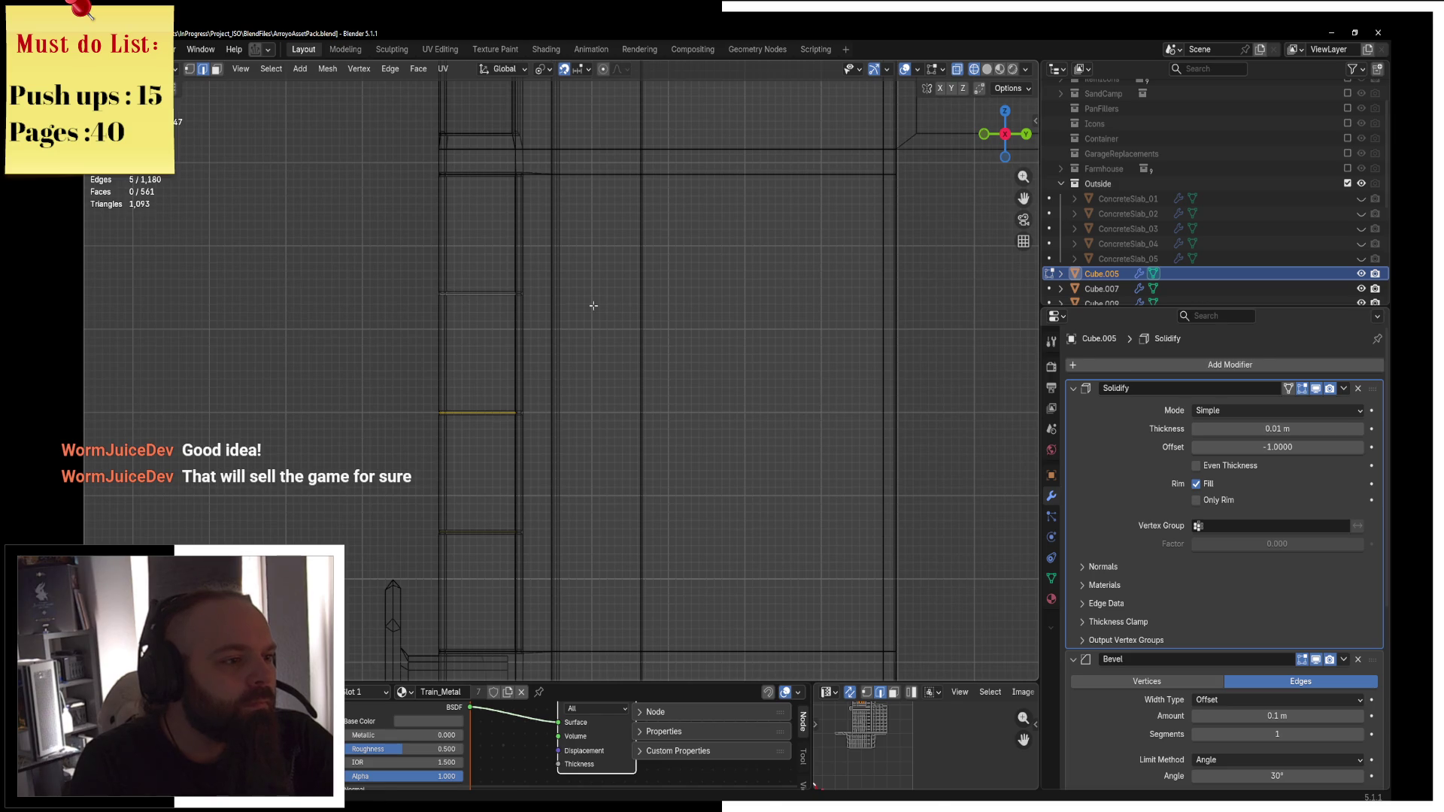
{"action": "key", "text": "g"}
{"action": "key", "text": "y"}
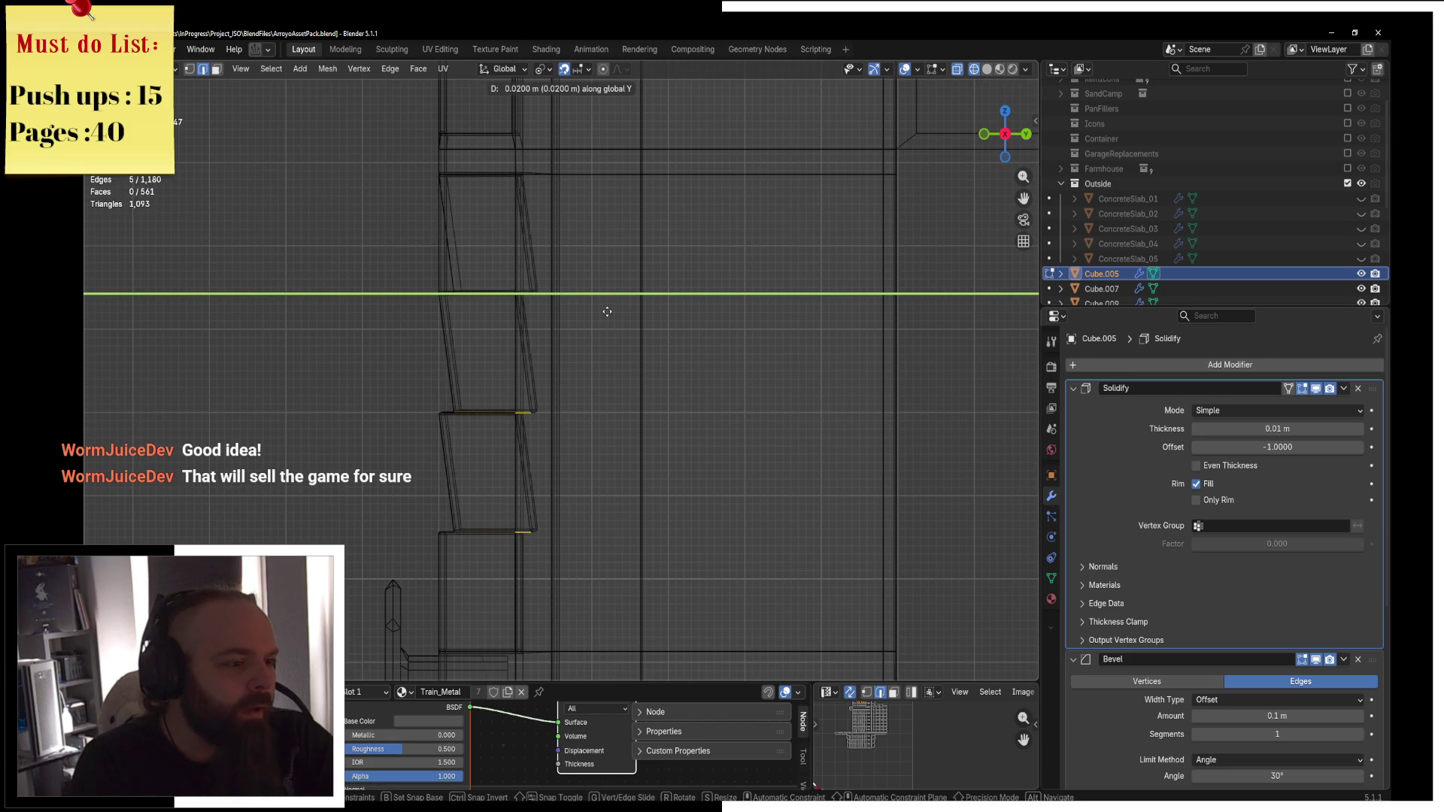
{"action": "key", "text": "Escape"}
{"action": "key", "text": "g"}
{"action": "key", "text": "y"}
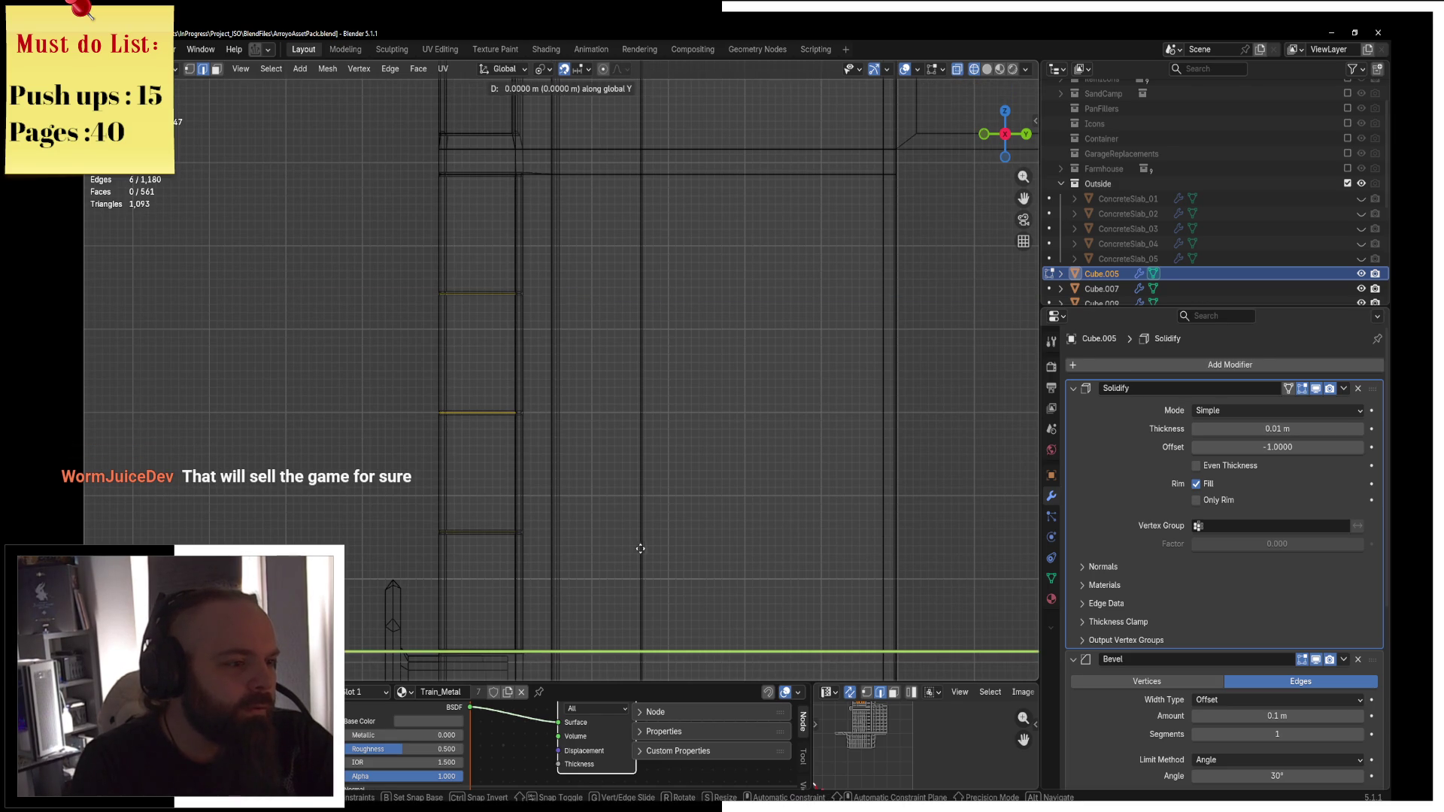
{"action": "key", "text": "Return"}
{"action": "left_click", "coordinate": [735, 554]}
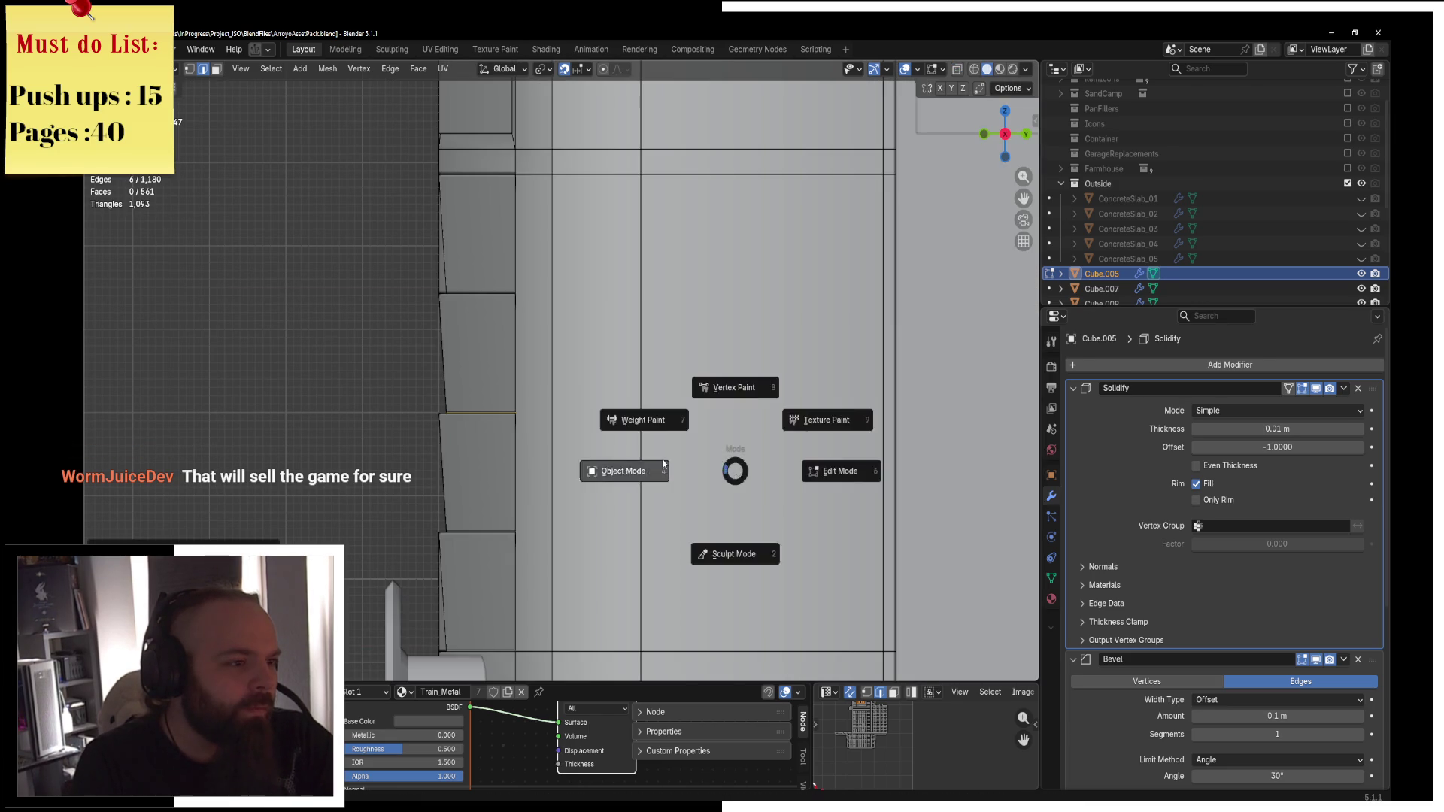
Return to object mode, preview the train in rendered shading from the front, and deselect the body.
{"action": "key", "text": "Tab"}
{"action": "mouse_move", "coordinate": [658, 459]}
{"action": "middle_mouse_down"}
{"action": "mouse_move", "coordinate": [817, 432]}
{"action": "mouse_move", "coordinate": [773, 405]}
{"action": "mouse_move", "coordinate": [664, 385]}
{"action": "middle_mouse_up"}
{"action": "key", "text": "z"}
{"action": "left_click", "coordinate": [669, 299]}
{"action": "mouse_move", "coordinate": [669, 299]}
{"action": "middle_mouse_down"}
{"action": "mouse_move", "coordinate": [693, 381]}
{"action": "mouse_move", "coordinate": [896, 541]}
{"action": "mouse_move", "coordinate": [731, 502]}
{"action": "mouse_move", "coordinate": [786, 508]}
{"action": "mouse_move", "coordinate": [668, 497]}
{"action": "mouse_move", "coordinate": [703, 391]}
{"action": "middle_mouse_up"}
{"action": "left_click", "coordinate": [885, 540]}
{"action": "scroll", "coordinate": [732, 501], "scroll_direction": "up", "scroll_amount": 4}
{"action": "scroll", "coordinate": [735, 487], "scroll_direction": "down", "scroll_amount": 4}
{"action": "scroll", "coordinate": [655, 494], "scroll_direction": "up", "scroll_amount": 5}
{"action": "scroll", "coordinate": [655, 495], "scroll_direction": "down", "scroll_amount": 3}
{"action": "scroll", "coordinate": [668, 497], "scroll_direction": "up", "scroll_amount": 4}
{"action": "scroll", "coordinate": [668, 497], "scroll_direction": "down", "scroll_amount": 5}
{"action": "scroll", "coordinate": [743, 386], "scroll_direction": "up", "scroll_amount": 5}
Select the door window frame and enter its mesh edit mode from a side view.
{"action": "left_click", "coordinate": [791, 346]}
{"action": "middle_click_drag", "start_coordinate": [791, 346], "coordinate": [604, 306]}
{"action": "key", "text": "ctrl+Tab"}
{"action": "left_click", "coordinate": [758, 321]}
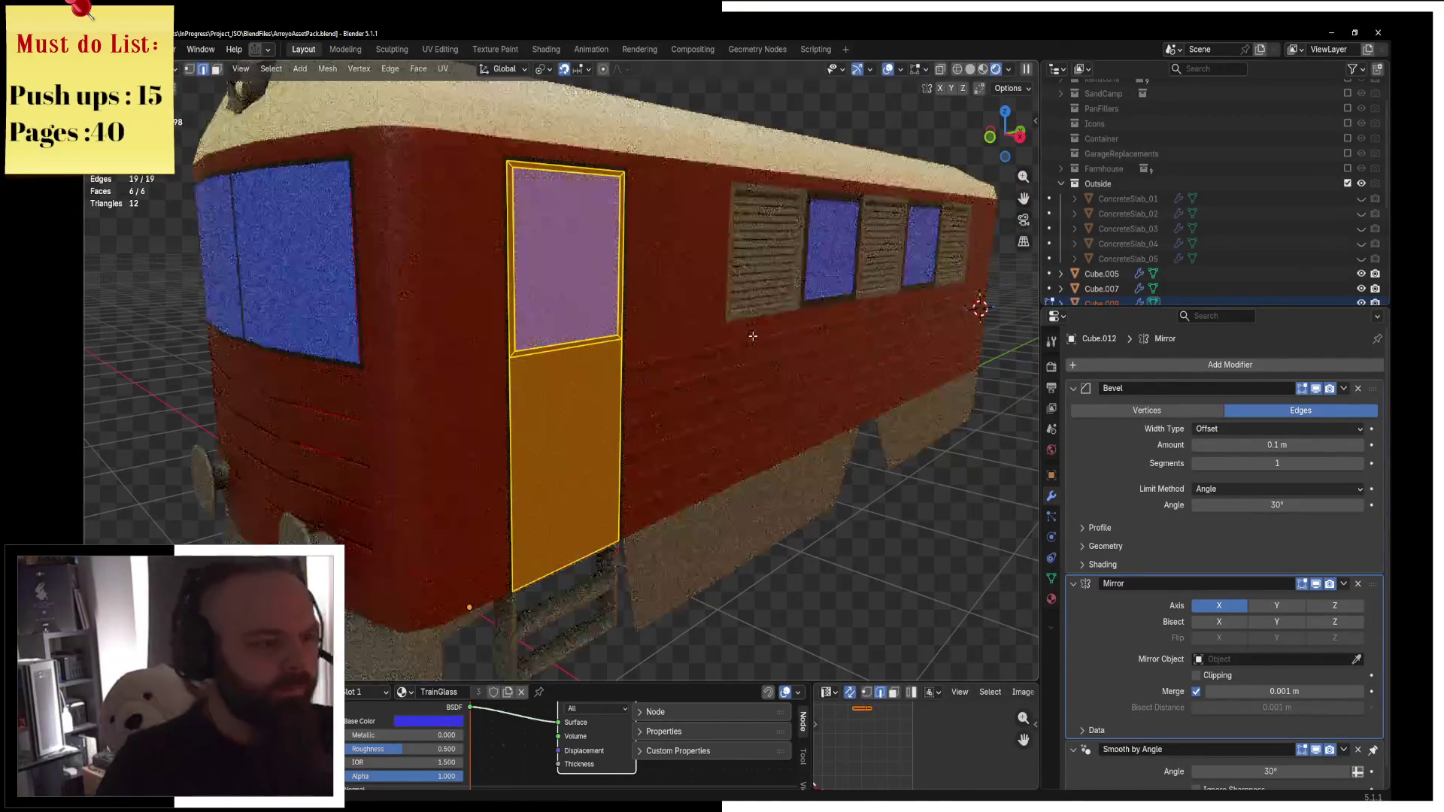
{"action": "key", "text": "g"}
{"action": "key", "text": "x"}
{"action": "key", "text": "Escape"}
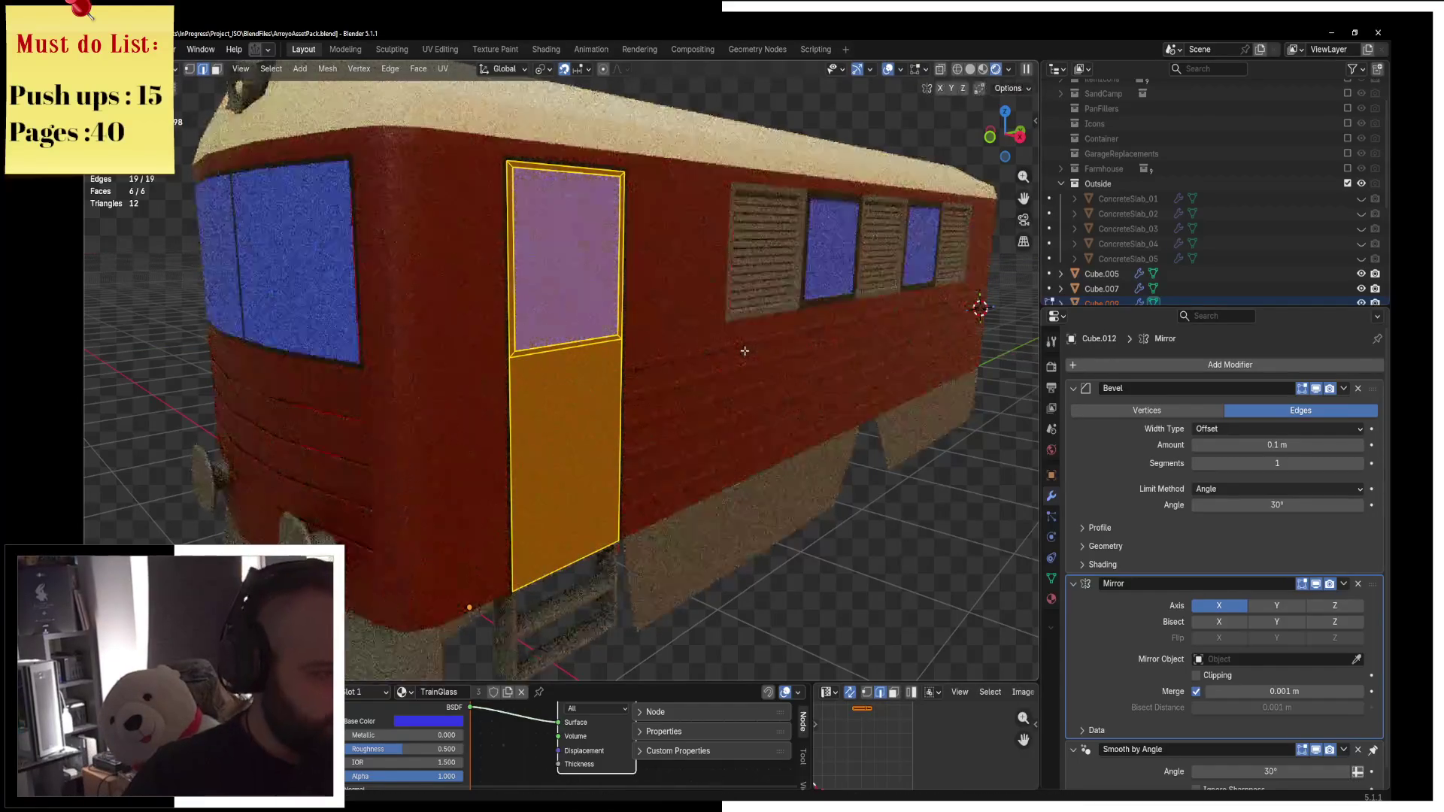
Inspect the door frame in front orthographic wireframe, then restore solid shading and object mode.
{"action": "key", "text": "KP_1"}
{"action": "scroll", "coordinate": [742, 353], "scroll_direction": "up", "scroll_amount": 5}
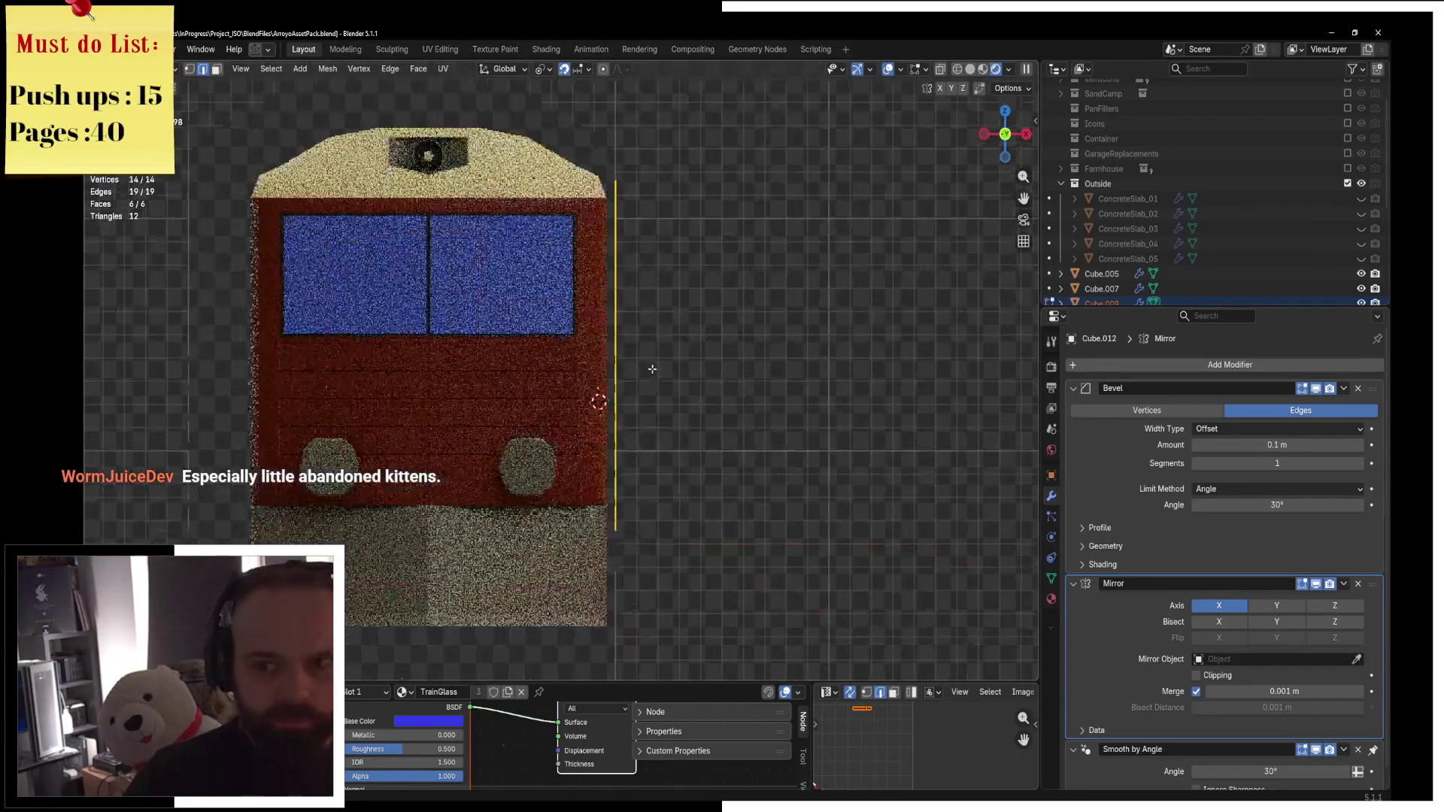
{"action": "key", "text": "z"}
{"action": "left_click", "coordinate": [673, 371]}
{"action": "scroll", "coordinate": [673, 371], "scroll_direction": "up", "scroll_amount": 3}
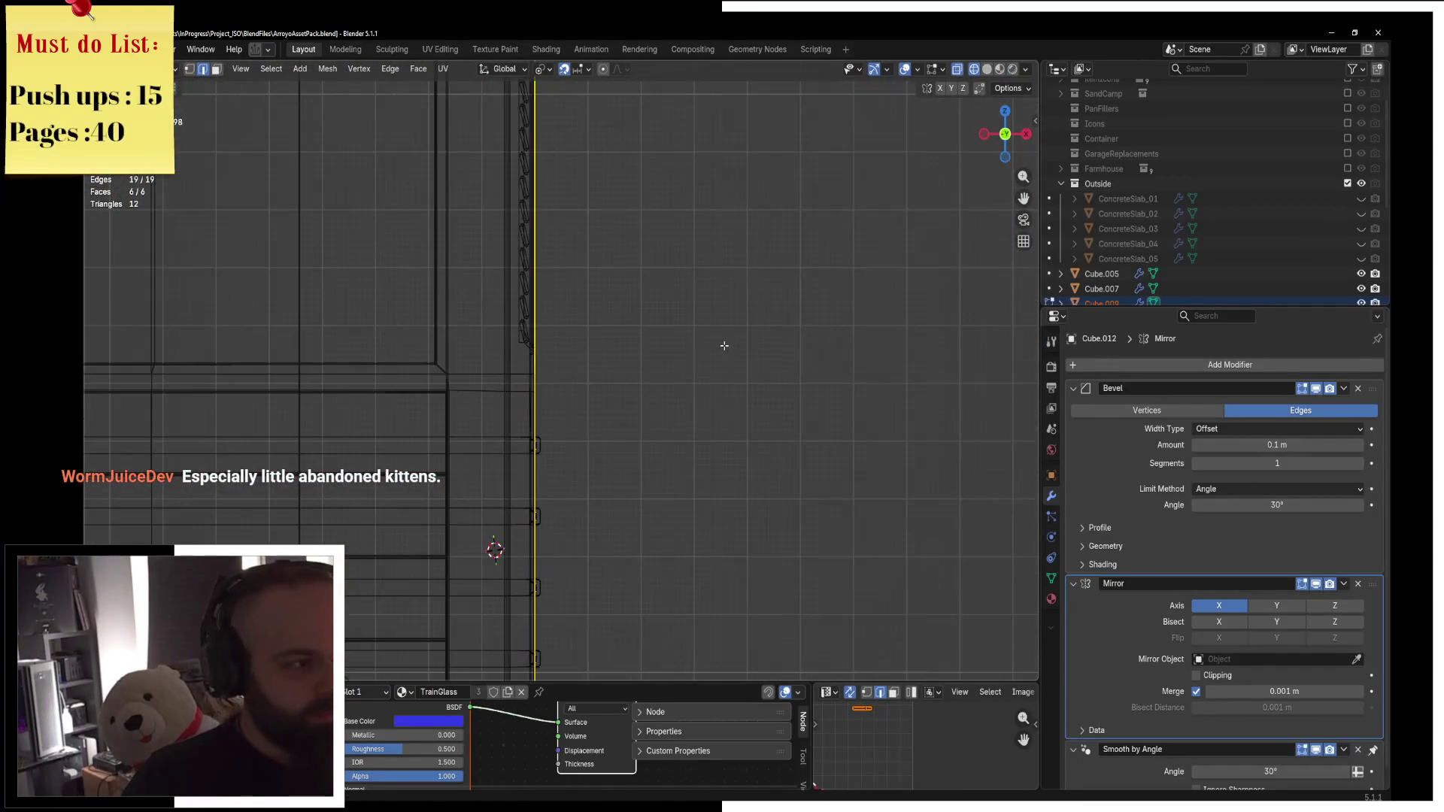
{"action": "key", "text": "g"}
{"action": "key", "text": "y"}
{"action": "key", "text": "Escape"}
{"action": "key", "text": "z"}
{"action": "left_click", "coordinate": [855, 355]}
{"action": "mouse_move", "coordinate": [855, 355]}
{"action": "middle_mouse_down"}
{"action": "mouse_move", "coordinate": [730, 393]}
{"action": "mouse_move", "coordinate": [658, 285]}
{"action": "mouse_move", "coordinate": [702, 210]}
{"action": "middle_mouse_up"}
{"action": "key", "text": "ctrl+Tab"}
{"action": "left_click", "coordinate": [712, 392]}
Edit the train body Cube.005 in front orthographic wireframe view.
{"action": "left_click", "coordinate": [658, 285]}
{"action": "key", "text": "ctrl+Tab"}
{"action": "left_click", "coordinate": [658, 285]}
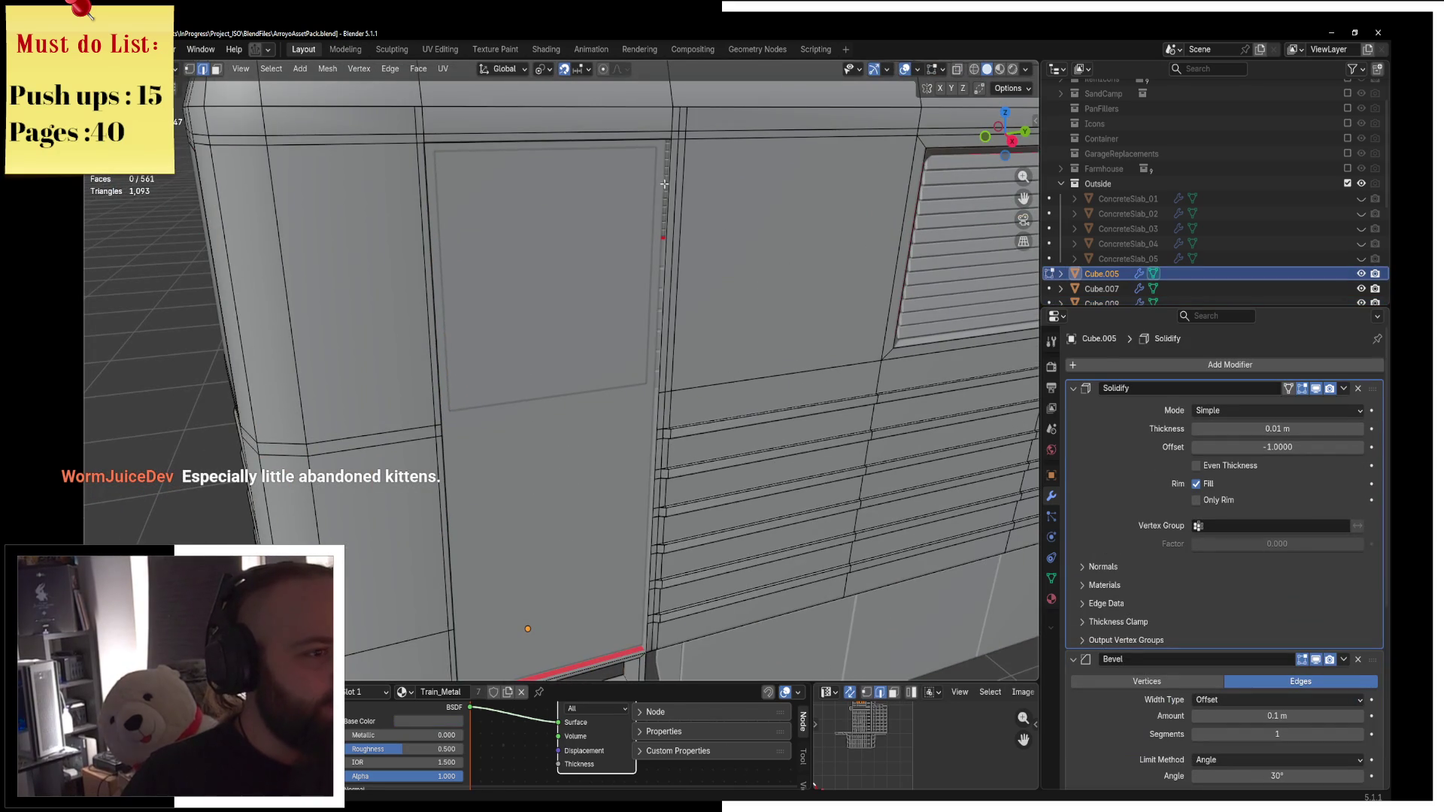
{"action": "middle_click_drag", "start_coordinate": [668, 186], "coordinate": [726, 308]}
{"action": "key", "text": "KP_1"}
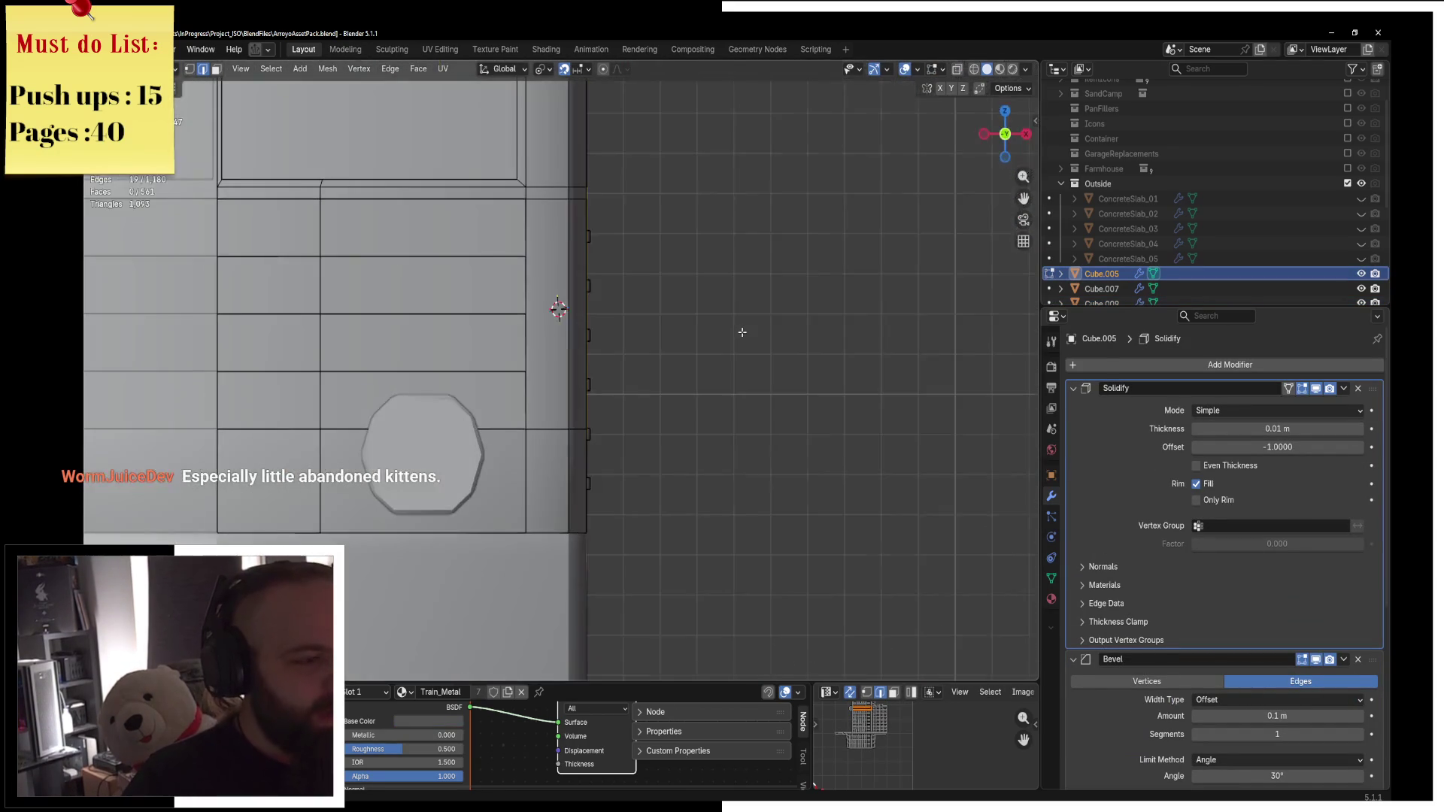
{"action": "left_click", "coordinate": [636, 331]}
{"action": "scroll", "coordinate": [620, 332], "scroll_direction": "up", "scroll_amount": 3}
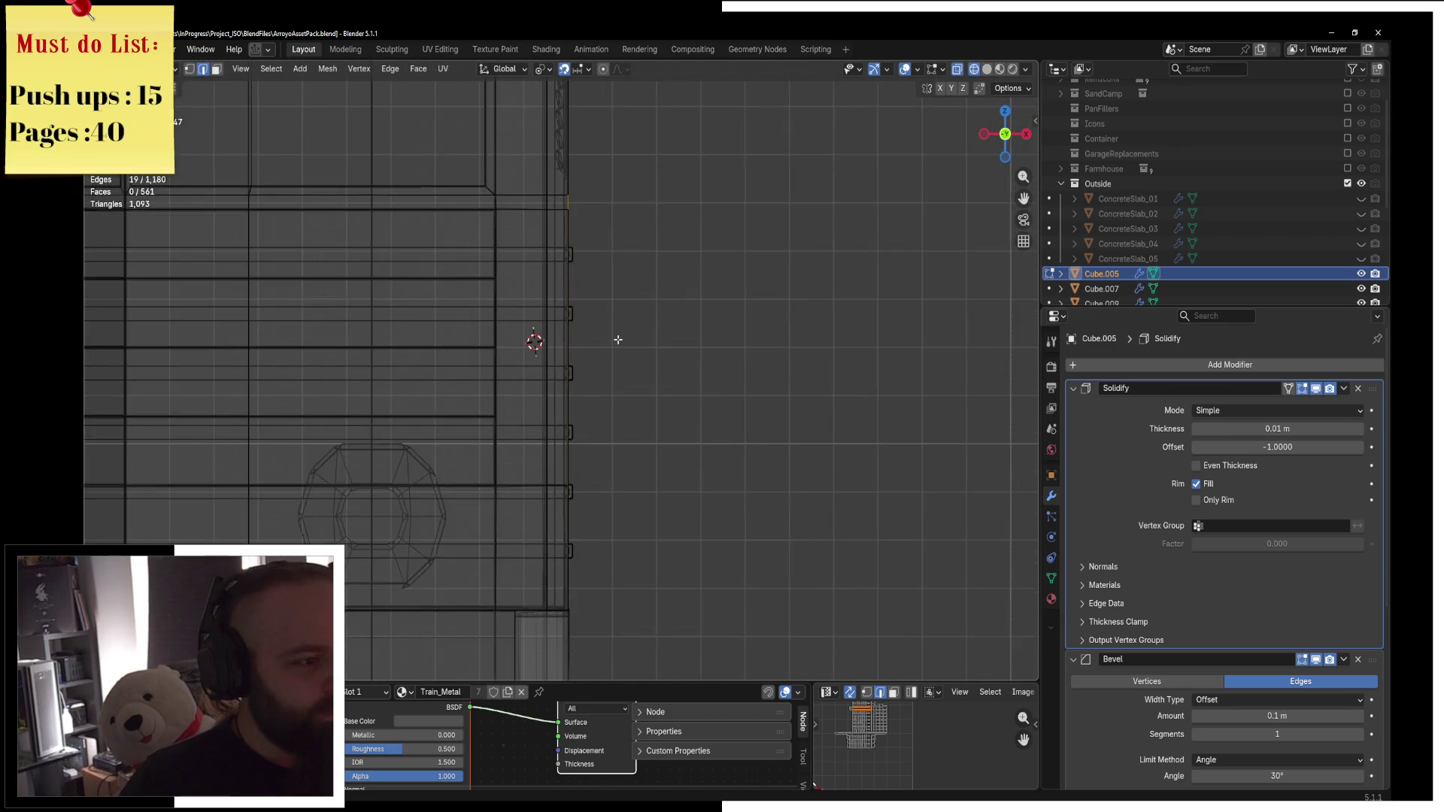
Extrude the 19 selected side edges and shift them slightly outward along Y.
{"action": "key", "text": "e"}
{"action": "key", "text": "Escape"}
{"action": "key", "text": "g"}
{"action": "key", "text": "y"}
{"action": "left_click", "coordinate": [623, 328]}
{"action": "key", "text": "z"}
{"action": "left_click", "coordinate": [716, 323]}
Check the extruded edges at the door's lower edge, then return to object mode.
{"action": "key", "text": "ctrl+Tab"}
{"action": "key", "text": "Tab"}
{"action": "middle_click_drag", "start_coordinate": [728, 316], "coordinate": [603, 354]}
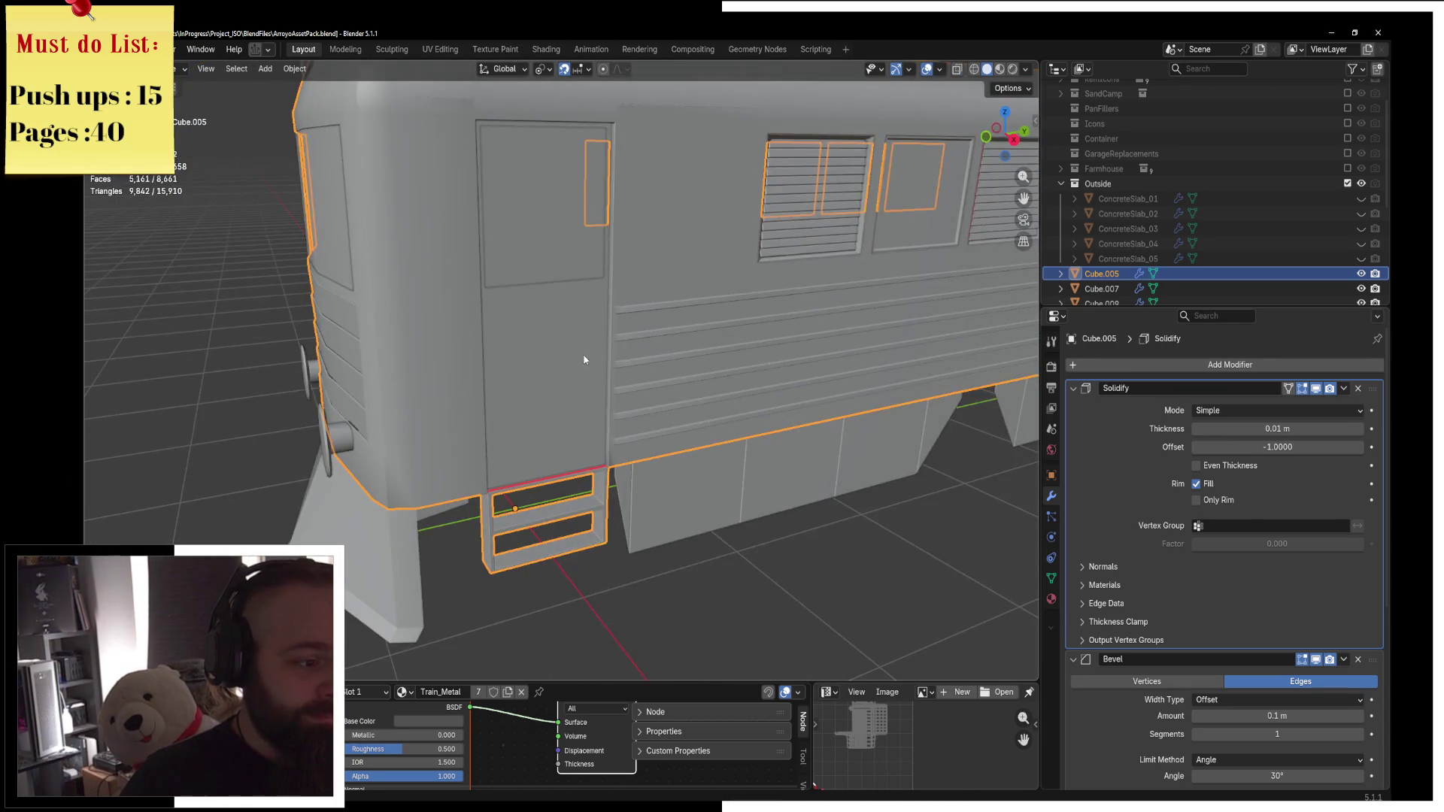
{"action": "scroll", "coordinate": [585, 360], "scroll_direction": "up", "scroll_amount": 5}
{"action": "key", "text": "Tab"}
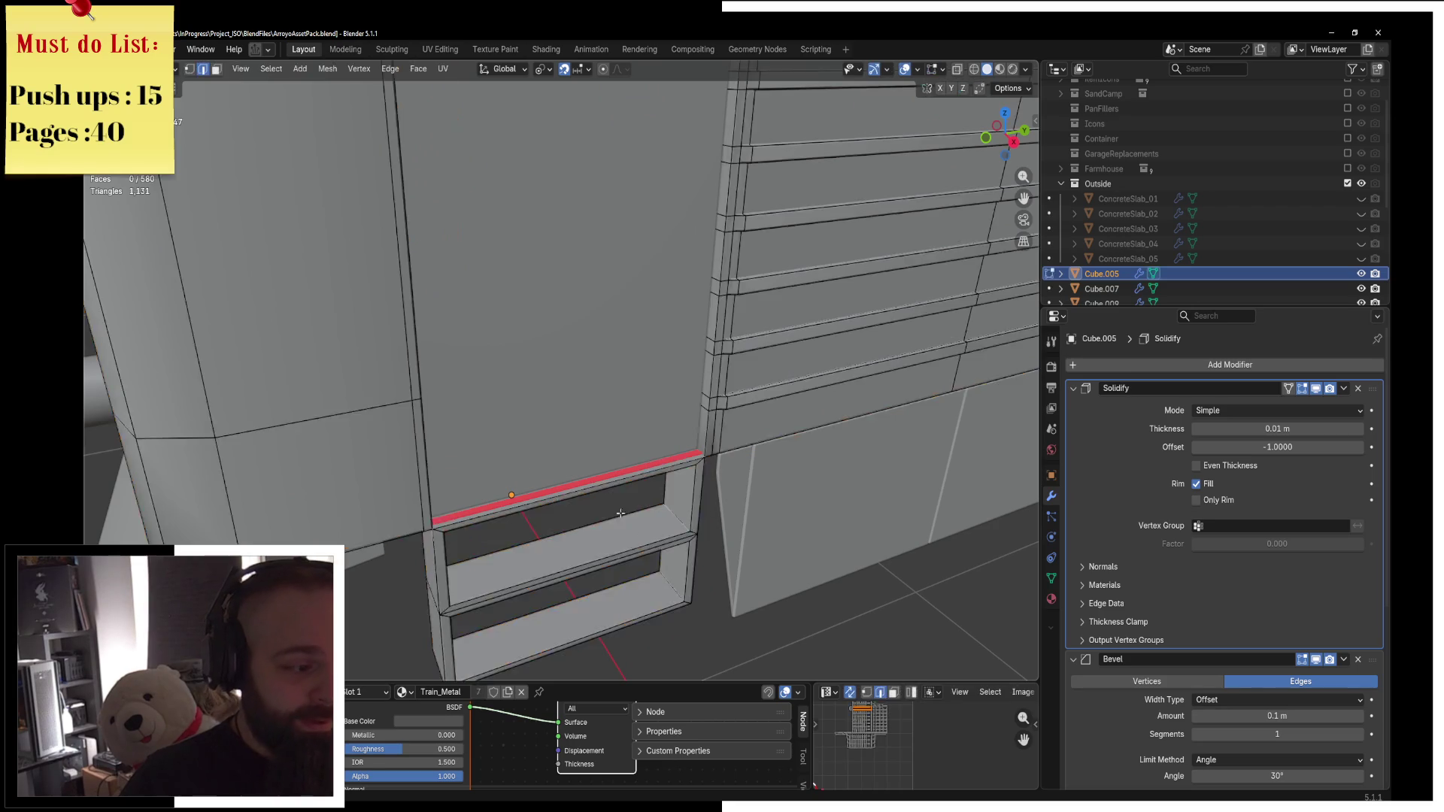
{"action": "scroll", "coordinate": [600, 438], "scroll_direction": "up", "scroll_amount": 2}
{"action": "mouse_move", "coordinate": [644, 496]}
{"action": "middle_mouse_down"}
{"action": "mouse_move", "coordinate": [749, 430]}
{"action": "mouse_move", "coordinate": [757, 343]}
{"action": "middle_mouse_up"}
{"action": "key", "text": "ctrl+Tab"}
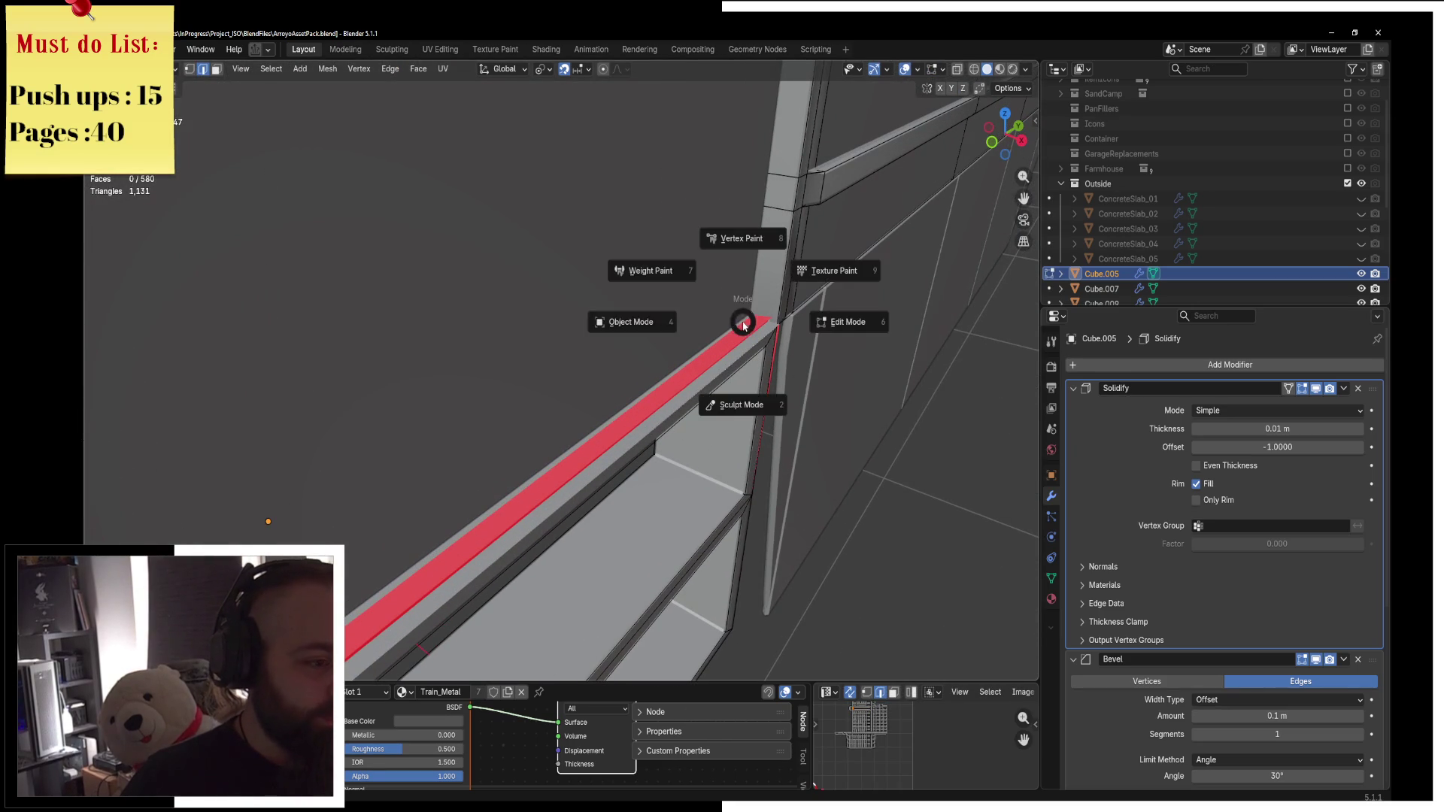
{"action": "left_click", "coordinate": [712, 339]}
{"action": "scroll", "coordinate": [734, 341], "scroll_direction": "down", "scroll_amount": 8}
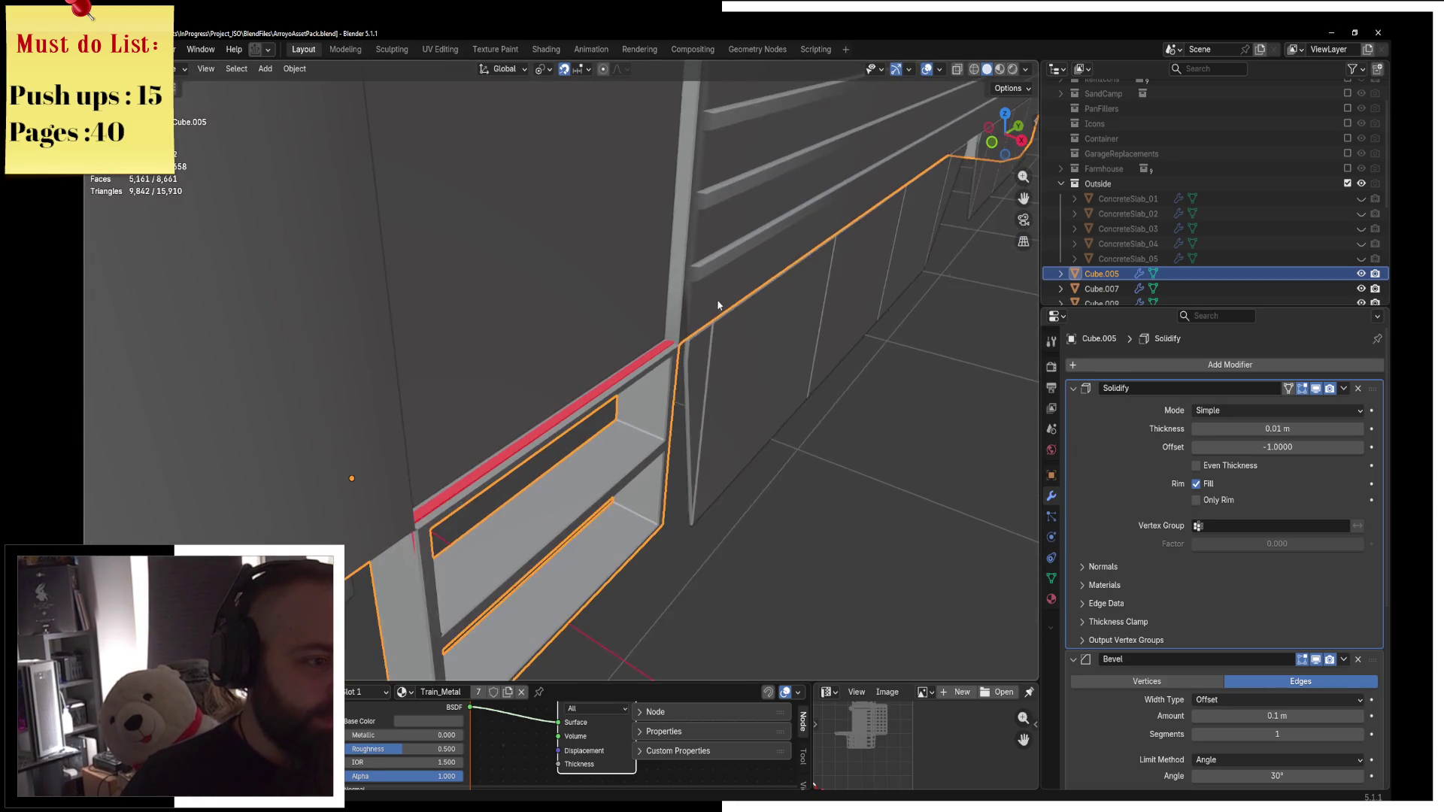
{"action": "scroll", "coordinate": [604, 263], "scroll_direction": "down", "scroll_amount": 5}
{"action": "mouse_move", "coordinate": [607, 258]}
{"action": "middle_mouse_down"}
{"action": "mouse_move", "coordinate": [535, 326]}
{"action": "mouse_move", "coordinate": [558, 342]}
{"action": "middle_mouse_up"}
Maximize the 3D viewport and switch to the top orthographic view.
{"action": "key", "text": "shift+a"}
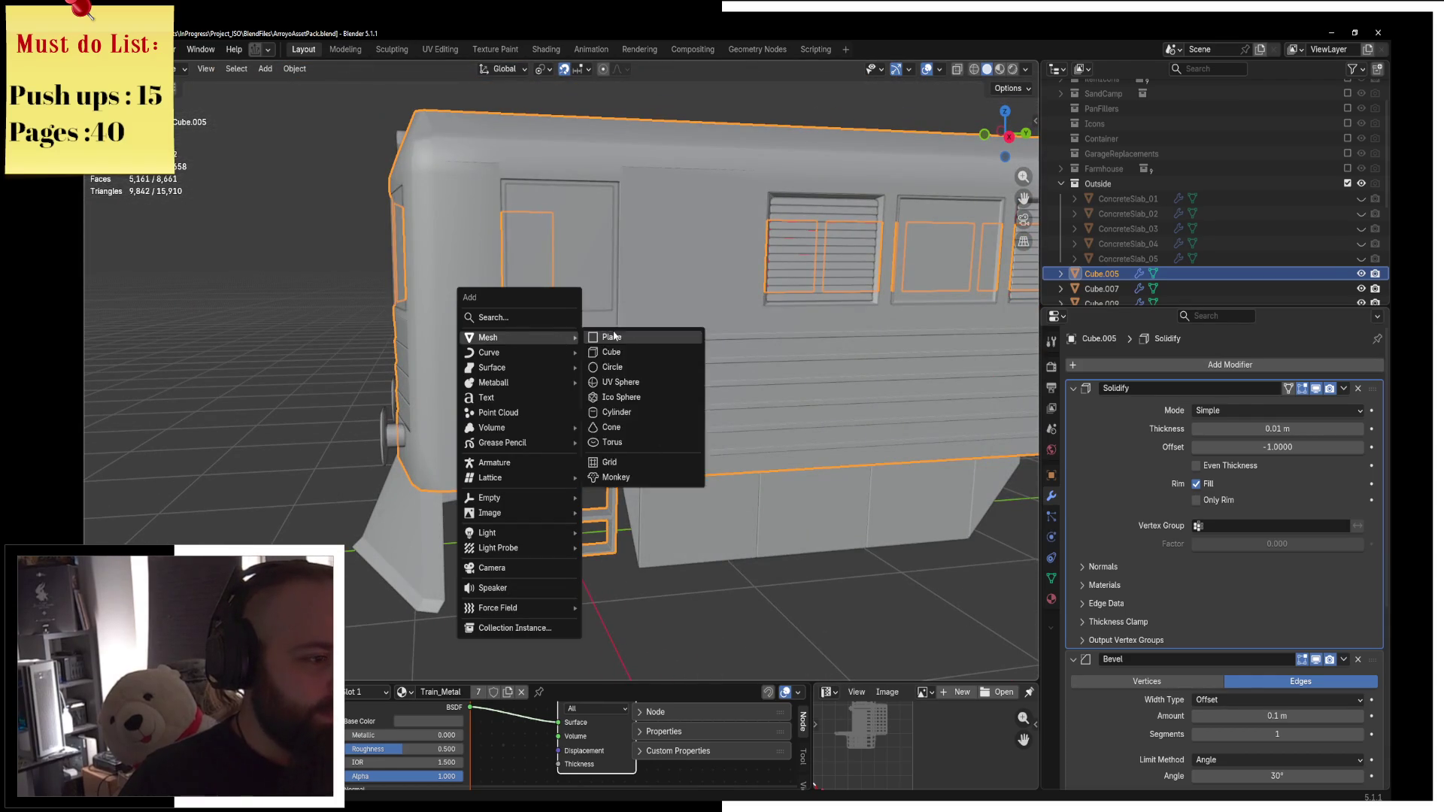
{"action": "key", "text": "Escape"}
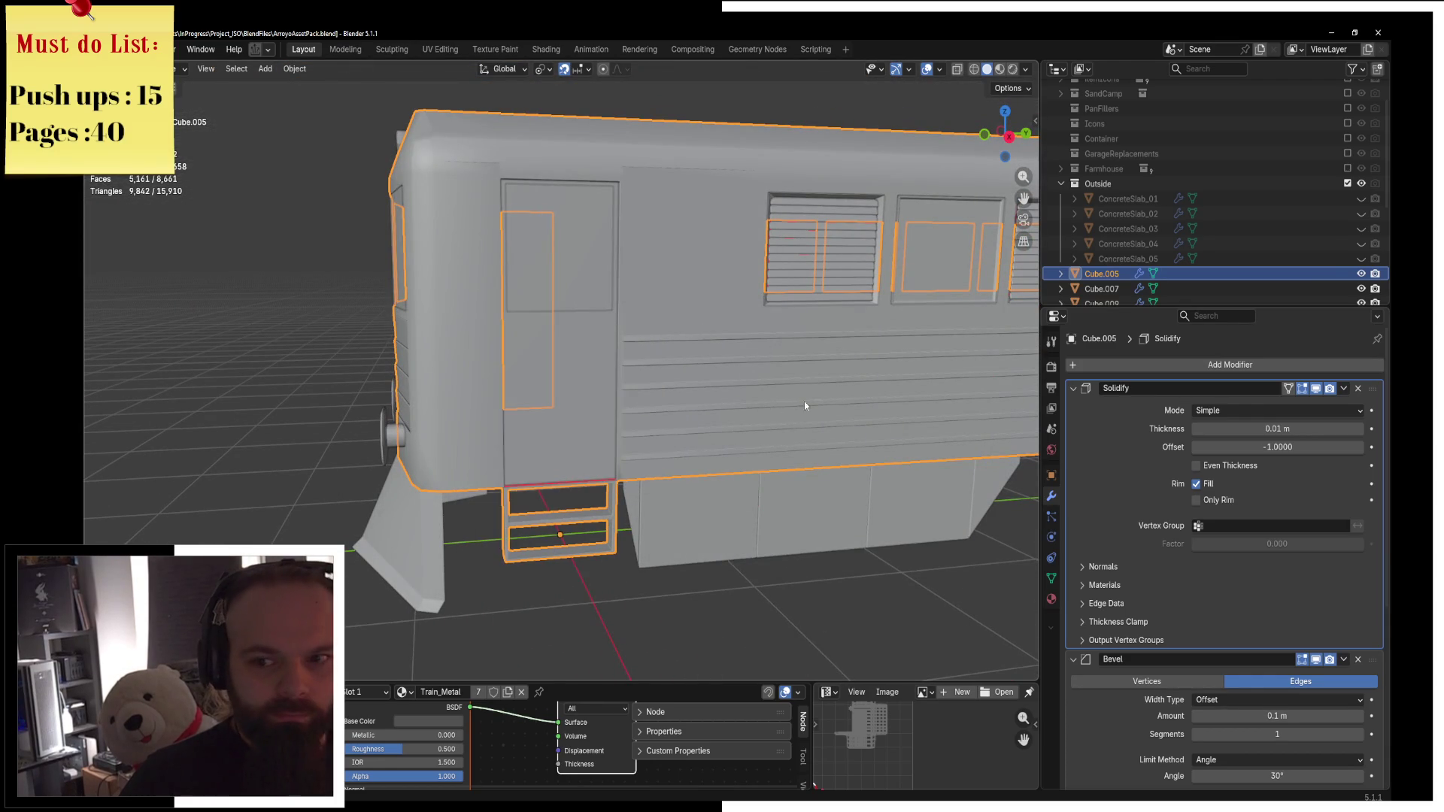
{"action": "middle_click_drag", "start_coordinate": [792, 403], "coordinate": [689, 489]}
{"action": "key", "text": "ctrl+space"}
{"action": "key", "text": "ctrl+space"}
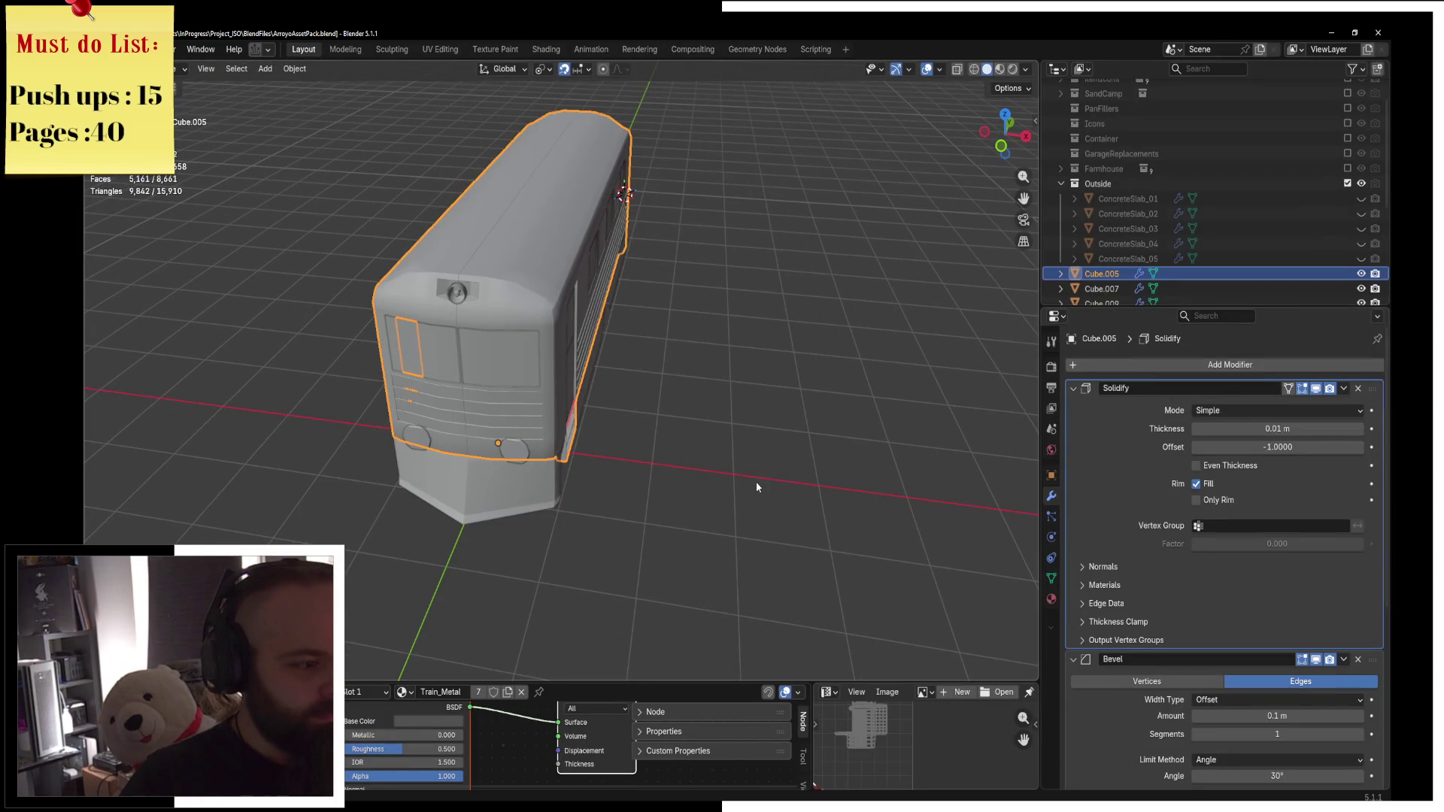
{"action": "mouse_move", "coordinate": [741, 466]}
{"action": "middle_mouse_down"}
{"action": "mouse_move", "coordinate": [774, 474]}
{"action": "mouse_move", "coordinate": [761, 429]}
{"action": "mouse_move", "coordinate": [655, 438]}
{"action": "middle_mouse_up"}
{"action": "key", "text": "KP_7"}
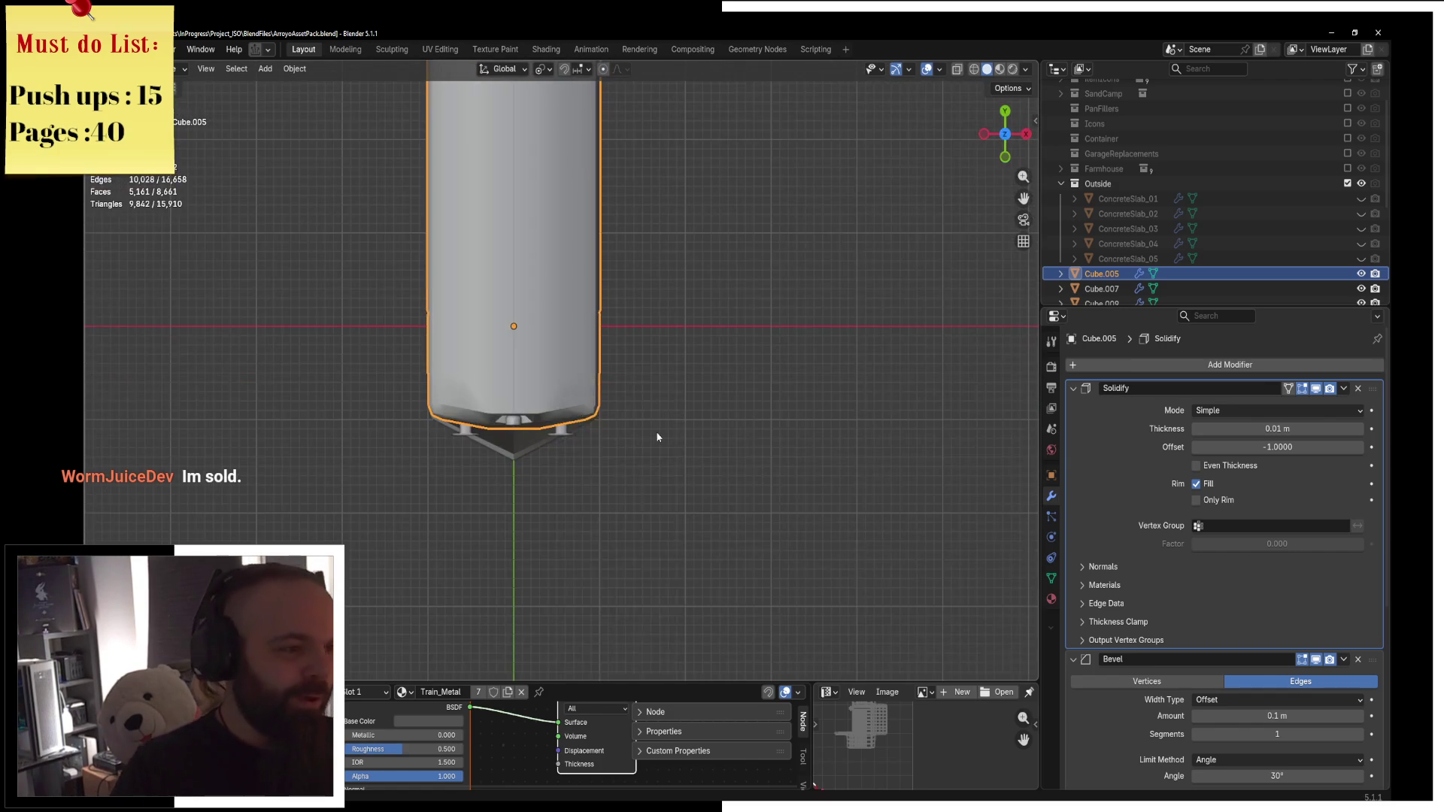
Add a 2 m plane beside the train and view it in wireframe.
{"action": "key", "text": "shift+a"}
{"action": "key", "text": "Escape"}
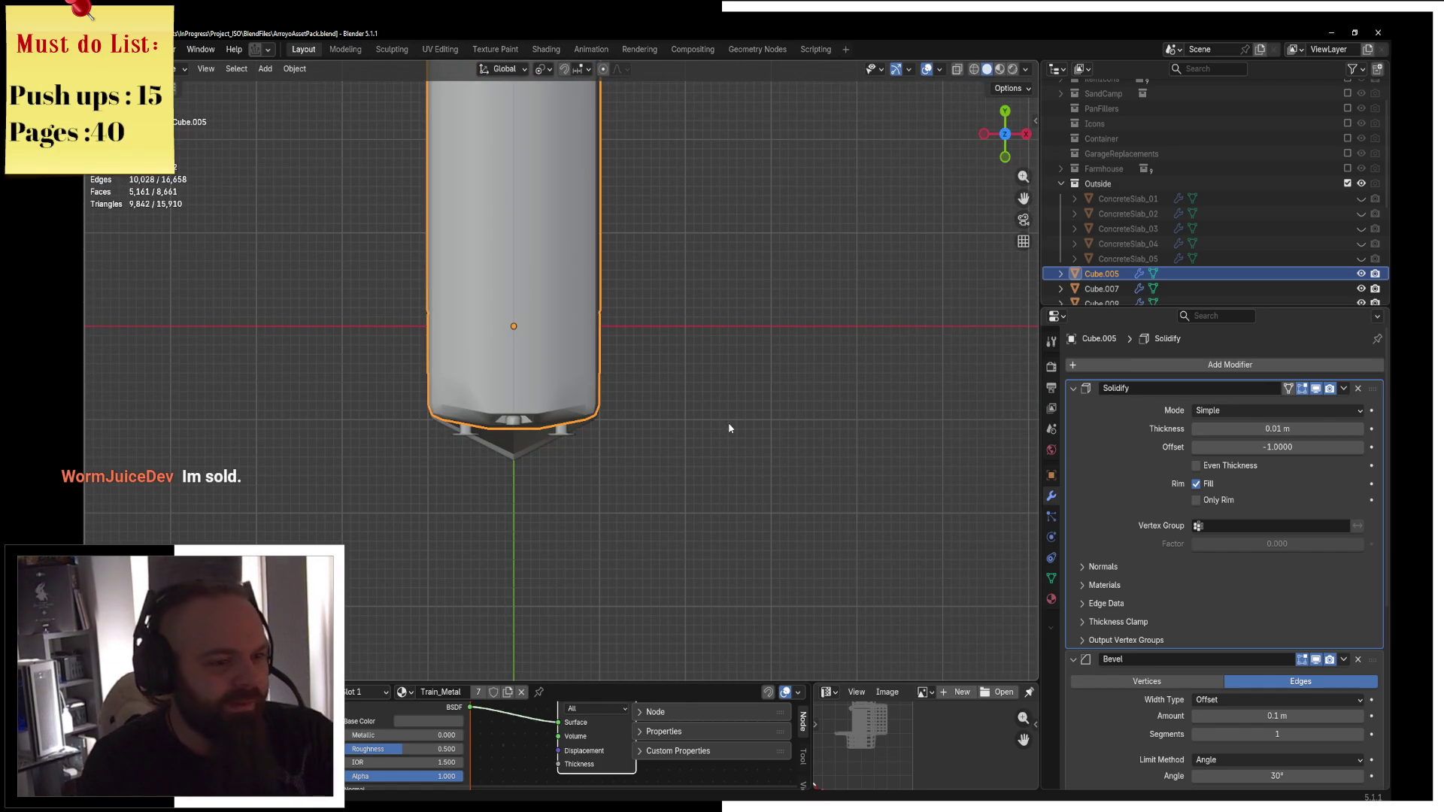
{"action": "key", "text": "shift+a"}
{"action": "left_click", "coordinate": [790, 425]}
{"action": "scroll", "coordinate": [783, 398], "scroll_direction": "down", "scroll_amount": 3}
{"action": "key", "text": "z"}
{"action": "left_click", "coordinate": [713, 346]}
{"action": "mouse_move", "coordinate": [713, 347]}
{"action": "middle_mouse_down"}
{"action": "mouse_move", "coordinate": [632, 290]}
{"action": "mouse_move", "coordinate": [787, 301]}
{"action": "mouse_move", "coordinate": [775, 298]}
{"action": "middle_mouse_up"}
Delete the added plane and reopen the Add menu for a replacement.
{"action": "key", "text": "x"}
{"action": "left_click", "coordinate": [787, 301]}
{"action": "key", "text": "F3"}
{"action": "key", "text": "Escape"}
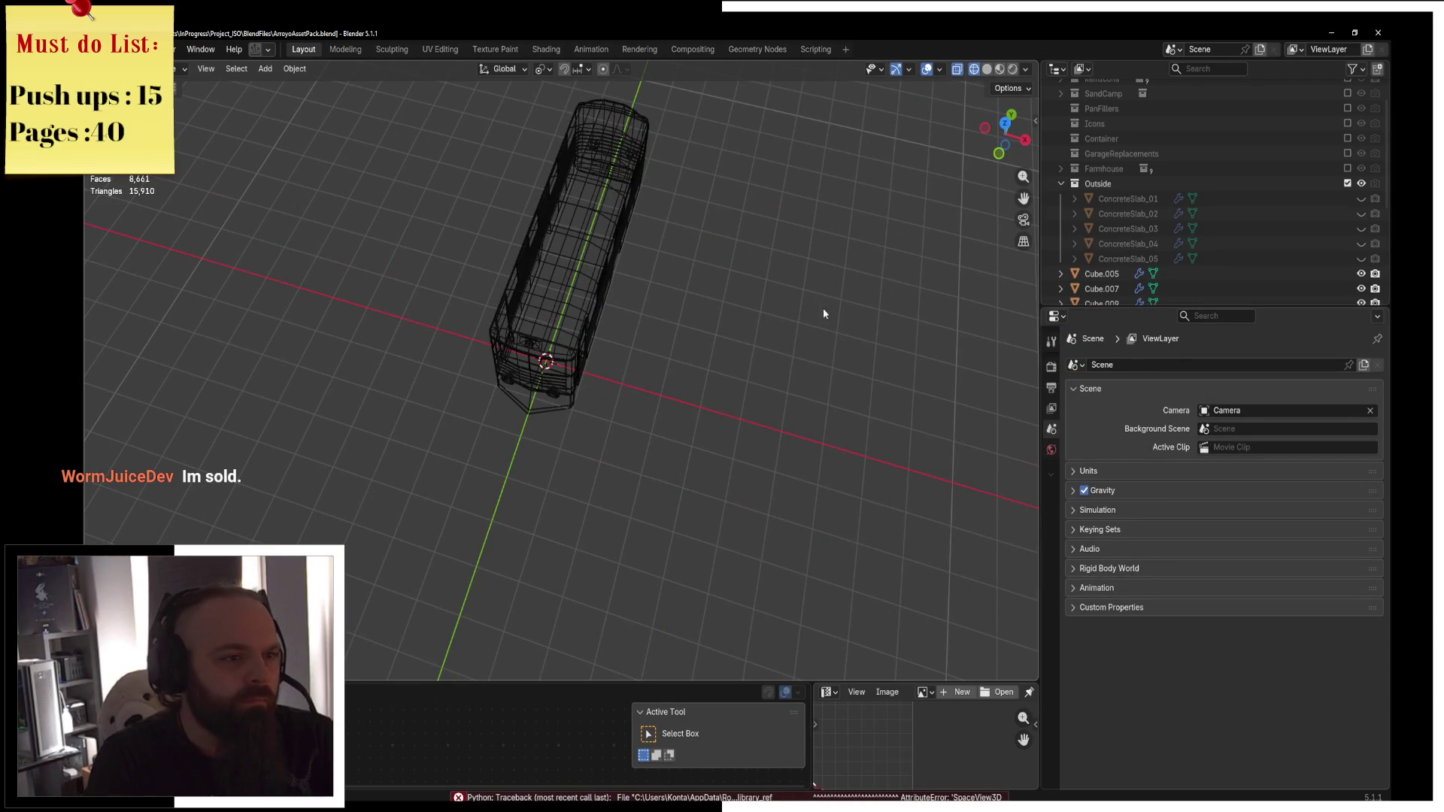
{"action": "key", "text": "shift+a"}
Add a new plane and raise it along Z in the front view.
{"action": "left_click", "coordinate": [847, 313]}
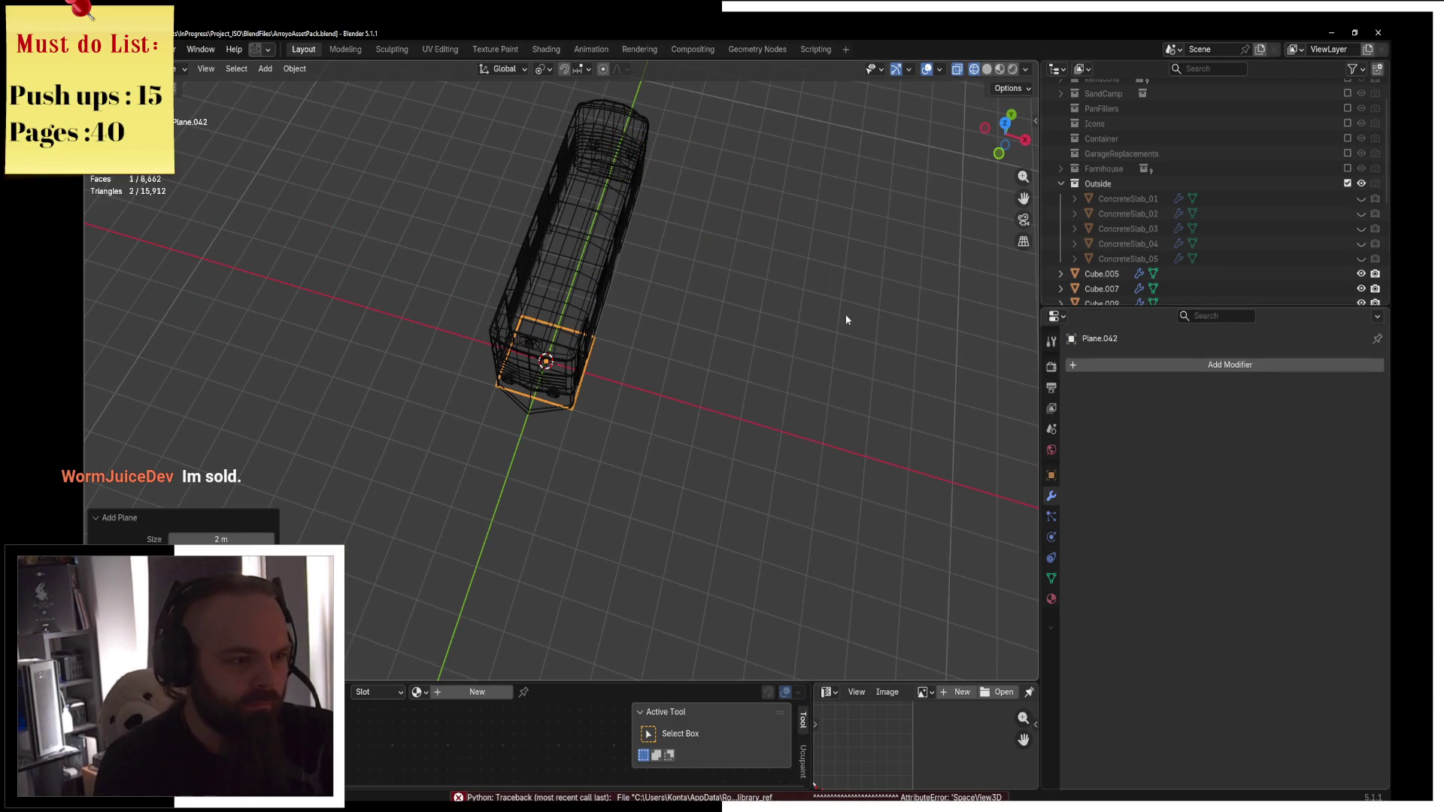
{"action": "key", "text": "KP_1"}
{"action": "key", "text": "g"}
{"action": "key", "text": "z"}
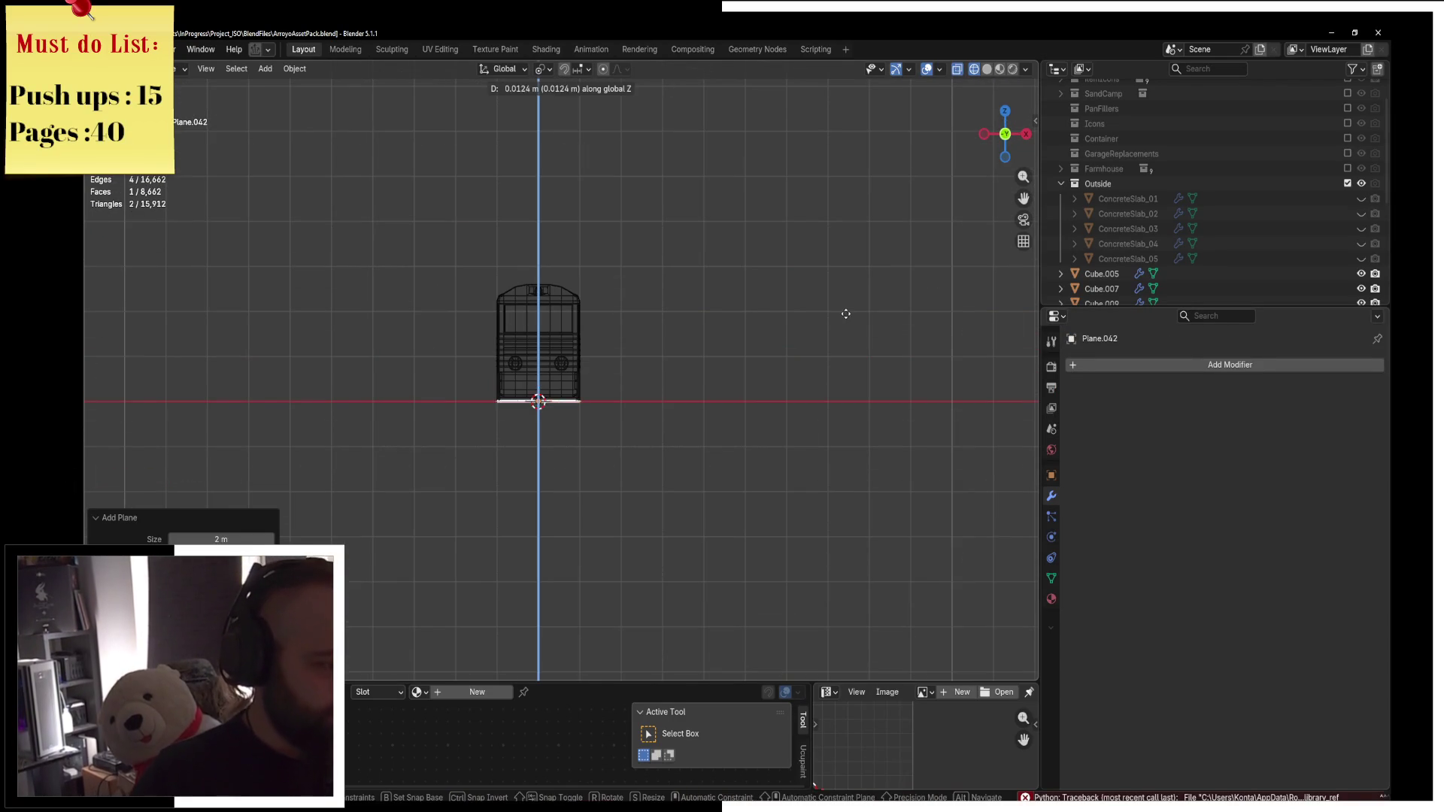
{"action": "left_click", "coordinate": [848, 274]}
{"action": "scroll", "coordinate": [607, 504], "scroll_direction": "up", "scroll_amount": 4}
Rotate the plane 90° on Y to stand upright and slide it along Y.
{"action": "key", "text": "Tab"}
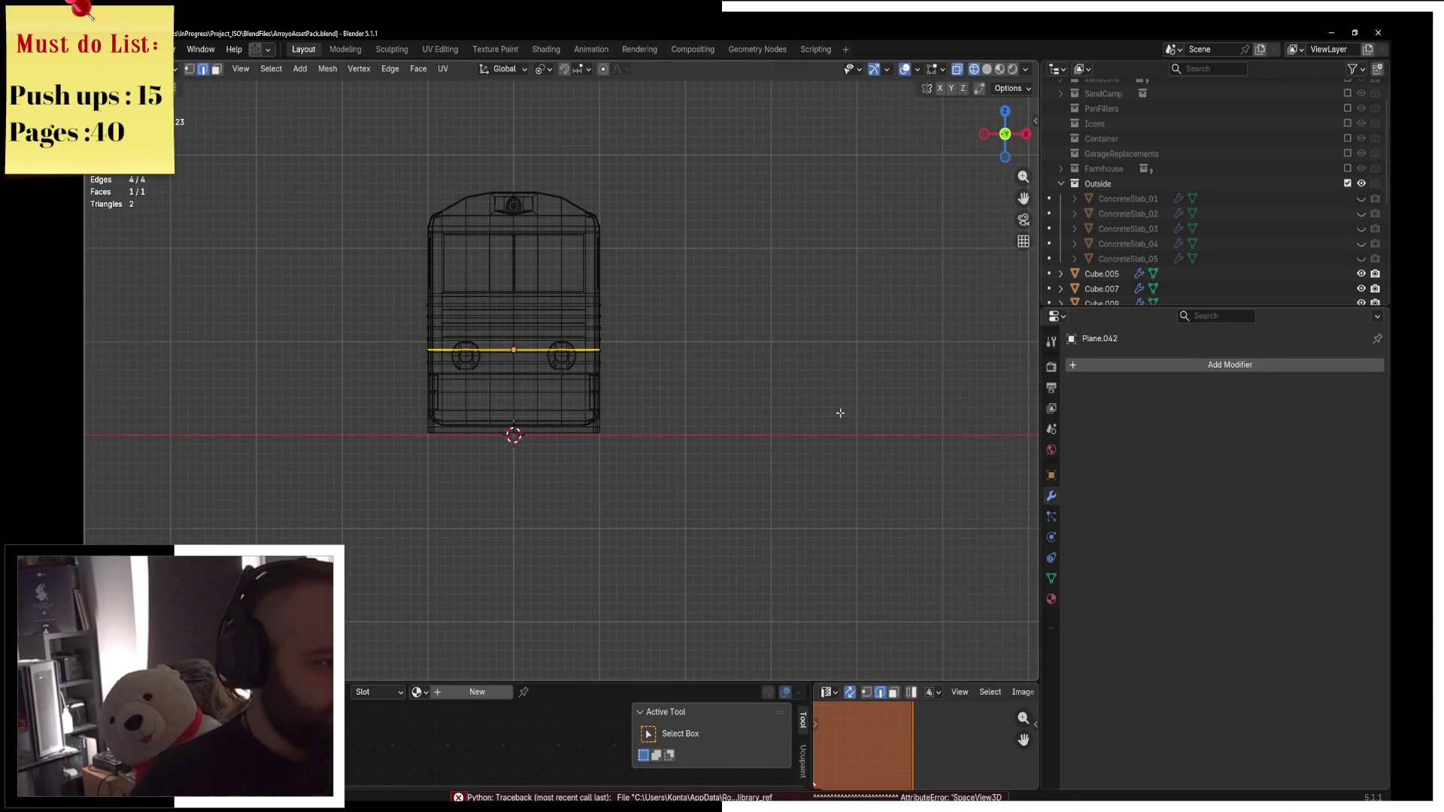
{"action": "key", "text": "r"}
{"action": "key", "text": "y"}
{"action": "key", "text": "0"}
{"action": "key", "text": "Return"}
{"action": "key", "text": "g"}
{"action": "key", "text": "y"}
{"action": "left_click", "coordinate": [926, 415]}
{"action": "key", "text": "z"}
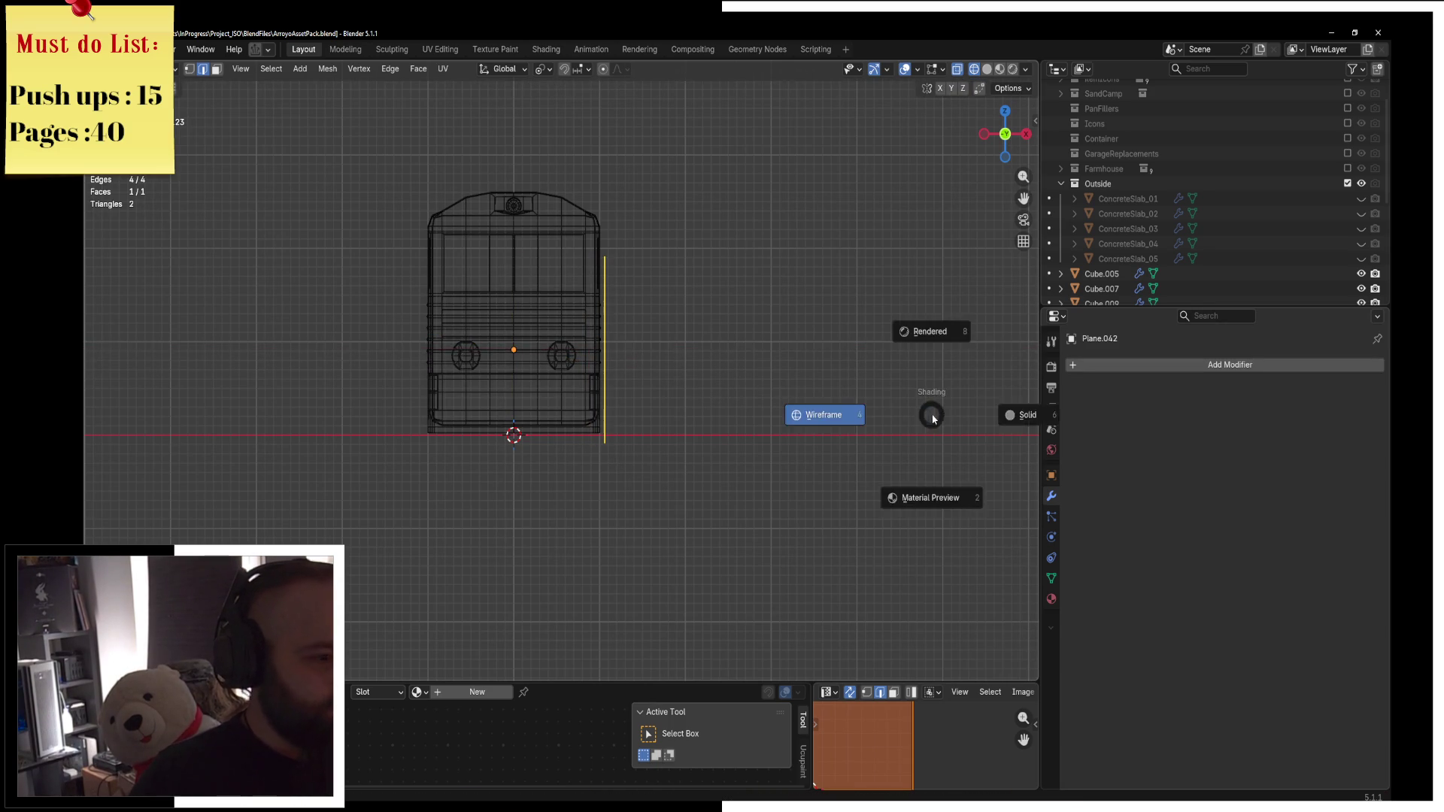
{"action": "left_click", "coordinate": [937, 413]}
{"action": "middle_click_drag", "start_coordinate": [937, 412], "coordinate": [846, 425]}
In Right orthographic wireframe view, move the plane along Y against the train's side.
{"action": "key", "text": "s"}
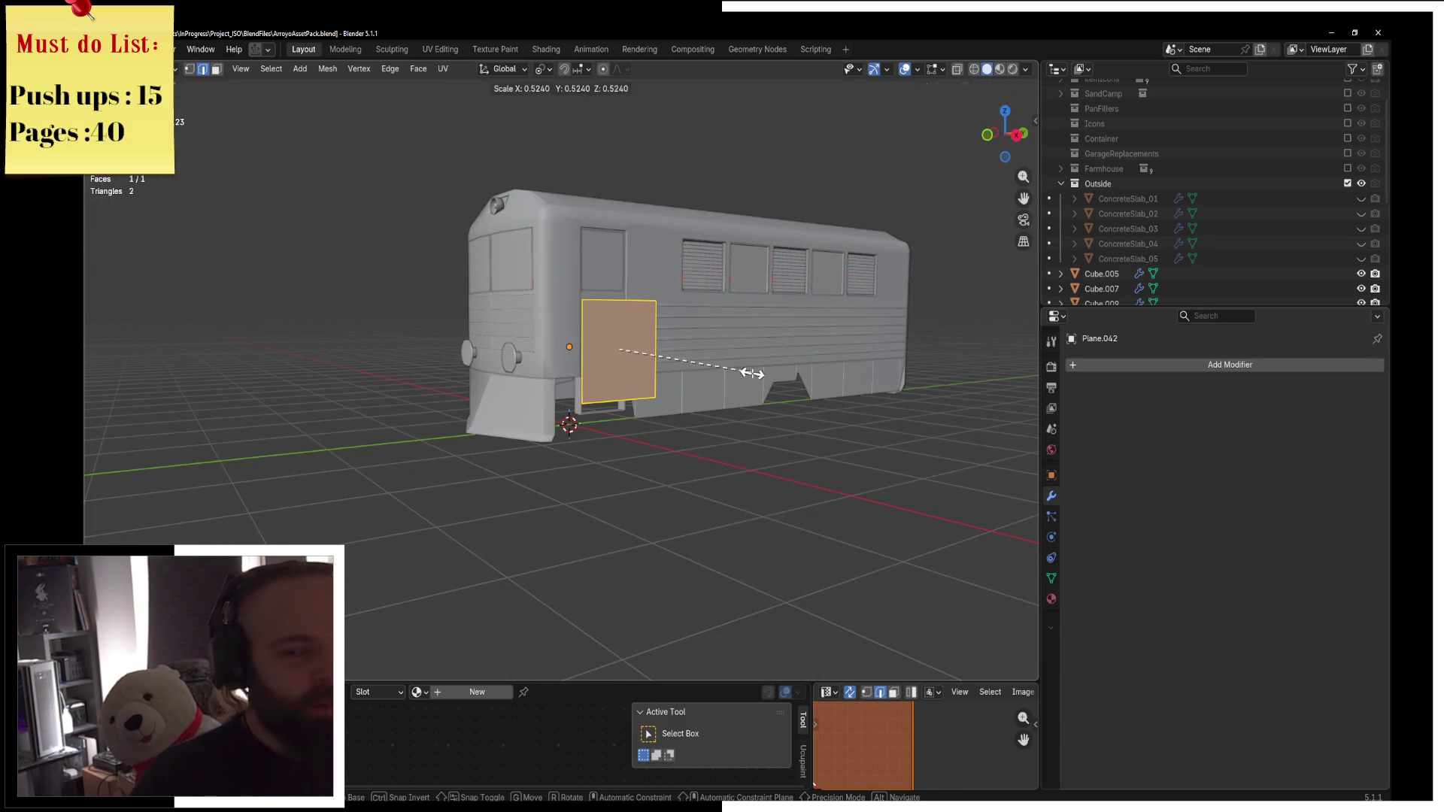
{"action": "middle_click_drag", "start_coordinate": [752, 374], "coordinate": [600, 374]}
{"action": "key", "text": "KP_1"}
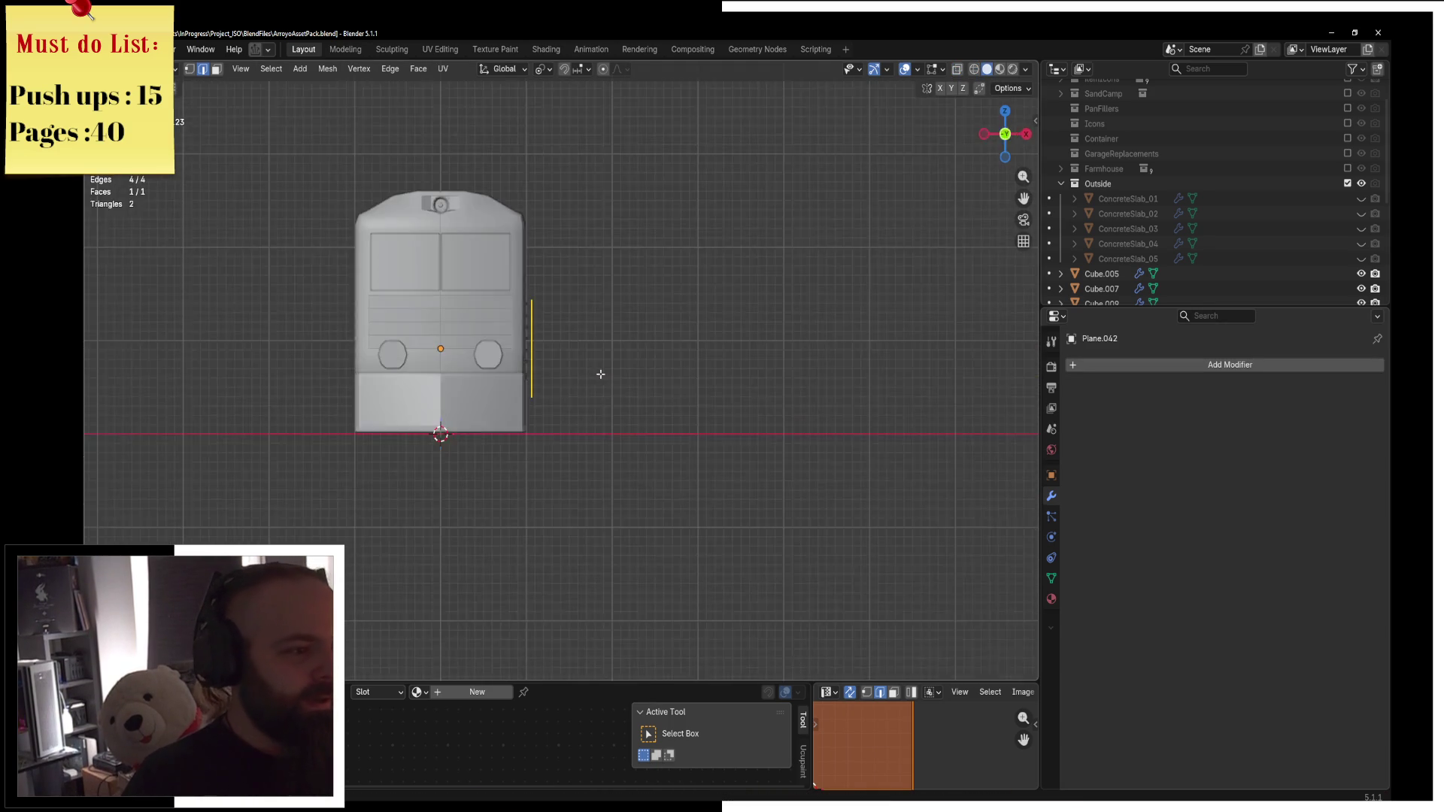
{"action": "key", "text": "KP_3"}
{"action": "scroll", "coordinate": [600, 374], "scroll_direction": "up", "scroll_amount": 4}
{"action": "key", "text": "shift+z"}
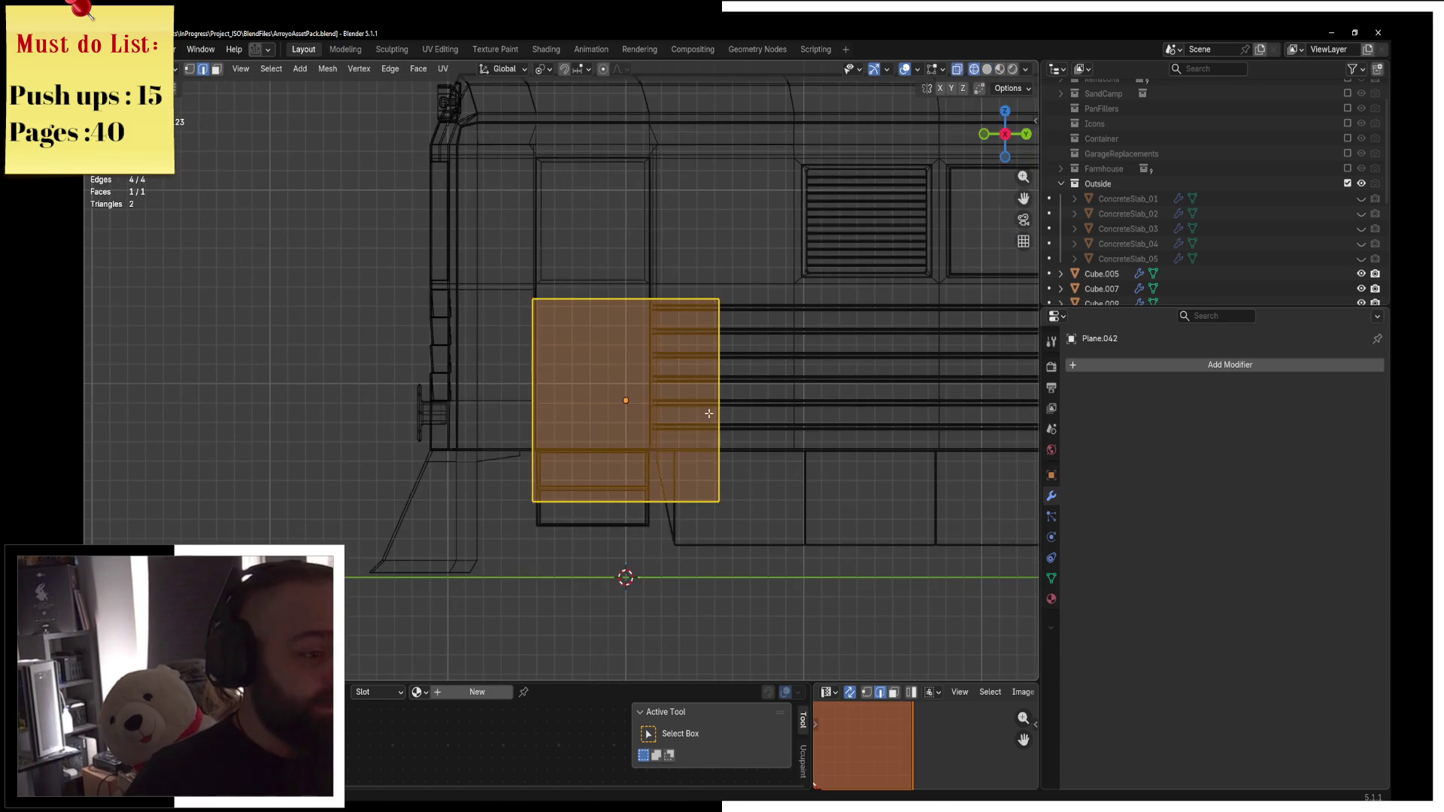
{"action": "key", "text": "g"}
{"action": "key", "text": "y"}
{"action": "left_click", "coordinate": [683, 409]}
{"action": "key", "text": "ctrl+Tab"}
{"action": "left_click", "coordinate": [644, 407]}
Narrow the plane to 0.6914 along Y and raise it slightly over the cab door.
{"action": "key", "text": "g"}
{"action": "key", "text": "y"}
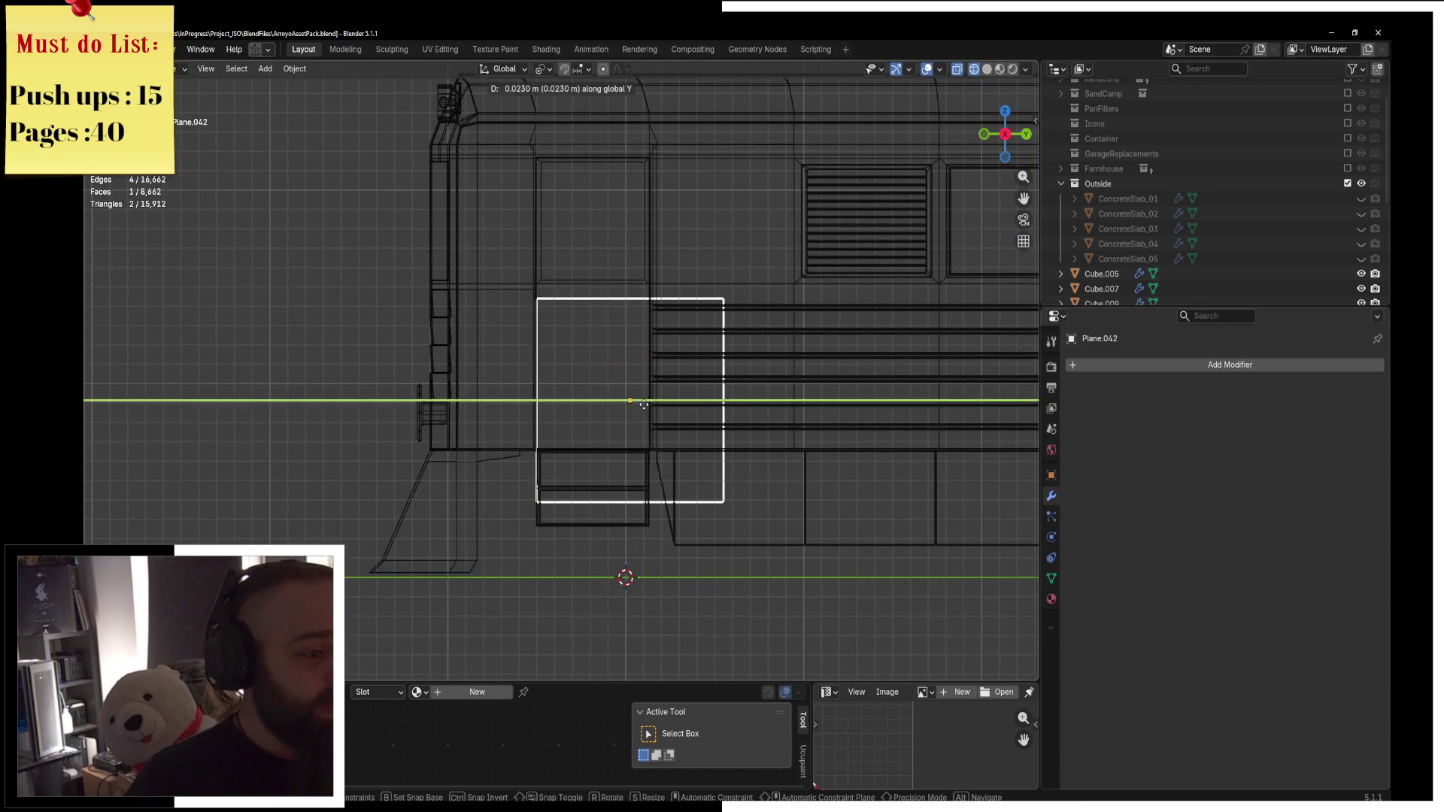
{"action": "key", "text": "s"}
{"action": "key", "text": "y"}
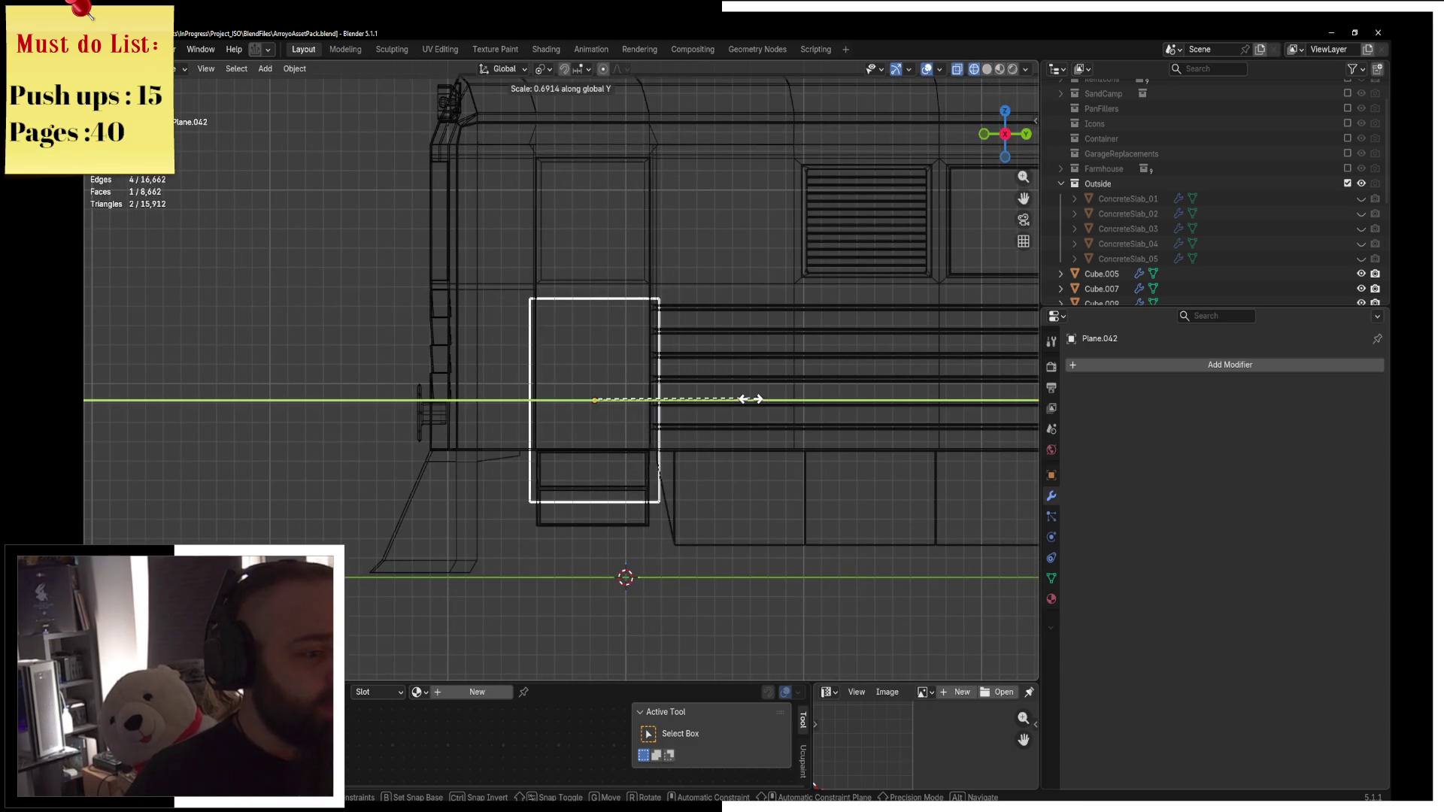
{"action": "left_click", "coordinate": [750, 400]}
{"action": "key", "text": "g"}
{"action": "key", "text": "z"}
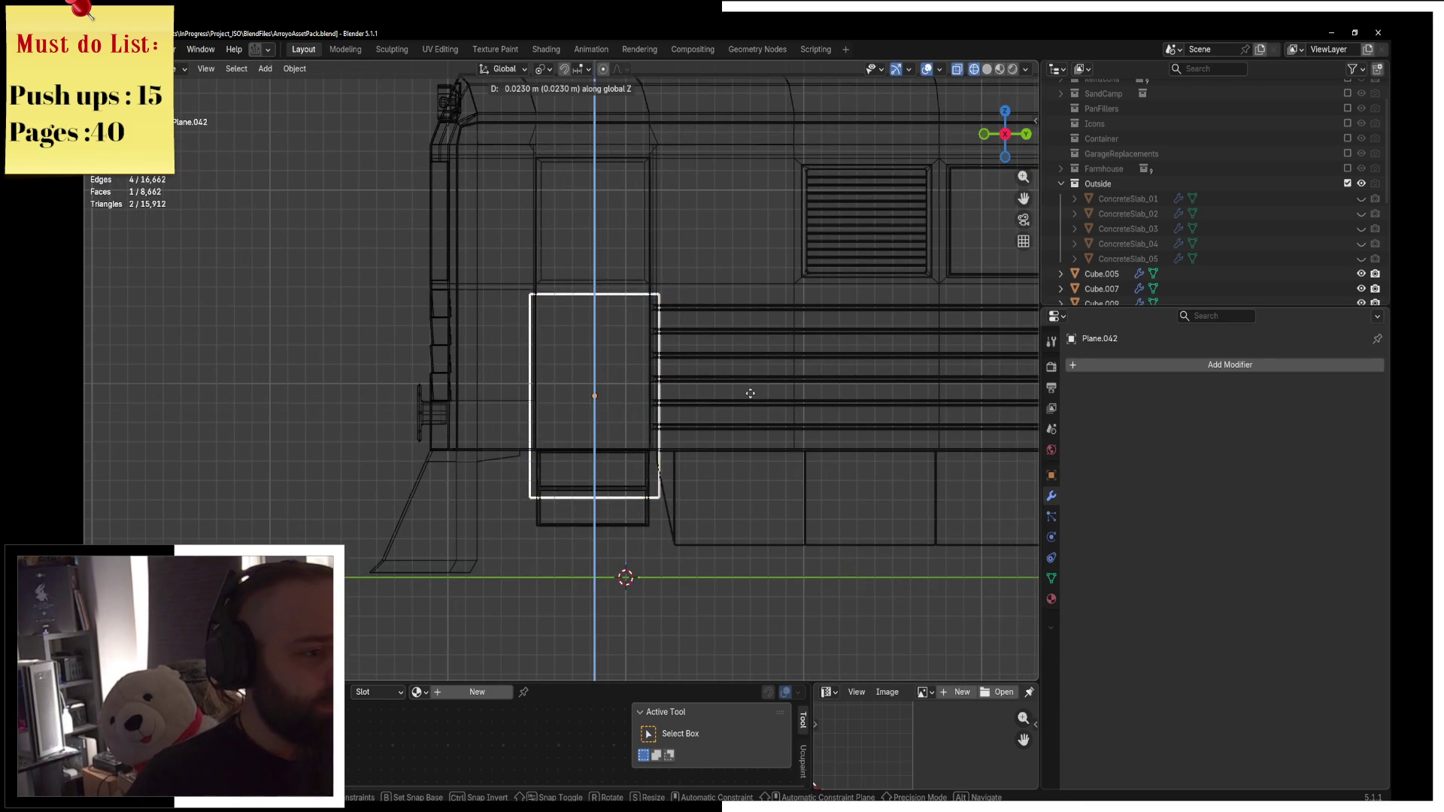
{"action": "left_click", "coordinate": [749, 321]}
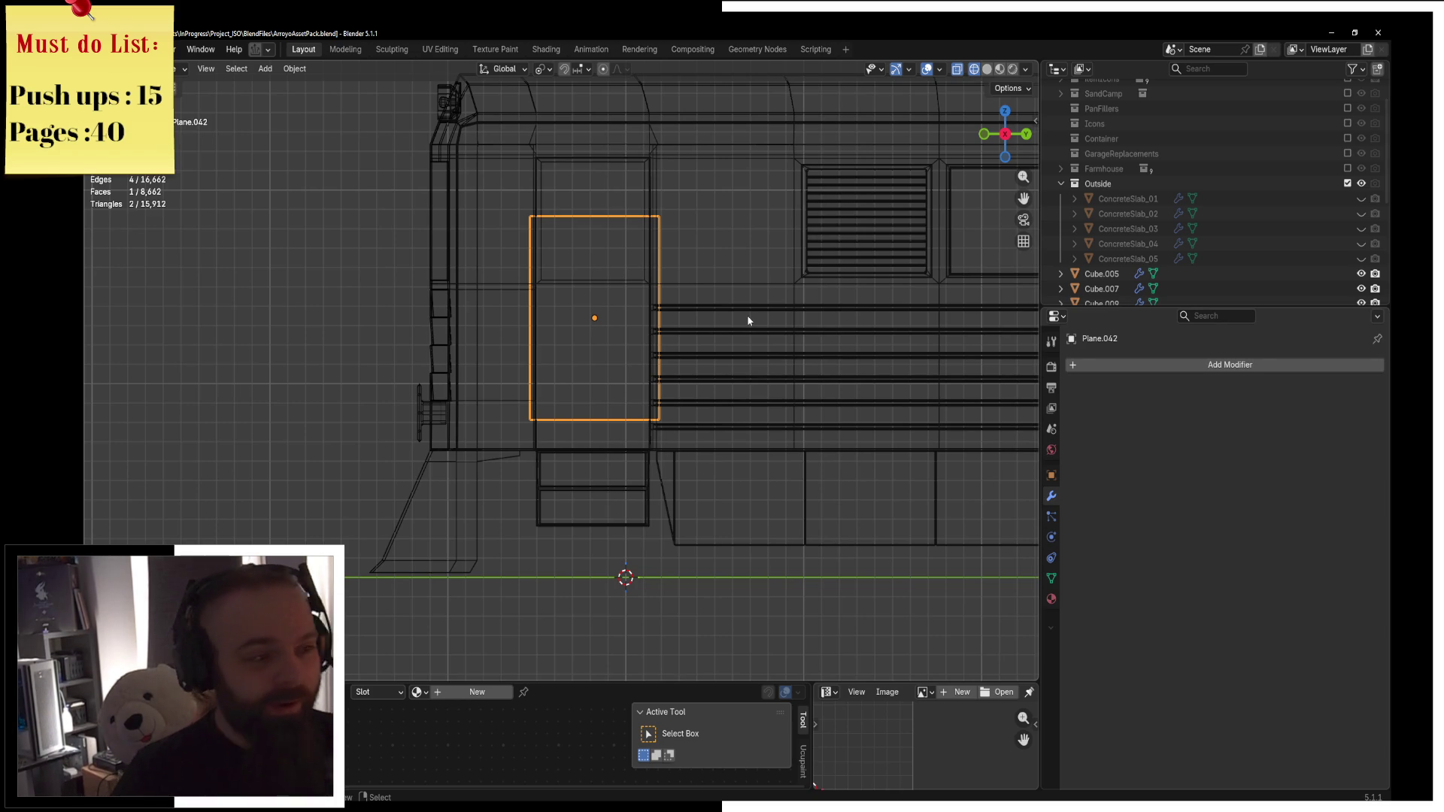
{"action": "scroll", "coordinate": [749, 321], "scroll_direction": "up", "scroll_amount": 1}
{"action": "key", "text": "z"}
{"action": "left_click", "coordinate": [874, 322]}
{"action": "key", "text": "ctrl+Tab"}
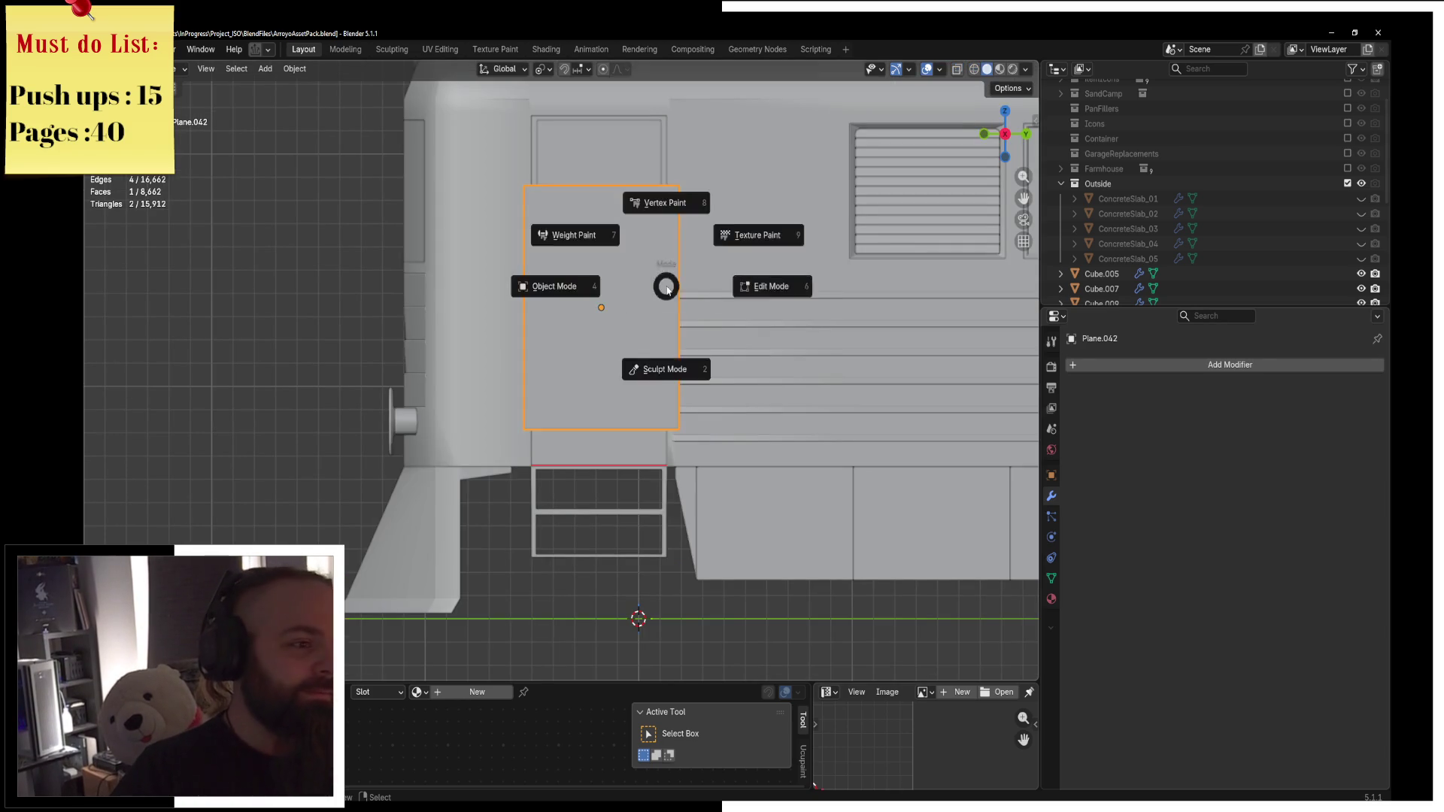
Delete the plane's top and bottom edges, leaving two upright edges.
{"action": "left_click", "coordinate": [768, 284]}
{"action": "key", "text": "2"}
{"action": "left_click", "coordinate": [574, 413]}
{"action": "left_click", "coordinate": [574, 413], "text": "shift"}
{"action": "key", "text": "x"}
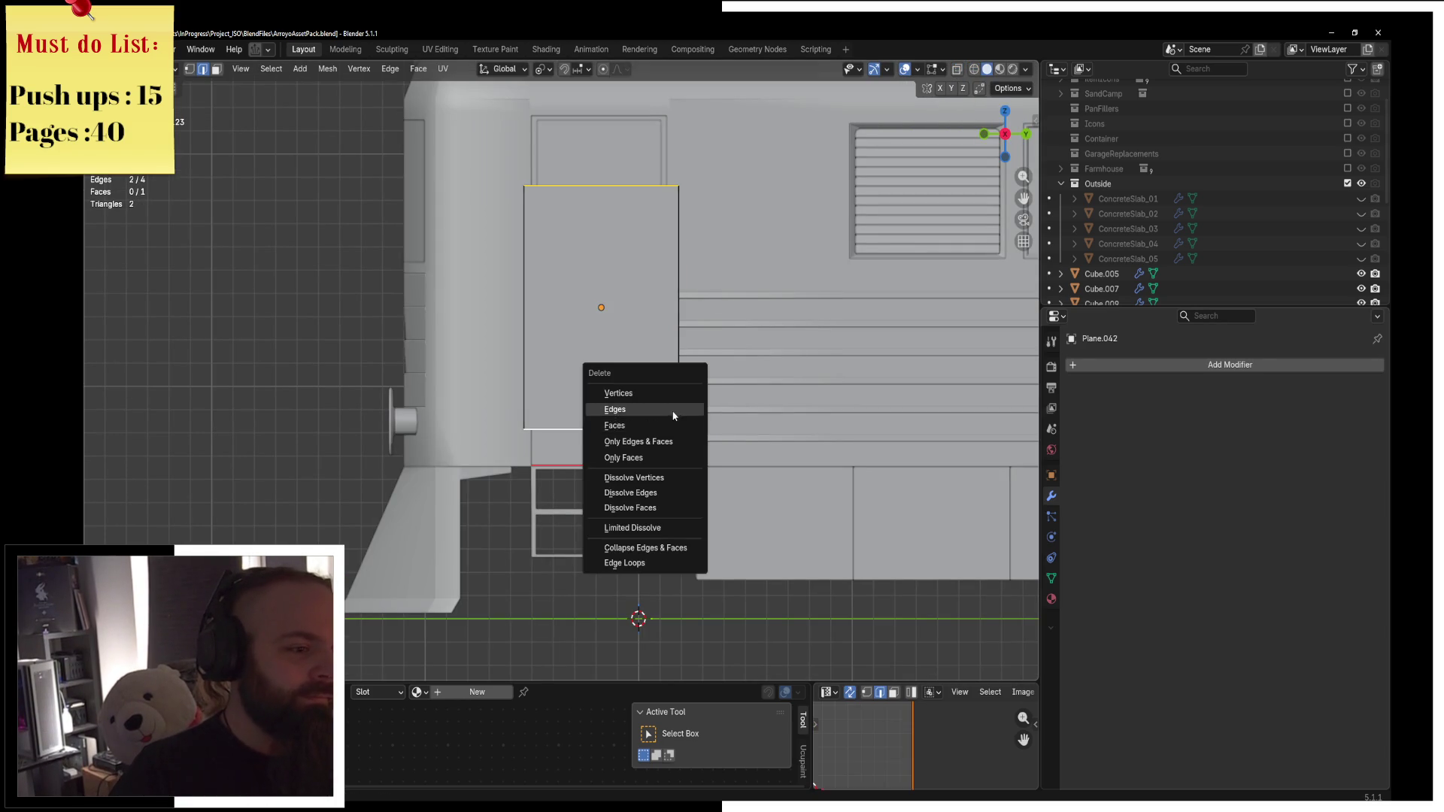
{"action": "left_click", "coordinate": [673, 416]}
{"action": "middle_click_drag", "start_coordinate": [674, 416], "coordinate": [706, 361]}
Stretch one upright edge along Z to the door's height.
{"action": "left_click", "coordinate": [601, 283]}
{"action": "right_click", "coordinate": [601, 283]}
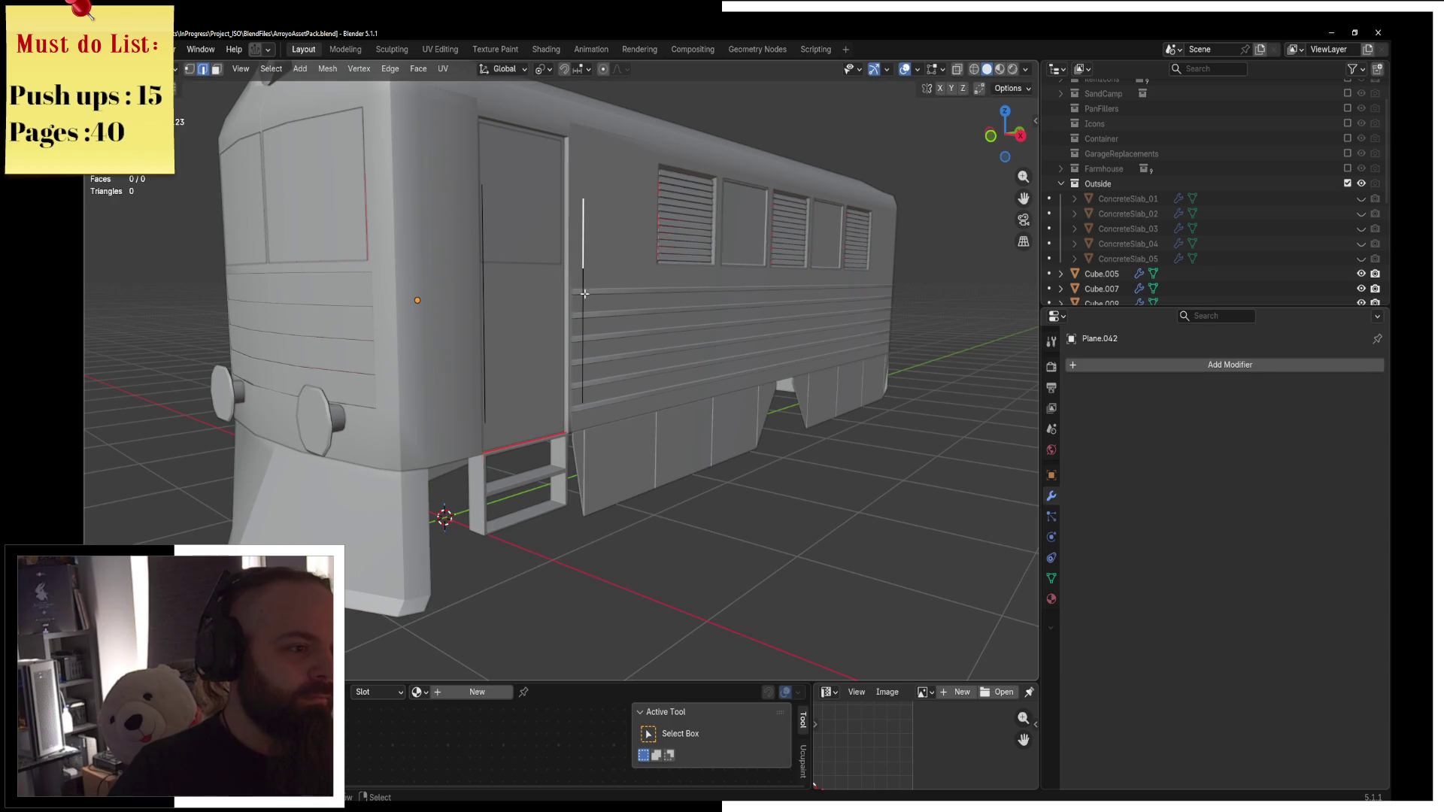
{"action": "left_click", "coordinate": [493, 317]}
{"action": "left_click", "coordinate": [484, 309]}
{"action": "key", "text": "z"}
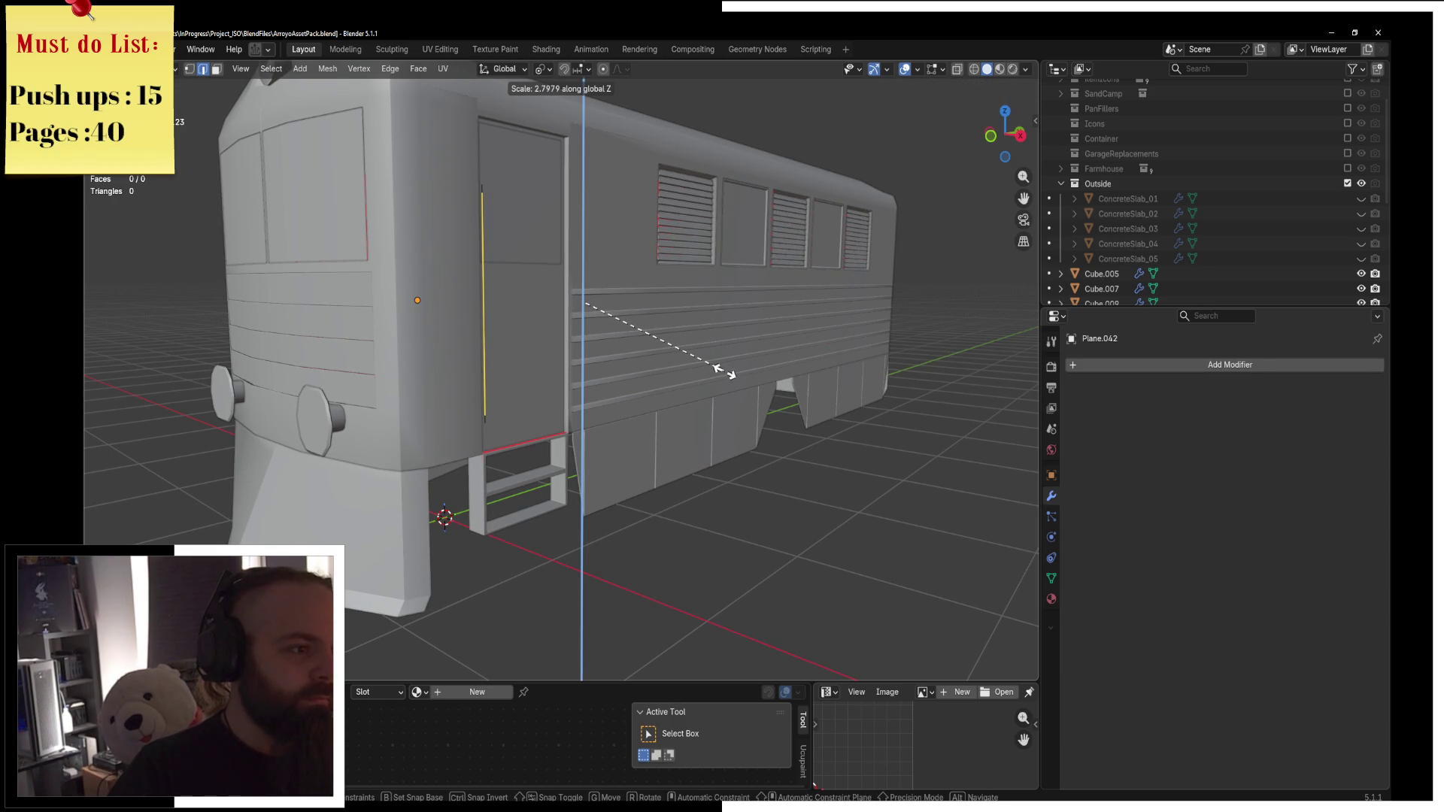
{"action": "left_click", "coordinate": [726, 370]}
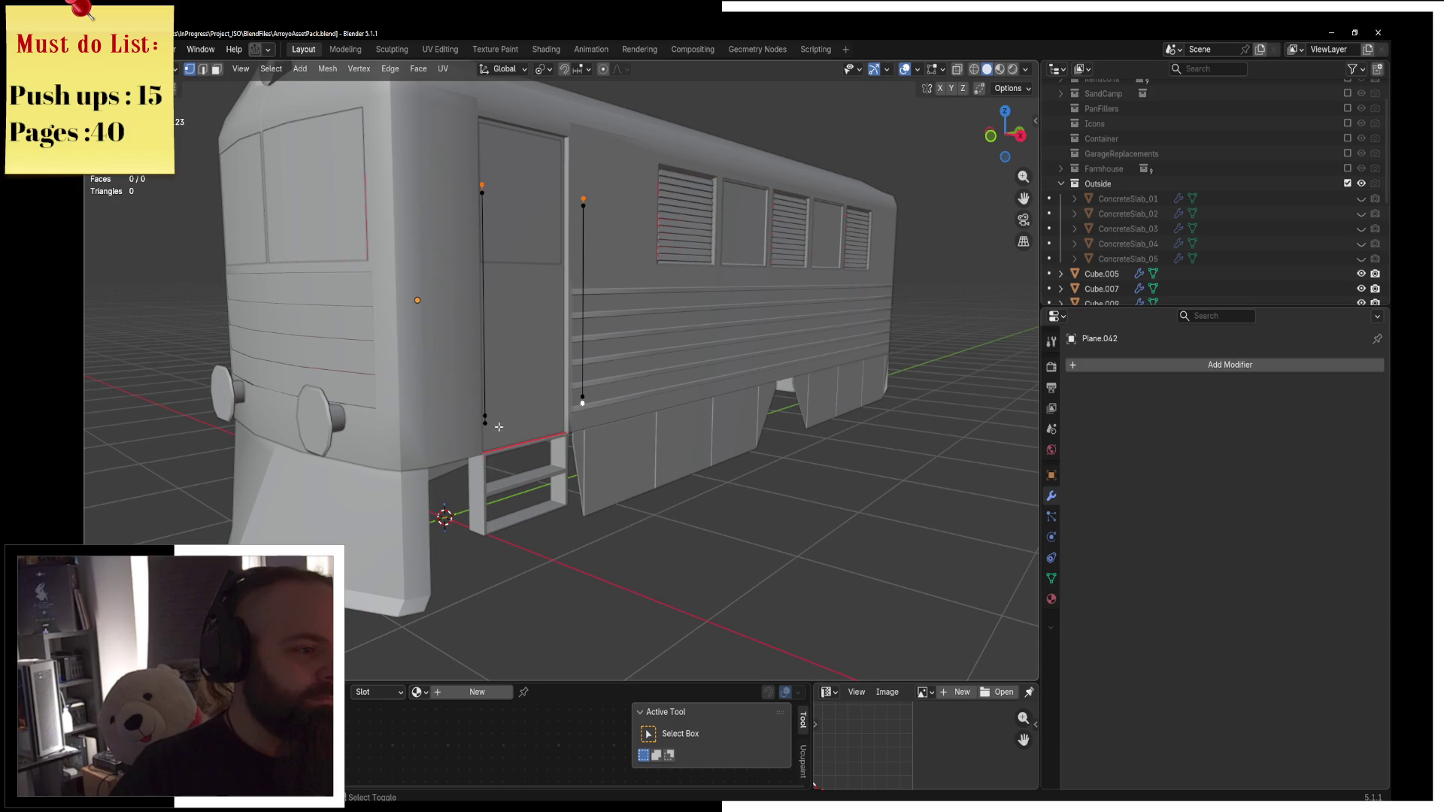
{"action": "middle_click_drag", "start_coordinate": [561, 427], "coordinate": [677, 414]}
Shift the two selected handrail edges sideways along the X axis.
{"action": "scroll", "coordinate": [725, 403], "scroll_direction": "up", "scroll_amount": 5}
{"action": "key", "text": "g"}
{"action": "key", "text": "x"}
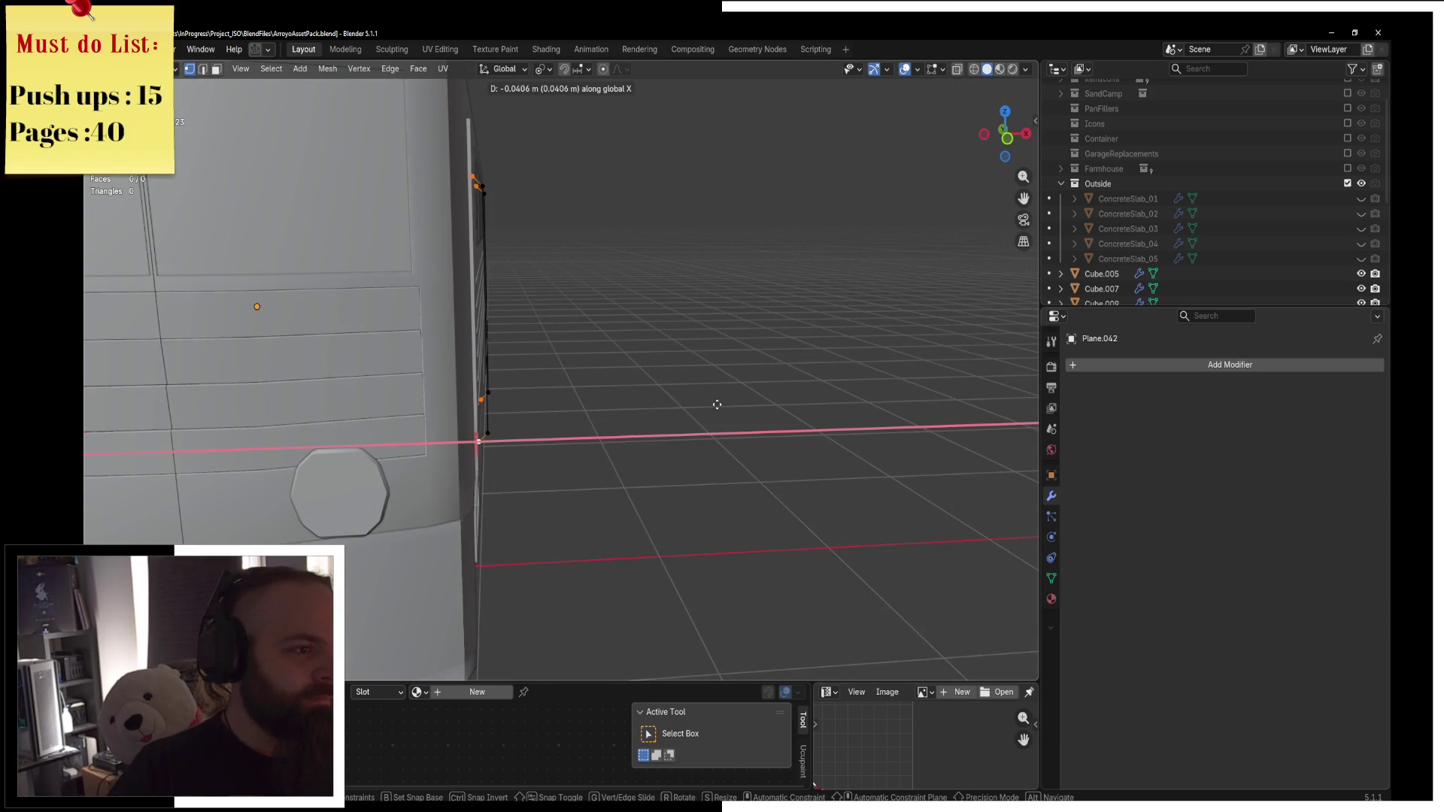
{"action": "left_click", "coordinate": [714, 405]}
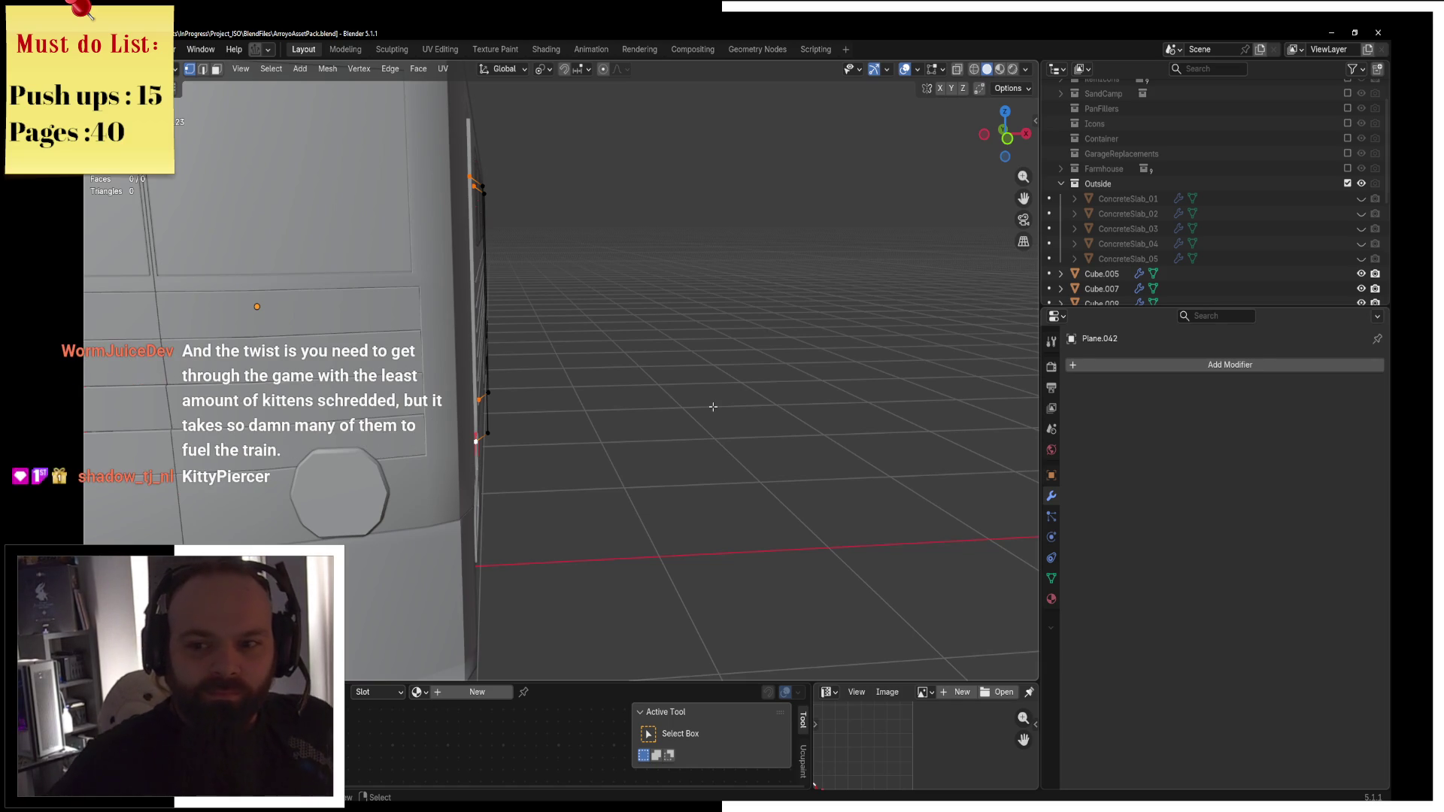
Vertex-bevel the rail end vertices so both handrails bend back with rounded corners.
{"action": "middle_click_drag", "start_coordinate": [712, 406], "coordinate": [643, 410]}
{"action": "scroll", "coordinate": [618, 413], "scroll_direction": "up", "scroll_amount": 3}
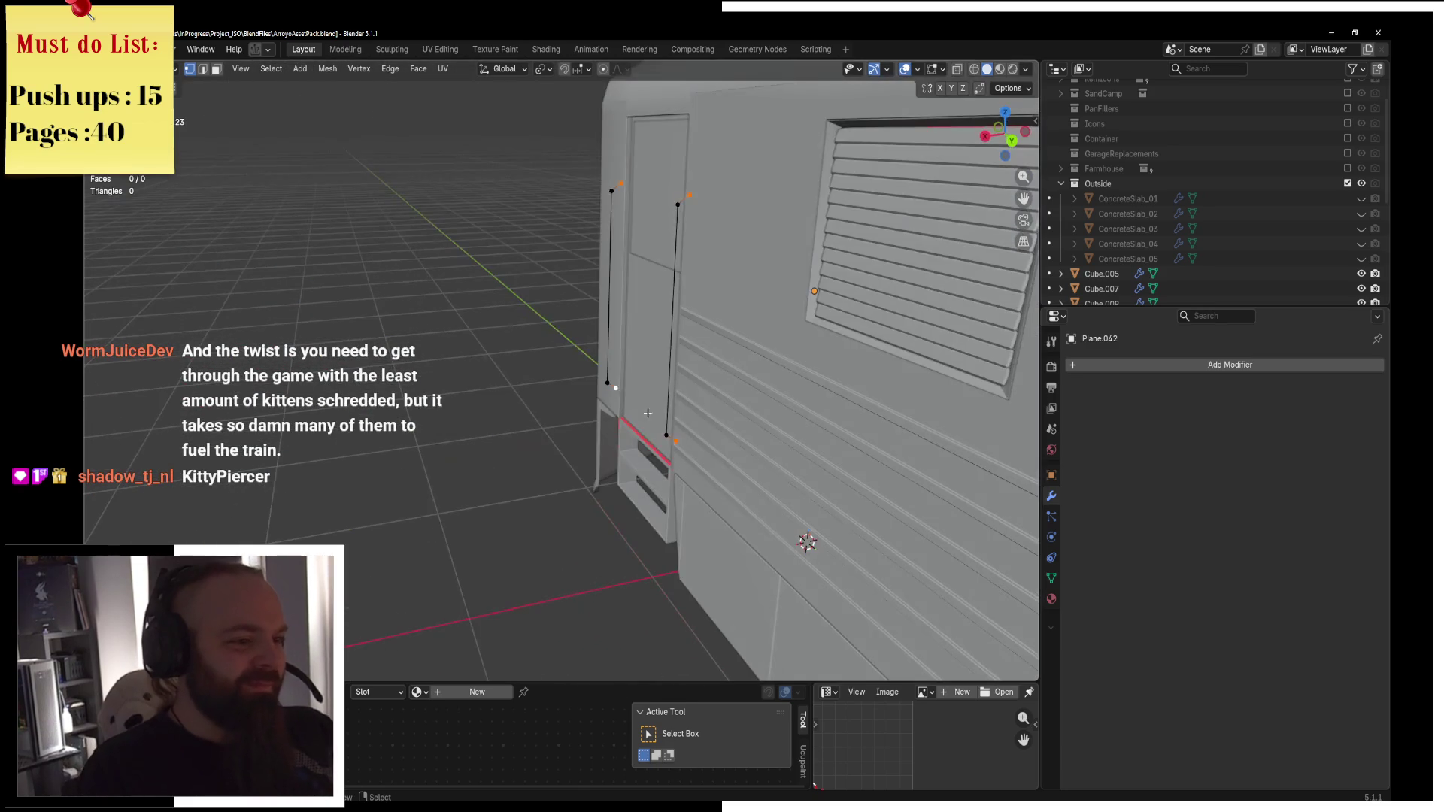
{"action": "left_click", "coordinate": [693, 224], "text": "shift"}
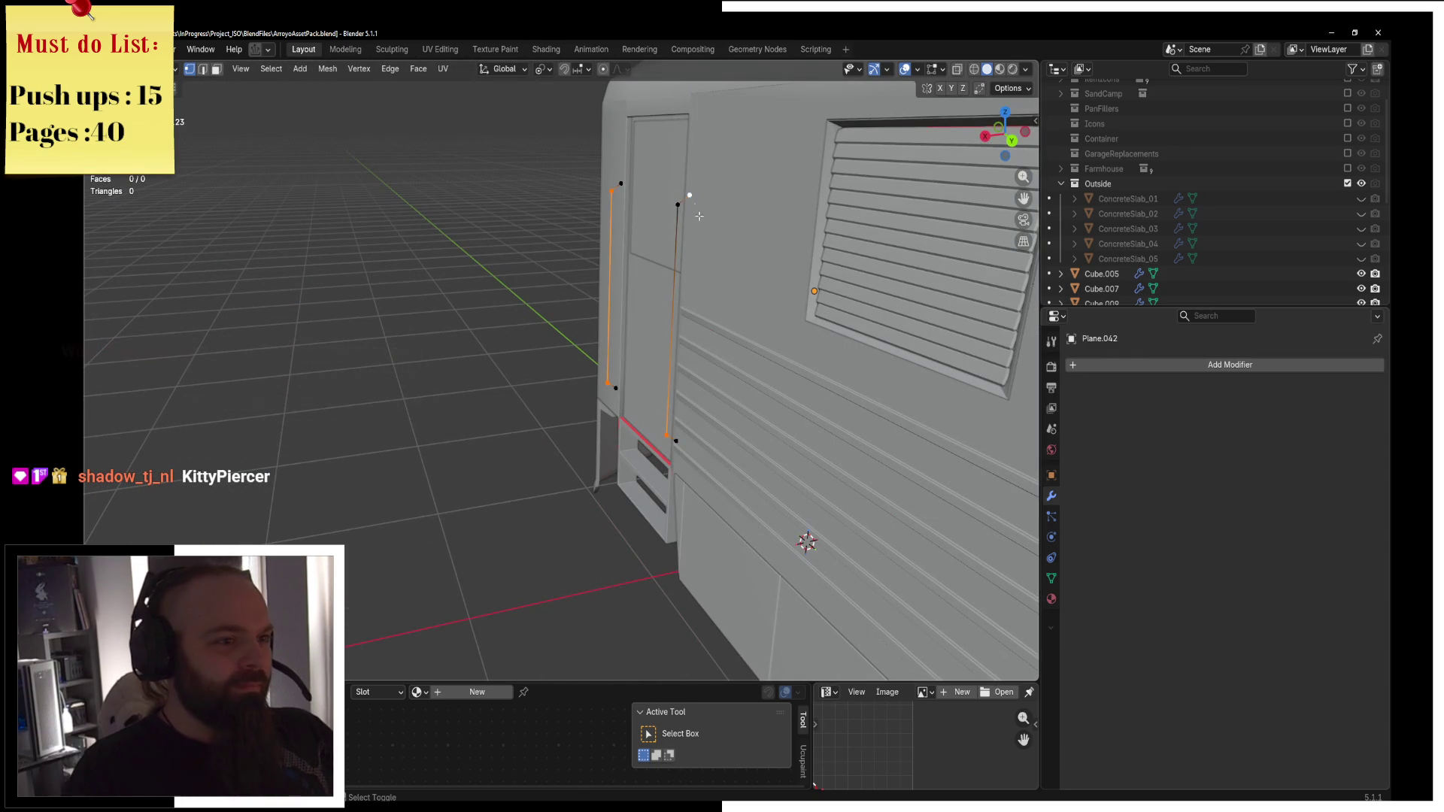
{"action": "scroll", "coordinate": [675, 209], "scroll_direction": "up", "scroll_amount": 1}
{"action": "key", "text": "ctrl+b"}
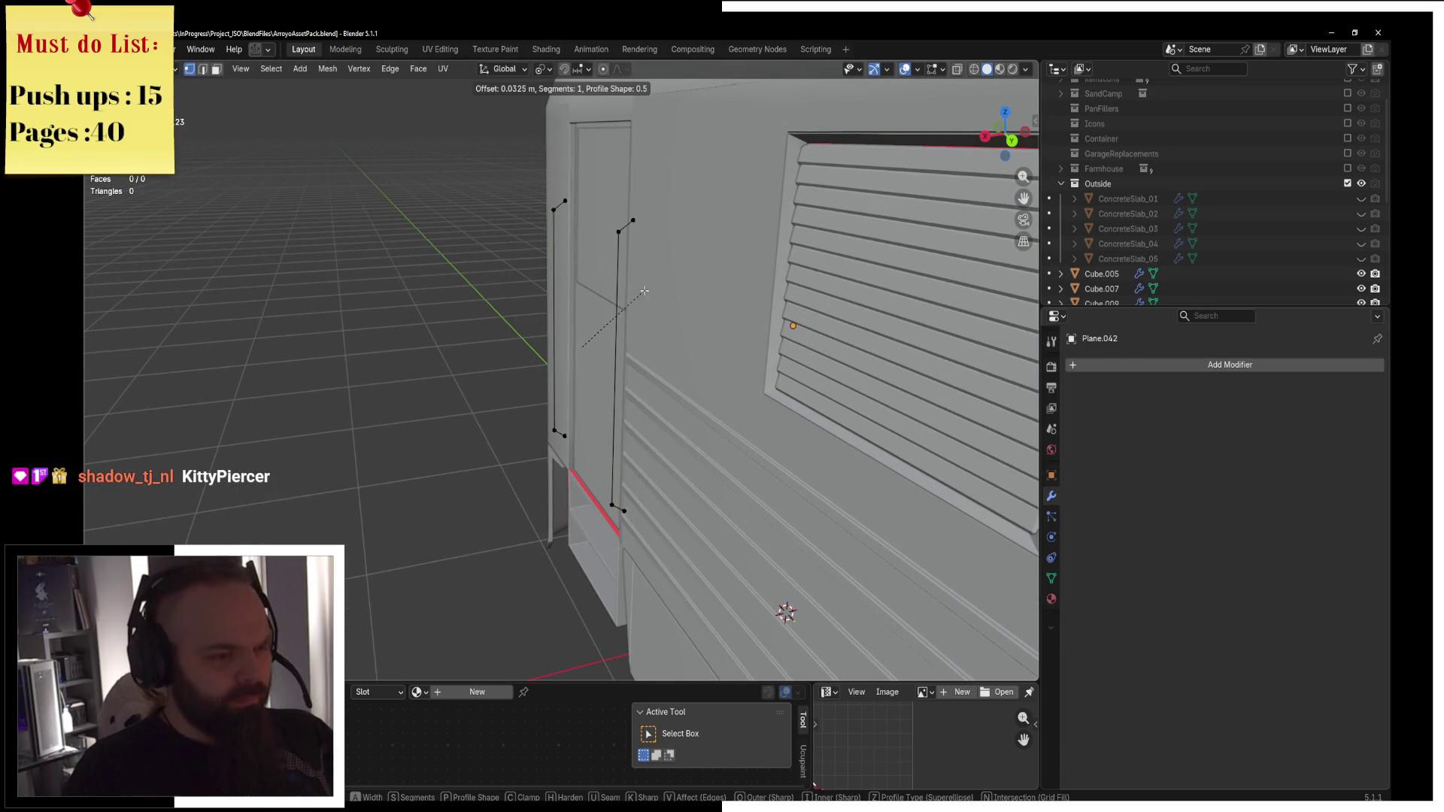
{"action": "key", "text": "v"}
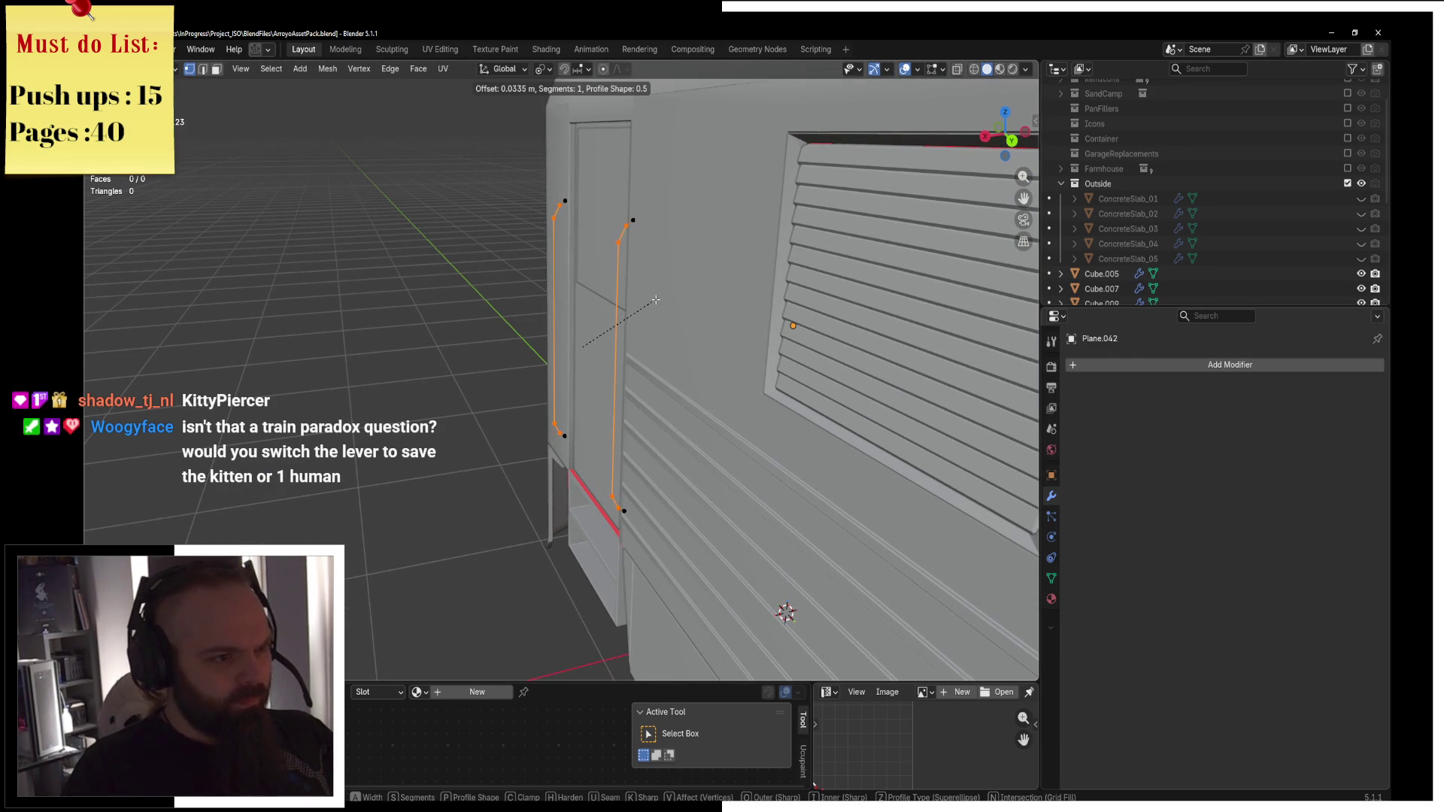
{"action": "left_click", "coordinate": [656, 300]}
{"action": "scroll", "coordinate": [656, 293], "scroll_direction": "down", "scroll_amount": 6}
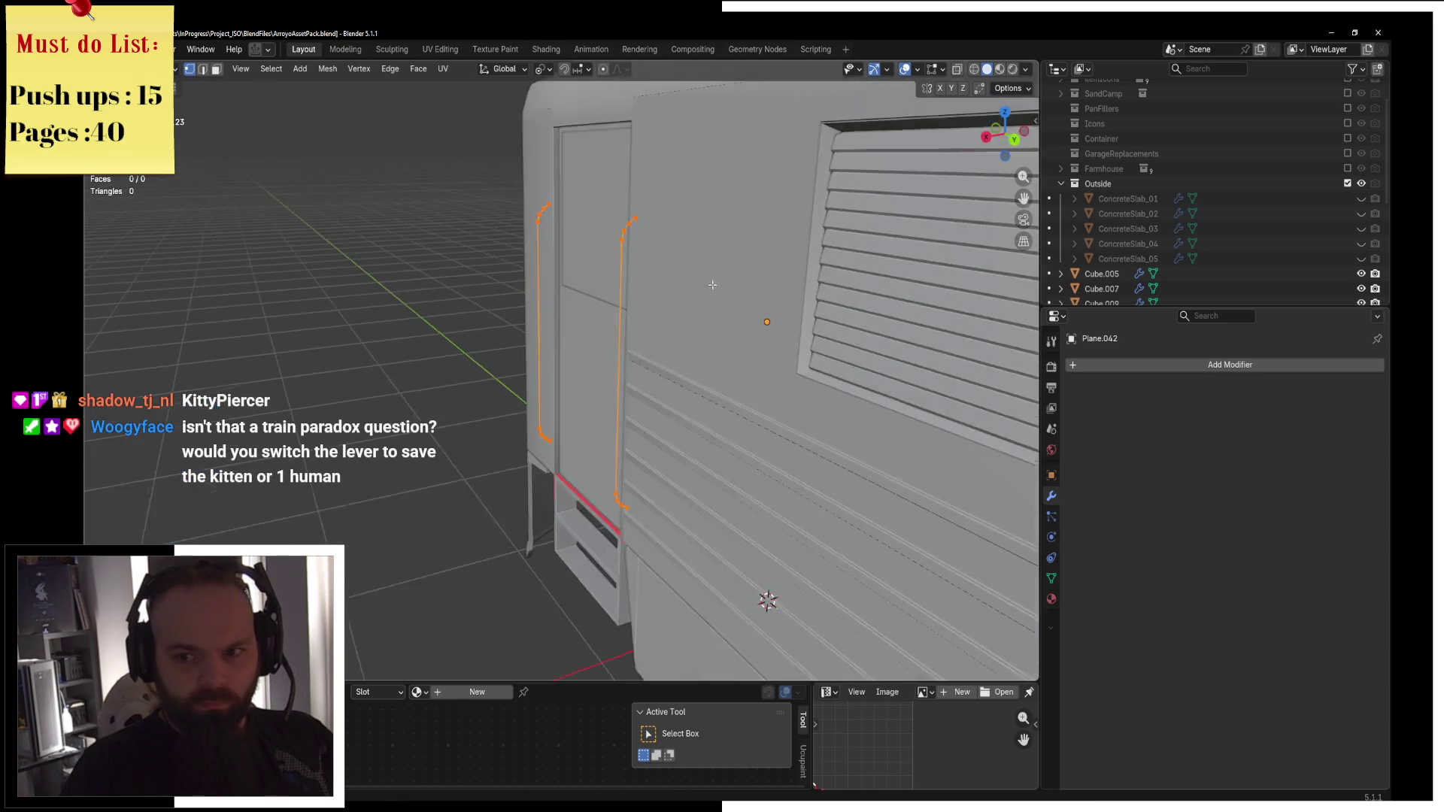
{"action": "middle_click_drag", "start_coordinate": [843, 293], "coordinate": [912, 293]}
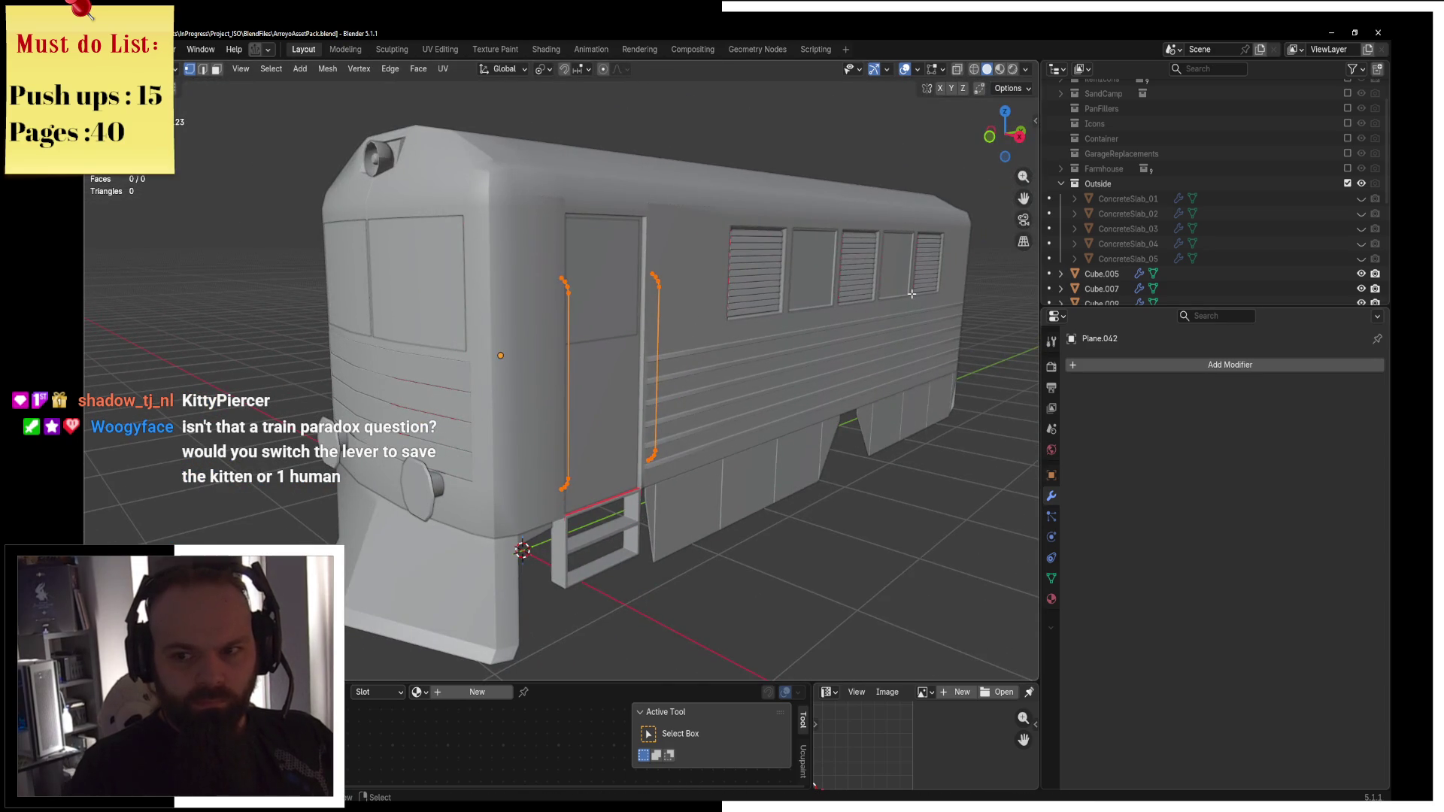
From the front view, move the handrail edges along the X axis.
{"action": "key", "text": "KP_1"}
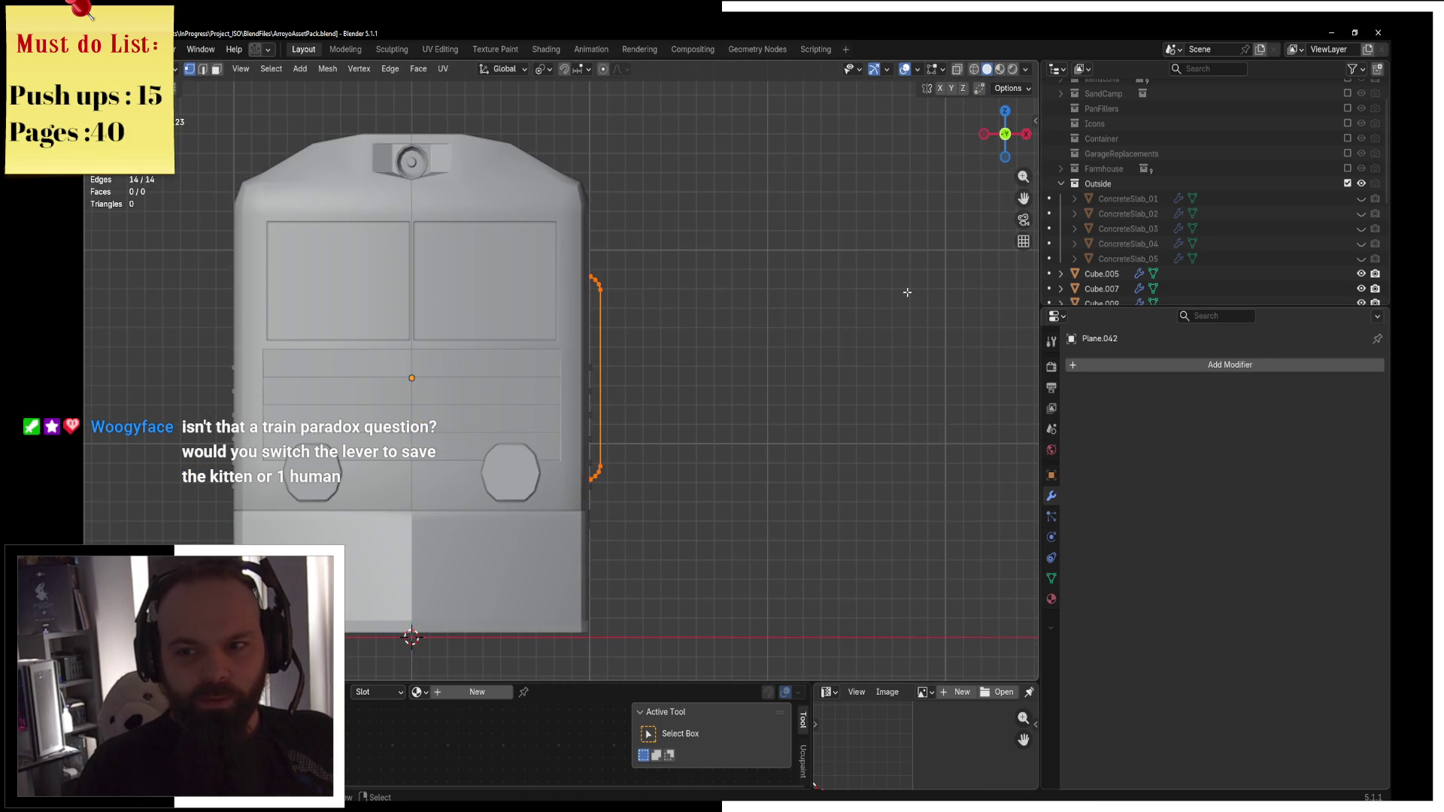
{"action": "scroll", "coordinate": [906, 294], "scroll_direction": "up", "scroll_amount": 2}
{"action": "scroll", "coordinate": [864, 310], "scroll_direction": "up", "scroll_amount": 2}
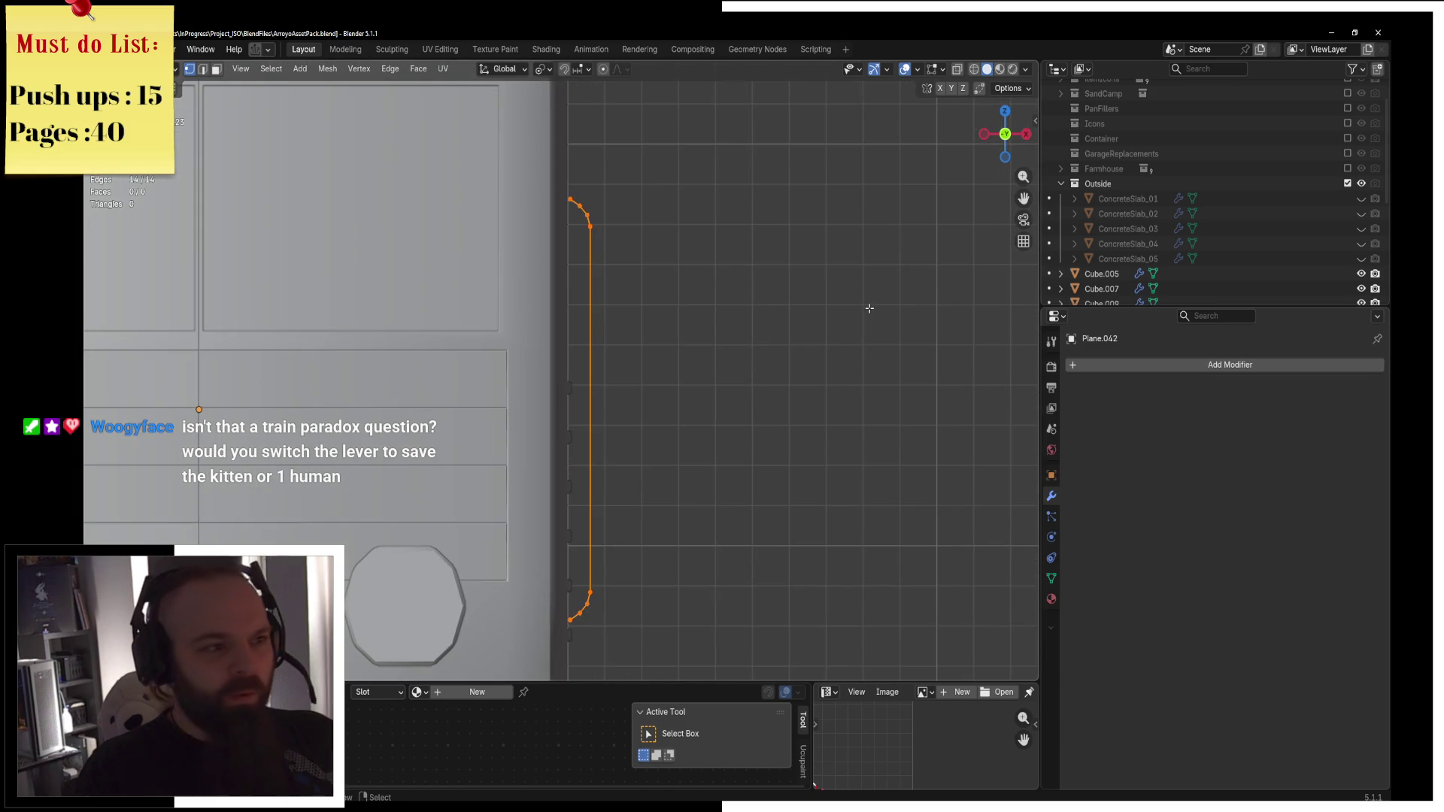
{"action": "key", "text": "g"}
{"action": "key", "text": "x"}
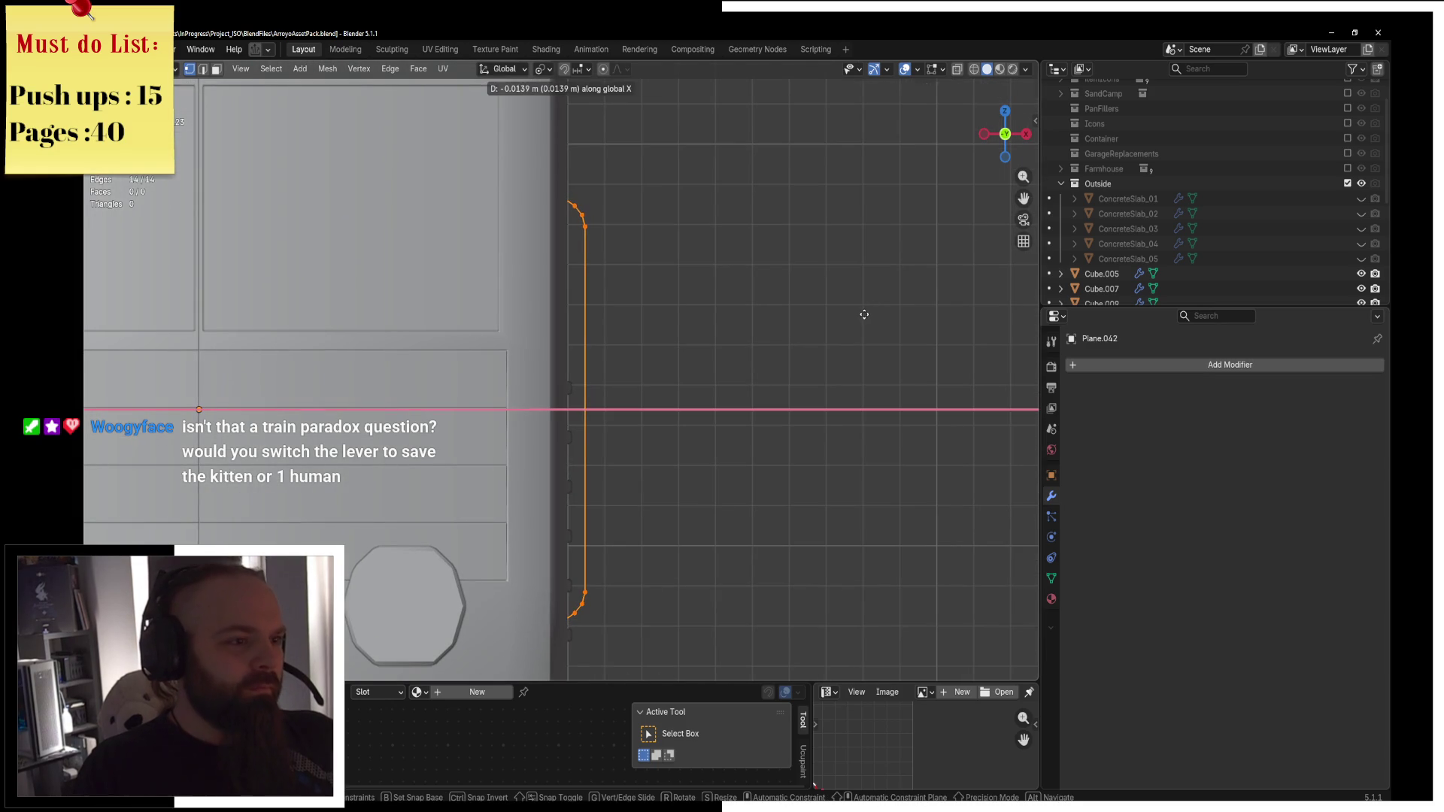
{"action": "left_click", "coordinate": [864, 314]}
Change the shading and re-enter Edit Mode on the handrails from a perspective door view.
{"action": "key", "text": "z"}
{"action": "left_click", "coordinate": [956, 319]}
{"action": "key", "text": "Tab"}
{"action": "middle_click_drag", "start_coordinate": [887, 316], "coordinate": [674, 334]}
{"action": "key", "text": "ctrl+Tab"}
{"action": "middle_click_drag", "start_coordinate": [770, 346], "coordinate": [816, 371]}
{"action": "key", "text": "ctrl+Tab"}
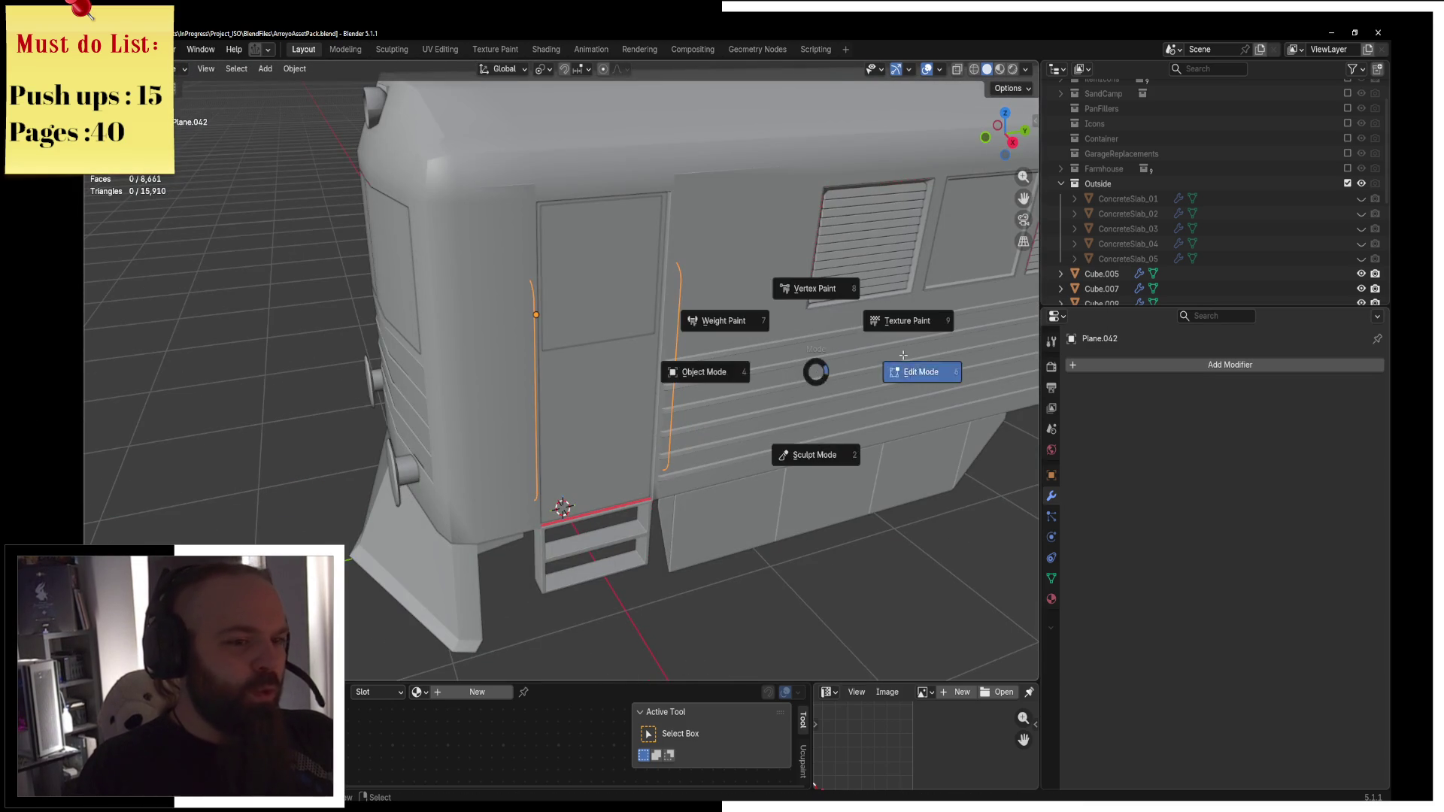
{"action": "left_click", "coordinate": [904, 359]}
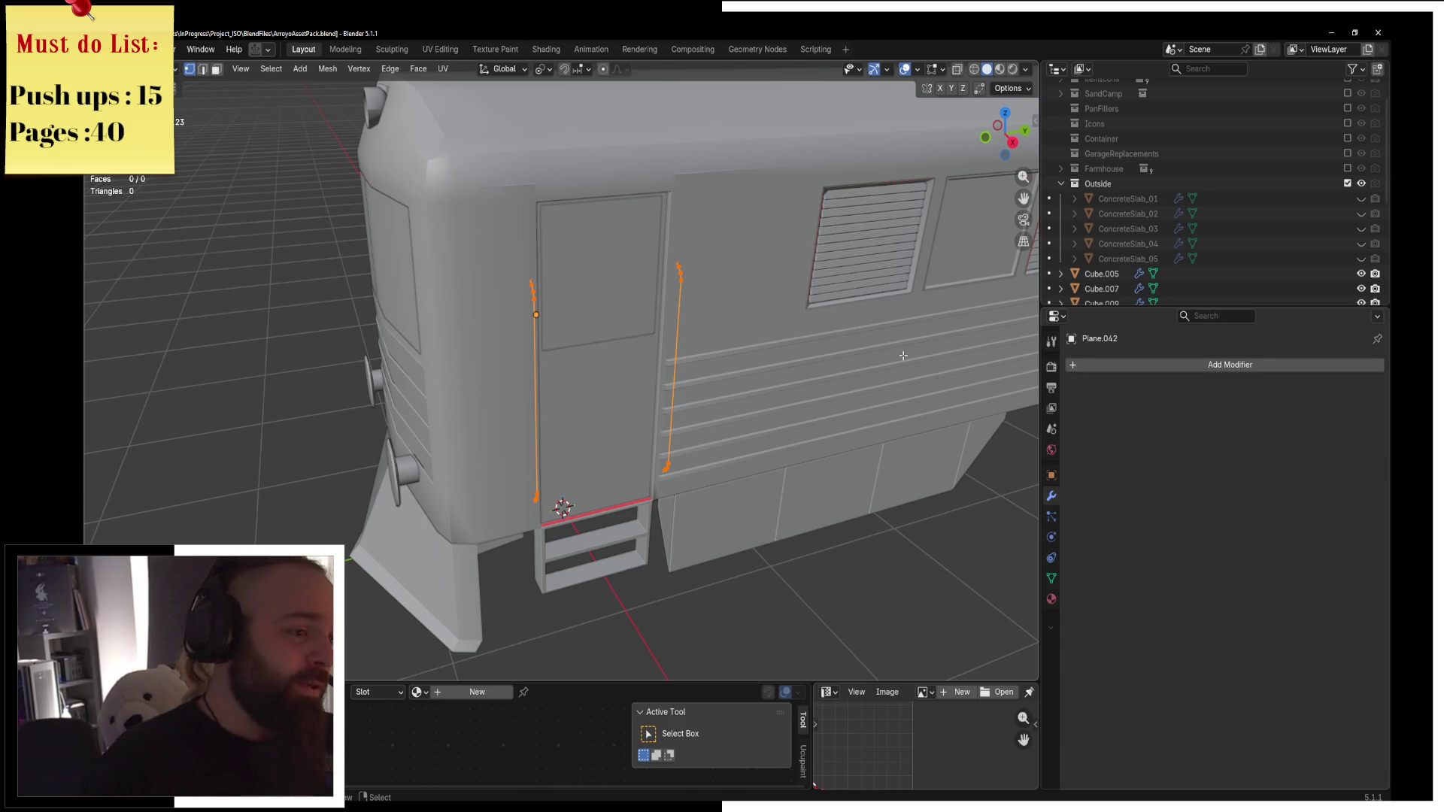
{"action": "key", "text": "ctrl+Tab"}
{"action": "mouse_move", "coordinate": [703, 387]}
{"action": "middle_mouse_down"}
{"action": "mouse_move", "coordinate": [679, 350]}
{"action": "mouse_move", "coordinate": [654, 359]}
{"action": "mouse_move", "coordinate": [680, 363]}
{"action": "mouse_move", "coordinate": [748, 326]}
{"action": "mouse_move", "coordinate": [800, 361]}
{"action": "middle_mouse_up"}
{"action": "key", "text": "ctrl+Tab"}
{"action": "left_click", "coordinate": [787, 333]}
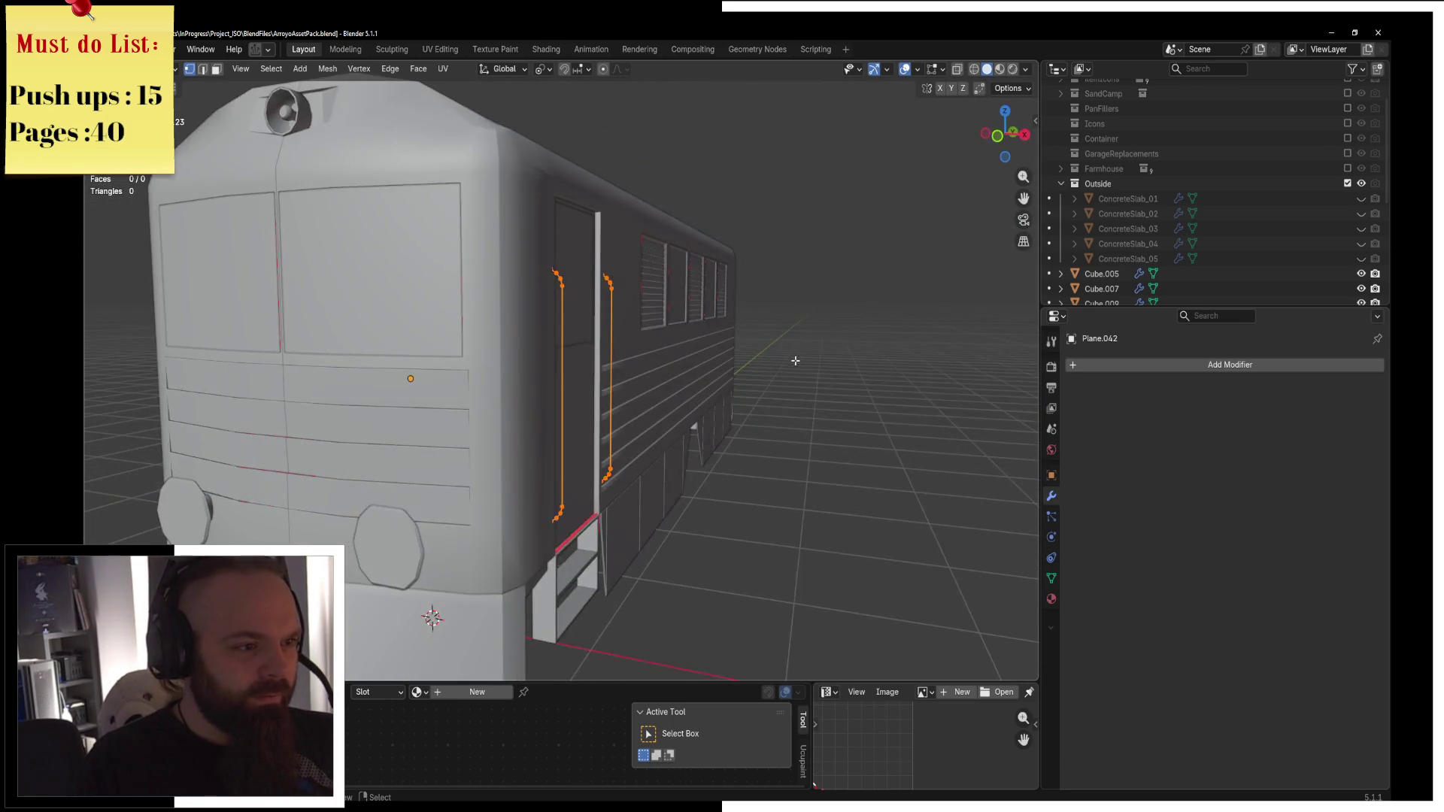
Shift the handrail edges again along the X axis.
{"action": "scroll", "coordinate": [758, 346], "scroll_direction": "up", "scroll_amount": 4}
{"action": "key", "text": "g"}
{"action": "key", "text": "y"}
{"action": "key", "text": "x"}
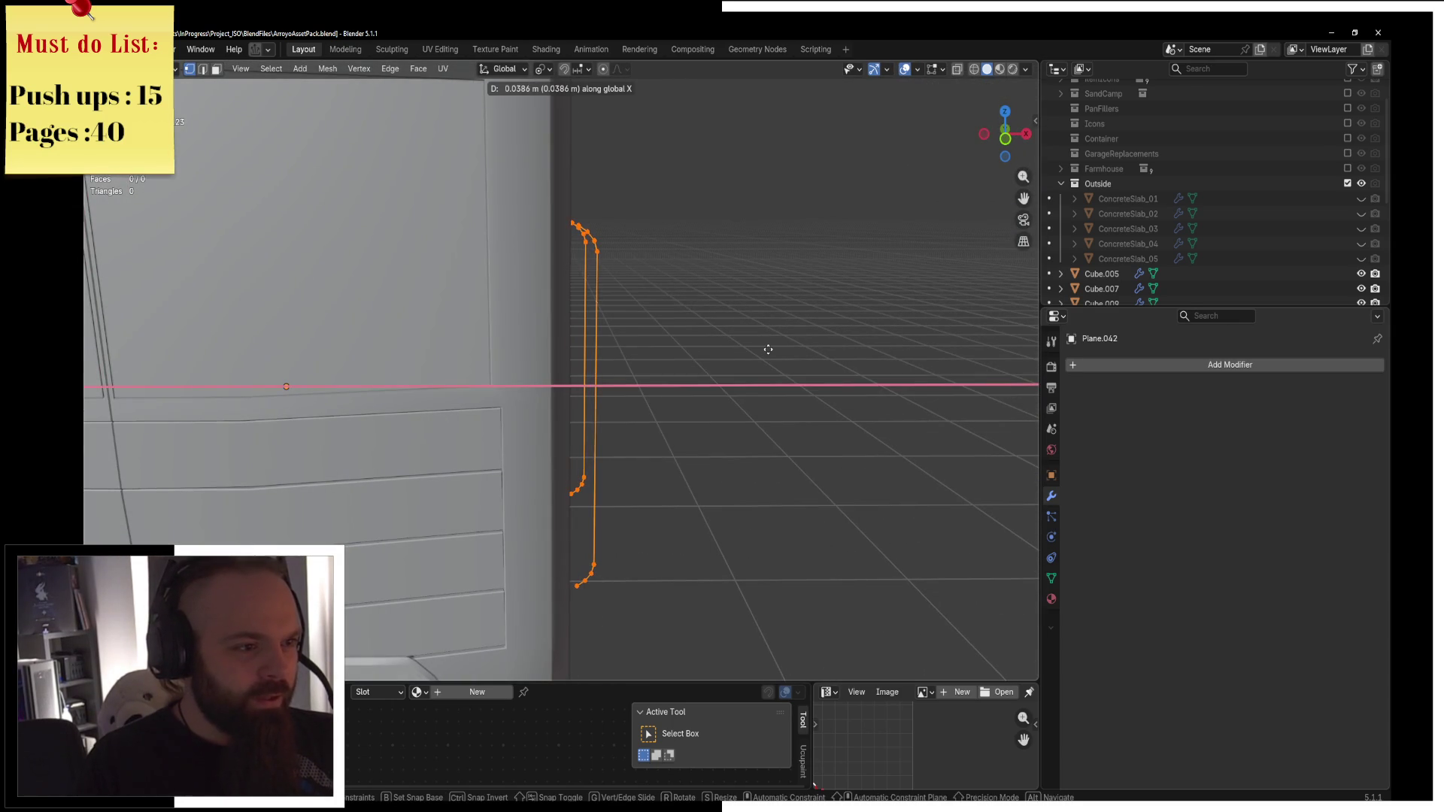
{"action": "left_click", "coordinate": [769, 349]}
In wireframe front view, circle-select the curve end points and extrude them along X.
{"action": "key", "text": "KP_1"}
{"action": "key", "text": "z"}
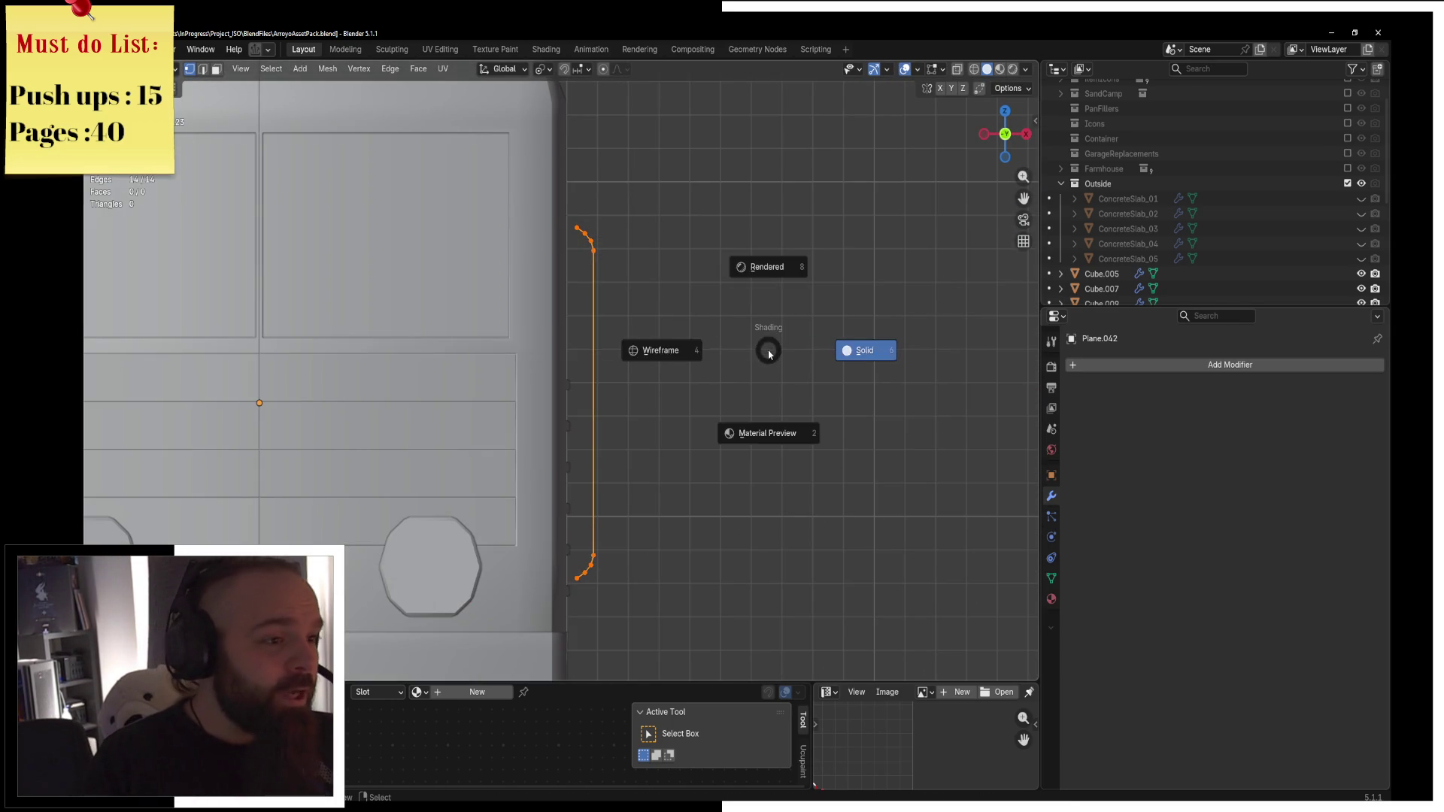
{"action": "left_click", "coordinate": [659, 348]}
{"action": "key", "text": "c"}
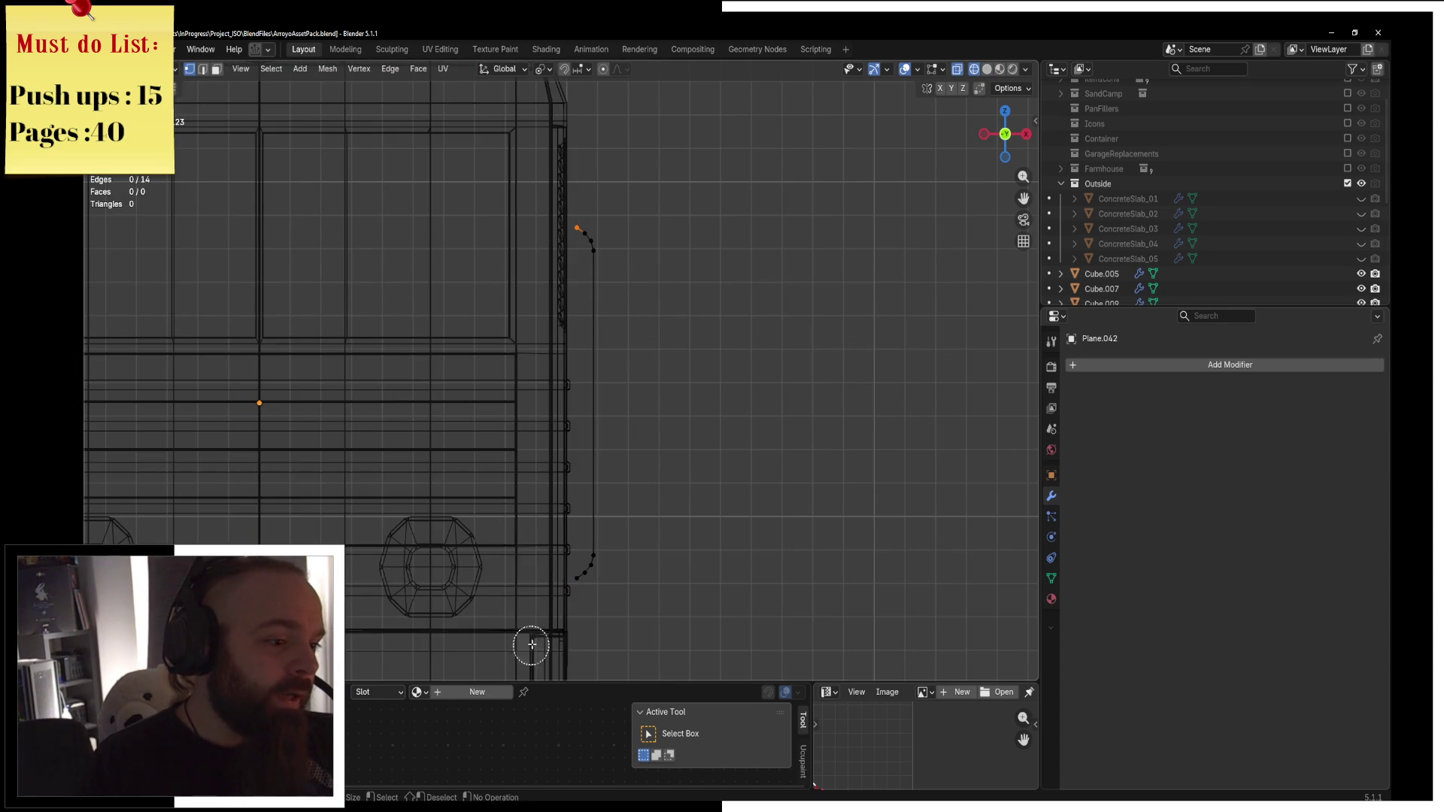
{"action": "left_click", "coordinate": [562, 593]}
{"action": "key", "text": "Escape"}
{"action": "key", "text": "e"}
{"action": "key", "text": "x"}
{"action": "left_click", "coordinate": [726, 604]}
Return to solid shading and toggle the handrails between Object and Edit Mode.
{"action": "key", "text": "z"}
{"action": "left_click", "coordinate": [779, 557]}
{"action": "key", "text": "ctrl+Tab"}
{"action": "left_click", "coordinate": [776, 508]}
{"action": "key", "text": "ctrl+Tab"}
{"action": "left_click", "coordinate": [669, 533]}
{"action": "key", "text": "ctrl+Tab"}
{"action": "left_click", "coordinate": [722, 494]}
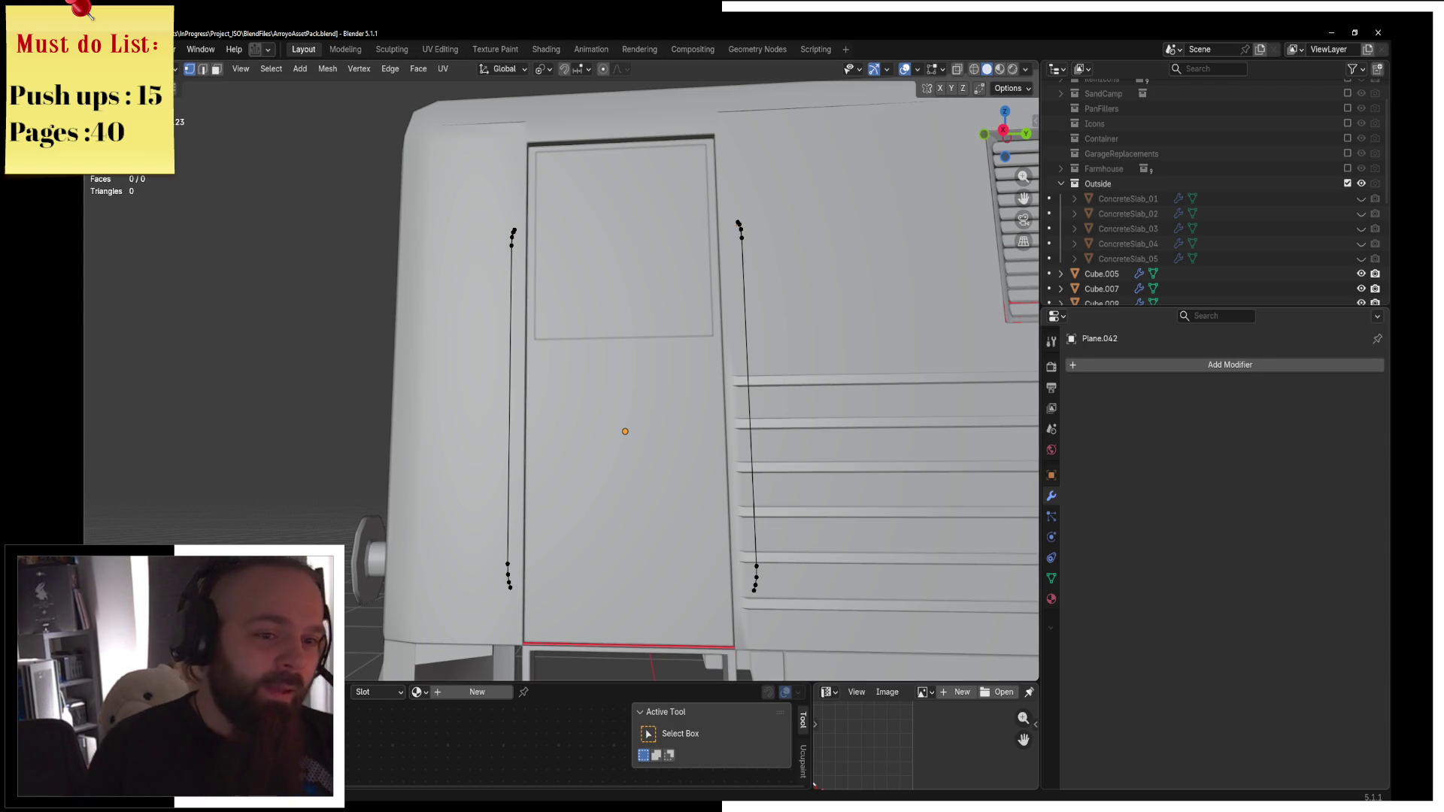
{"action": "left_click", "coordinate": [1180, 364]}
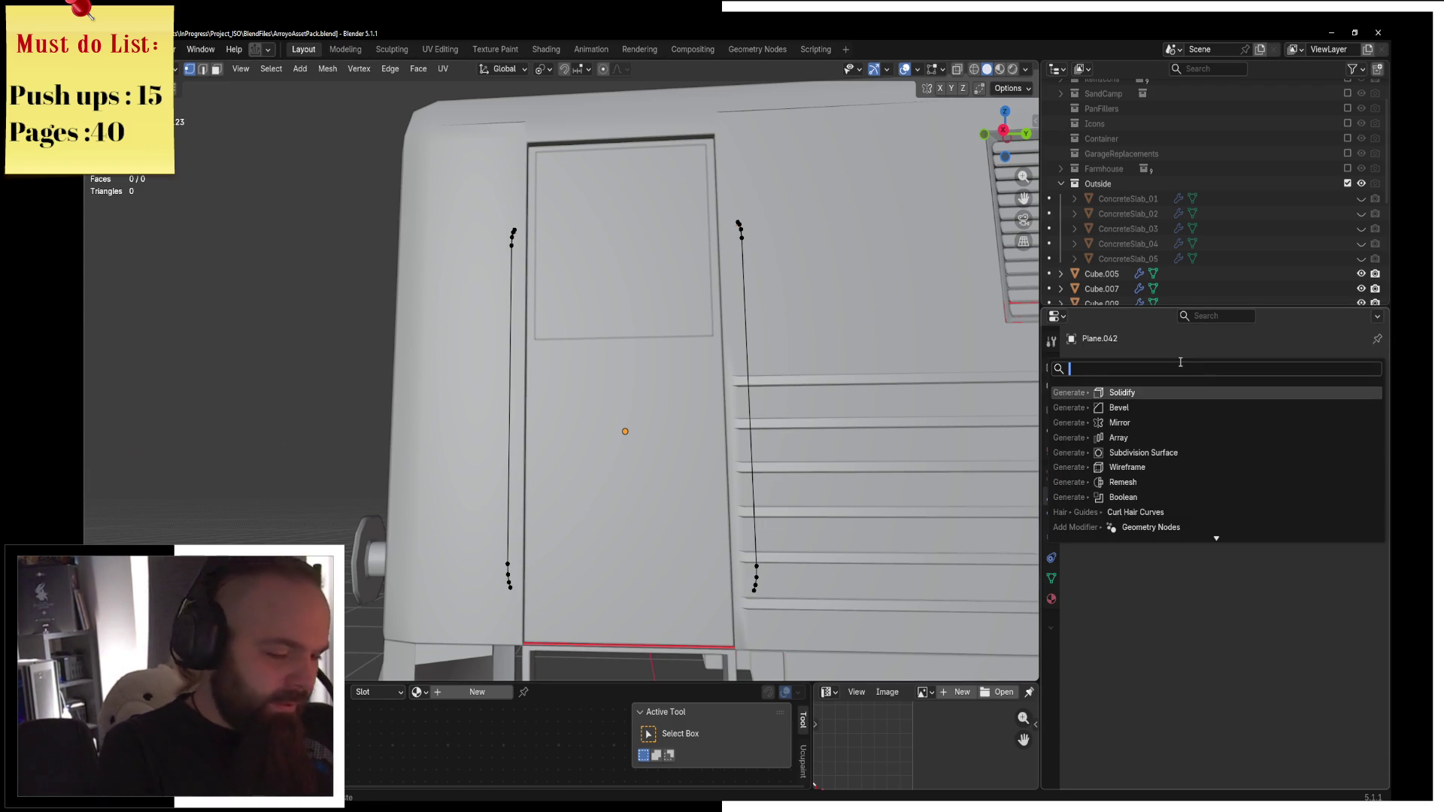
In Object Mode, convert the handrail object Plane.042 to a curve.
{"action": "key", "text": "ctrl+Tab"}
{"action": "left_click", "coordinate": [559, 377]}
{"action": "middle_click_drag", "start_coordinate": [559, 383], "coordinate": [677, 391]}
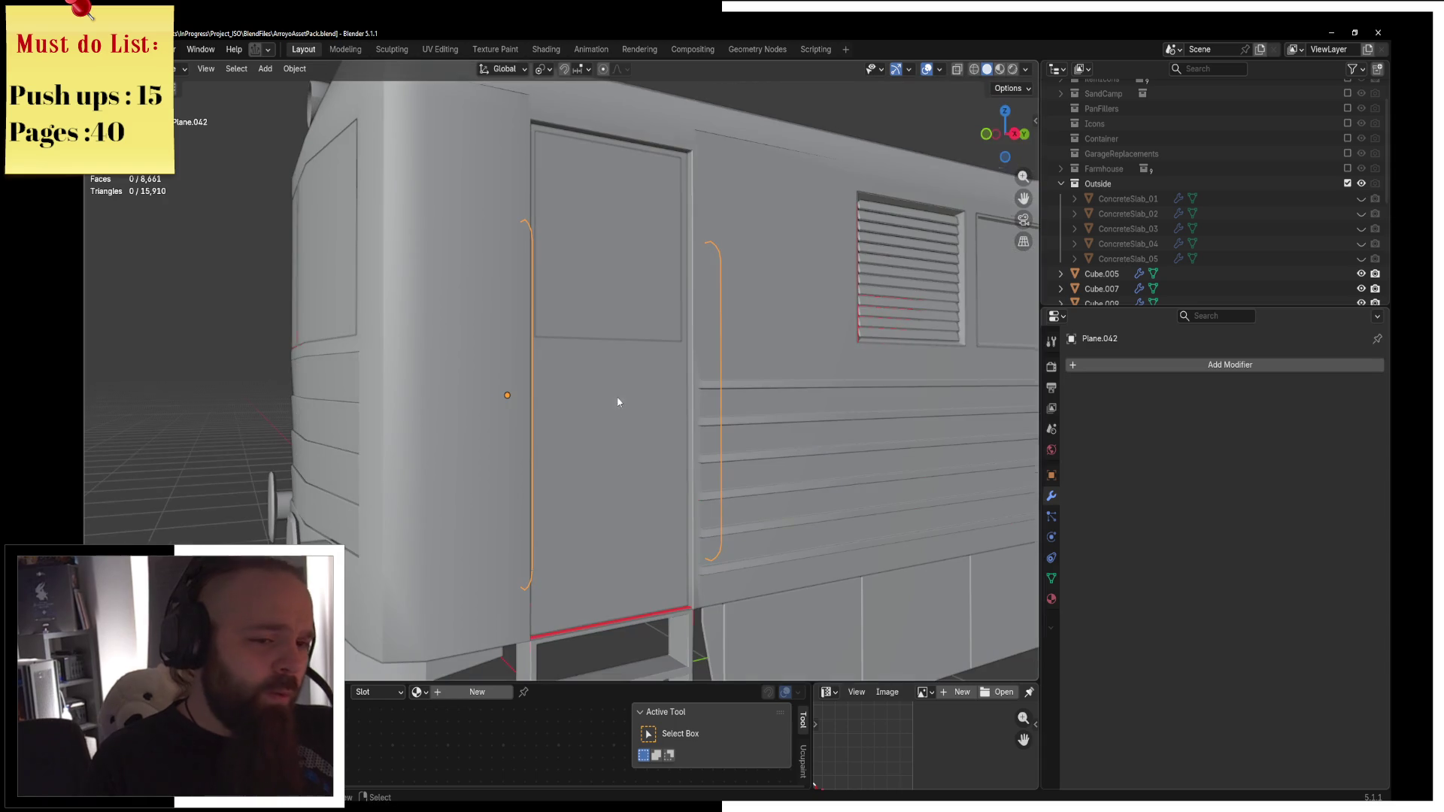
{"action": "left_click", "coordinate": [1052, 579]}
{"action": "left_click", "coordinate": [1051, 498]}
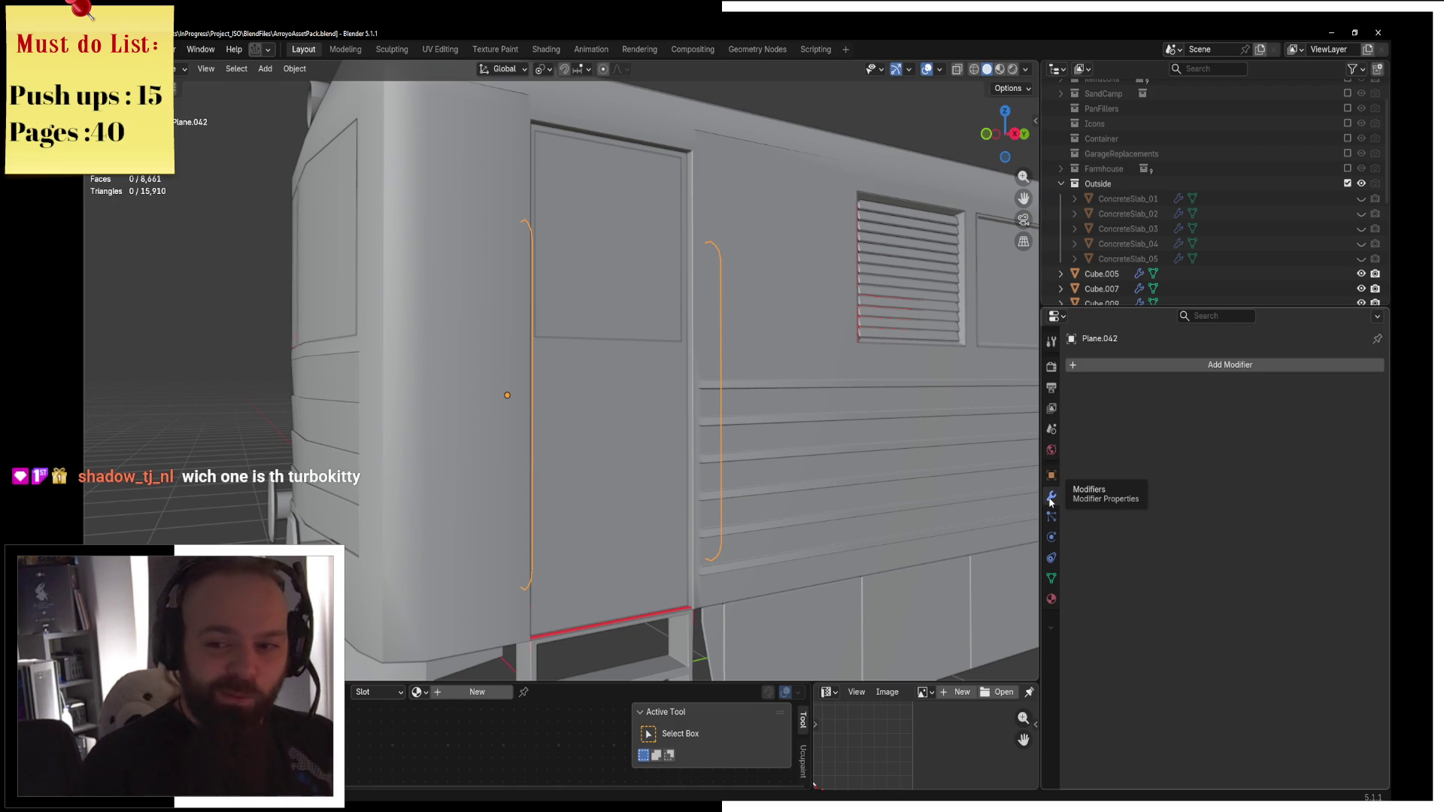
{"action": "right_click", "coordinate": [752, 463]}
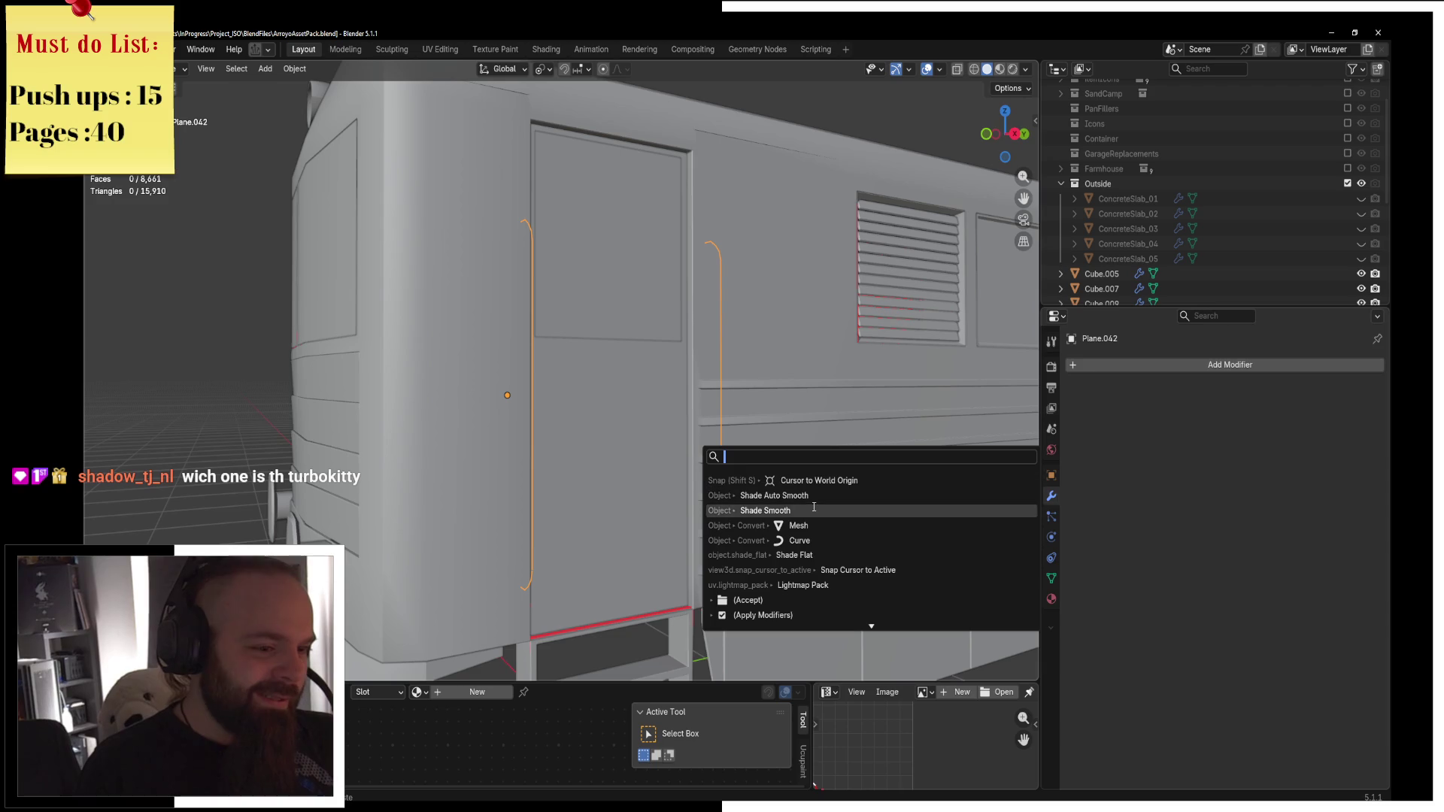
{"action": "left_click", "coordinate": [752, 542]}
{"action": "left_click", "coordinate": [1098, 365]}
{"action": "left_click", "coordinate": [1099, 368]}
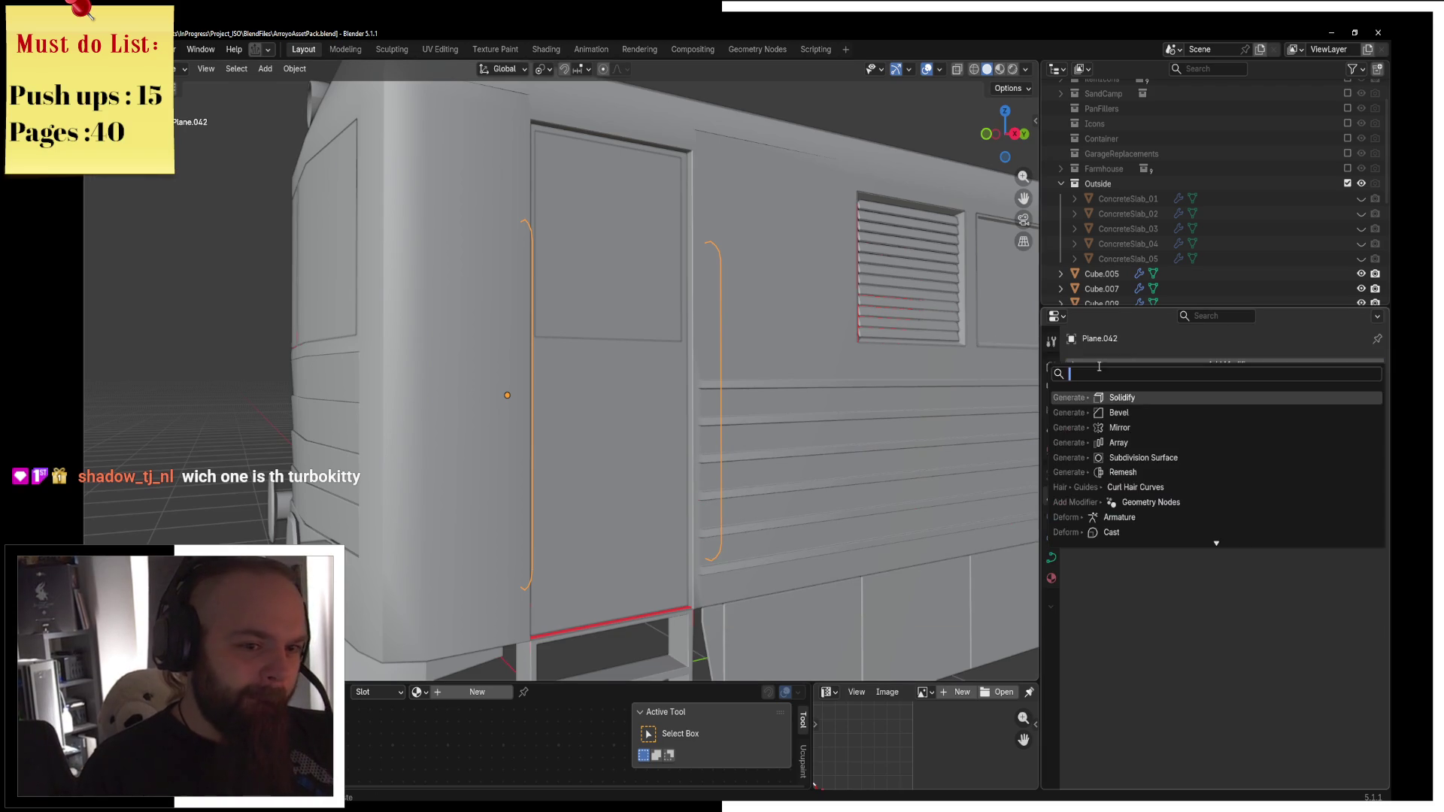
{"action": "key", "text": "Escape"}
Set the curve's bevel depth to 0.03 m, apply its transform, then lower it to 0.02 m.
{"action": "left_click", "coordinate": [1052, 560]}
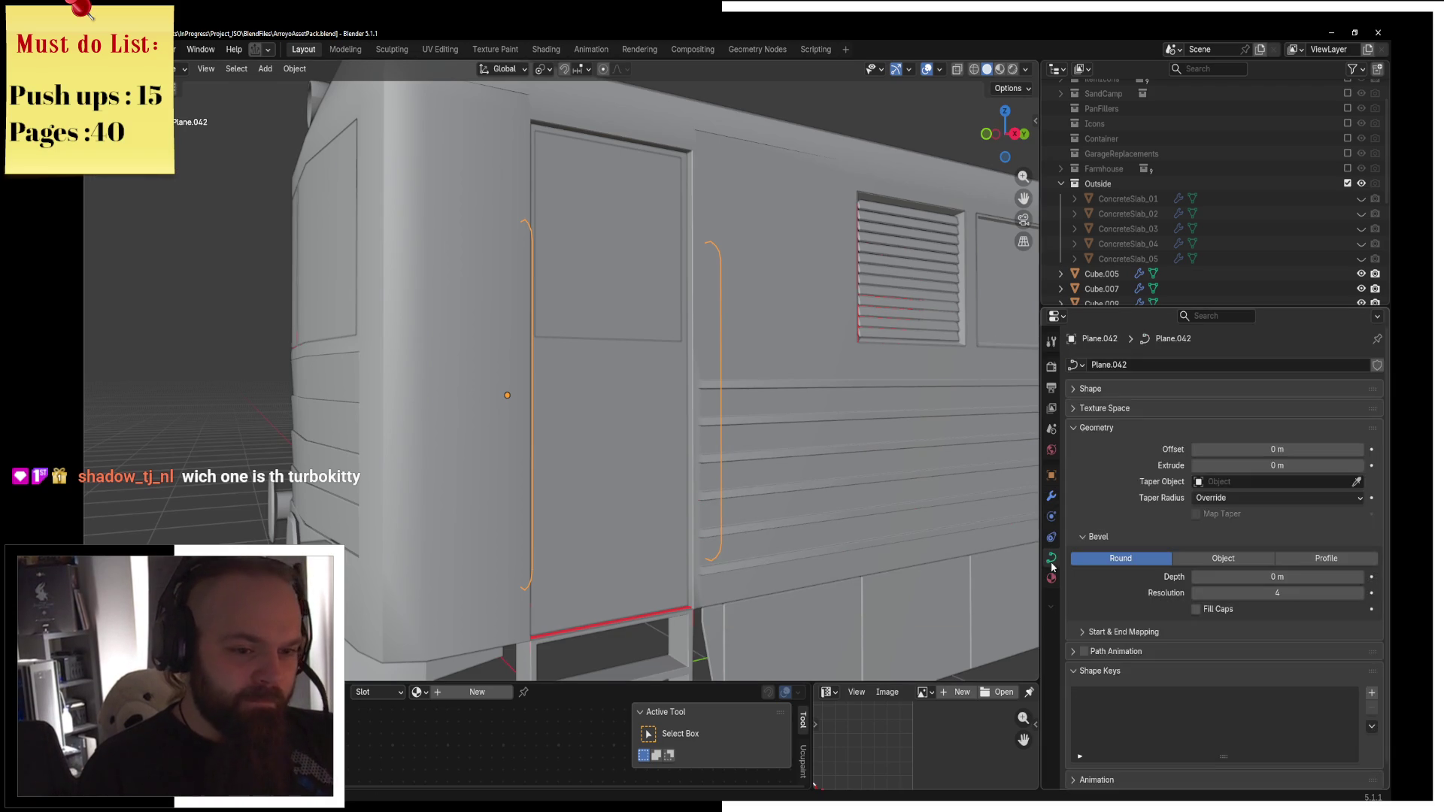
{"action": "left_click_drag", "start_coordinate": [1368, 579], "coordinate": [1396, 578]}
{"action": "mouse_move", "coordinate": [835, 399]}
{"action": "middle_mouse_down"}
{"action": "mouse_move", "coordinate": [815, 419]}
{"action": "mouse_move", "coordinate": [730, 440]}
{"action": "middle_mouse_up"}
{"action": "key", "text": "ctrl+a"}
{"action": "left_click", "coordinate": [726, 461]}
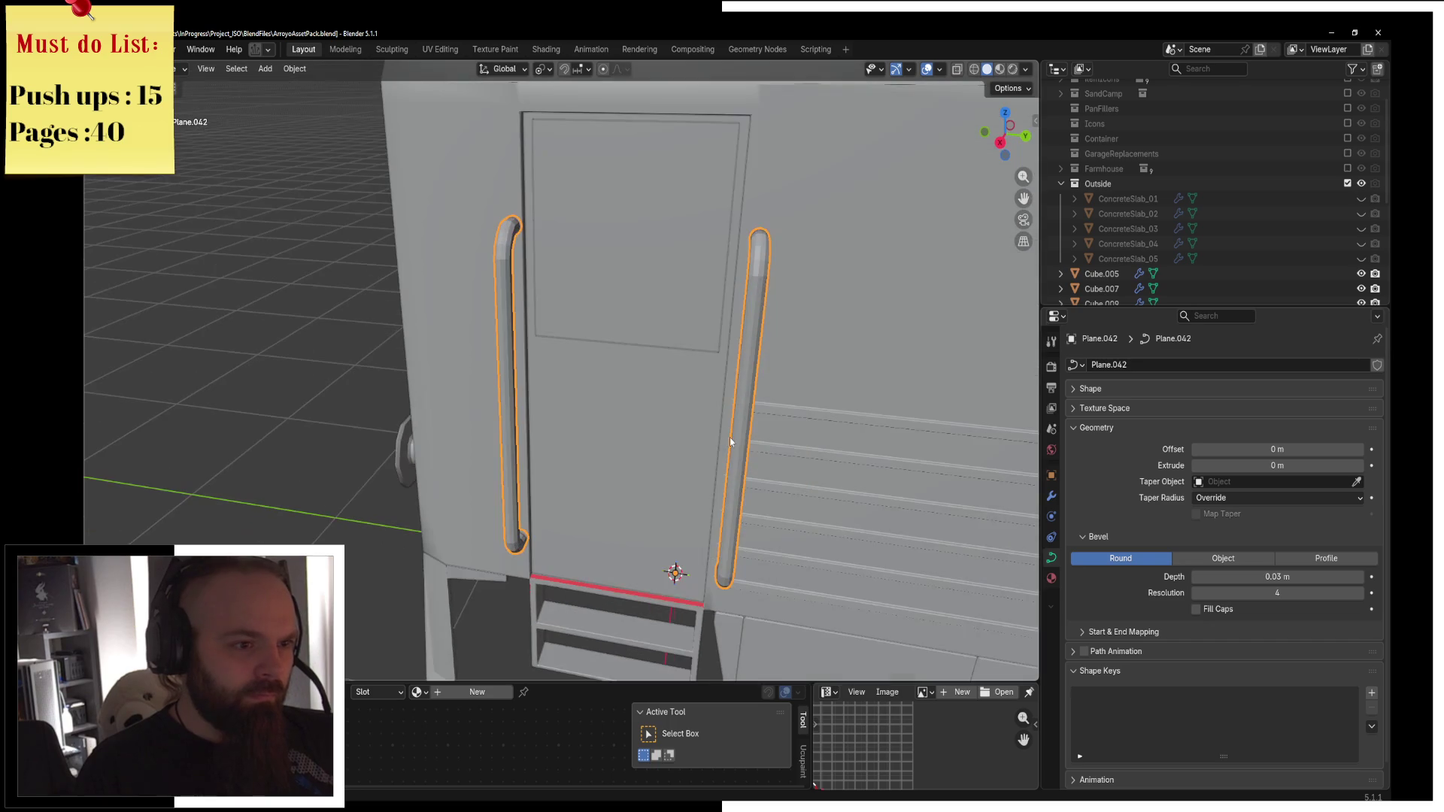
{"action": "left_click", "coordinate": [1195, 577]}
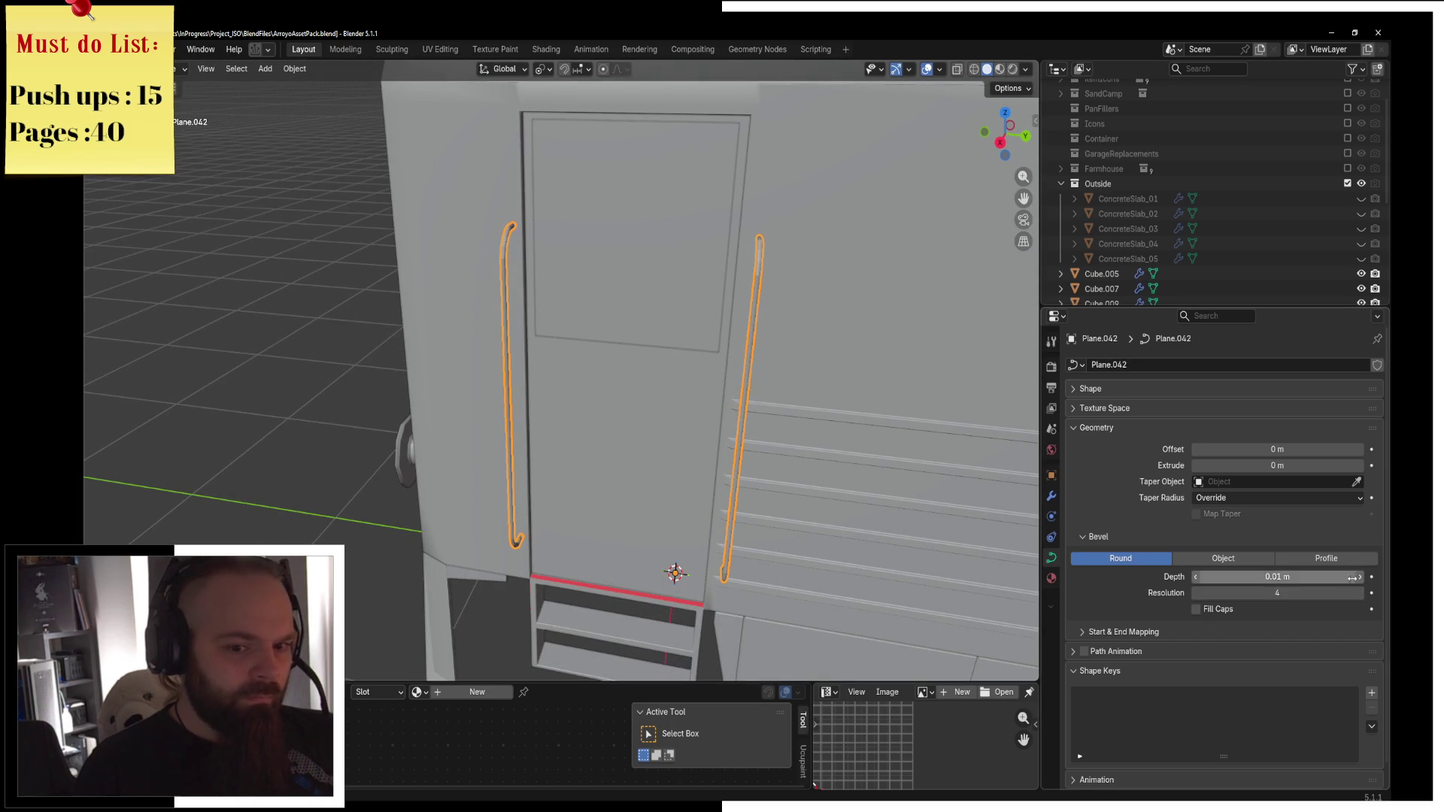
{"action": "mouse_move", "coordinate": [752, 436]}
{"action": "middle_mouse_down"}
{"action": "mouse_move", "coordinate": [695, 455]}
{"action": "mouse_move", "coordinate": [802, 389]}
{"action": "mouse_move", "coordinate": [720, 388]}
{"action": "mouse_move", "coordinate": [725, 374]}
{"action": "mouse_move", "coordinate": [730, 407]}
{"action": "mouse_move", "coordinate": [683, 352]}
{"action": "middle_mouse_up"}
{"action": "left_click", "coordinate": [683, 352]}
{"action": "key", "text": "ctrl+Tab"}
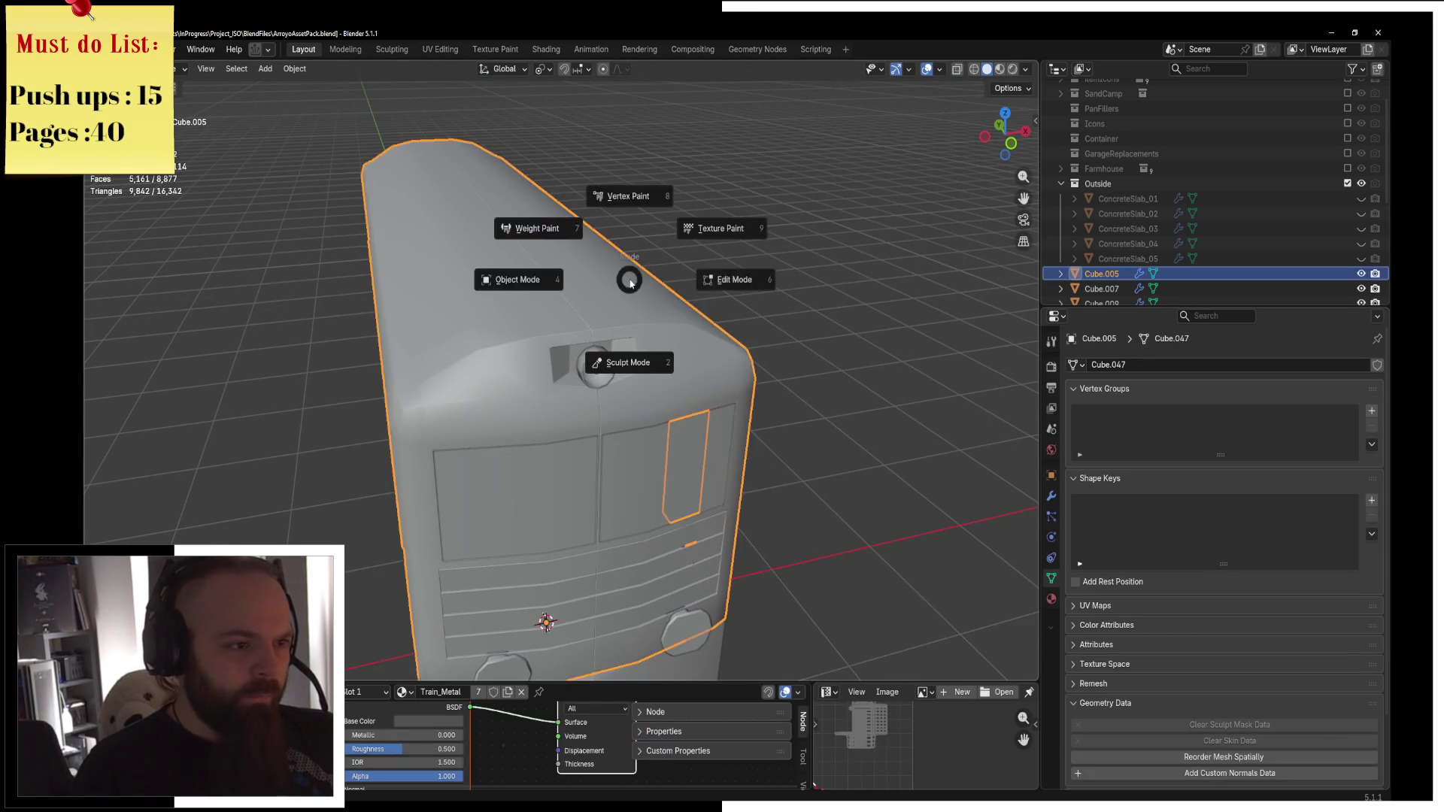
Leave the train body's mesh and select the roof edge object Cube.017.
{"action": "left_click", "coordinate": [687, 280]}
{"action": "middle_click_drag", "start_coordinate": [687, 281], "coordinate": [453, 216]}
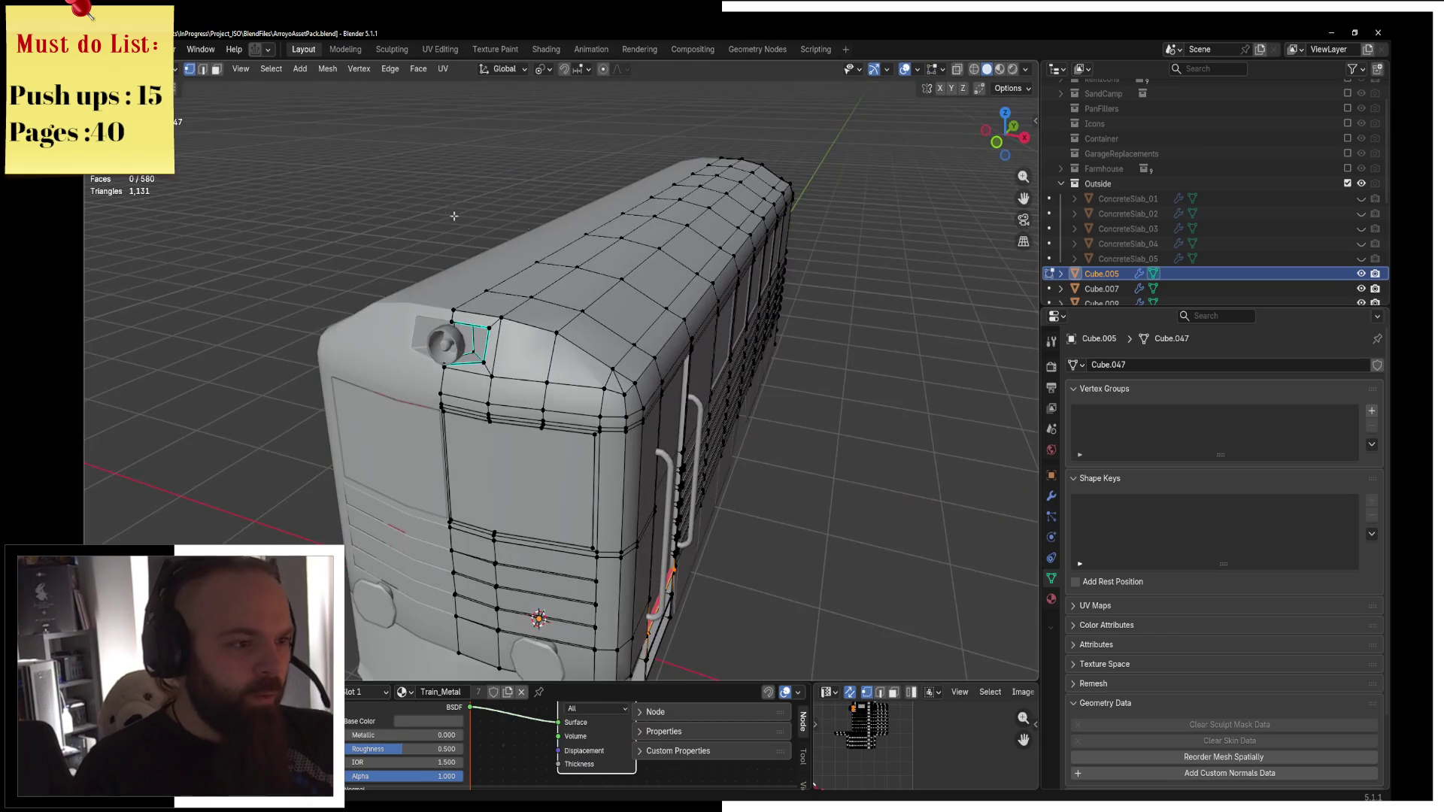
{"action": "left_click", "coordinate": [203, 70]}
{"action": "mouse_move", "coordinate": [593, 345]}
{"action": "middle_mouse_down"}
{"action": "mouse_move", "coordinate": [677, 331]}
{"action": "mouse_move", "coordinate": [586, 337]}
{"action": "middle_mouse_up"}
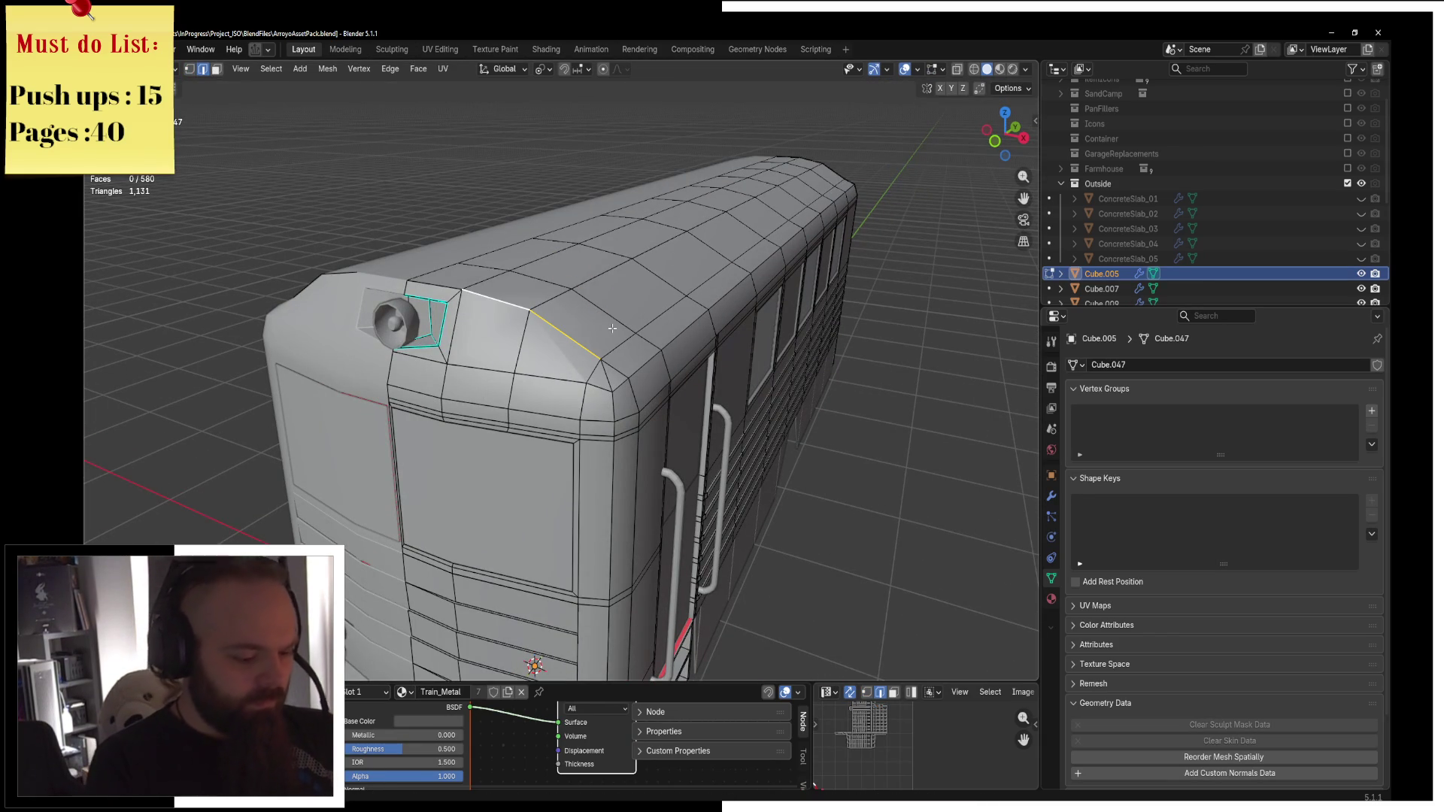
{"action": "key", "text": "Tab"}
{"action": "left_click", "coordinate": [511, 301]}
{"action": "left_click", "coordinate": [516, 308]}
{"action": "left_click", "coordinate": [516, 308]}
Extrude Cube.017's top edges upward and scale them into pointed ear tips.
{"action": "key", "text": "Tab"}
{"action": "key", "text": "KP_1"}
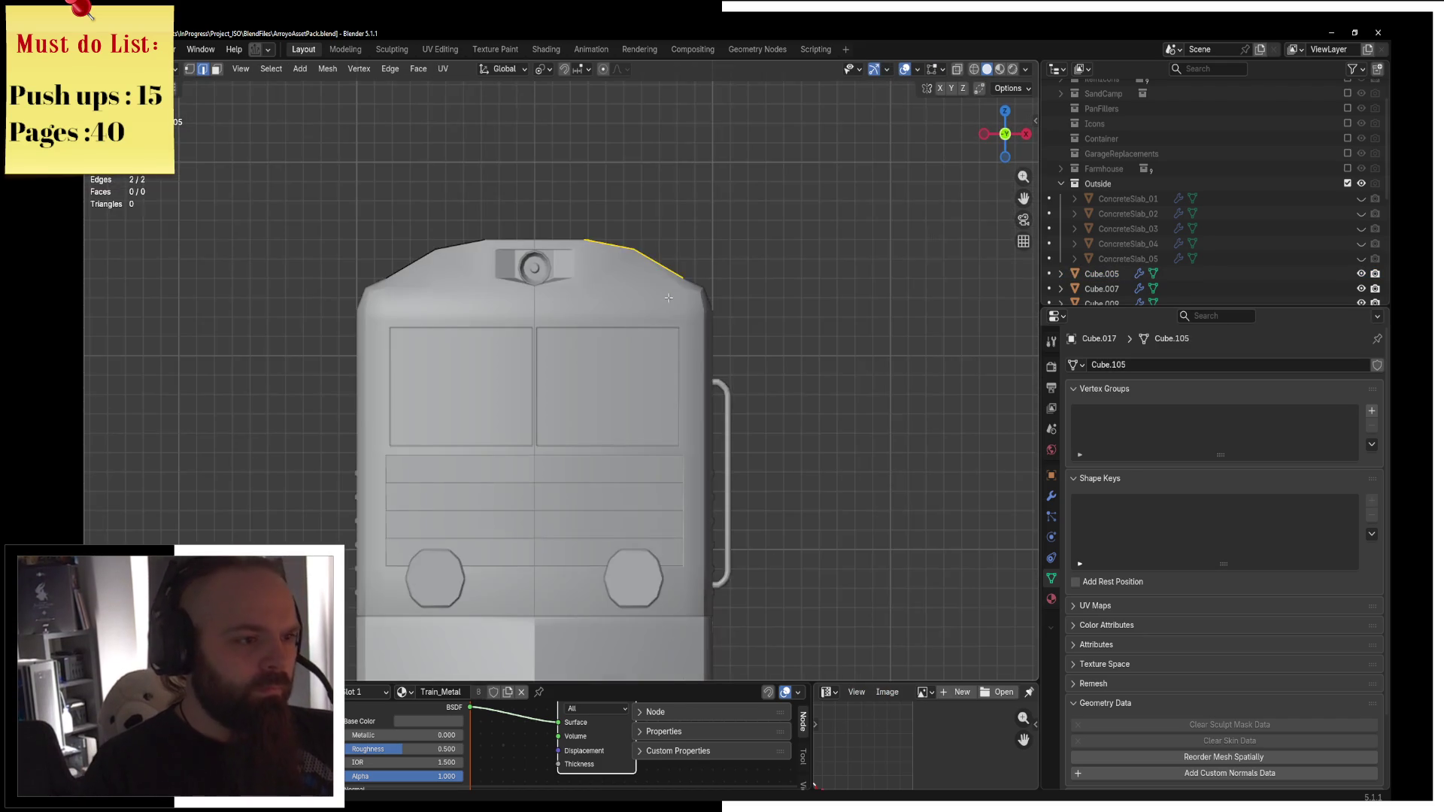
{"action": "scroll", "coordinate": [669, 298], "scroll_direction": "up", "scroll_amount": 2}
{"action": "key", "text": "e"}
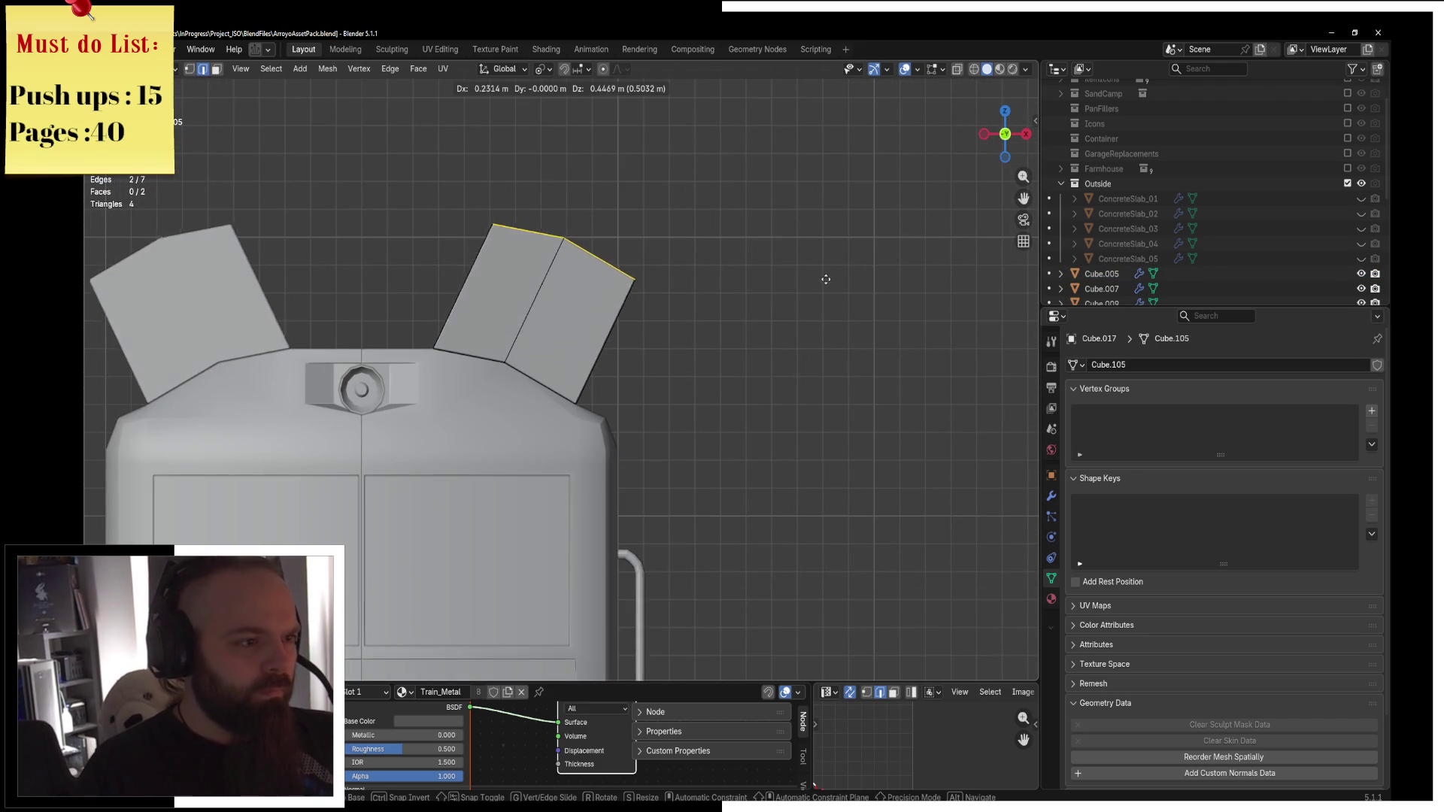
{"action": "left_click", "coordinate": [827, 271]}
{"action": "key", "text": "s"}
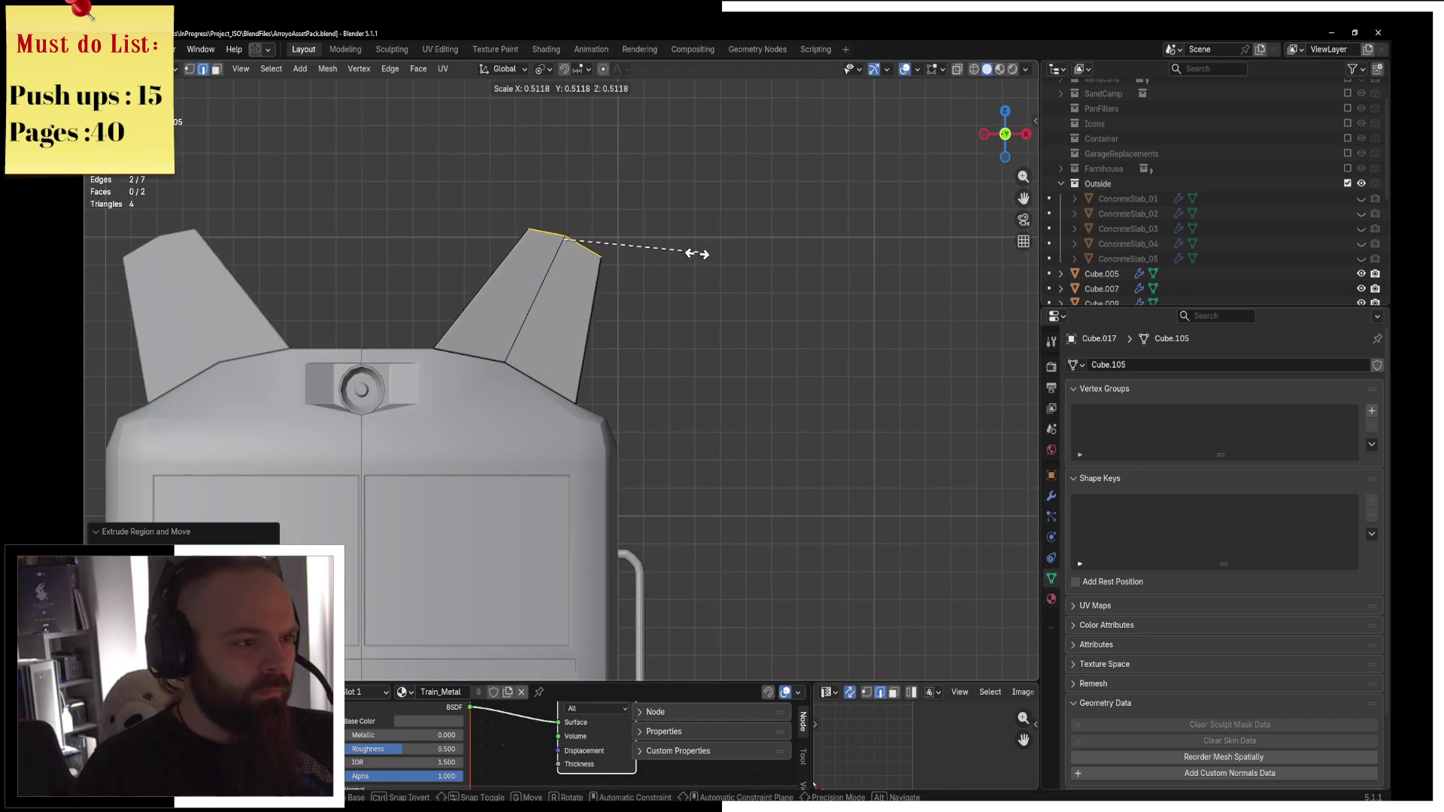
{"action": "left_click", "coordinate": [602, 248]}
Reshape the ear by moving its bottom ridge vertex along the Y axis.
{"action": "middle_click_drag", "start_coordinate": [602, 249], "coordinate": [528, 317]}
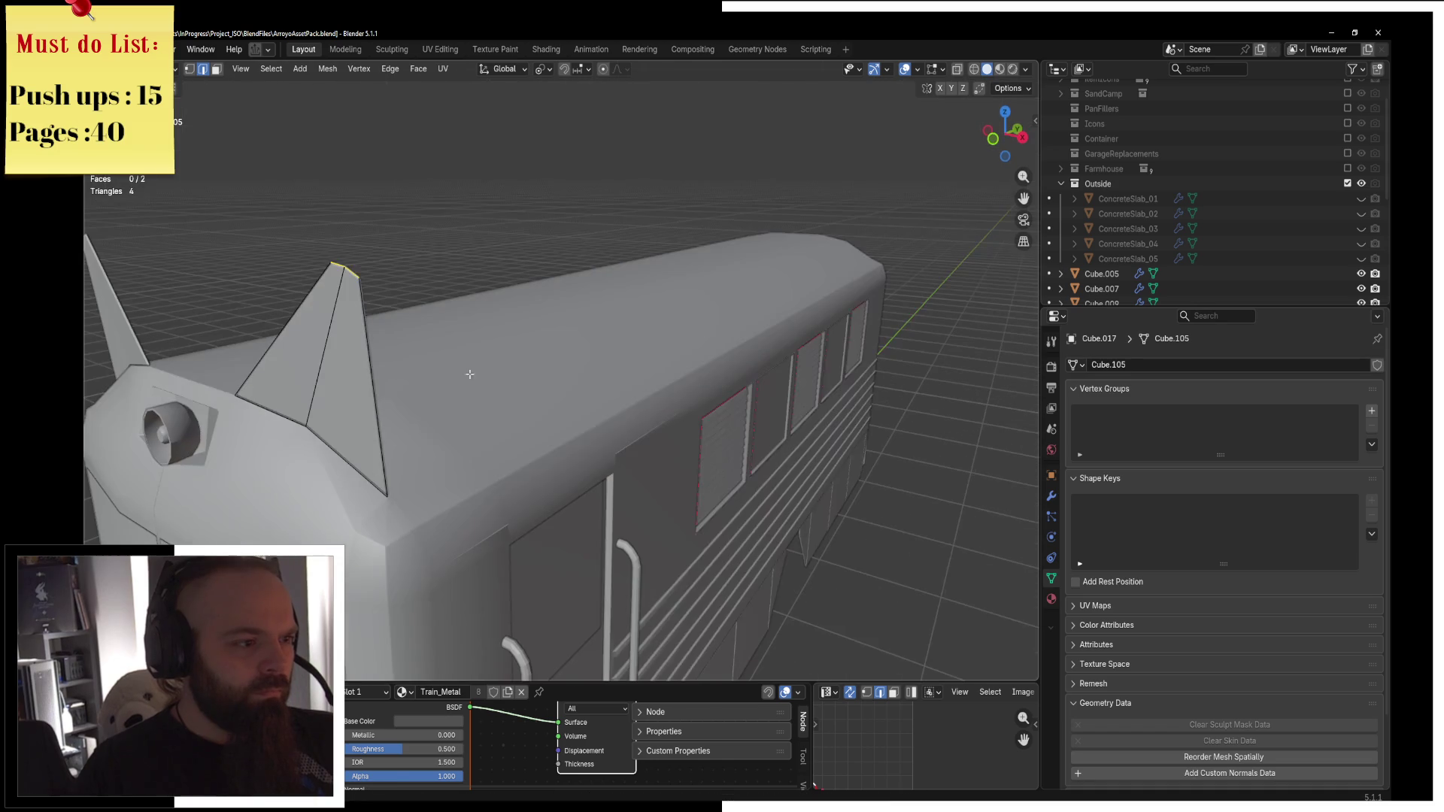
{"action": "key", "text": "g"}
{"action": "key", "text": "y"}
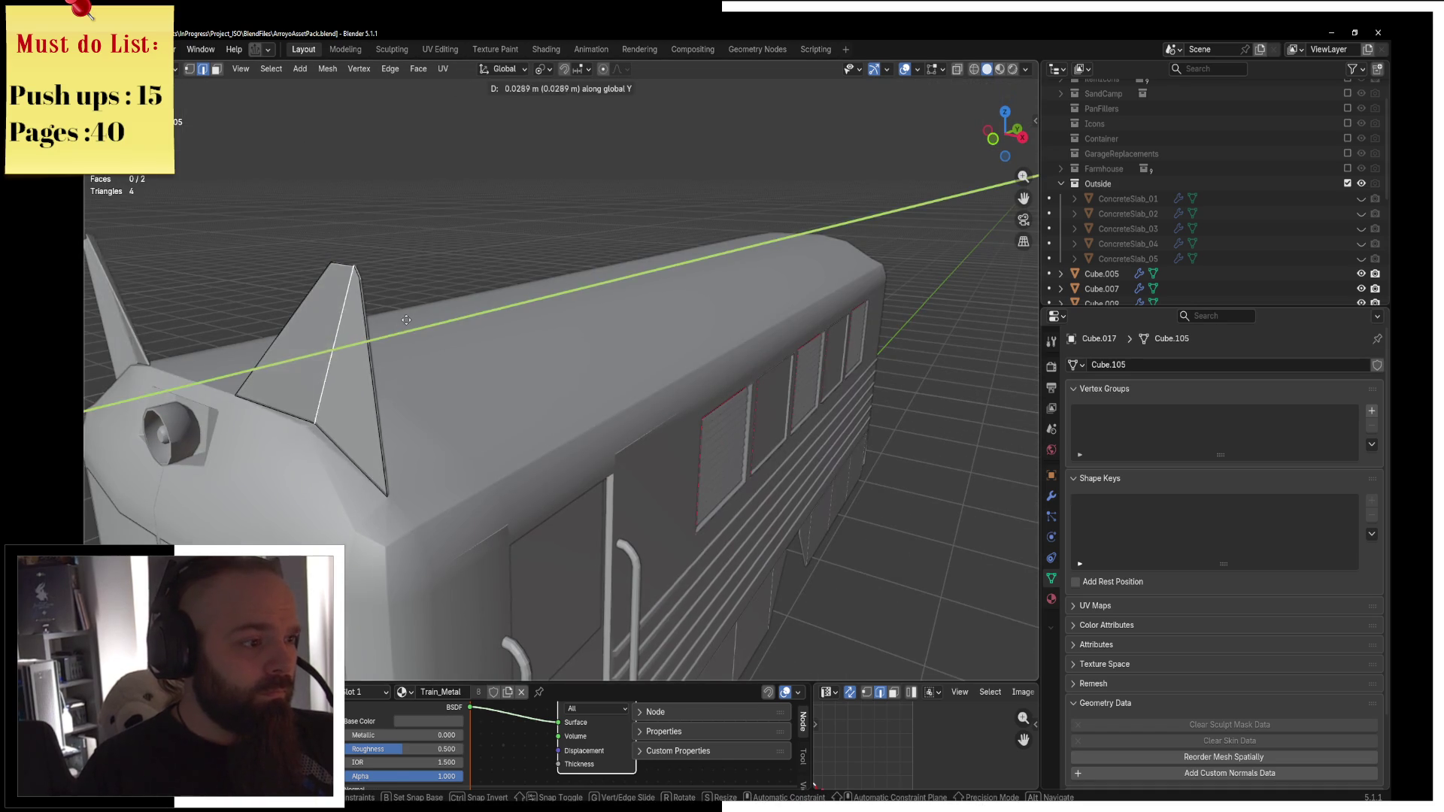
{"action": "left_click", "coordinate": [390, 280]}
{"action": "middle_click_drag", "start_coordinate": [406, 253], "coordinate": [445, 242]}
{"action": "key", "text": "ctrl+z"}
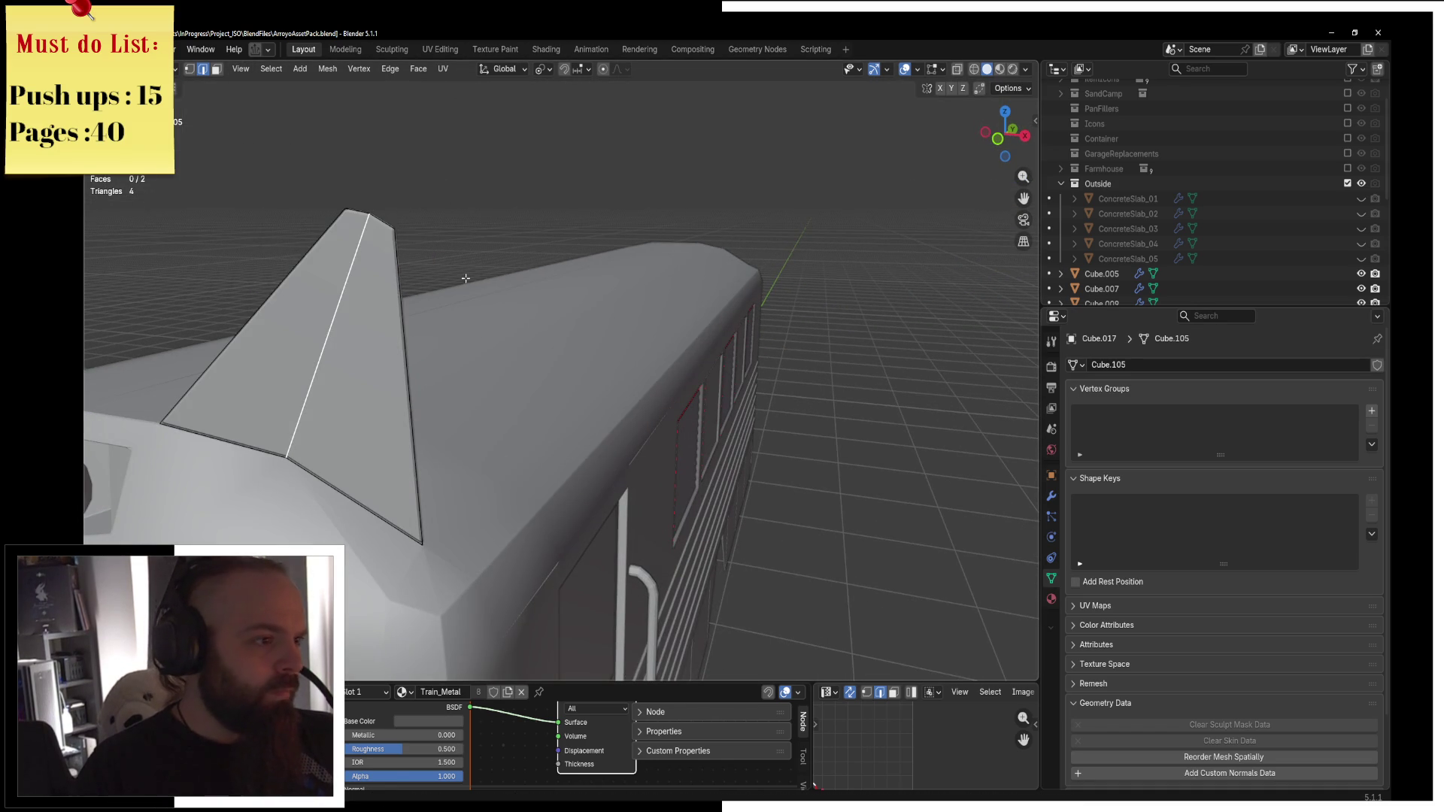
{"action": "left_click", "coordinate": [189, 69]}
{"action": "left_click", "coordinate": [288, 455]}
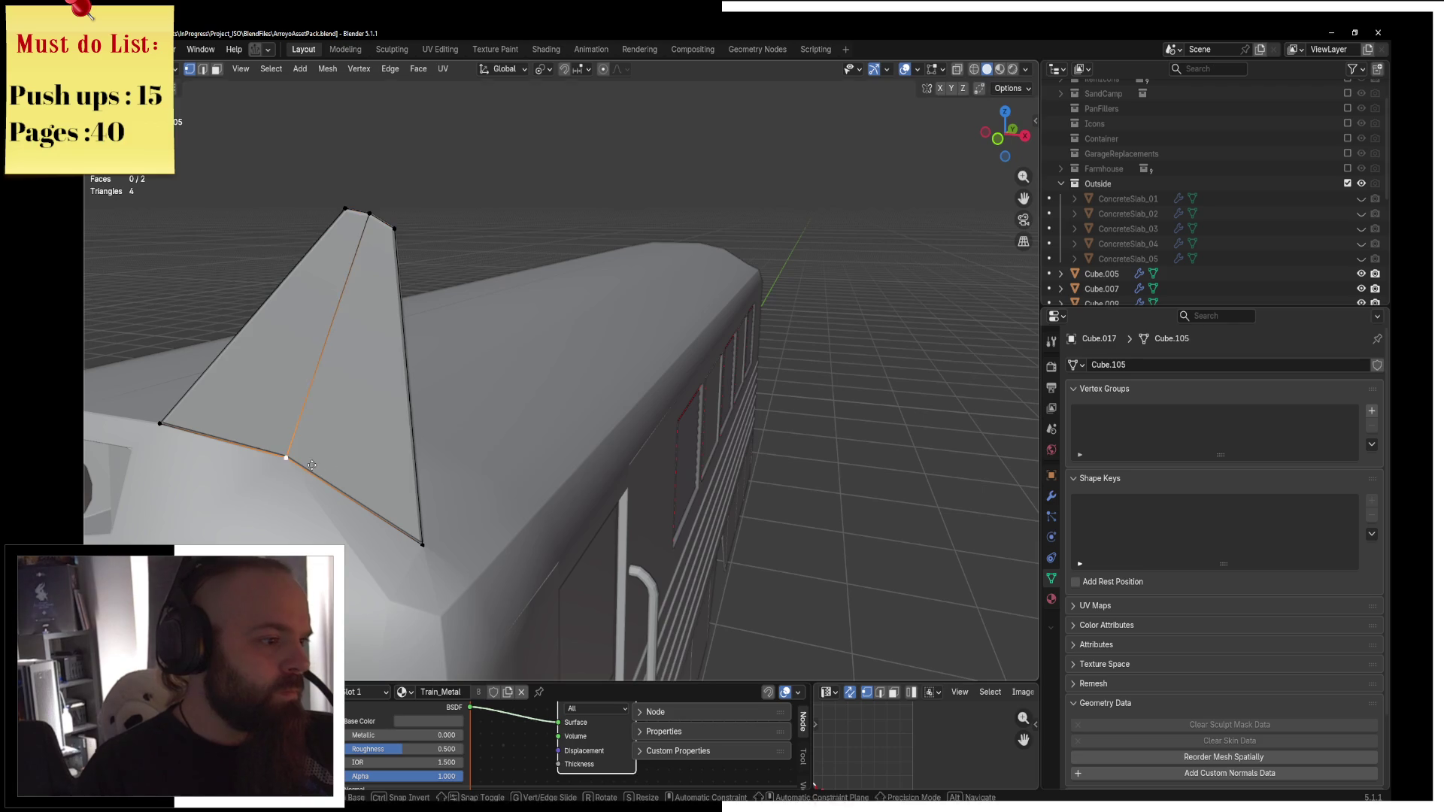
{"action": "key", "text": "g"}
{"action": "key", "text": "y"}
{"action": "left_click", "coordinate": [345, 433]}
Add a new plane at the train's front and rotate it 90° about X to stand upright.
{"action": "key", "text": "ctrl+Tab"}
{"action": "left_click", "coordinate": [242, 378]}
{"action": "mouse_move", "coordinate": [243, 378]}
{"action": "middle_mouse_down"}
{"action": "mouse_move", "coordinate": [439, 404]}
{"action": "mouse_move", "coordinate": [525, 435]}
{"action": "mouse_move", "coordinate": [741, 318]}
{"action": "mouse_move", "coordinate": [677, 301]}
{"action": "middle_mouse_up"}
{"action": "scroll", "coordinate": [536, 281], "scroll_direction": "up", "scroll_amount": 3}
{"action": "scroll", "coordinate": [536, 282], "scroll_direction": "up", "scroll_amount": 2}
{"action": "key", "text": "shift+a"}
{"action": "mouse_move", "coordinate": [541, 377]}
{"action": "left_click", "coordinate": [593, 376]}
{"action": "scroll", "coordinate": [782, 380], "scroll_direction": "down", "scroll_amount": 3}
{"action": "type", "text": "rx90"}
{"action": "key", "text": "Return"}
Raise the plane vertically and shrink it into a small square before editing its mesh.
{"action": "key", "text": "g"}
{"action": "key", "text": "z"}
{"action": "left_click", "coordinate": [782, 280]}
{"action": "key", "text": "s"}
{"action": "left_click", "coordinate": [519, 402]}
{"action": "key", "text": "Tab"}
Add two perpendicular loop cuts to the plane and round it toward a circle.
{"action": "key", "text": "ctrl+r"}
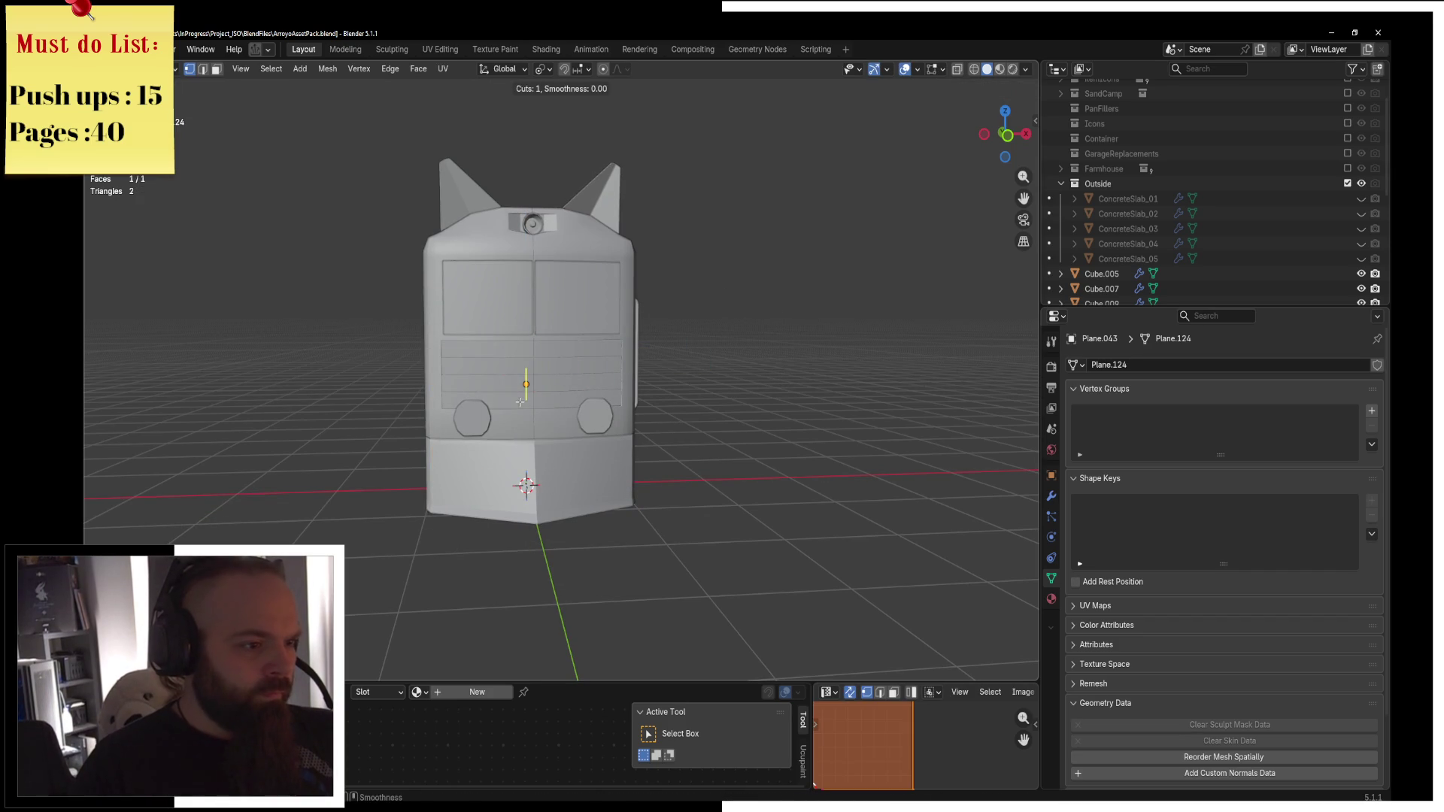
{"action": "left_click", "coordinate": [520, 402]}
{"action": "key", "text": "ctrl+r"}
{"action": "left_click", "coordinate": [526, 395]}
{"action": "key", "text": "shift+z"}
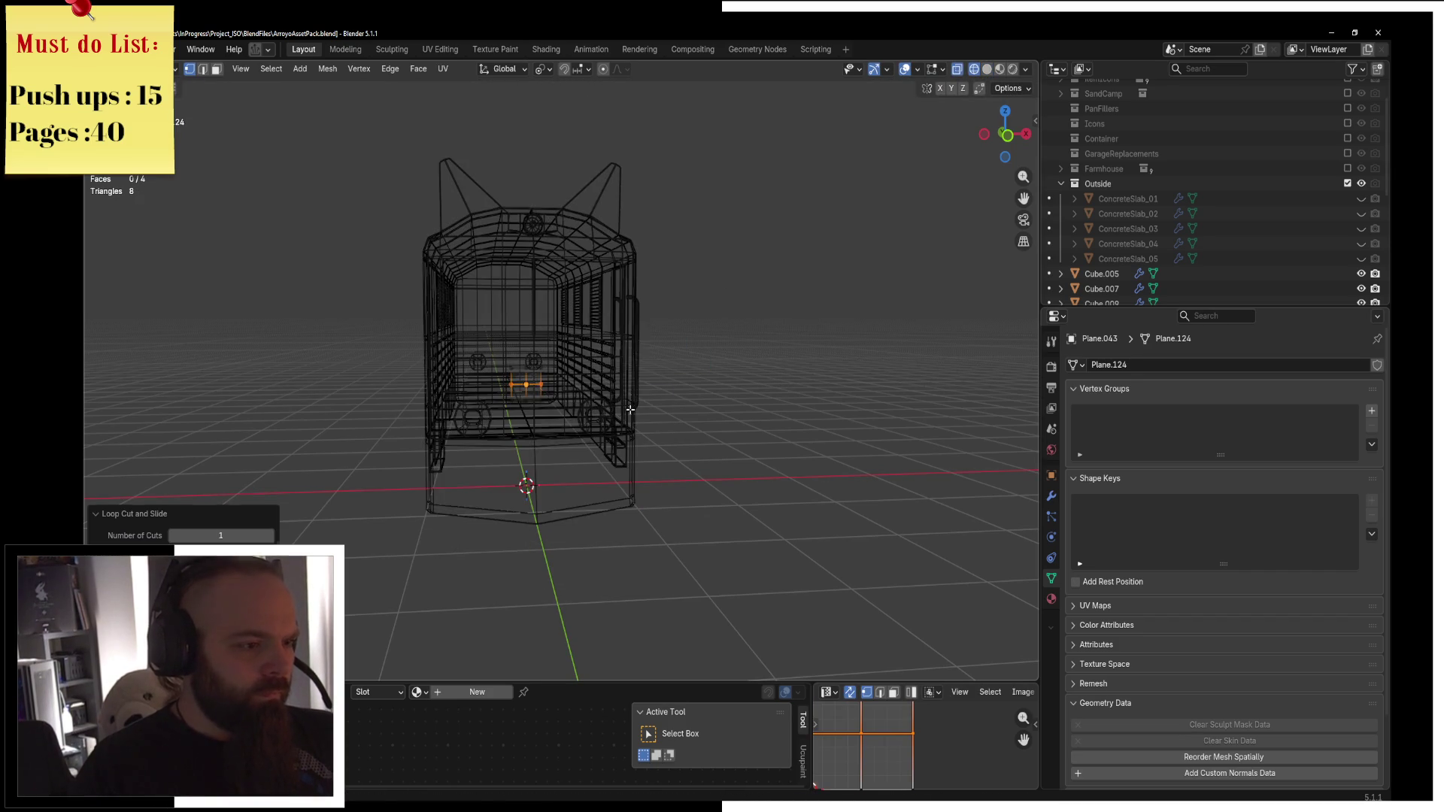
{"action": "key", "text": "a"}
{"action": "key", "text": "s"}
{"action": "key", "text": "Escape"}
{"action": "key", "text": "shift+alt+s"}
{"action": "left_click", "coordinate": [924, 394]}
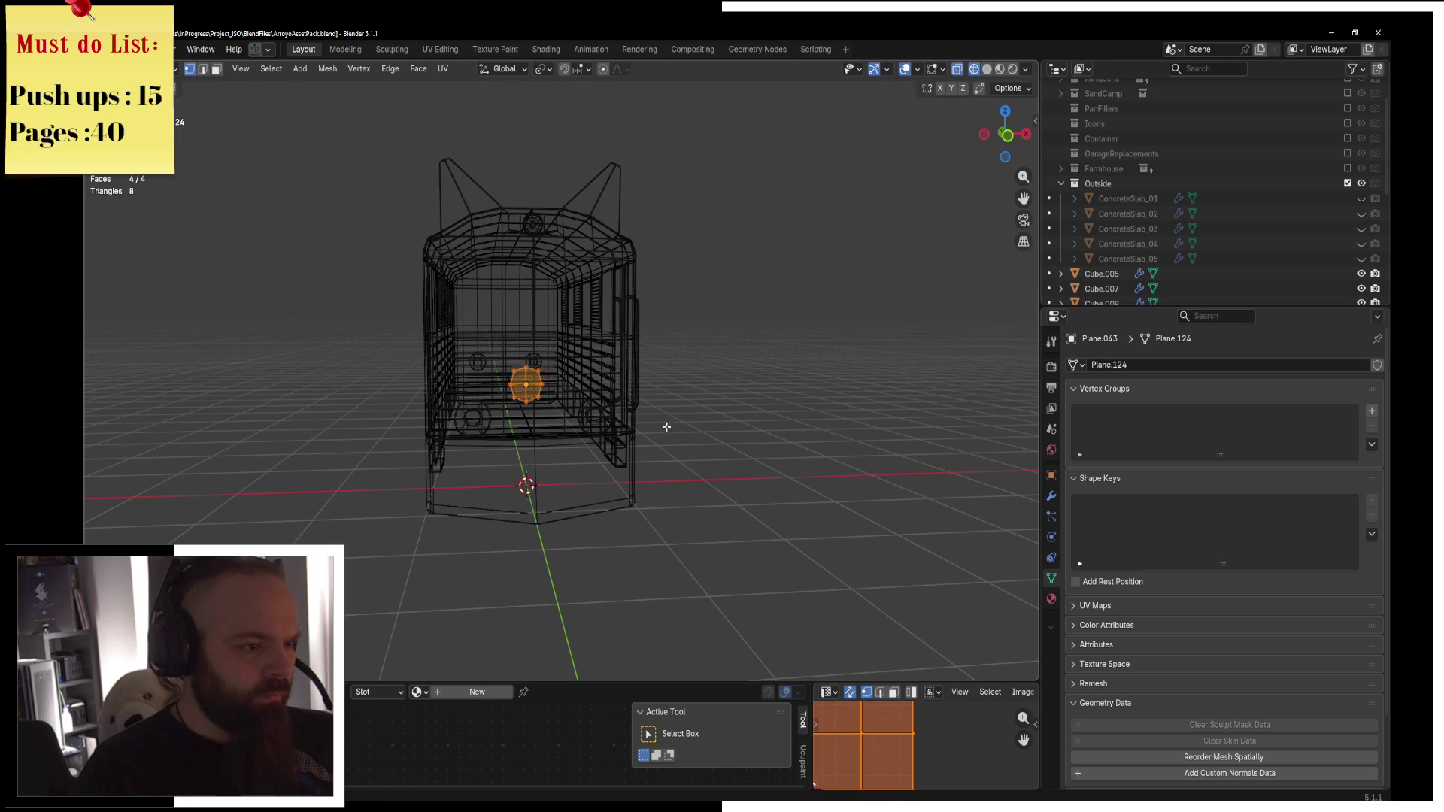
Squash the plane's middle column vertically and move the rounded face along Y.
{"action": "left_click", "coordinate": [527, 391], "text": "alt"}
{"action": "key", "text": "s"}
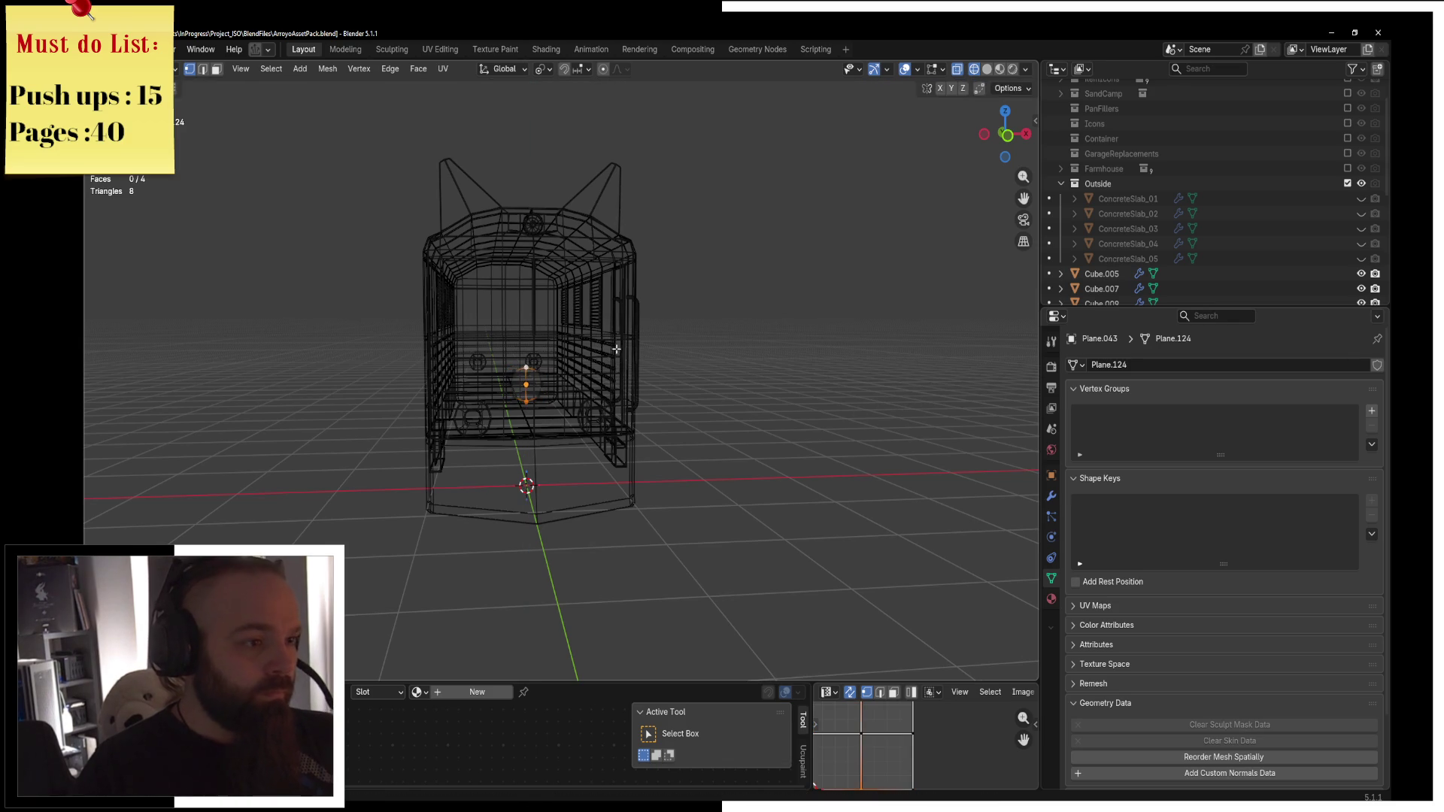
{"action": "key", "text": "z"}
{"action": "key", "text": "0"}
{"action": "key", "text": "Return"}
{"action": "key", "text": "a"}
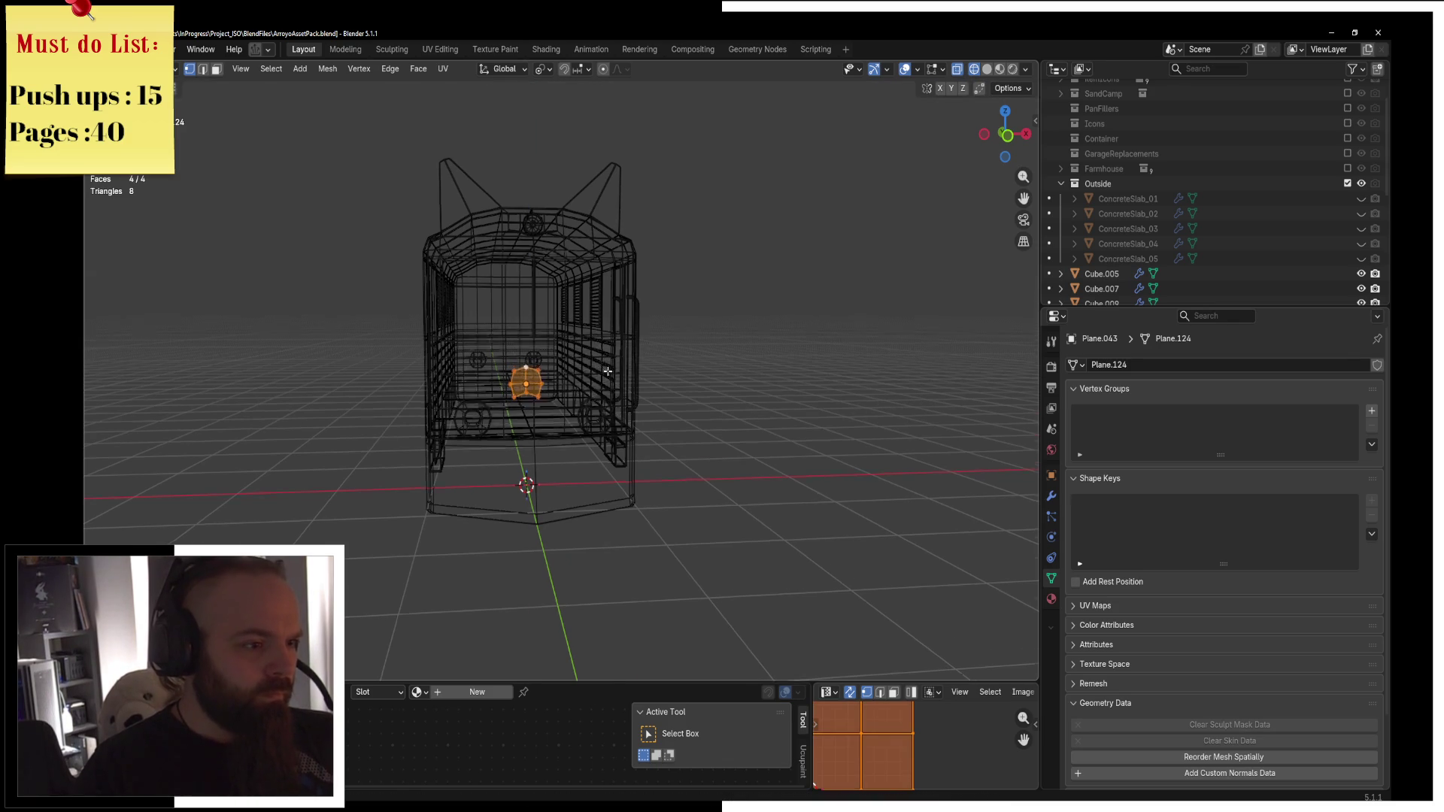
{"action": "middle_click_drag", "start_coordinate": [606, 366], "coordinate": [675, 408]}
{"action": "key", "text": "g"}
{"action": "key", "text": "y"}
Switch to solid shading and raise the rounded nose face upward along Z.
{"action": "key", "text": "y"}
{"action": "key", "text": "y"}
{"action": "key", "text": "y"}
{"action": "left_click", "coordinate": [743, 453]}
{"action": "key", "text": "z"}
{"action": "left_click", "coordinate": [775, 453]}
{"action": "scroll", "coordinate": [696, 449], "scroll_direction": "up", "scroll_amount": 4}
{"action": "key", "text": "g"}
{"action": "key", "text": "y"}
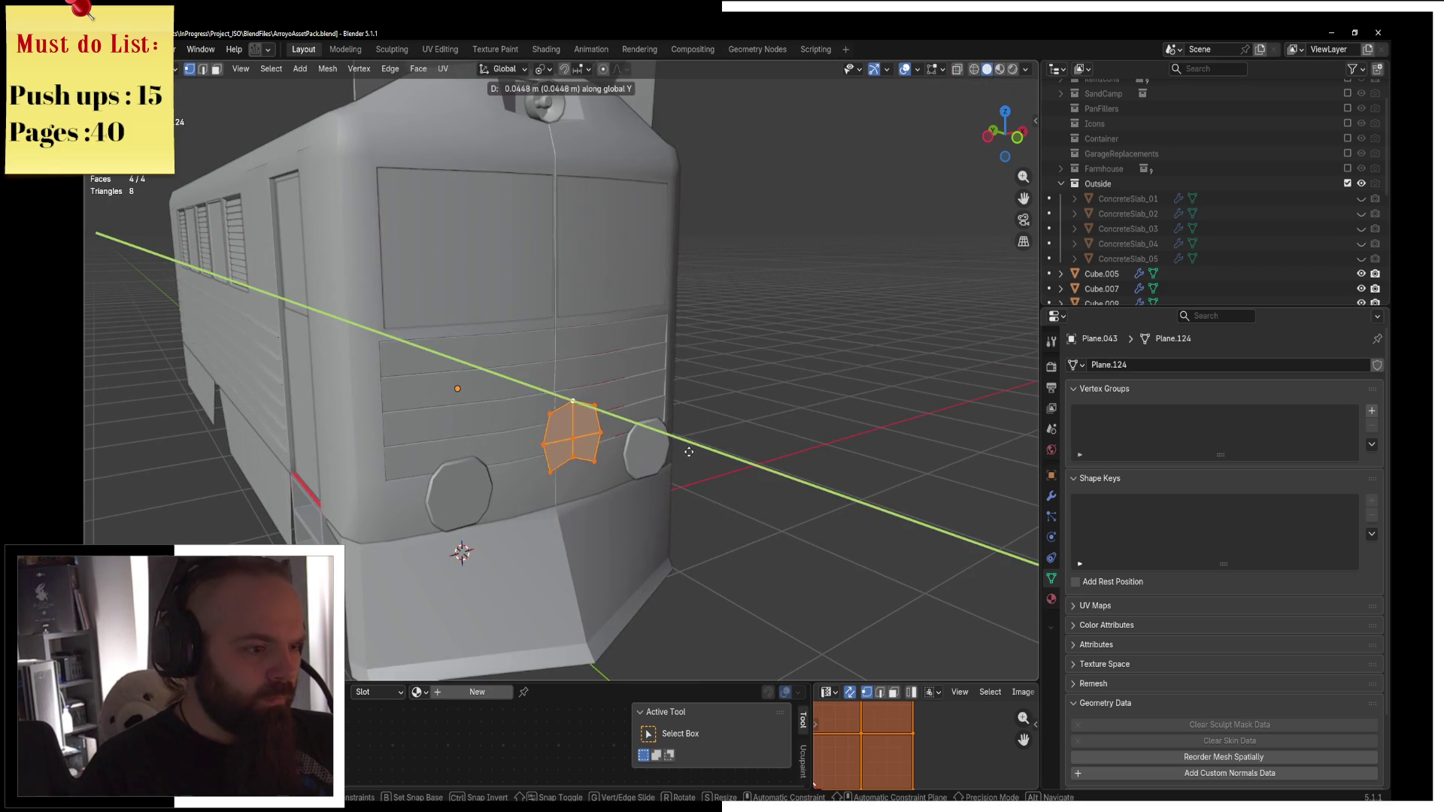
{"action": "key", "text": "y"}
{"action": "key", "text": "z"}
{"action": "left_click", "coordinate": [671, 421]}
Extrude a selected vertex, change the pivot point, and raise the vertices vertically.
{"action": "left_click", "coordinate": [547, 389]}
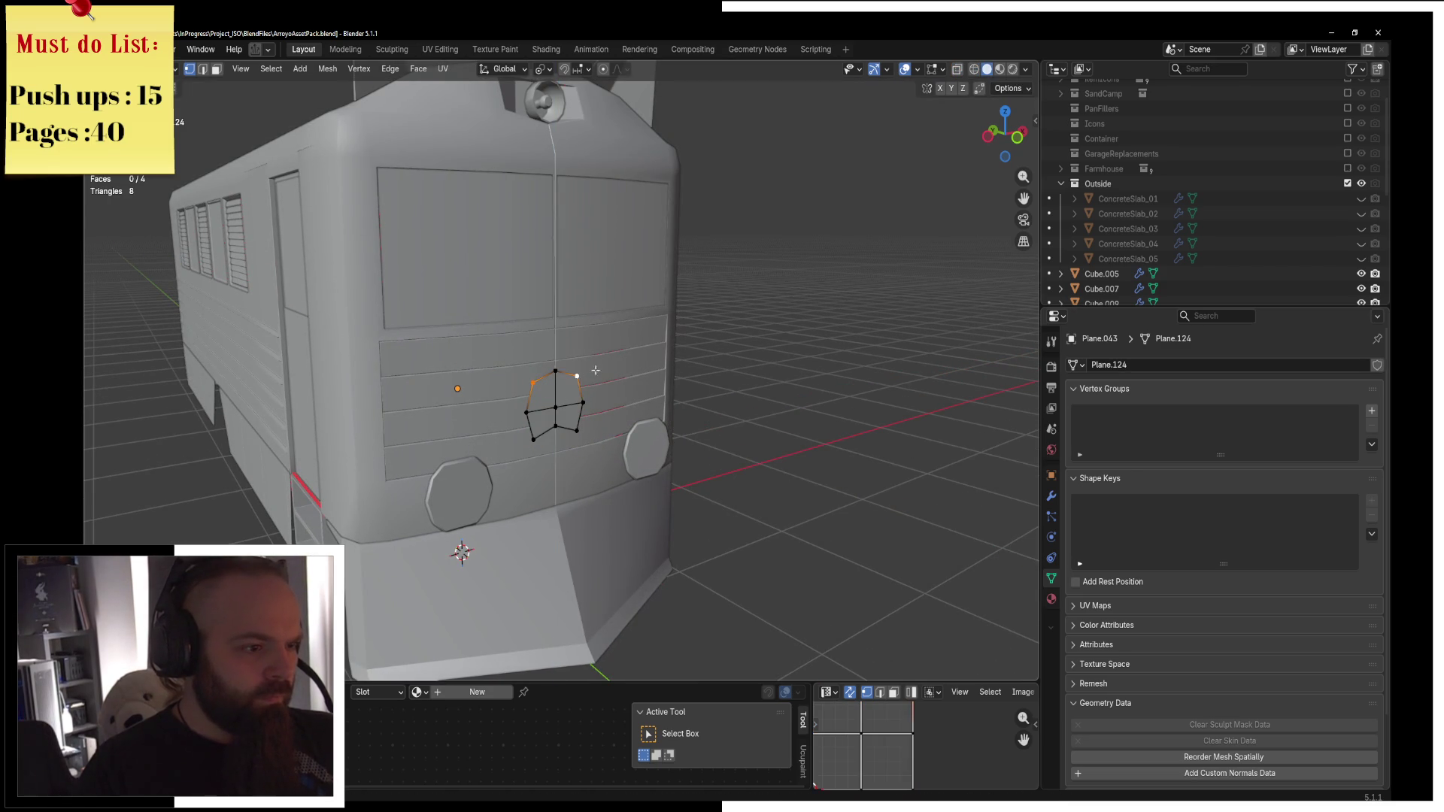
{"action": "key", "text": "e"}
{"action": "key", "text": "Escape"}
{"action": "left_click", "coordinate": [544, 68]}
{"action": "left_click", "coordinate": [595, 170]}
{"action": "key", "text": "s"}
{"action": "key", "text": "x"}
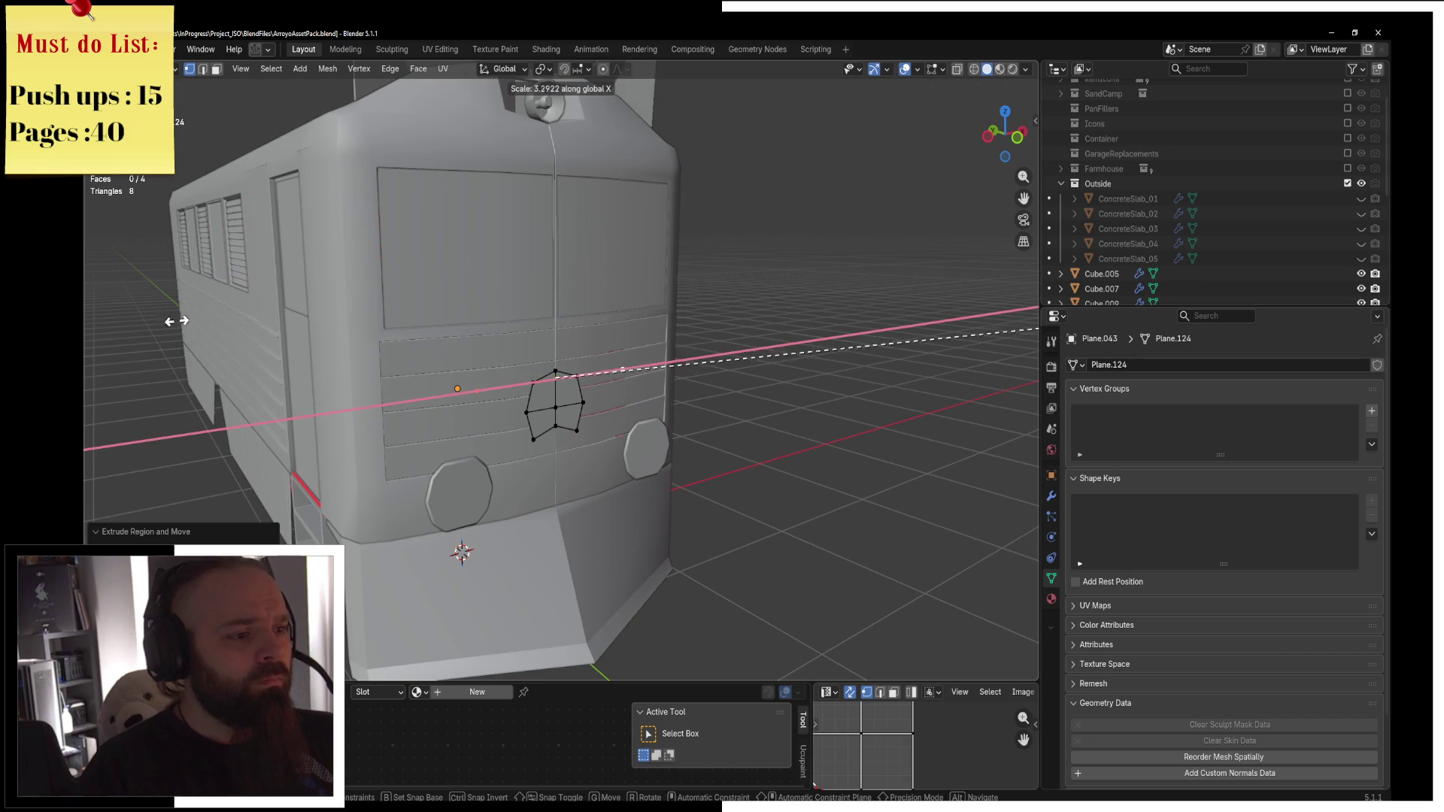
{"action": "key", "text": "Escape"}
{"action": "key", "text": "g"}
{"action": "key", "text": "z"}
{"action": "left_click", "coordinate": [127, 319]}
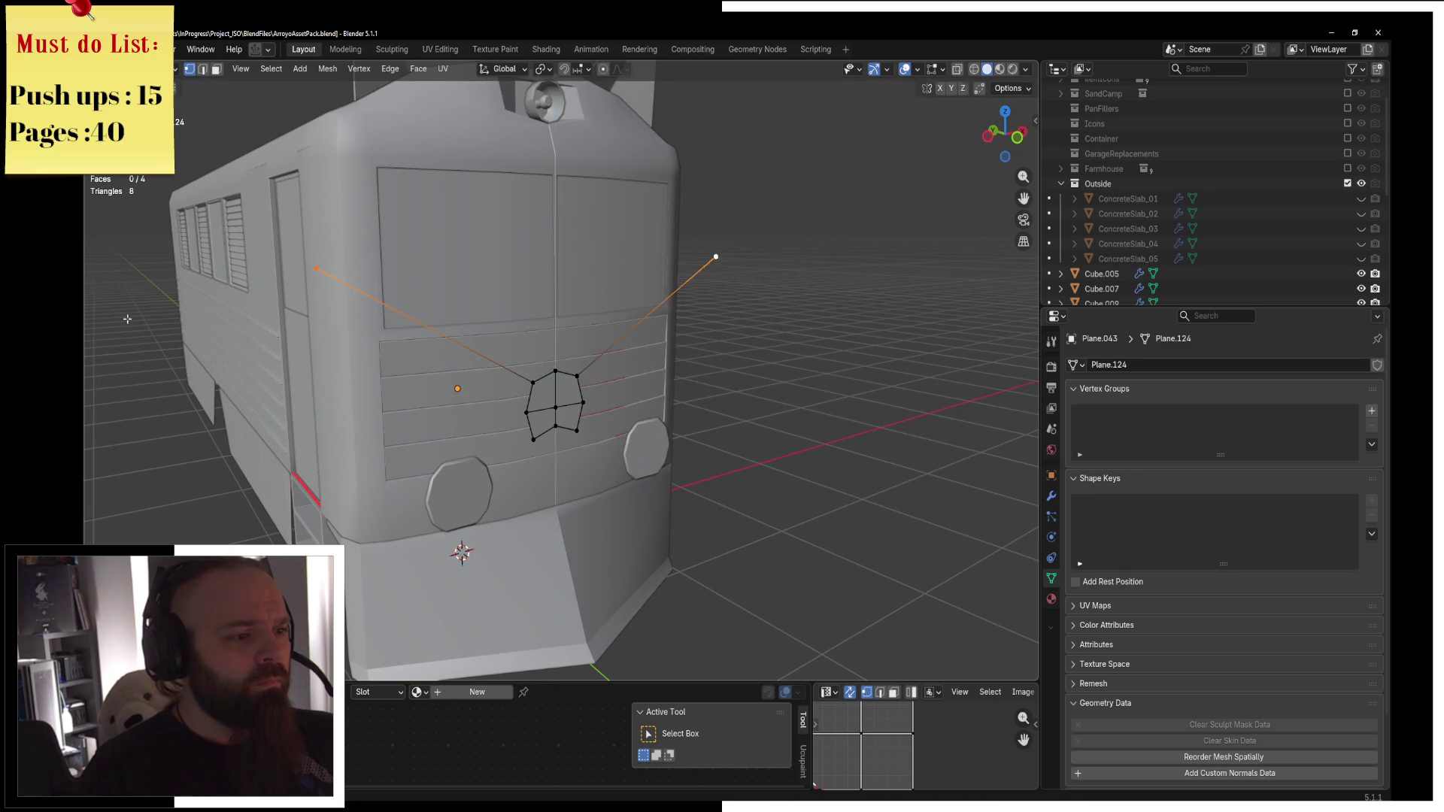
Extrude two more rounds of points and spread them outward into whisker lines.
{"action": "key", "text": "e"}
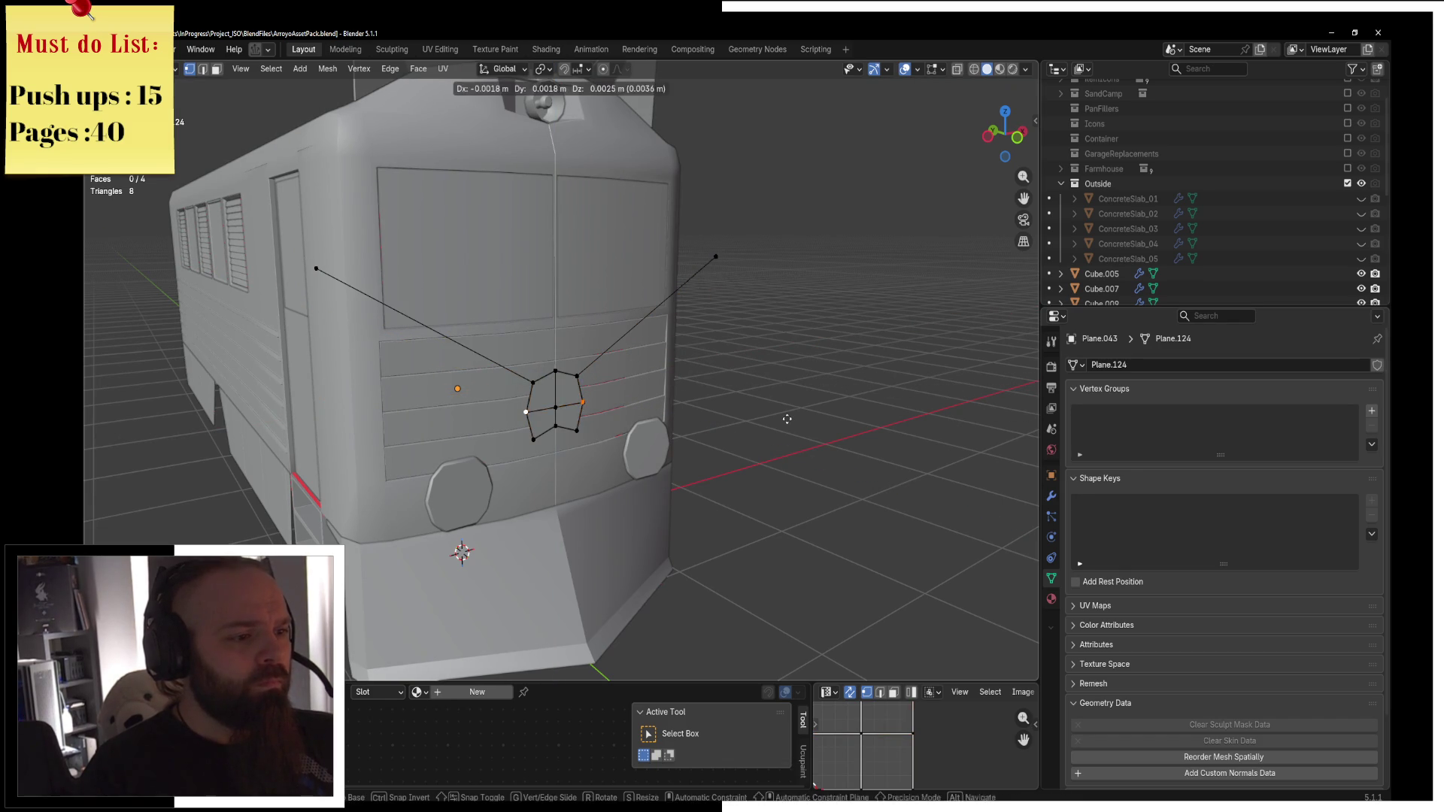
{"action": "key", "text": "s"}
{"action": "key", "text": "x"}
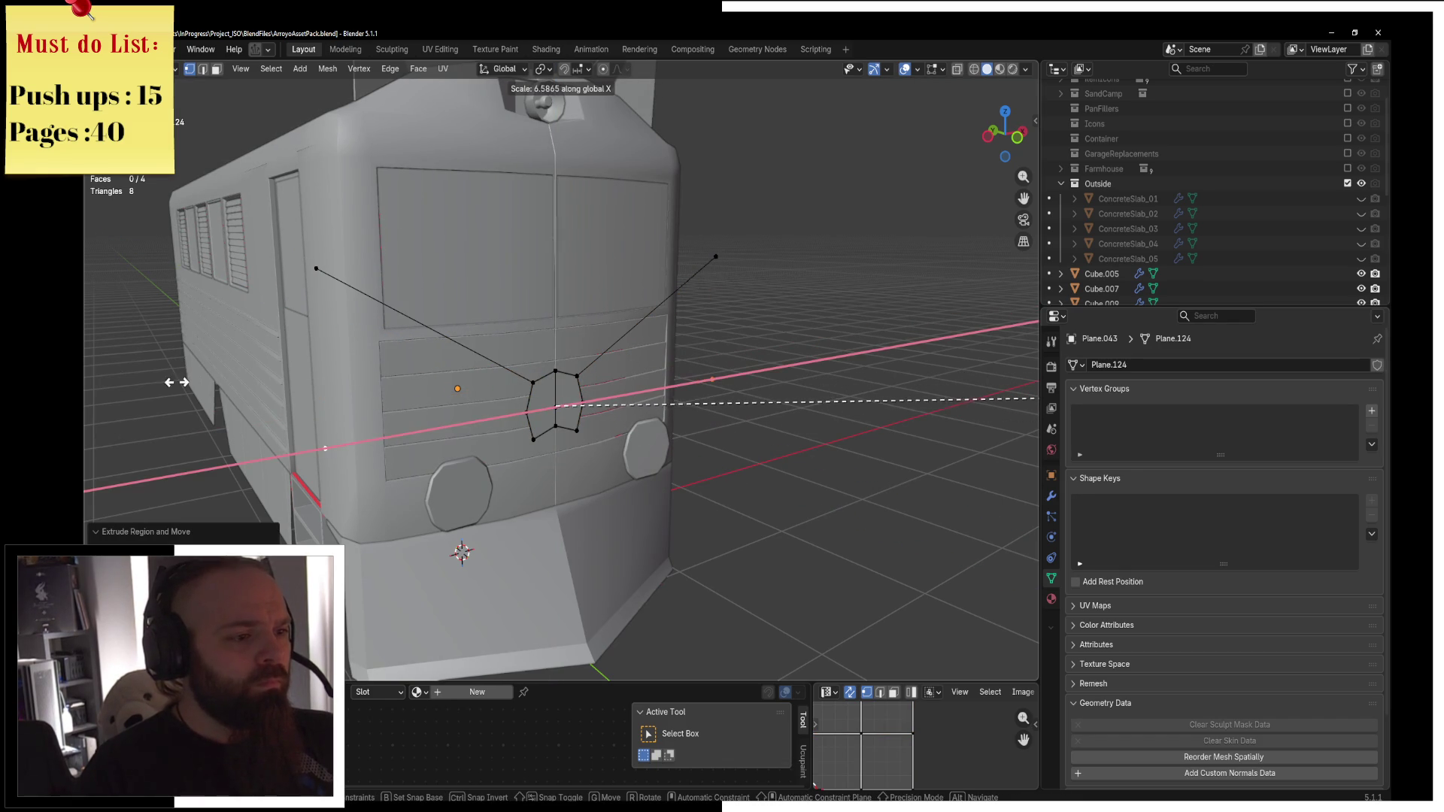
{"action": "left_click", "coordinate": [518, 408]}
{"action": "key", "text": "e"}
{"action": "key", "text": "s"}
{"action": "key", "text": "y"}
{"action": "key", "text": "x"}
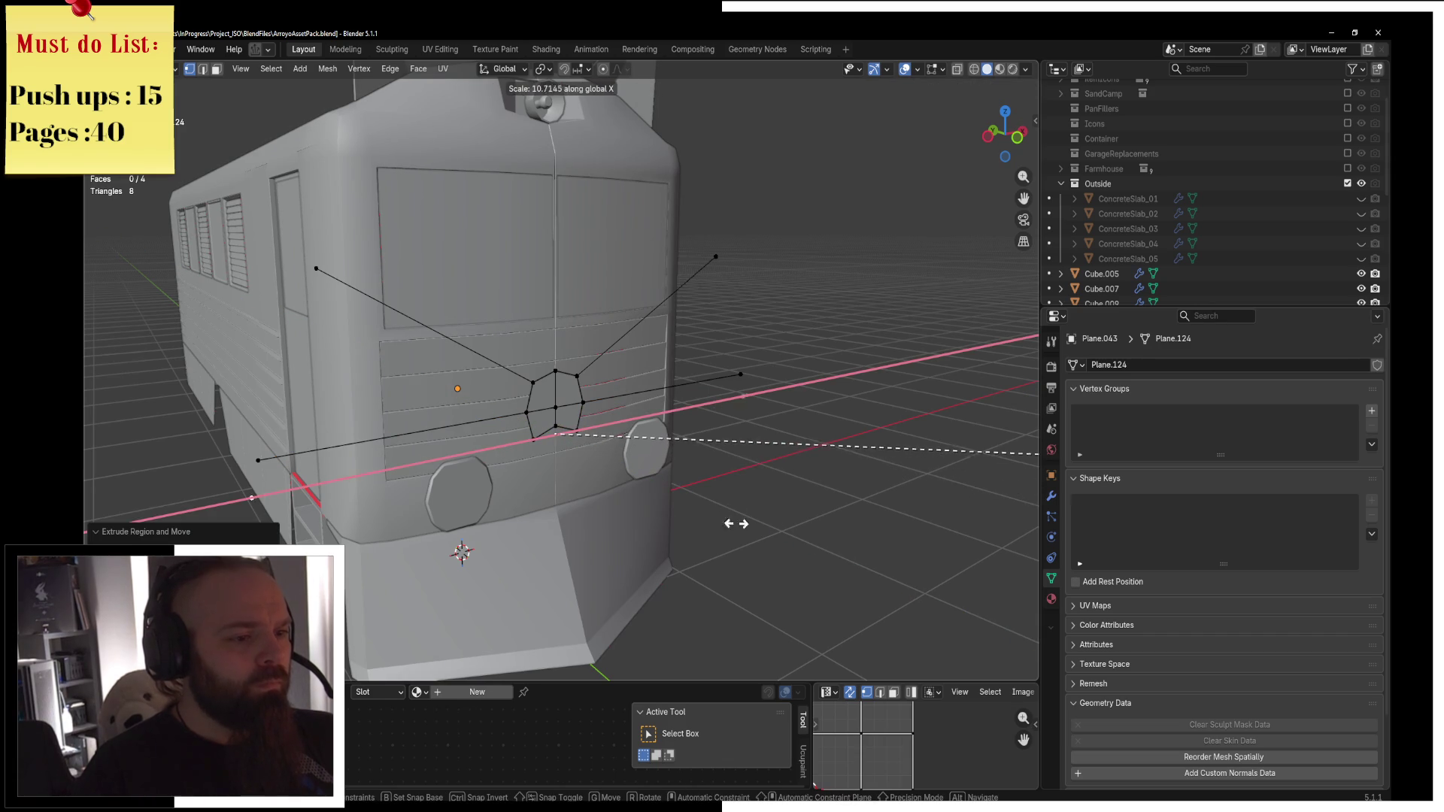
{"action": "key", "text": "x"}
{"action": "key", "text": "z"}
{"action": "key", "text": "z"}
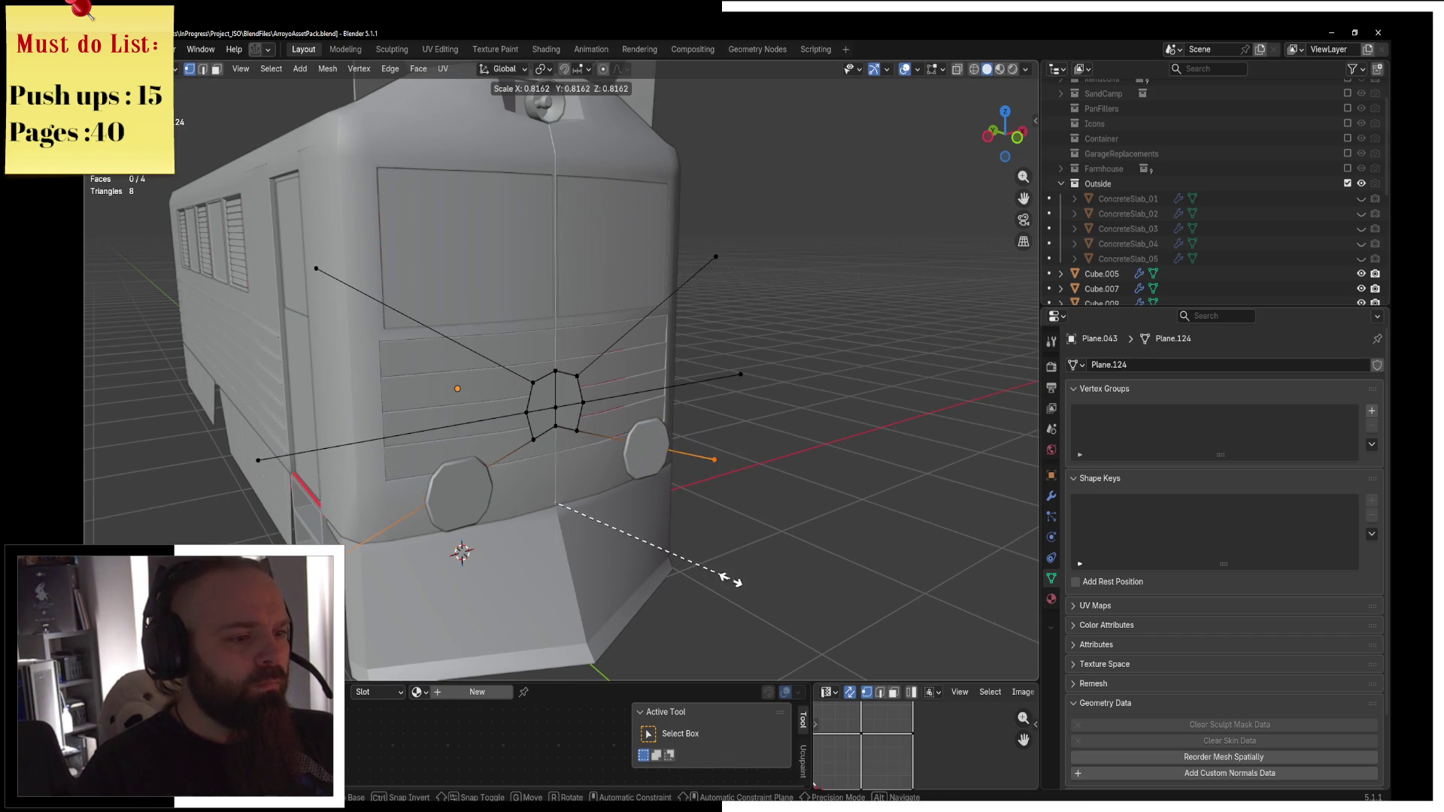
{"action": "left_click", "coordinate": [737, 576]}
Extrude the two lower octagon nose faces individually around Individual Origins as nostrils.
{"action": "scroll", "coordinate": [524, 427], "scroll_direction": "up", "scroll_amount": 2}
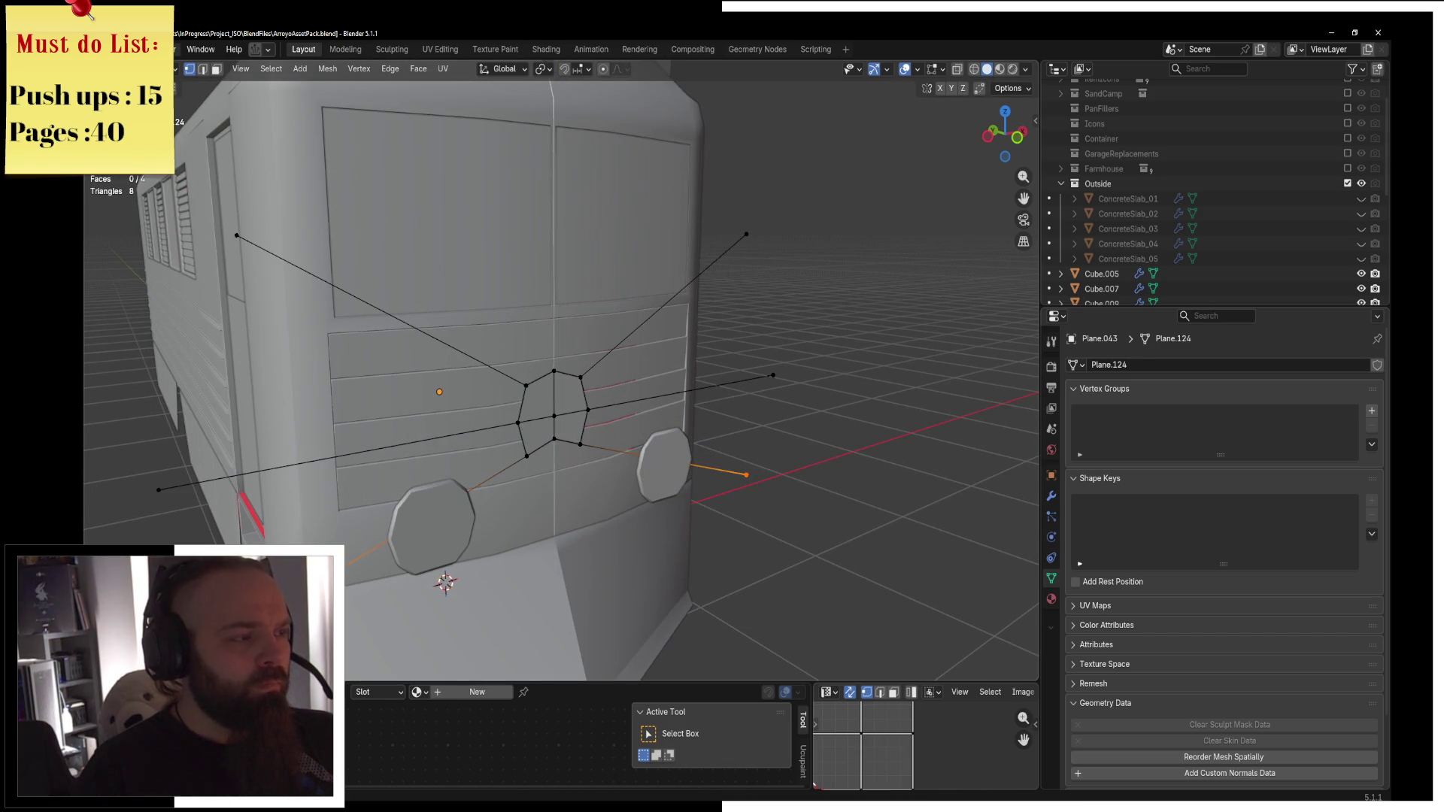
{"action": "left_click", "coordinate": [217, 75]}
{"action": "left_click", "coordinate": [561, 403]}
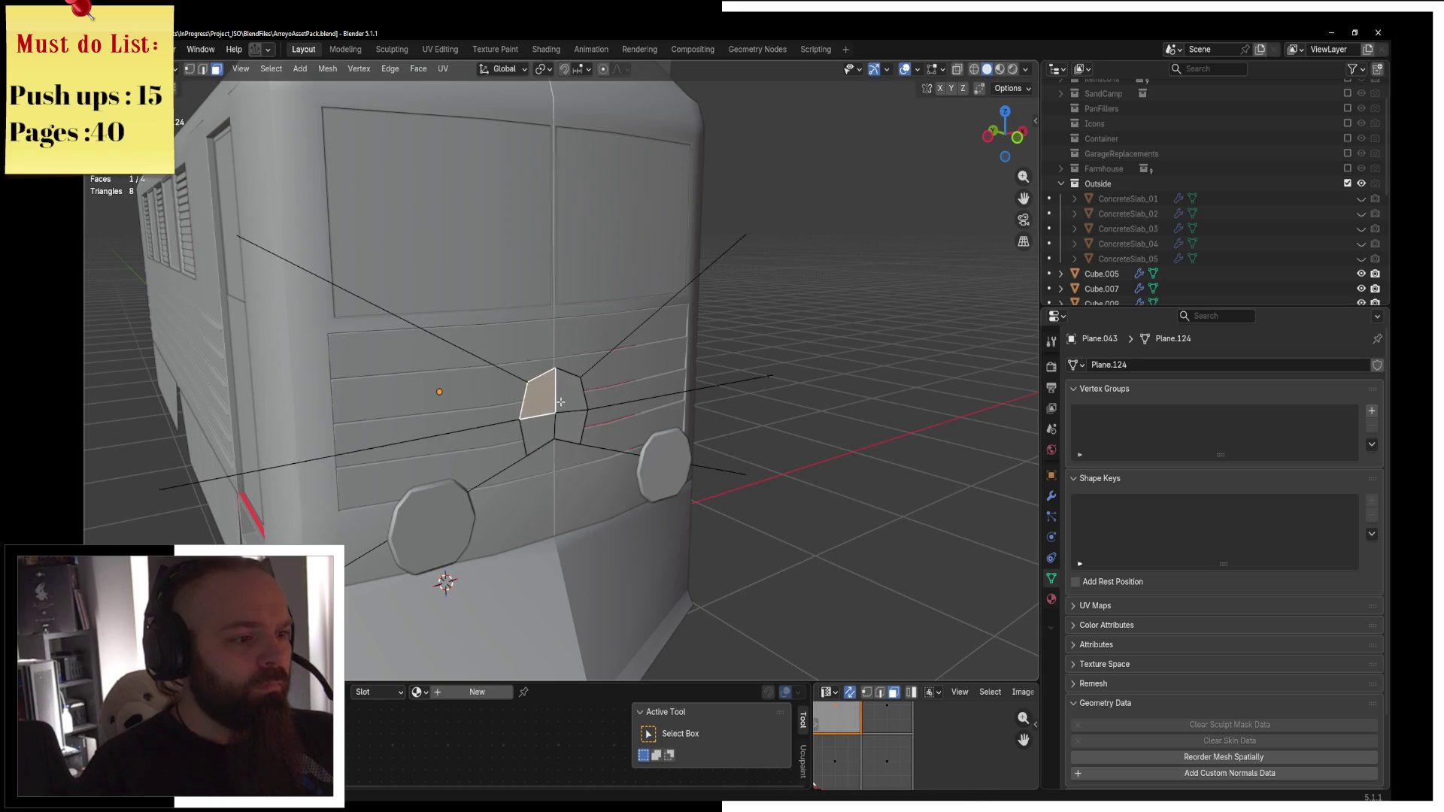
{"action": "left_click", "coordinate": [540, 433]}
{"action": "left_click", "coordinate": [570, 427], "text": "shift"}
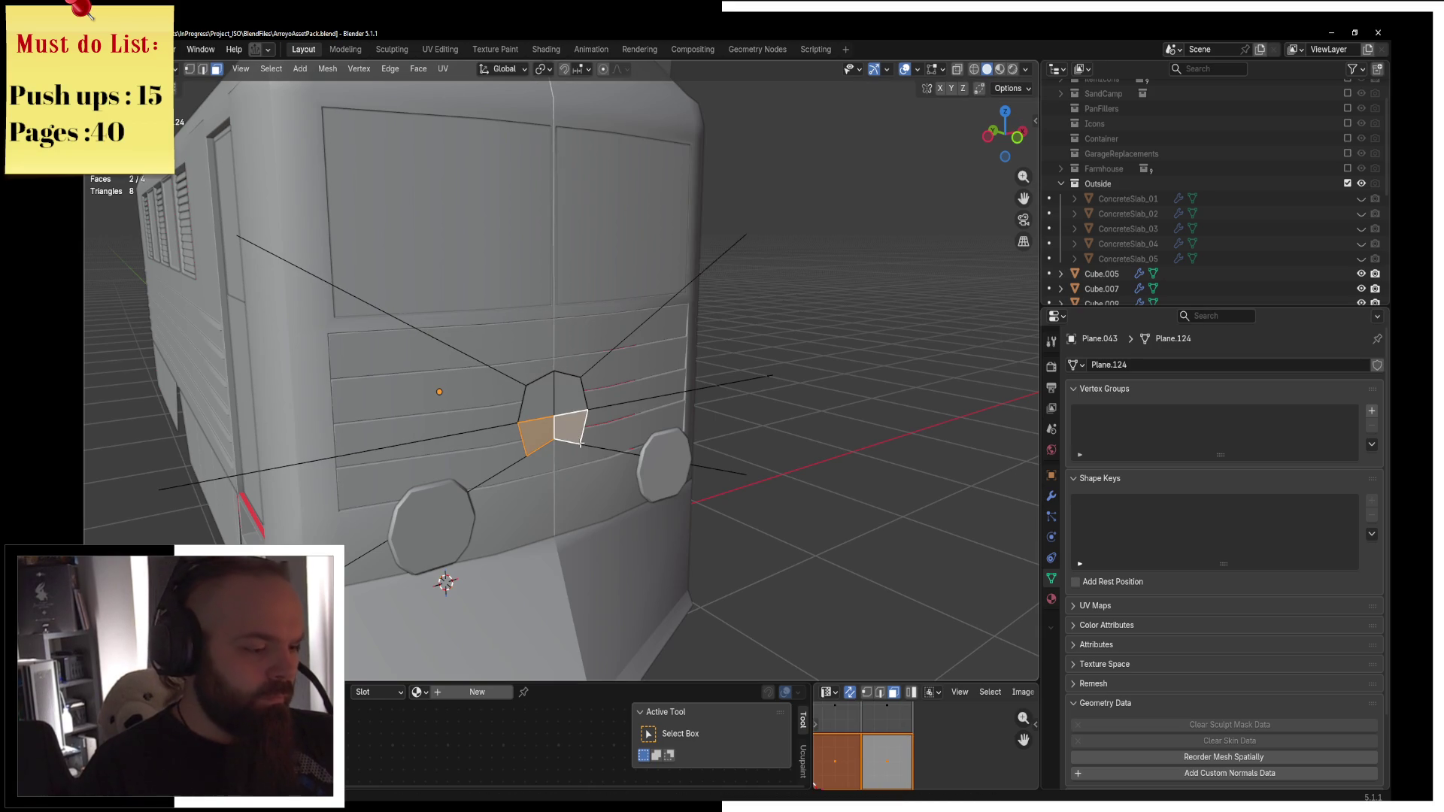
{"action": "key", "text": "alt+e"}
{"action": "left_click", "coordinate": [569, 443]}
{"action": "right_click", "coordinate": [650, 454]}
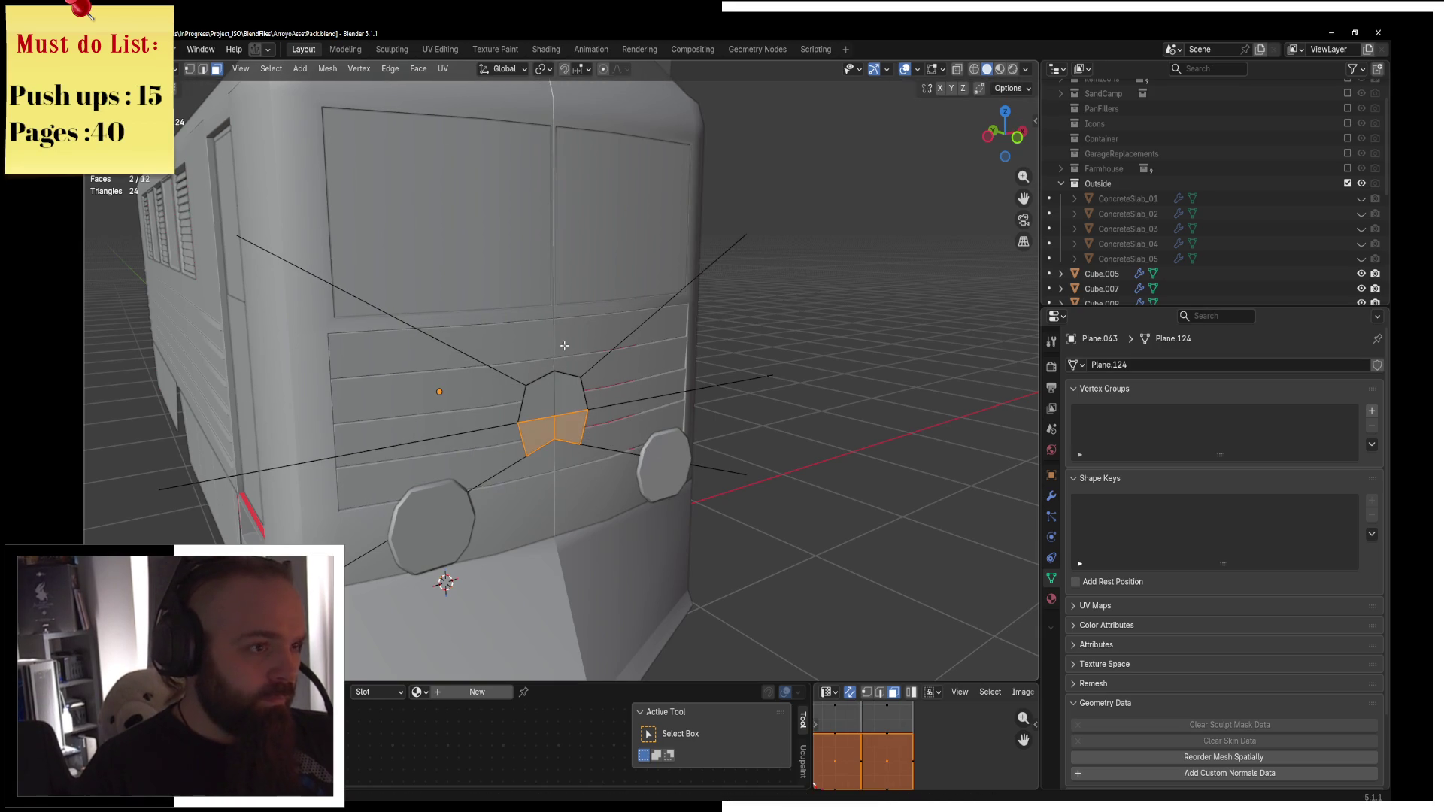
{"action": "left_click", "coordinate": [543, 68]}
{"action": "left_click", "coordinate": [580, 138]}
{"action": "key", "text": "e"}
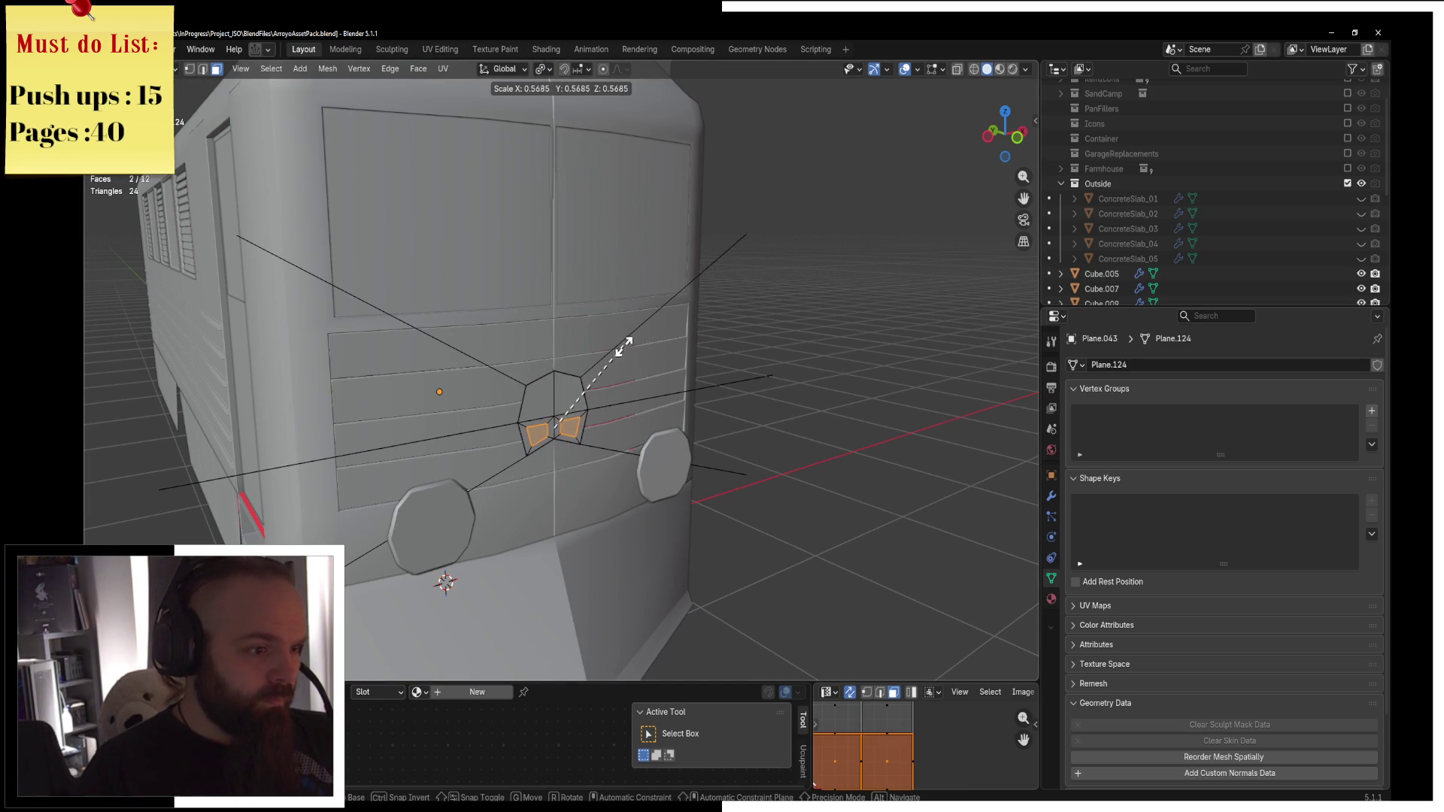
{"action": "left_click", "coordinate": [599, 385]}
{"action": "key", "text": "a"}
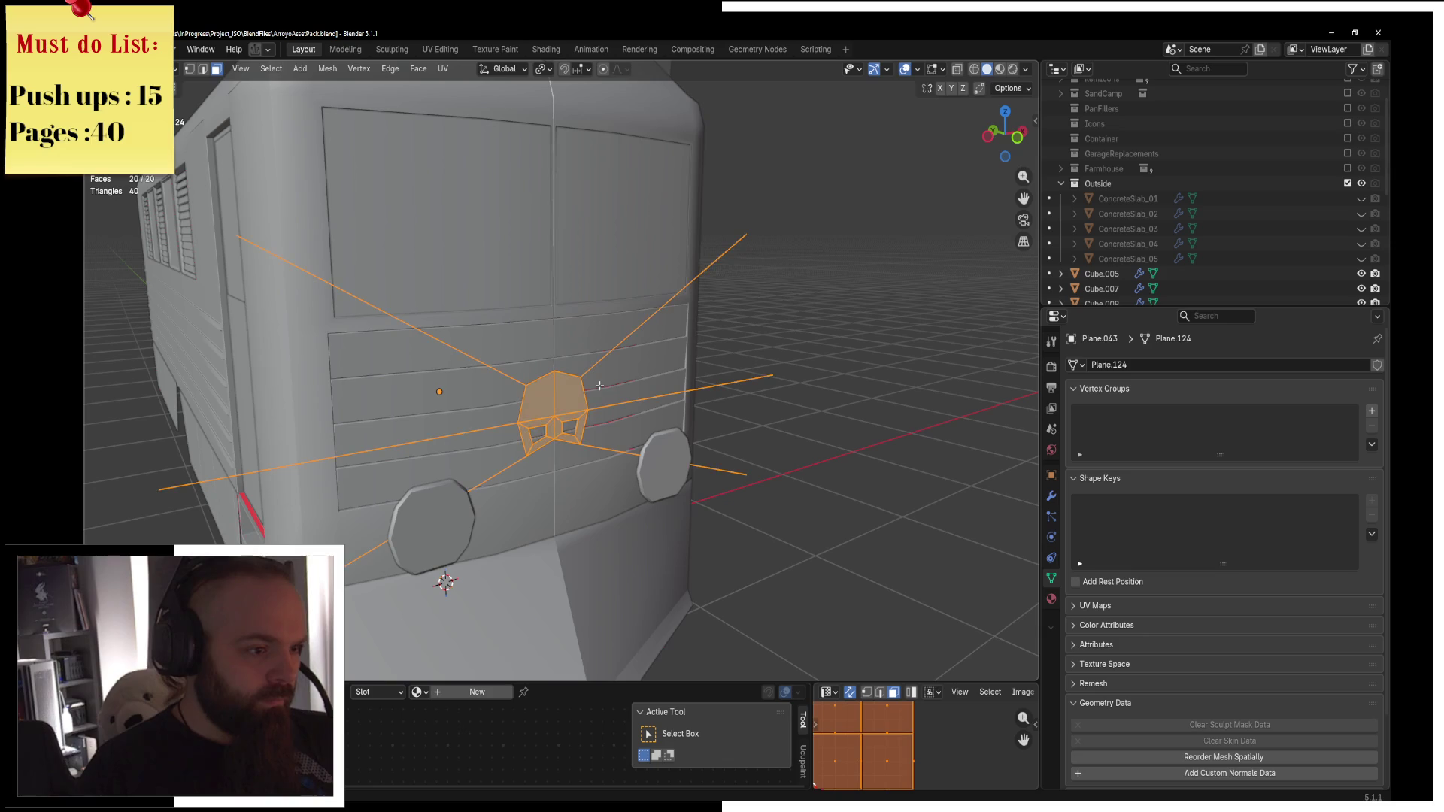
Return to Object Mode and view the train front in rendered shading.
{"action": "scroll", "coordinate": [569, 388], "scroll_direction": "down", "scroll_amount": 5}
{"action": "key", "text": "Tab"}
{"action": "mouse_move", "coordinate": [695, 402]}
{"action": "middle_mouse_down"}
{"action": "mouse_move", "coordinate": [598, 395]}
{"action": "mouse_move", "coordinate": [651, 404]}
{"action": "middle_mouse_up"}
{"action": "key", "text": "z"}
{"action": "left_click", "coordinate": [738, 404]}
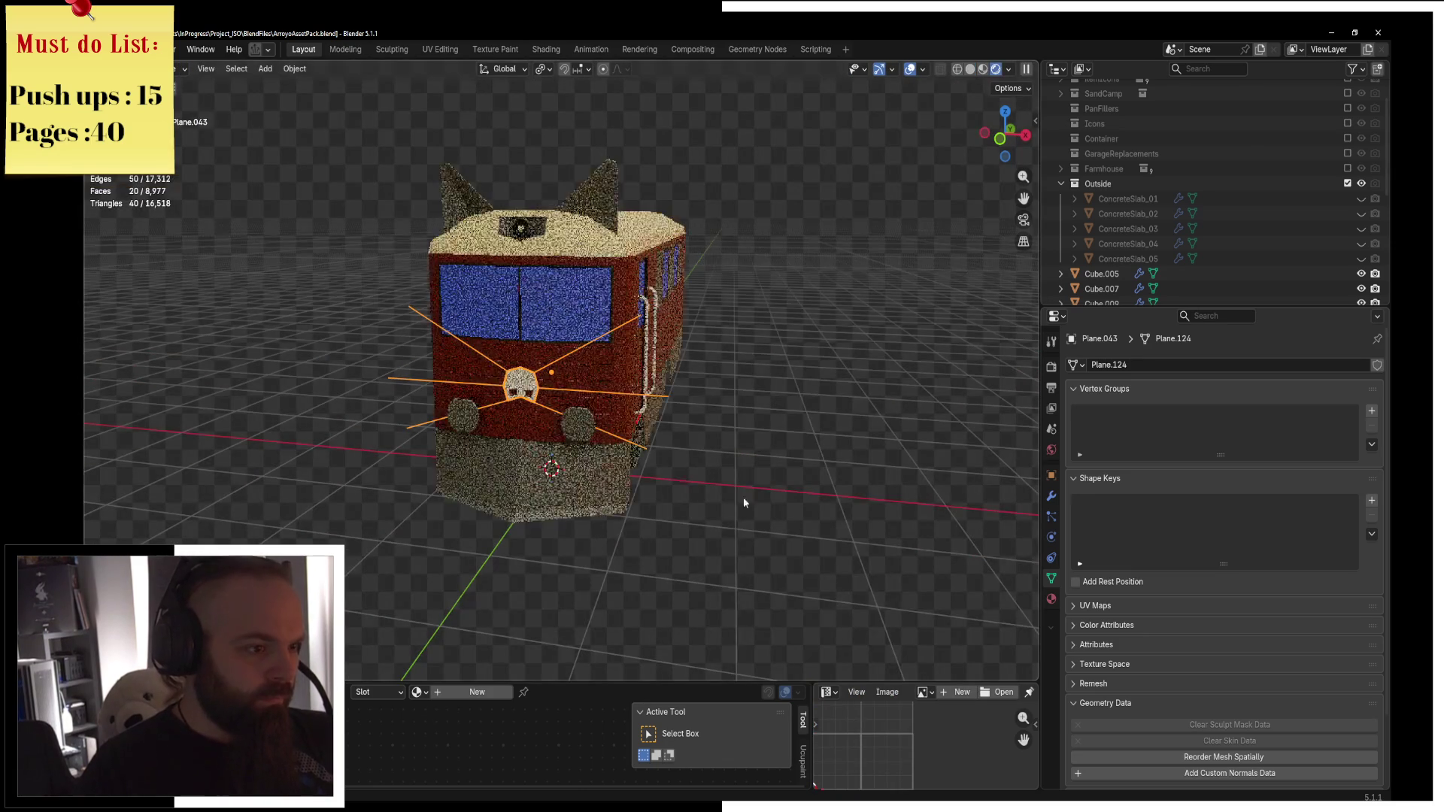
{"action": "mouse_move", "coordinate": [778, 456]}
{"action": "middle_mouse_down"}
{"action": "mouse_move", "coordinate": [864, 461]}
{"action": "mouse_move", "coordinate": [873, 423]}
{"action": "middle_mouse_up"}
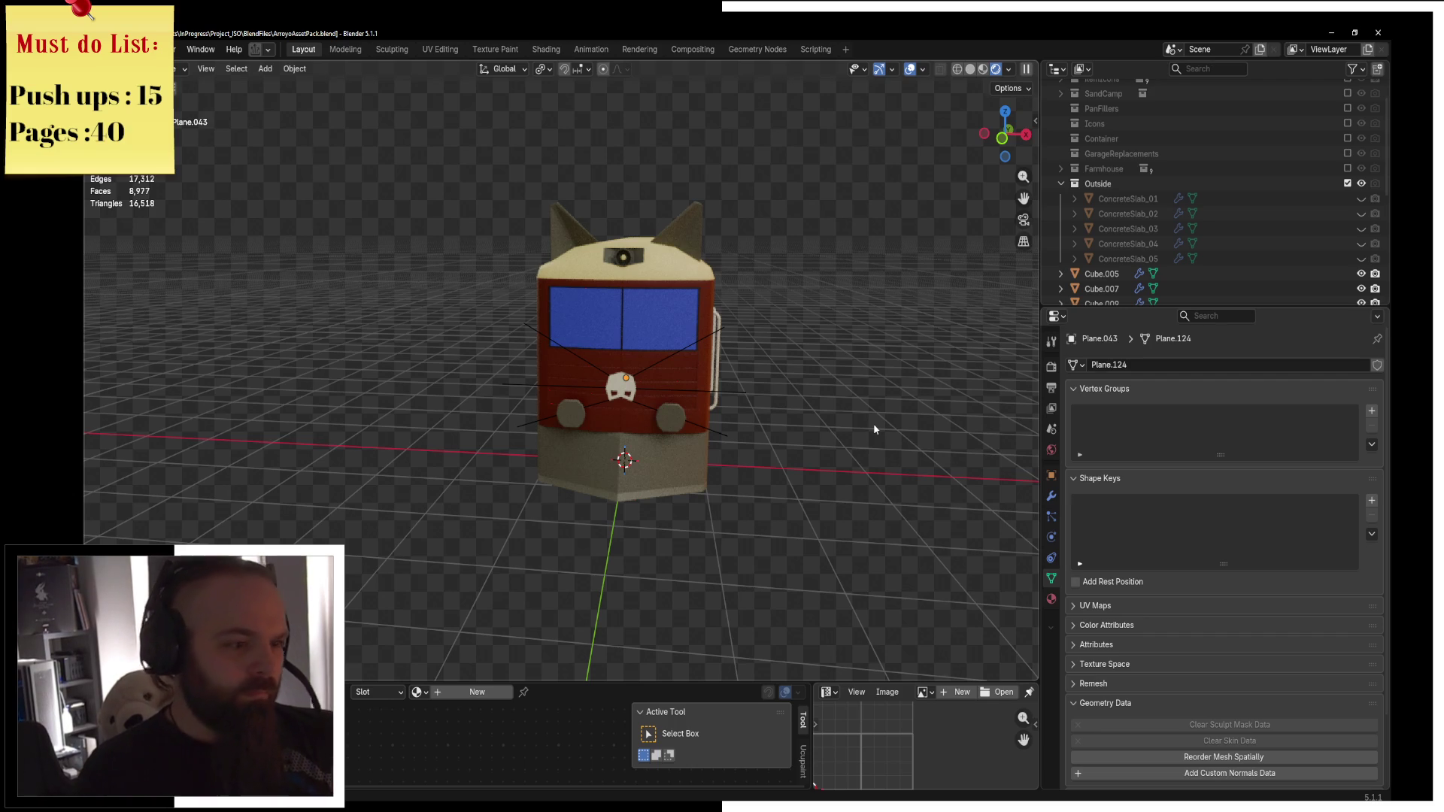
{"action": "scroll", "coordinate": [683, 430], "scroll_direction": "up", "scroll_amount": 3}
Extrude the six whisker edges upward along Z into thin strips.
{"action": "left_click", "coordinate": [656, 435]}
{"action": "key", "text": "ctrl+Tab"}
{"action": "left_click", "coordinate": [640, 378]}
{"action": "scroll", "coordinate": [640, 378], "scroll_direction": "up", "scroll_amount": 3}
{"action": "left_click", "coordinate": [202, 68]}
{"action": "left_click", "coordinate": [399, 266]}
{"action": "left_click", "coordinate": [774, 260], "text": "shift"}
{"action": "left_click", "coordinate": [827, 392], "text": "shift"}
{"action": "left_click", "coordinate": [775, 477], "text": "shift"}
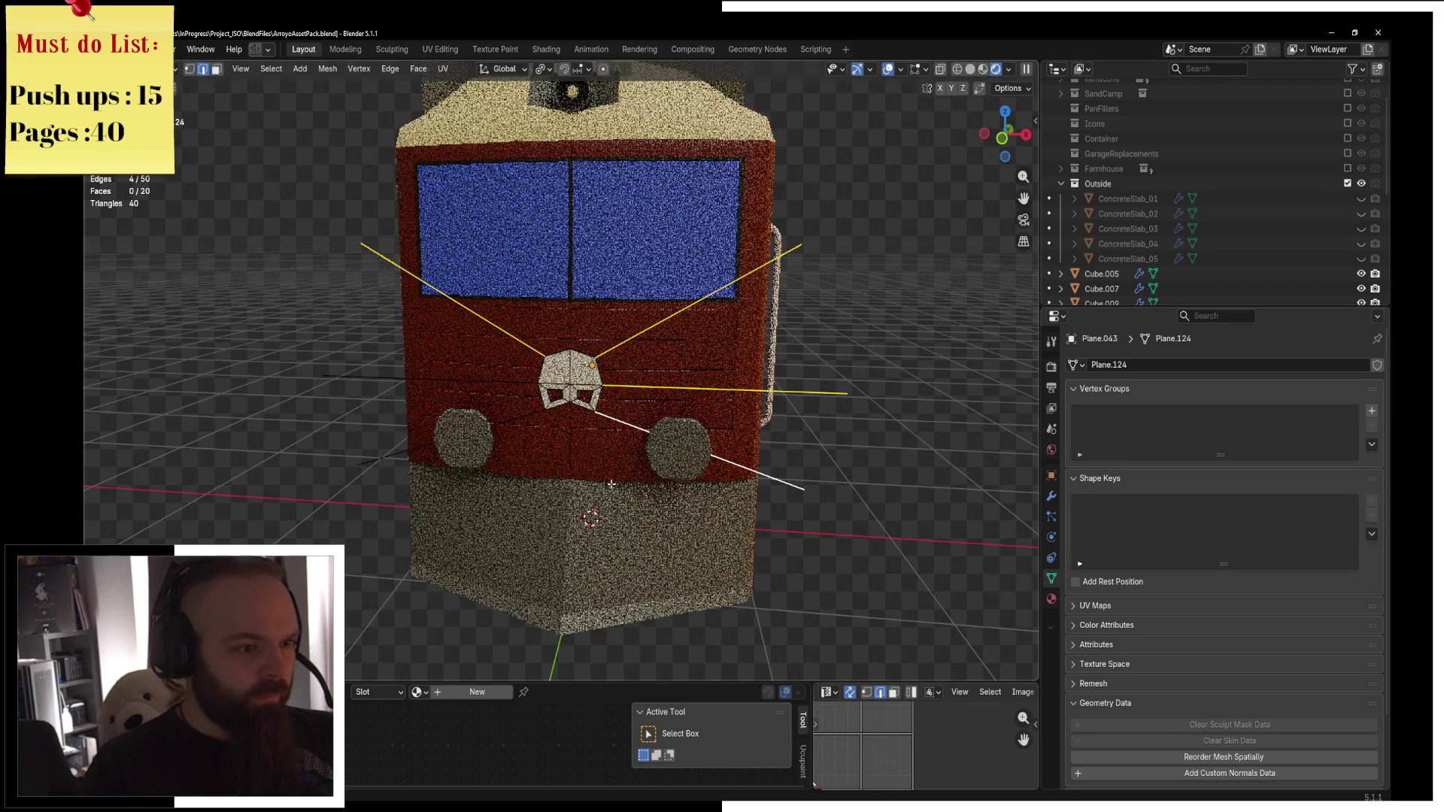
{"action": "left_click", "coordinate": [484, 381], "text": "shift"}
{"action": "left_click", "coordinate": [392, 456], "text": "shift"}
{"action": "key", "text": "e"}
{"action": "key", "text": "z"}
{"action": "left_click", "coordinate": [730, 401]}
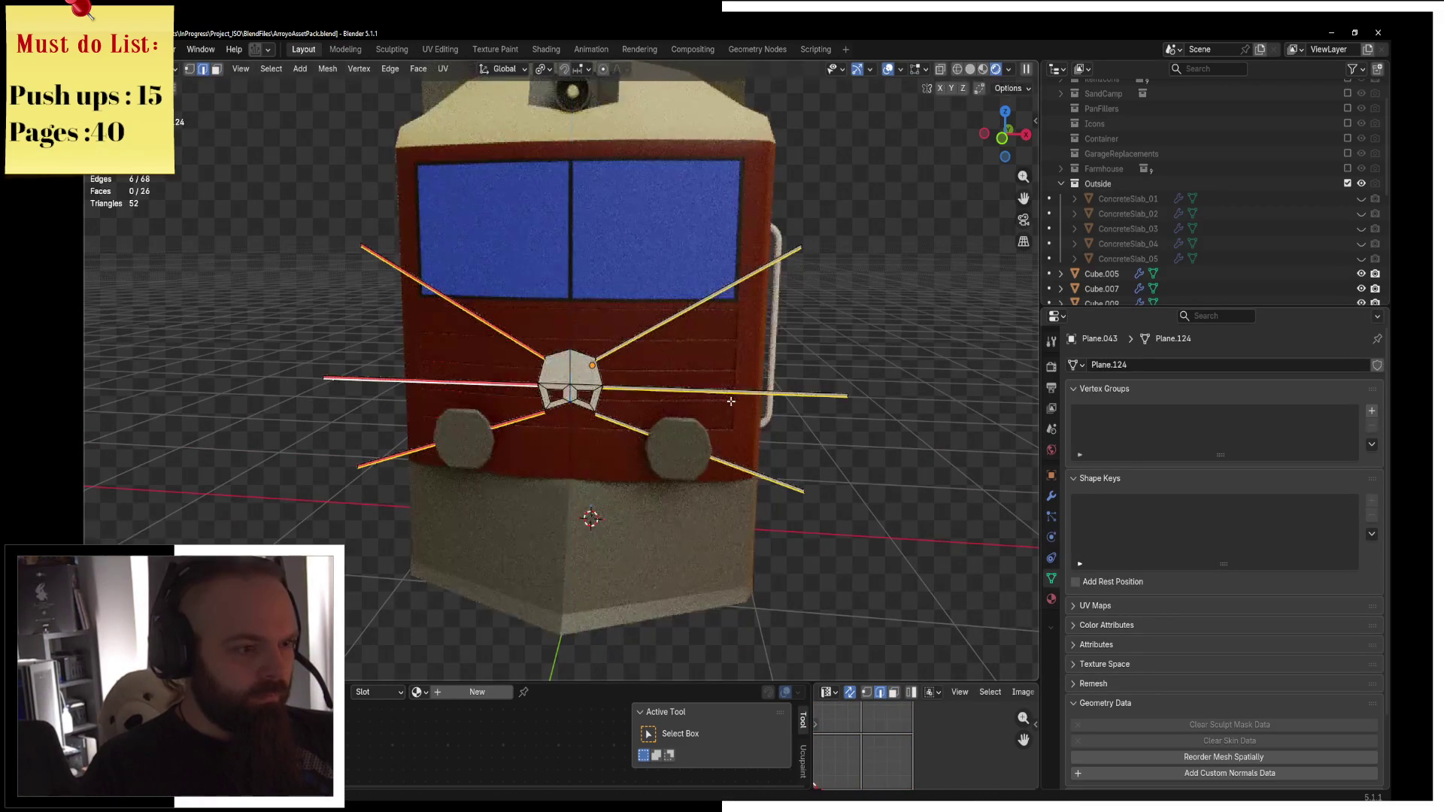
Recalculate the whisker mesh normals and return to Object Mode.
{"action": "key", "text": "a"}
{"action": "key", "text": "alt+n"}
{"action": "left_click", "coordinate": [732, 402]}
{"action": "key", "text": "Tab"}
{"action": "scroll", "coordinate": [662, 403], "scroll_direction": "down", "scroll_amount": 3}
{"action": "mouse_move", "coordinate": [738, 361]}
{"action": "middle_mouse_down"}
{"action": "mouse_move", "coordinate": [798, 421]}
{"action": "mouse_move", "coordinate": [918, 481]}
{"action": "mouse_move", "coordinate": [875, 504]}
{"action": "mouse_move", "coordinate": [677, 456]}
{"action": "middle_mouse_up"}
{"action": "left_click", "coordinate": [875, 504]}
Shift the train body's Train_Color base colour from dark red to magenta.
{"action": "left_click", "coordinate": [657, 381]}
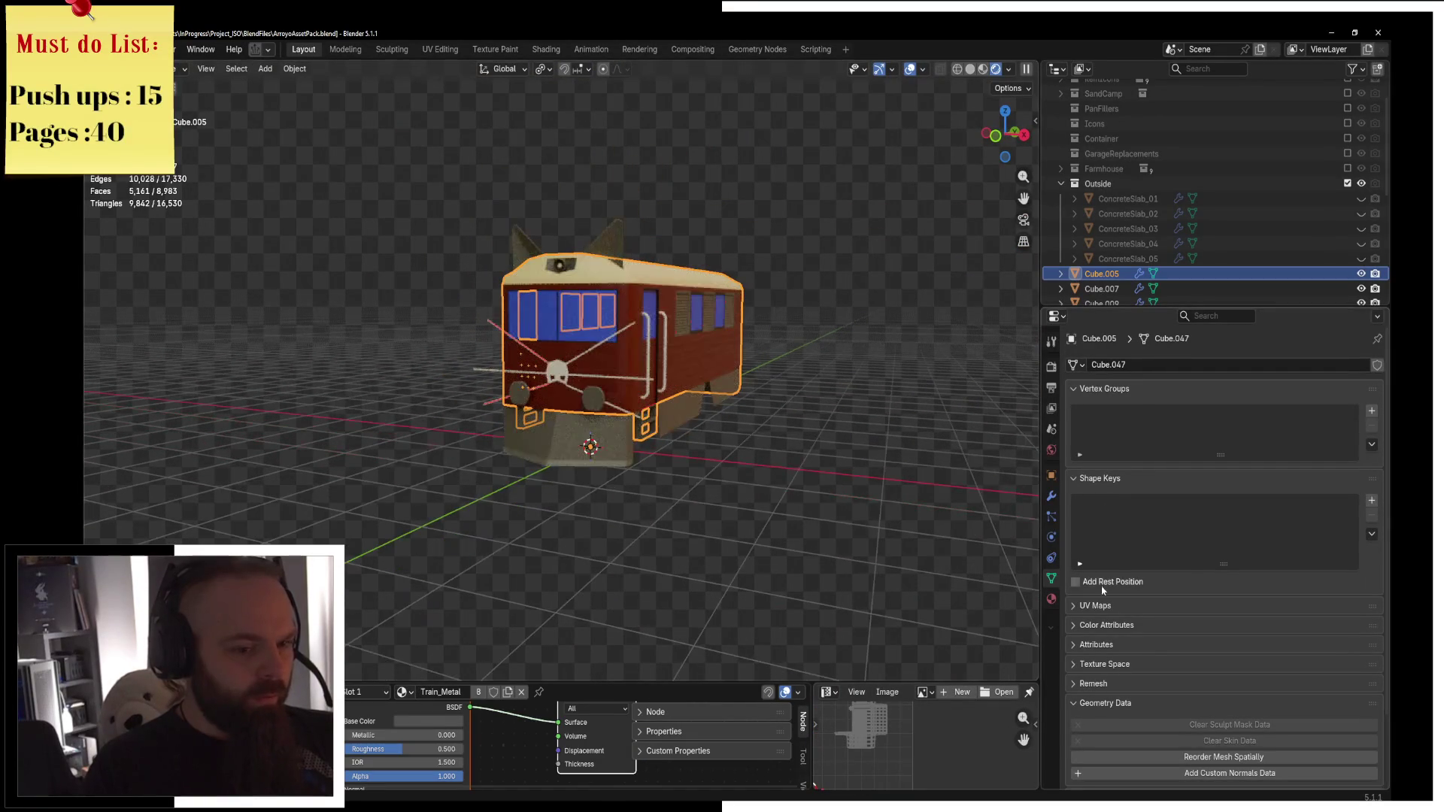
{"action": "left_click", "coordinate": [1052, 600]}
{"action": "left_click", "coordinate": [1279, 564]}
{"action": "left_click_drag", "start_coordinate": [1326, 406], "coordinate": [1352, 357]}
{"action": "left_click", "coordinate": [800, 308]}
{"action": "middle_click_drag", "start_coordinate": [800, 309], "coordinate": [824, 352]}
{"action": "scroll", "coordinate": [825, 352], "scroll_direction": "up", "scroll_amount": 2}
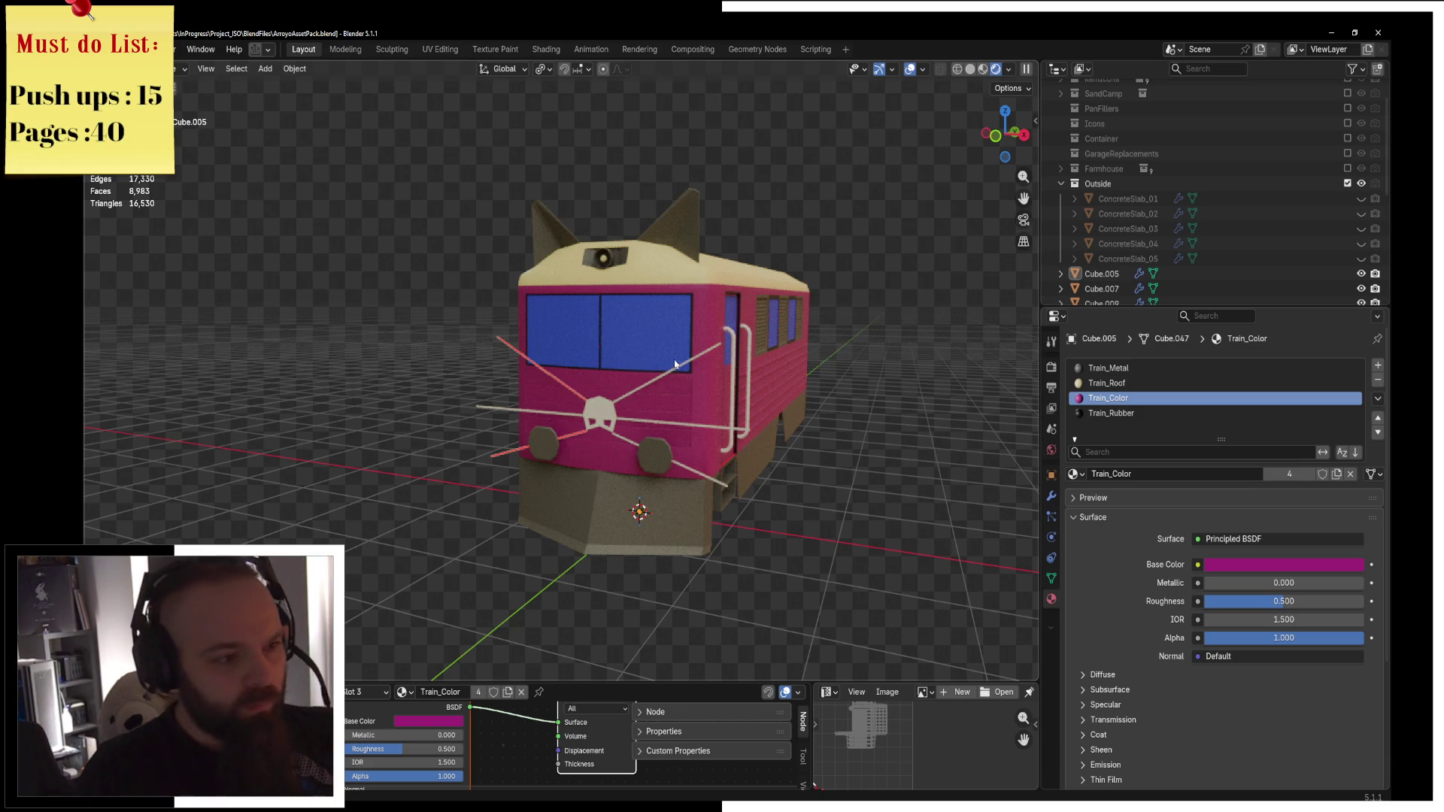
Delete the whiskers and nose object from the train front.
{"action": "left_click", "coordinate": [605, 404]}
{"action": "key", "text": "x"}
{"action": "left_click", "coordinate": [606, 404]}
{"action": "key", "text": "z"}
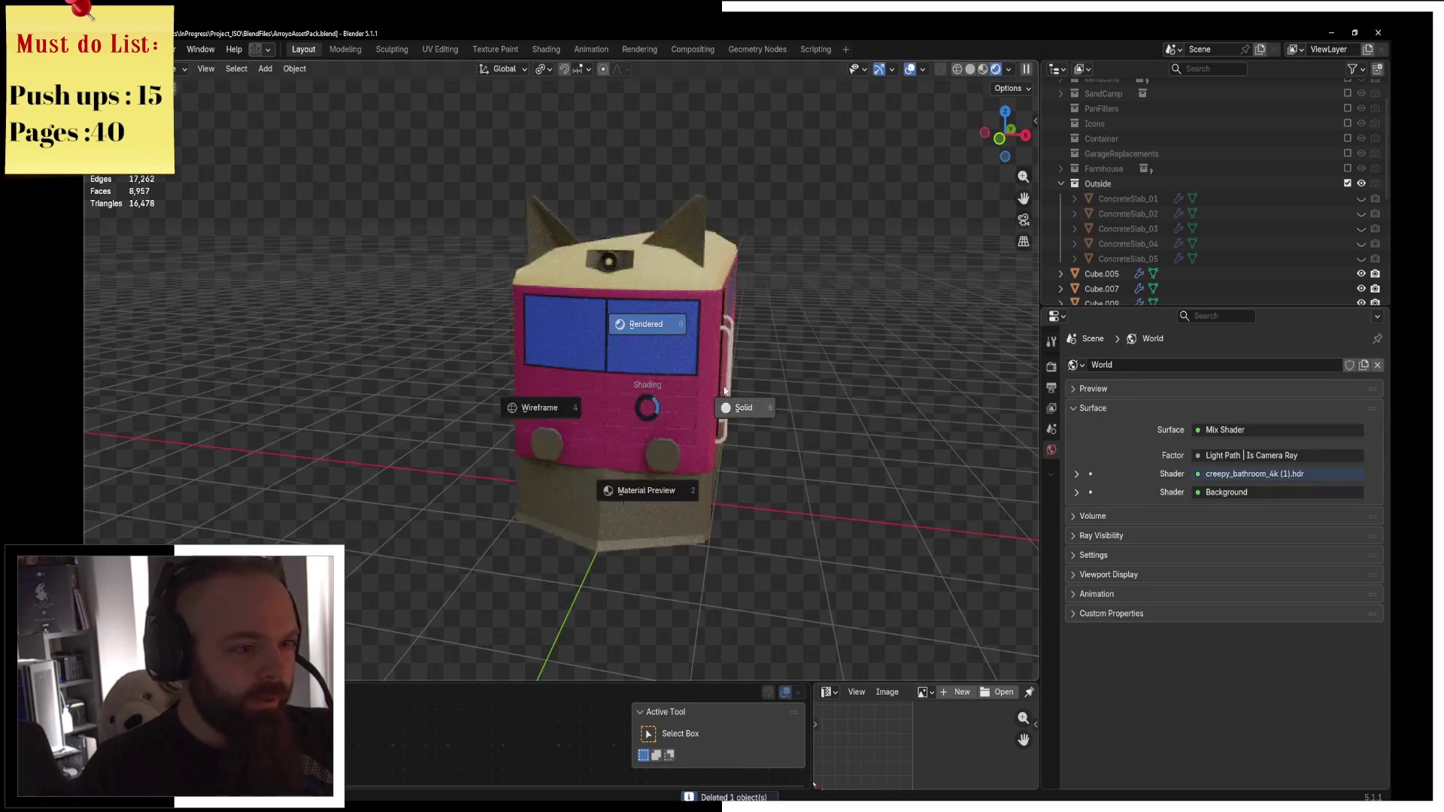
{"action": "left_click", "coordinate": [726, 391]}
{"action": "middle_click_drag", "start_coordinate": [726, 391], "coordinate": [632, 399]}
{"action": "key", "text": "z"}
{"action": "left_click", "coordinate": [639, 483]}
{"action": "middle_click_drag", "start_coordinate": [639, 483], "coordinate": [639, 226]}
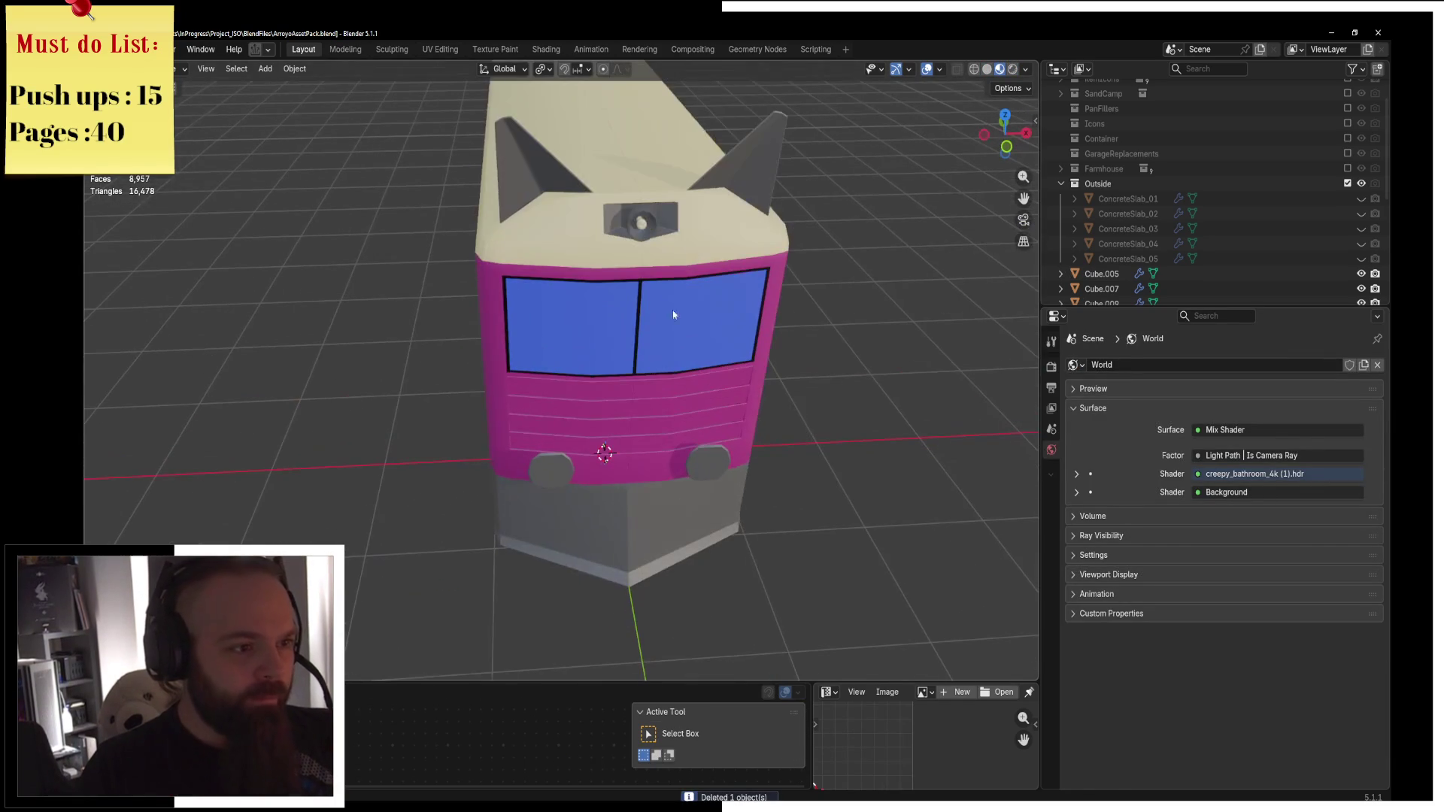
Move the body's Solidify modifier after Mirror and check the result in rendered shading.
{"action": "left_click", "coordinate": [692, 218]}
{"action": "left_click", "coordinate": [1052, 496]}
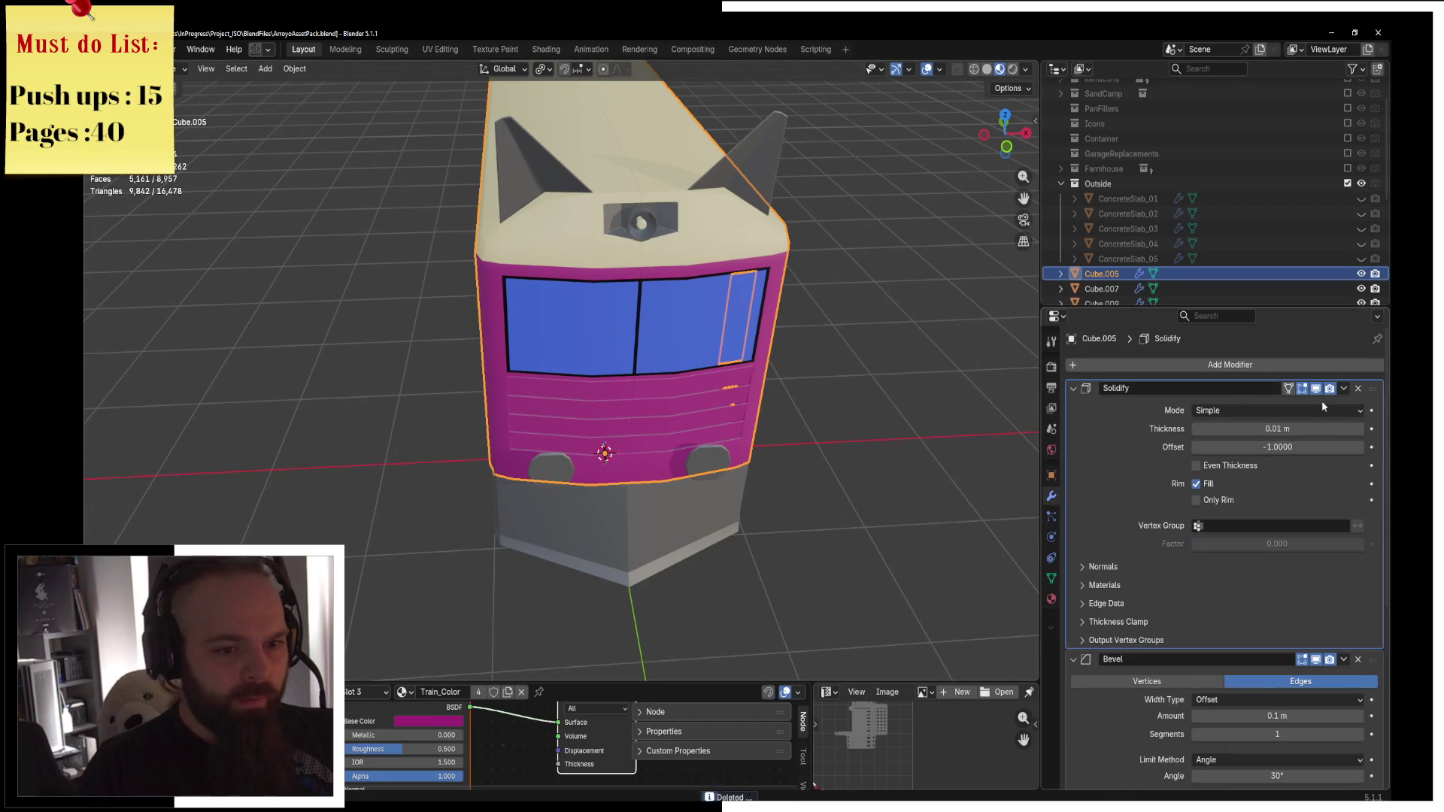
{"action": "scroll", "coordinate": [1360, 673], "scroll_direction": "down", "scroll_amount": 3}
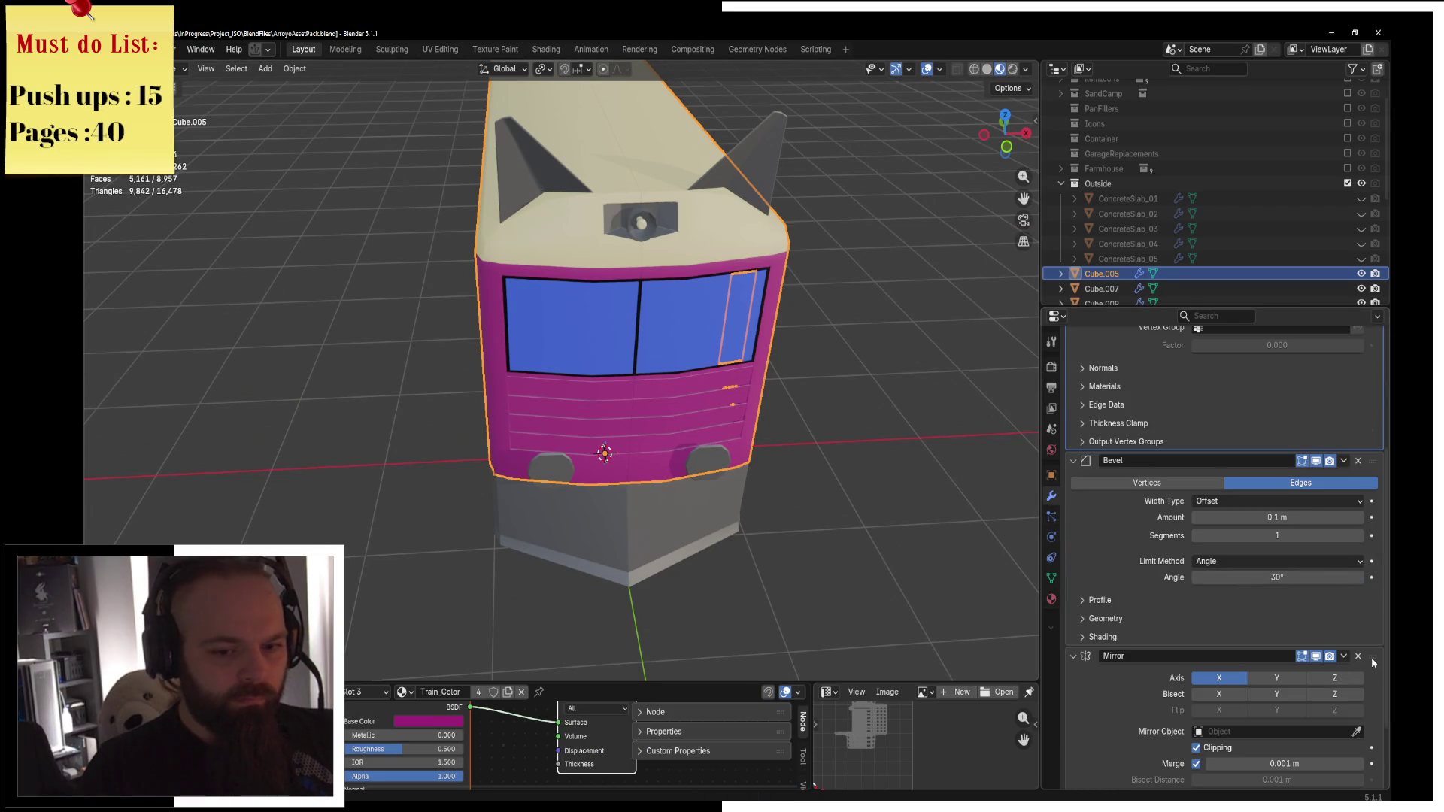
{"action": "key", "text": "ctrl+z"}
{"action": "left_click", "coordinate": [918, 312]}
{"action": "middle_click_drag", "start_coordinate": [918, 311], "coordinate": [782, 339]}
{"action": "scroll", "coordinate": [711, 340], "scroll_direction": "up", "scroll_amount": 4}
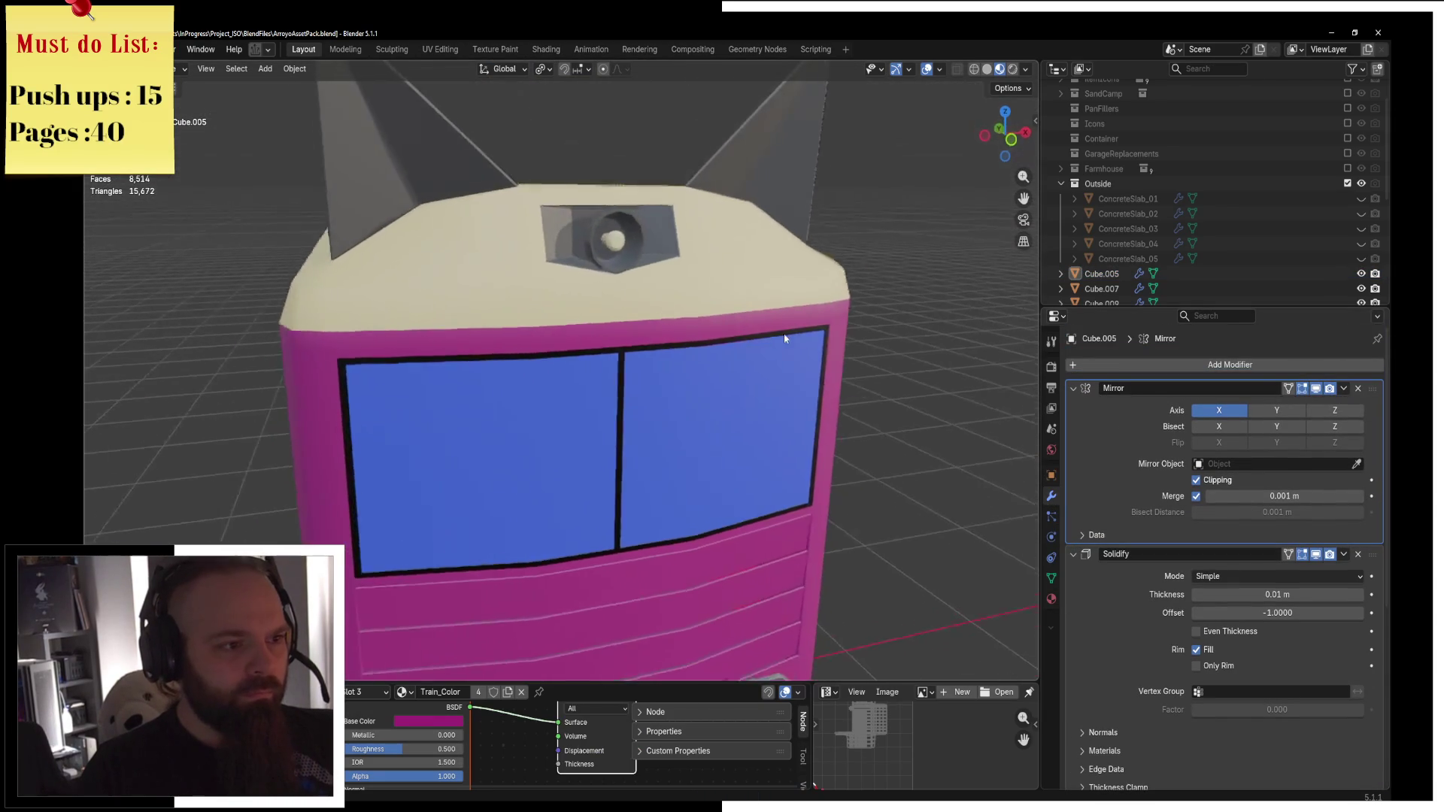
{"action": "scroll", "coordinate": [783, 339], "scroll_direction": "down", "scroll_amount": 3}
{"action": "key", "text": "z"}
{"action": "left_click", "coordinate": [706, 255]}
{"action": "mouse_move", "coordinate": [774, 403]}
{"action": "middle_mouse_down"}
{"action": "mouse_move", "coordinate": [734, 410]}
{"action": "mouse_move", "coordinate": [747, 435]}
{"action": "mouse_move", "coordinate": [874, 432]}
{"action": "mouse_move", "coordinate": [802, 391]}
{"action": "mouse_move", "coordinate": [855, 469]}
{"action": "middle_mouse_up"}
{"action": "scroll", "coordinate": [747, 435], "scroll_direction": "up", "scroll_amount": 4}
{"action": "scroll", "coordinate": [747, 435], "scroll_direction": "down", "scroll_amount": 3}
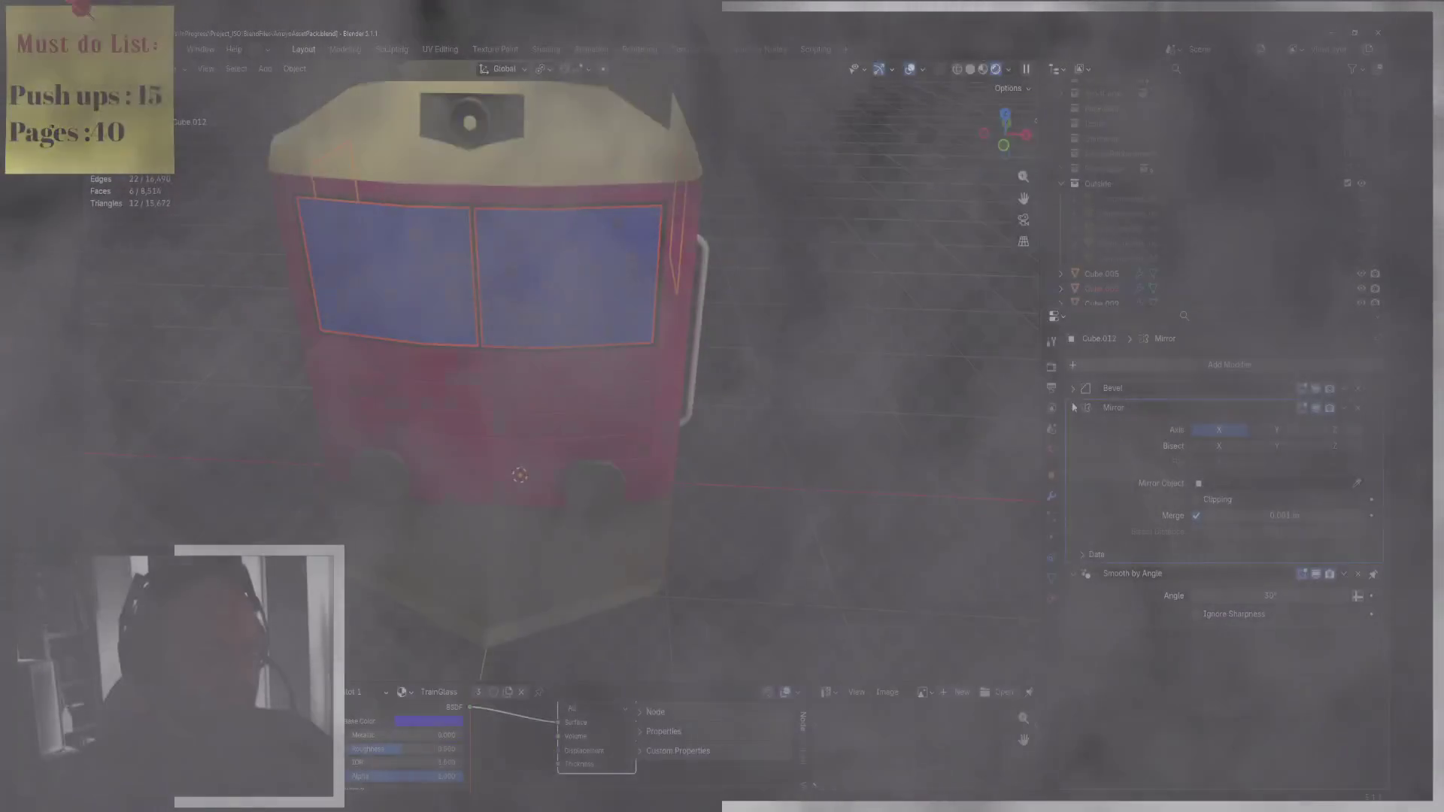
Orbit to an angled view of the train front.
{"action": "middle_click_drag", "start_coordinate": [783, 362], "coordinate": [657, 361]}
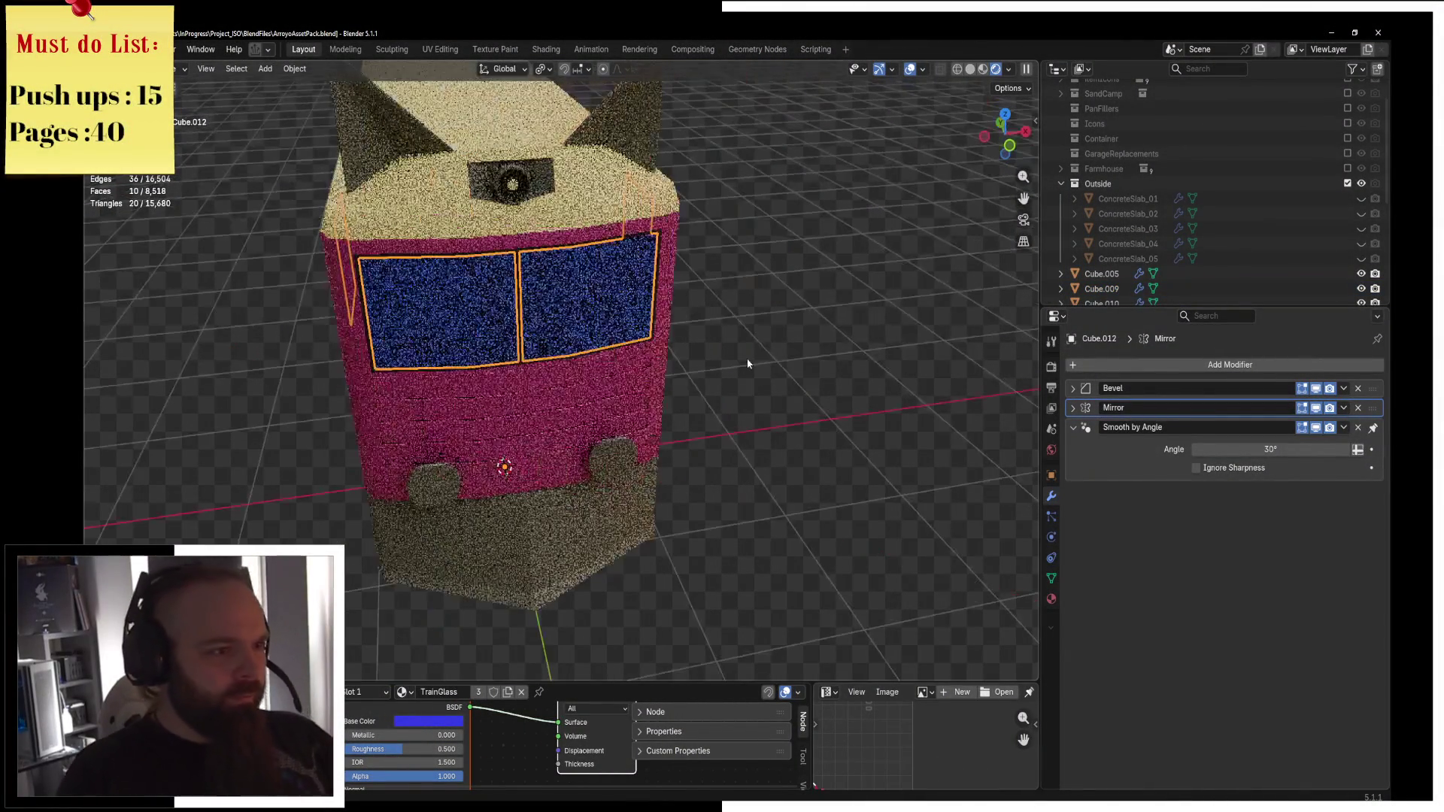
In Edit Mode, delete the right-window faces of the window glass mesh, keeping one half.
{"action": "key", "text": "ctrl+Tab"}
{"action": "left_click", "coordinate": [774, 360]}
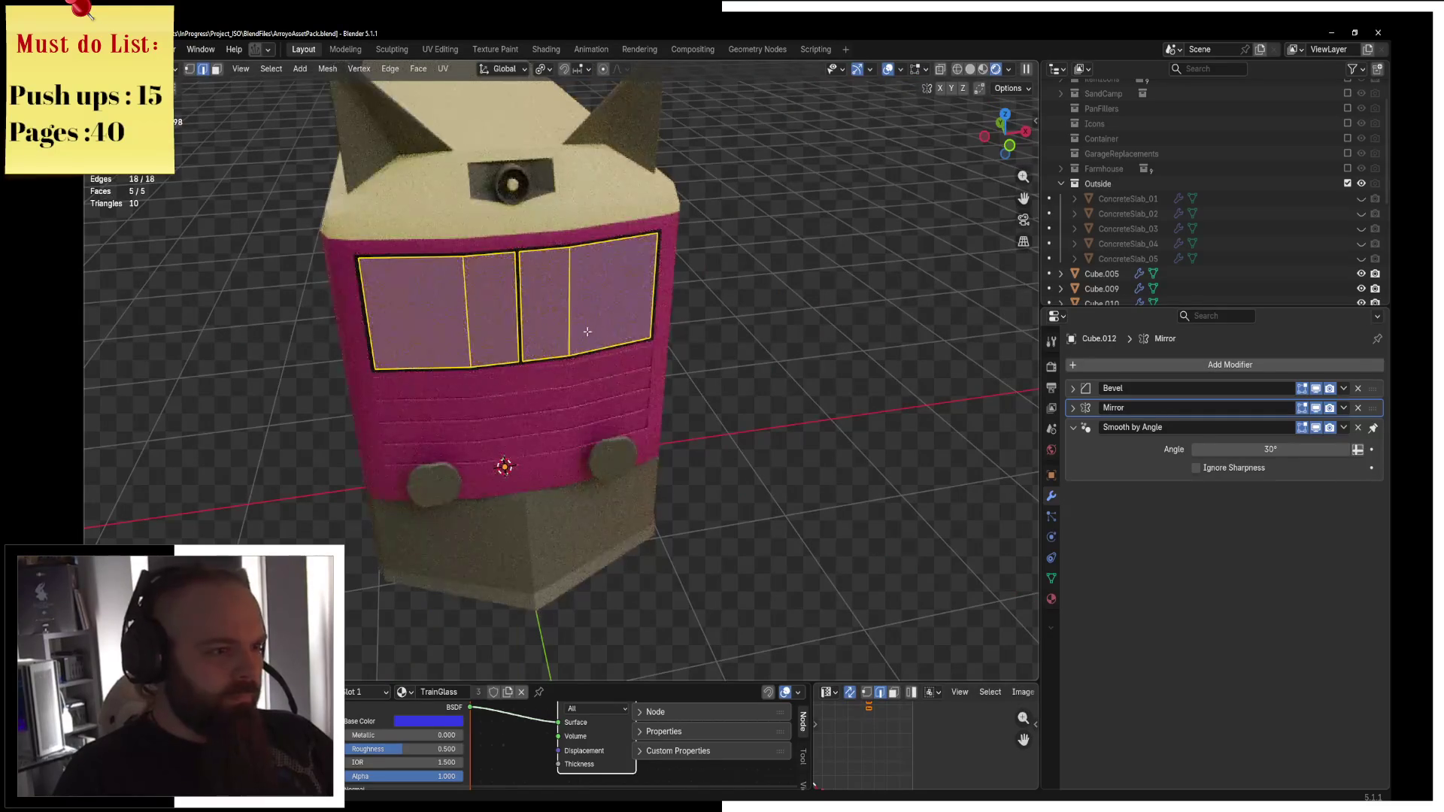
{"action": "key", "text": "alt+a"}
{"action": "key", "text": "l"}
{"action": "key", "text": "g"}
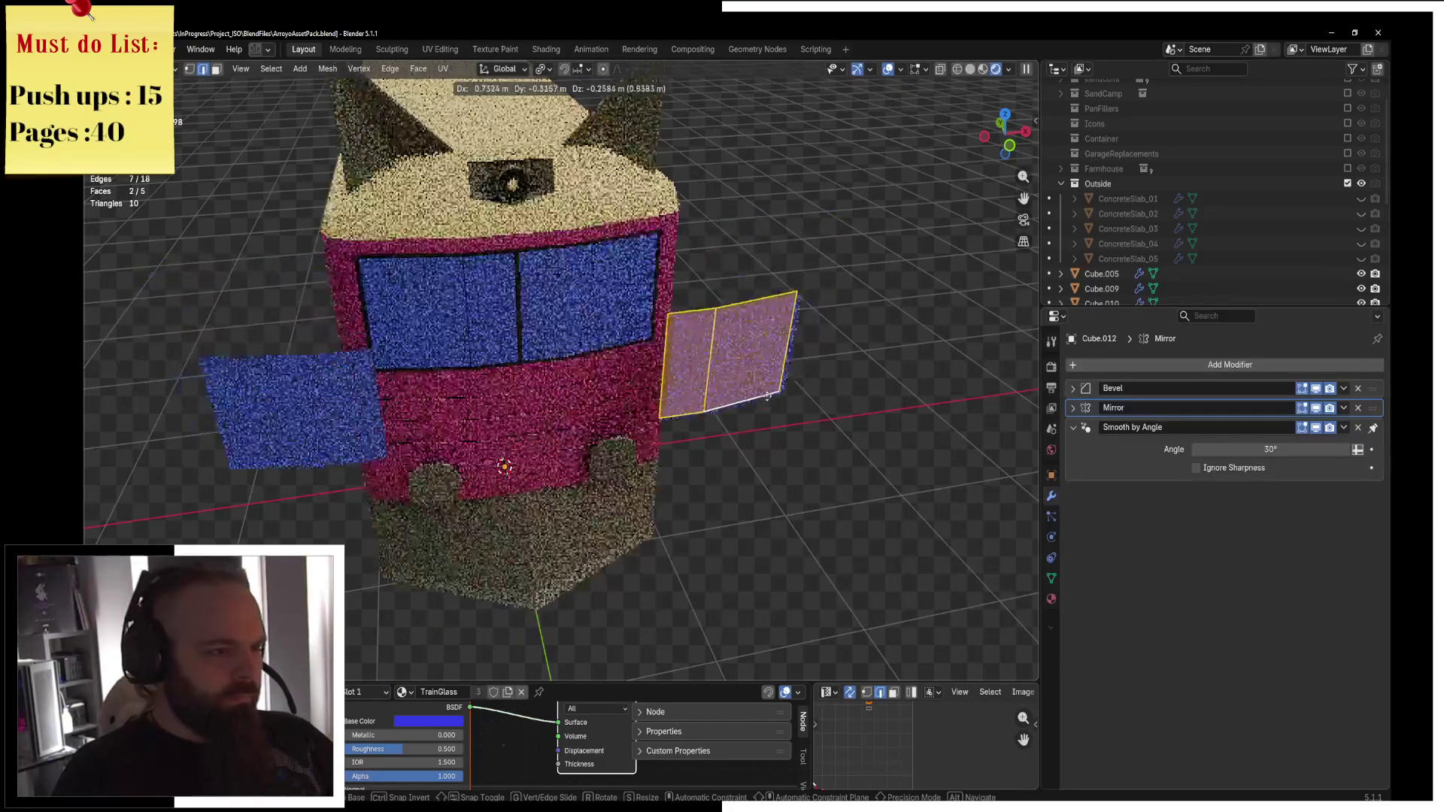
{"action": "key", "text": "Escape"}
{"action": "key", "text": "x"}
{"action": "left_click", "coordinate": [763, 426]}
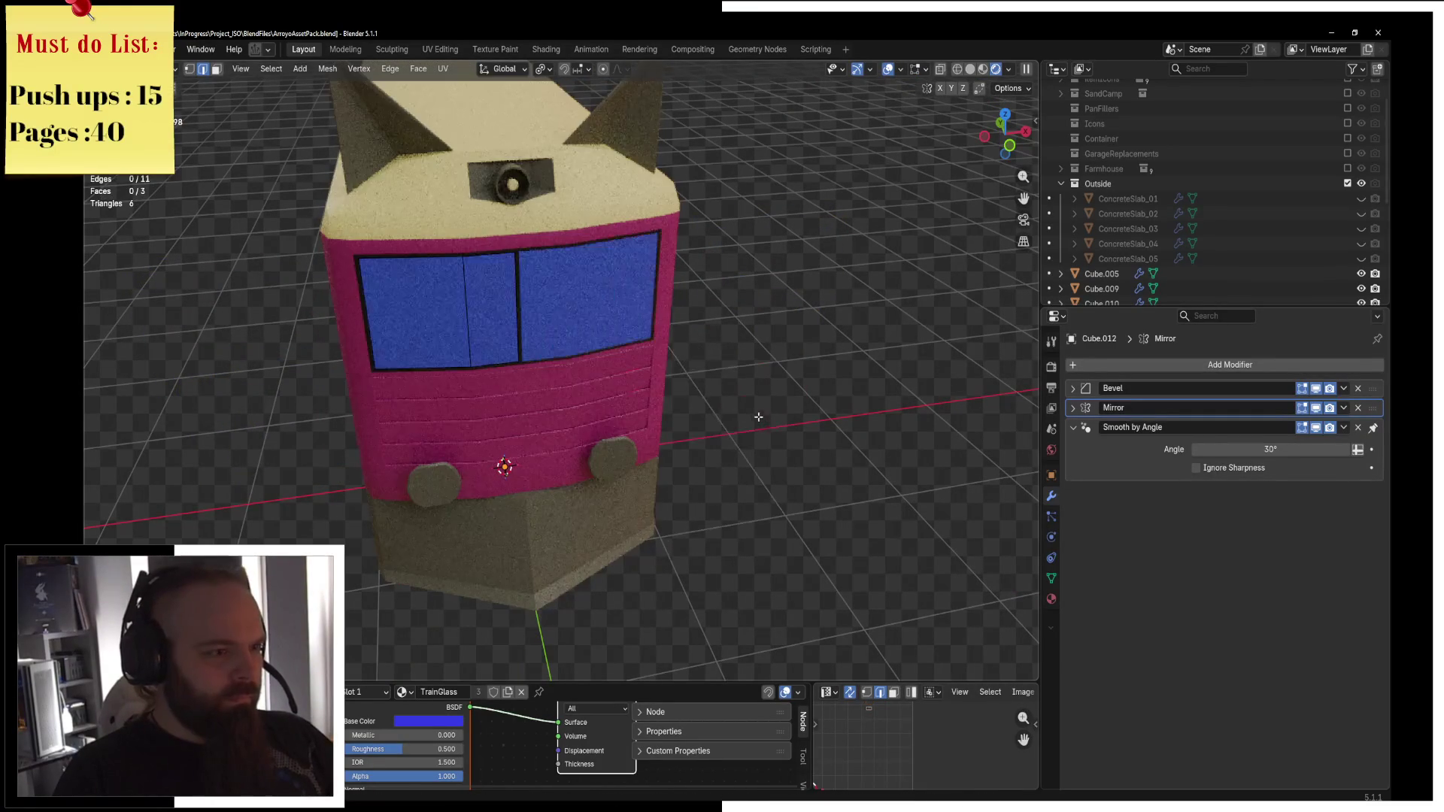
{"action": "key", "text": "ctrl+z"}
{"action": "key", "text": "x"}
{"action": "left_click", "coordinate": [756, 389]}
{"action": "key", "text": "a"}
Add a Solidify modifier to the glass, move it to the top, and set thickness 0.03 m.
{"action": "key", "text": "ctrl+Tab"}
{"action": "left_click", "coordinate": [698, 396]}
{"action": "middle_click_drag", "start_coordinate": [714, 398], "coordinate": [903, 451]}
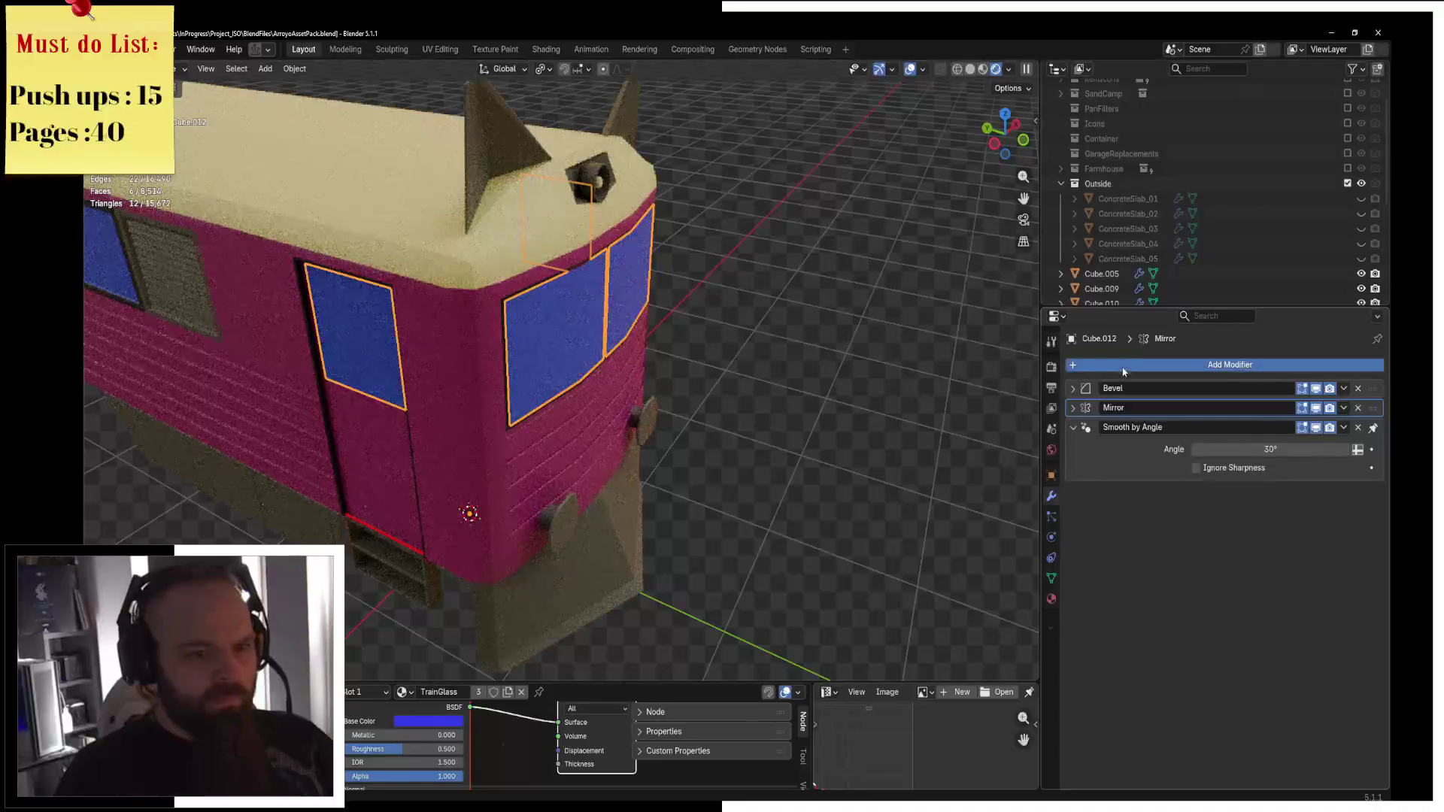
{"action": "left_click", "coordinate": [1128, 367]}
{"action": "left_click", "coordinate": [1122, 399]}
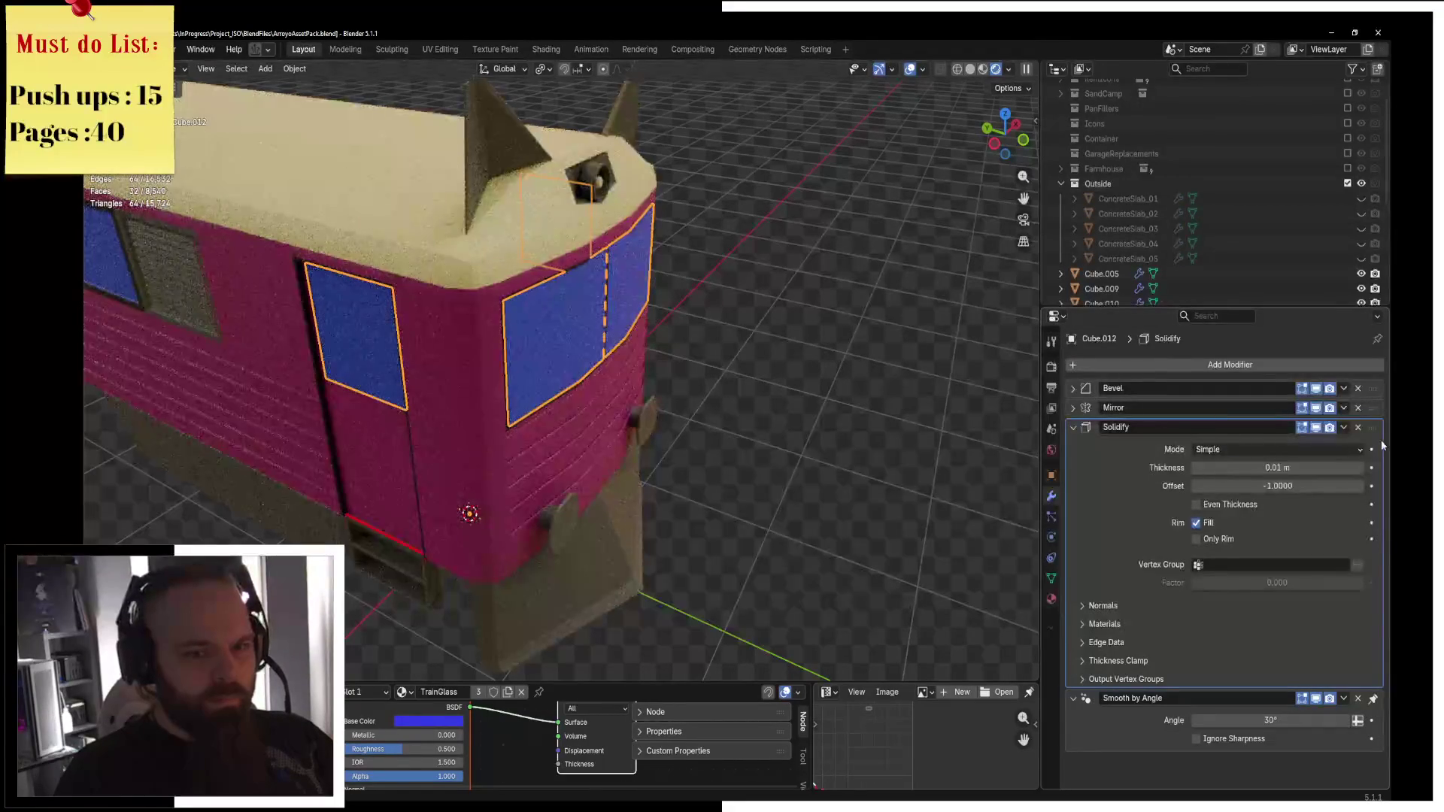
{"action": "scroll", "coordinate": [1376, 404], "scroll_direction": "down", "scroll_amount": 1}
{"action": "mouse_move", "coordinate": [1375, 404]}
{"action": "left_mouse_down"}
{"action": "mouse_move", "coordinate": [1374, 388]}
{"action": "mouse_move", "coordinate": [1377, 429]}
{"action": "left_mouse_up"}
{"action": "mouse_move", "coordinate": [903, 376]}
{"action": "middle_mouse_down"}
{"action": "mouse_move", "coordinate": [729, 274]}
{"action": "mouse_move", "coordinate": [791, 328]}
{"action": "middle_mouse_up"}
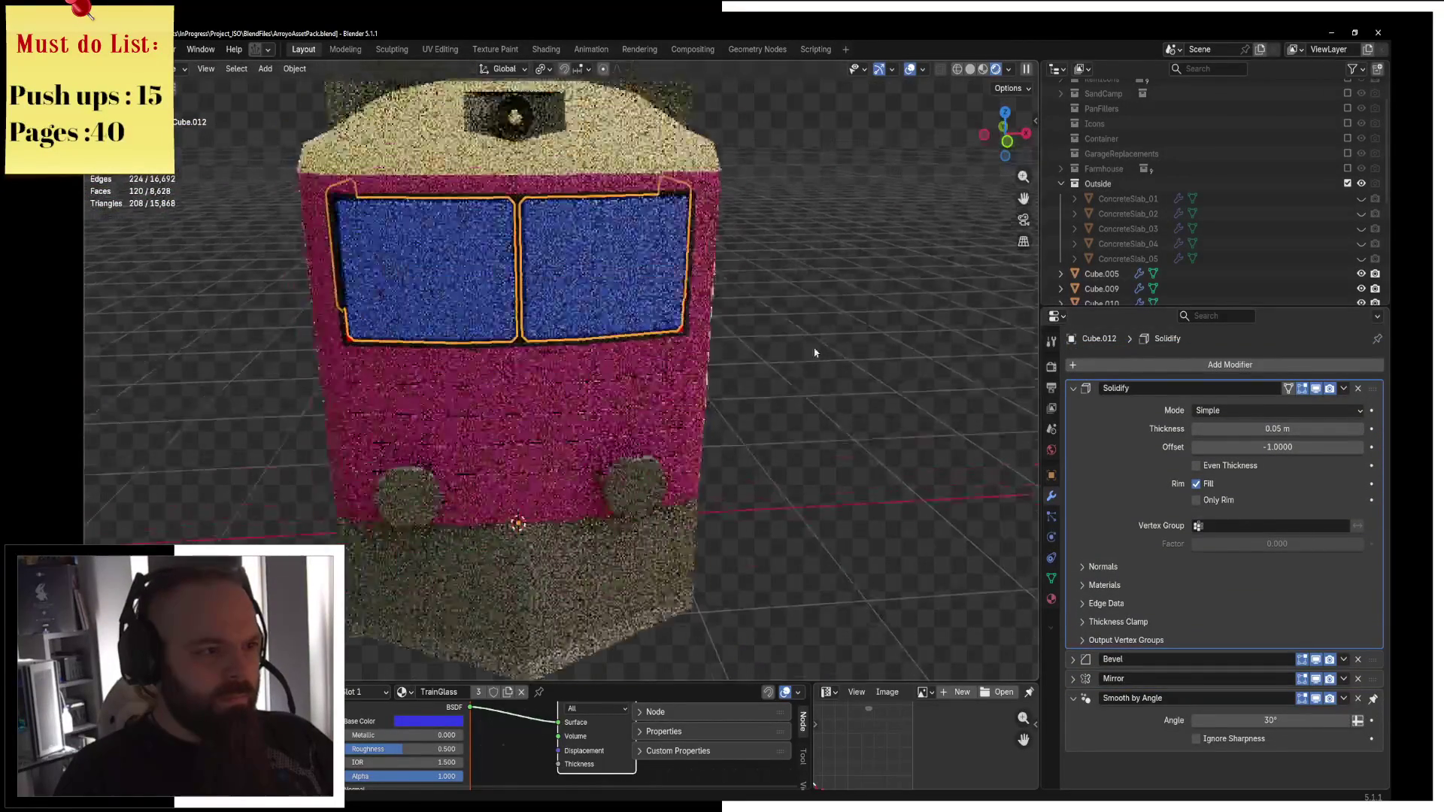
{"action": "scroll", "coordinate": [791, 328], "scroll_direction": "up", "scroll_amount": 5}
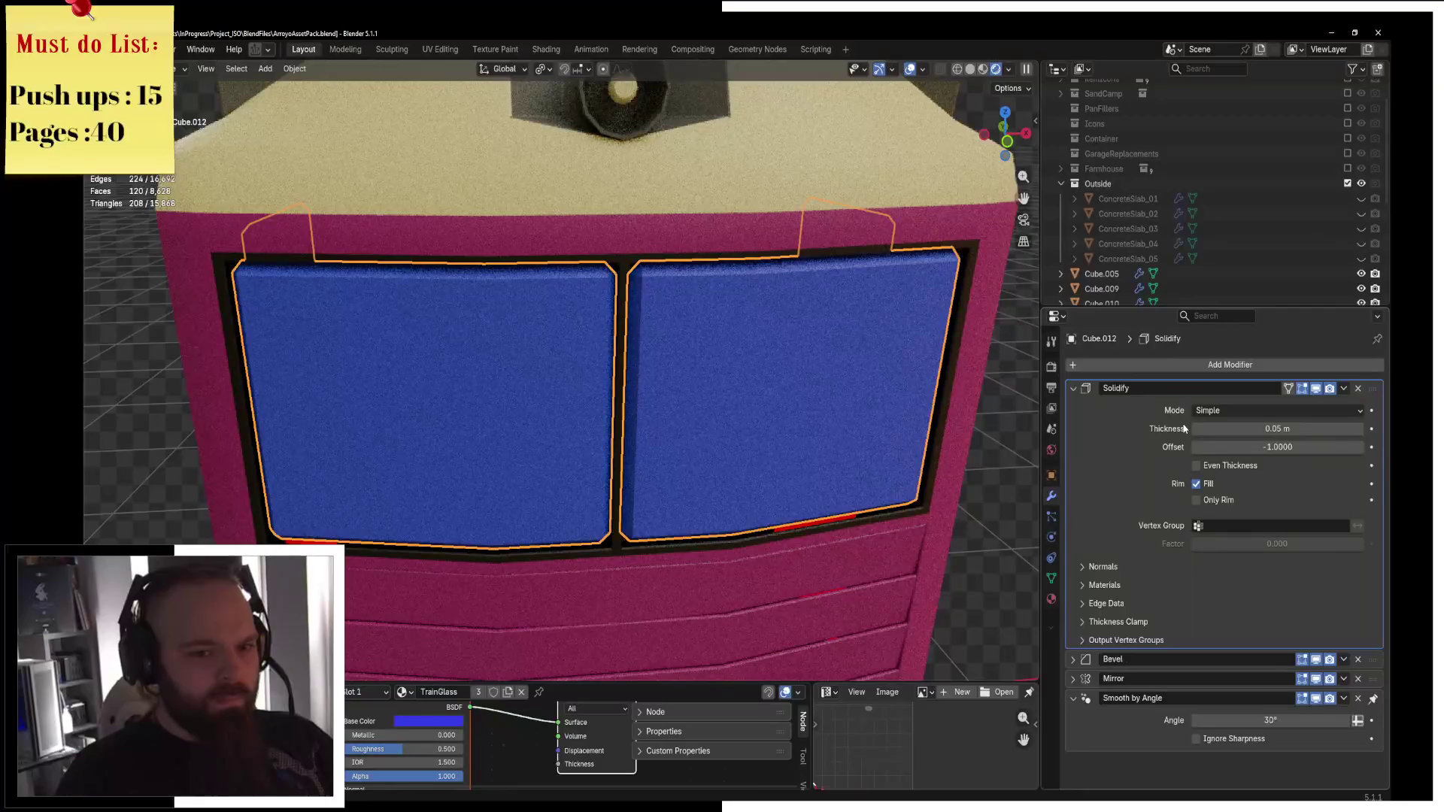
{"action": "left_click", "coordinate": [1198, 429]}
{"action": "left_click", "coordinate": [1198, 429]}
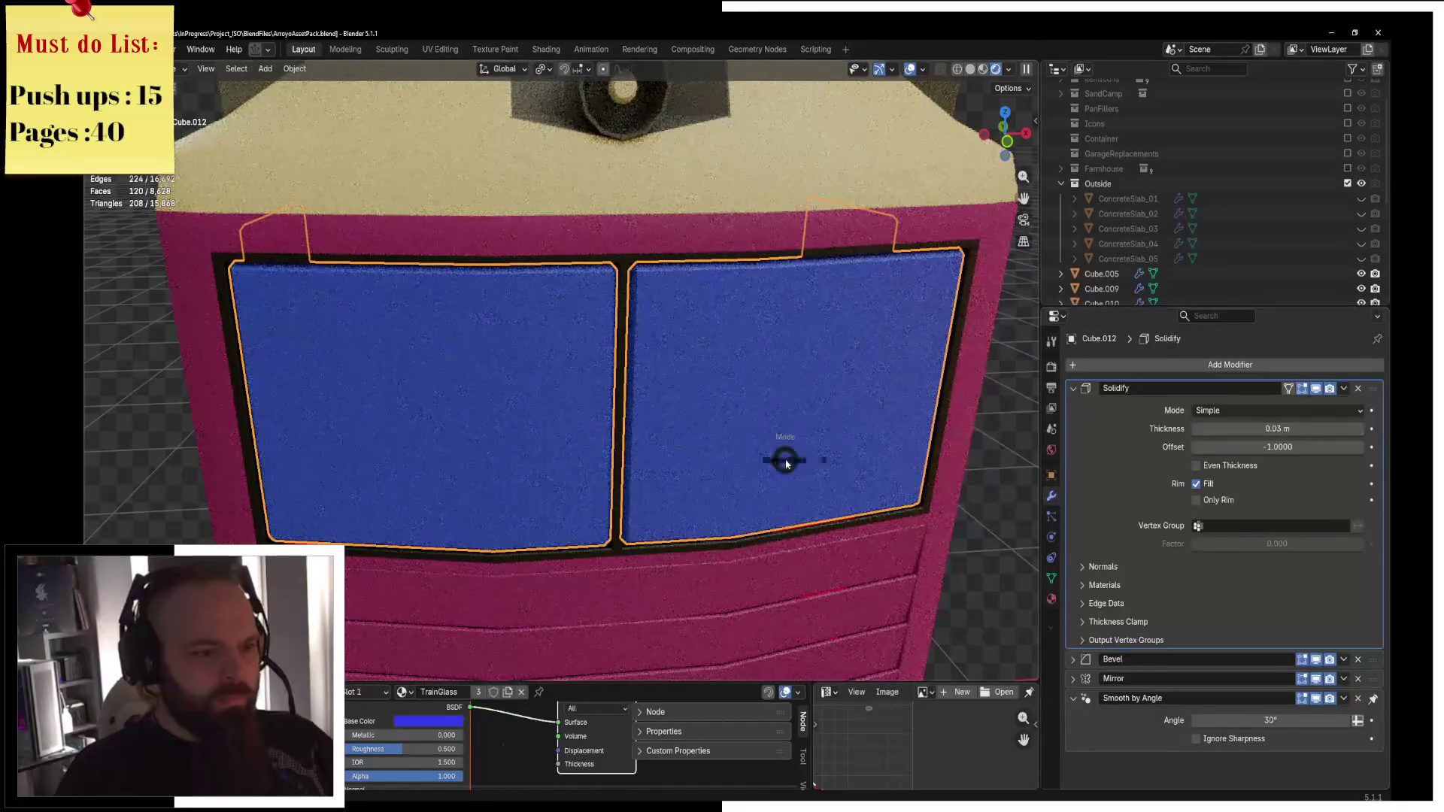
Nudge the left window face slightly along the Y axis in Edit Mode.
{"action": "key", "text": "Tab"}
{"action": "middle_click_drag", "start_coordinate": [773, 455], "coordinate": [971, 440]}
{"action": "key", "text": "KP_Decimal"}
{"action": "key", "text": "g"}
{"action": "key", "text": "y"}
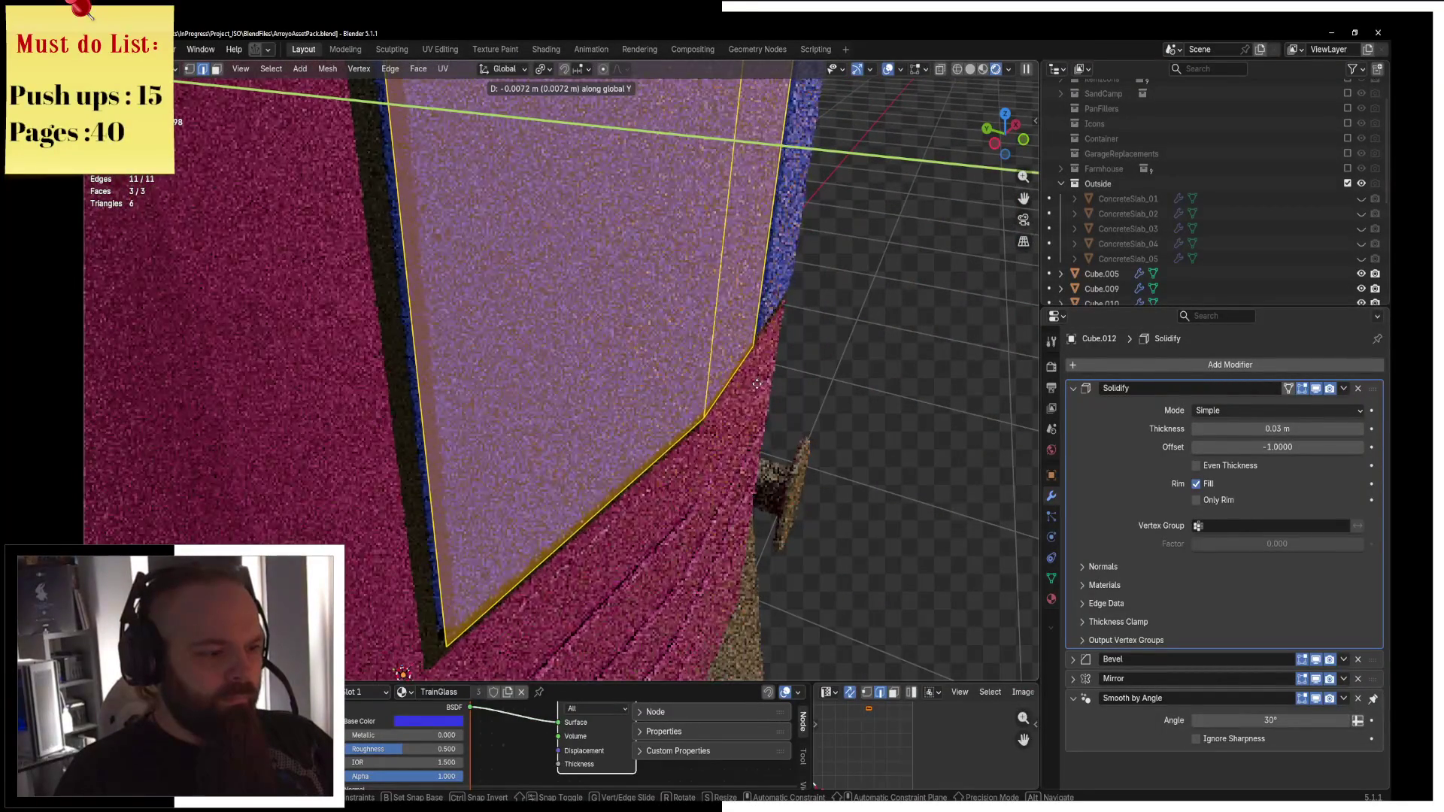
{"action": "left_click", "coordinate": [758, 382]}
{"action": "scroll", "coordinate": [744, 377], "scroll_direction": "down", "scroll_amount": 5}
{"action": "mouse_move", "coordinate": [741, 373]}
{"action": "middle_mouse_down"}
{"action": "mouse_move", "coordinate": [552, 313]}
{"action": "mouse_move", "coordinate": [680, 338]}
{"action": "mouse_move", "coordinate": [651, 356]}
{"action": "middle_mouse_up"}
Return to Object Mode, select the side window glass, and change the viewport shading.
{"action": "key", "text": "ctrl+Tab"}
{"action": "left_click", "coordinate": [574, 332]}
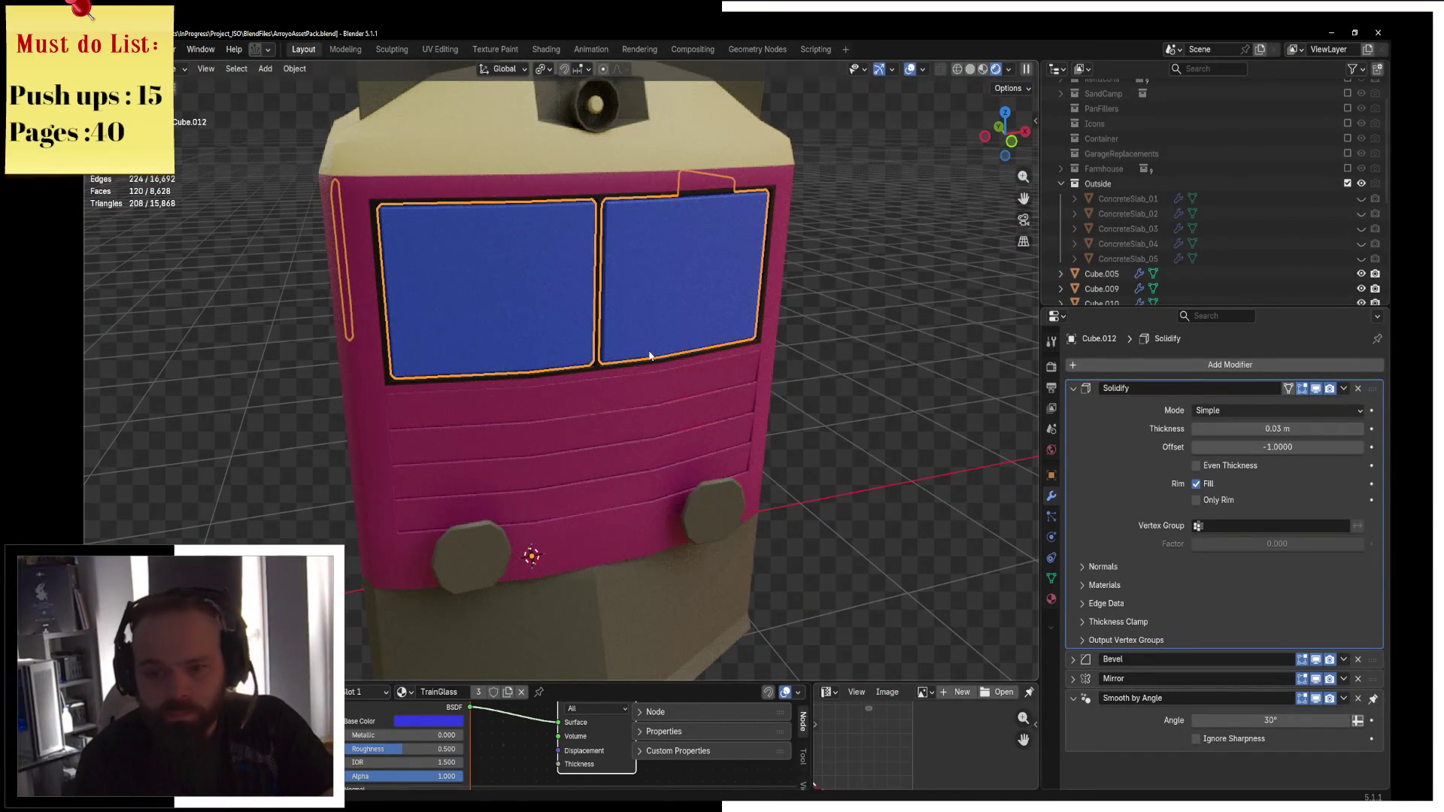
{"action": "mouse_move", "coordinate": [586, 316]}
{"action": "middle_mouse_down"}
{"action": "mouse_move", "coordinate": [710, 322]}
{"action": "mouse_move", "coordinate": [878, 292]}
{"action": "mouse_move", "coordinate": [832, 319]}
{"action": "mouse_move", "coordinate": [921, 275]}
{"action": "middle_mouse_up"}
{"action": "left_click", "coordinate": [925, 271]}
{"action": "key", "text": "z"}
{"action": "left_click", "coordinate": [688, 293]}
{"action": "key", "text": "z"}
{"action": "left_click", "coordinate": [695, 300]}
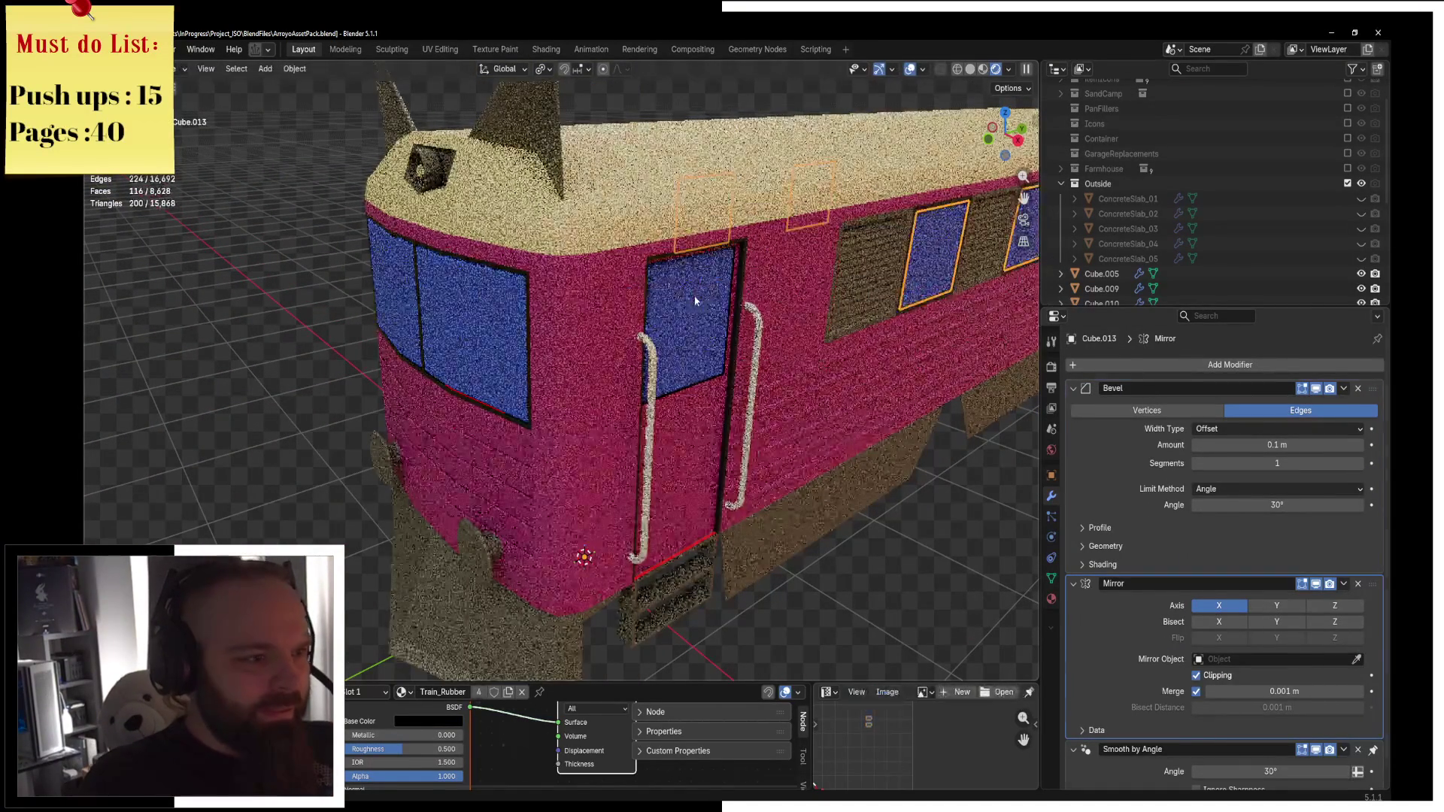
Replace the TrainGlass material's existing shader with a Glass BSDF node.
{"action": "left_click", "coordinate": [695, 301]}
{"action": "key", "text": "x"}
{"action": "left_click_drag", "start_coordinate": [527, 682], "coordinate": [527, 343]}
{"action": "key", "text": "shift+a"}
{"action": "type", "text": "glass"}
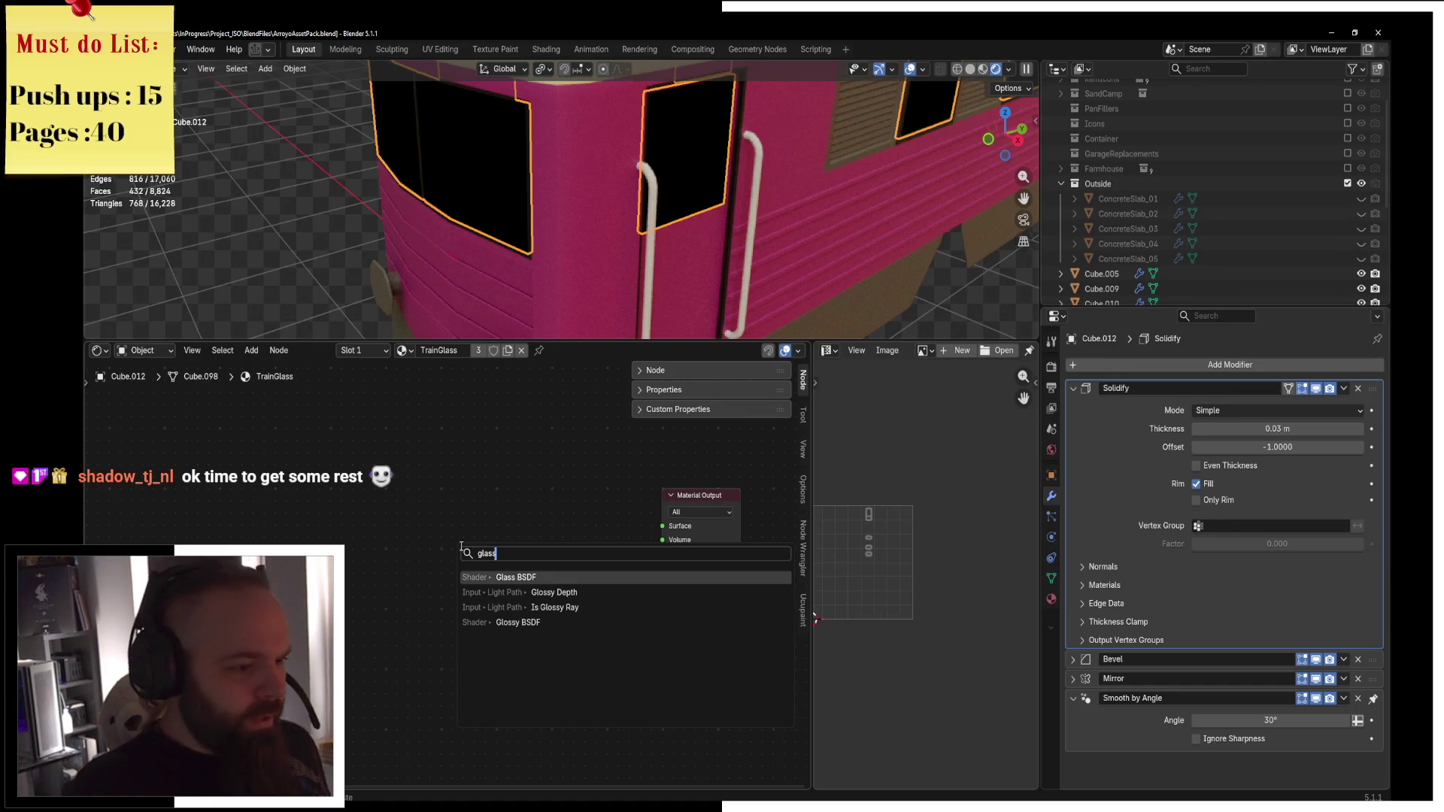
{"action": "key", "text": "Return"}
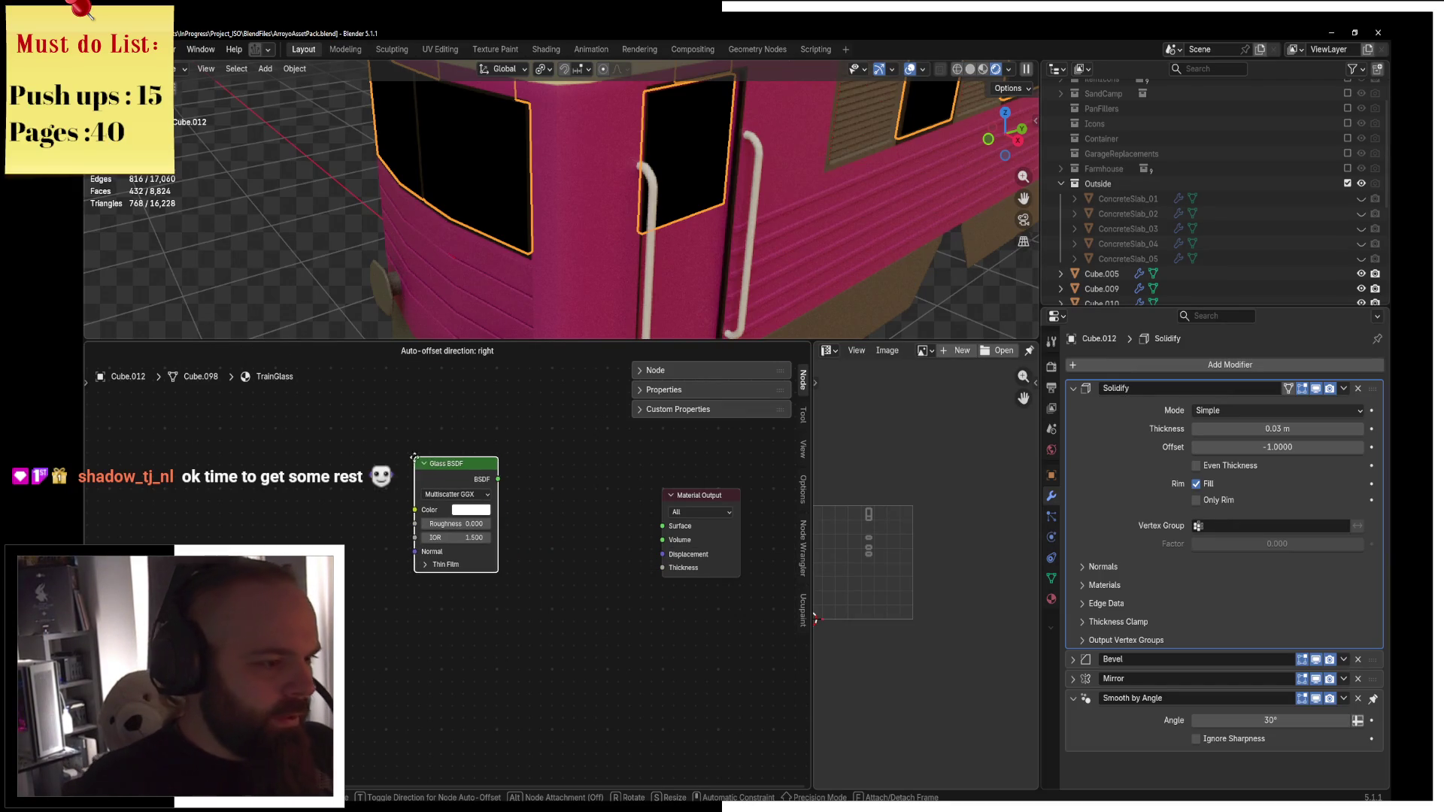
{"action": "left_click", "coordinate": [415, 459]}
Add a Translucent BSDF and a Mix Shader, feeding the mix into the Material Output.
{"action": "key", "text": "shift+a"}
{"action": "type", "text": "tr"}
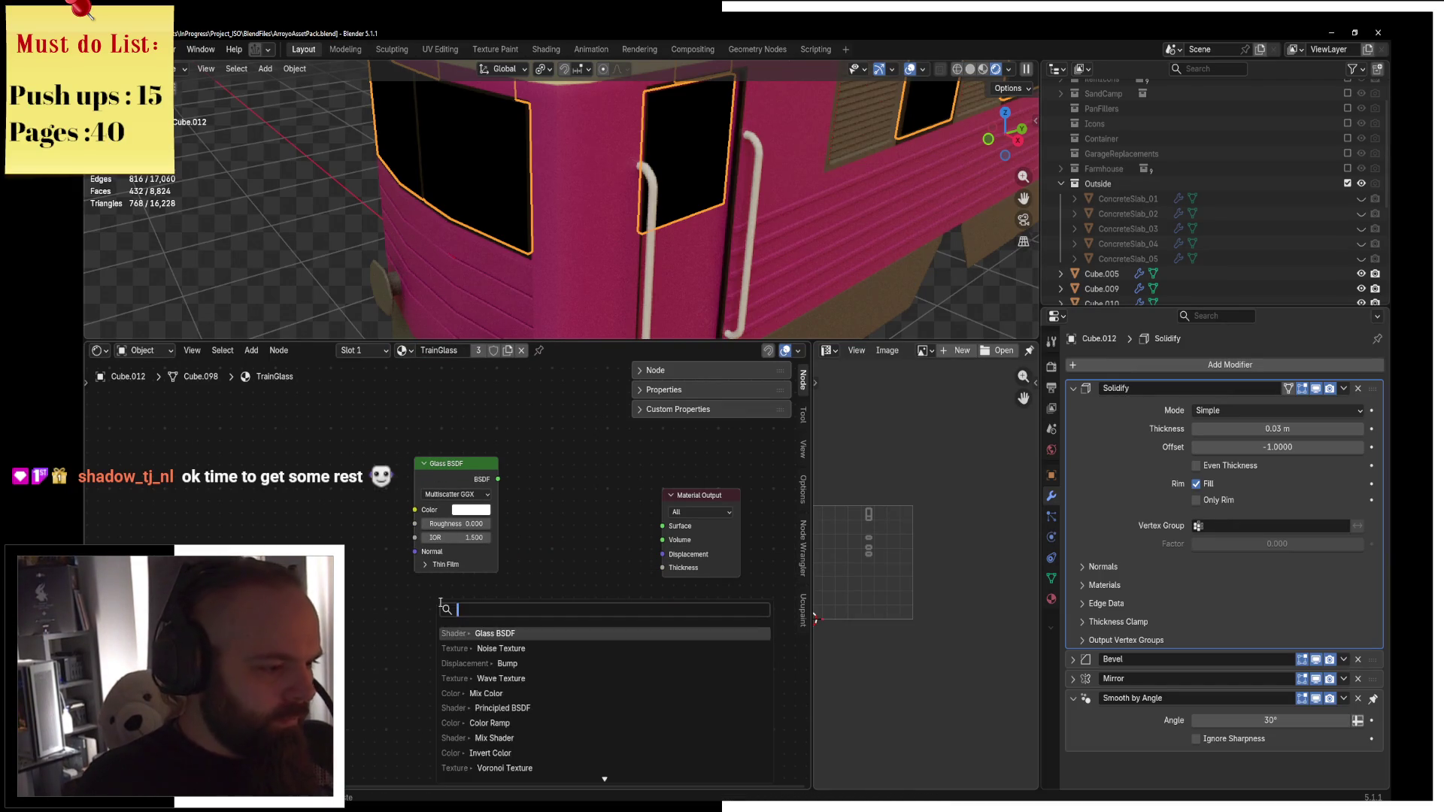
{"action": "type", "text": "ansl"}
{"action": "key", "text": "Return"}
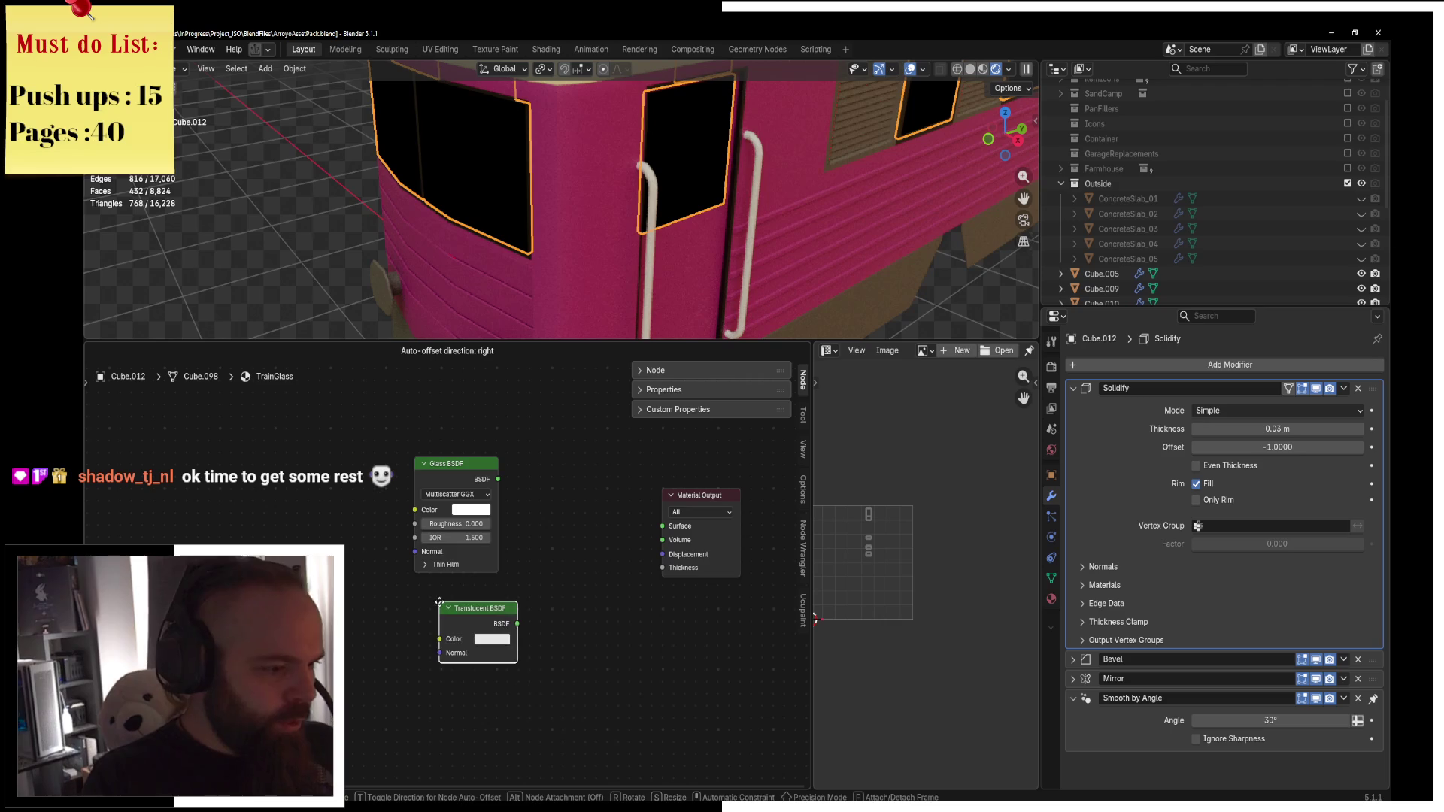
{"action": "left_click", "coordinate": [417, 596]}
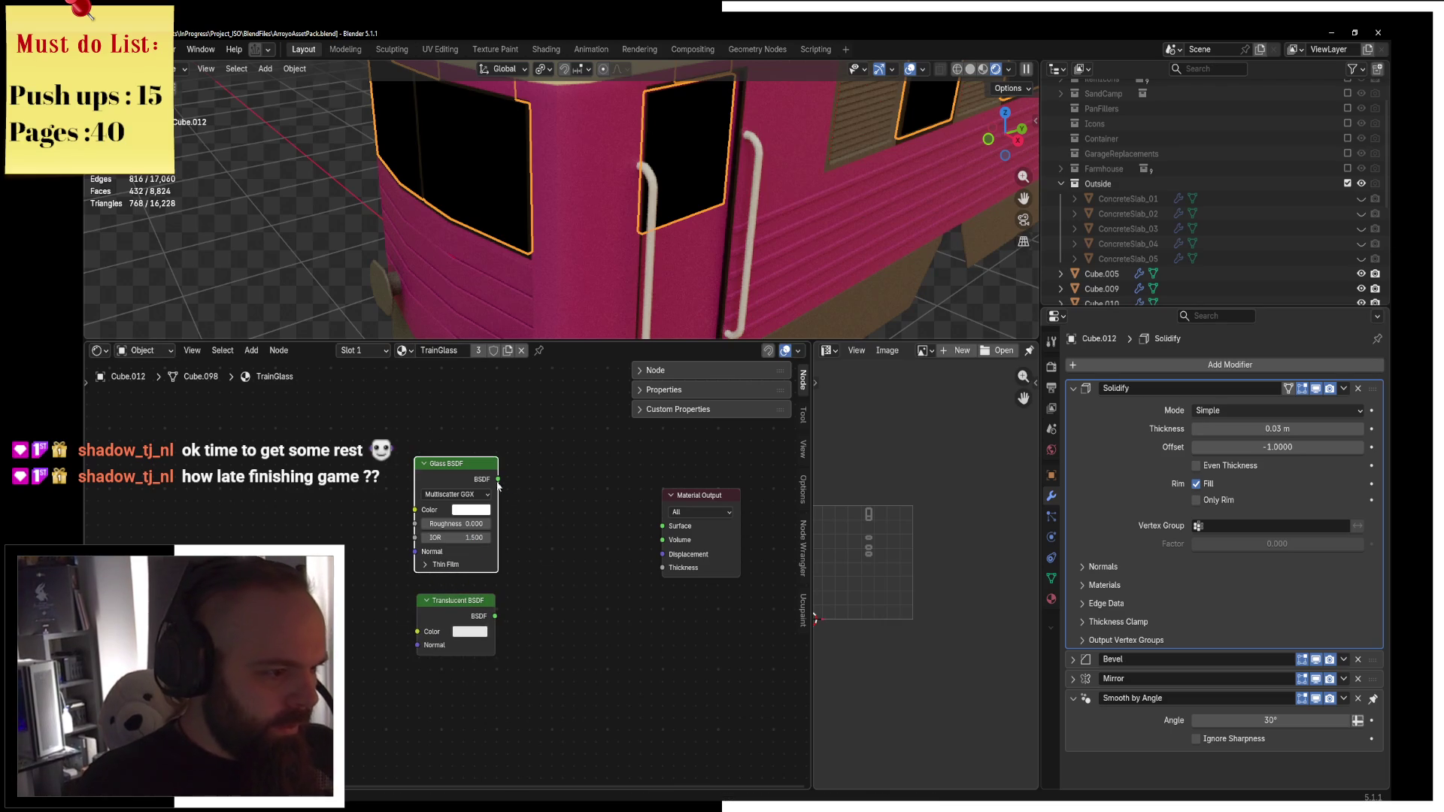
{"action": "key", "text": "shift+a"}
{"action": "type", "text": "mix colo"}
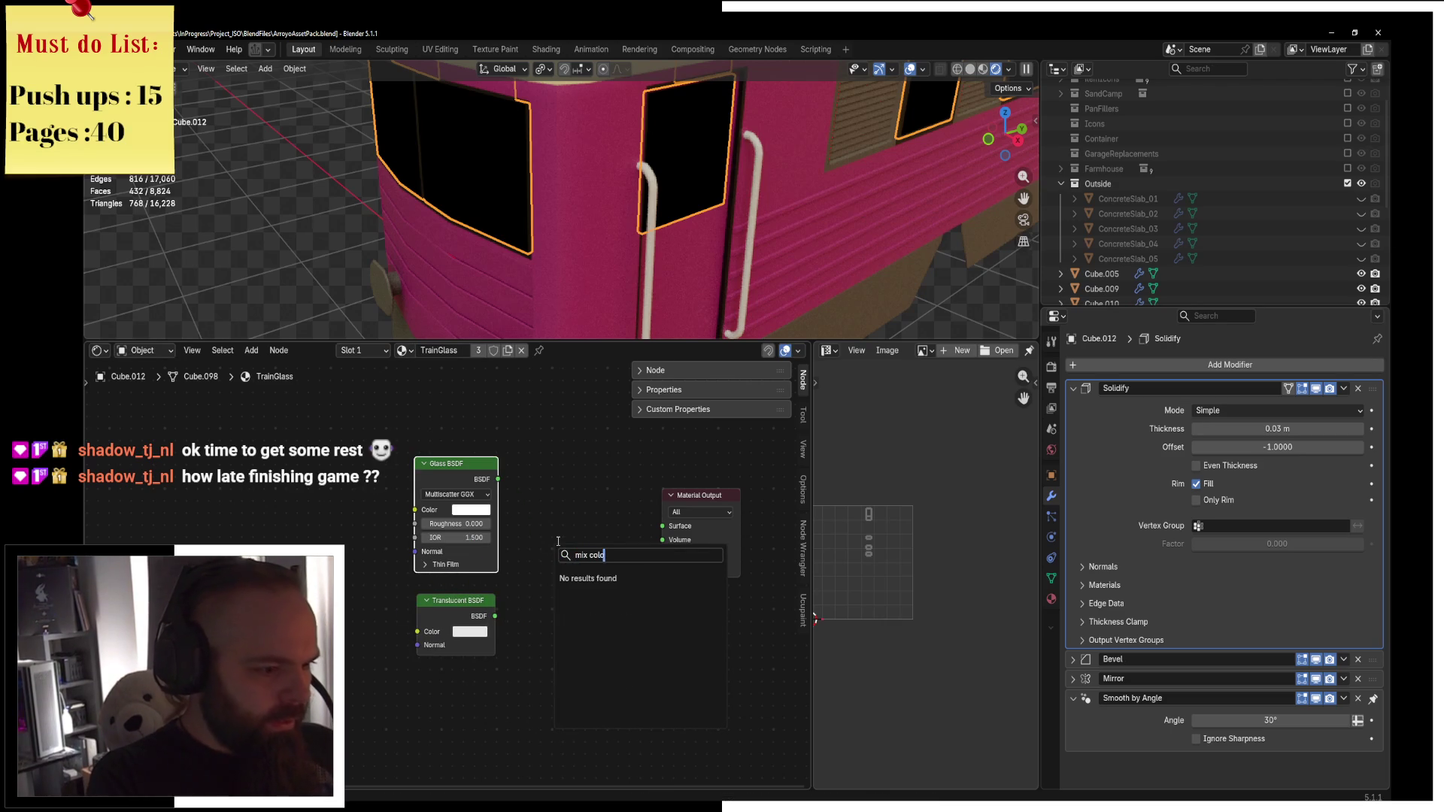
{"action": "key", "text": "BackSpace"}
{"action": "key", "text": "BackSpace"}
{"action": "key", "text": "BackSpace"}
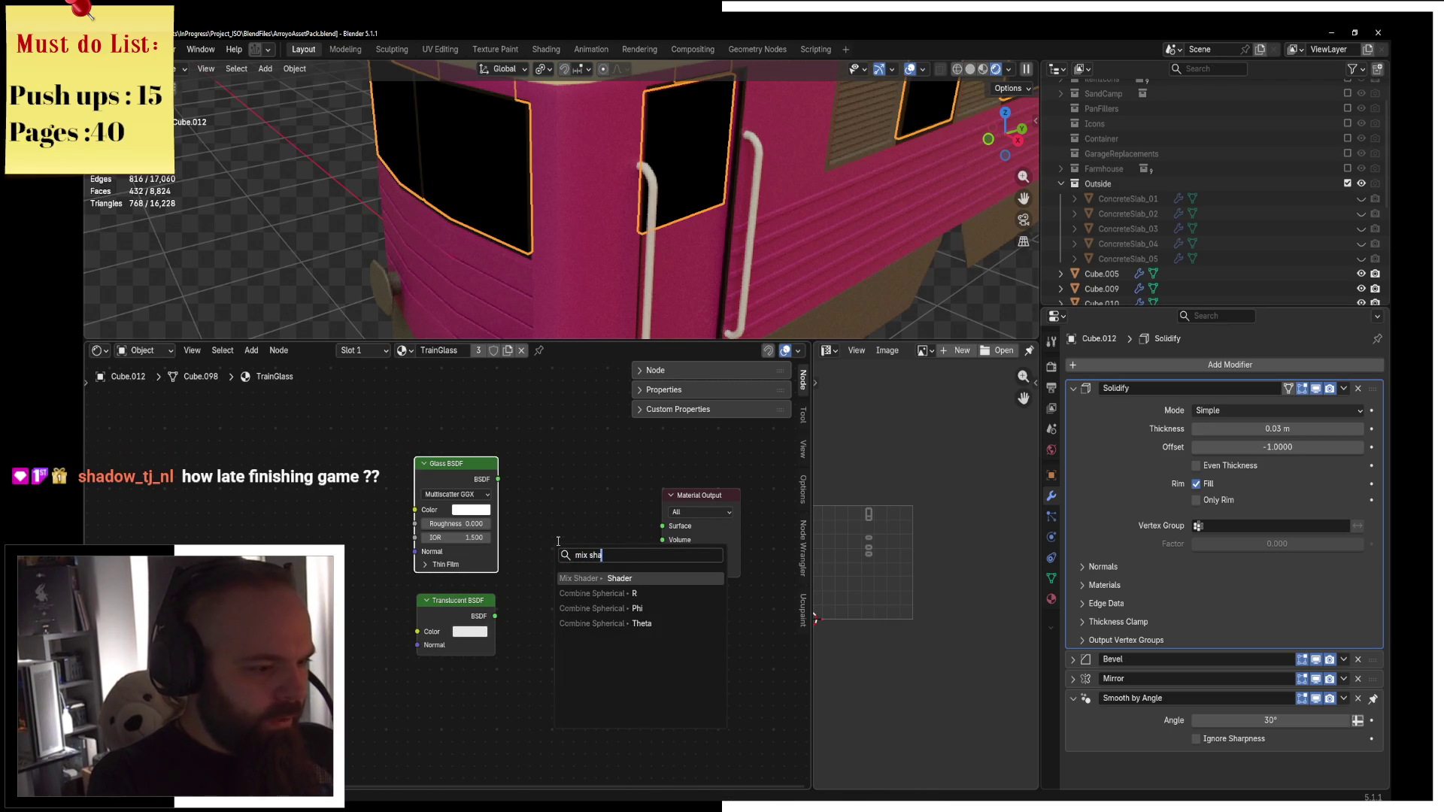
{"action": "key", "text": "Return"}
{"action": "left_click", "coordinate": [554, 489]}
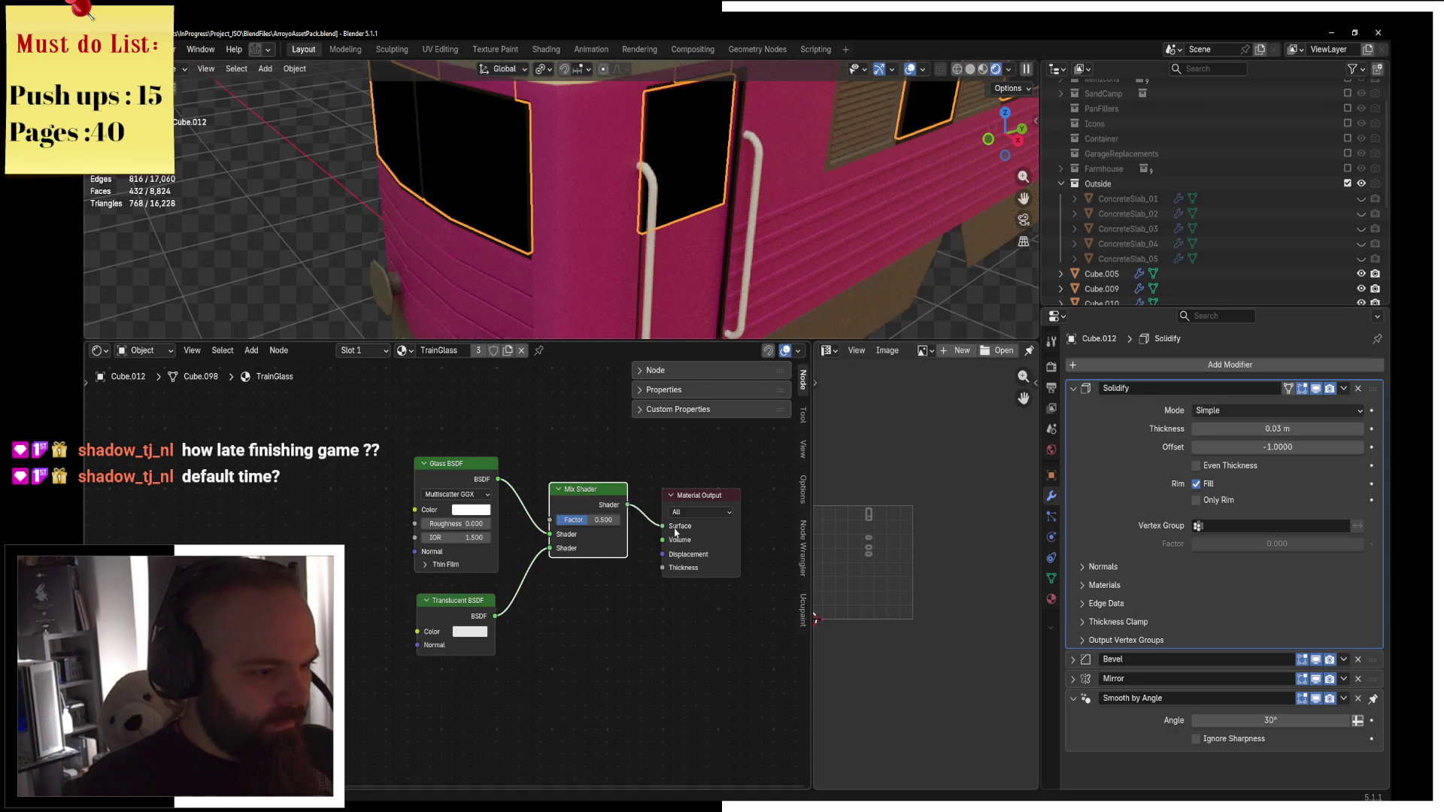
{"action": "left_click_drag", "start_coordinate": [675, 532], "coordinate": [677, 507]}
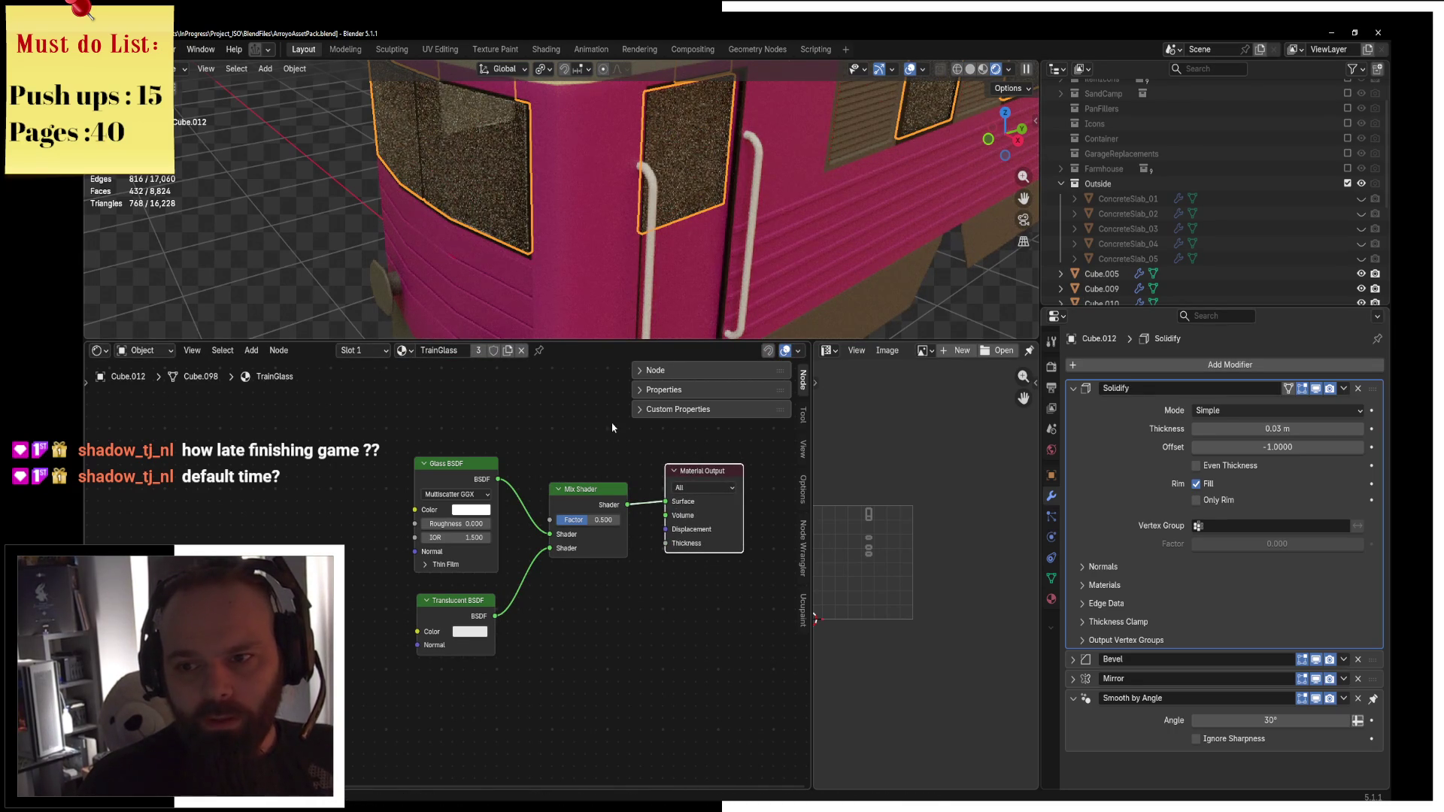
Tint the Glass BSDF colour light blue, then hide the glass object.
{"action": "left_click_drag", "start_coordinate": [557, 345], "coordinate": [557, 425]}
{"action": "middle_click_drag", "start_coordinate": [572, 376], "coordinate": [636, 530]}
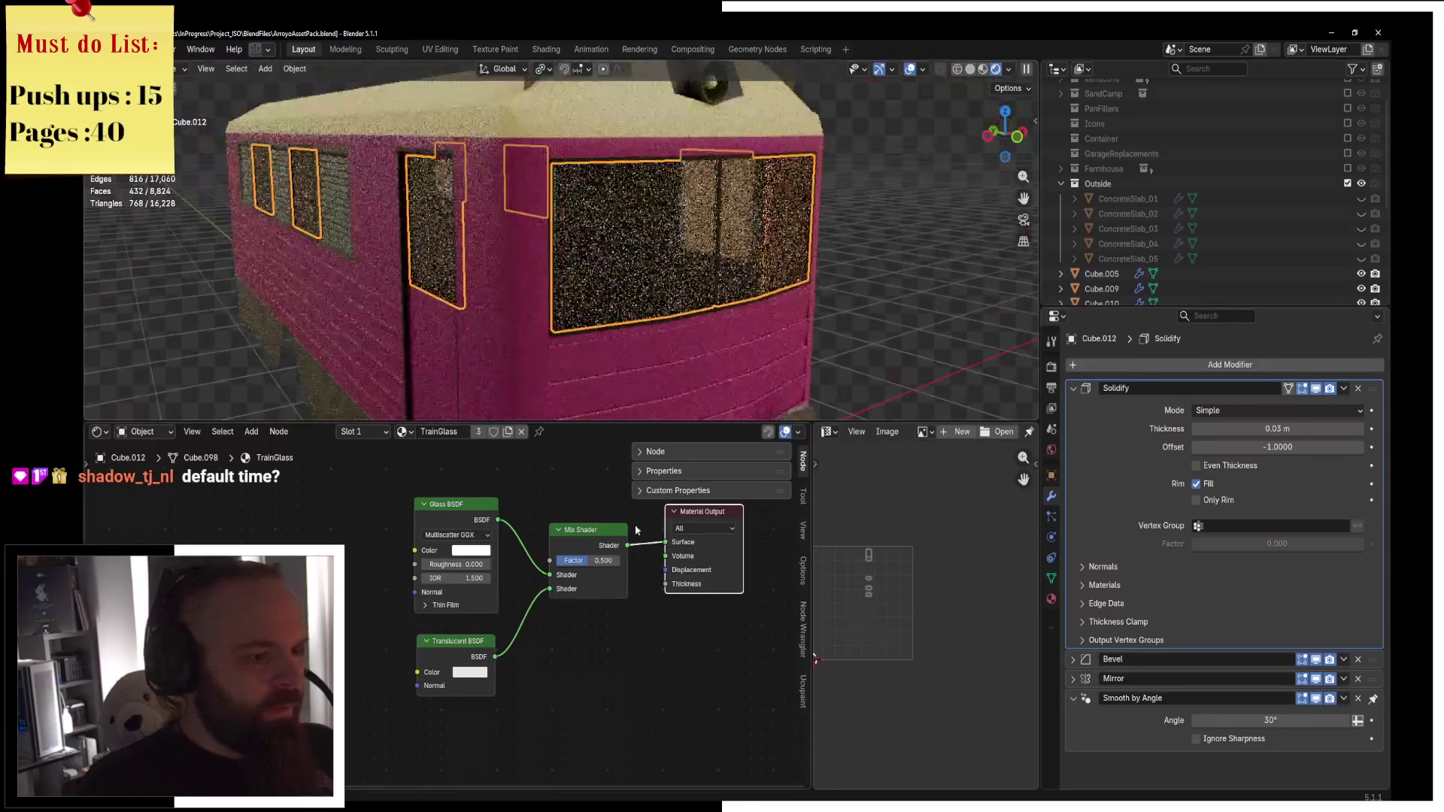
{"action": "left_click", "coordinate": [459, 550]}
{"action": "left_click", "coordinate": [514, 376]}
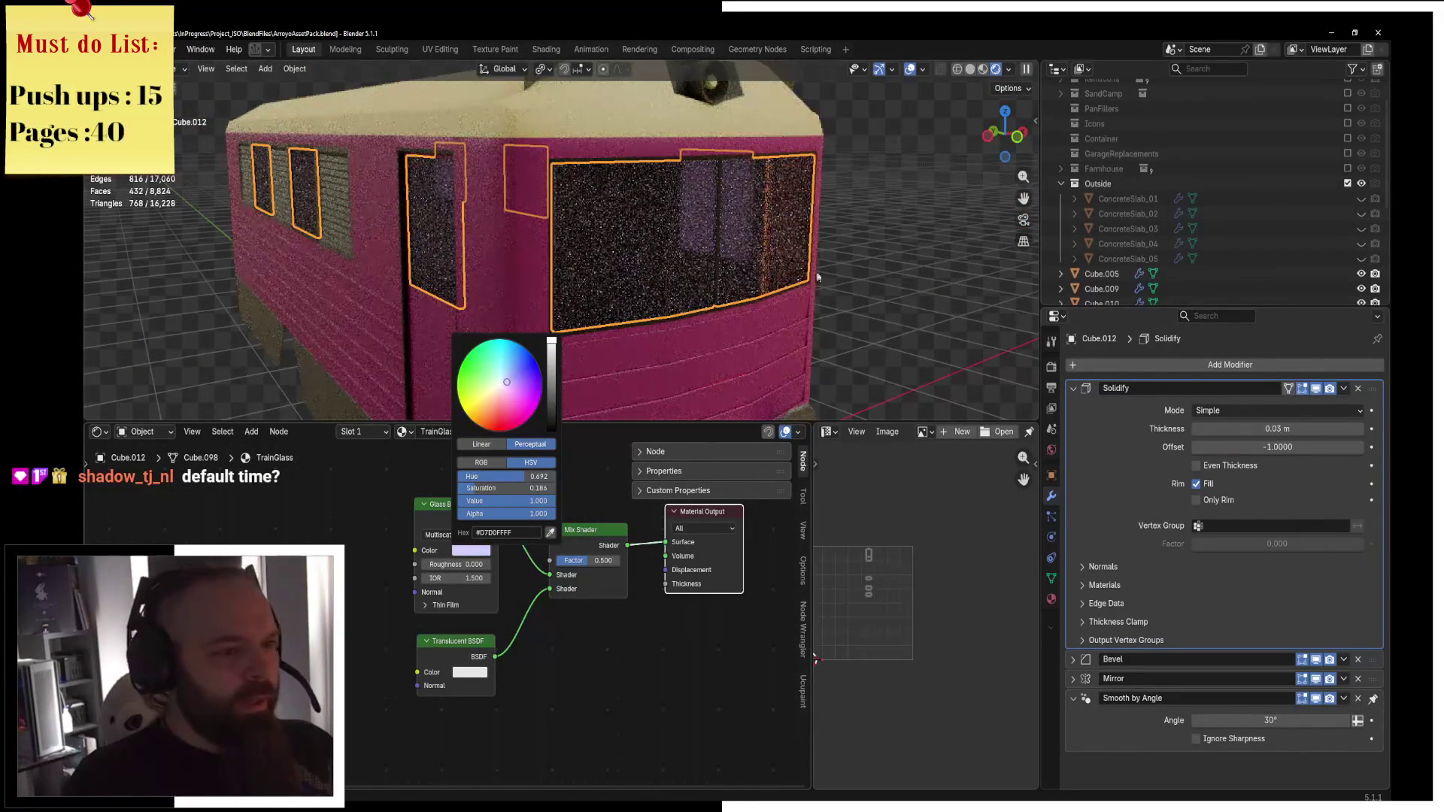
{"action": "left_click", "coordinate": [517, 381]}
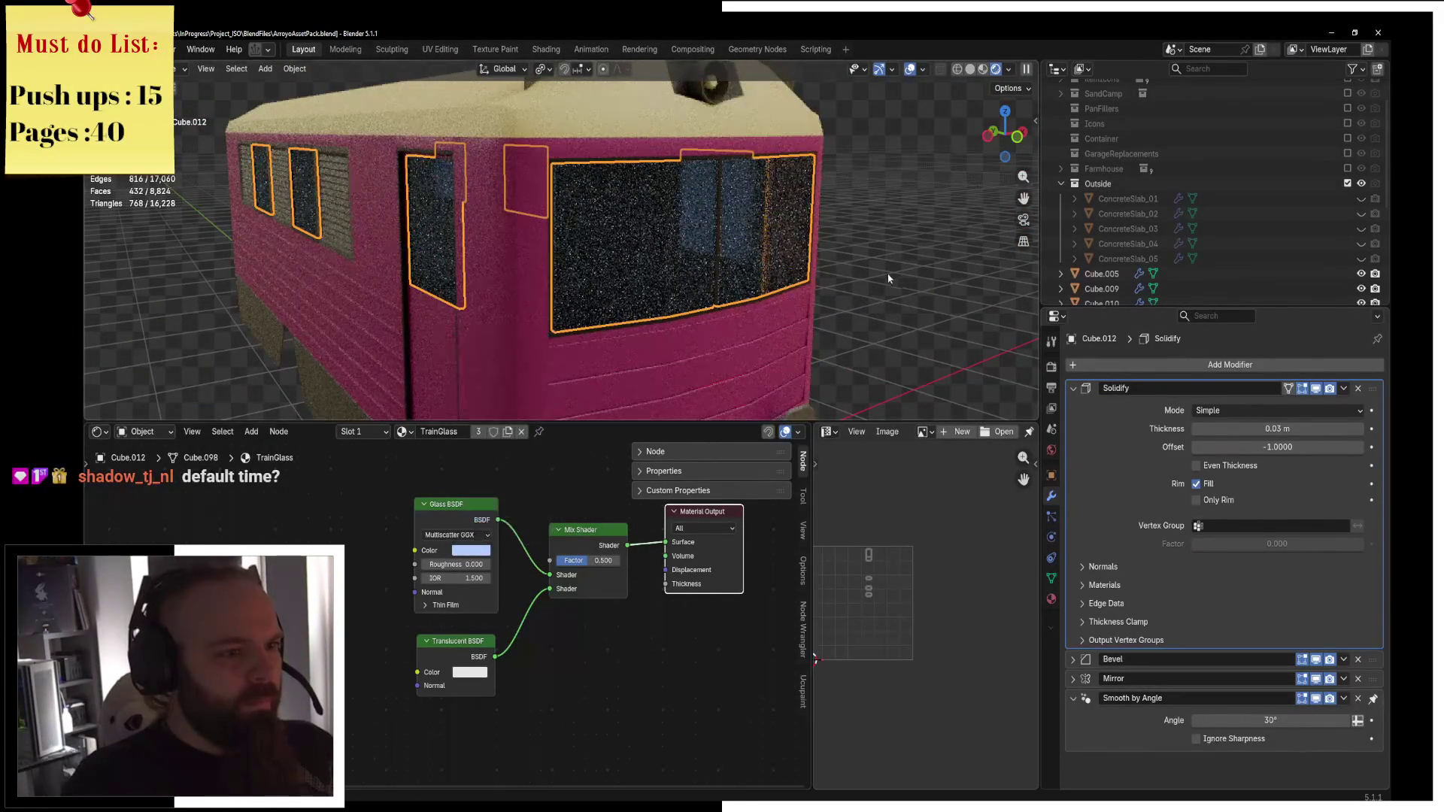
{"action": "key", "text": "KP_1"}
{"action": "mouse_move", "coordinate": [815, 274]}
{"action": "middle_mouse_down"}
{"action": "mouse_move", "coordinate": [792, 259]}
{"action": "mouse_move", "coordinate": [798, 274]}
{"action": "mouse_move", "coordinate": [468, 271]}
{"action": "middle_mouse_up"}
{"action": "key", "text": "h"}
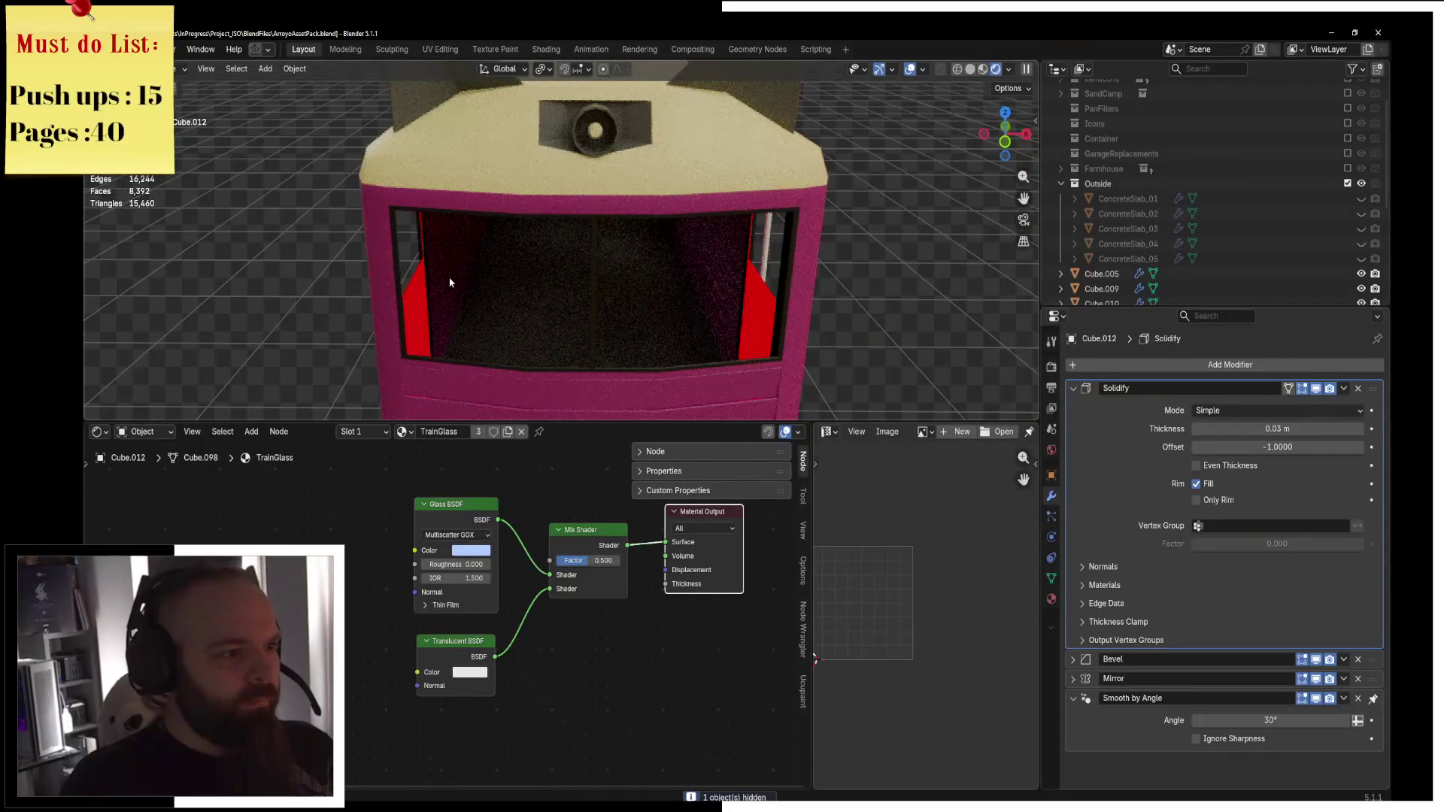
Add a Solidify modifier to the red side-panel piece Cube.009.
{"action": "left_click", "coordinate": [427, 316]}
{"action": "left_click", "coordinate": [1073, 389]}
{"action": "left_click", "coordinate": [1074, 407]}
{"action": "left_click", "coordinate": [1084, 364]}
{"action": "type", "text": "sol"}
{"action": "left_click", "coordinate": [1144, 391]}
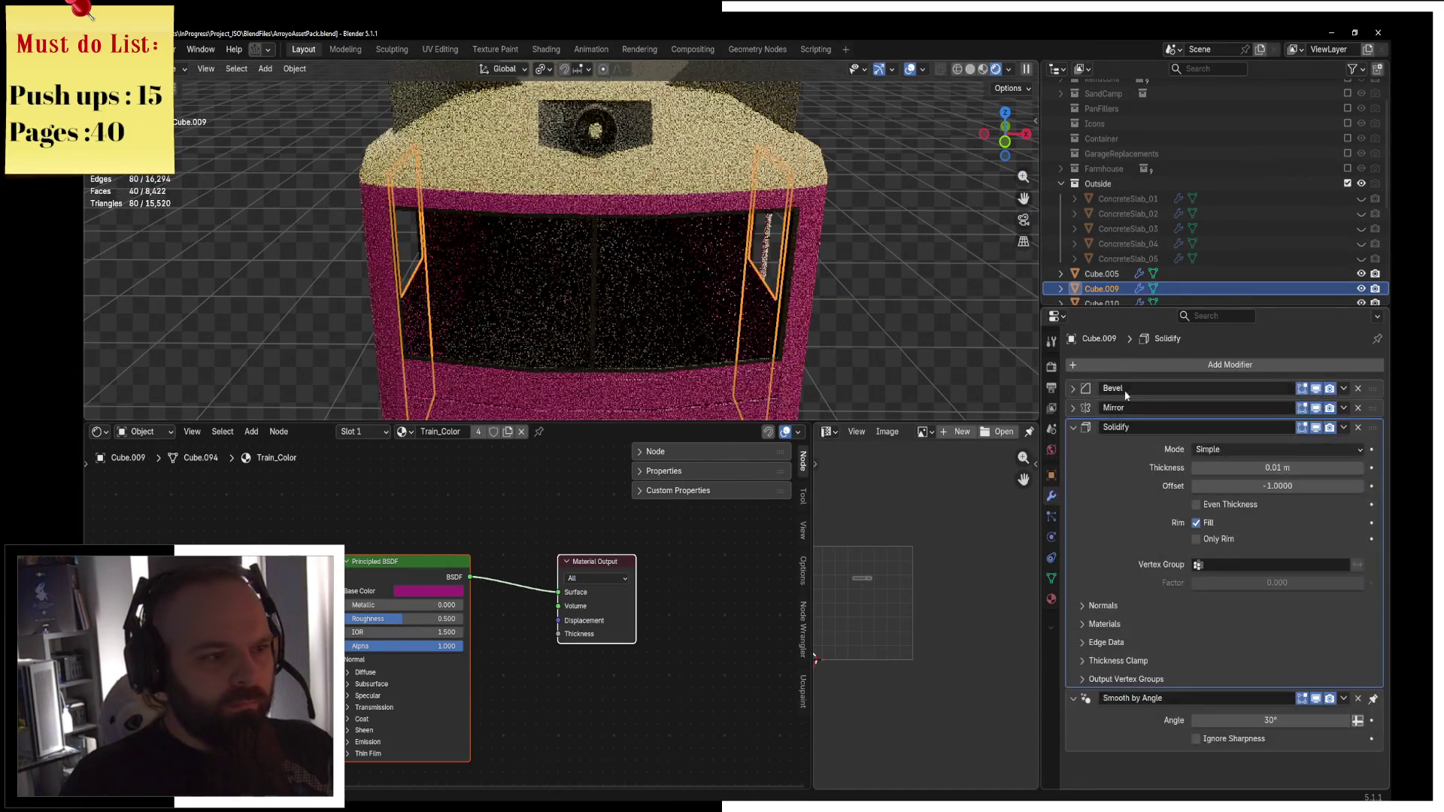
Select the window shutters and hide them.
{"action": "mouse_move", "coordinate": [801, 296]}
{"action": "middle_mouse_down"}
{"action": "mouse_move", "coordinate": [640, 285]}
{"action": "mouse_move", "coordinate": [483, 244]}
{"action": "mouse_move", "coordinate": [572, 226]}
{"action": "mouse_move", "coordinate": [499, 235]}
{"action": "mouse_move", "coordinate": [564, 273]}
{"action": "mouse_move", "coordinate": [659, 263]}
{"action": "middle_mouse_up"}
{"action": "left_click", "coordinate": [461, 197]}
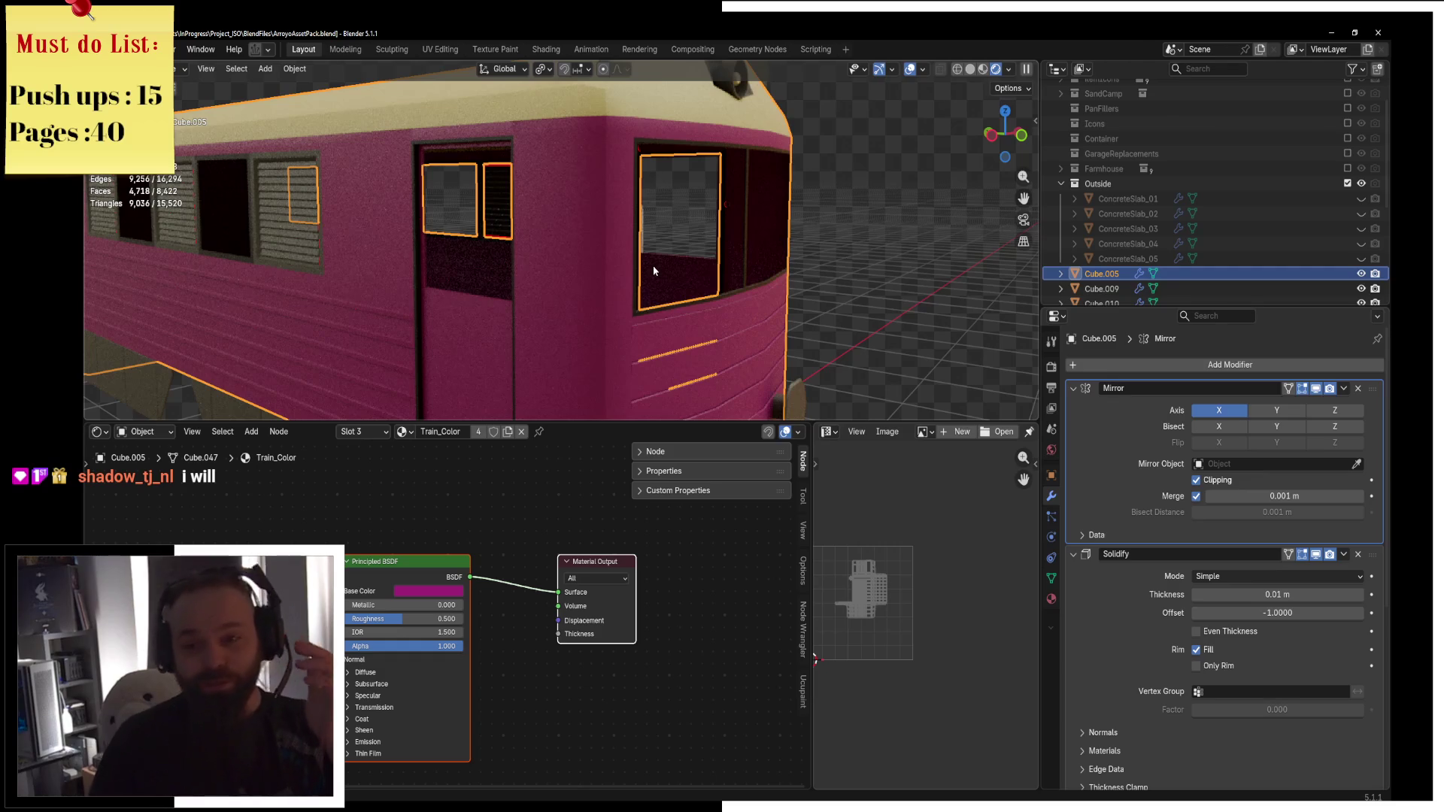
{"action": "mouse_move", "coordinate": [573, 260]}
{"action": "middle_mouse_down"}
{"action": "mouse_move", "coordinate": [442, 308]}
{"action": "mouse_move", "coordinate": [874, 232]}
{"action": "mouse_move", "coordinate": [752, 255]}
{"action": "mouse_move", "coordinate": [678, 248]}
{"action": "mouse_move", "coordinate": [493, 306]}
{"action": "mouse_move", "coordinate": [512, 234]}
{"action": "mouse_move", "coordinate": [561, 228]}
{"action": "middle_mouse_up"}
{"action": "left_click", "coordinate": [792, 248]}
{"action": "key", "text": "h"}
Add a Solidify modifier to the window frames Cube.014, after Bevel and Mirror.
{"action": "left_click", "coordinate": [494, 307]}
{"action": "middle_click_drag", "start_coordinate": [807, 246], "coordinate": [828, 248]}
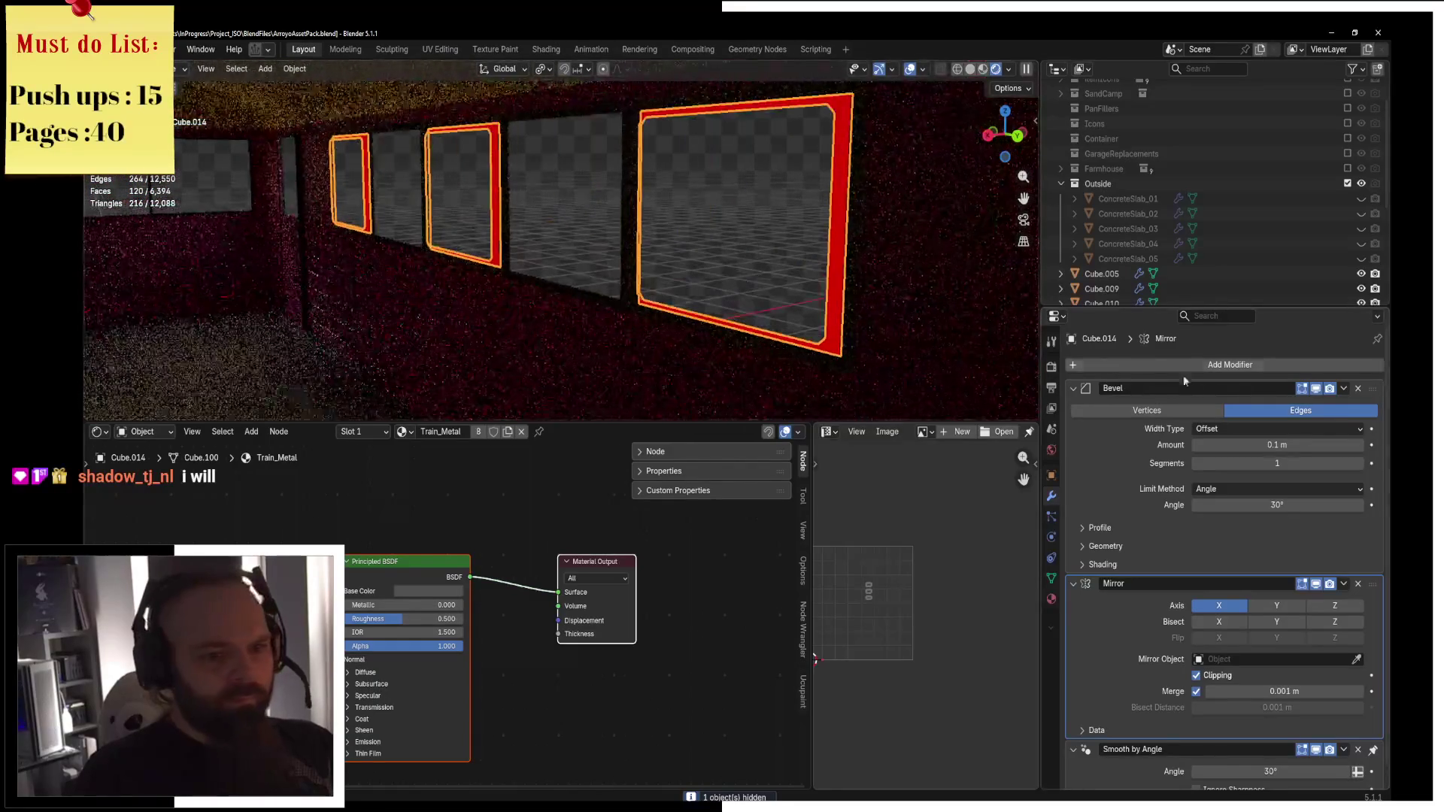
{"action": "left_click", "coordinate": [1152, 365]}
{"action": "type", "text": "s"}
{"action": "key", "text": "Return"}
{"action": "mouse_move", "coordinate": [827, 316]}
{"action": "middle_mouse_down"}
{"action": "mouse_move", "coordinate": [583, 272]}
{"action": "mouse_move", "coordinate": [835, 284]}
{"action": "mouse_move", "coordinate": [578, 269]}
{"action": "mouse_move", "coordinate": [833, 238]}
{"action": "mouse_move", "coordinate": [531, 303]}
{"action": "middle_mouse_up"}
{"action": "scroll", "coordinate": [583, 272], "scroll_direction": "down", "scroll_amount": 5}
{"action": "scroll", "coordinate": [833, 238], "scroll_direction": "down", "scroll_amount": 3}
{"action": "scroll", "coordinate": [677, 279], "scroll_direction": "up", "scroll_amount": 3}
{"action": "left_click", "coordinate": [531, 303]}
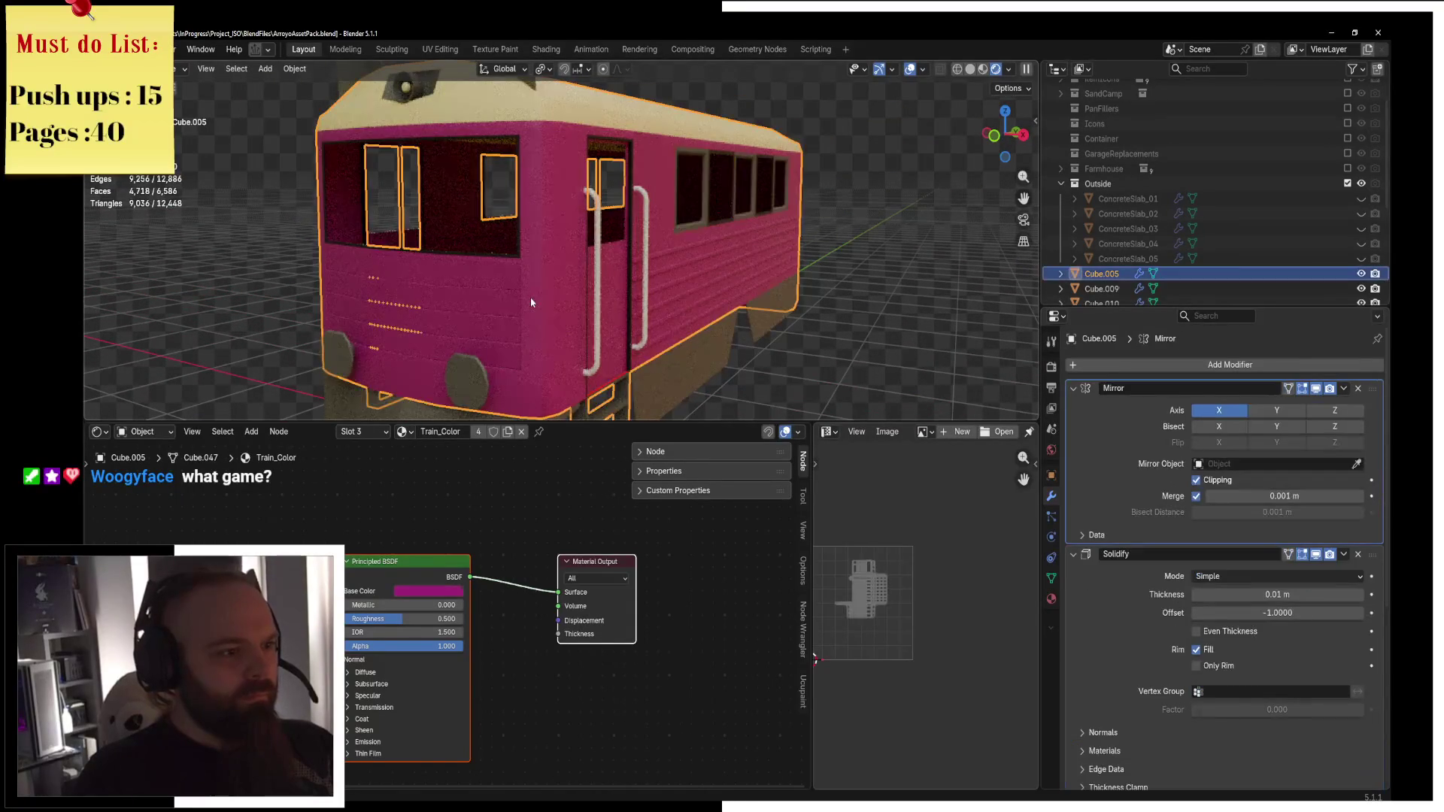
Orbit around the train's side, then switch to the browser's 1970 ddr train images.
{"action": "key", "text": "z"}
{"action": "mouse_move", "coordinate": [671, 300]}
{"action": "middle_mouse_down"}
{"action": "mouse_move", "coordinate": [816, 303]}
{"action": "mouse_move", "coordinate": [565, 265]}
{"action": "middle_mouse_up"}
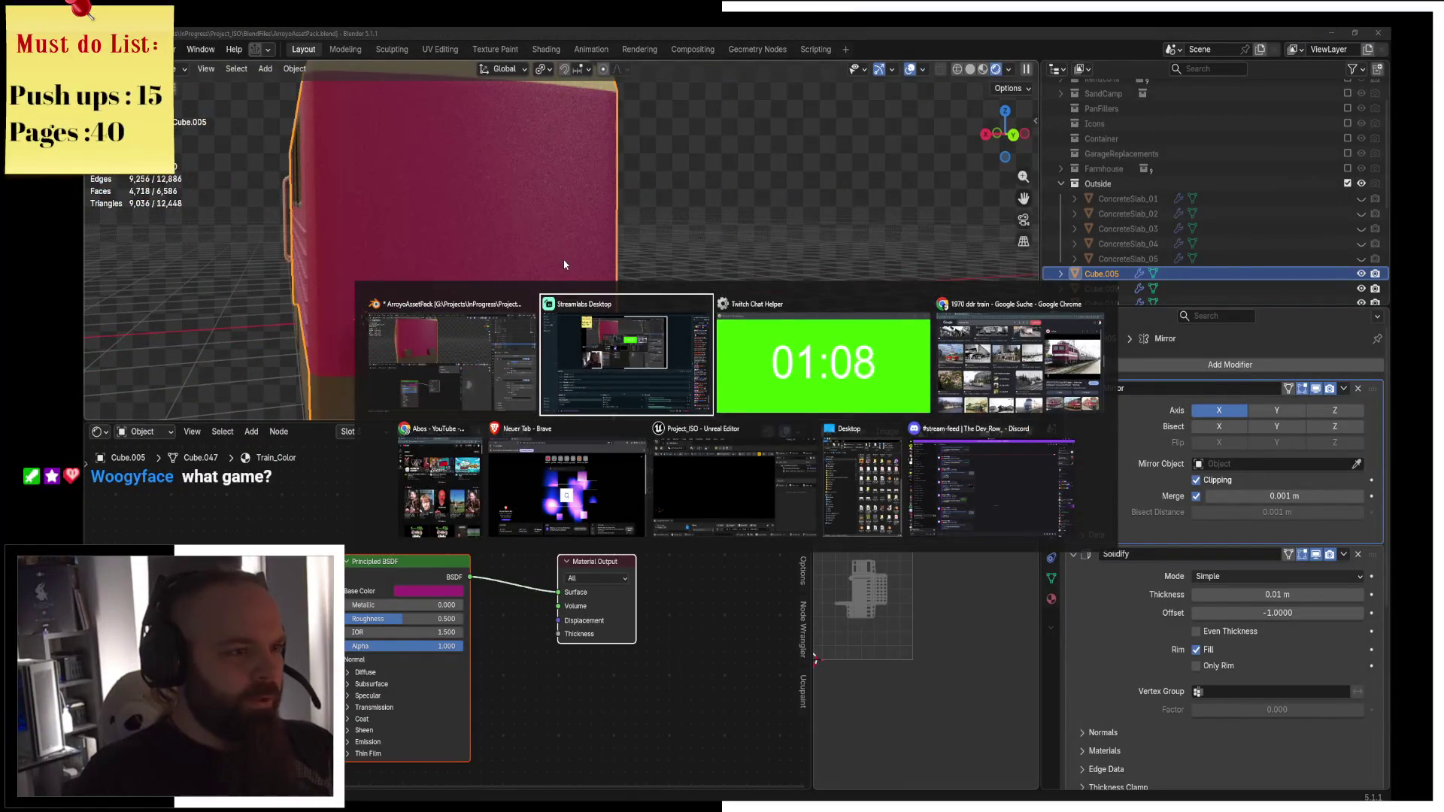
{"action": "middle_click_drag", "start_coordinate": [564, 264], "coordinate": [654, 273]}
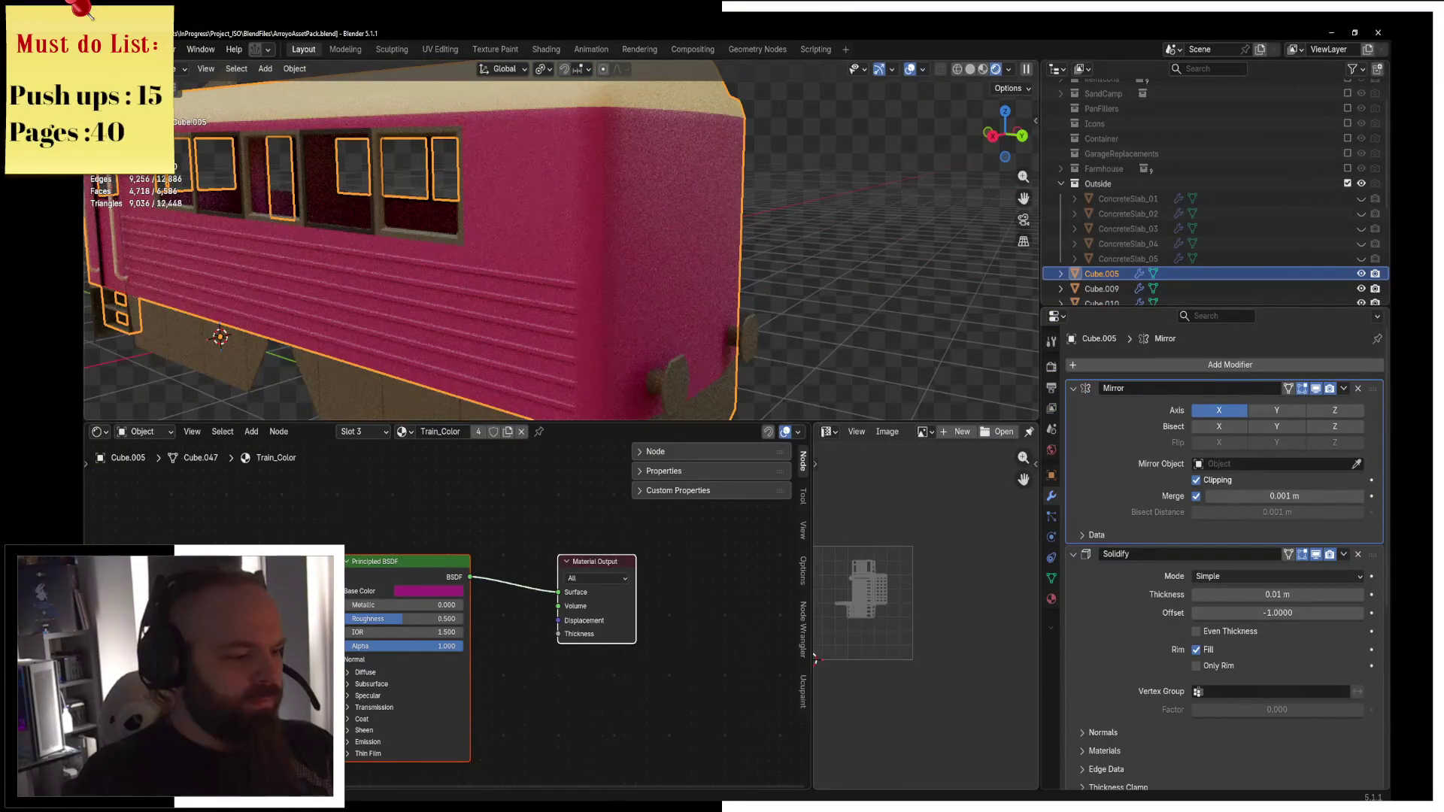
{"action": "key", "text": "alt+Tab"}
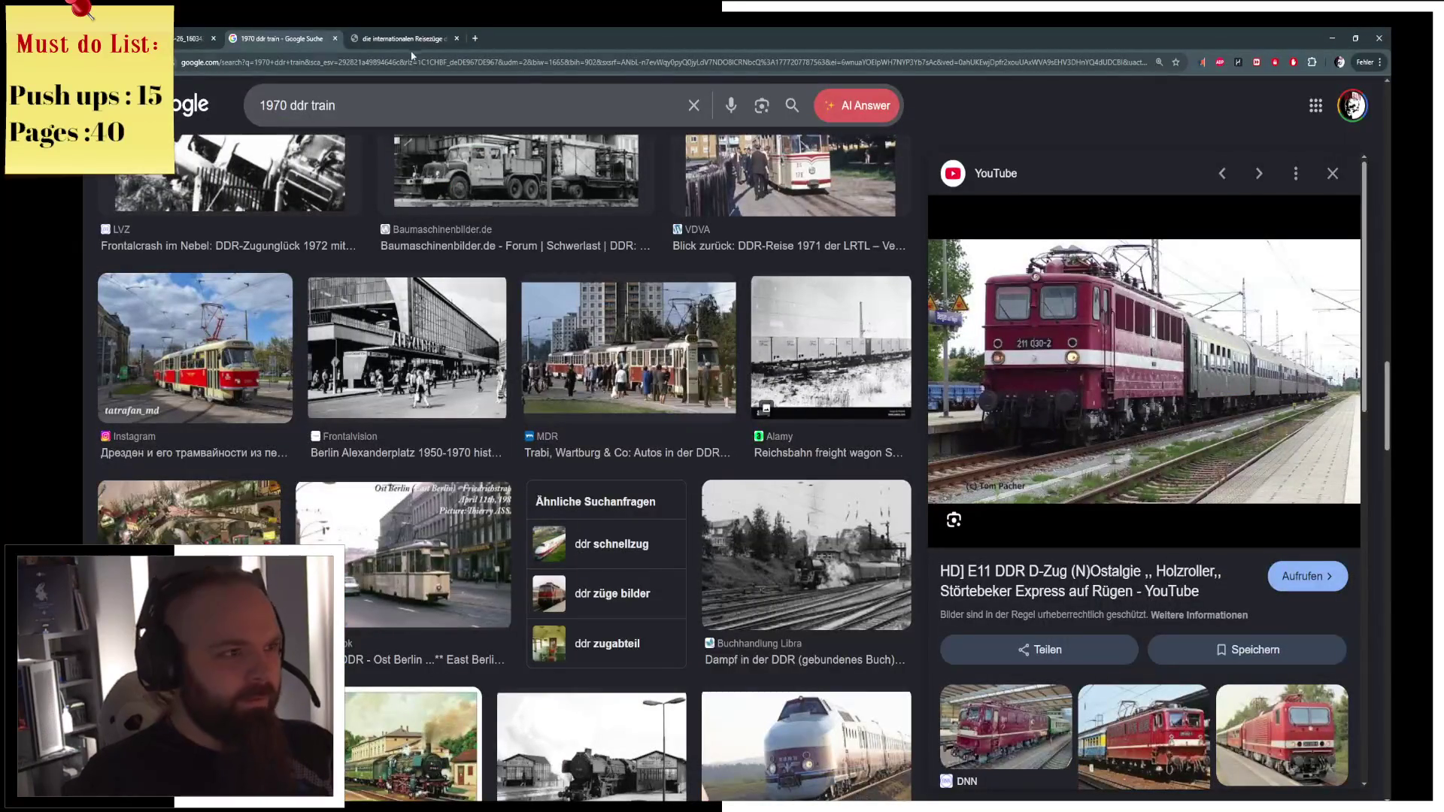
Search Google Images for 'back of a train', preview the red locomotive rear view, return to Blender.
{"action": "left_click", "coordinate": [473, 33]}
{"action": "type", "text": "bakc of a train"}
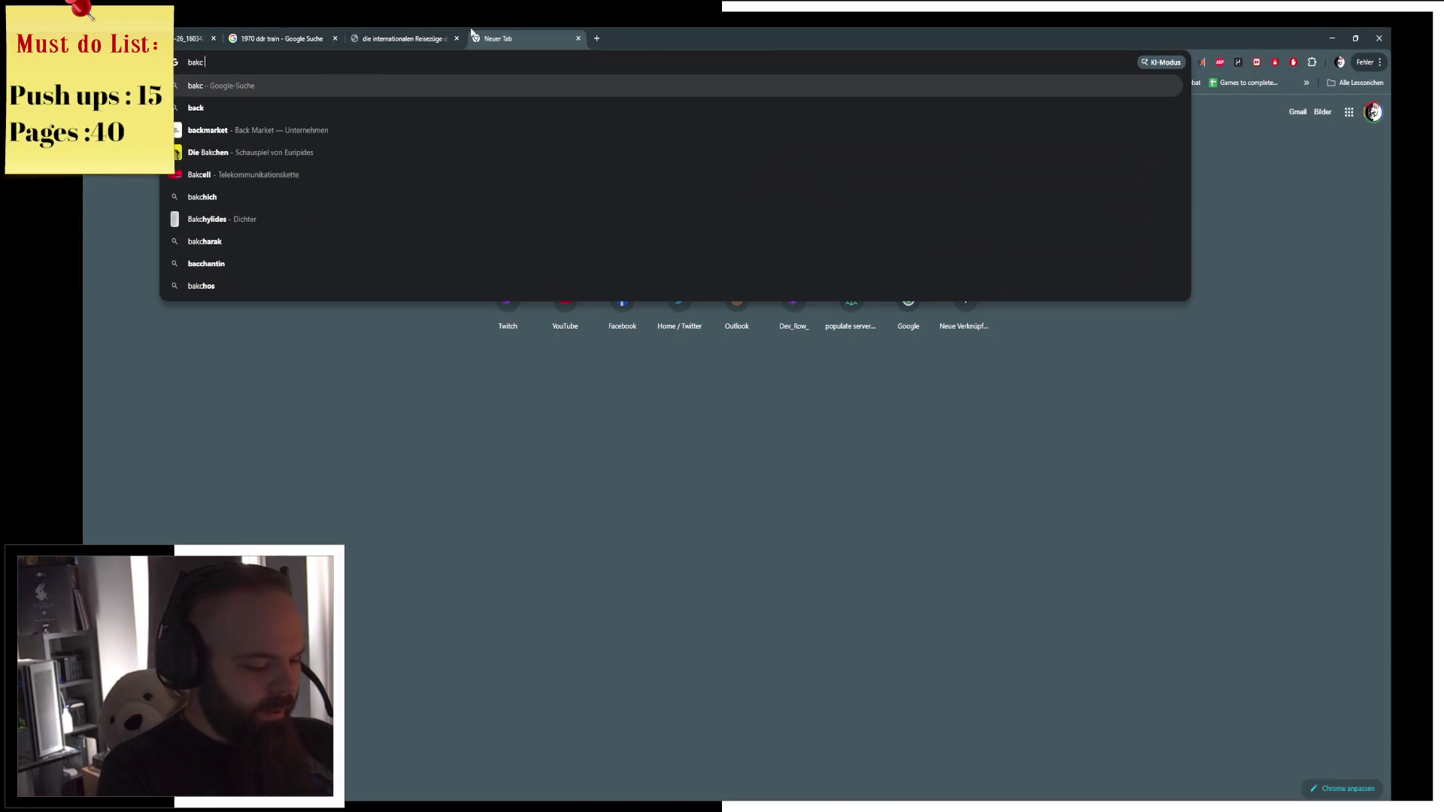
{"action": "key", "text": "Return"}
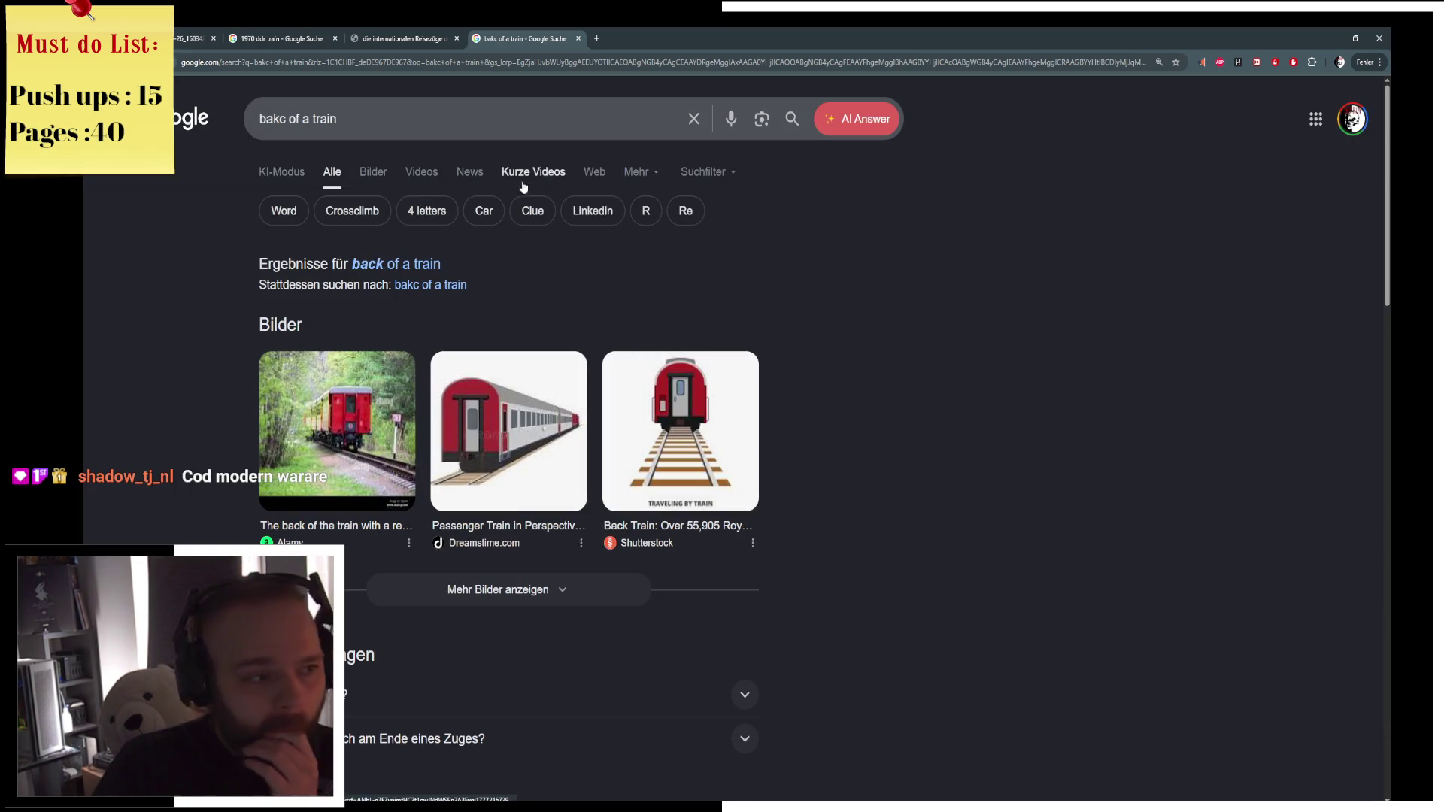
{"action": "left_click", "coordinate": [358, 173]}
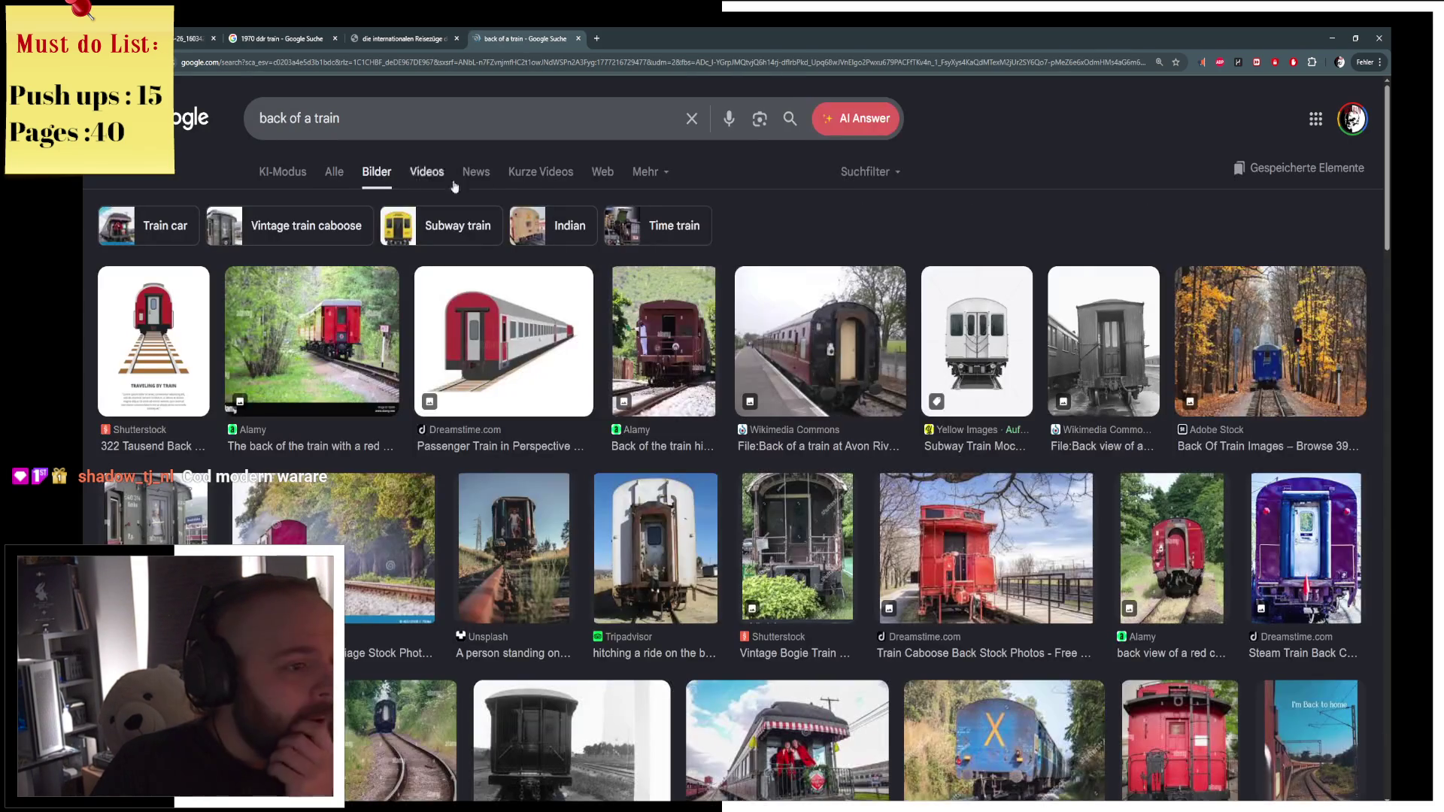
{"action": "scroll", "coordinate": [673, 477], "scroll_direction": "down", "scroll_amount": 5}
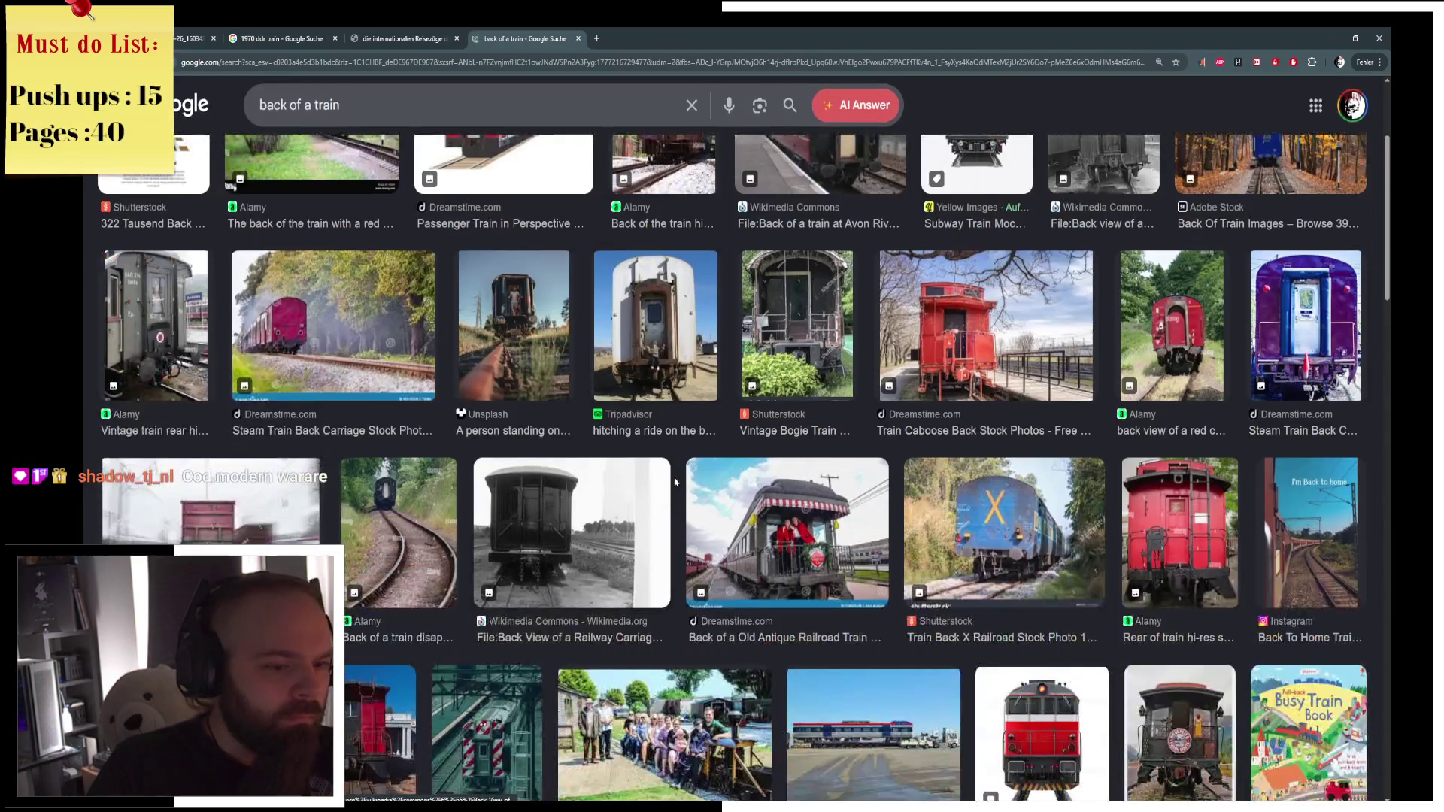
{"action": "scroll", "coordinate": [629, 393], "scroll_direction": "down", "scroll_amount": 2}
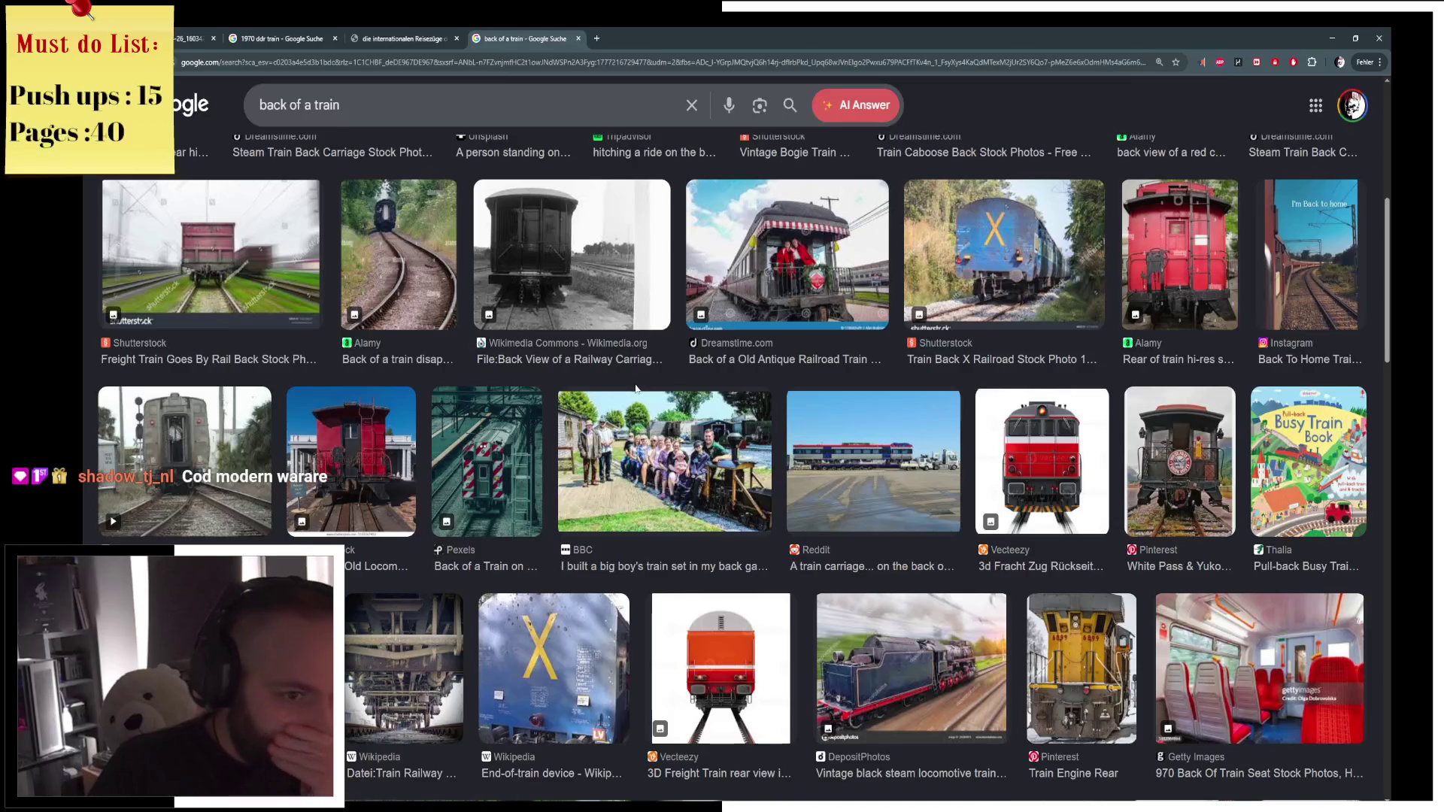
{"action": "left_click", "coordinate": [1055, 442]}
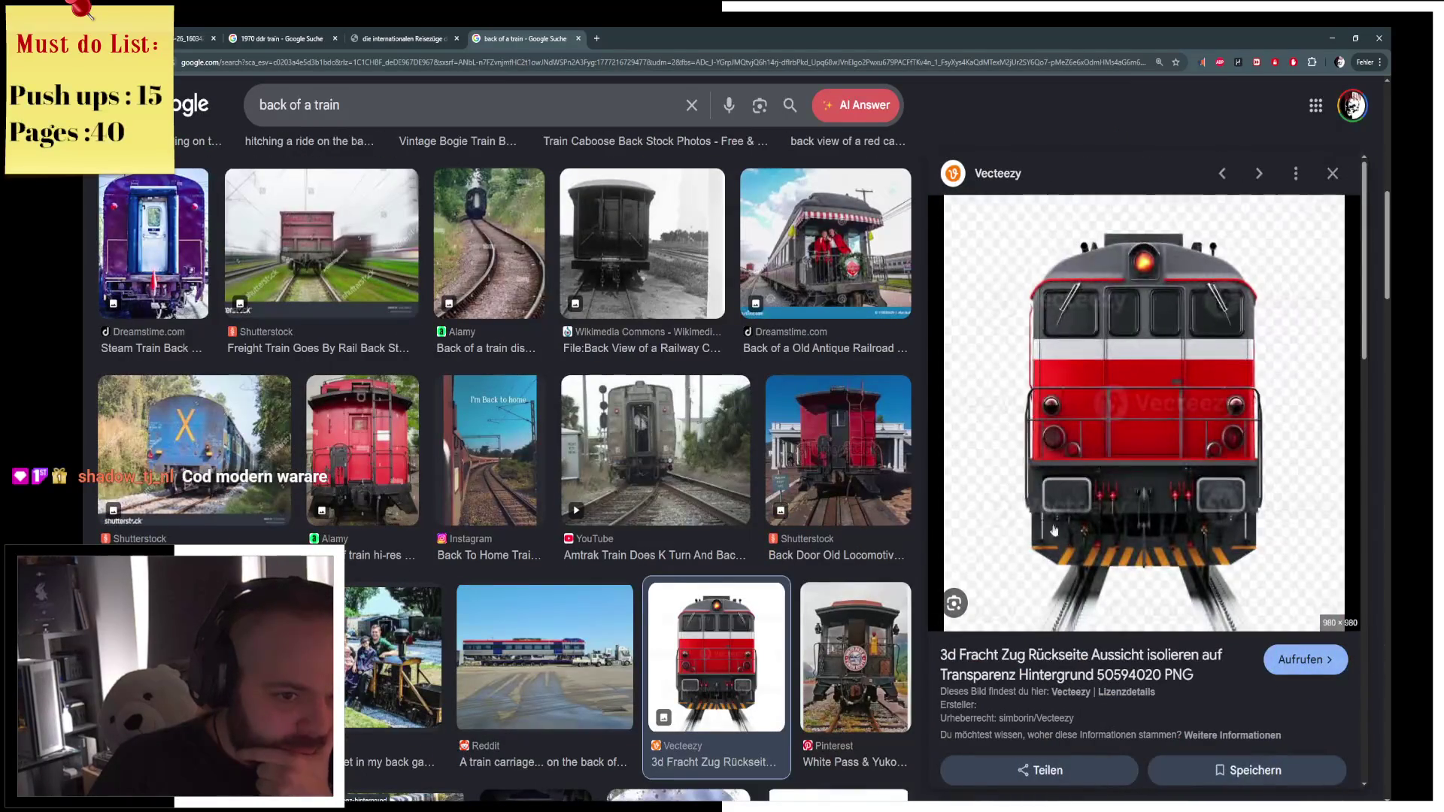
{"action": "left_click", "coordinate": [1321, 42]}
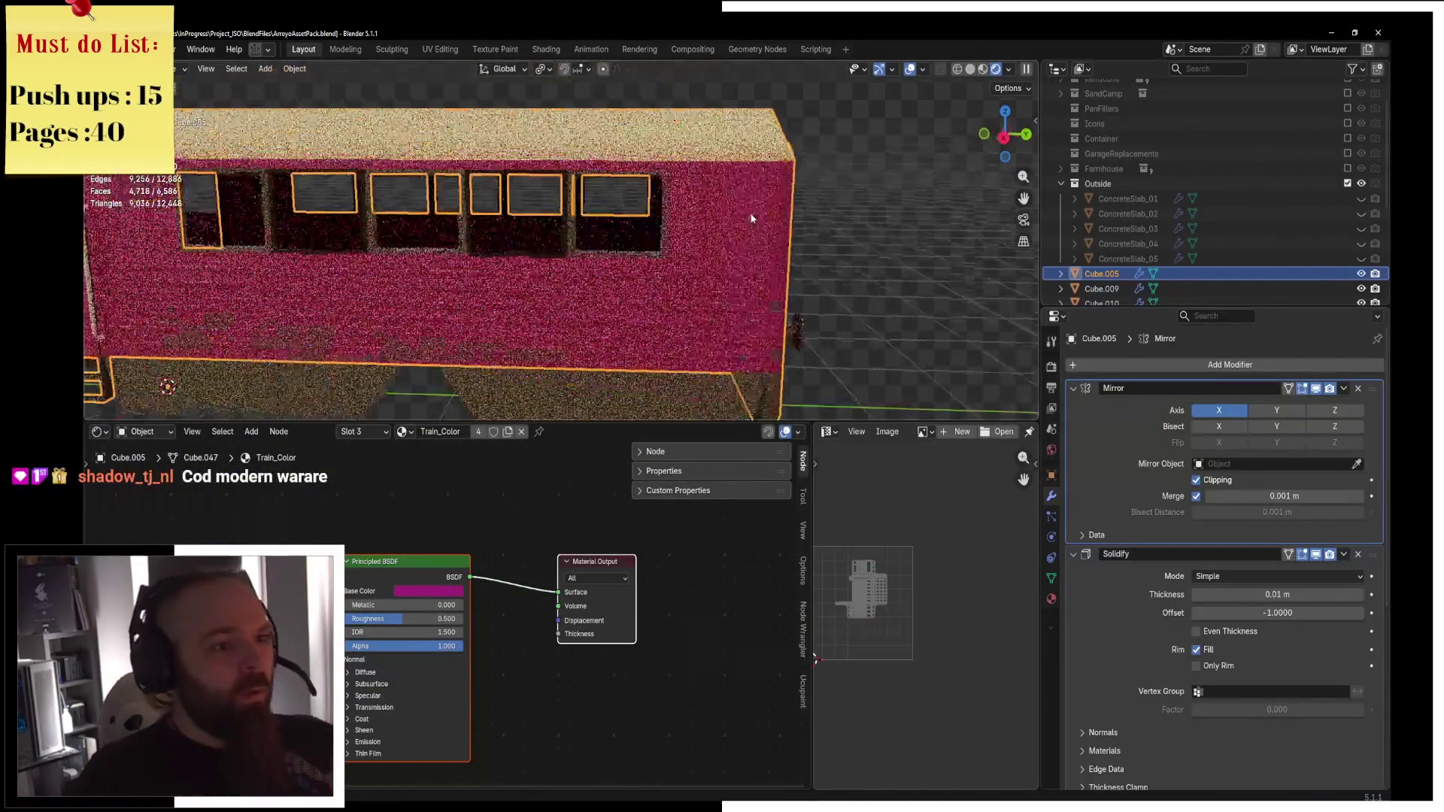
Edit the carriage body in front view with wireframe shading and face select mode.
{"action": "scroll", "coordinate": [527, 195], "scroll_direction": "up", "scroll_amount": 5}
{"action": "key", "text": "ctrl+Tab"}
{"action": "left_click", "coordinate": [586, 183]}
{"action": "key", "text": "KP_1"}
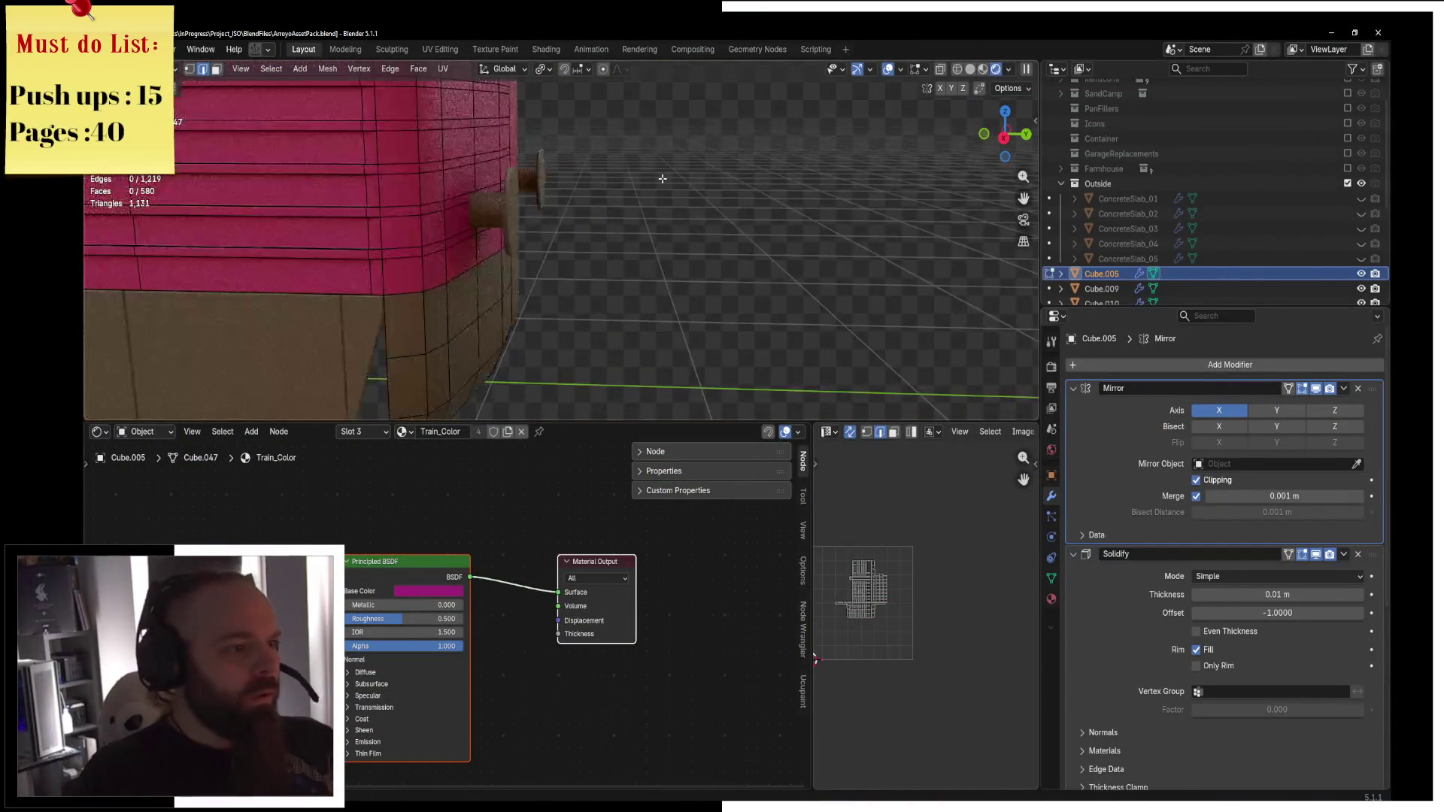
{"action": "scroll", "coordinate": [663, 178], "scroll_direction": "up", "scroll_amount": 2}
{"action": "key", "text": "z"}
{"action": "left_click", "coordinate": [568, 180]}
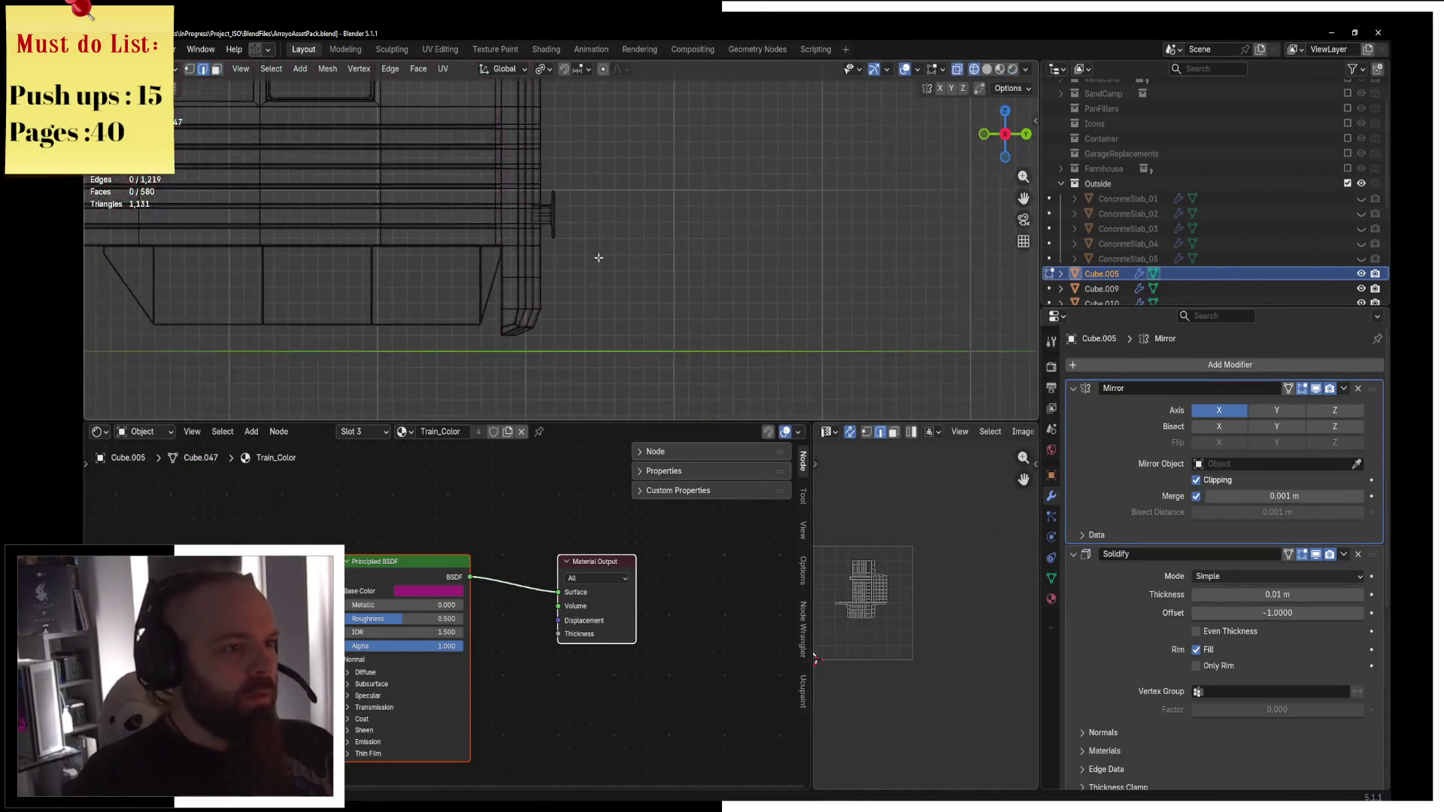
{"action": "scroll", "coordinate": [586, 220], "scroll_direction": "up", "scroll_amount": 2}
{"action": "key", "text": "3"}
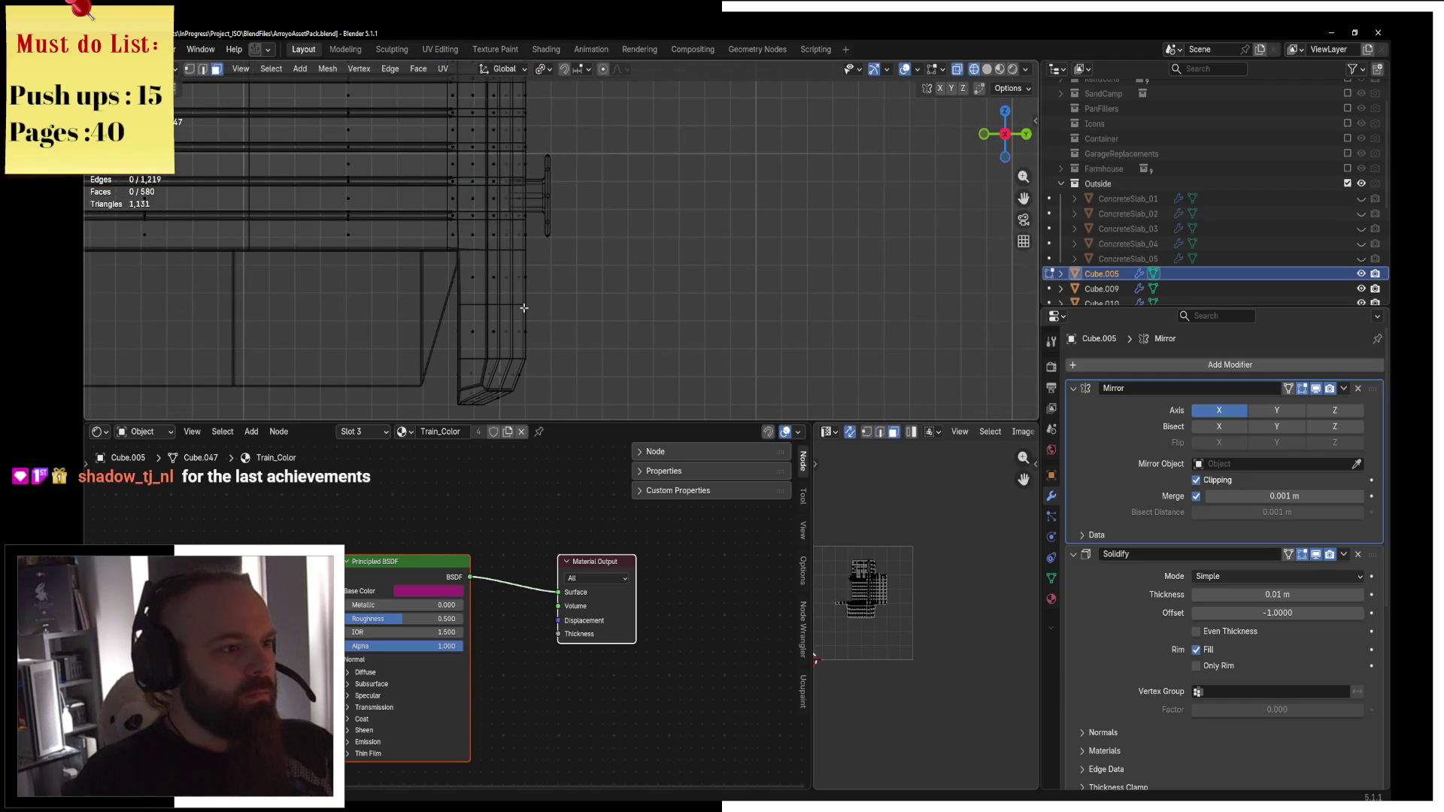
Box-select the rear end panel faces beside the buffer and separate them into a new object.
{"action": "left_click_drag", "start_coordinate": [412, 418], "coordinate": [583, 252]}
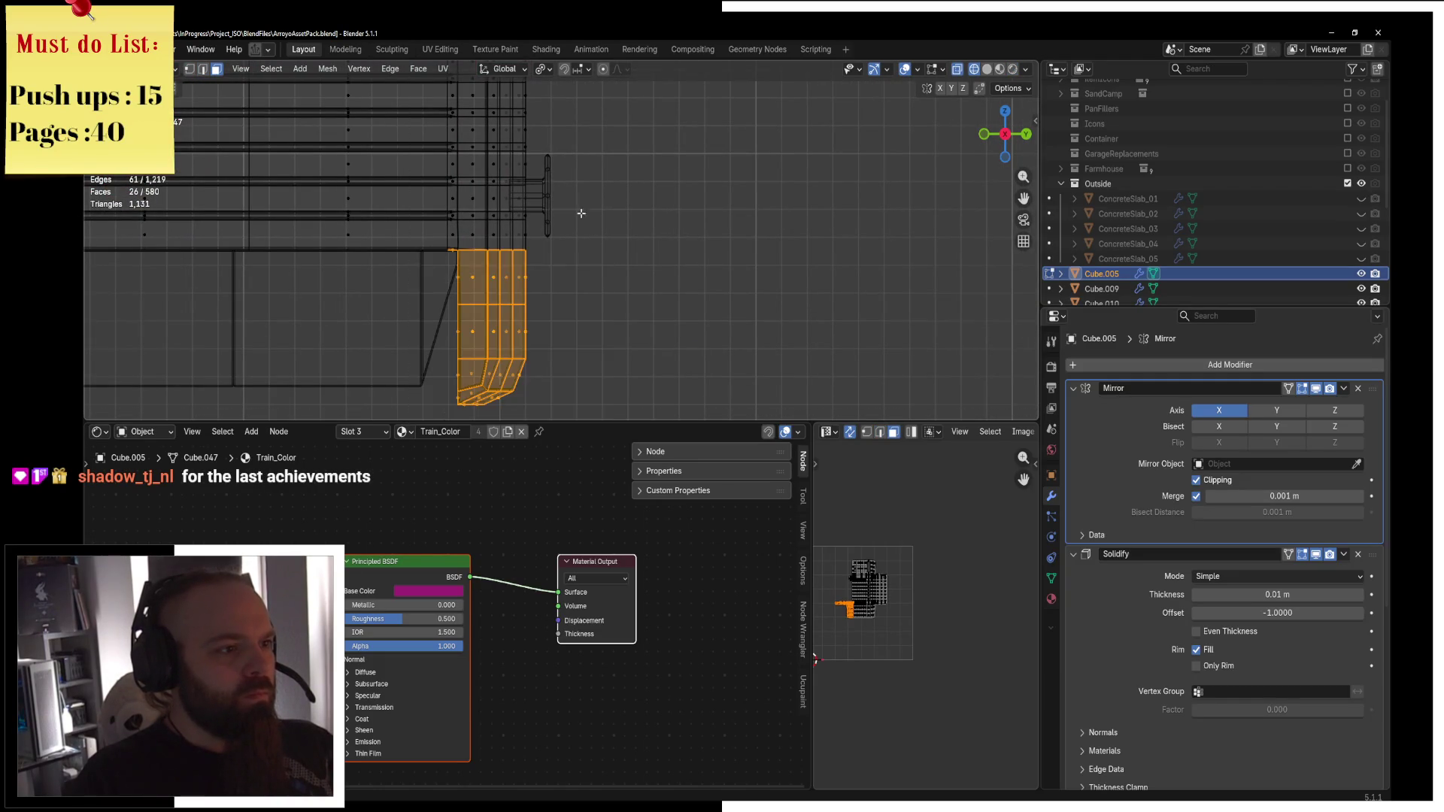
{"action": "scroll", "coordinate": [614, 222], "scroll_direction": "up", "scroll_amount": 1}
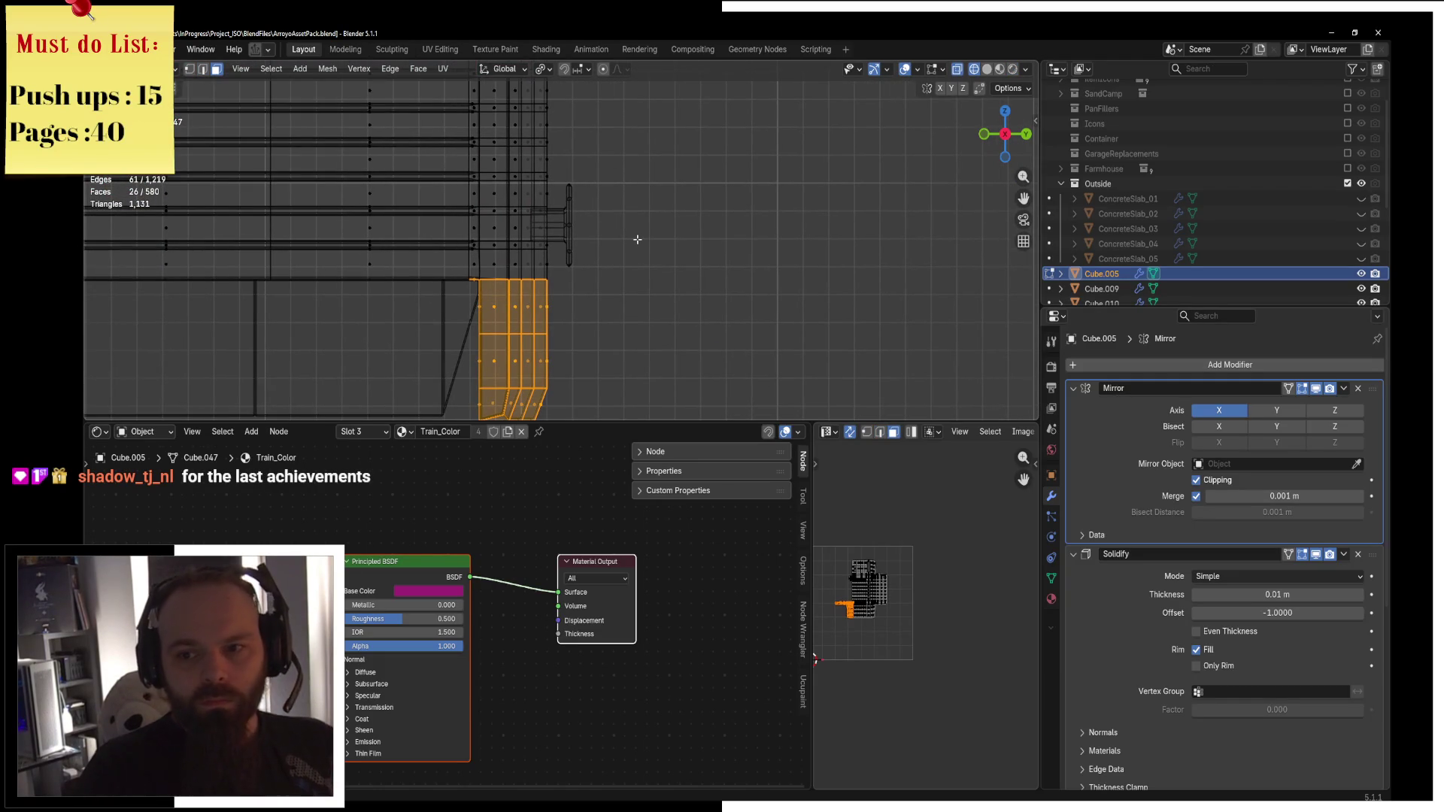
{"action": "middle_click_drag", "start_coordinate": [608, 226], "coordinate": [653, 250], "text": "shift"}
{"action": "mouse_move", "coordinate": [612, 195]}
{"action": "left_mouse_down"}
{"action": "mouse_move", "coordinate": [554, 322]}
{"action": "mouse_move", "coordinate": [526, 324]}
{"action": "left_mouse_up"}
{"action": "key", "text": "z"}
{"action": "key", "text": "z"}
{"action": "left_click", "coordinate": [626, 234]}
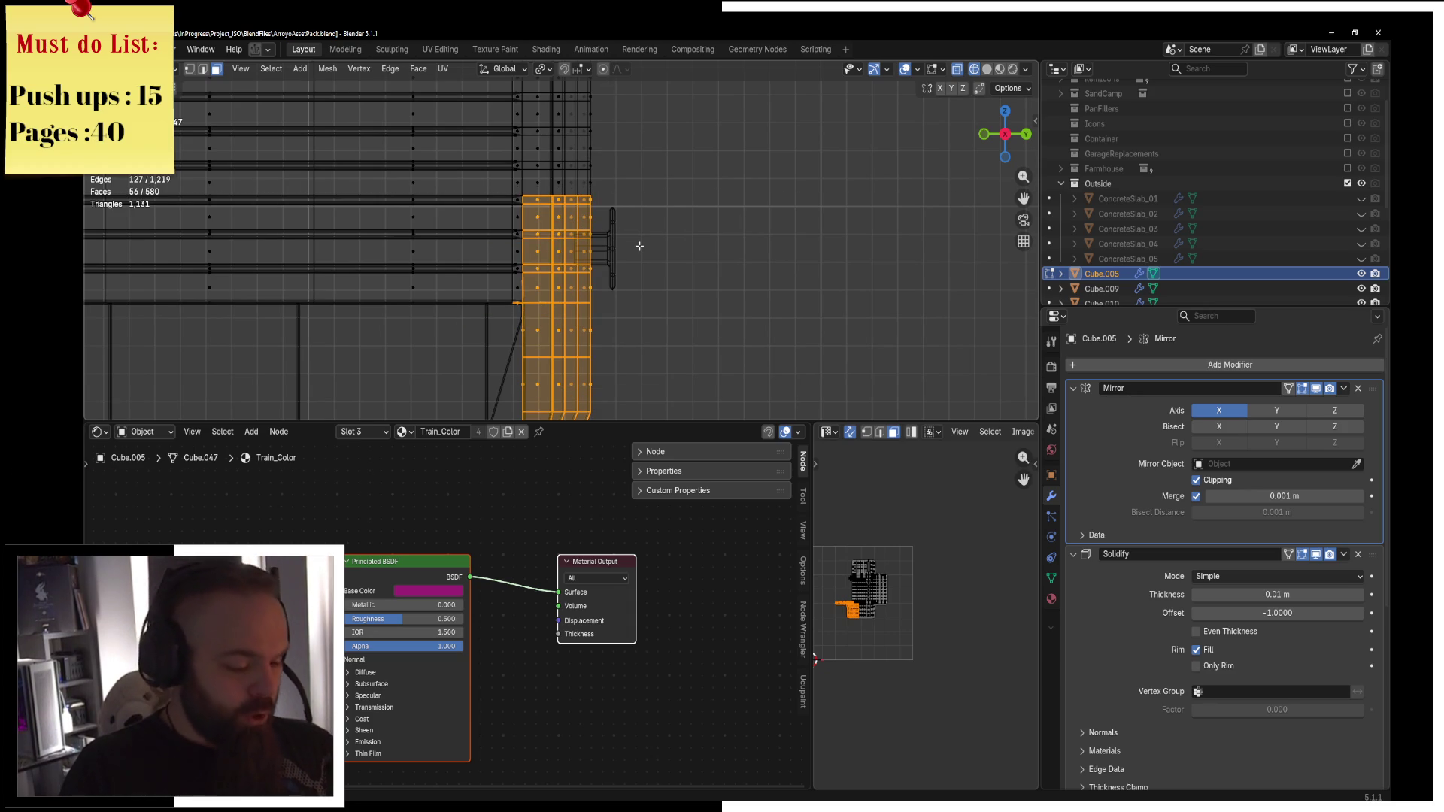
{"action": "key", "text": "p"}
{"action": "left_click", "coordinate": [639, 246]}
In Object Mode, move the rear panel Cube.007 along the Y axis.
{"action": "key", "text": "Tab"}
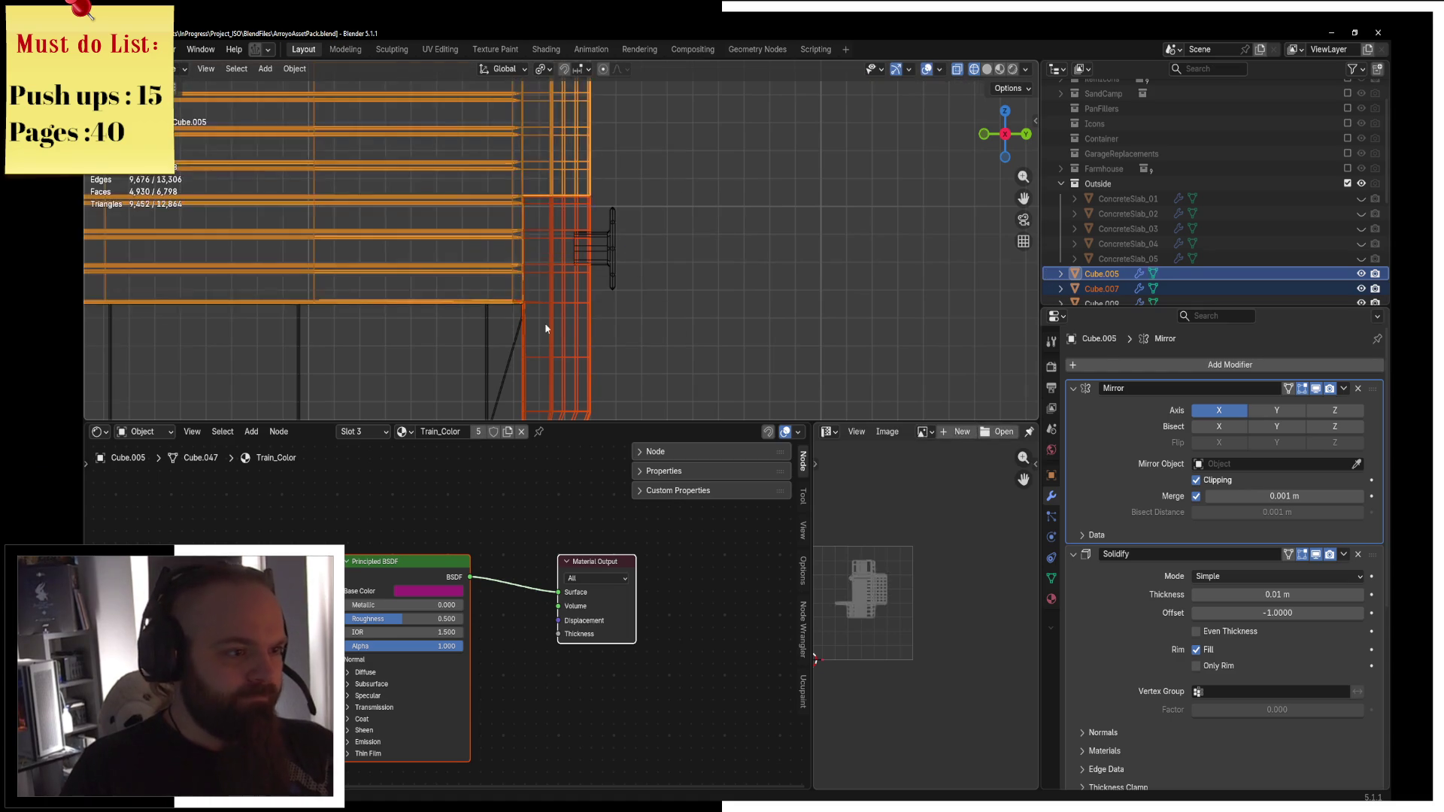
{"action": "left_click", "coordinate": [545, 323]}
{"action": "key", "text": "g"}
{"action": "key", "text": "x"}
{"action": "key", "text": "y"}
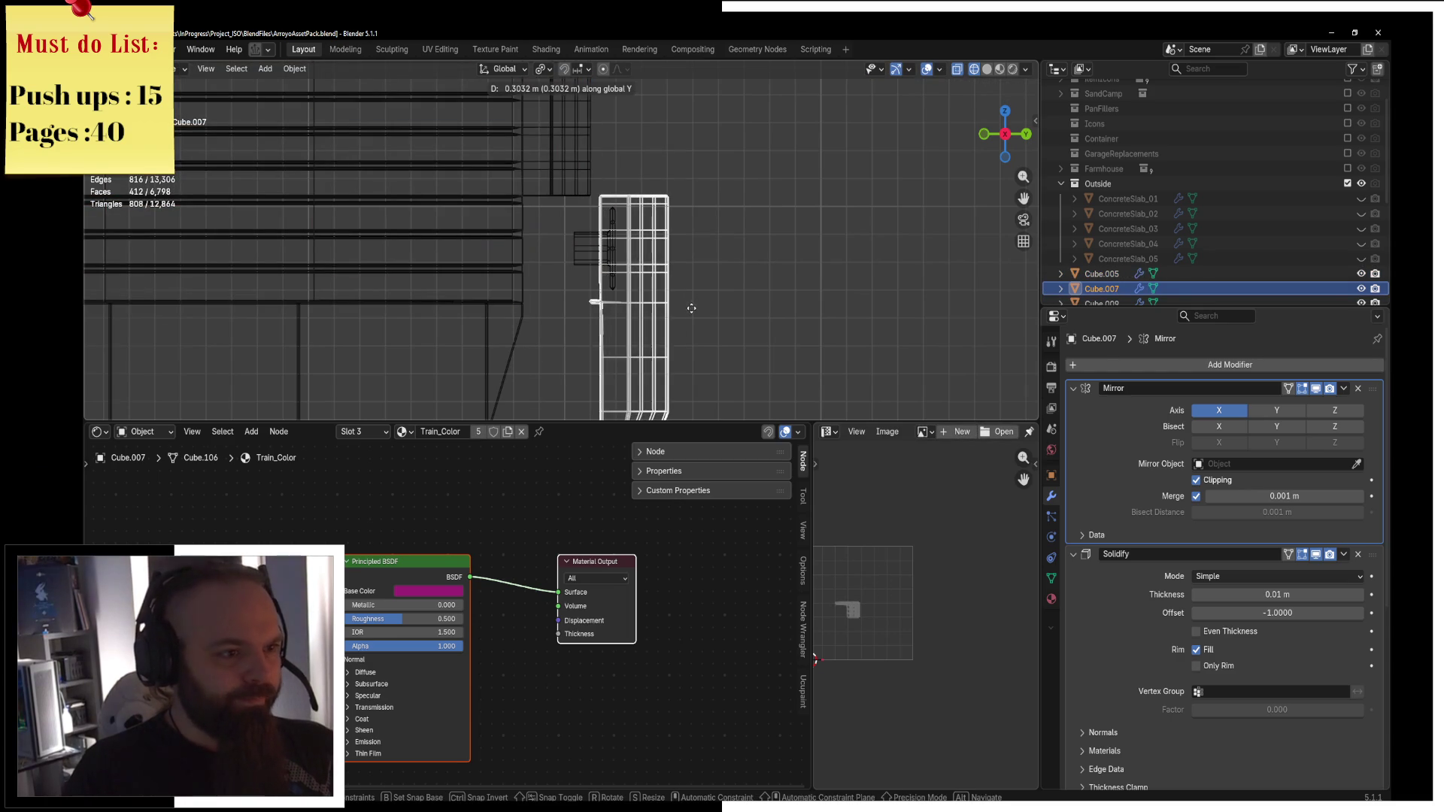
{"action": "left_click", "coordinate": [692, 313]}
Move one linked part of the buffer object Cube.010 along the Y axis.
{"action": "left_click", "coordinate": [613, 259]}
{"action": "key", "text": "Tab"}
{"action": "left_click", "coordinate": [623, 257]}
{"action": "key", "text": "alt+a"}
{"action": "key", "text": "l"}
{"action": "key", "text": "g"}
{"action": "key", "text": "y"}
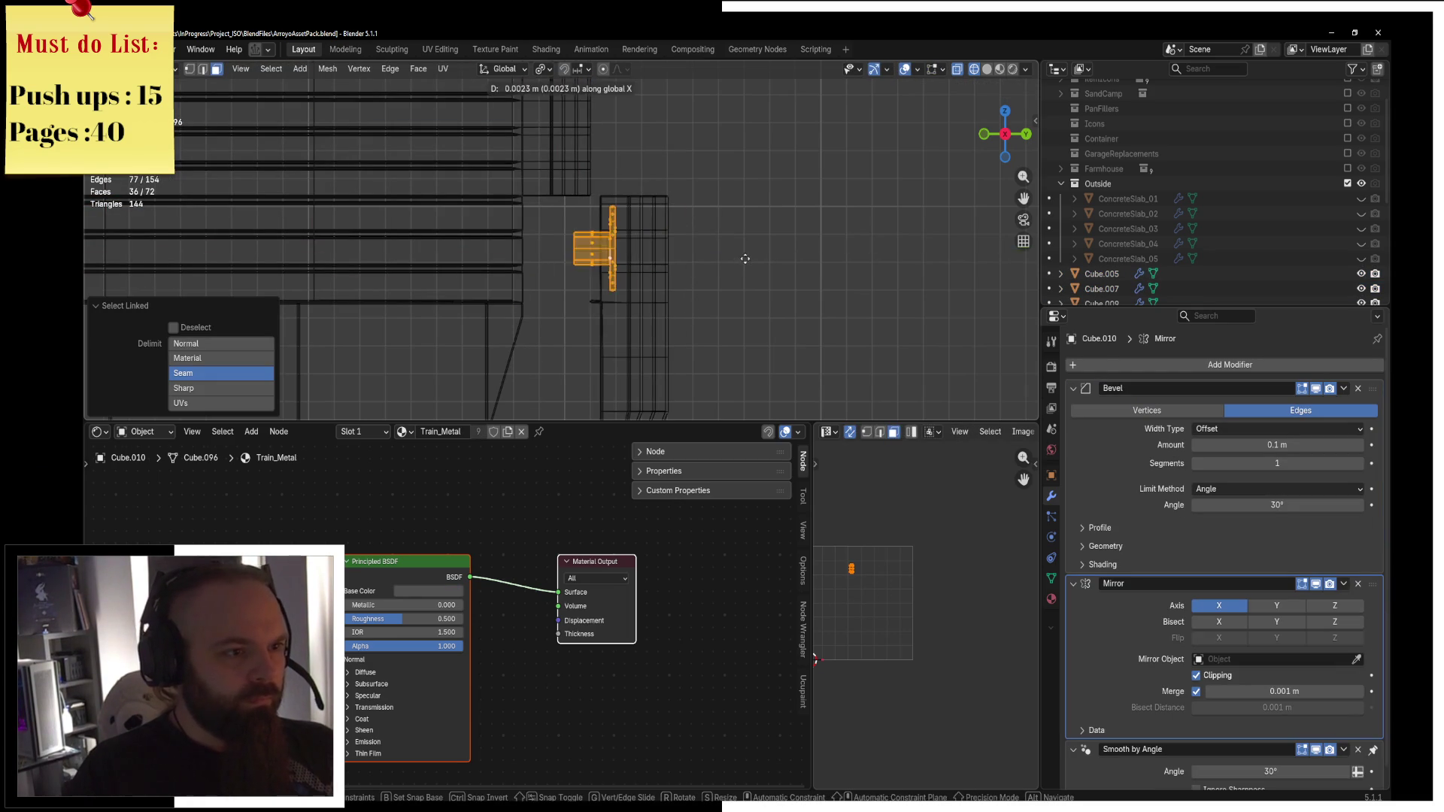
{"action": "left_click", "coordinate": [828, 248]}
{"action": "key", "text": "Tab"}
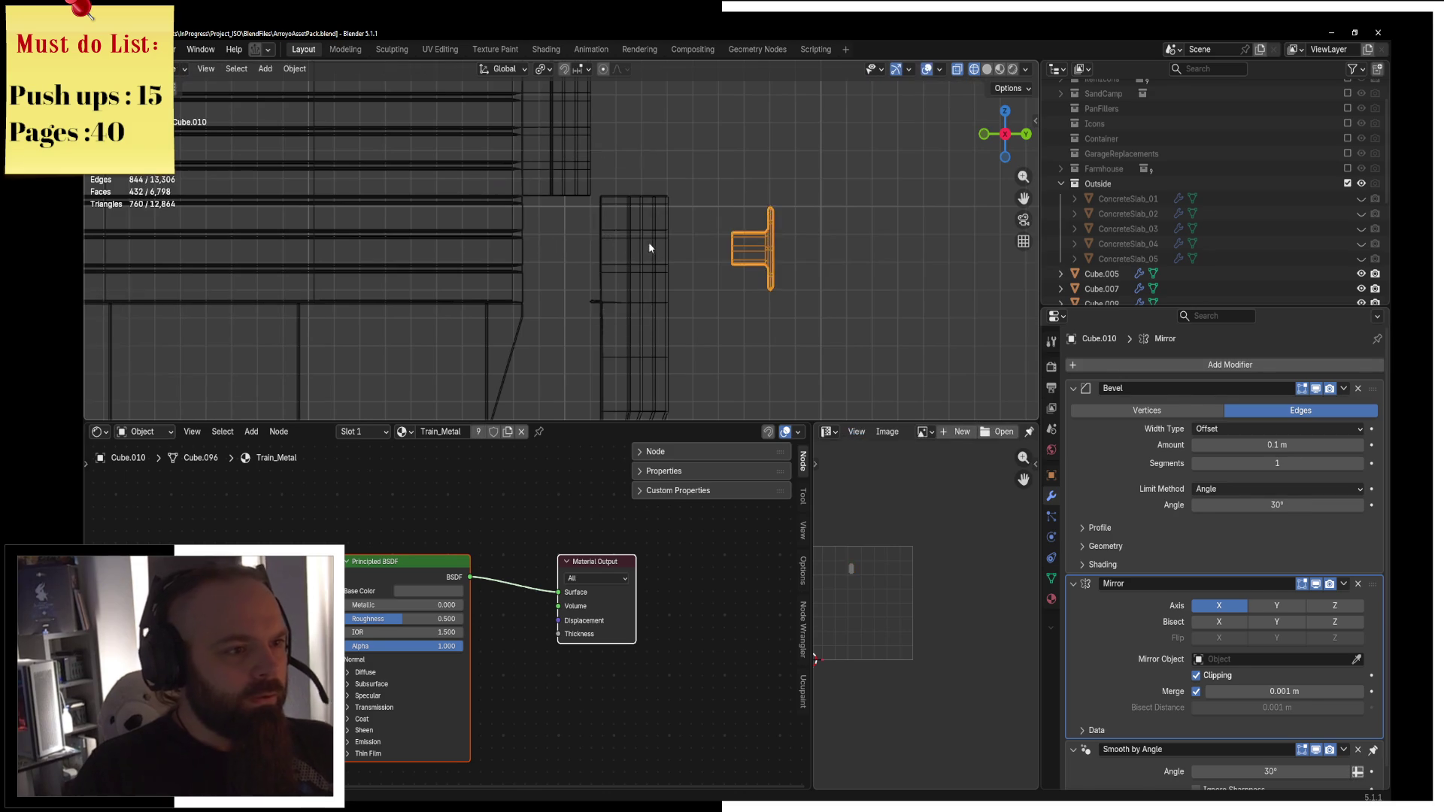
Shift the rear panel along Y to 0.1955 m and switch to solid shading.
{"action": "left_click", "coordinate": [607, 231]}
{"action": "key", "text": "g"}
{"action": "key", "text": "y"}
{"action": "left_click", "coordinate": [715, 262]}
{"action": "key", "text": "shift+z"}
{"action": "middle_click_drag", "start_coordinate": [778, 260], "coordinate": [568, 296]}
{"action": "key", "text": "ctrl+Tab"}
{"action": "left_click", "coordinate": [705, 294]}
{"action": "scroll", "coordinate": [677, 278], "scroll_direction": "up", "scroll_amount": 4}
{"action": "middle_click_drag", "start_coordinate": [677, 278], "coordinate": [592, 250]}
Extrude the rear bumper panel's top edge loop back toward the body along Y.
{"action": "left_click", "coordinate": [593, 253]}
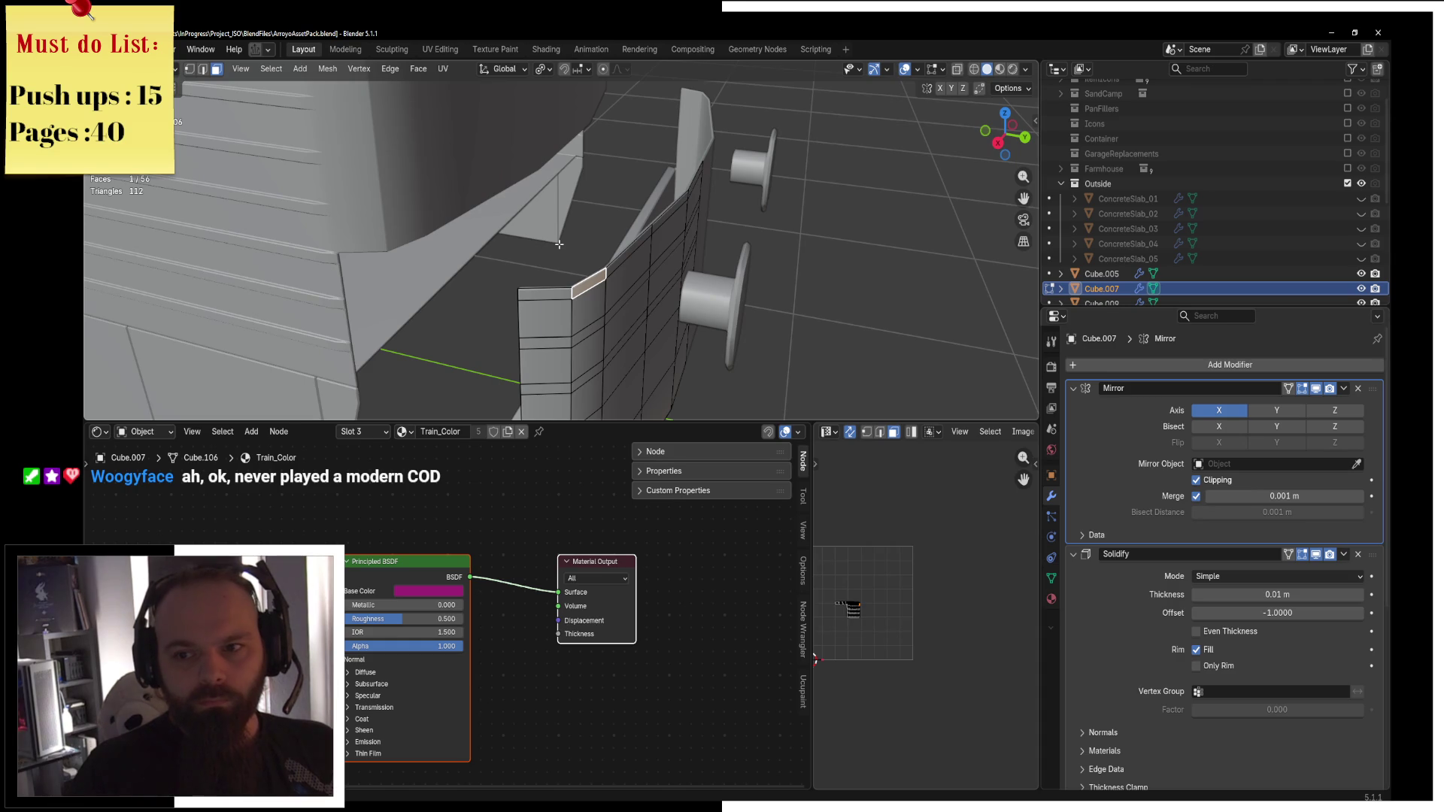
{"action": "left_click", "coordinate": [201, 70]}
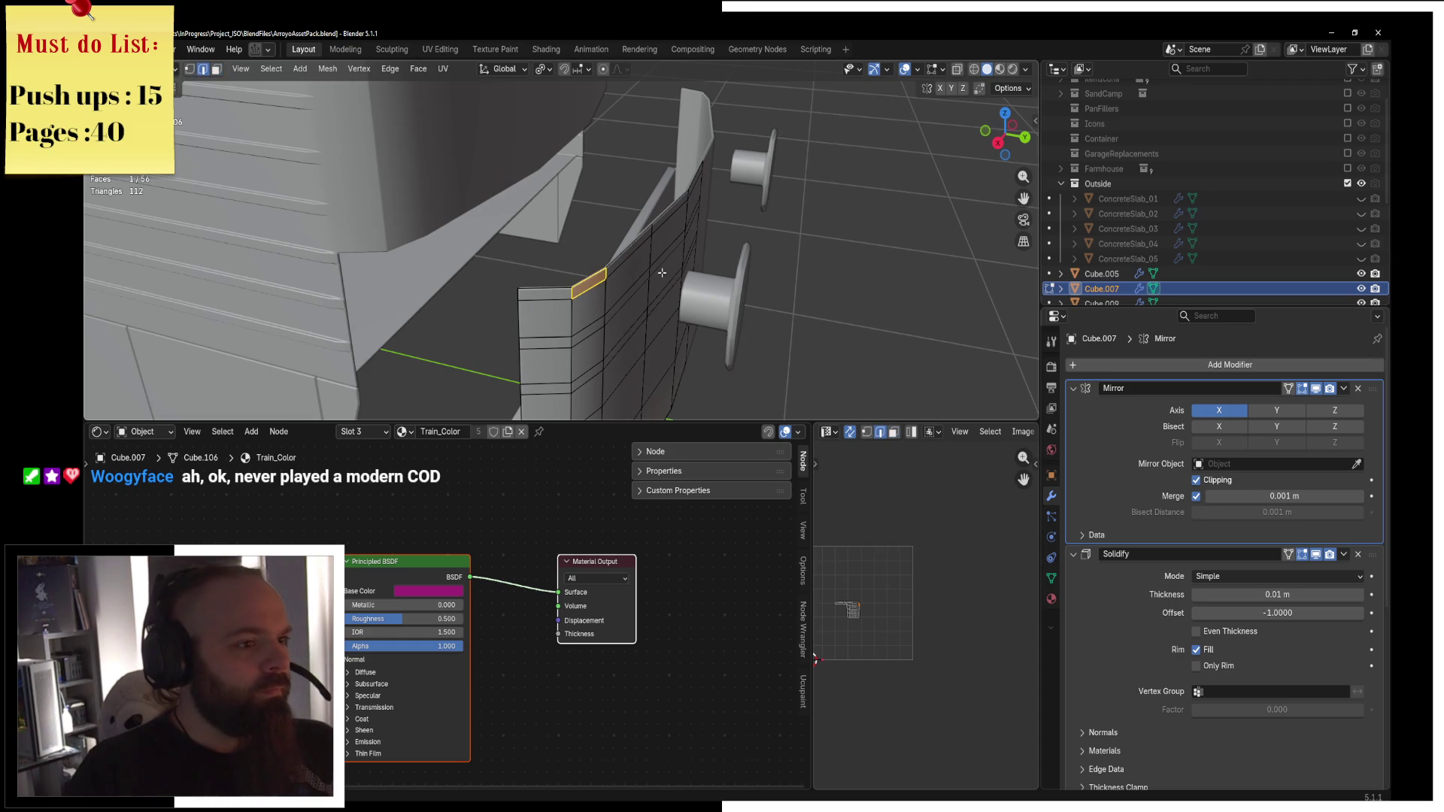
{"action": "left_click", "coordinate": [648, 230], "text": "alt"}
{"action": "key", "text": "e"}
{"action": "right_click", "coordinate": [653, 253]}
{"action": "key", "text": "g"}
{"action": "key", "text": "y"}
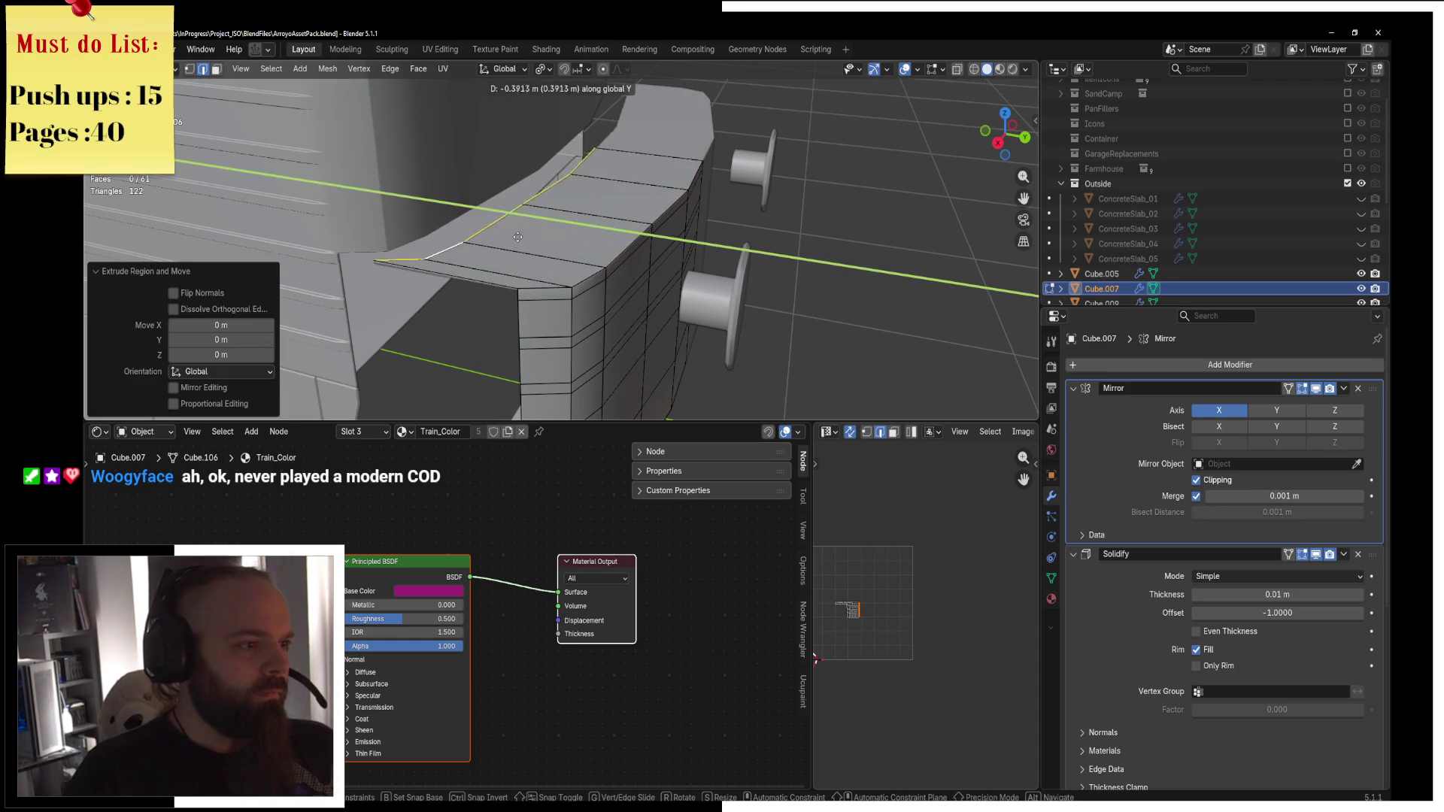
{"action": "left_click", "coordinate": [484, 220]}
Flatten the extruded edges to zero Y depth and slide the ledge into position along Y.
{"action": "type", "text": "sy03."}
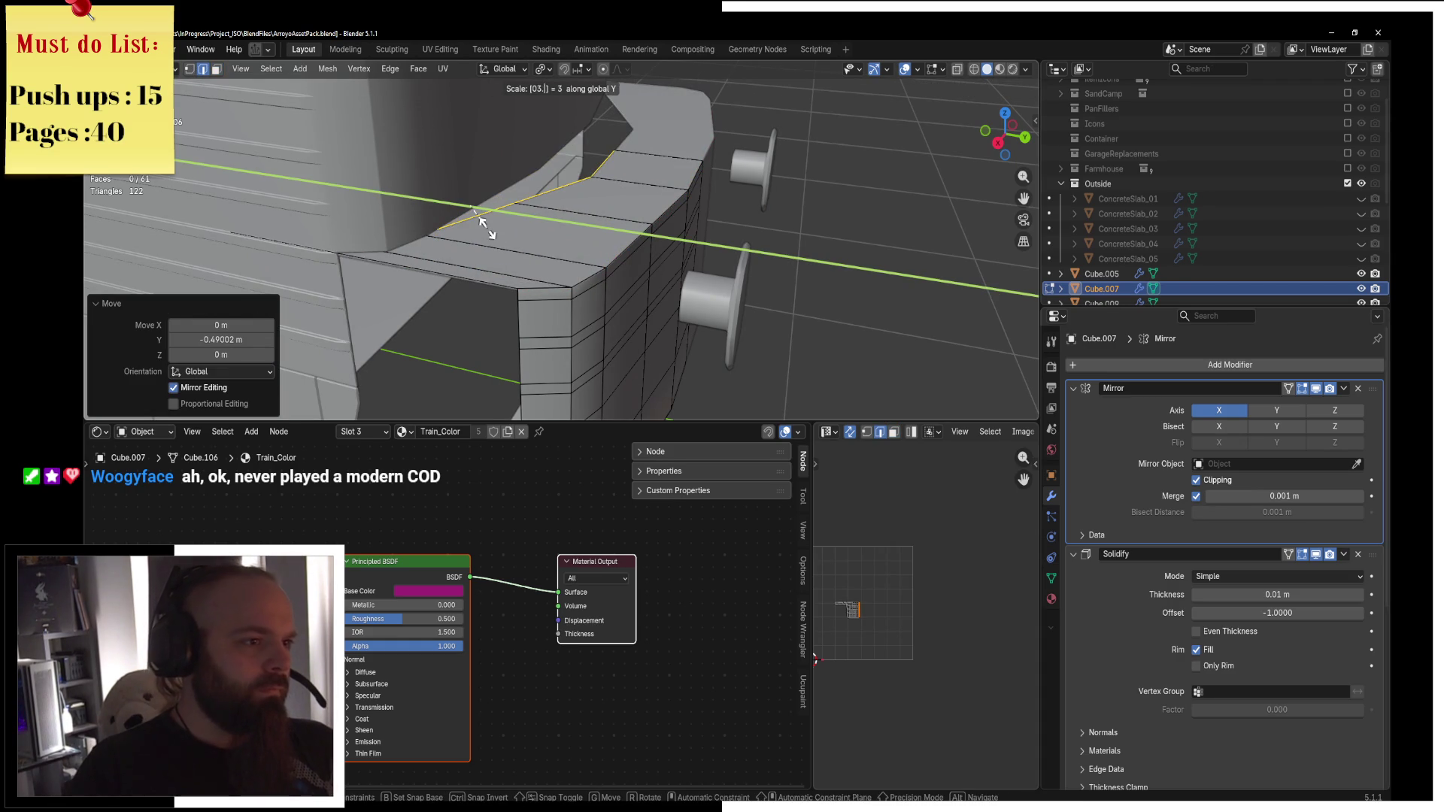
{"action": "key", "text": "BackSpace"}
{"action": "key", "text": "BackSpace"}
{"action": "key", "text": "Return"}
{"action": "key", "text": "g"}
{"action": "key", "text": "y"}
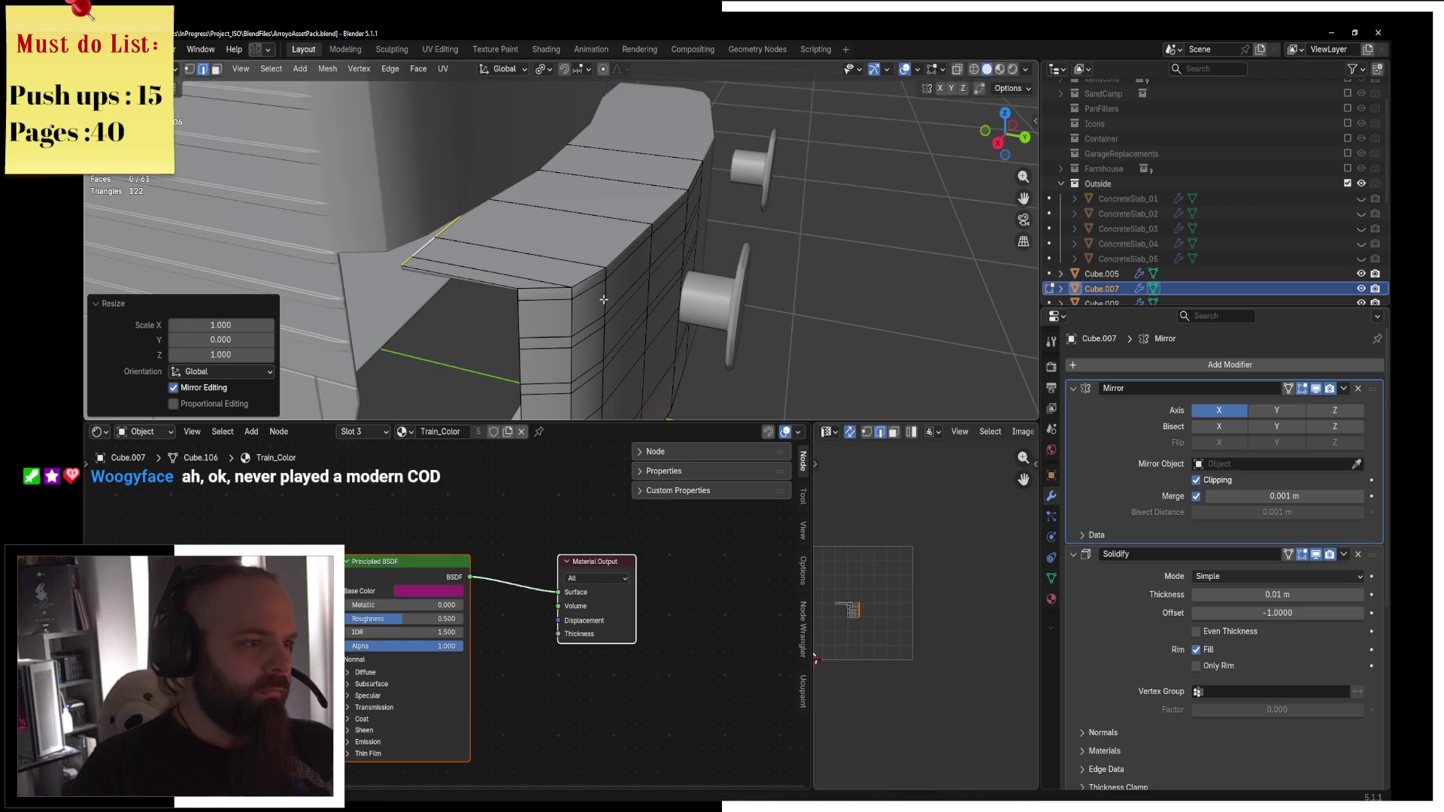
{"action": "left_click", "coordinate": [547, 301]}
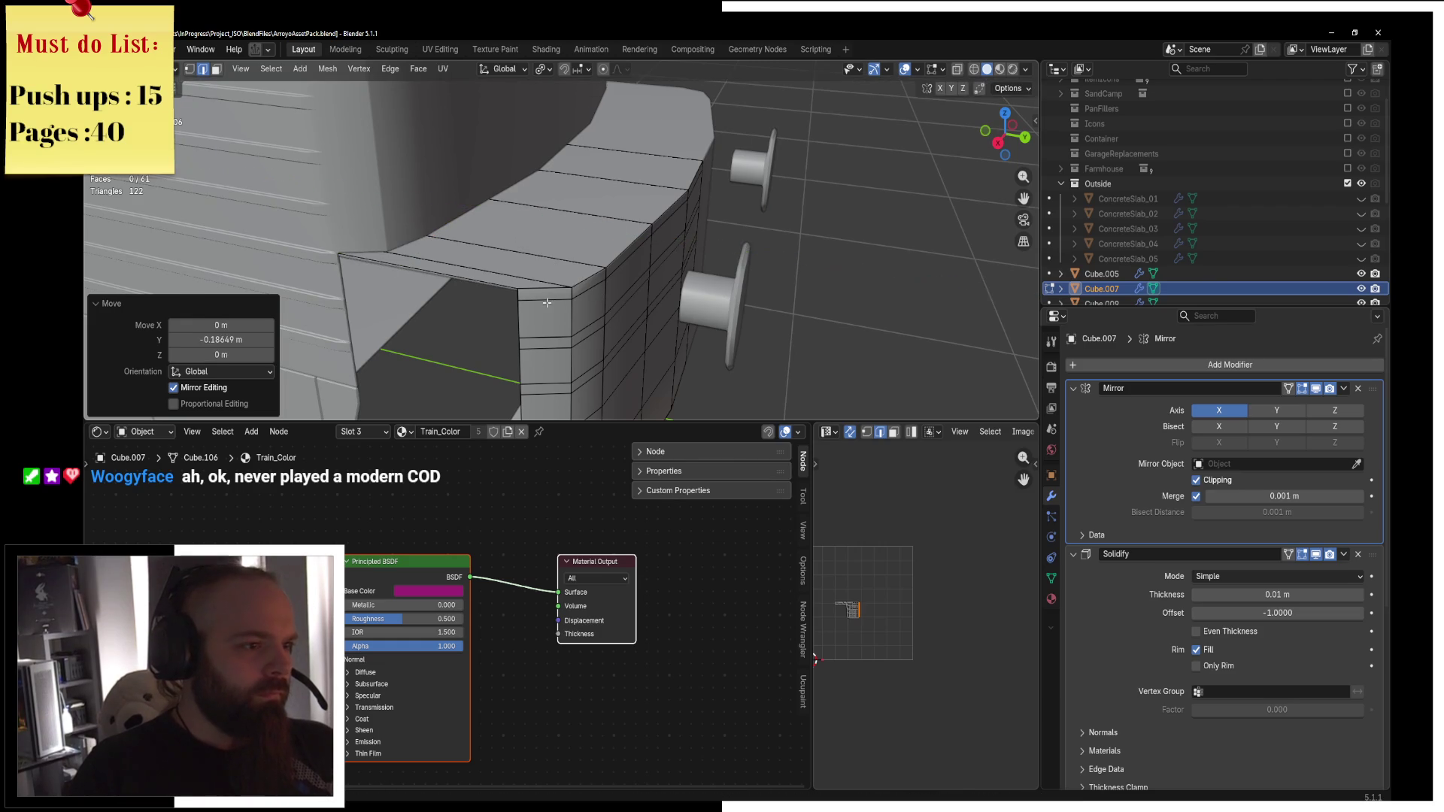
{"action": "scroll", "coordinate": [547, 303], "scroll_direction": "down", "scroll_amount": 3}
{"action": "middle_click_drag", "start_coordinate": [547, 302], "coordinate": [560, 271]}
Move the buffer cylinder Cube.010's mesh along Y into place.
{"action": "key", "text": "ctrl+Tab"}
{"action": "left_click", "coordinate": [563, 267]}
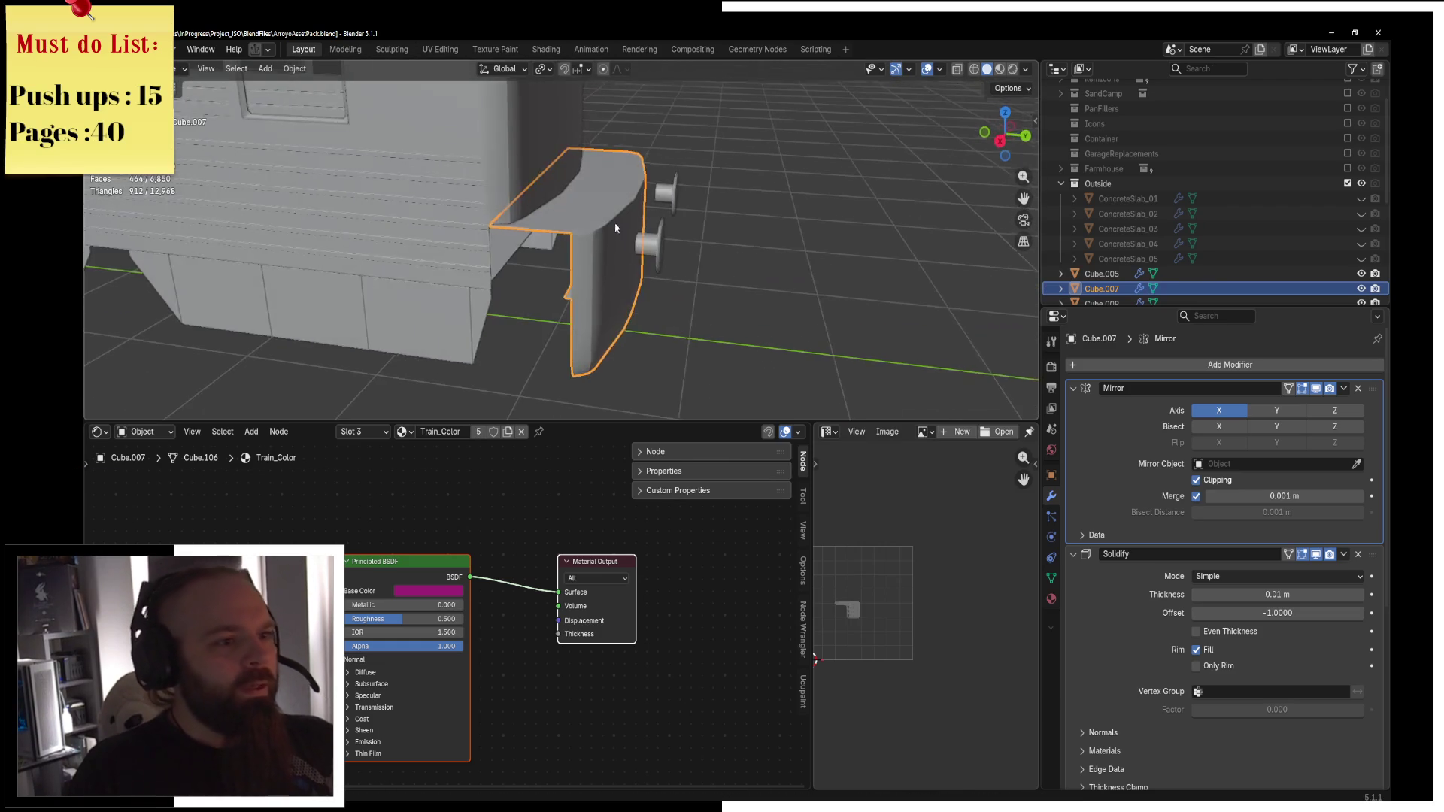
{"action": "left_click", "coordinate": [634, 249]}
{"action": "key", "text": "ctrl+Tab"}
{"action": "left_click", "coordinate": [696, 241]}
{"action": "key", "text": "g"}
{"action": "key", "text": "y"}
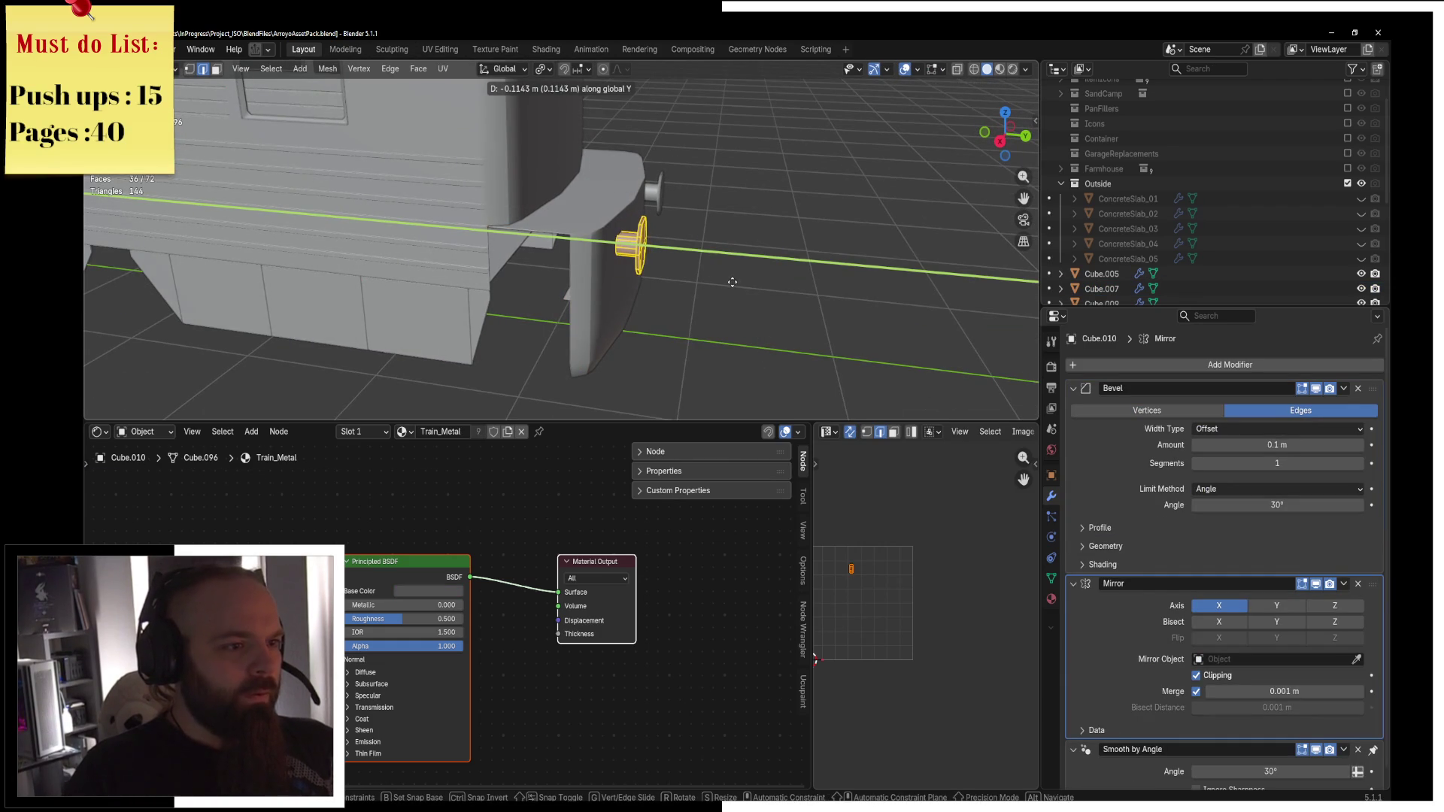
{"action": "left_click", "coordinate": [731, 283]}
{"action": "key", "text": "ctrl+Tab"}
{"action": "left_click", "coordinate": [619, 281]}
Select the train body Cube.005 and orbit around it.
{"action": "mouse_move", "coordinate": [619, 281]}
{"action": "middle_mouse_down"}
{"action": "mouse_move", "coordinate": [483, 246]}
{"action": "mouse_move", "coordinate": [616, 302]}
{"action": "mouse_move", "coordinate": [743, 304]}
{"action": "middle_mouse_up"}
{"action": "left_click", "coordinate": [599, 220]}
{"action": "mouse_move", "coordinate": [599, 220]}
{"action": "middle_mouse_down"}
{"action": "mouse_move", "coordinate": [525, 215]}
{"action": "mouse_move", "coordinate": [688, 240]}
{"action": "middle_mouse_up"}
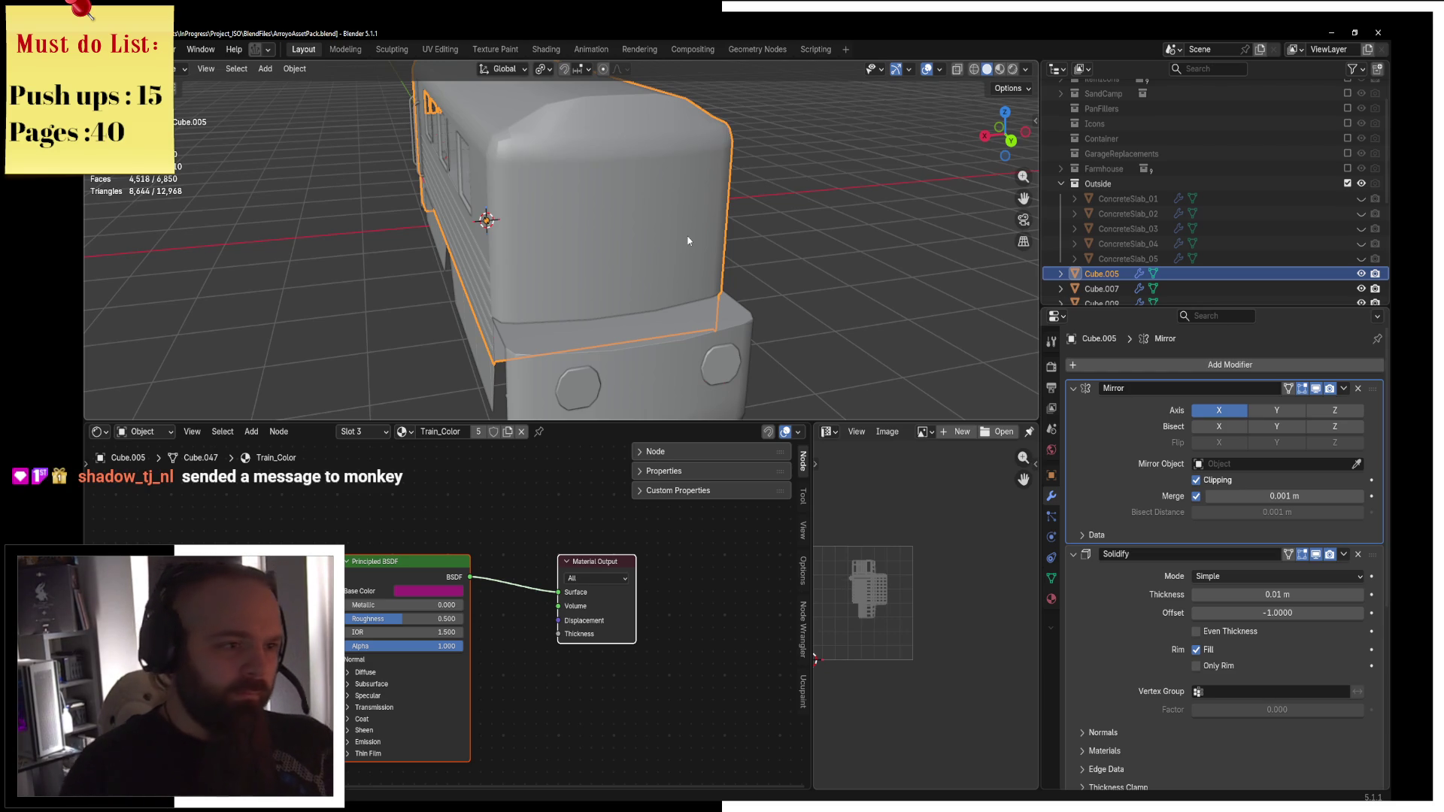
Enter Edit Mode on Cube.005 and select three adjacent side faces behind the front corner.
{"action": "mouse_move", "coordinate": [687, 241]}
{"action": "middle_mouse_down"}
{"action": "mouse_move", "coordinate": [785, 252]}
{"action": "mouse_move", "coordinate": [657, 250]}
{"action": "mouse_move", "coordinate": [675, 243]}
{"action": "middle_mouse_up"}
{"action": "key", "text": "ctrl+Tab"}
{"action": "left_click", "coordinate": [735, 257]}
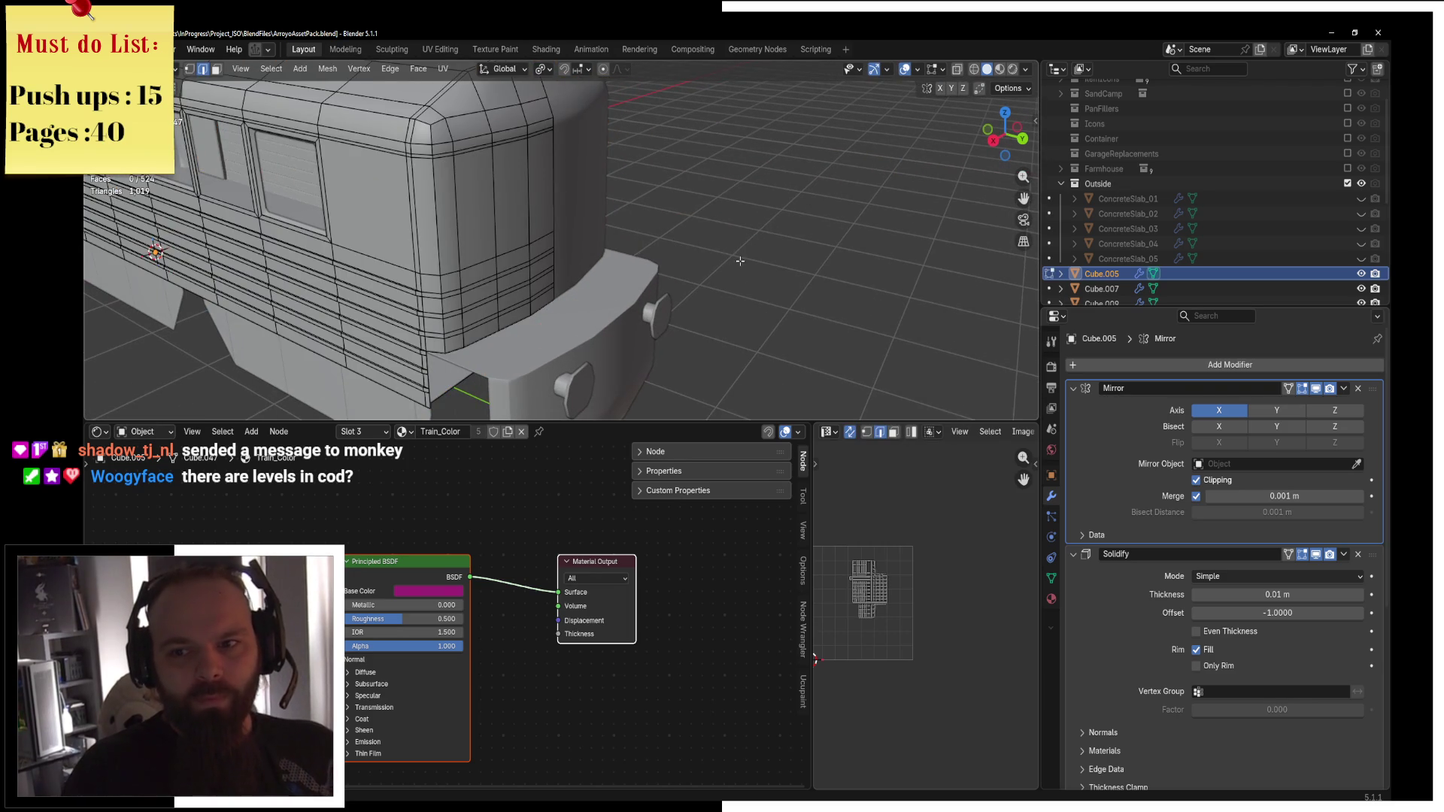
{"action": "scroll", "coordinate": [740, 261], "scroll_direction": "up", "scroll_amount": 4}
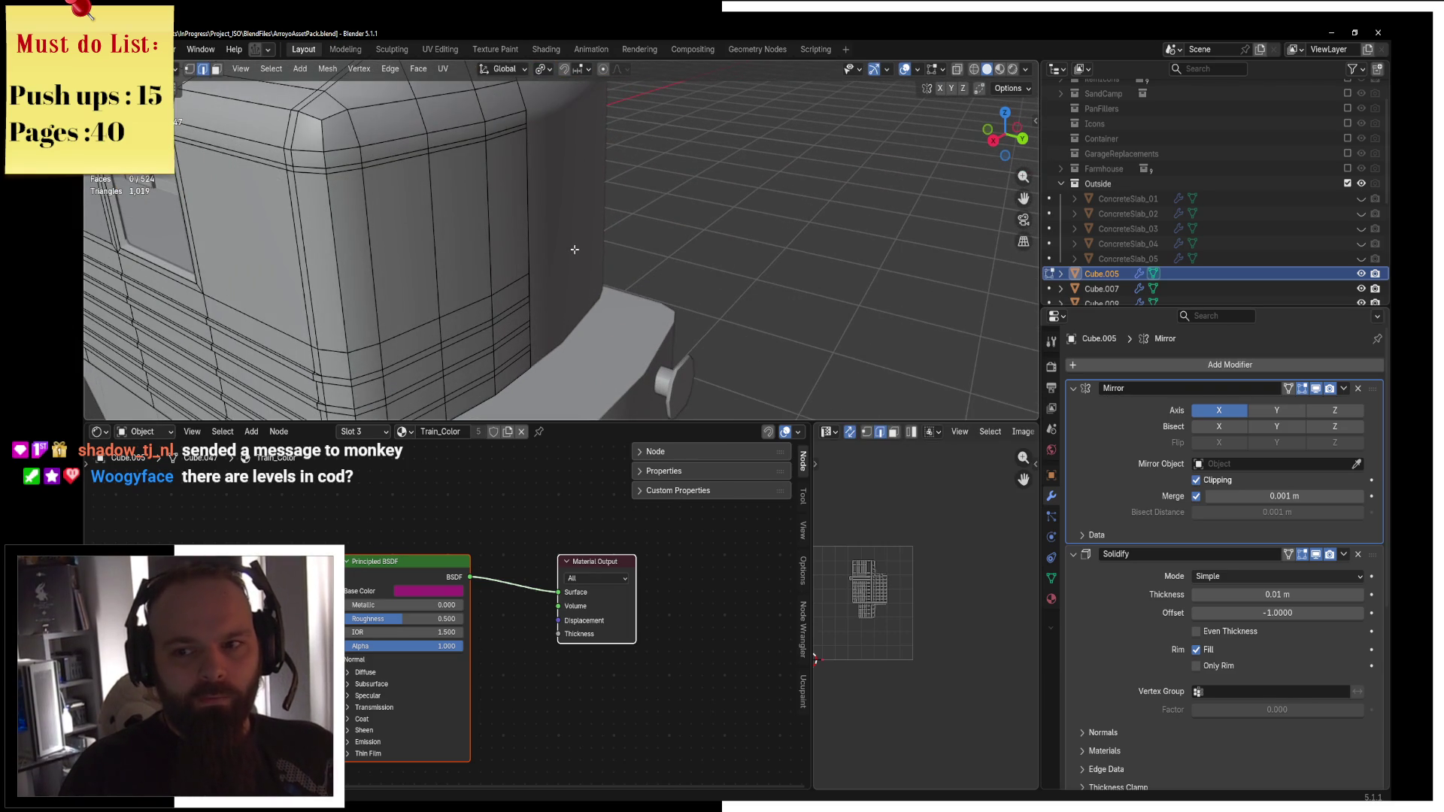
{"action": "scroll", "coordinate": [575, 249], "scroll_direction": "down", "scroll_amount": 2}
{"action": "left_click", "coordinate": [217, 69]}
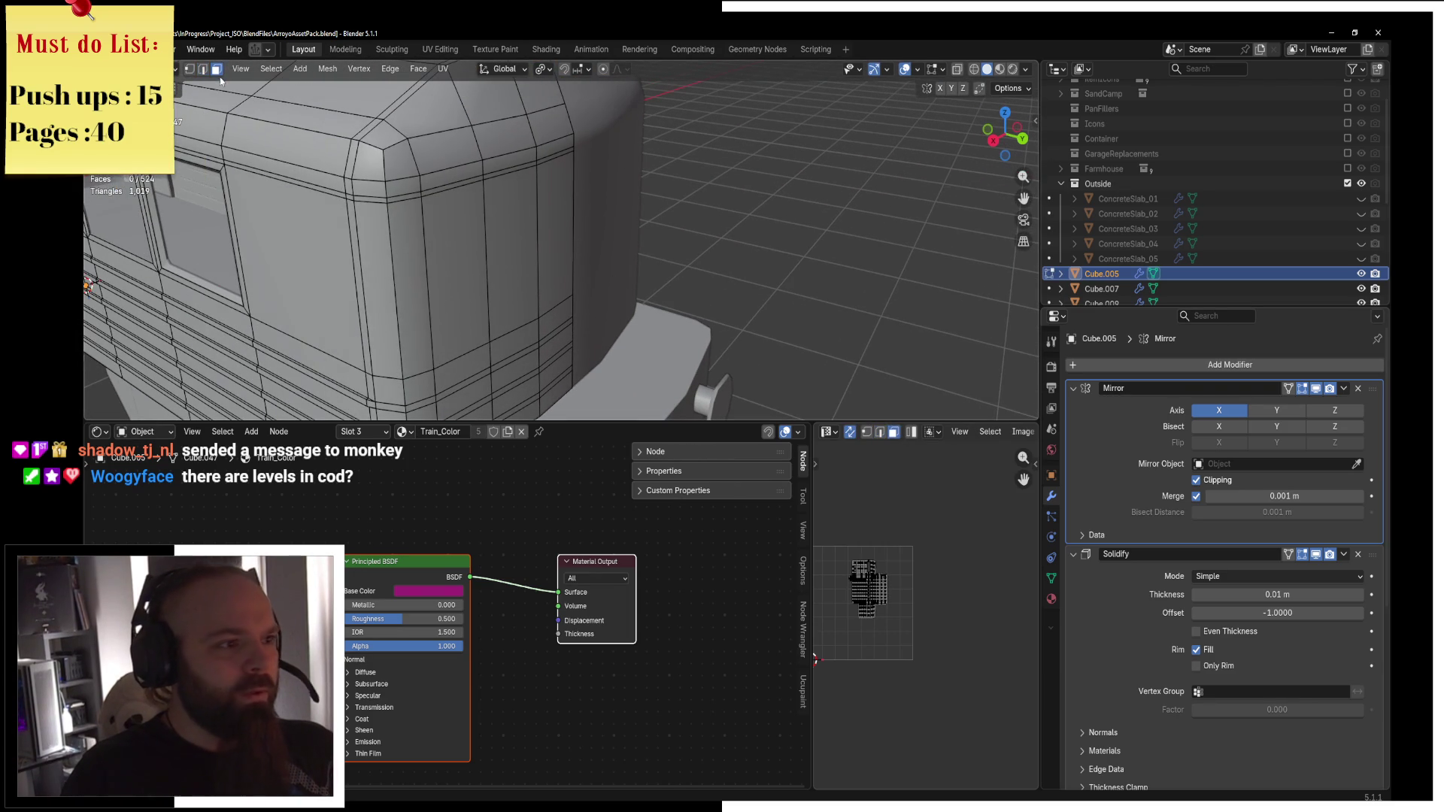
{"action": "left_click", "coordinate": [459, 260]}
{"action": "left_click", "coordinate": [499, 245], "text": "shift"}
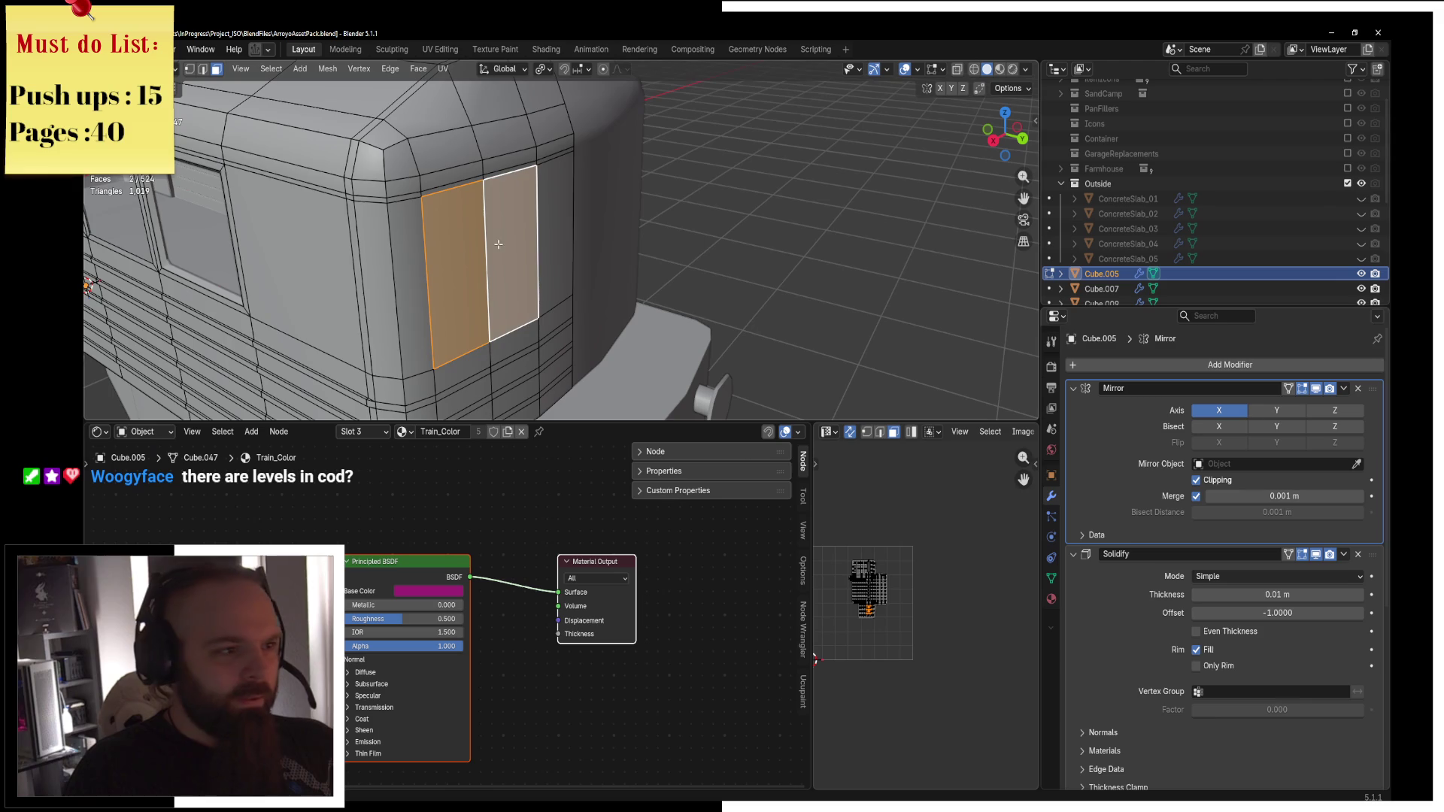
{"action": "left_click", "coordinate": [554, 231], "text": "shift"}
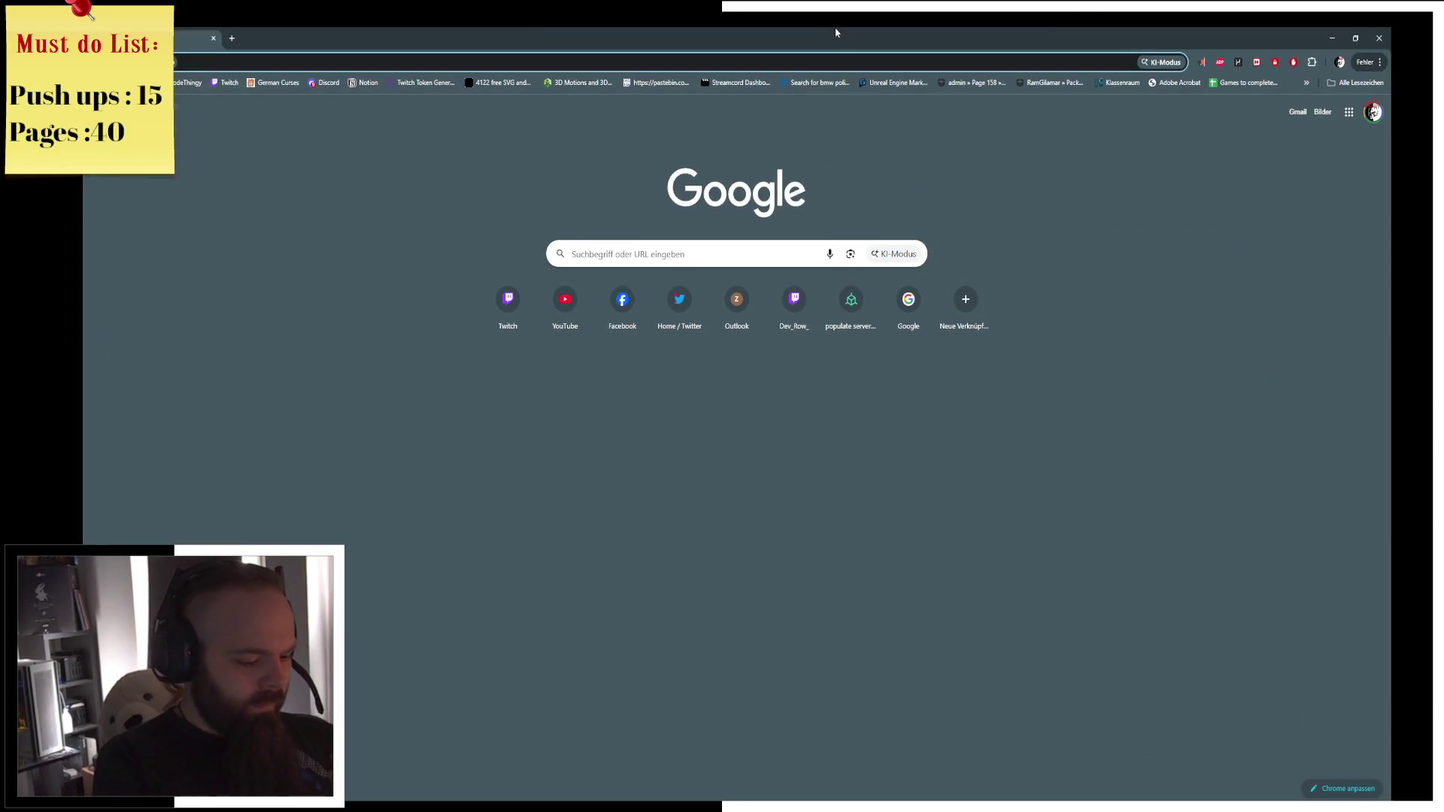
Search Google for 'how many levels are in cod' and expand the AI overview.
{"action": "type", "text": "how many levels are i"}
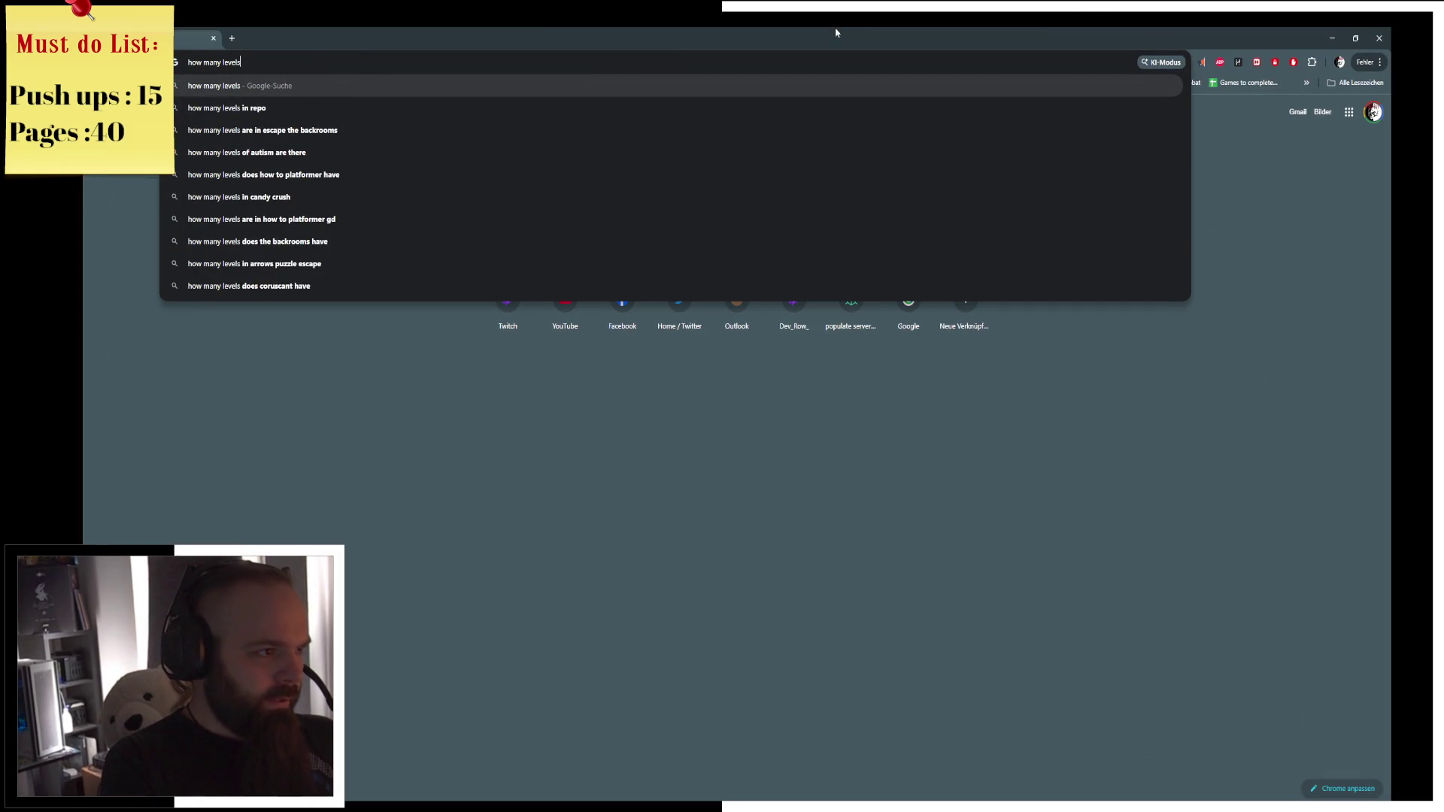
{"action": "type", "text": "n cod"}
{"action": "key", "text": "Return"}
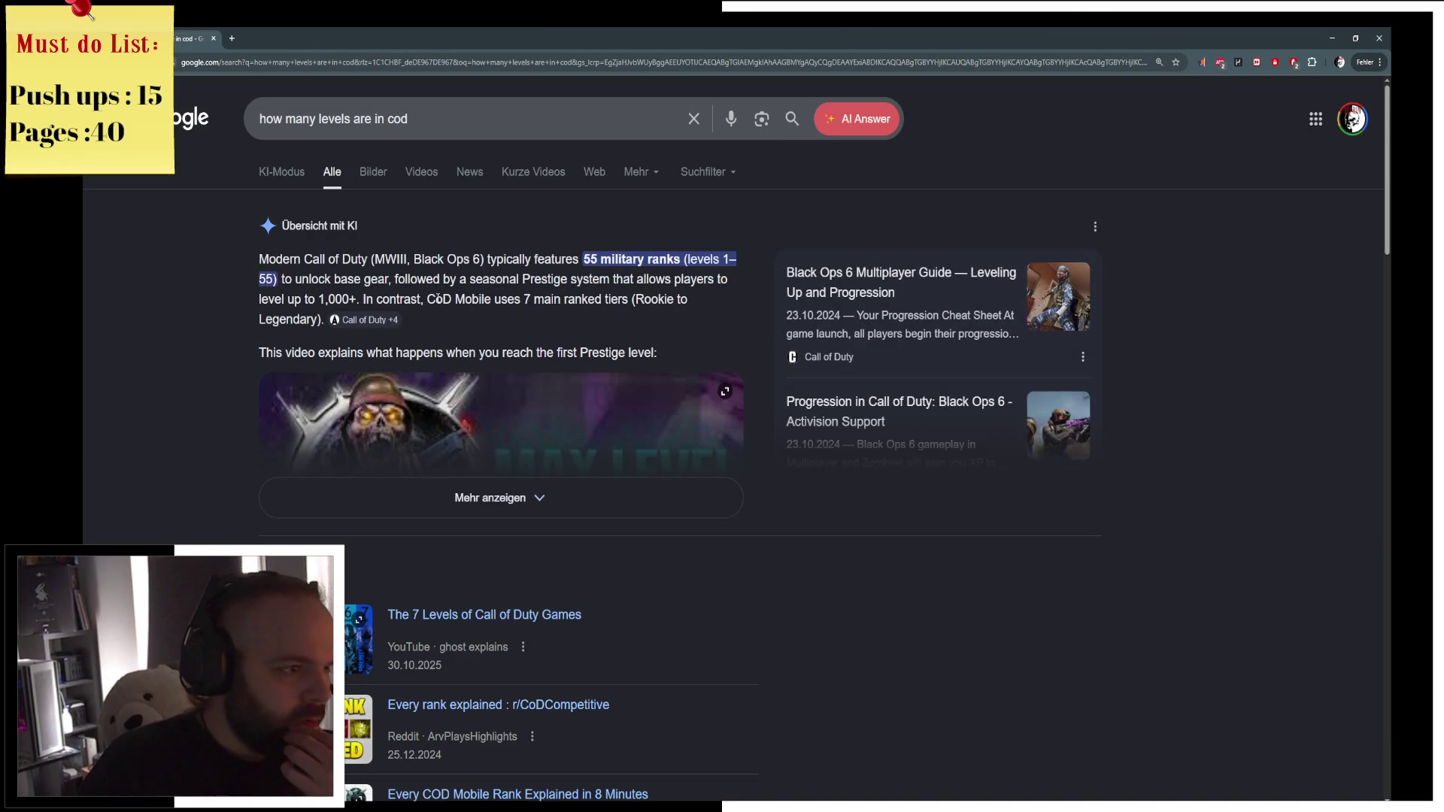
{"action": "left_click", "coordinate": [615, 509]}
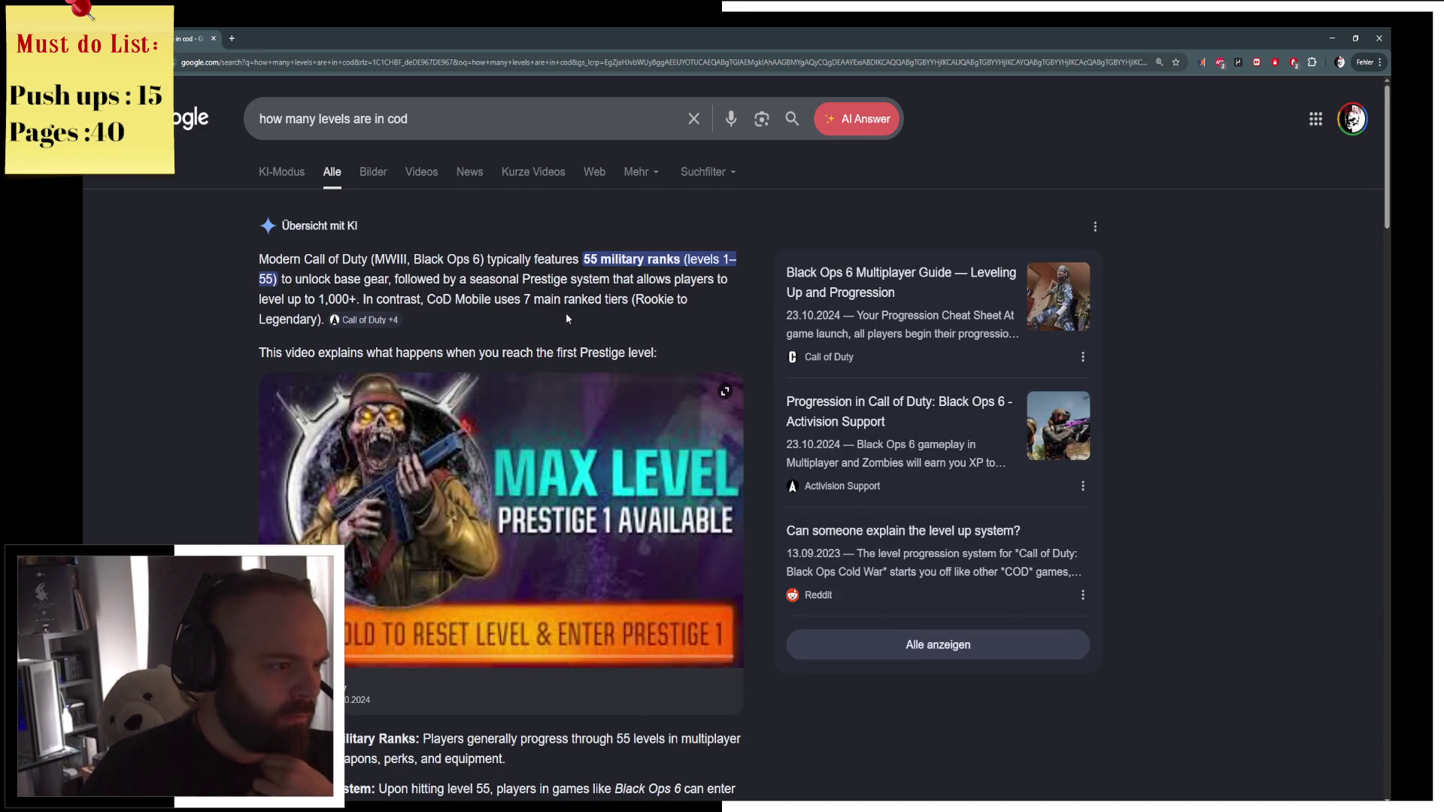
Open the Reddit thread about the level system, then return to Blender.
{"action": "scroll", "coordinate": [567, 318], "scroll_direction": "down", "scroll_amount": 2}
{"action": "scroll", "coordinate": [585, 350], "scroll_direction": "down", "scroll_amount": 15}
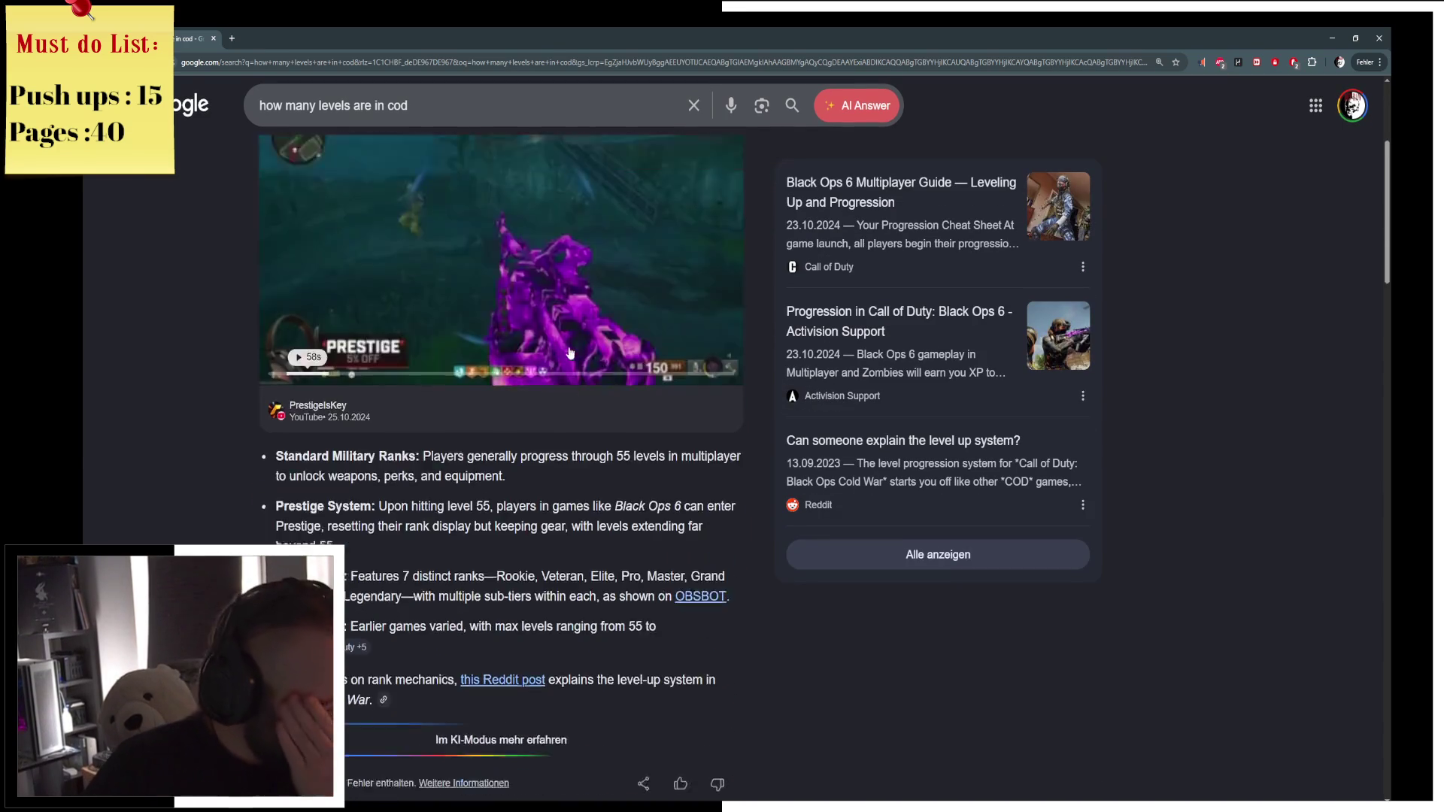
{"action": "scroll", "coordinate": [895, 466], "scroll_direction": "down", "scroll_amount": 3}
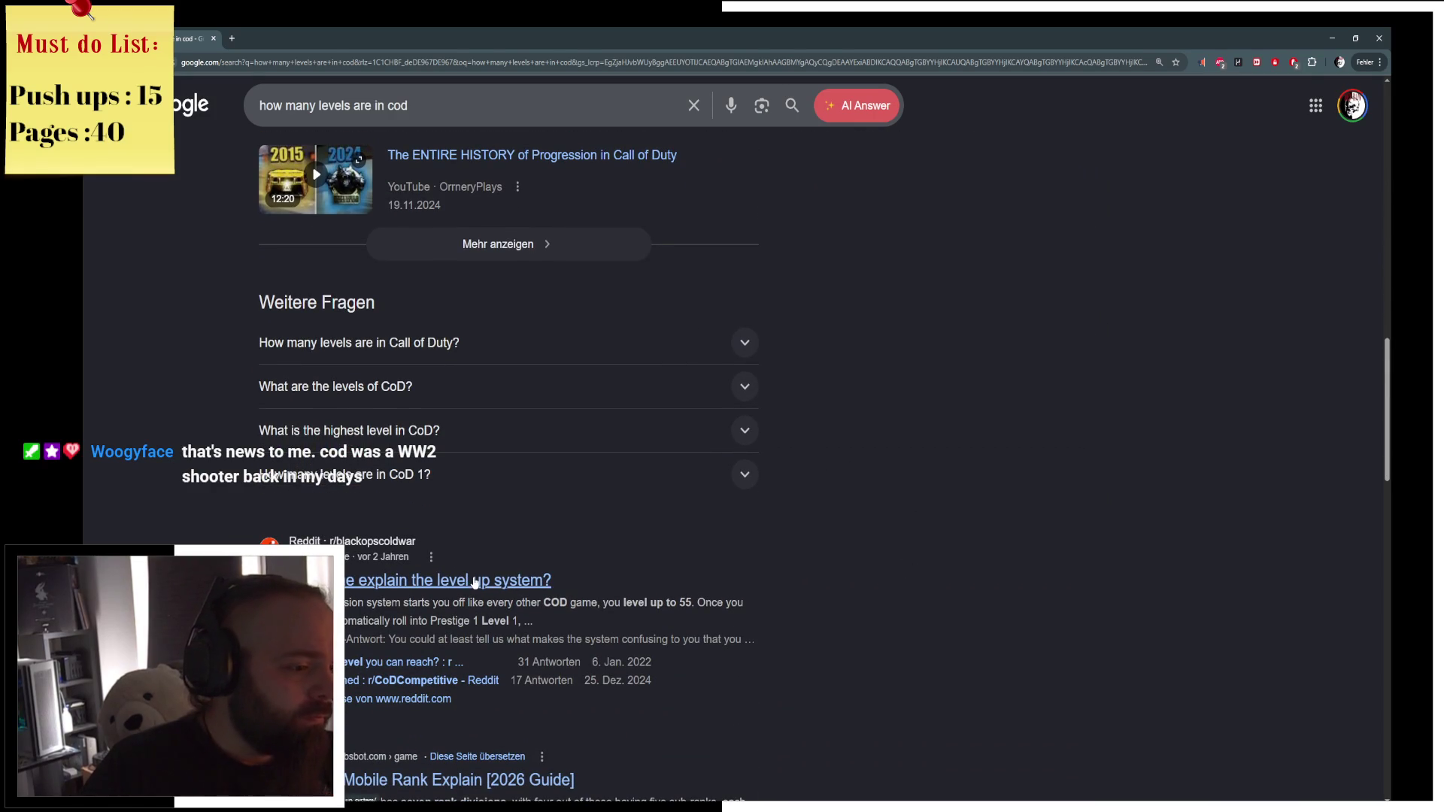
{"action": "left_click", "coordinate": [472, 580]}
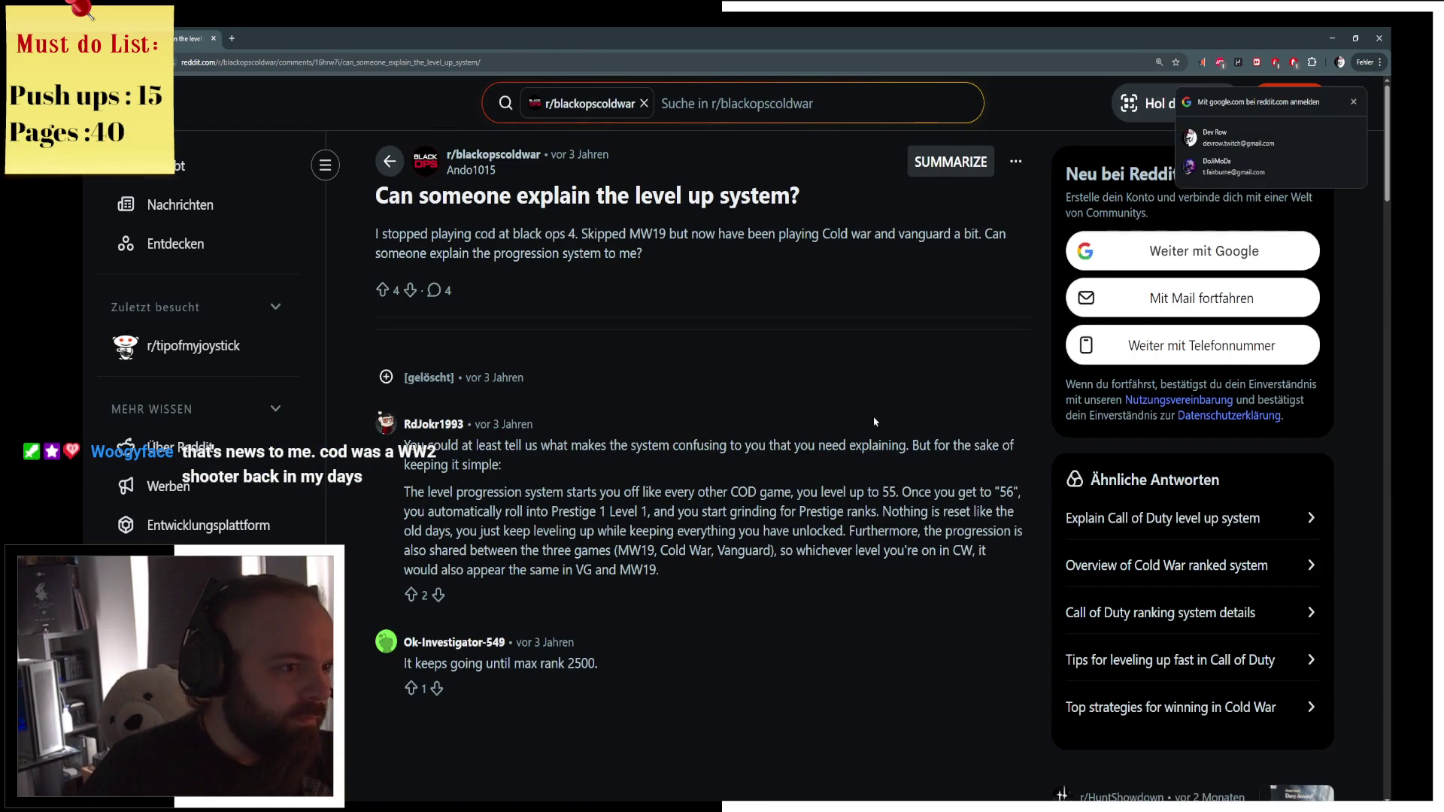
{"action": "key", "text": "alt+Tab"}
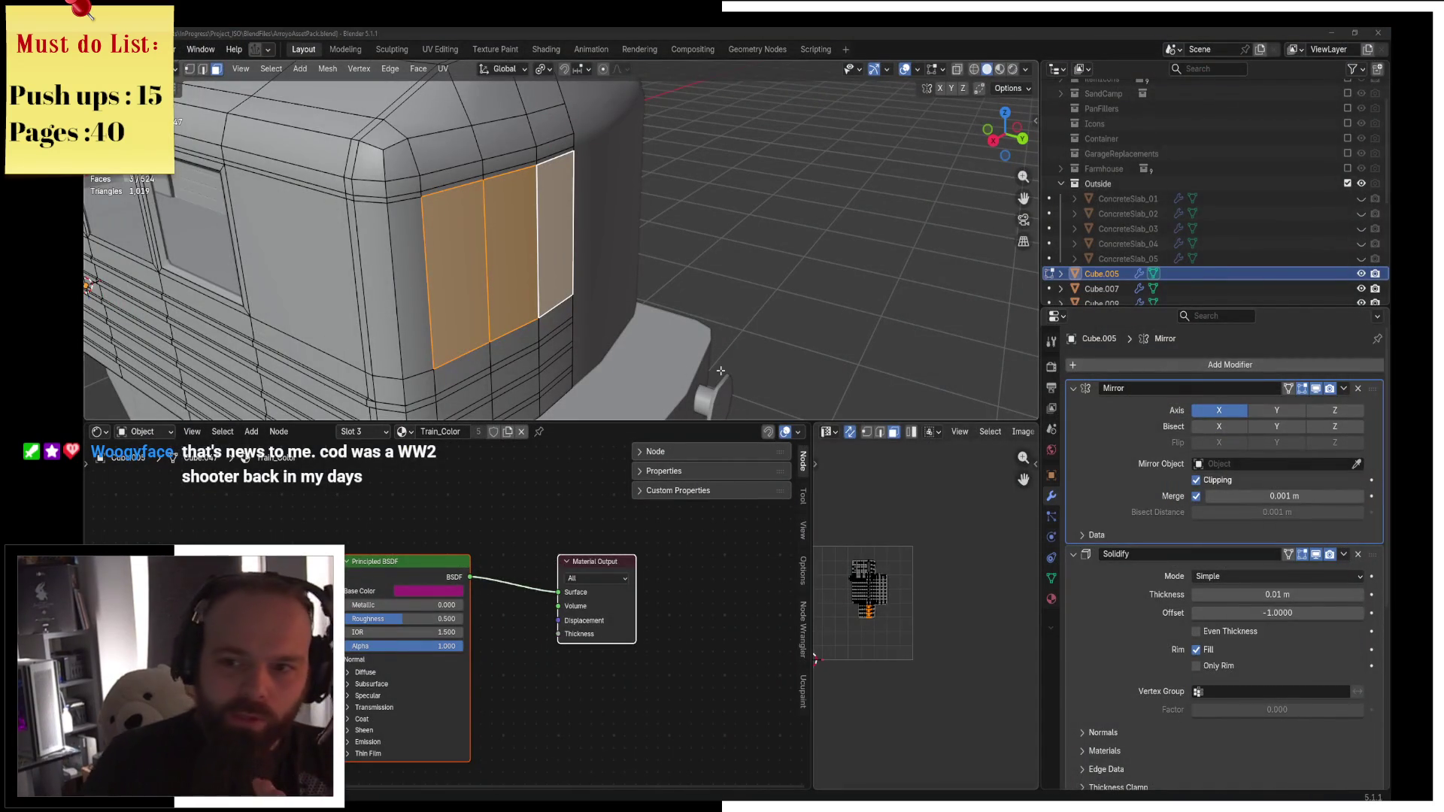
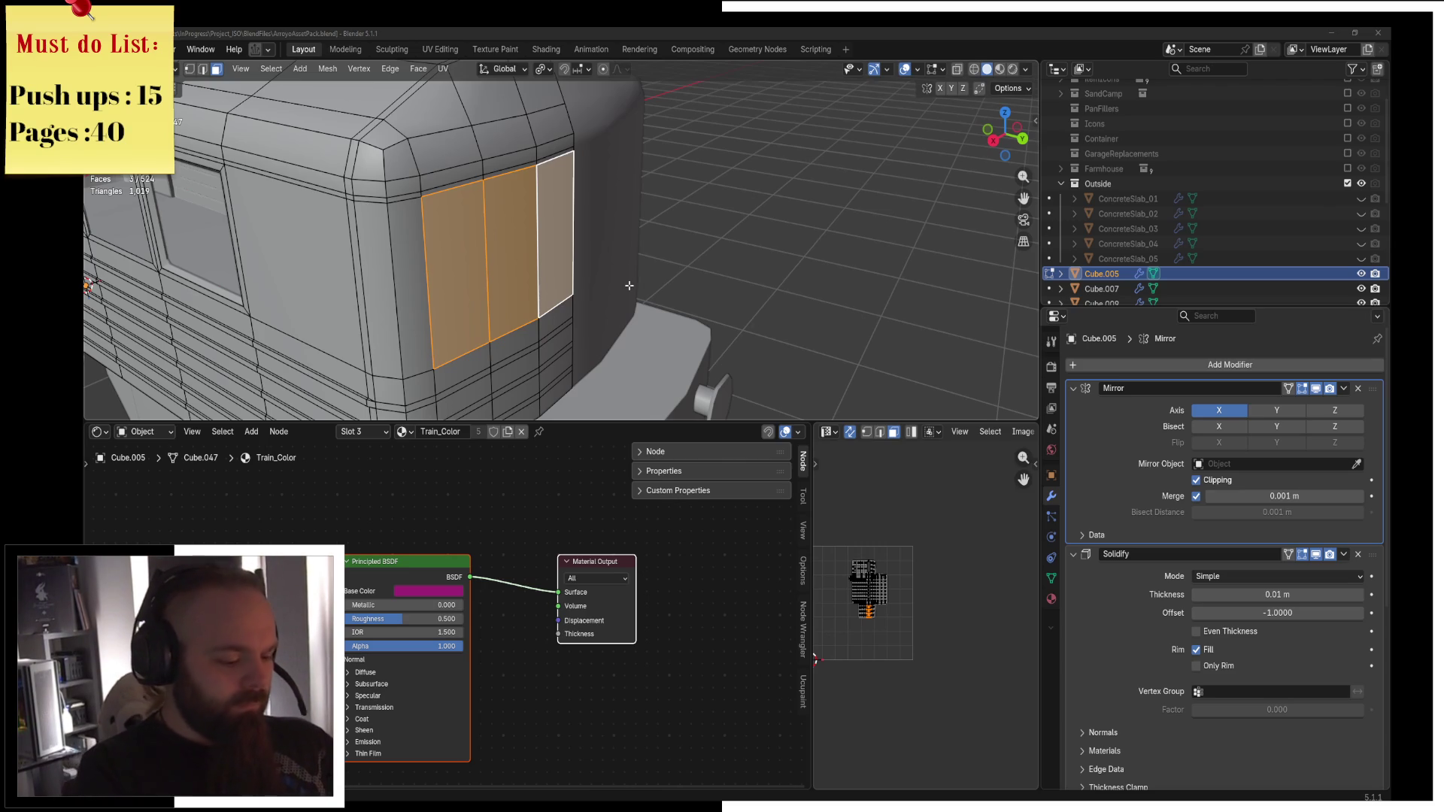
Extrude the three window faces, scale them to 0.969 and recess them about 0.015 m inward.
{"action": "scroll", "coordinate": [765, 255], "scroll_direction": "up", "scroll_amount": 2}
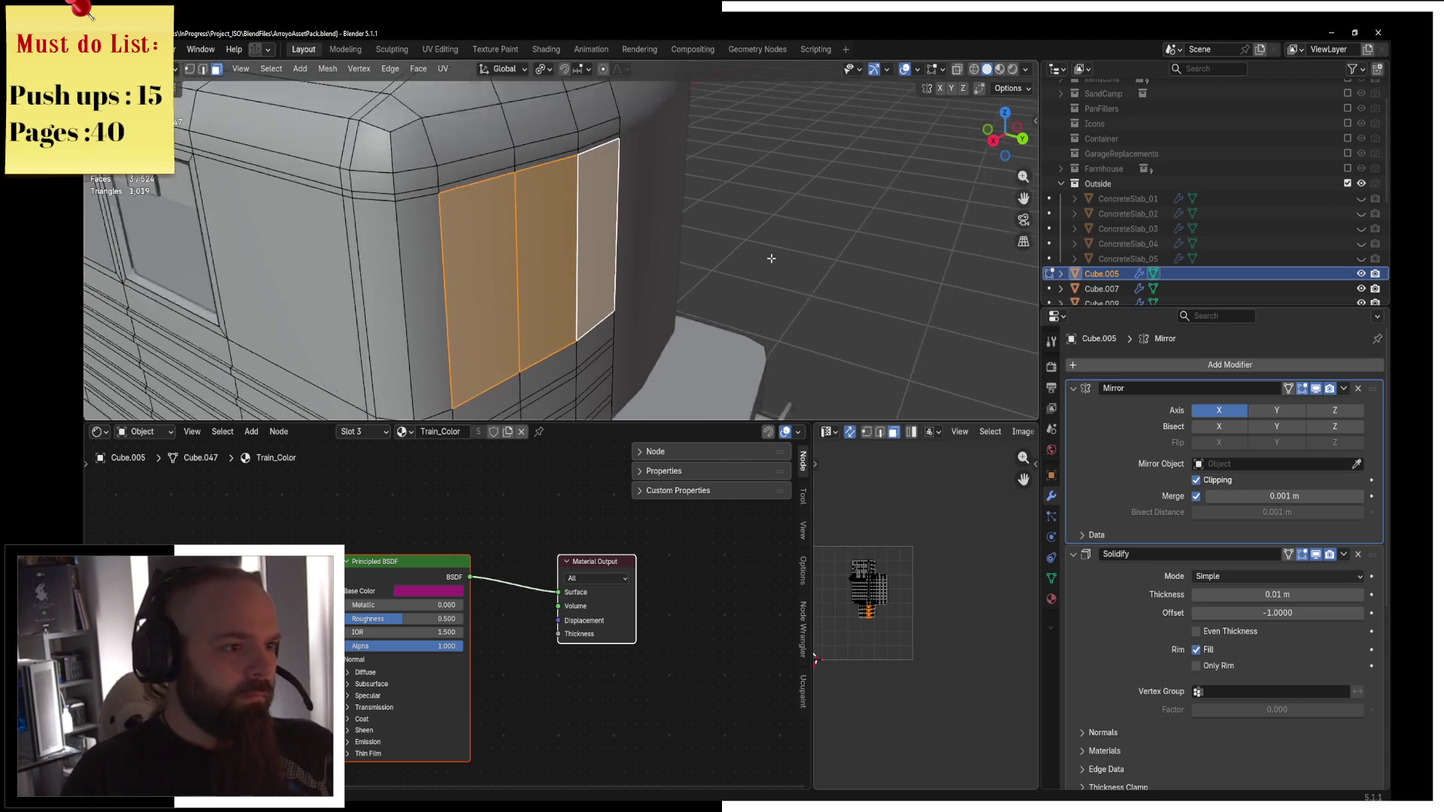
{"action": "key", "text": "e"}
{"action": "key", "text": "Escape"}
{"action": "key", "text": "s"}
{"action": "left_click", "coordinate": [765, 258]}
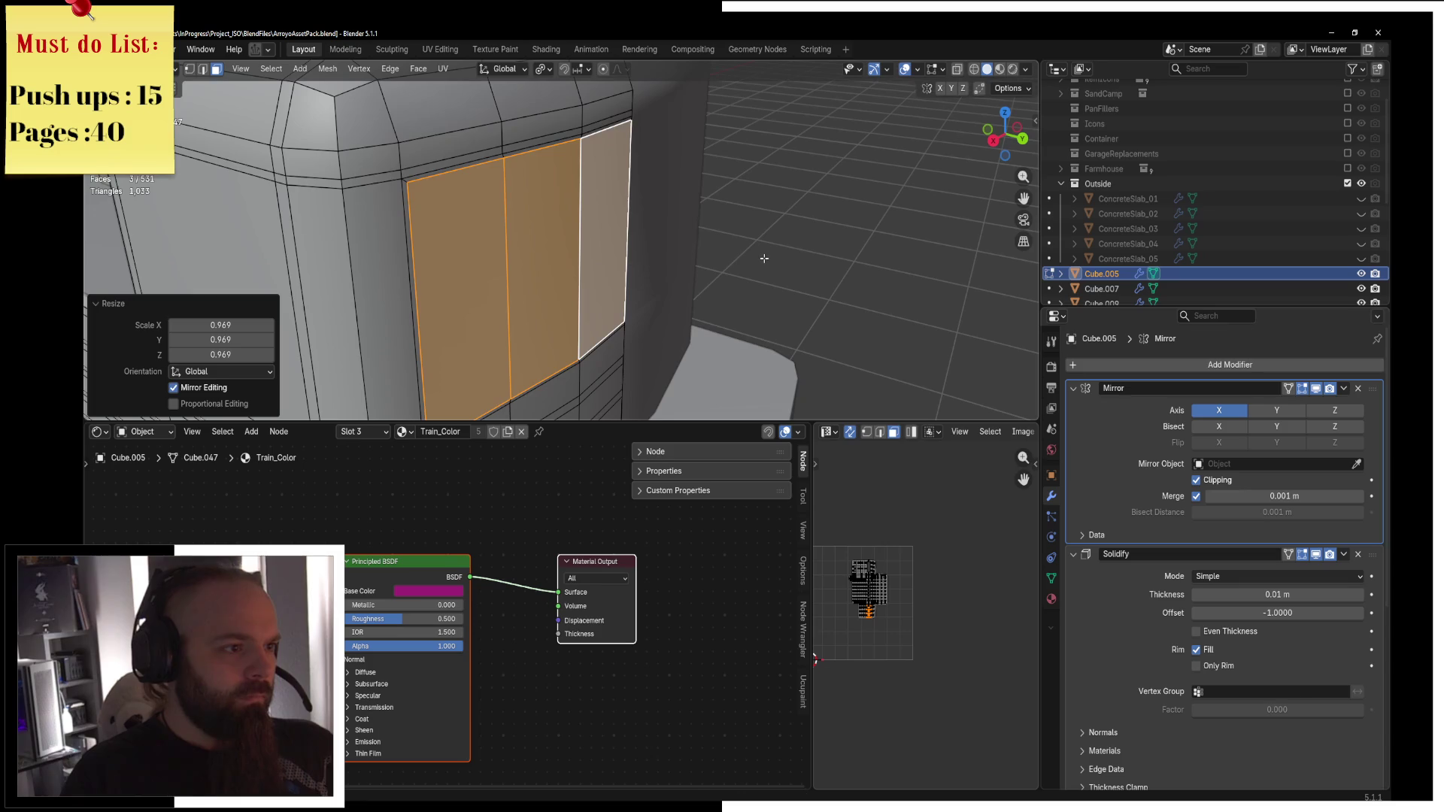
{"action": "key", "text": "e"}
{"action": "left_click", "coordinate": [760, 258]}
Loop-select the thin frame faces around the recessed windows and show the material slots.
{"action": "key", "text": "ctrl+Tab"}
{"action": "left_click", "coordinate": [629, 252]}
{"action": "key", "text": "Tab"}
{"action": "mouse_move", "coordinate": [629, 252]}
{"action": "middle_mouse_down"}
{"action": "mouse_move", "coordinate": [788, 227]}
{"action": "mouse_move", "coordinate": [526, 345]}
{"action": "mouse_move", "coordinate": [961, 204]}
{"action": "mouse_move", "coordinate": [492, 243]}
{"action": "middle_mouse_up"}
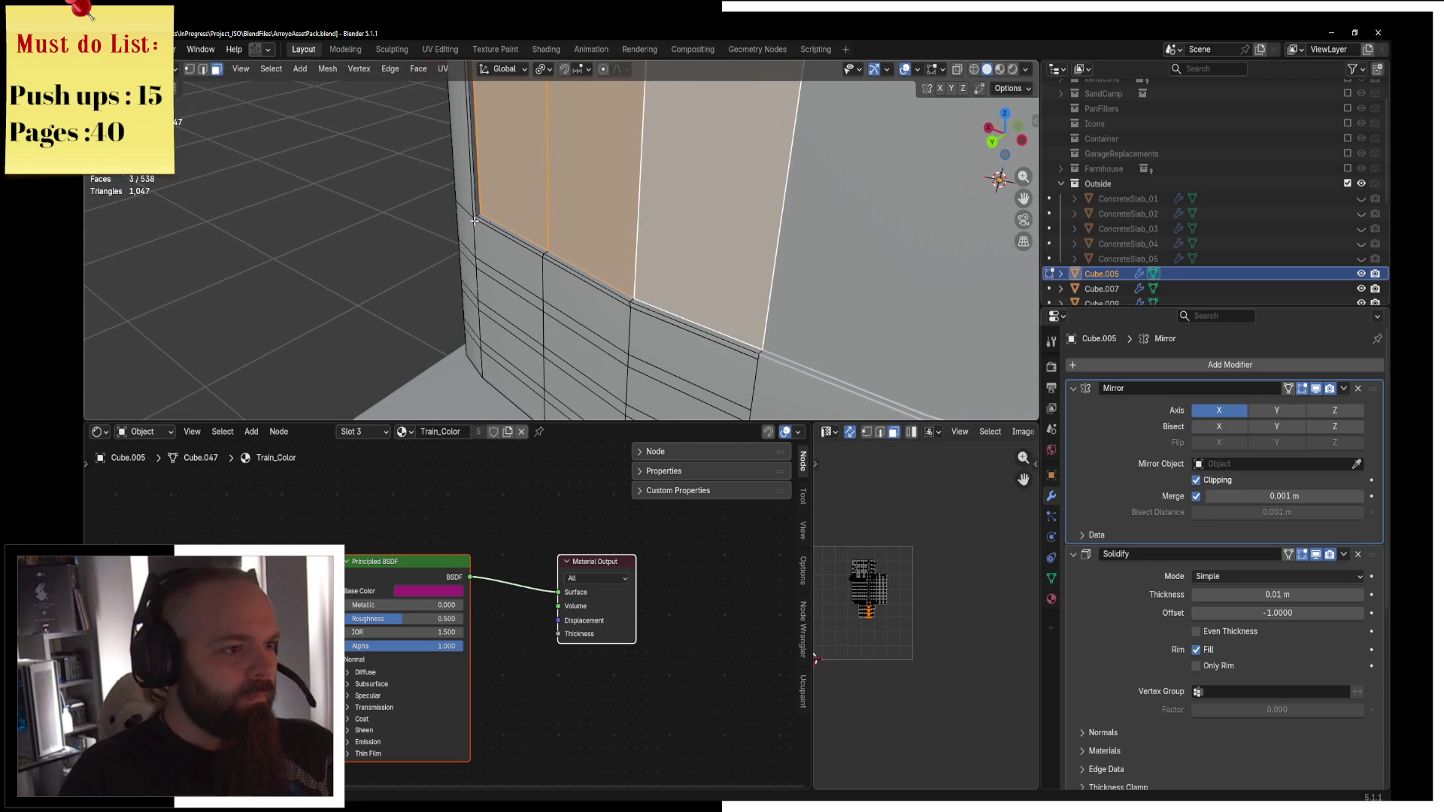
{"action": "left_click", "coordinate": [473, 217]}
{"action": "key", "text": "ctrl+z"}
{"action": "key", "text": "ctrl+shift+z"}
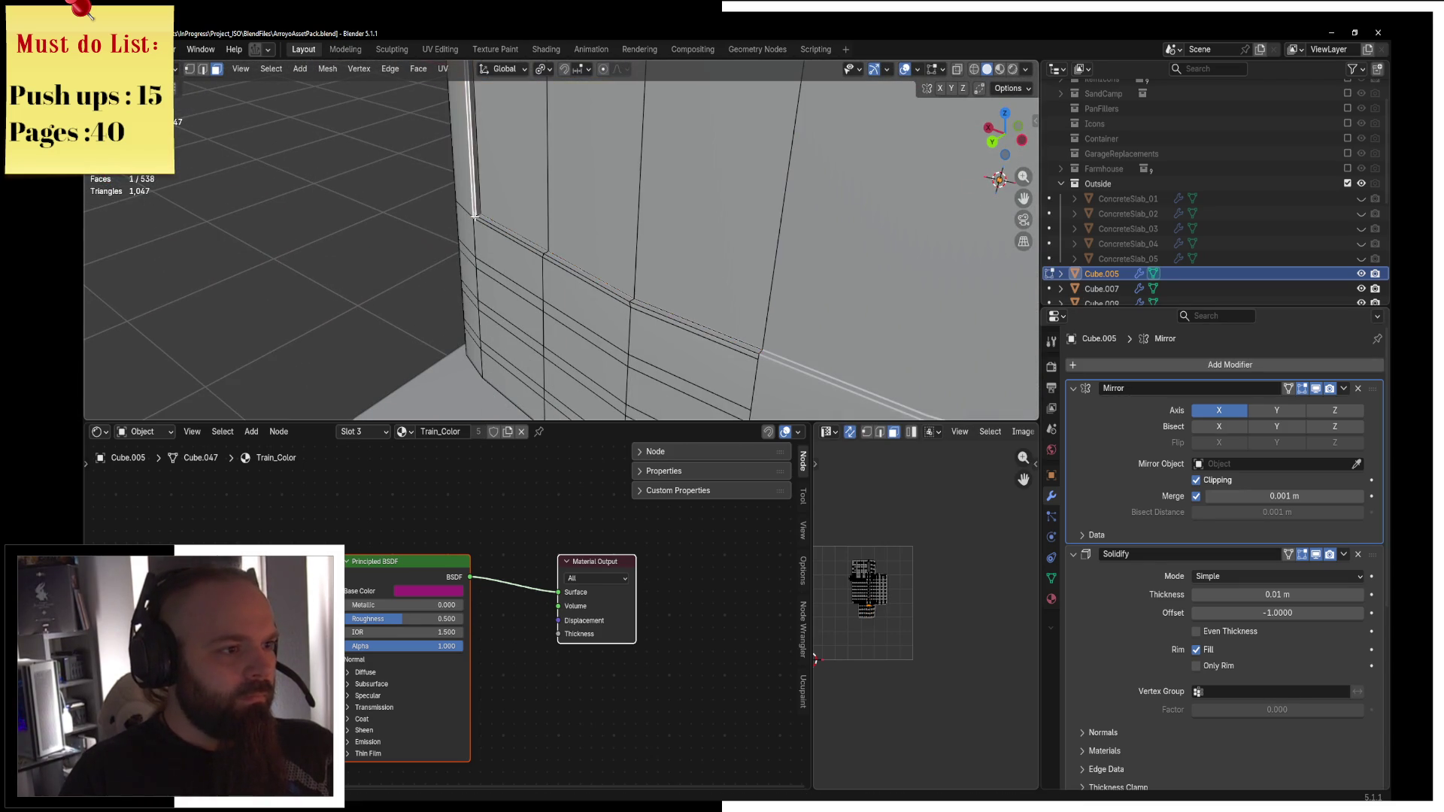
{"action": "left_click", "coordinate": [474, 217], "text": "alt"}
{"action": "mouse_move", "coordinate": [474, 217]}
{"action": "middle_mouse_down"}
{"action": "mouse_move", "coordinate": [951, 183]}
{"action": "mouse_move", "coordinate": [763, 193]}
{"action": "mouse_move", "coordinate": [623, 239]}
{"action": "middle_mouse_up"}
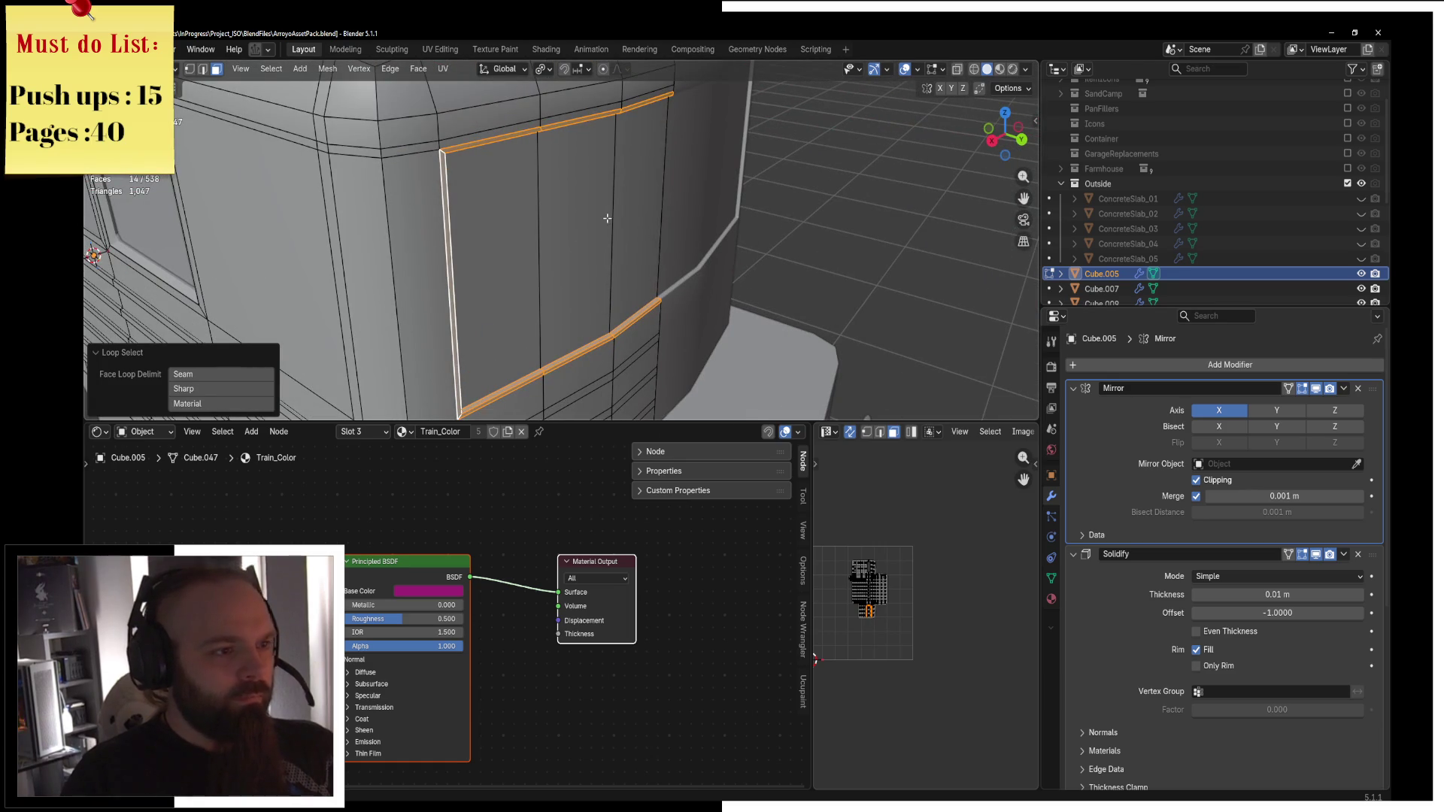
{"action": "left_click", "coordinate": [1052, 600]}
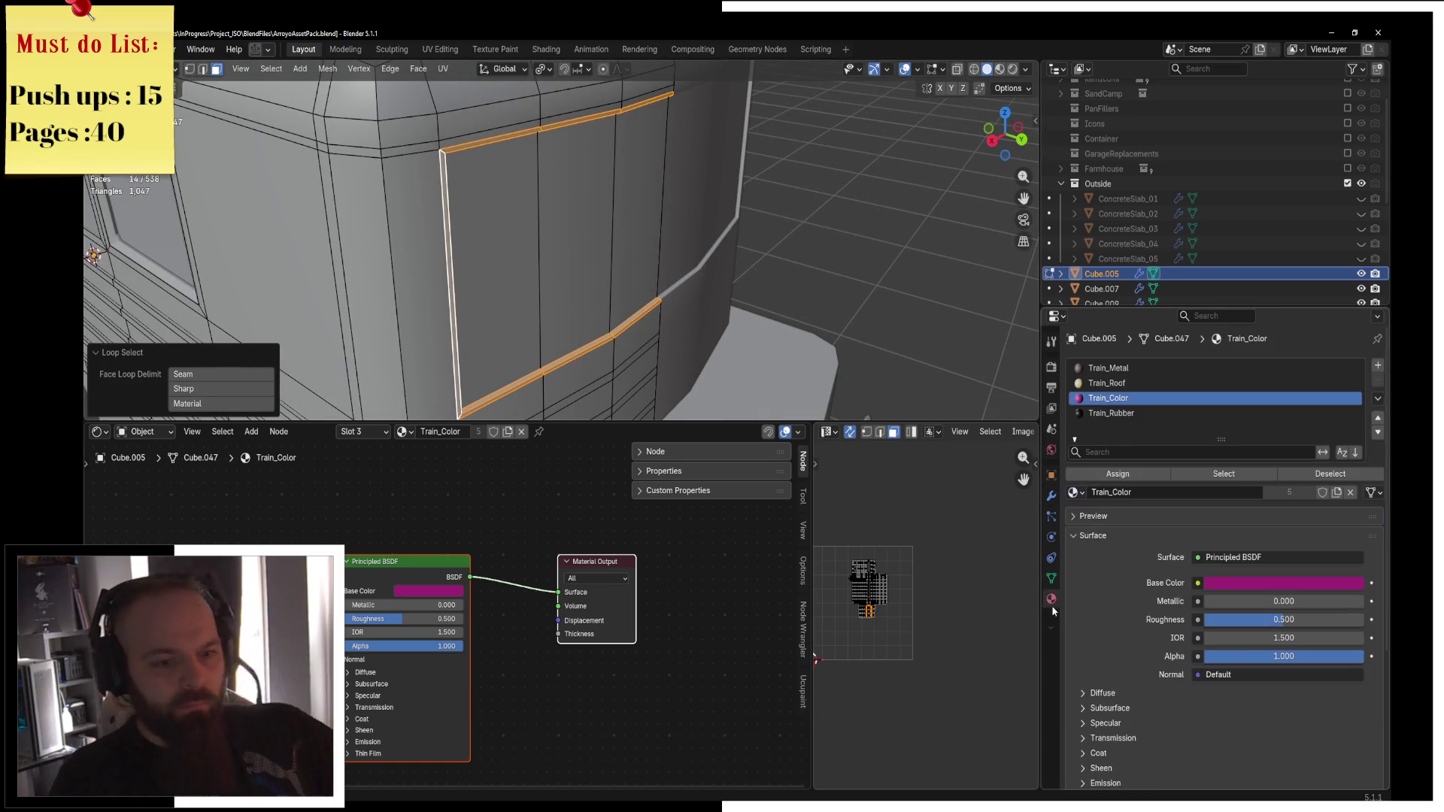
Assign Train_Rubber to the window frame faces and check it in Material Preview shading.
{"action": "left_click", "coordinate": [1111, 413]}
{"action": "left_click", "coordinate": [1118, 474]}
{"action": "key", "text": "z"}
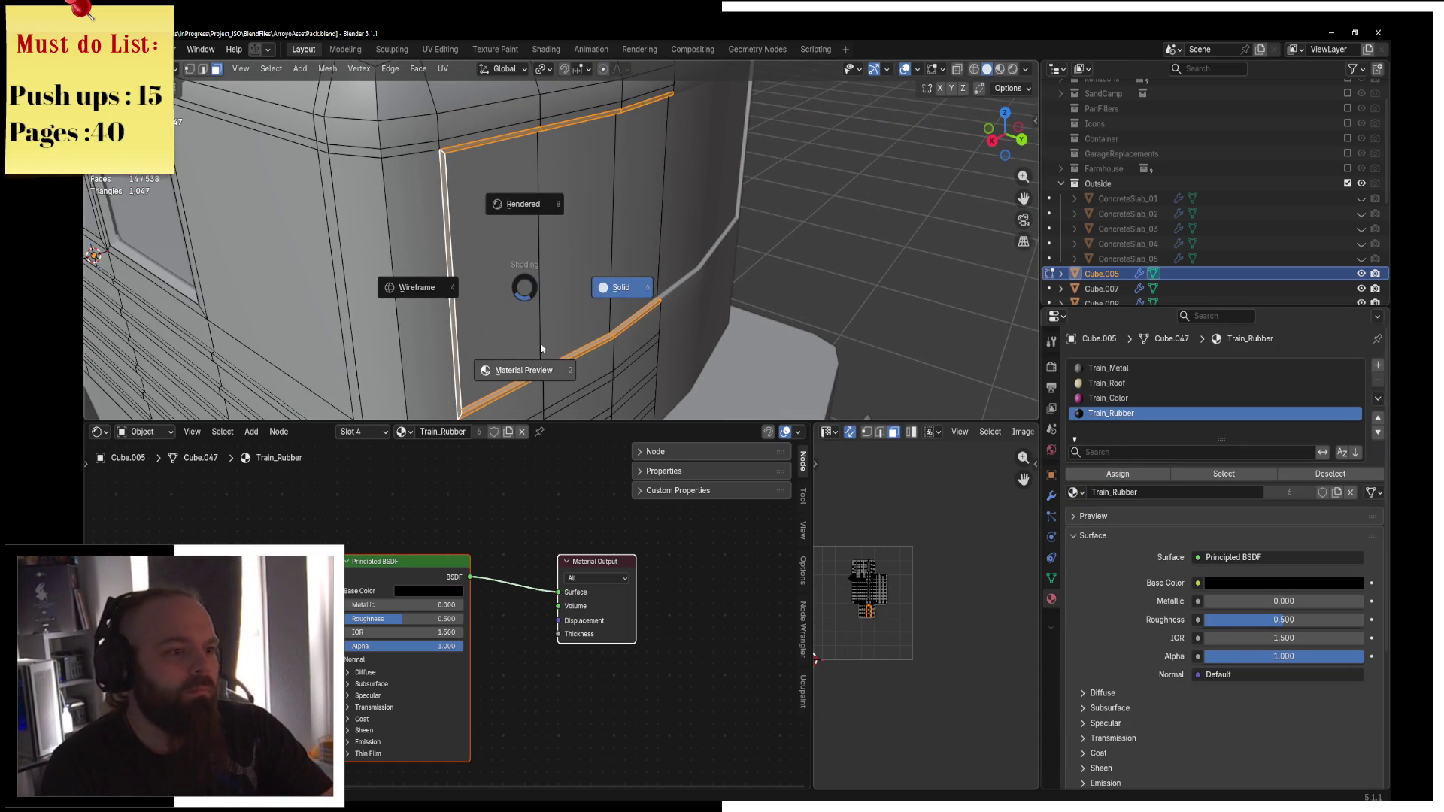
{"action": "left_click", "coordinate": [511, 364]}
{"action": "scroll", "coordinate": [611, 243], "scroll_direction": "down", "scroll_amount": 2}
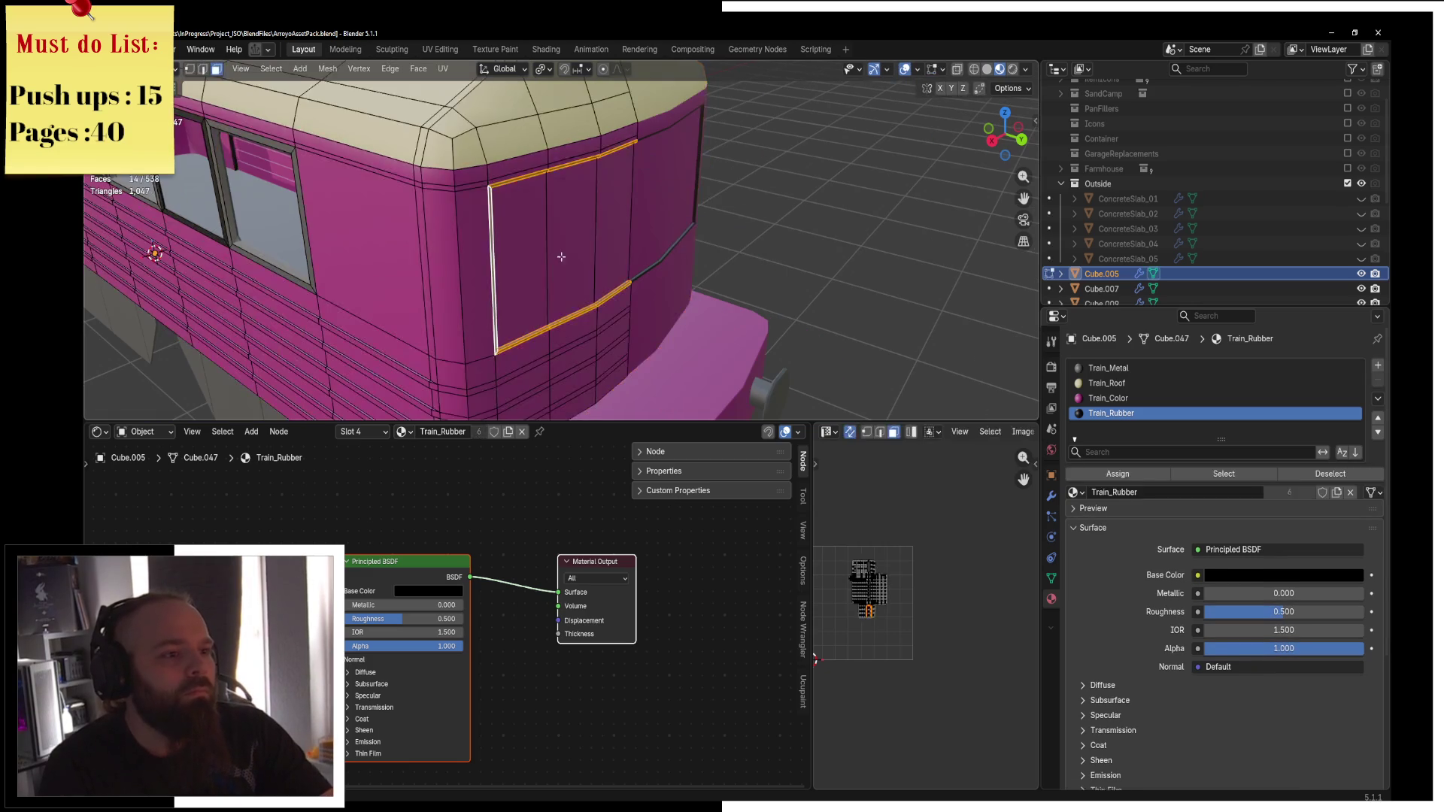
{"action": "left_click", "coordinate": [617, 256]}
{"action": "middle_click_drag", "start_coordinate": [586, 243], "coordinate": [468, 222]}
{"action": "left_click", "coordinate": [577, 216], "text": "shift"}
{"action": "scroll", "coordinate": [706, 250], "scroll_direction": "down", "scroll_amount": 3}
{"action": "mouse_move", "coordinate": [705, 251]}
{"action": "middle_mouse_down"}
{"action": "mouse_move", "coordinate": [729, 217]}
{"action": "mouse_move", "coordinate": [653, 225]}
{"action": "middle_mouse_up"}
In Object Mode, select the window frame with the glass window and join them with Ctrl+J.
{"action": "key", "text": "ctrl+Tab"}
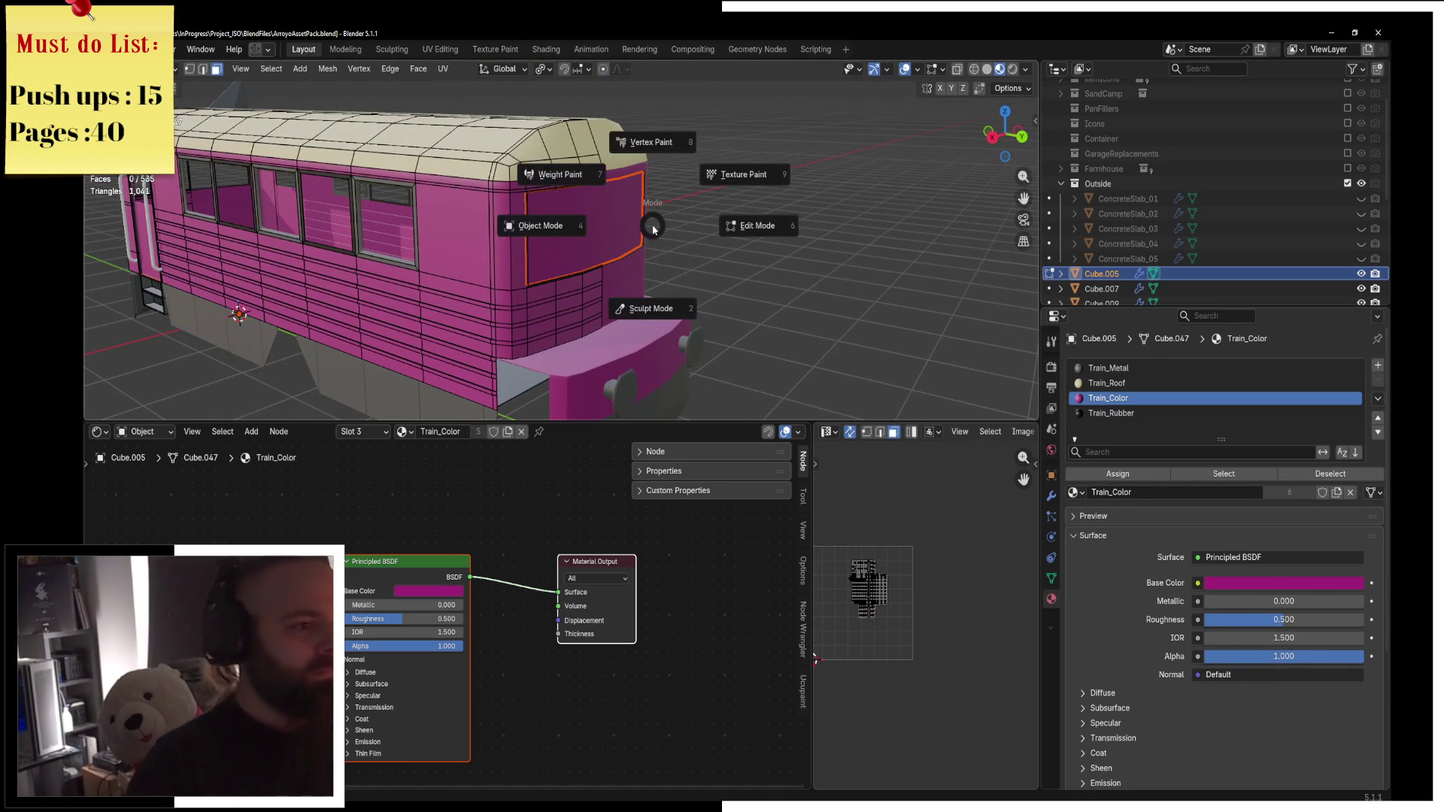
{"action": "left_click", "coordinate": [571, 218]}
{"action": "left_click", "coordinate": [565, 215]}
{"action": "left_click", "coordinate": [550, 218]}
{"action": "left_click", "coordinate": [530, 222]}
{"action": "left_click", "coordinate": [538, 228]}
{"action": "left_click", "coordinate": [329, 215], "text": "shift"}
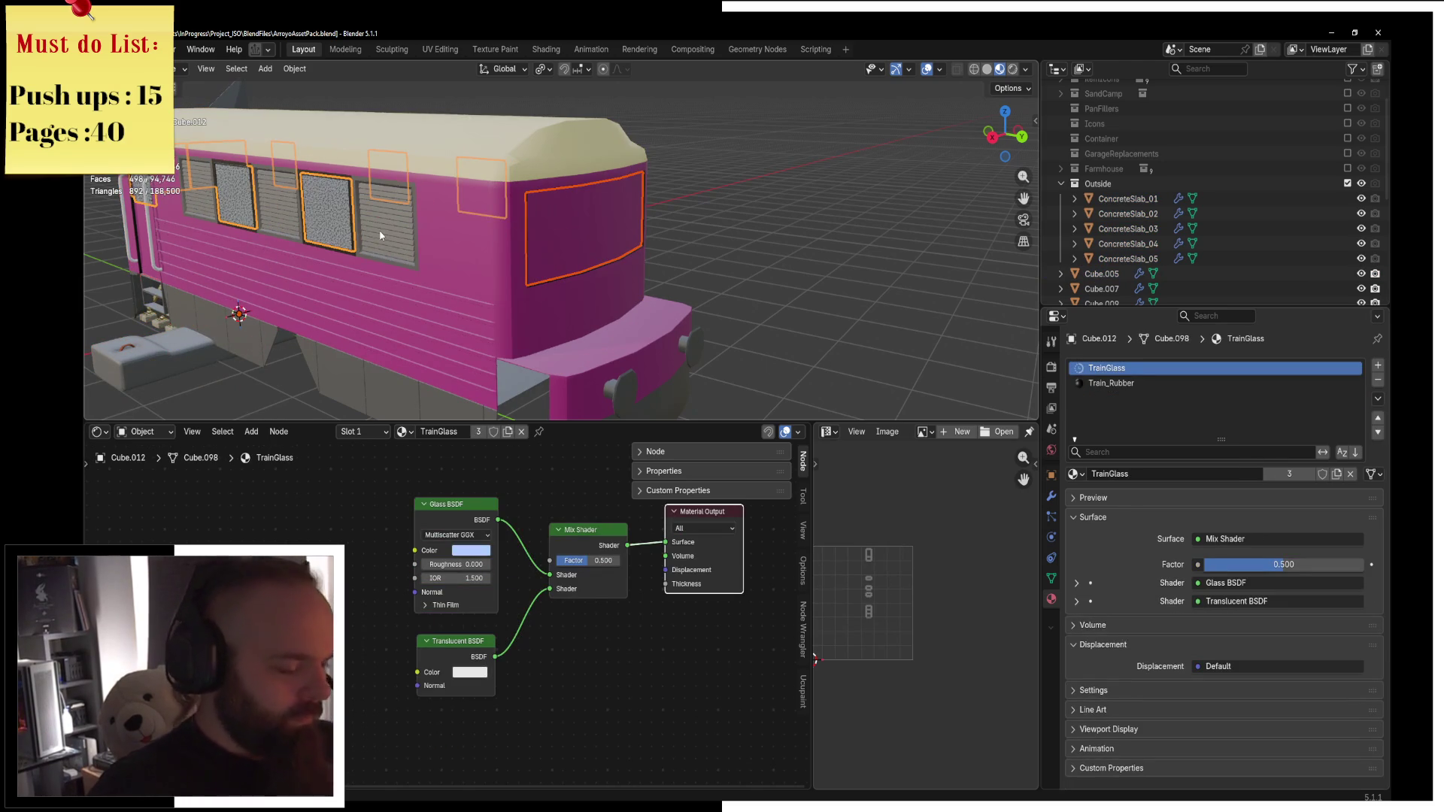
{"action": "key", "text": "ctrl+j"}
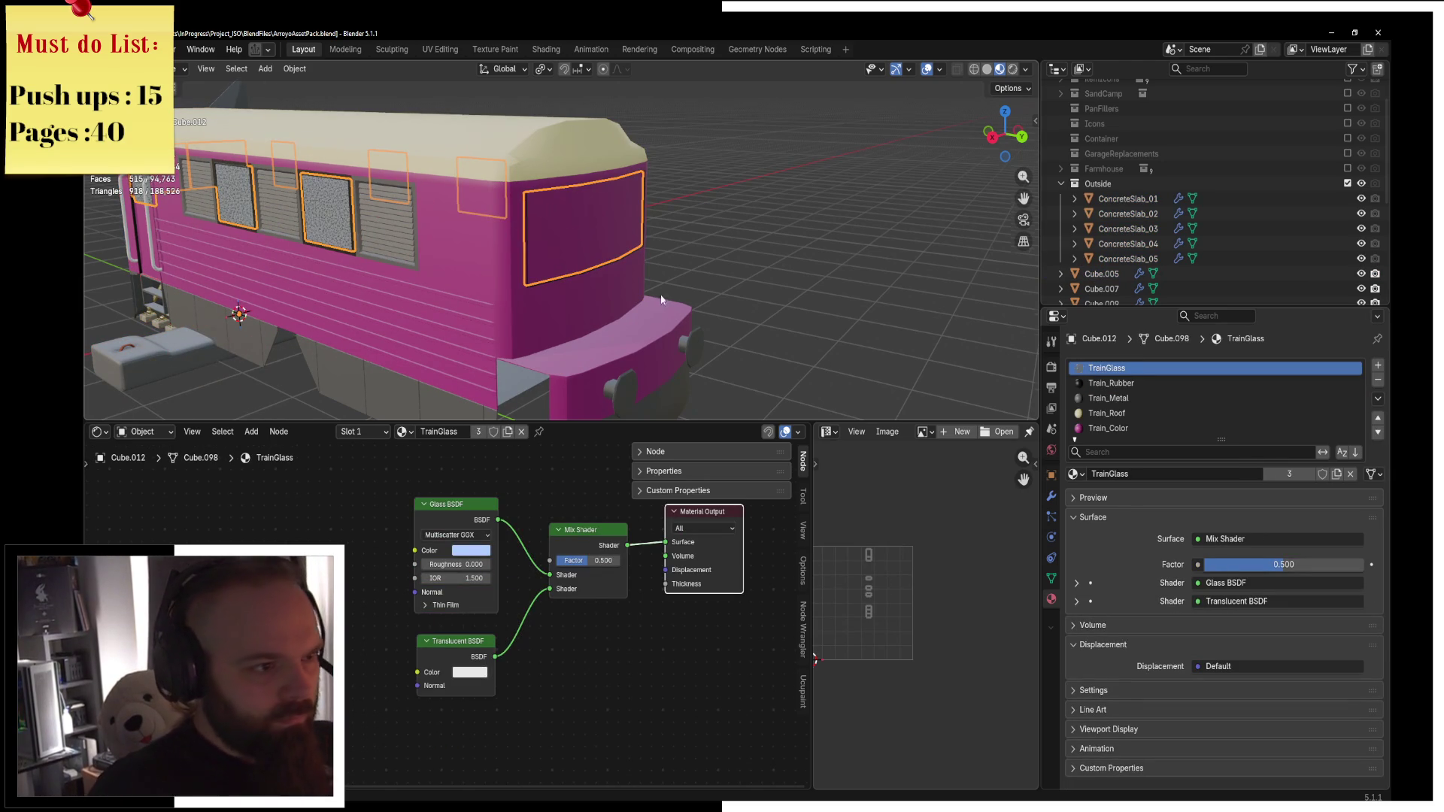
Remove the extra material slots from the joined window object.
{"action": "scroll", "coordinate": [661, 300], "scroll_direction": "up", "scroll_amount": 5}
{"action": "left_click", "coordinate": [1339, 383]}
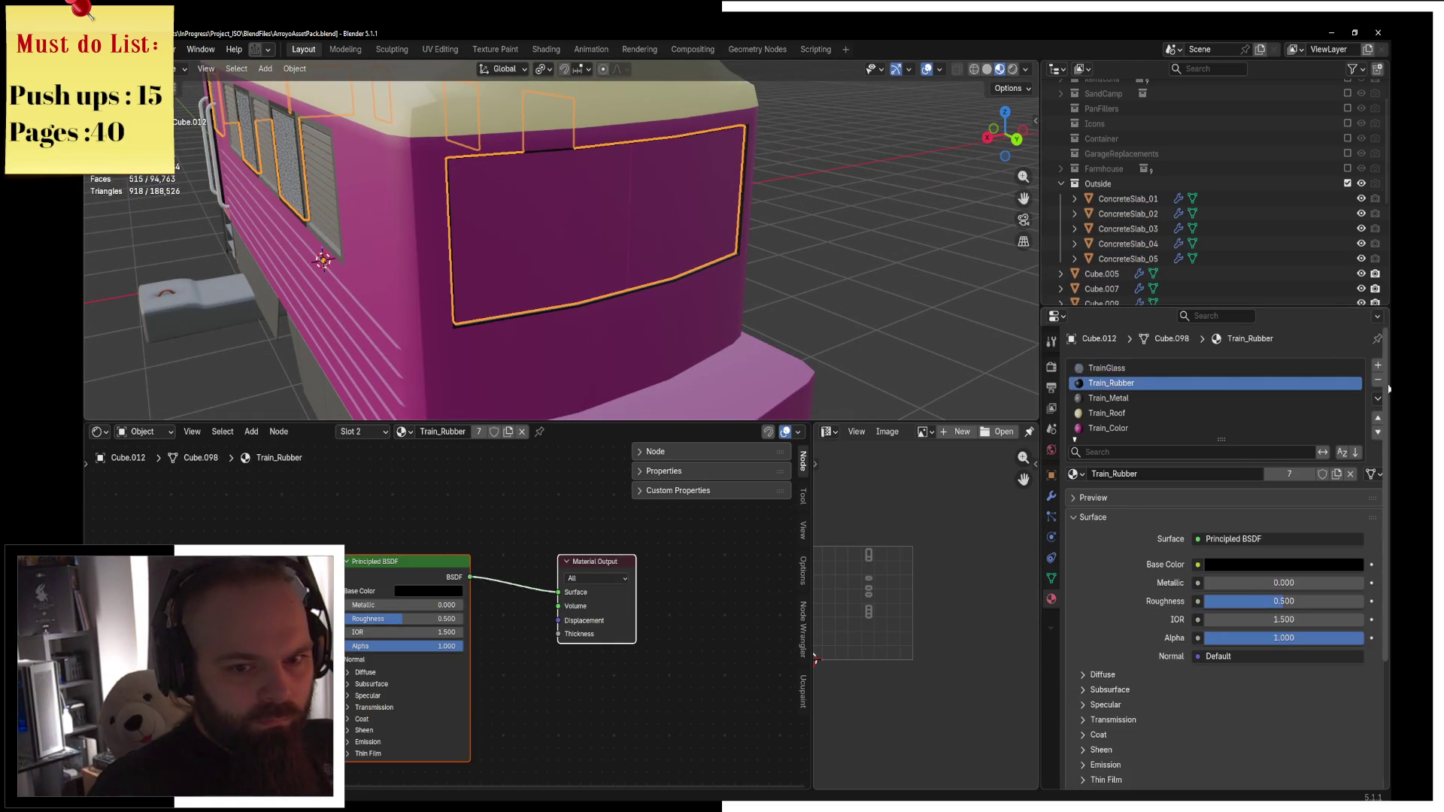
{"action": "left_click", "coordinate": [1379, 381]}
{"action": "left_click", "coordinate": [1379, 381]}
{"action": "left_click", "coordinate": [1379, 381]}
{"action": "left_click", "coordinate": [1379, 380]}
View the train from the front in Rendered shading, then orbit to a side angle.
{"action": "key", "text": "KP_1"}
{"action": "key", "text": "z"}
{"action": "left_click", "coordinate": [784, 264]}
{"action": "mouse_move", "coordinate": [760, 212]}
{"action": "middle_mouse_down"}
{"action": "mouse_move", "coordinate": [772, 264]}
{"action": "mouse_move", "coordinate": [727, 255]}
{"action": "mouse_move", "coordinate": [577, 365]}
{"action": "middle_mouse_up"}
{"action": "key", "text": "Tab"}
{"action": "scroll", "coordinate": [577, 365], "scroll_direction": "up", "scroll_amount": 5}
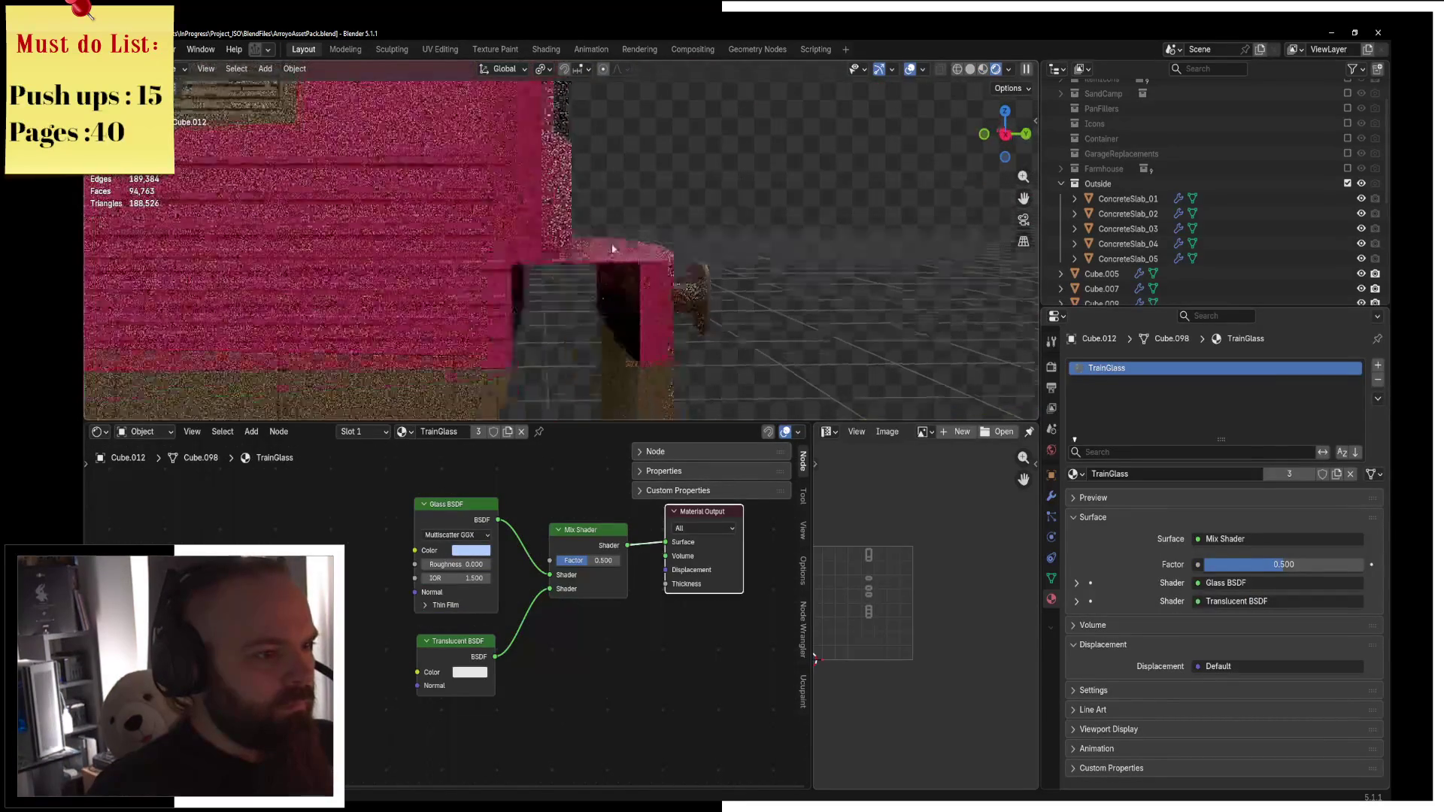
Select the front bumper piece and enter Edit Mode on it.
{"action": "middle_click_drag", "start_coordinate": [524, 286], "coordinate": [613, 299]}
{"action": "left_click", "coordinate": [602, 316]}
{"action": "key", "text": "ctrl+Tab"}
{"action": "scroll", "coordinate": [602, 298], "scroll_direction": "up", "scroll_amount": 2}
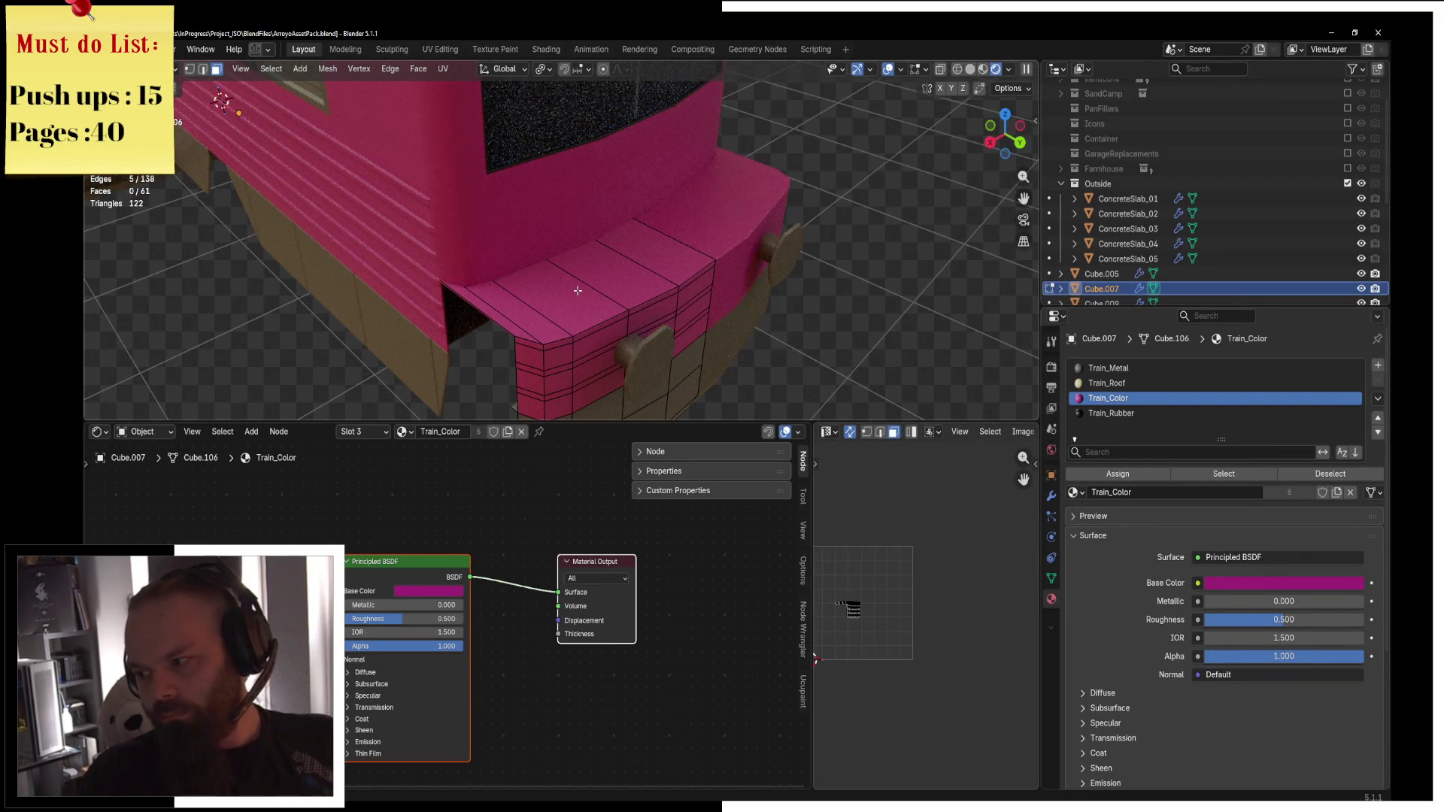
Duplicate the bumper's top edge loop and separate it into its own object.
{"action": "middle_click_drag", "start_coordinate": [462, 283], "coordinate": [560, 267]}
{"action": "left_click", "coordinate": [203, 68]}
{"action": "left_click", "coordinate": [565, 269], "text": "alt"}
{"action": "left_click", "coordinate": [535, 271], "text": "shift"}
{"action": "key", "text": "shift+d"}
{"action": "right_click", "coordinate": [712, 265]}
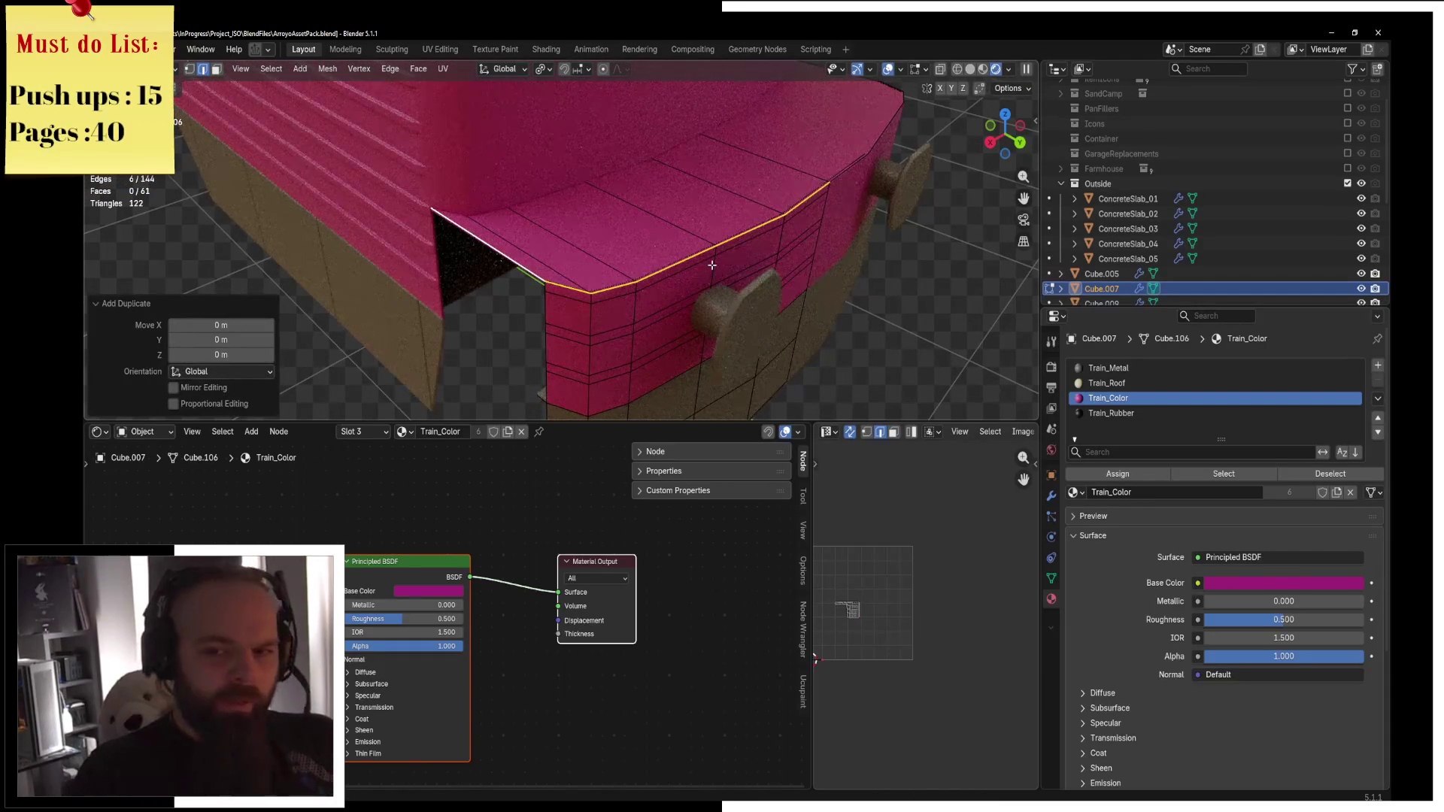
{"action": "key", "text": "ctrl+Tab"}
{"action": "left_click", "coordinate": [650, 287]}
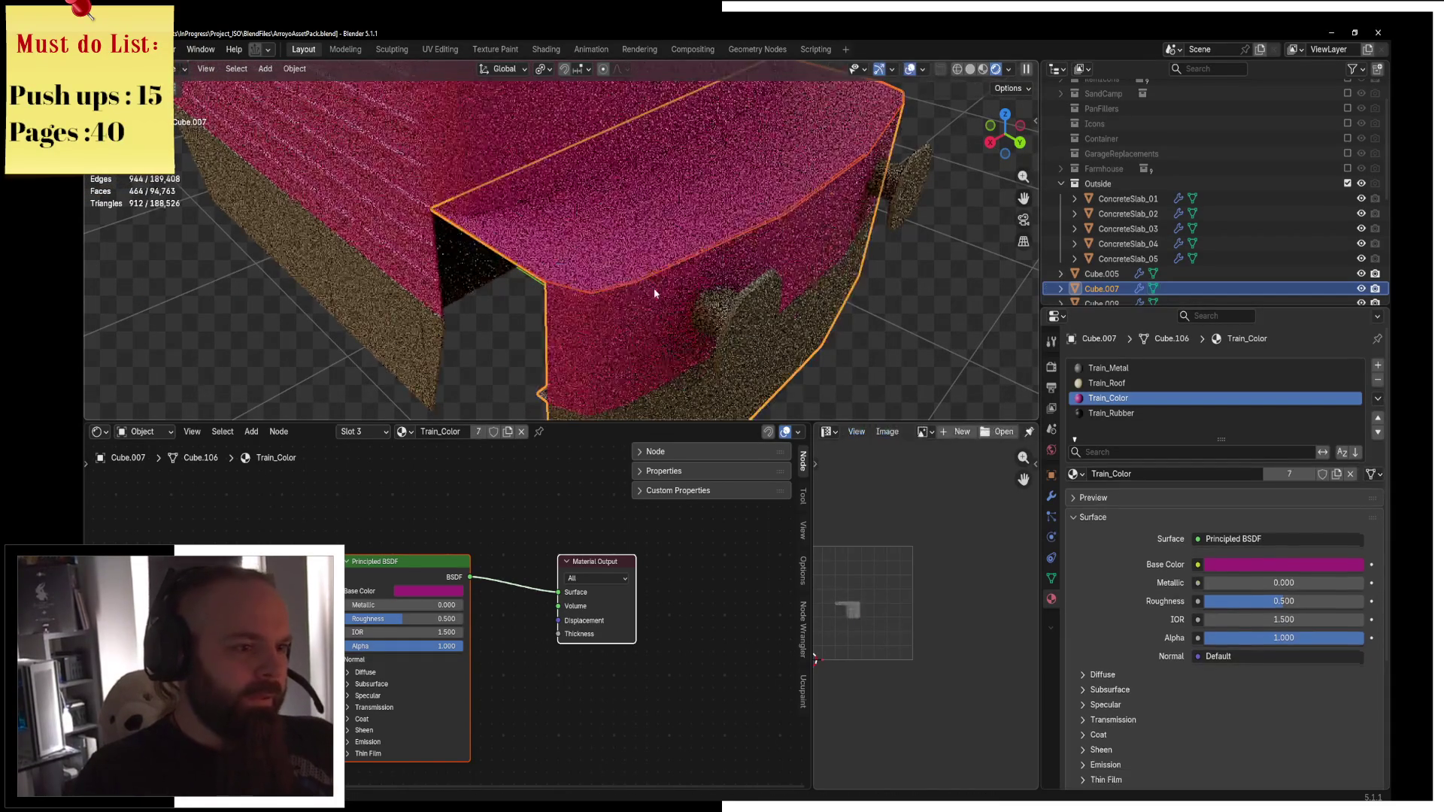
Edit the separated edge line and raise it about 0.44 m along Z.
{"action": "left_click", "coordinate": [650, 277]}
{"action": "key", "text": "ctrl+Tab"}
{"action": "left_click", "coordinate": [684, 277]}
{"action": "middle_click_drag", "start_coordinate": [685, 277], "coordinate": [722, 303]}
{"action": "key", "text": "g"}
{"action": "key", "text": "z"}
{"action": "left_click", "coordinate": [719, 173]}
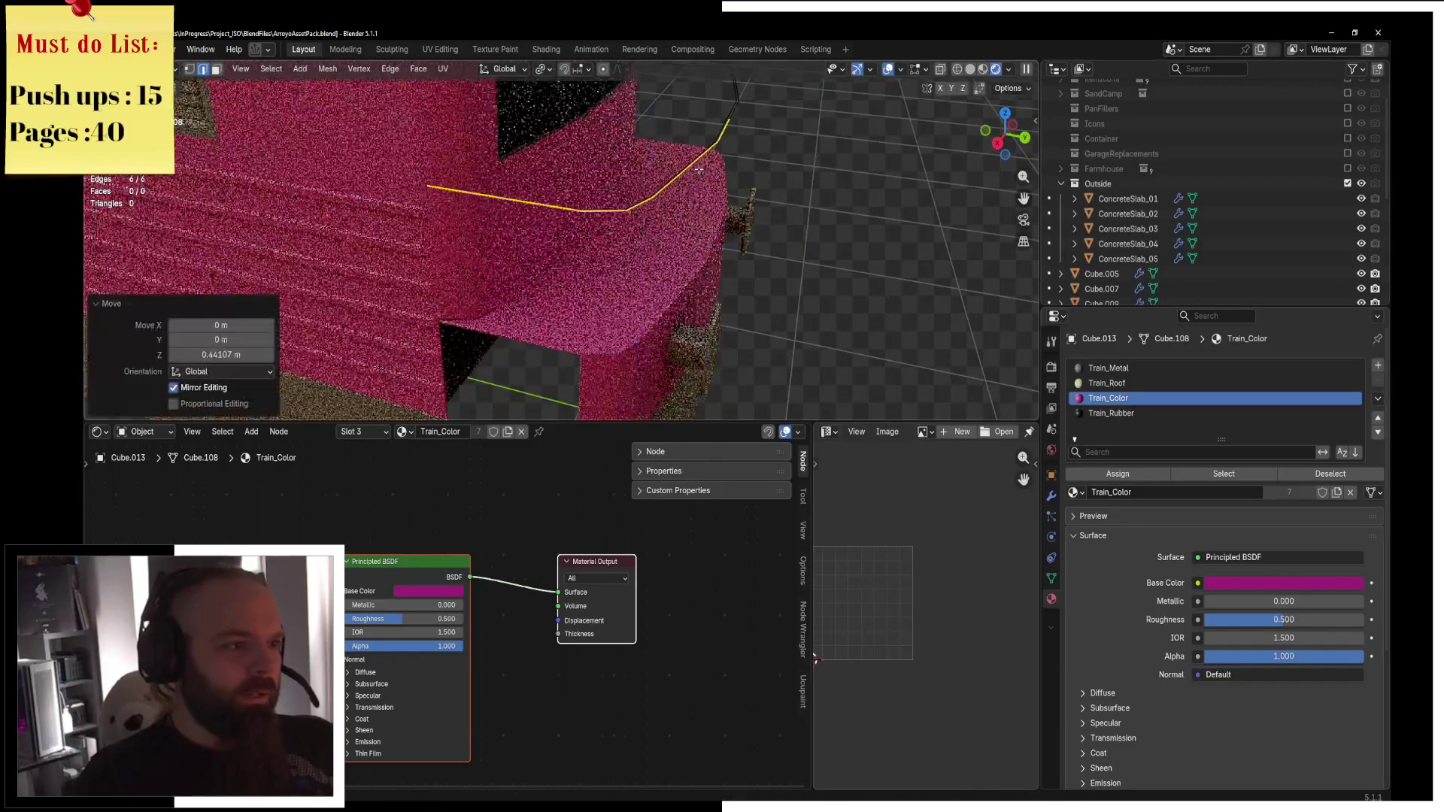
Select the whole edge chain and extrude it straight down into a test panel.
{"action": "left_click", "coordinate": [189, 69]}
{"action": "left_click", "coordinate": [582, 211]}
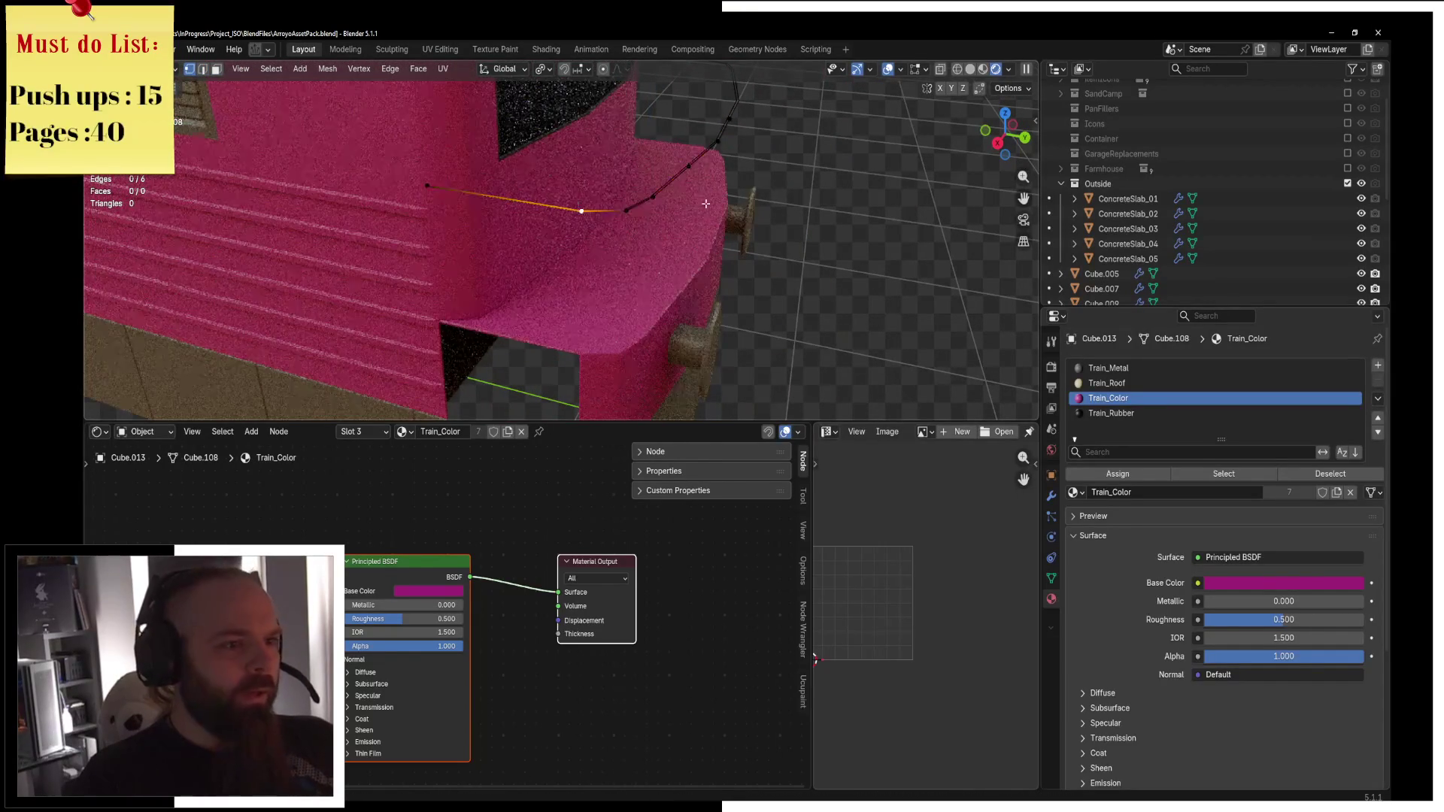
{"action": "middle_click_drag", "start_coordinate": [668, 201], "coordinate": [731, 145]}
{"action": "left_click", "coordinate": [745, 128], "text": "shift"}
{"action": "left_click_drag", "start_coordinate": [753, 127], "coordinate": [637, 184]}
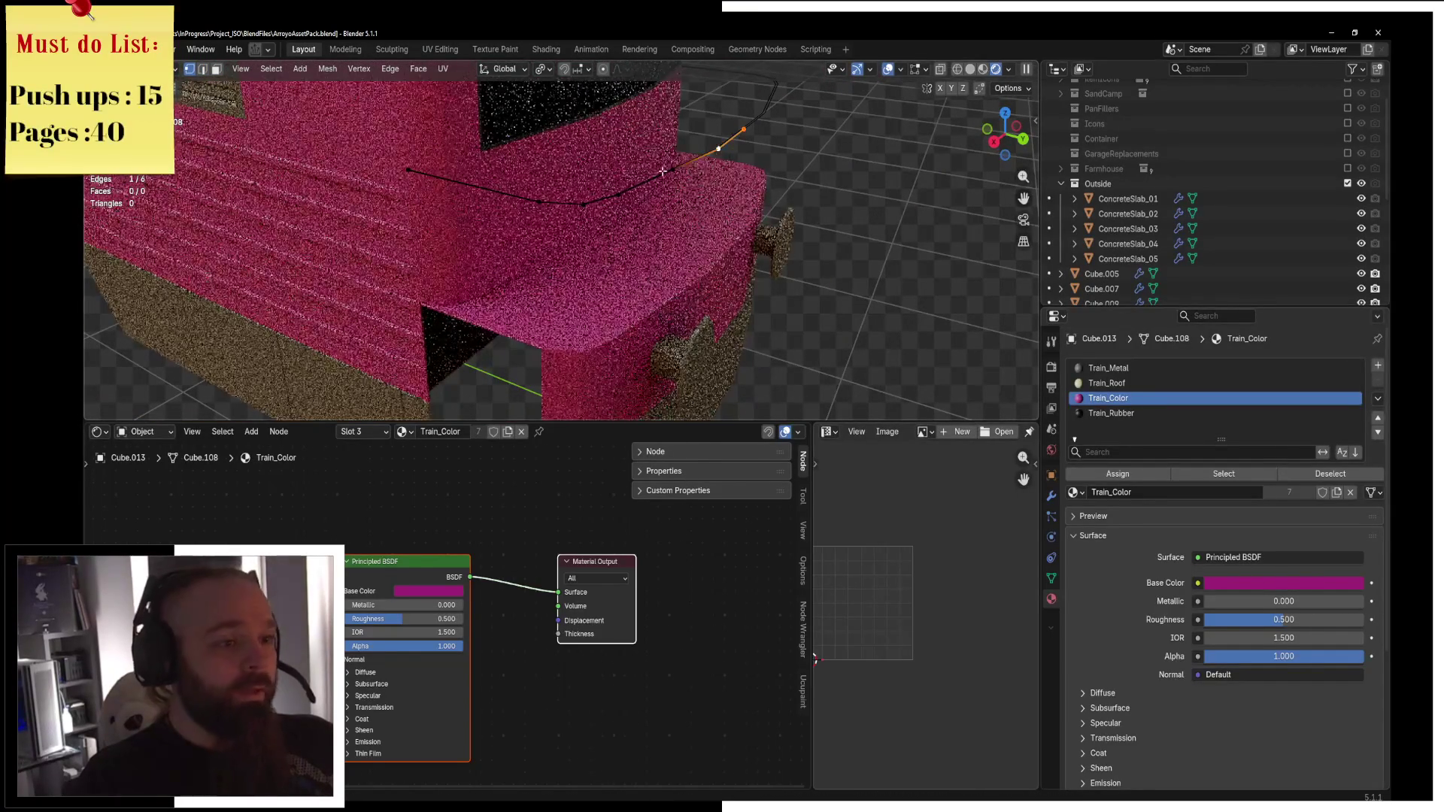
{"action": "key", "text": "a"}
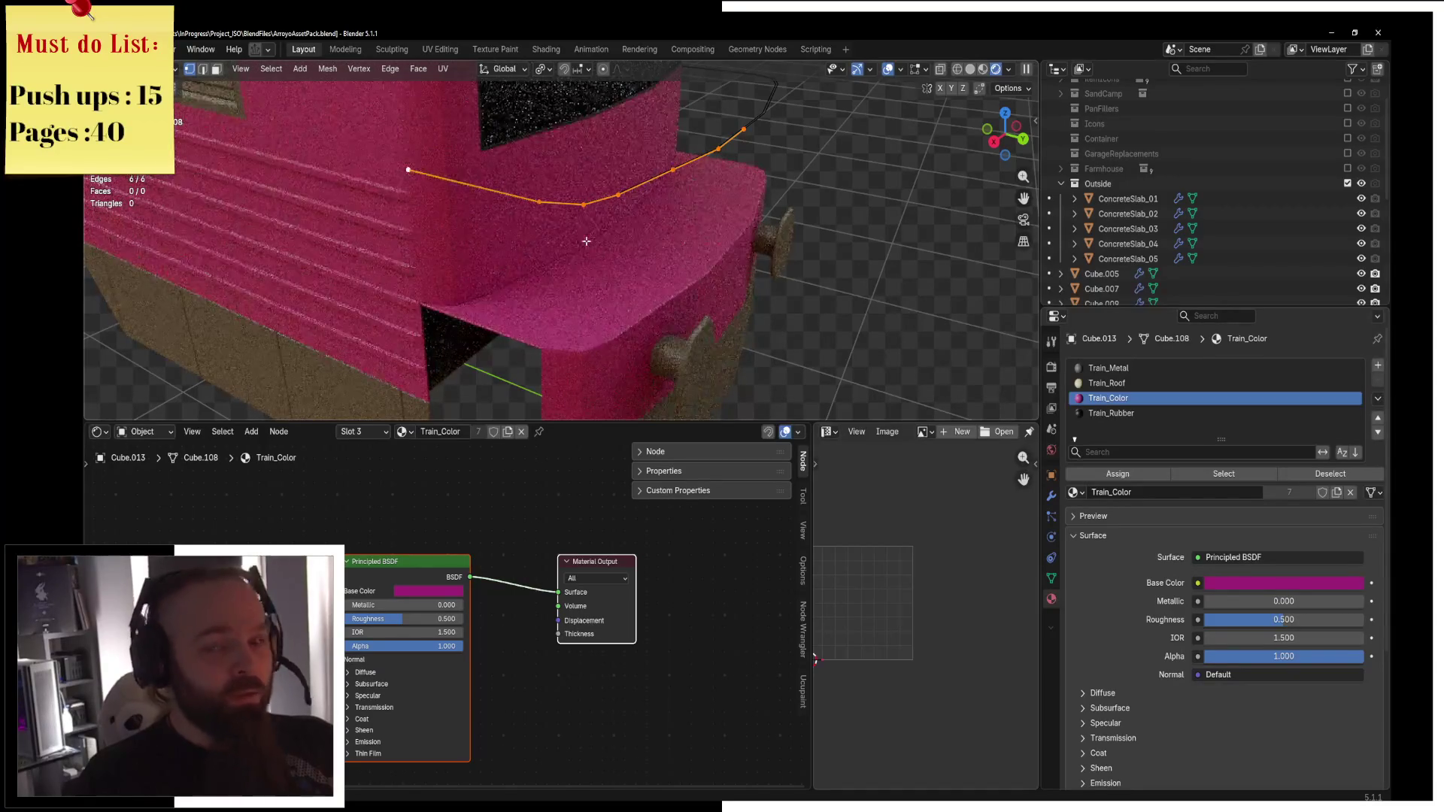
{"action": "key", "text": "e"}
{"action": "key", "text": "z"}
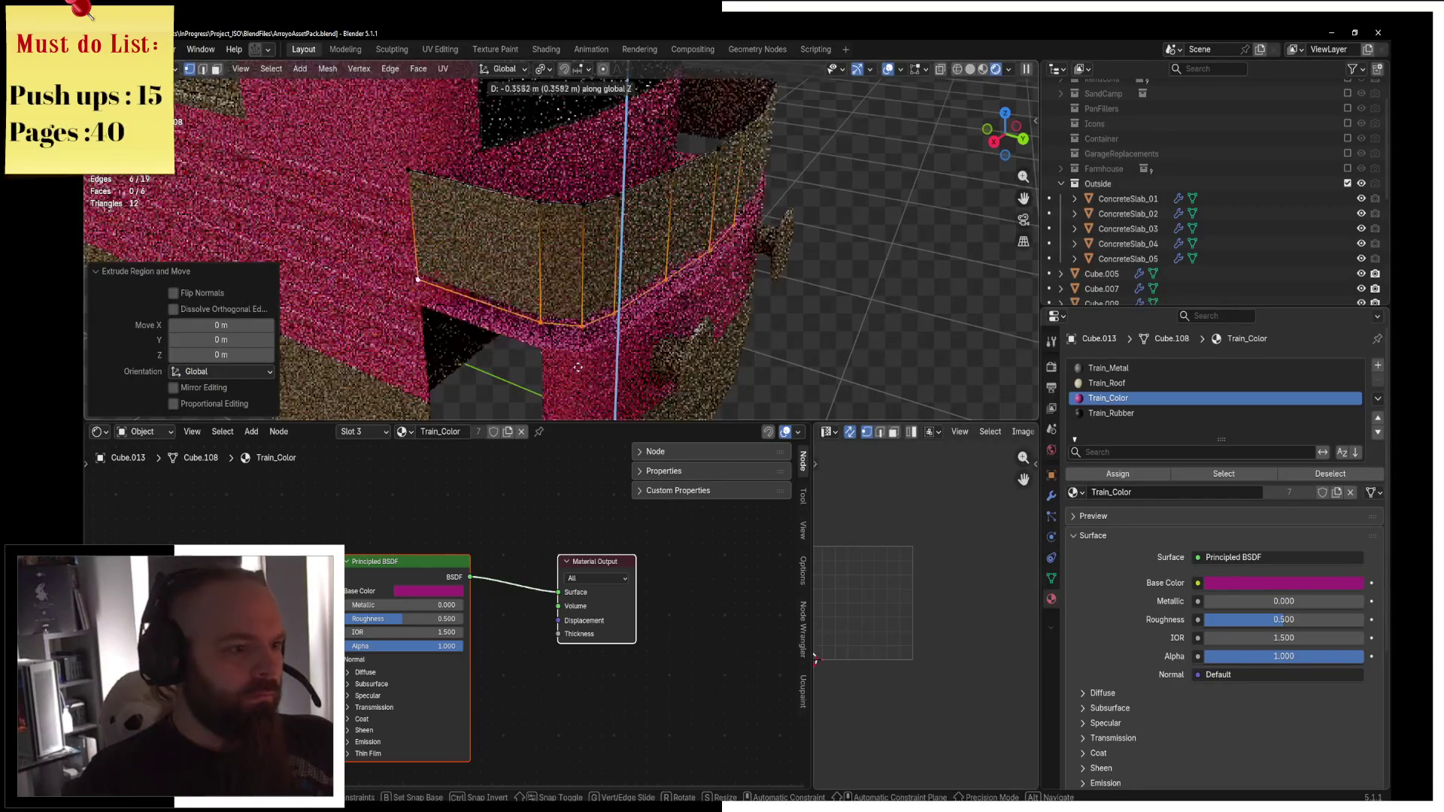
{"action": "left_click", "coordinate": [573, 389]}
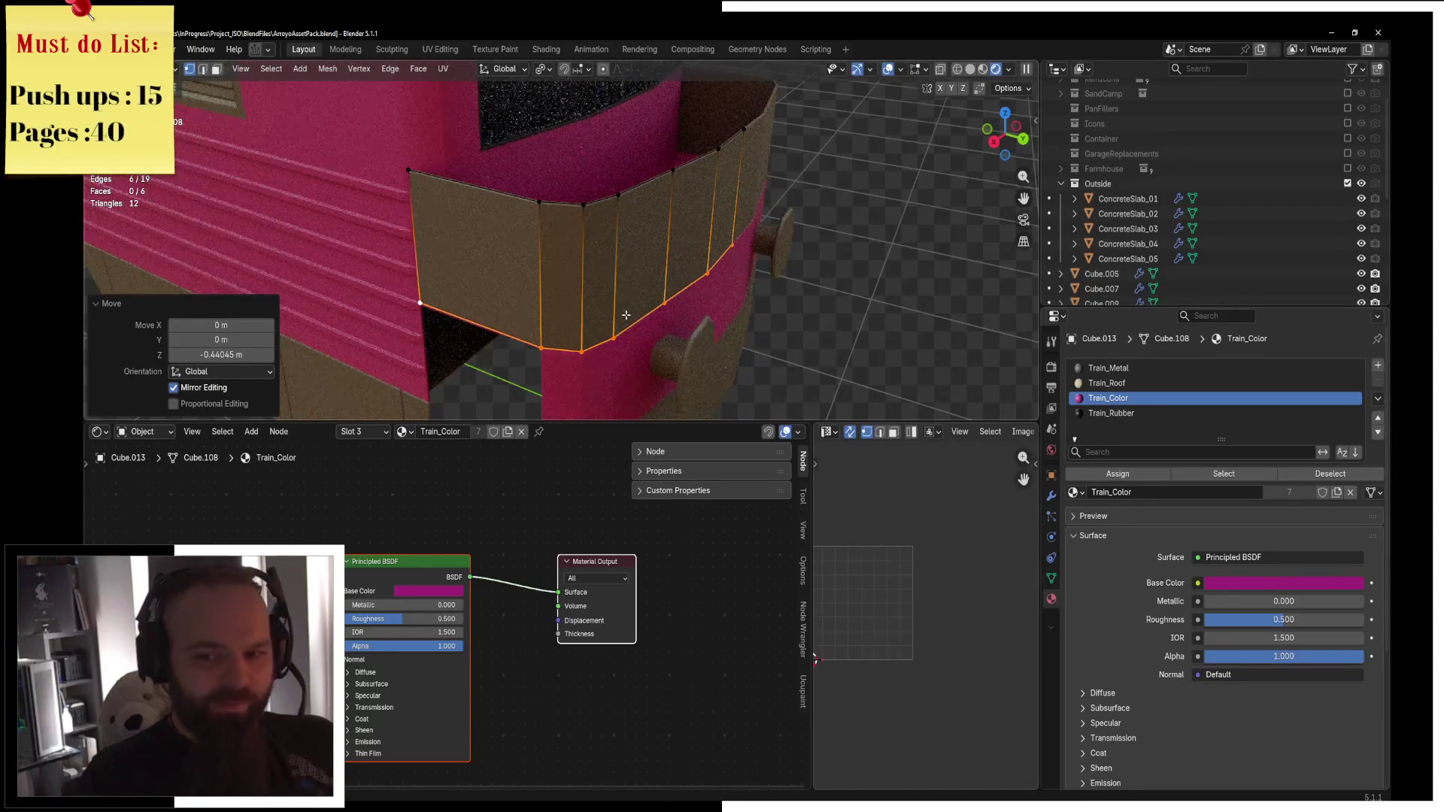
Select the extruded panel object and delete it.
{"action": "left_click", "coordinate": [216, 69]}
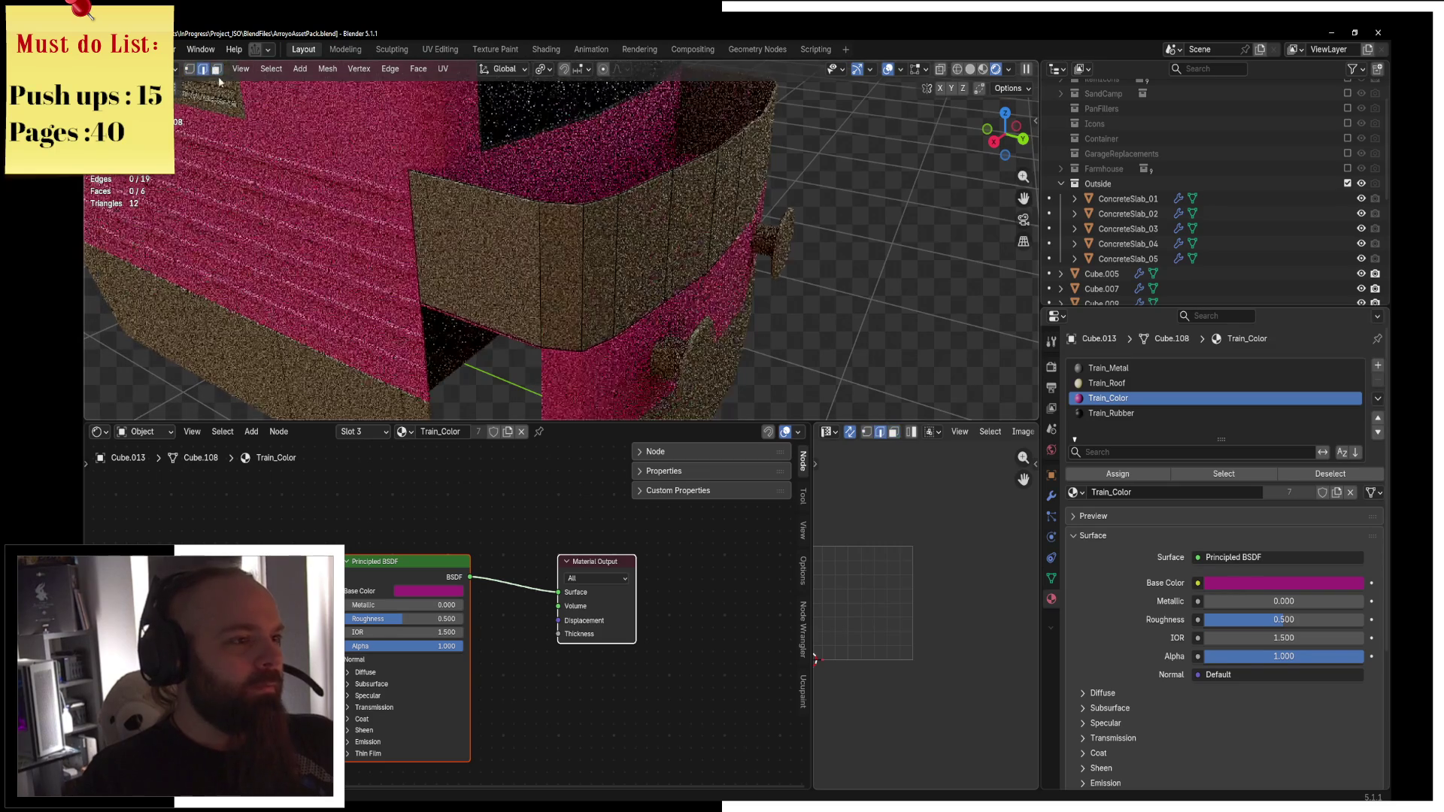
{"action": "left_click", "coordinate": [562, 203], "text": "alt"}
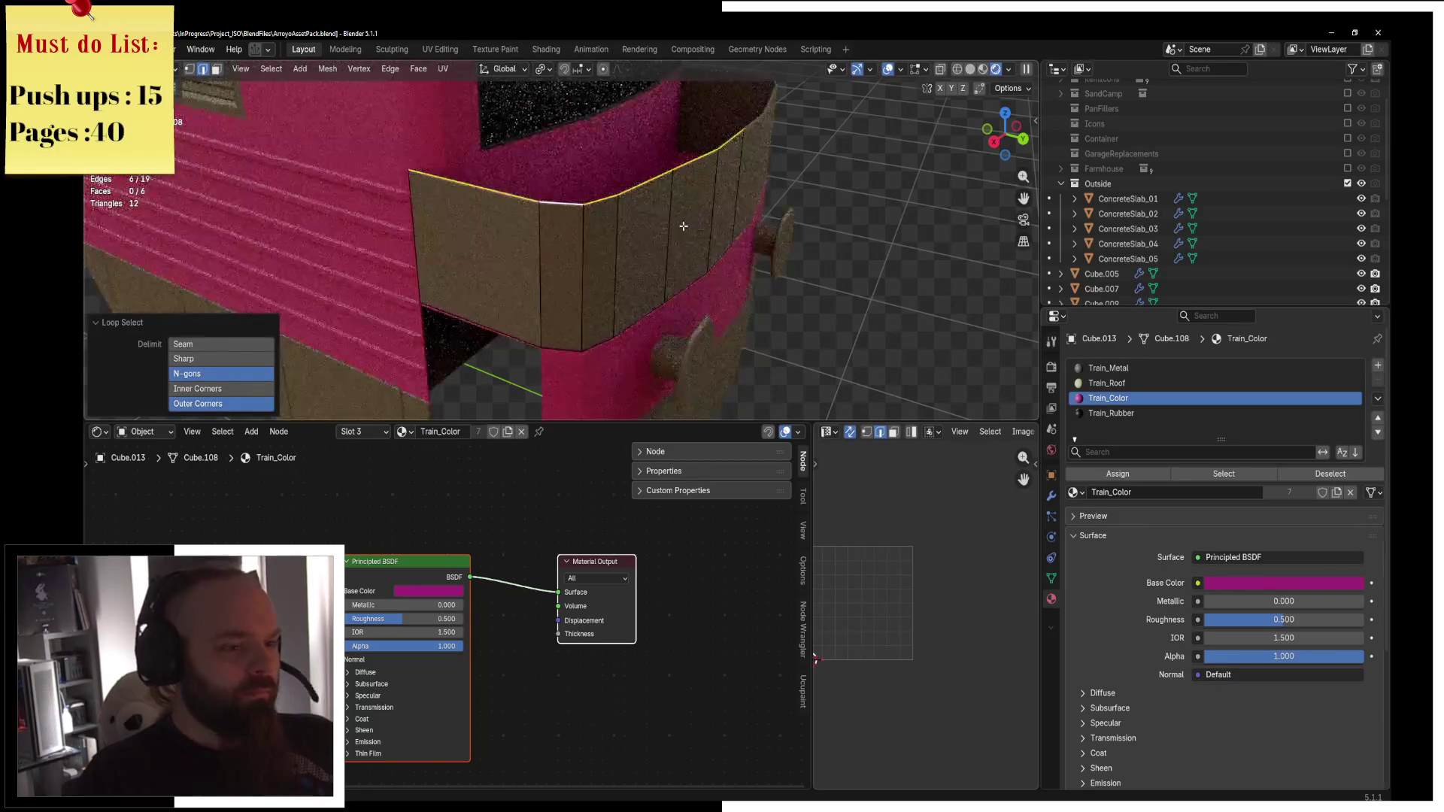
{"action": "key", "text": "Tab"}
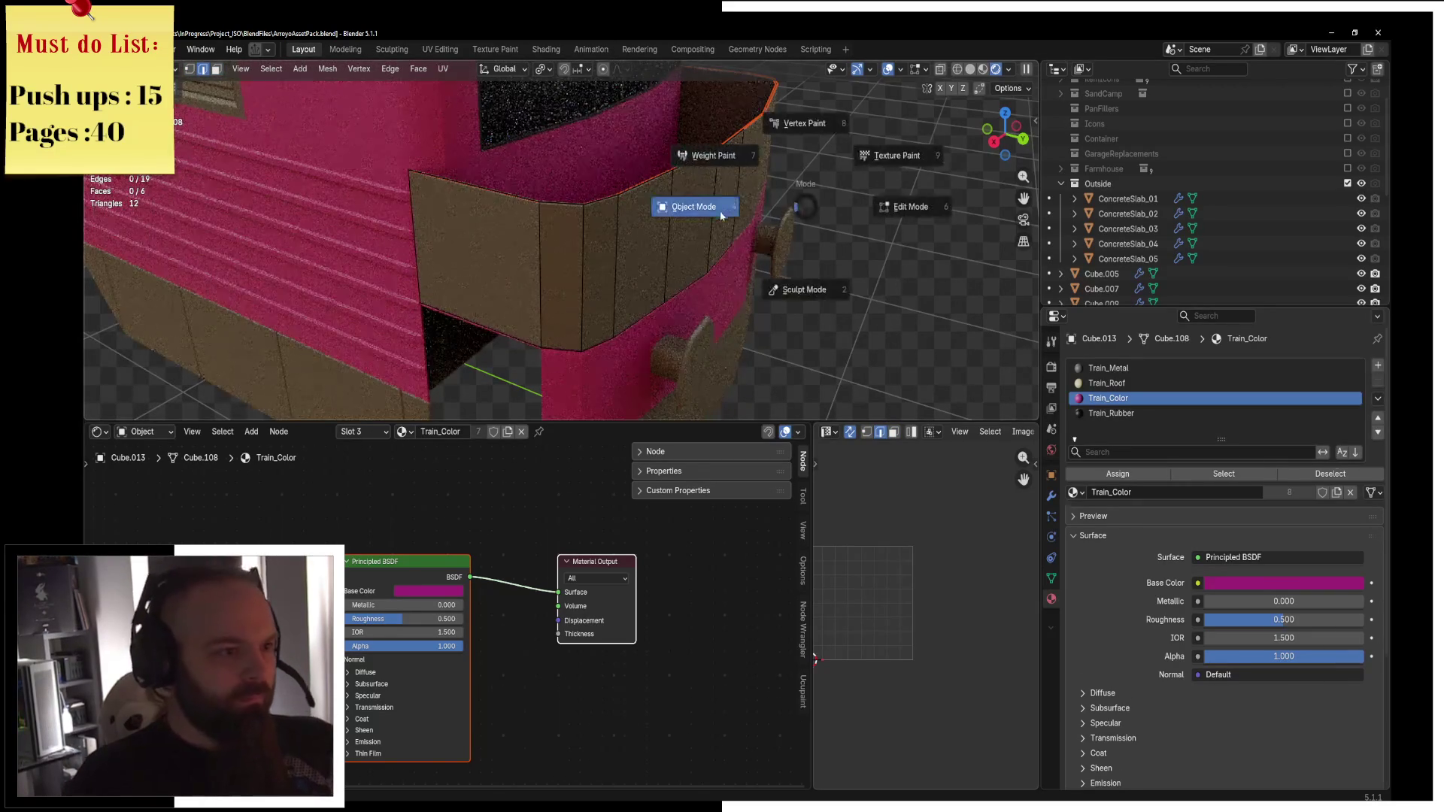
{"action": "key", "text": "x"}
{"action": "left_click", "coordinate": [598, 278]}
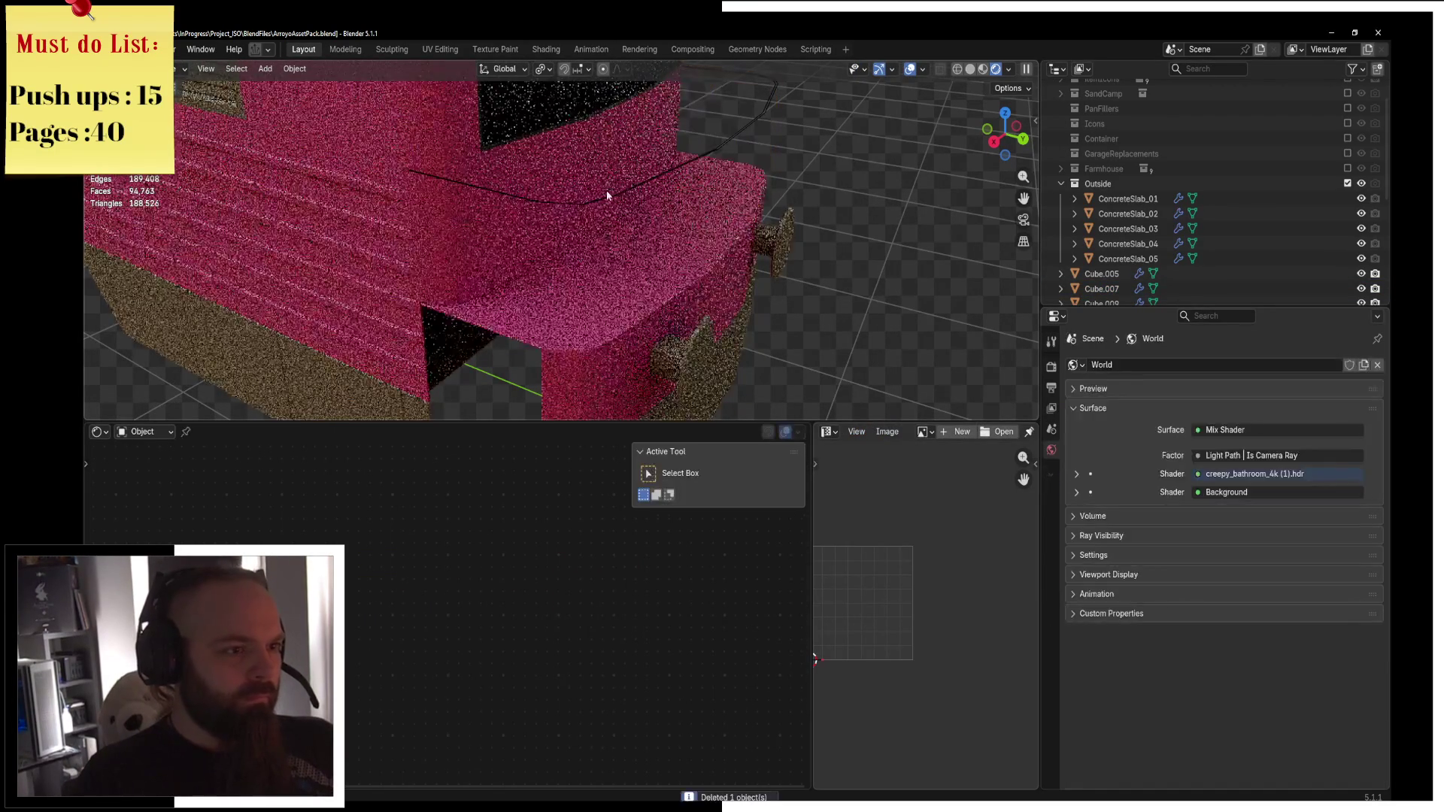
Select the curved edge line object and start editing its vertices.
{"action": "left_click", "coordinate": [607, 189]}
{"action": "key", "text": "ctrl+Tab"}
{"action": "left_click", "coordinate": [624, 193]}
{"action": "key", "text": "ctrl+Tab"}
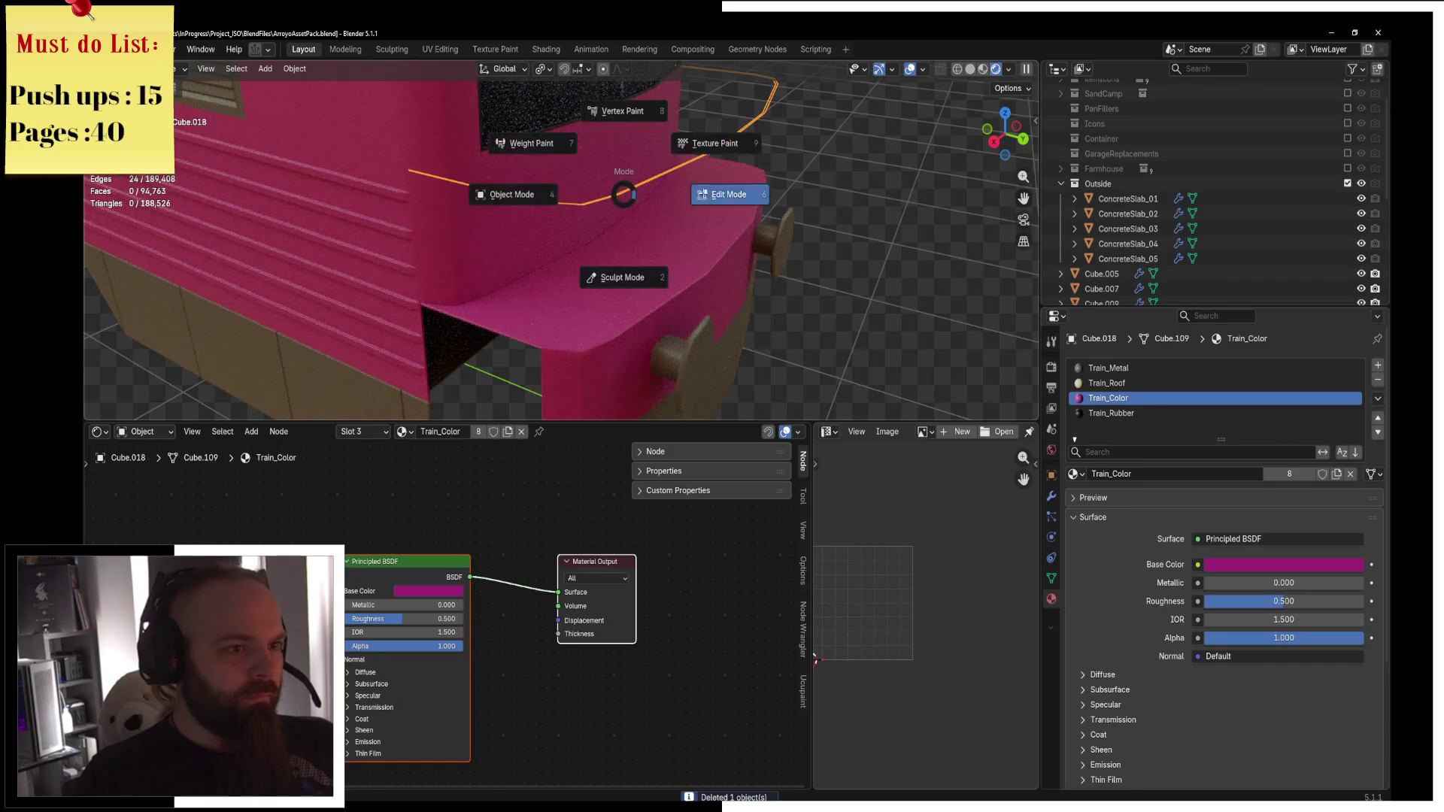
{"action": "left_click", "coordinate": [711, 191]}
{"action": "left_click", "coordinate": [189, 69]}
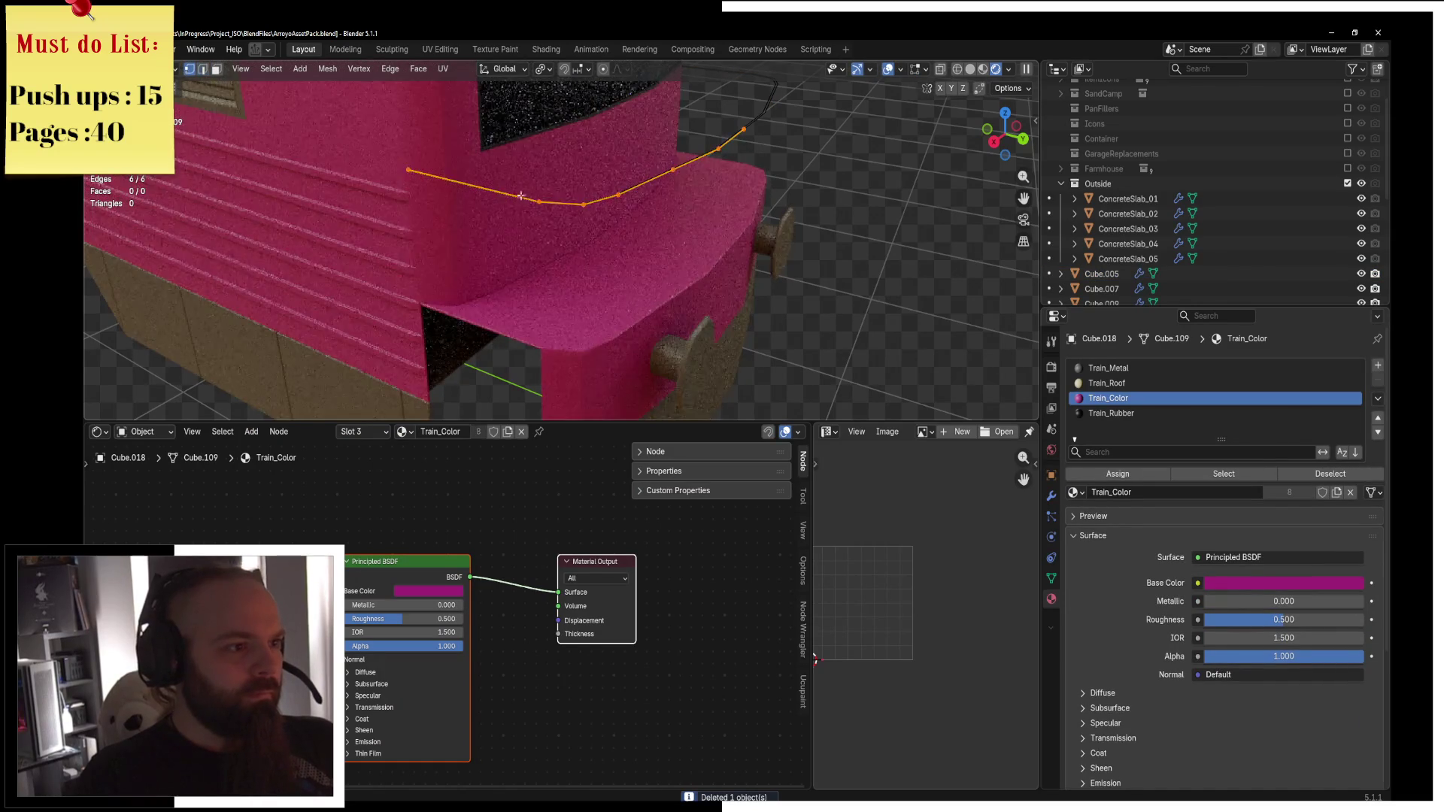
{"action": "left_click", "coordinate": [604, 195]}
{"action": "left_click", "coordinate": [584, 204], "text": "shift"}
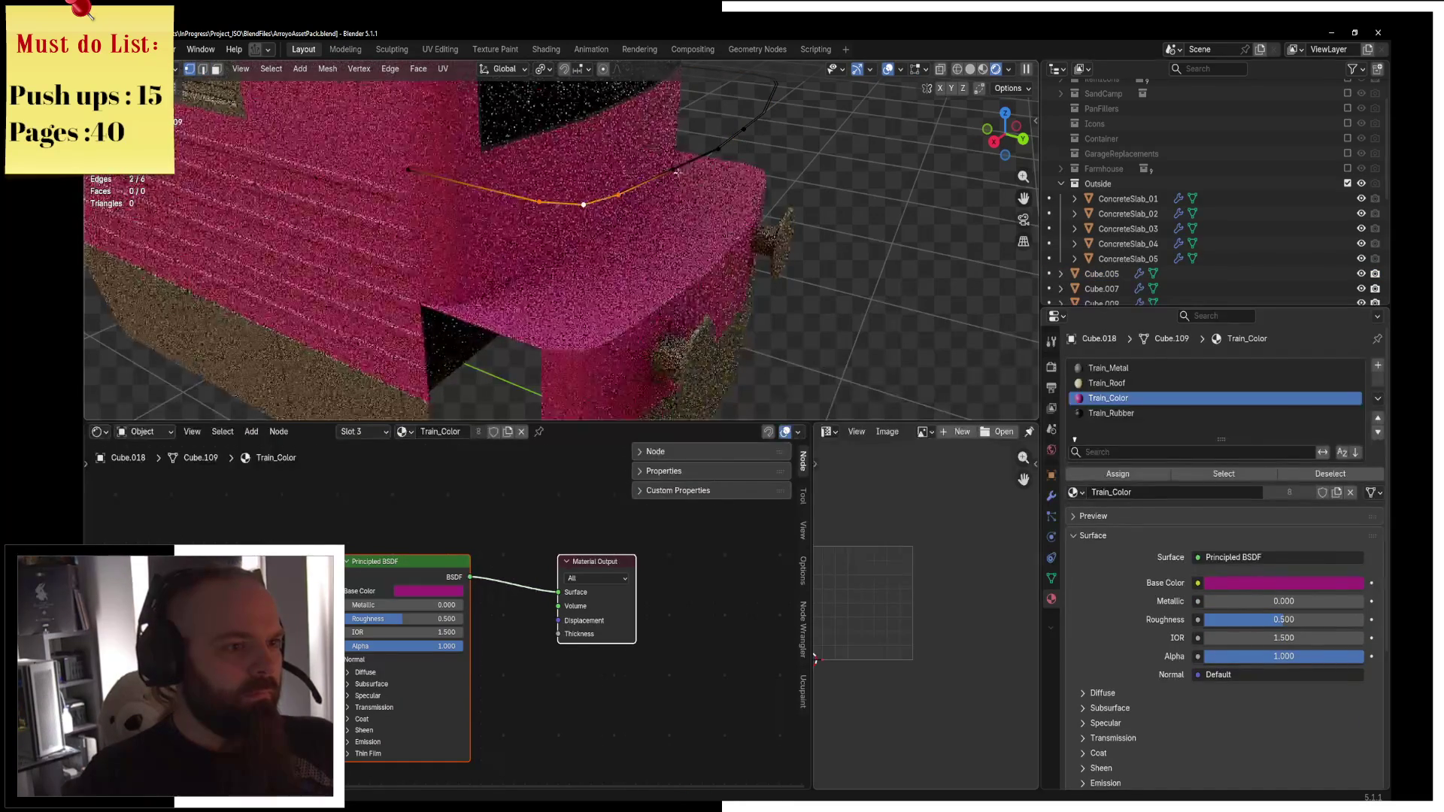
{"action": "left_click", "coordinate": [408, 170]}
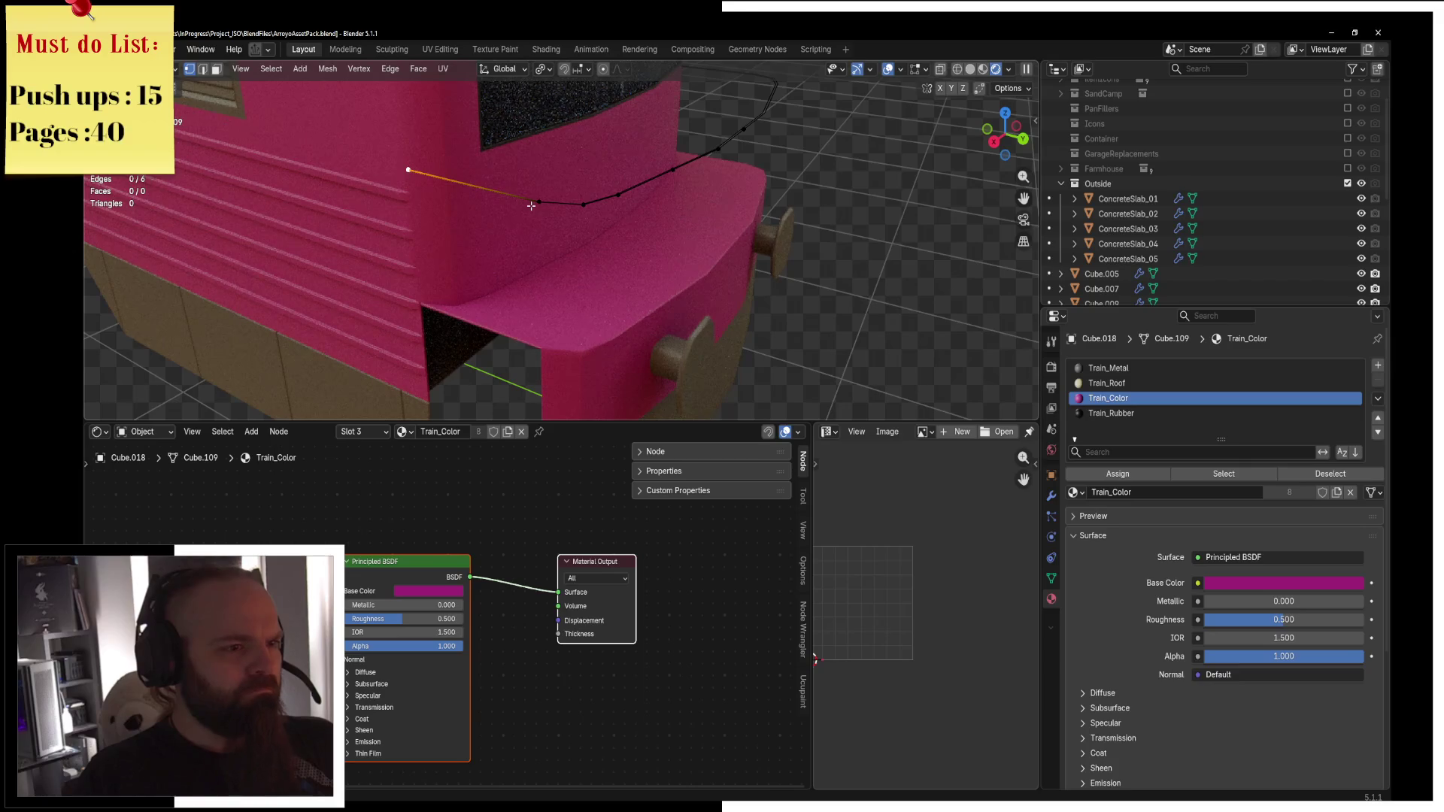
Delete the unwanted extra edge from the rail line.
{"action": "key", "text": "ctrl+Tab"}
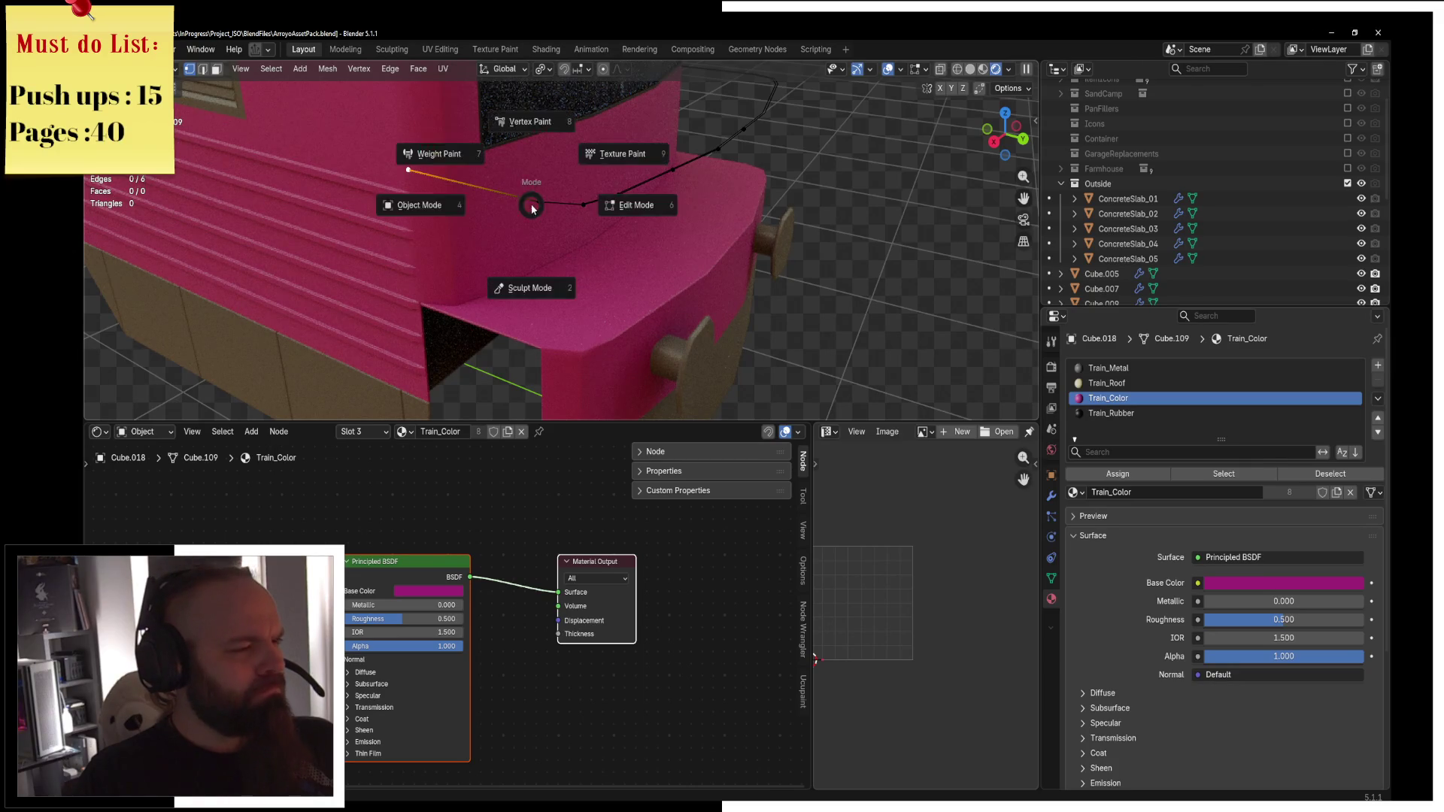
{"action": "key", "text": "ctrl+Tab"}
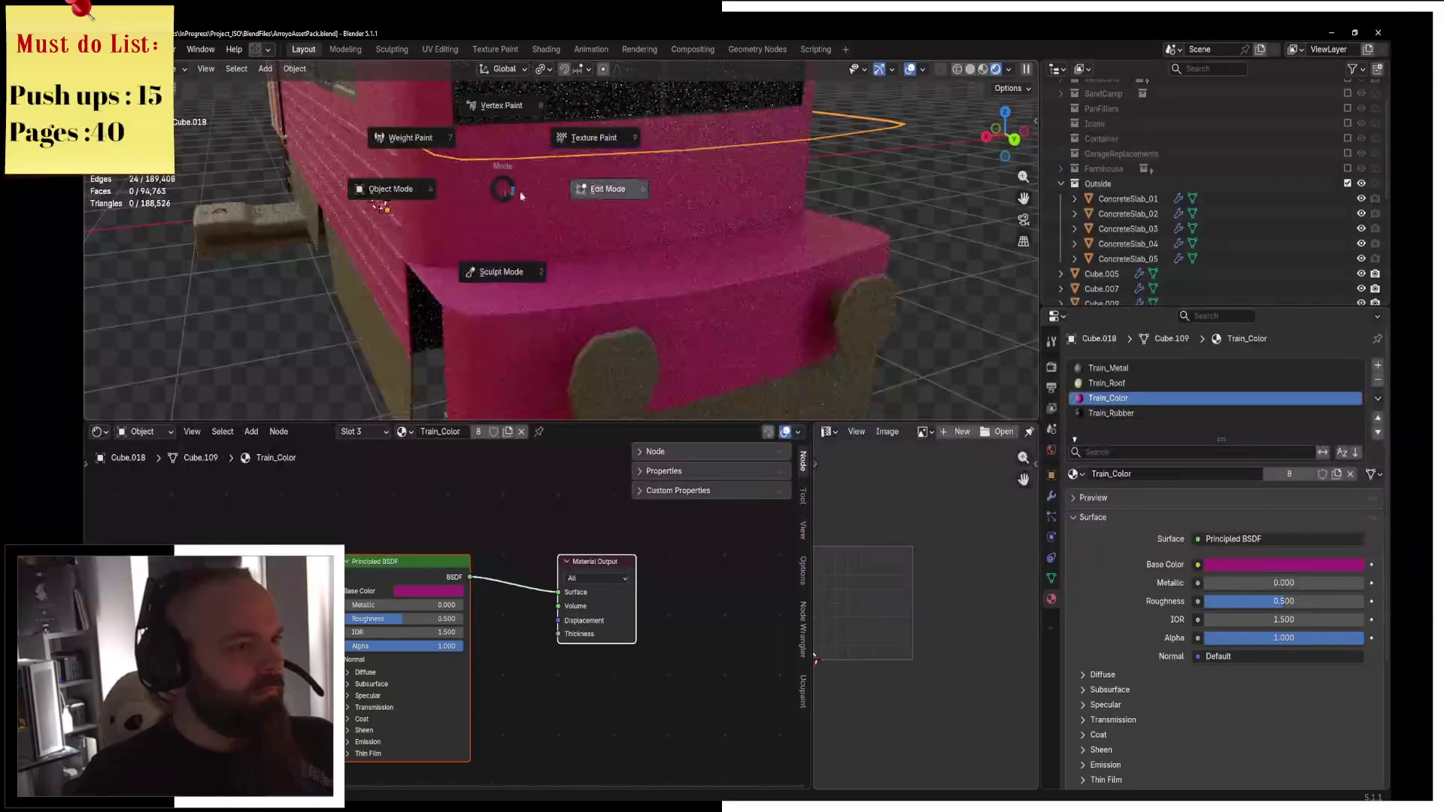
{"action": "left_click", "coordinate": [600, 187]}
{"action": "mouse_move", "coordinate": [580, 219]}
{"action": "middle_mouse_down"}
{"action": "mouse_move", "coordinate": [635, 203]}
{"action": "mouse_move", "coordinate": [704, 251]}
{"action": "mouse_move", "coordinate": [594, 225]}
{"action": "middle_mouse_up"}
{"action": "key", "text": "x"}
{"action": "left_click", "coordinate": [614, 186]}
{"action": "key", "text": "a"}
Reposition the rail's end vertex and extrude vertical post edges down from rail vertices.
{"action": "left_click", "coordinate": [519, 202]}
{"action": "key", "text": "g"}
{"action": "left_click", "coordinate": [596, 243]}
{"action": "key", "text": "e"}
{"action": "key", "text": "z"}
{"action": "left_click", "coordinate": [572, 225]}
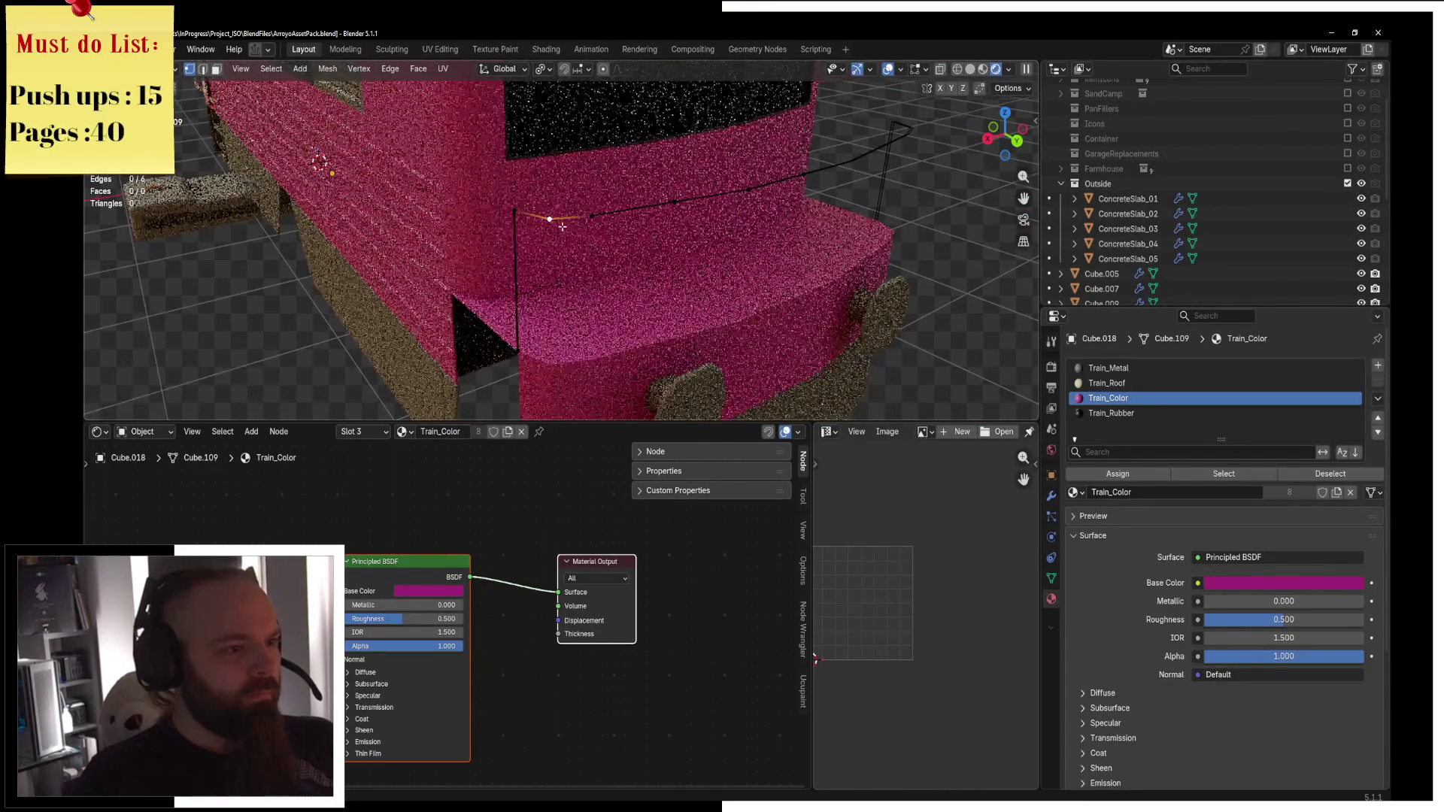
{"action": "left_click", "coordinate": [550, 217]}
{"action": "key", "text": "g"}
{"action": "right_click", "coordinate": [590, 230]}
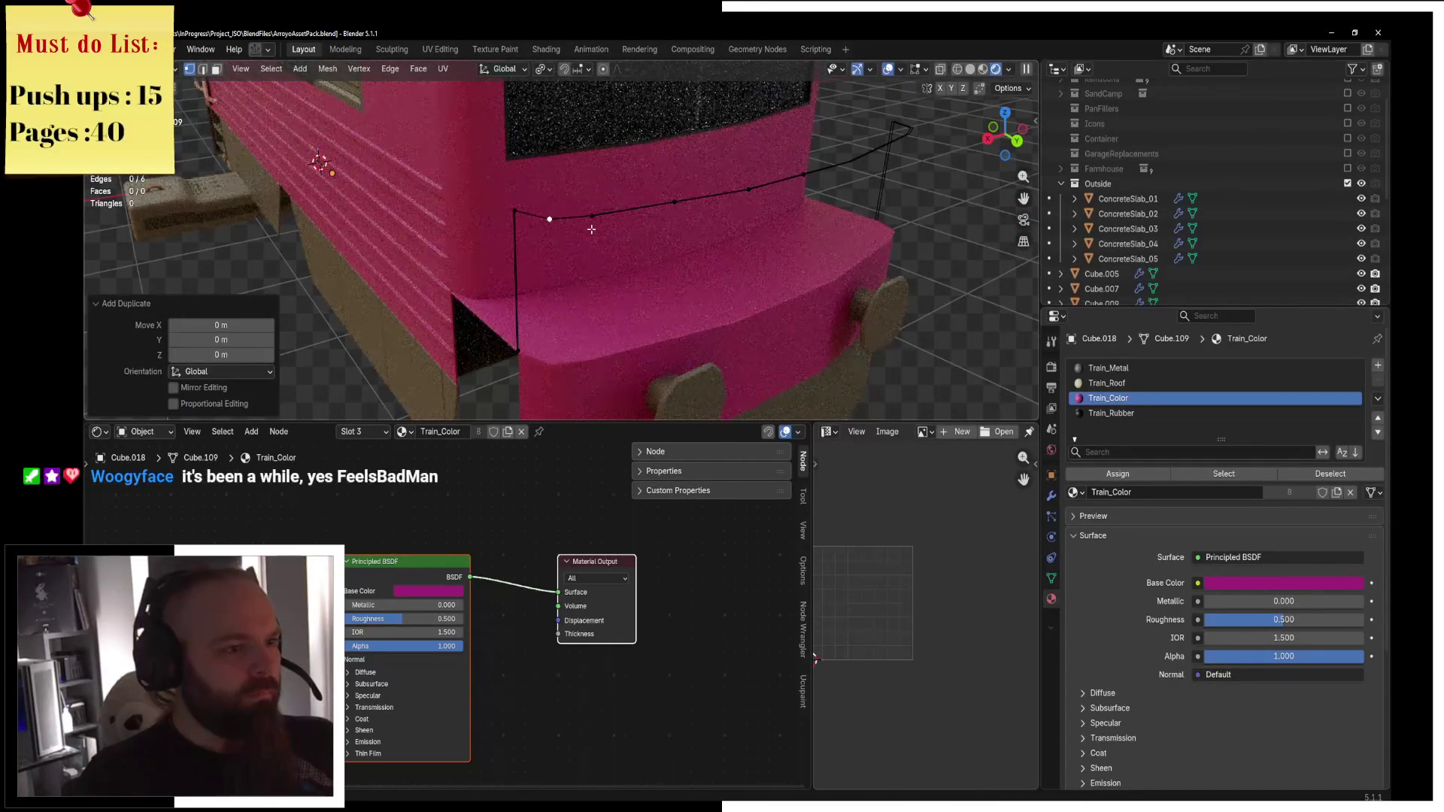
{"action": "key", "text": "e"}
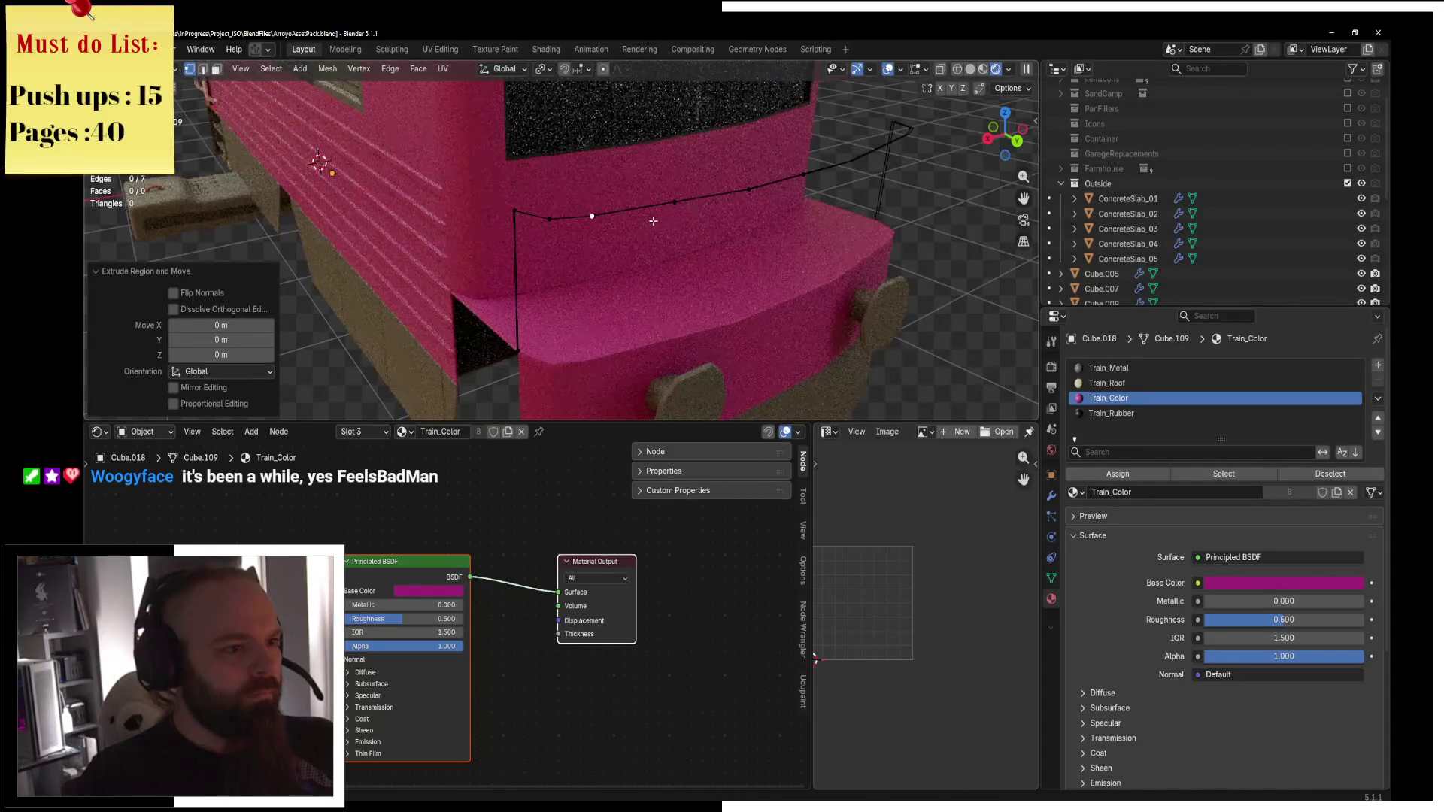
{"action": "left_click", "coordinate": [753, 192]}
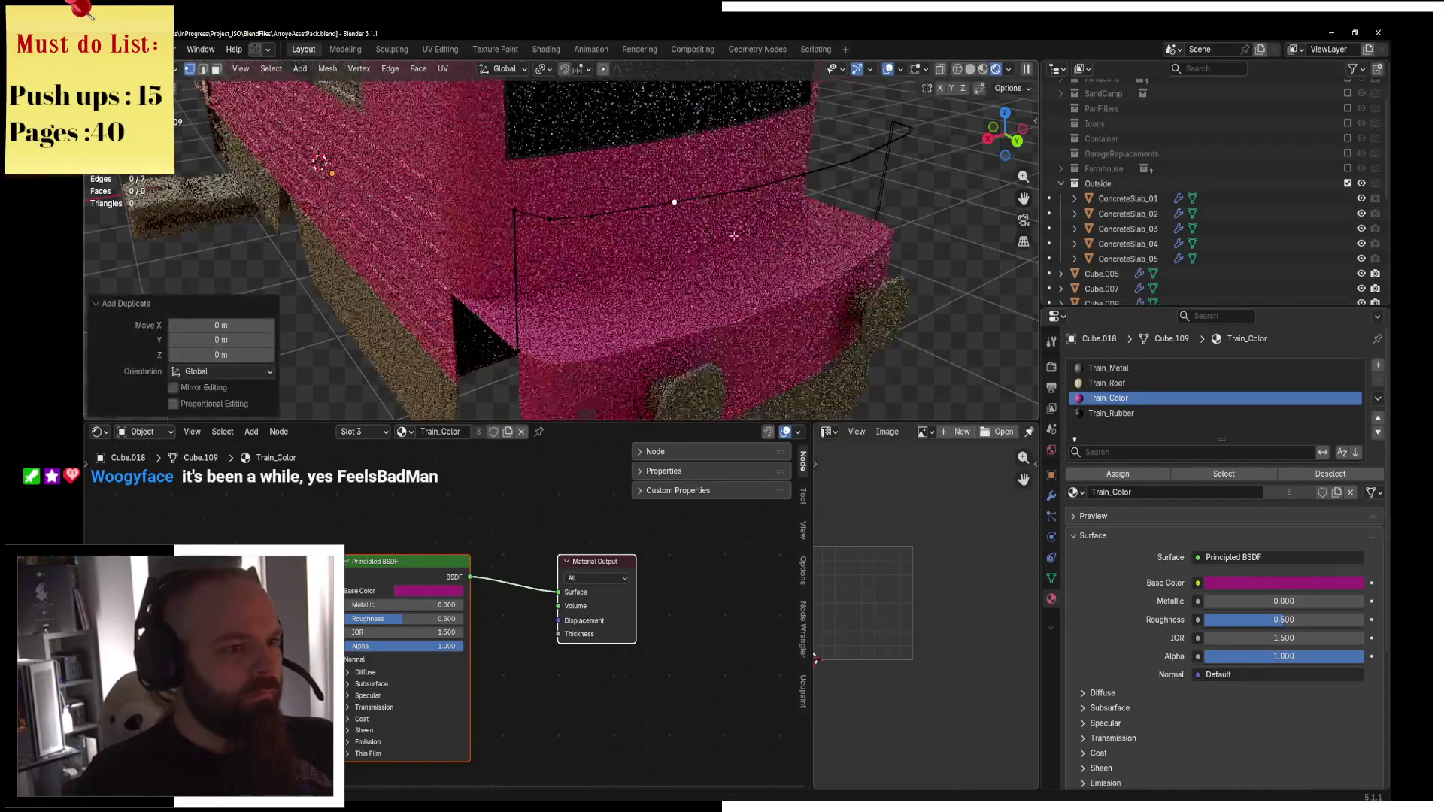
Duplicate another rail vertex, then select the connected top rail and hide it.
{"action": "key", "text": "shift+d"}
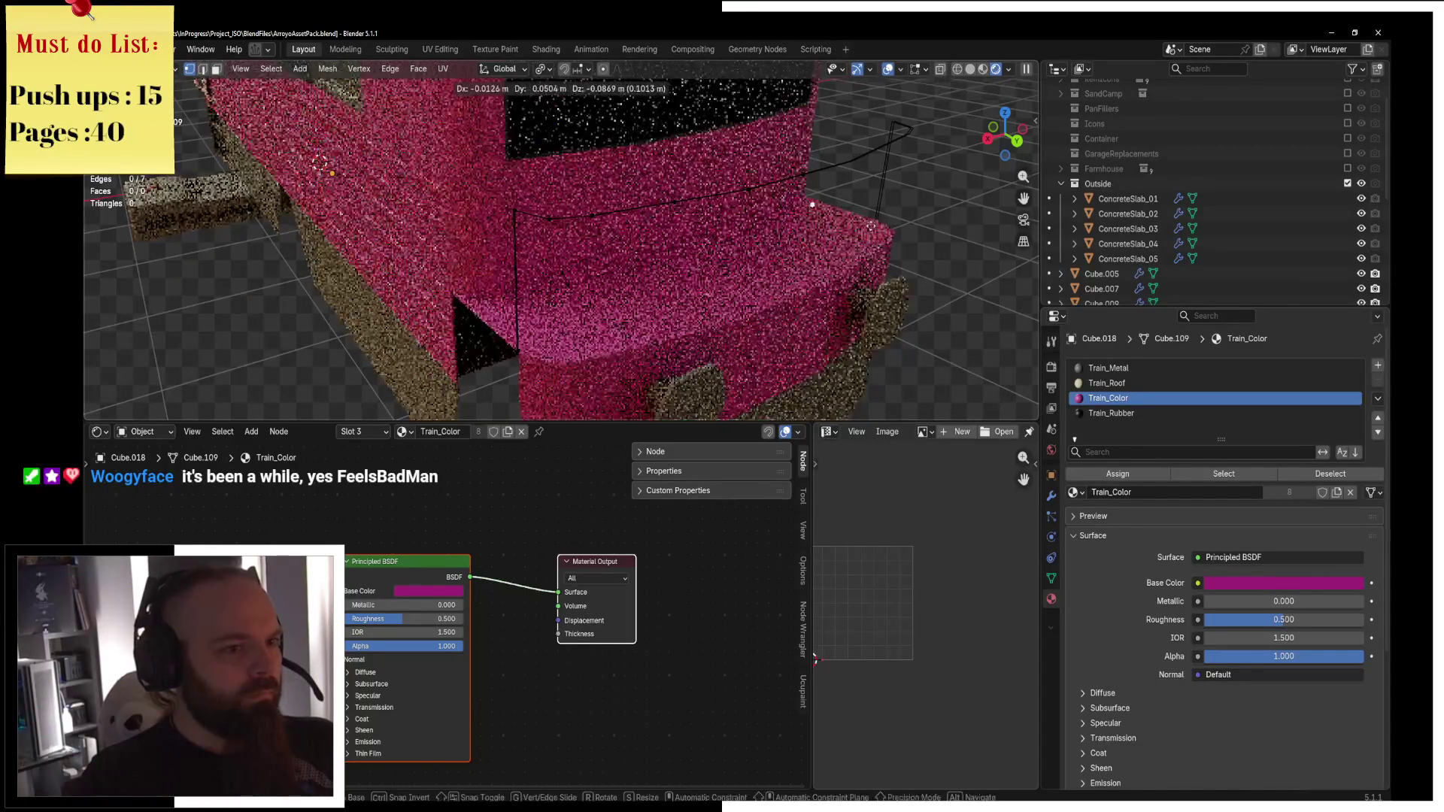
{"action": "right_click", "coordinate": [859, 218]}
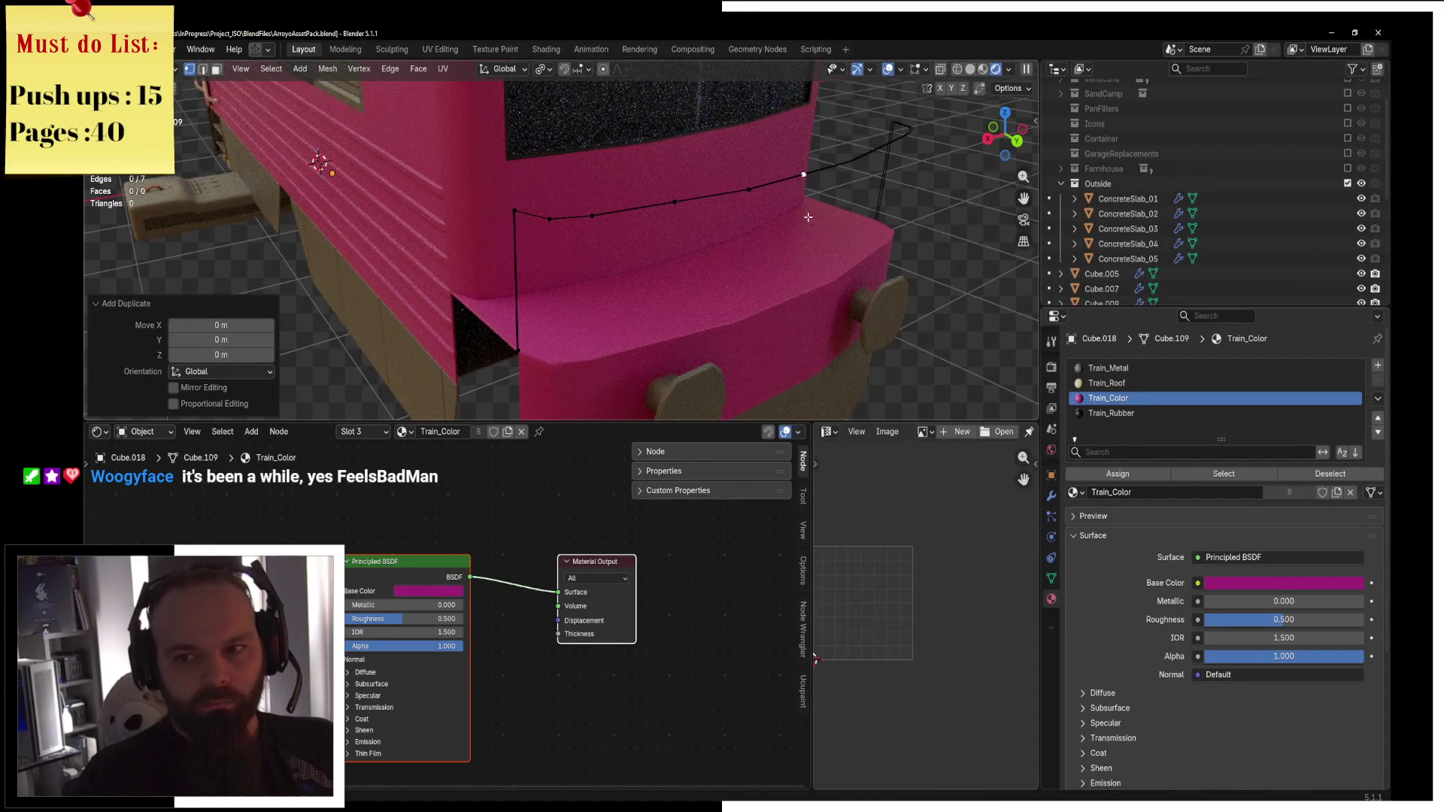
{"action": "left_click", "coordinate": [541, 219]}
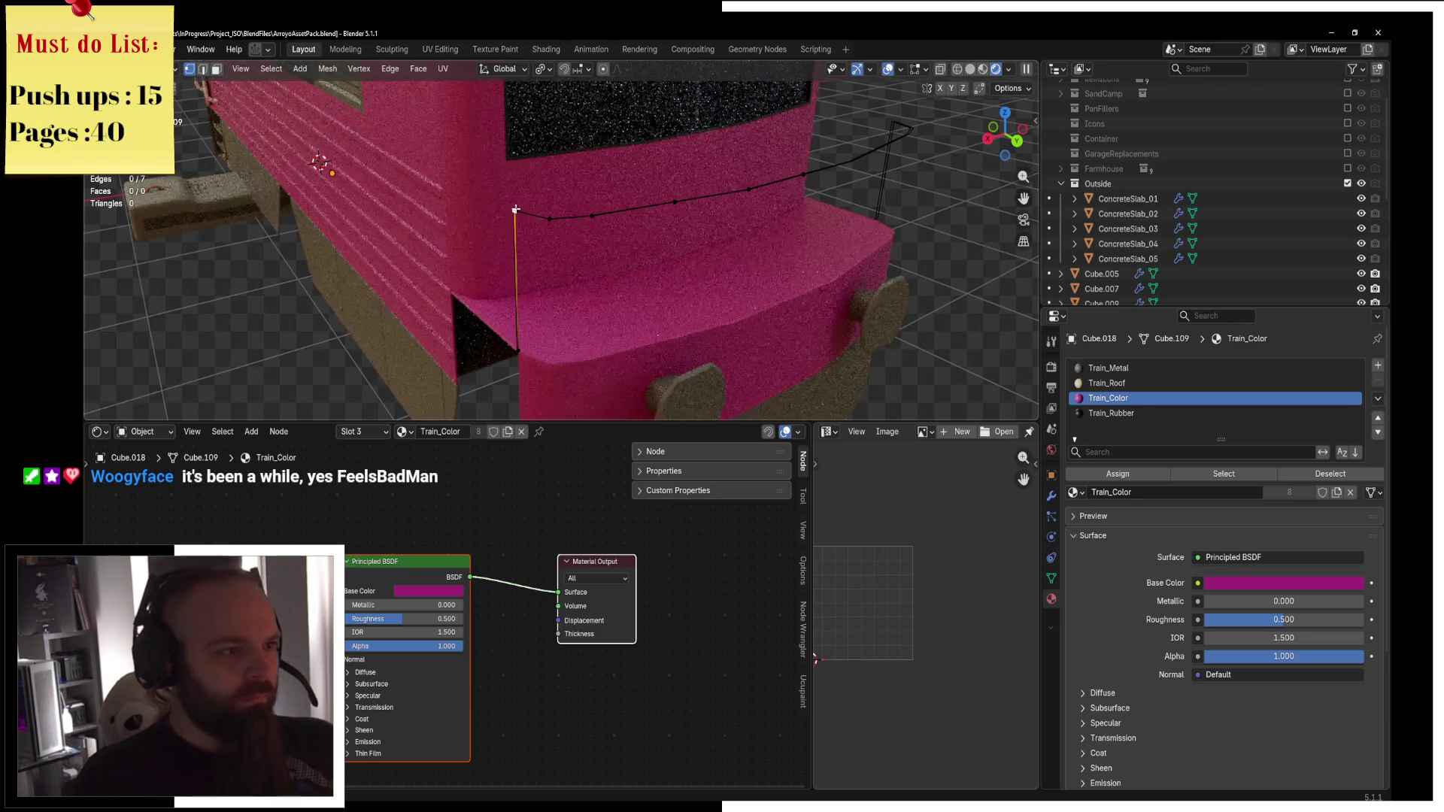
{"action": "left_click", "coordinate": [592, 216]}
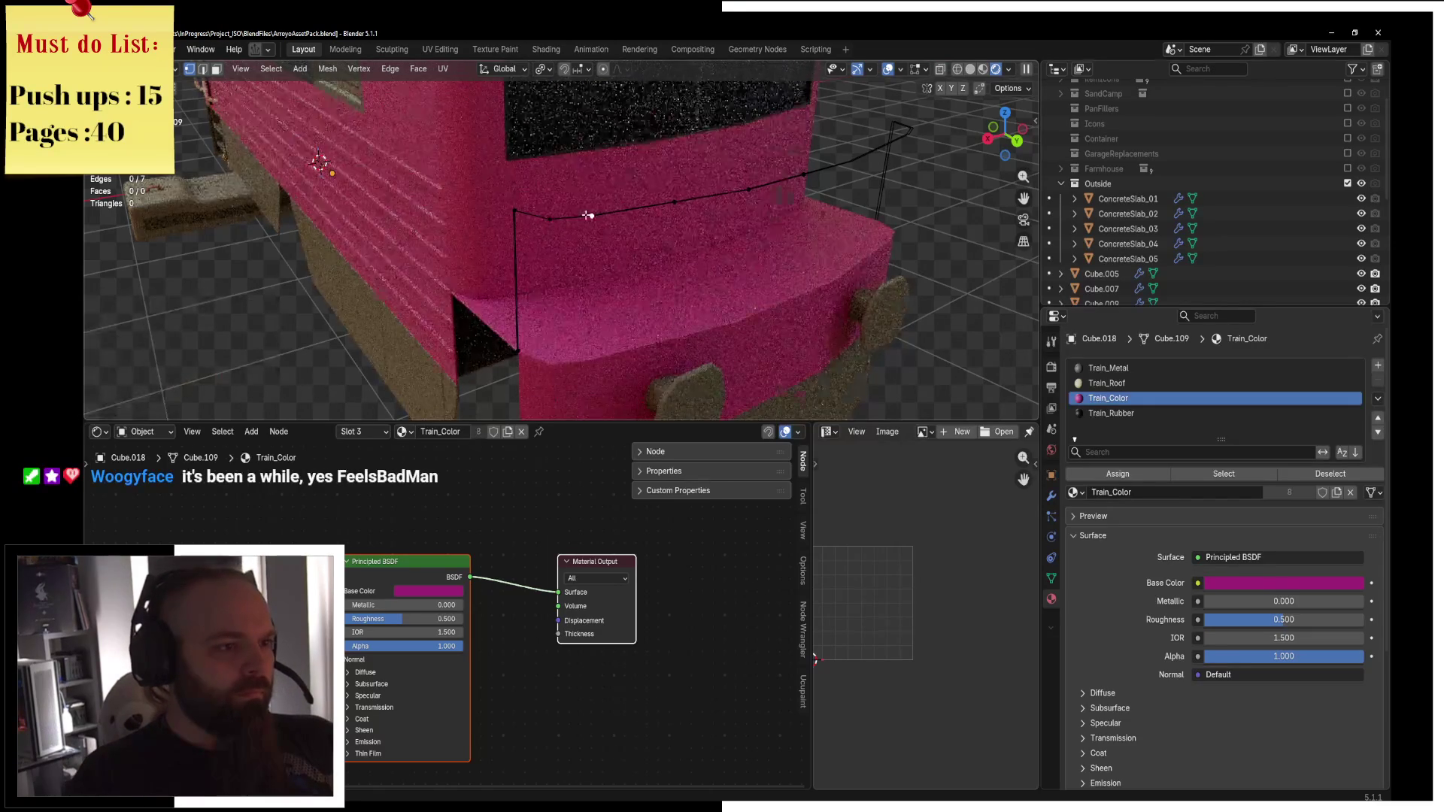
{"action": "left_click", "coordinate": [203, 69]}
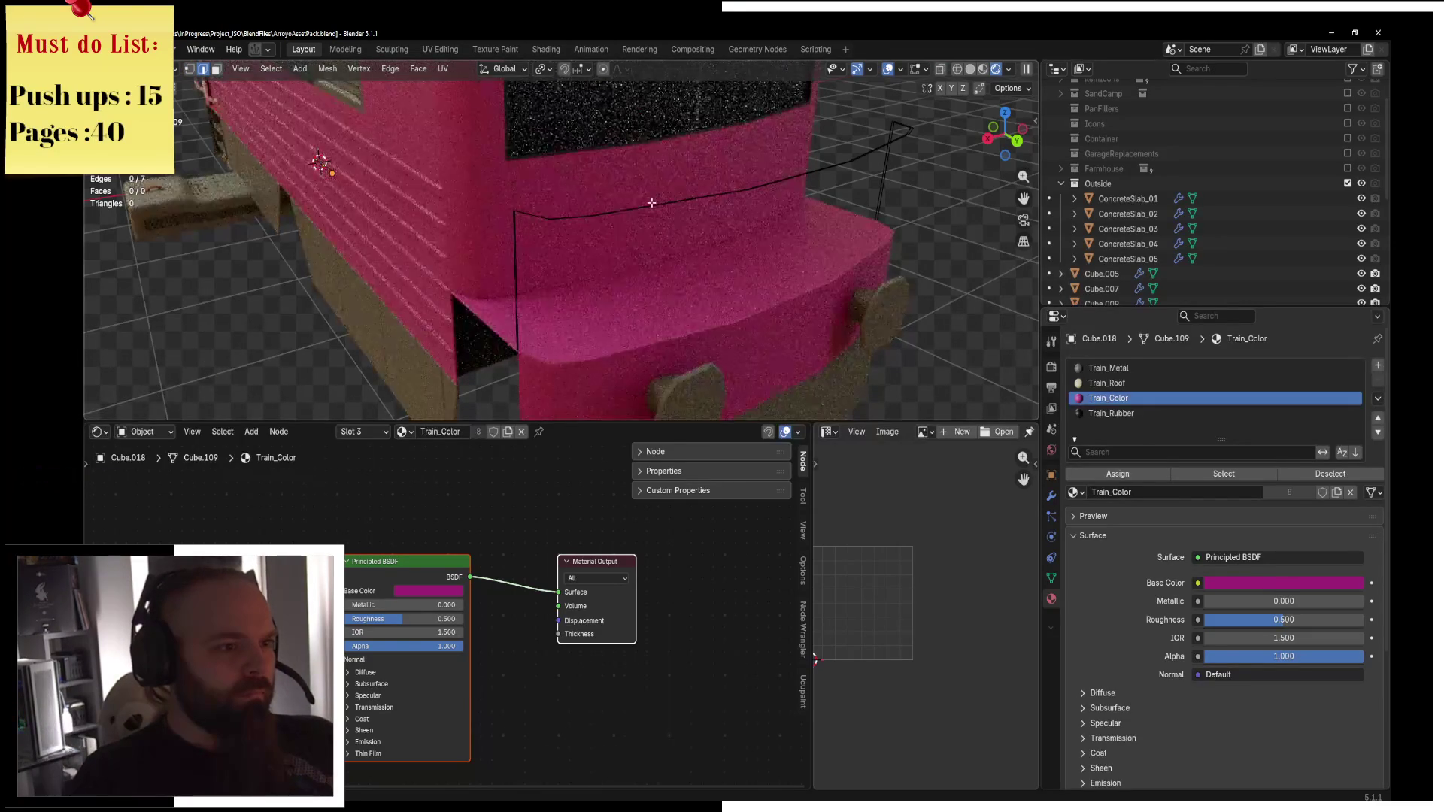
{"action": "key", "text": "l"}
{"action": "key", "text": "h"}
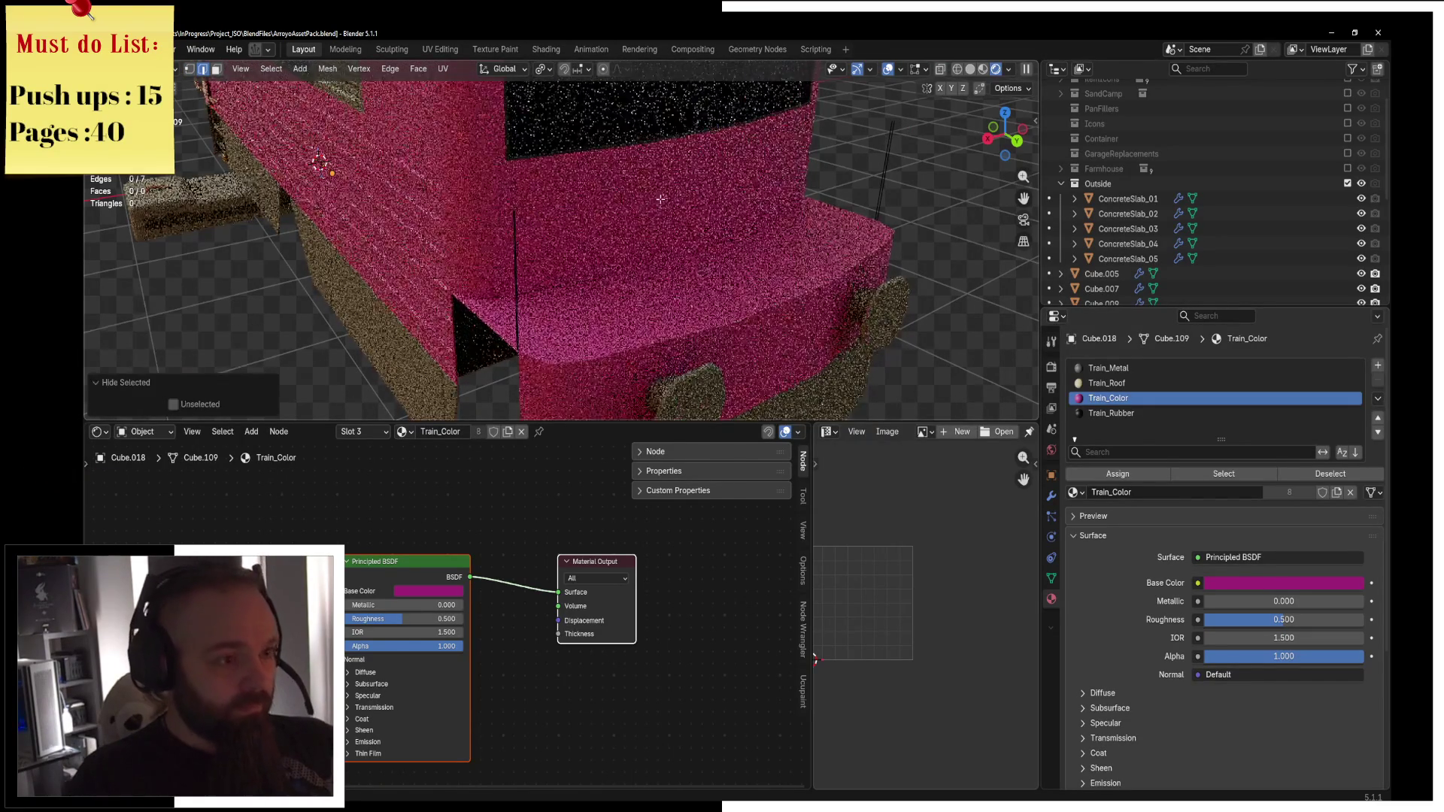
Flatten the post bottoms to one height with Z scale 0, Merge by Distance, and unhide the rail.
{"action": "left_click", "coordinate": [188, 69]}
{"action": "left_click", "coordinate": [518, 316]}
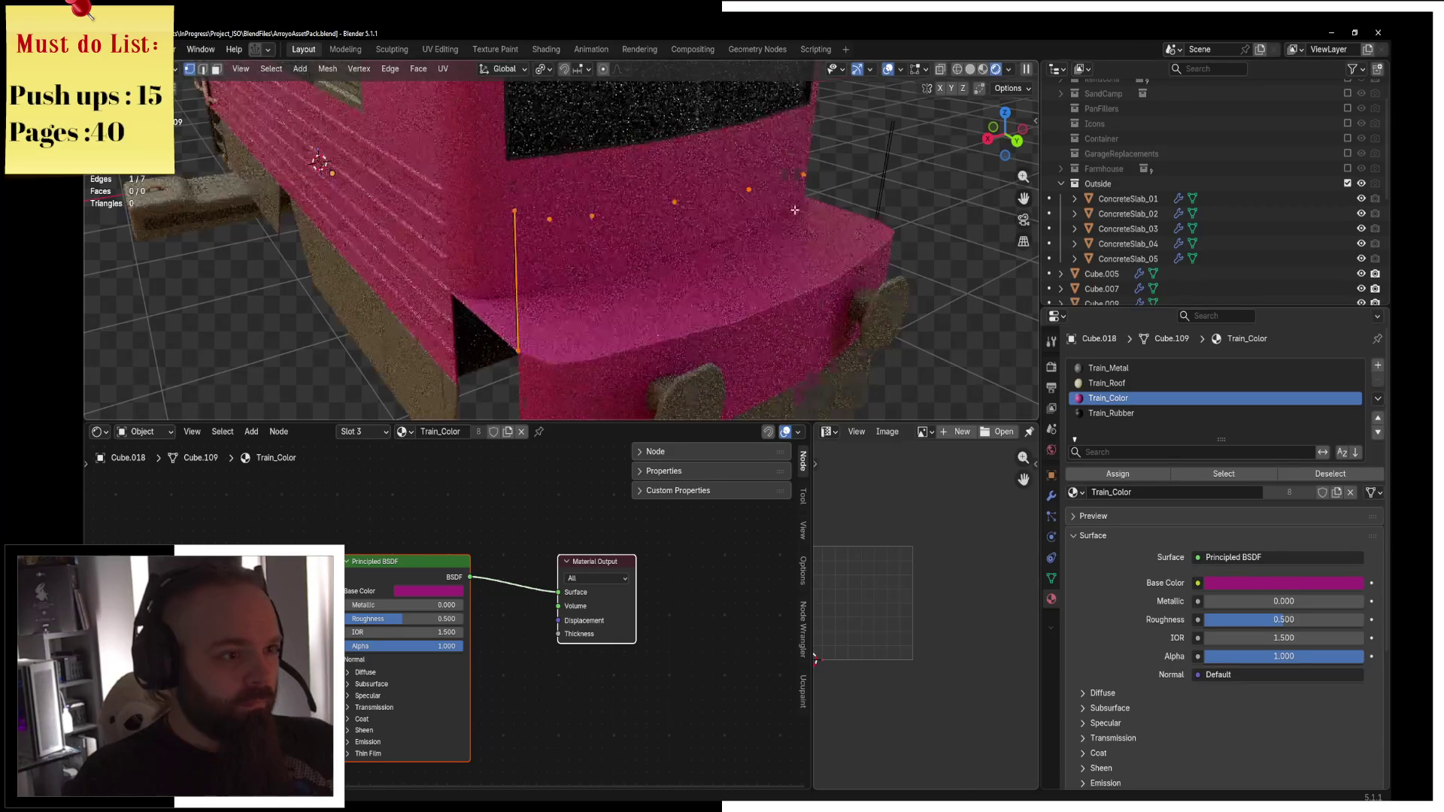
{"action": "key", "text": "e"}
{"action": "right_click", "coordinate": [531, 336]}
{"action": "key", "text": "s"}
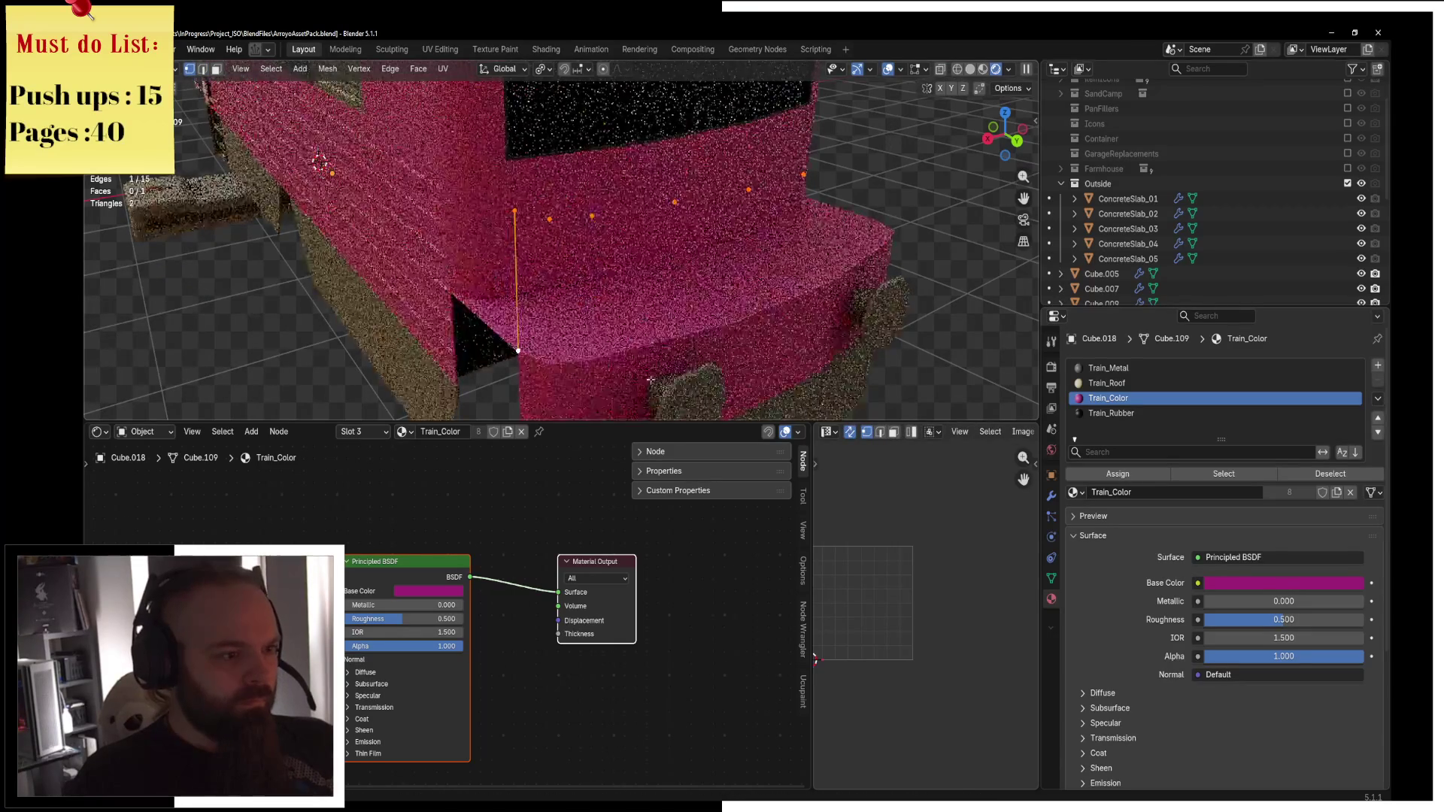
{"action": "key", "text": "z"}
{"action": "key", "text": "0"}
{"action": "key", "text": "Return"}
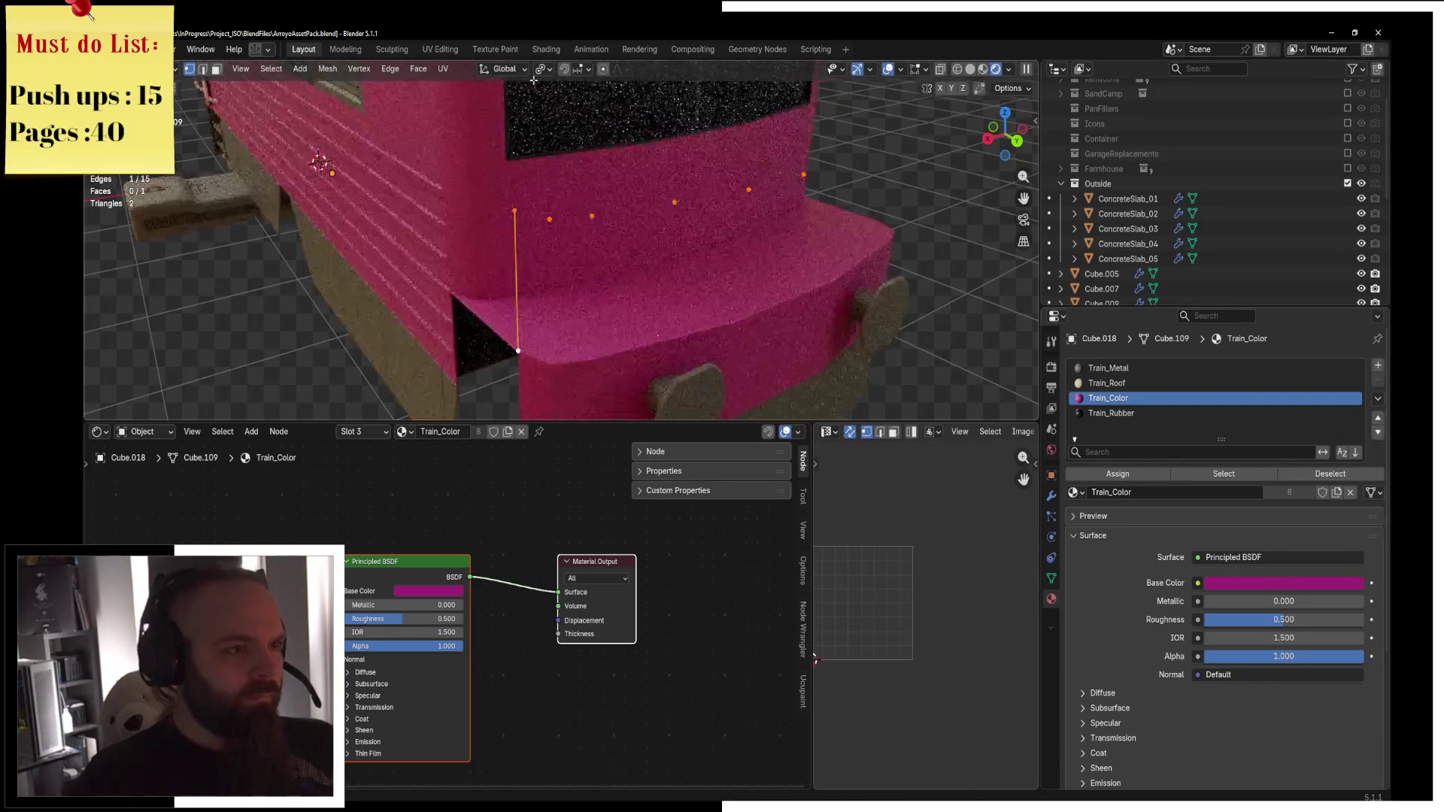
{"action": "key", "text": "m"}
{"action": "left_click", "coordinate": [851, 374]}
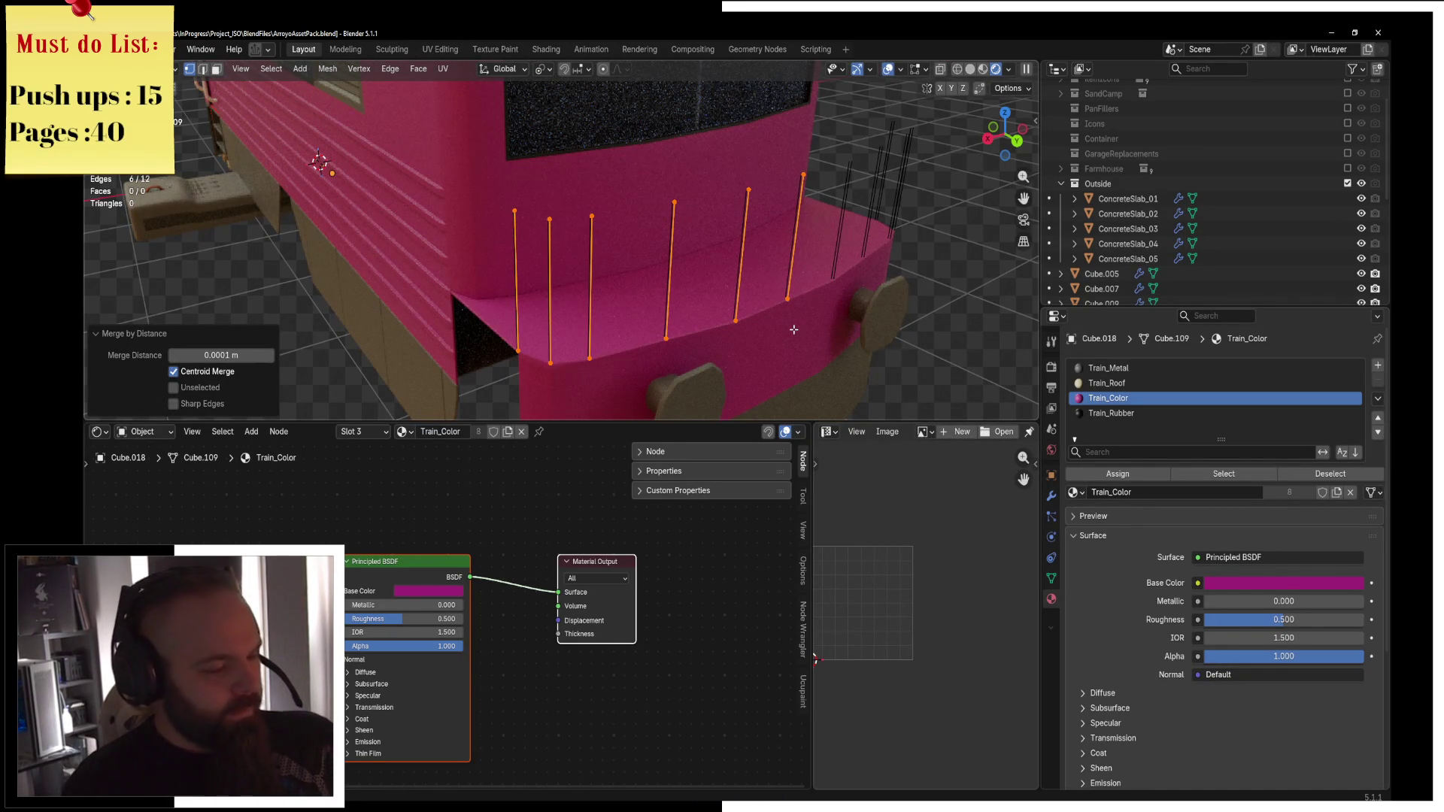
{"action": "key", "text": "alt+h"}
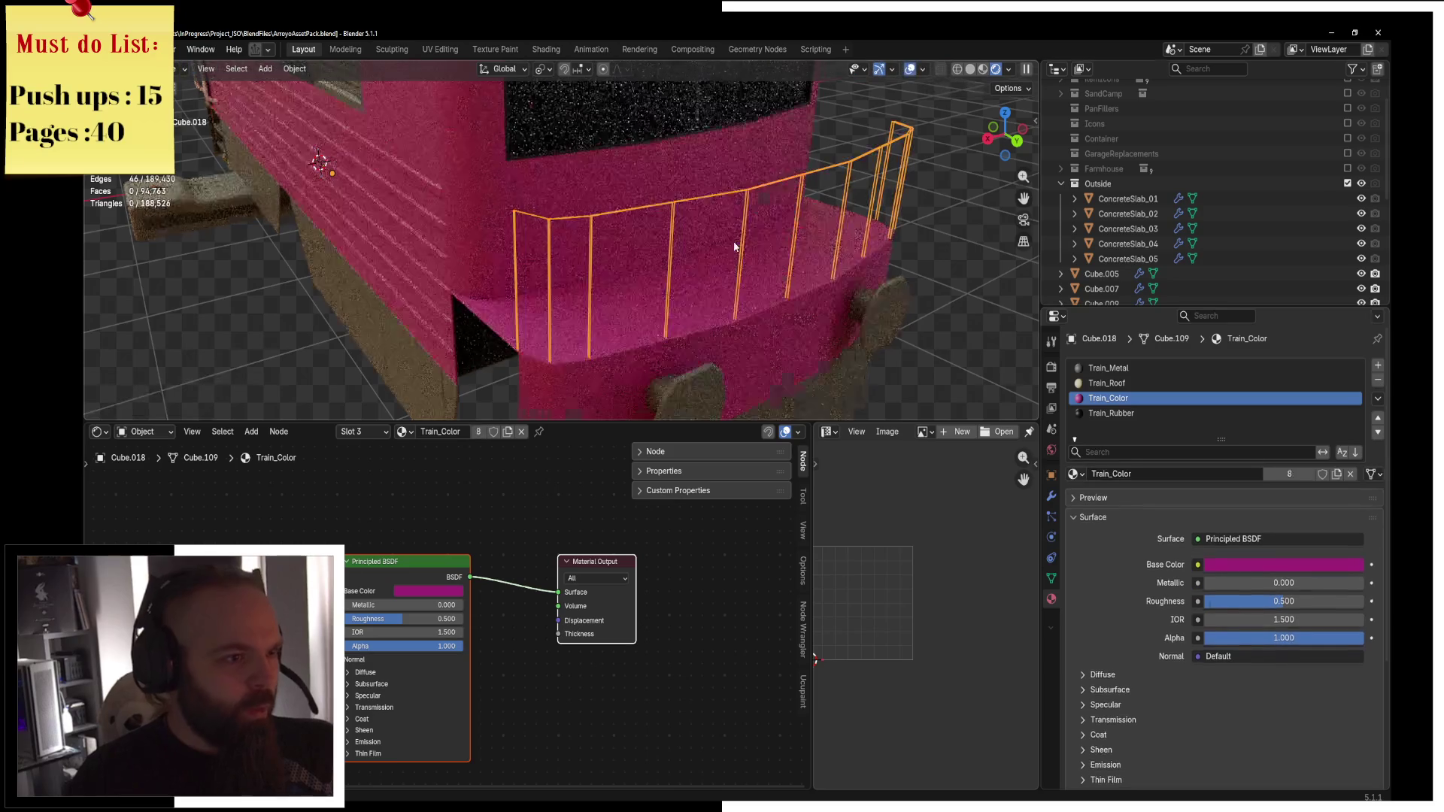
Delete the stray post's bottom vertex from the railing.
{"action": "left_click", "coordinate": [551, 363]}
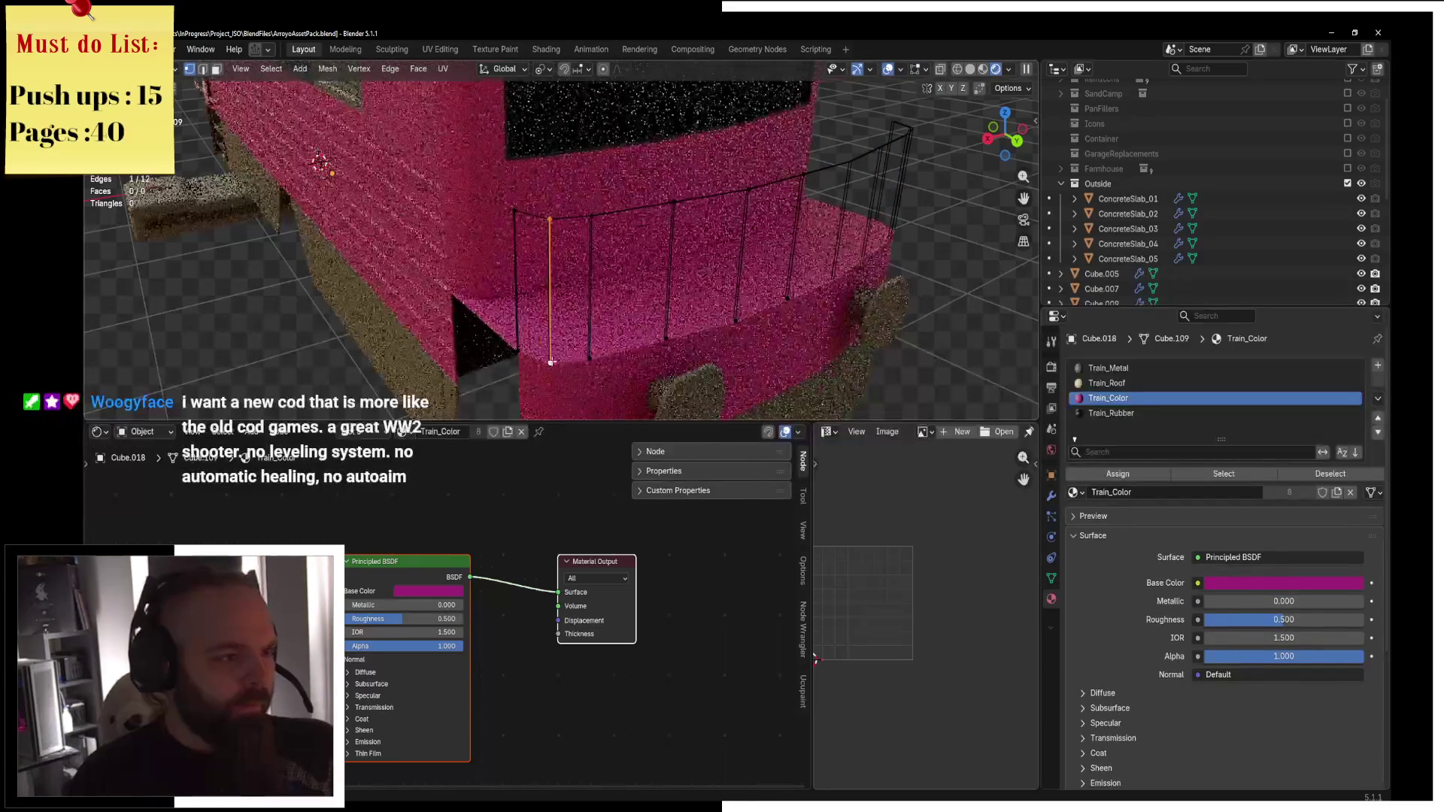
{"action": "key", "text": "x"}
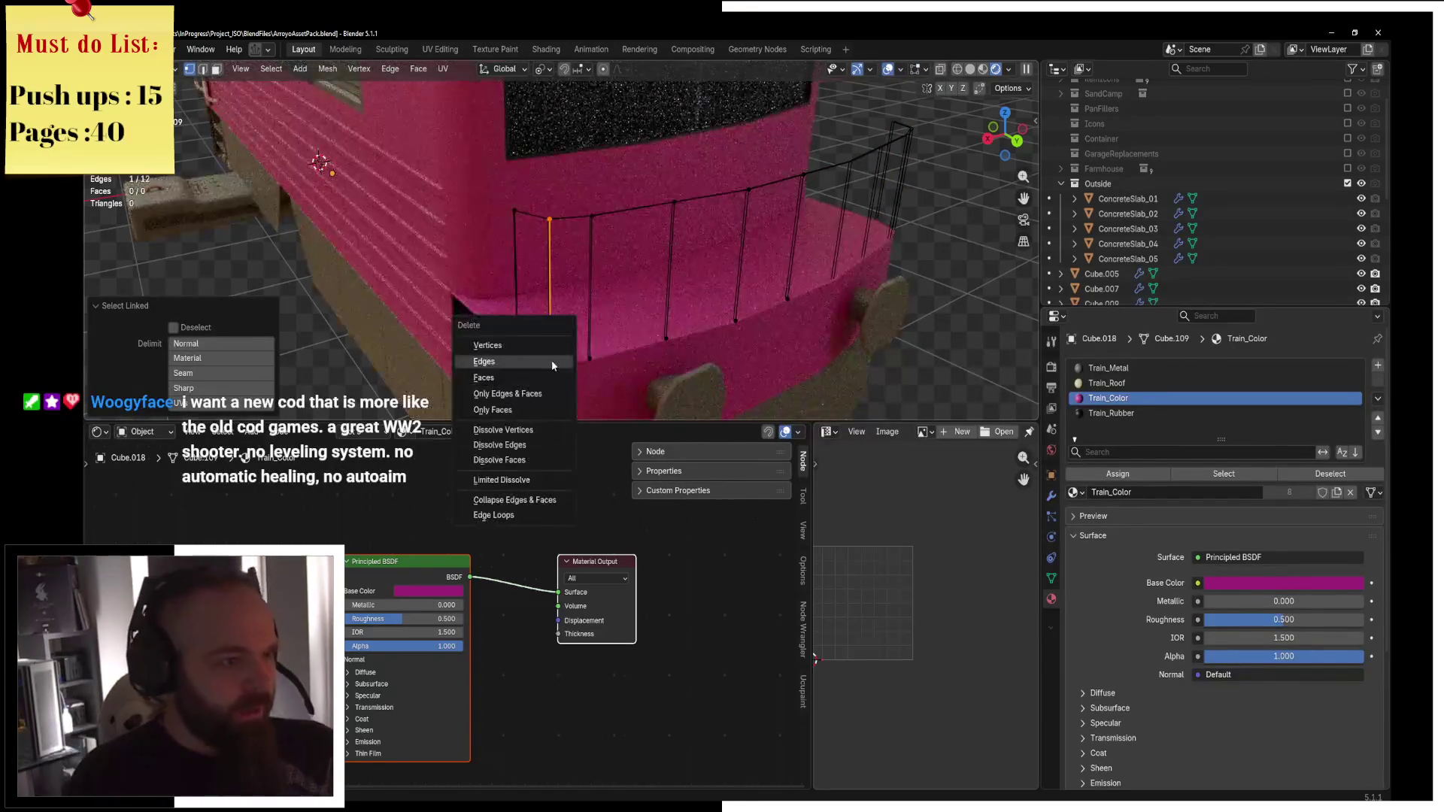
{"action": "left_click", "coordinate": [552, 359]}
{"action": "key", "text": "ctrl+Tab"}
{"action": "left_click", "coordinate": [552, 364]}
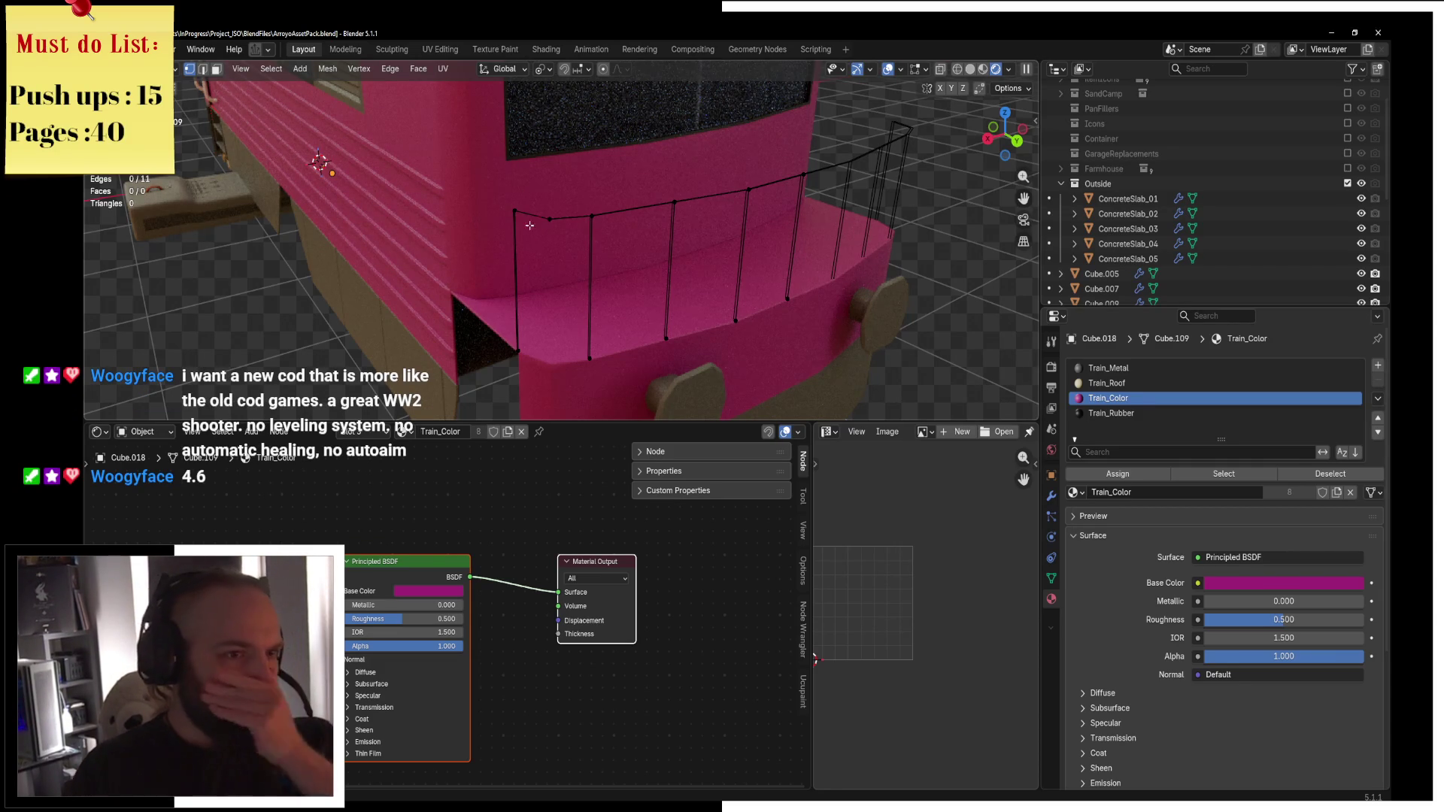
Return the railing to Object Mode and open the F3 operator search.
{"action": "mouse_move", "coordinate": [542, 229]}
{"action": "middle_mouse_down"}
{"action": "mouse_move", "coordinate": [696, 227]}
{"action": "mouse_move", "coordinate": [705, 255]}
{"action": "middle_mouse_up"}
{"action": "scroll", "coordinate": [696, 226], "scroll_direction": "down", "scroll_amount": 3}
{"action": "key", "text": "Tab"}
{"action": "key", "text": "ctrl+Tab"}
{"action": "scroll", "coordinate": [705, 254], "scroll_direction": "up", "scroll_amount": 2}
{"action": "key", "text": "F3"}
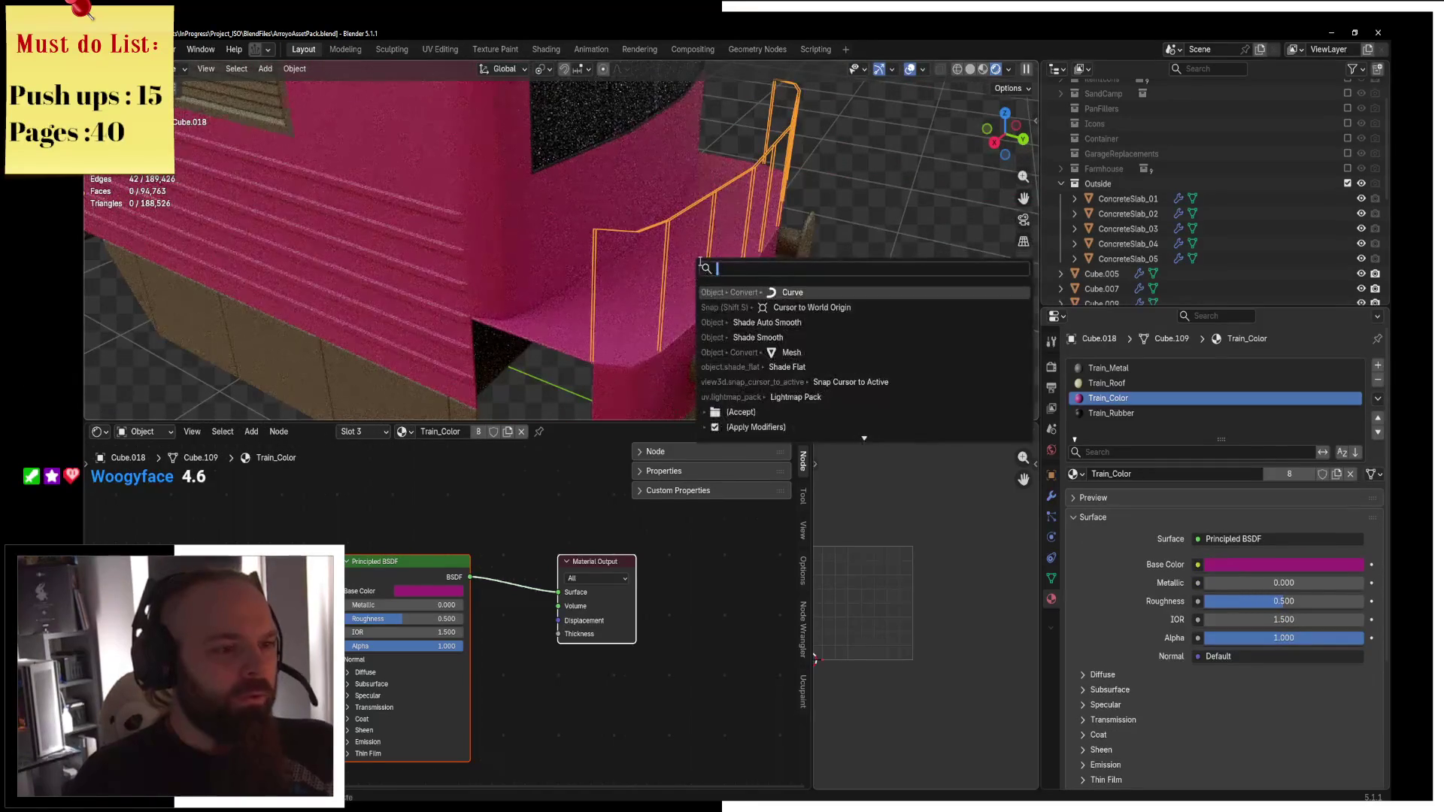
Inspect the railing's modifiers and edit mode, undoing its Solidify modifier.
{"action": "left_click", "coordinate": [804, 292]}
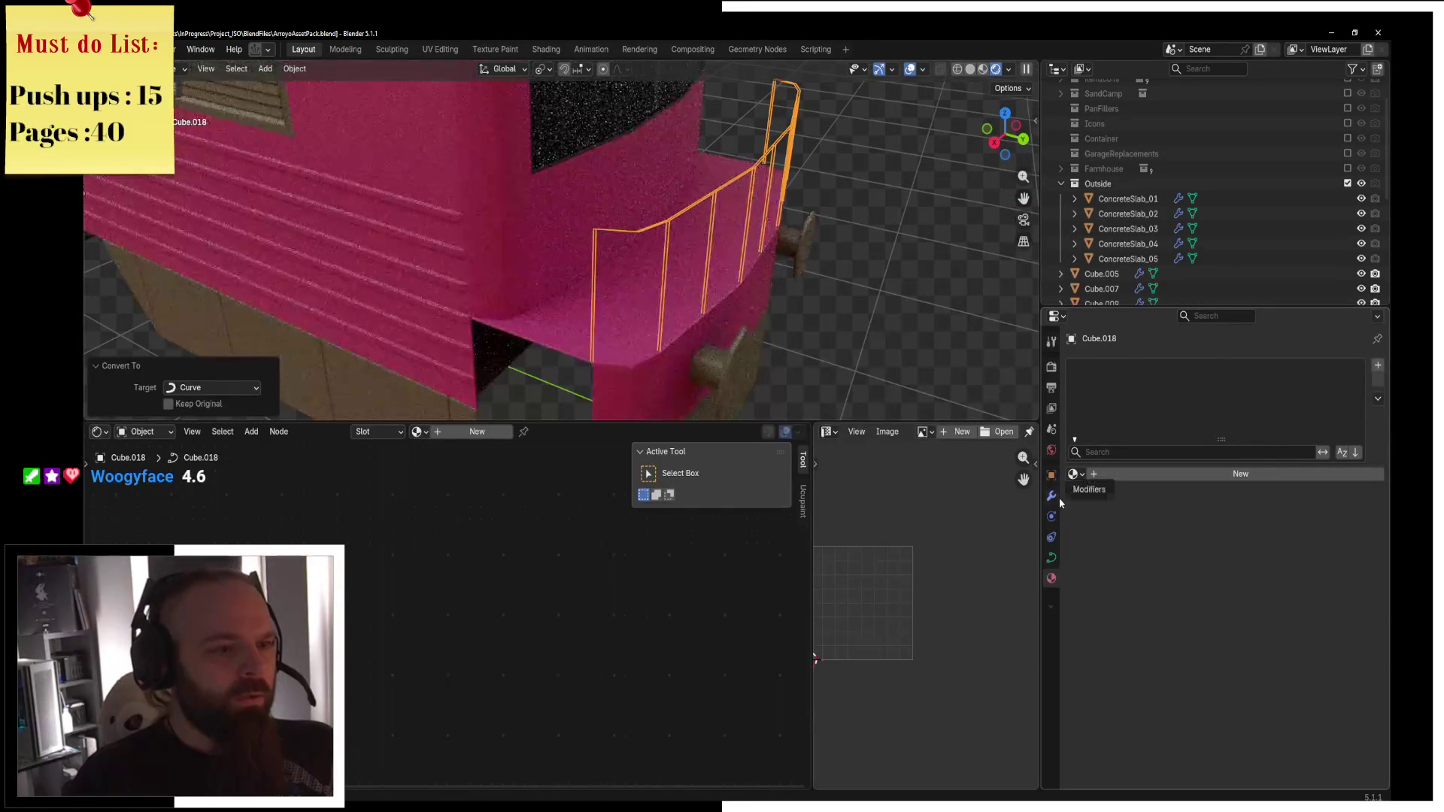
{"action": "left_click", "coordinate": [1059, 498]}
{"action": "key", "text": "ctrl+Tab"}
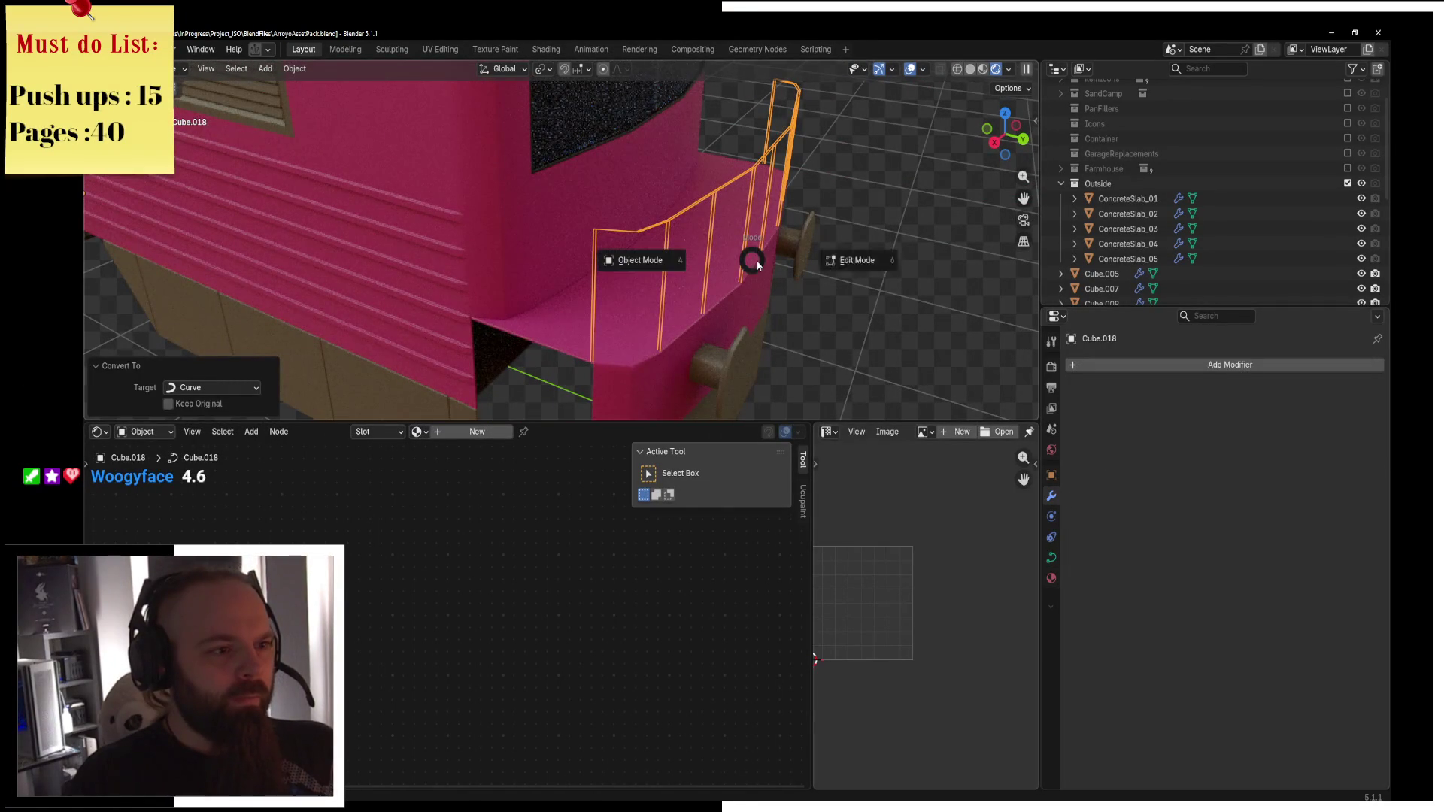
{"action": "left_click", "coordinate": [806, 271]}
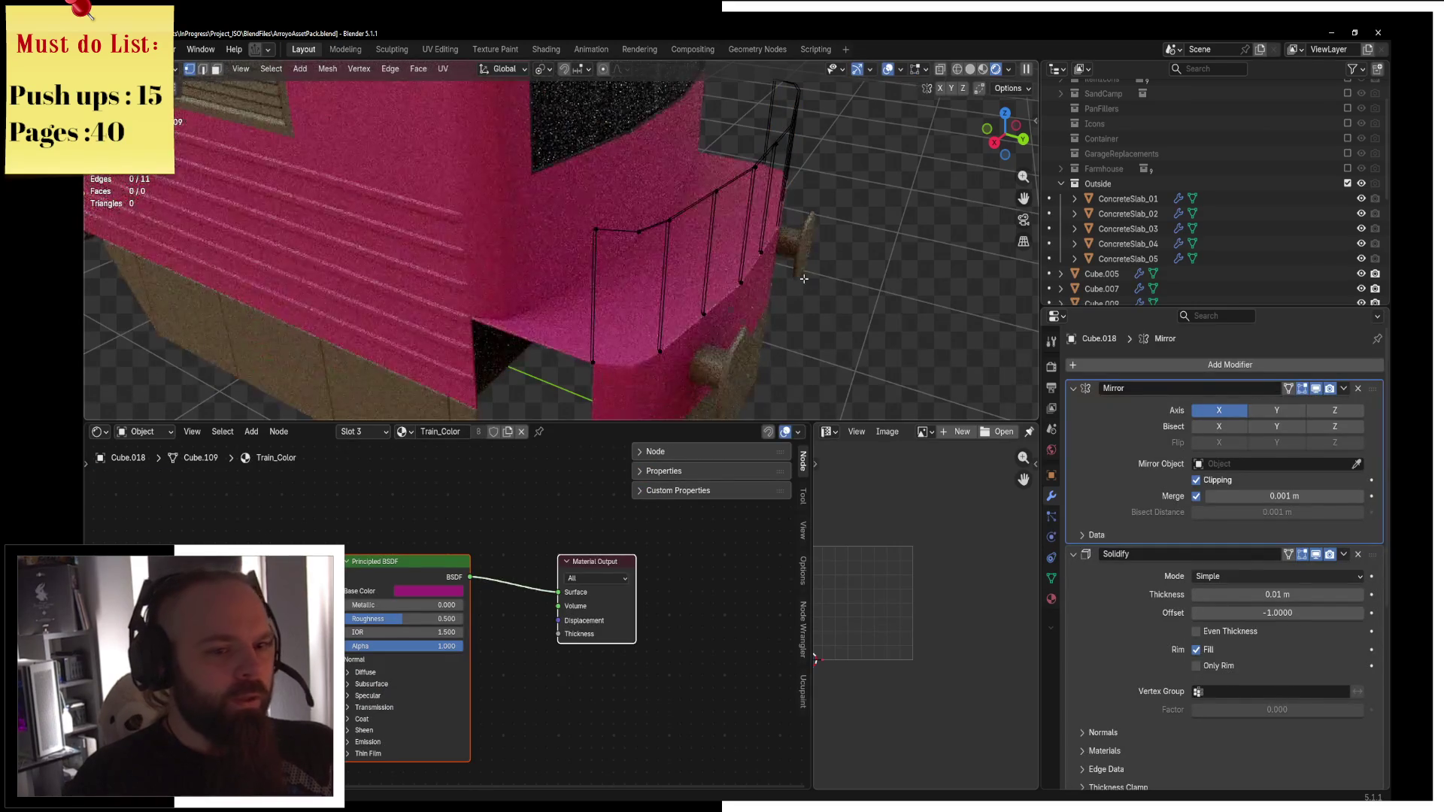
{"action": "key", "text": "ctrl+Tab"}
{"action": "left_click", "coordinate": [596, 242]}
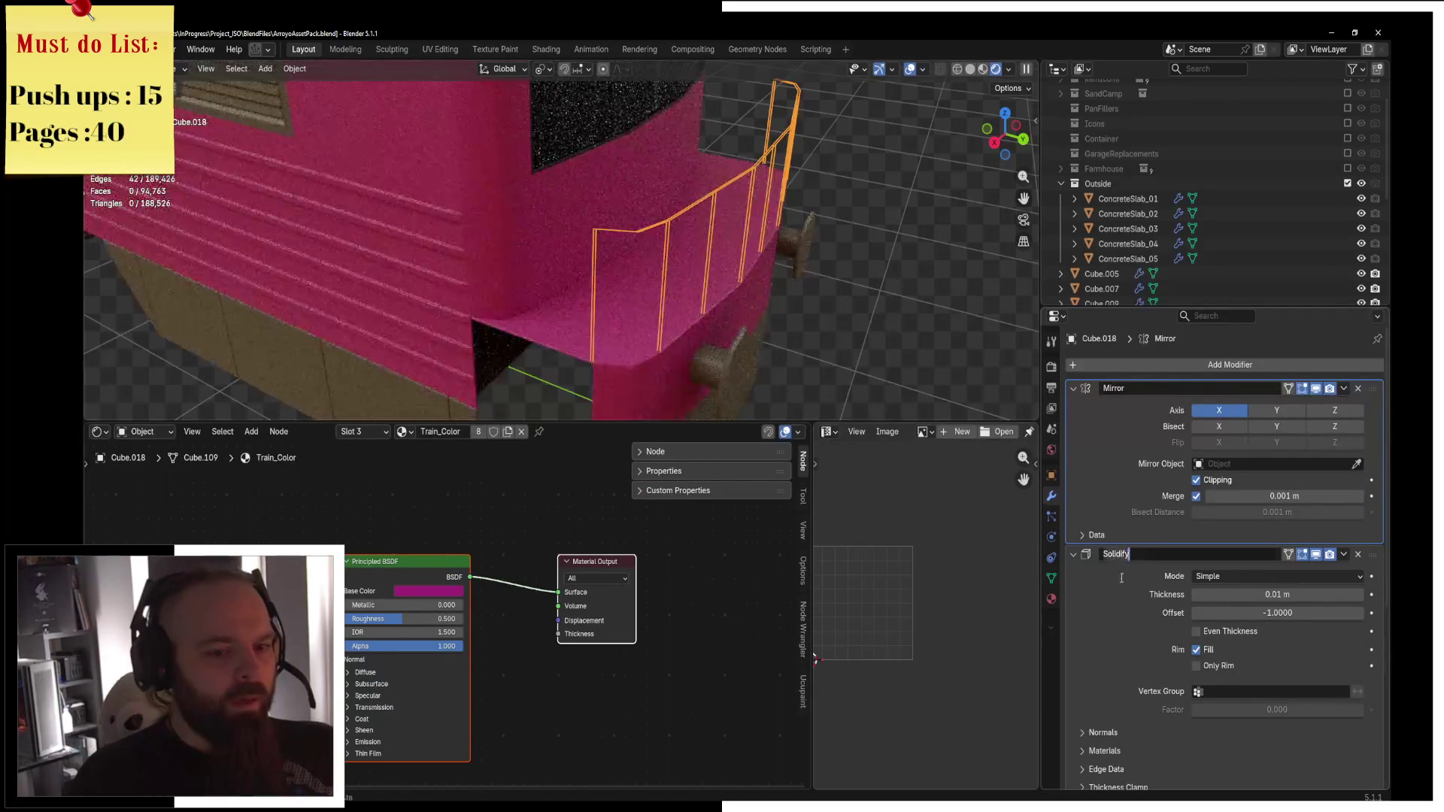
{"action": "key", "text": "ctrl+z"}
{"action": "mouse_move", "coordinate": [752, 301]}
{"action": "middle_mouse_down"}
{"action": "mouse_move", "coordinate": [783, 314]}
{"action": "mouse_move", "coordinate": [794, 280]}
{"action": "middle_mouse_up"}
{"action": "key", "text": "Tab"}
{"action": "key", "text": "ctrl+Tab"}
{"action": "left_click", "coordinate": [746, 289]}
{"action": "scroll", "coordinate": [1142, 529], "scroll_direction": "down", "scroll_amount": 1}
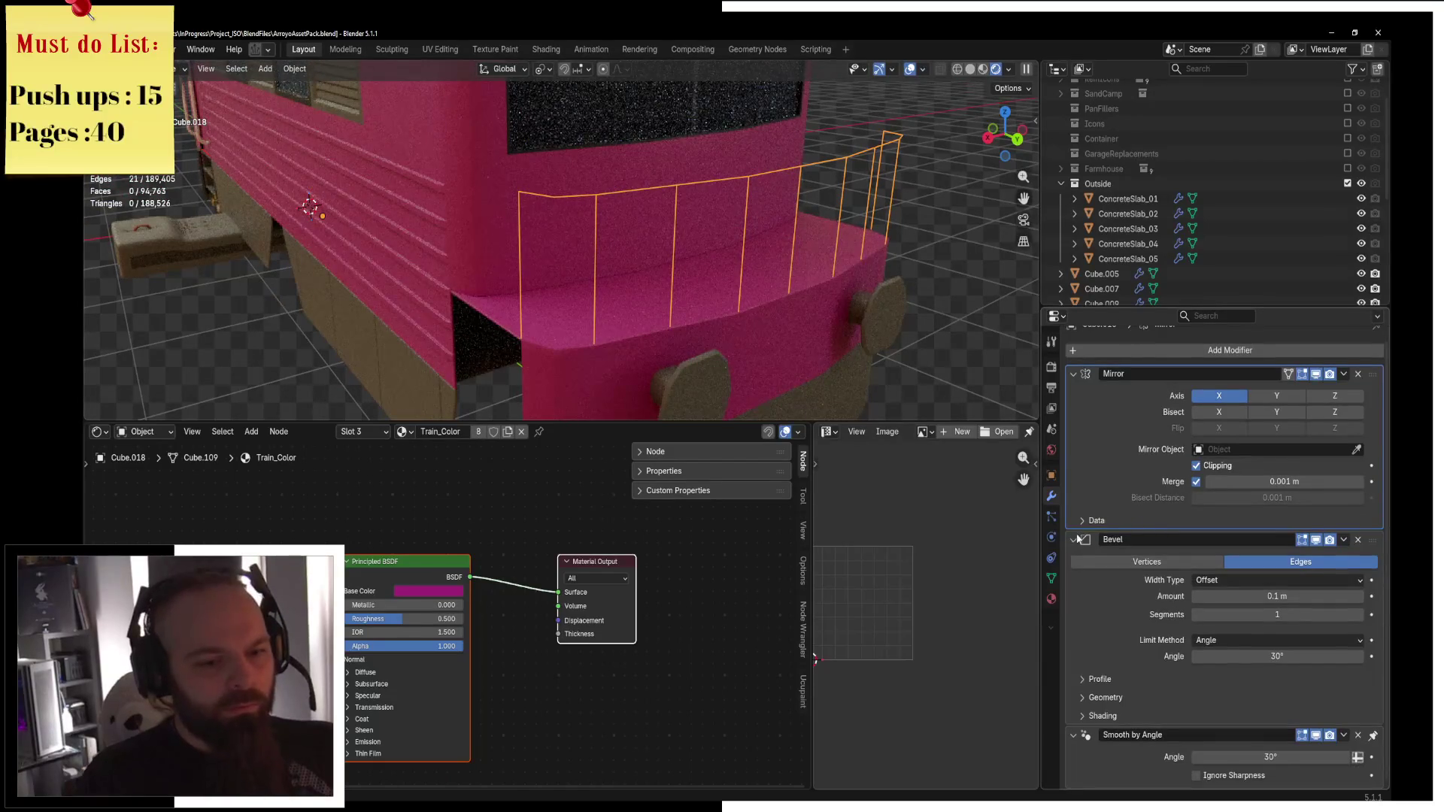
Collapse the Bevel and Mirror modifier panels and convert railing Cube.018 to a curve via F3.
{"action": "left_click", "coordinate": [1073, 539]}
{"action": "left_click", "coordinate": [1074, 388]}
{"action": "key", "text": "ctrl+Tab"}
{"action": "left_click", "coordinate": [703, 268]}
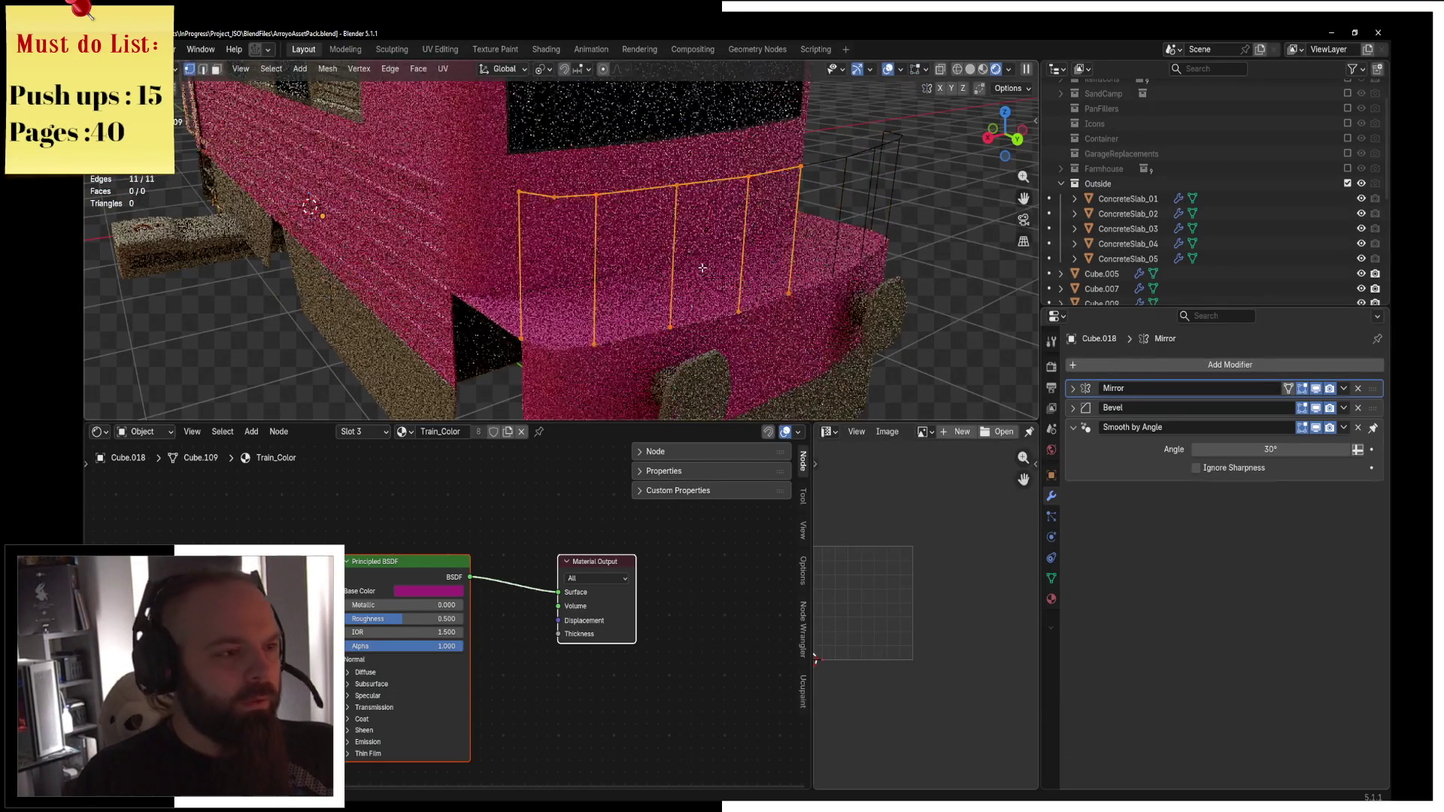
{"action": "middle_click_drag", "start_coordinate": [703, 268], "coordinate": [752, 267]}
{"action": "key", "text": "ctrl+Tab"}
{"action": "left_click", "coordinate": [656, 264]}
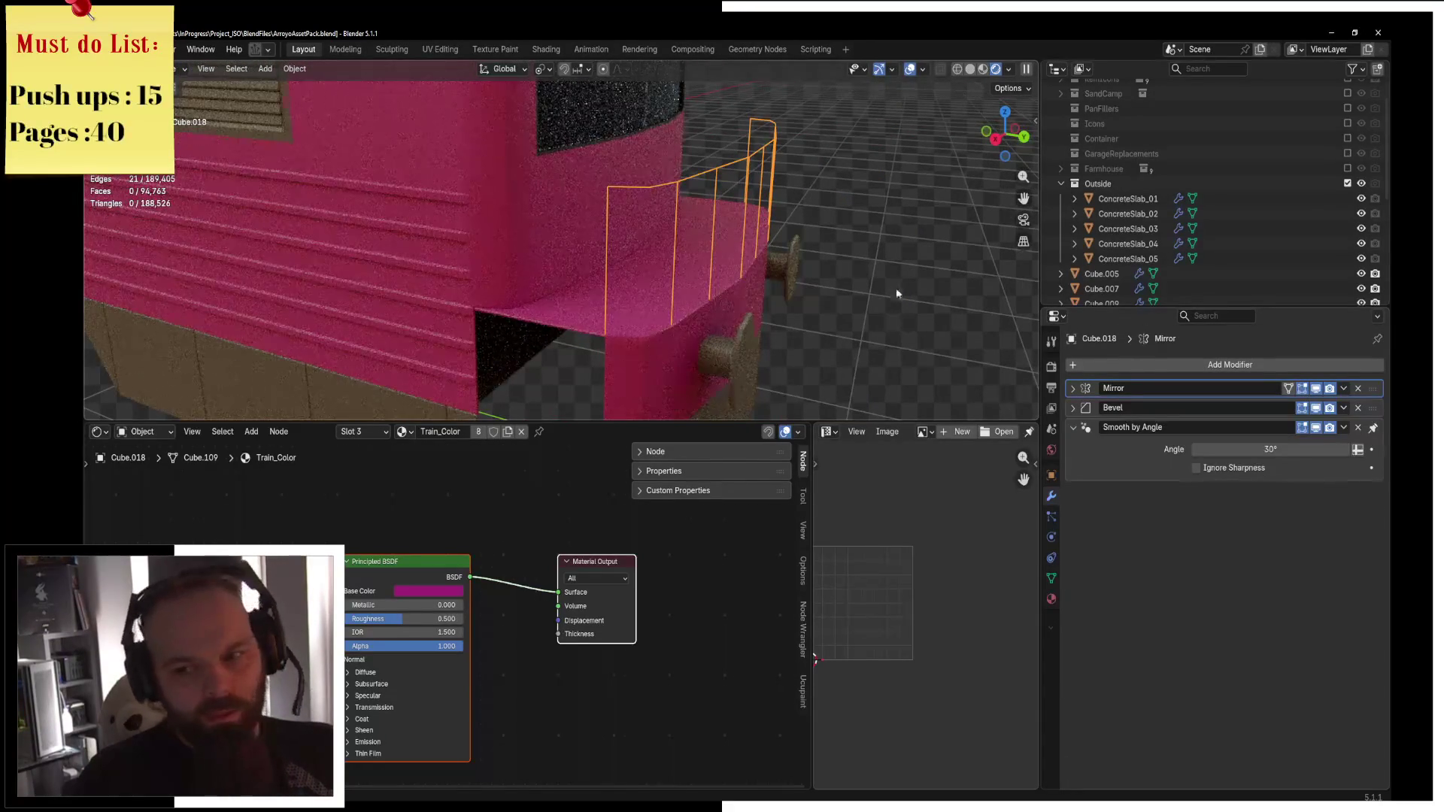
{"action": "key", "text": "F3"}
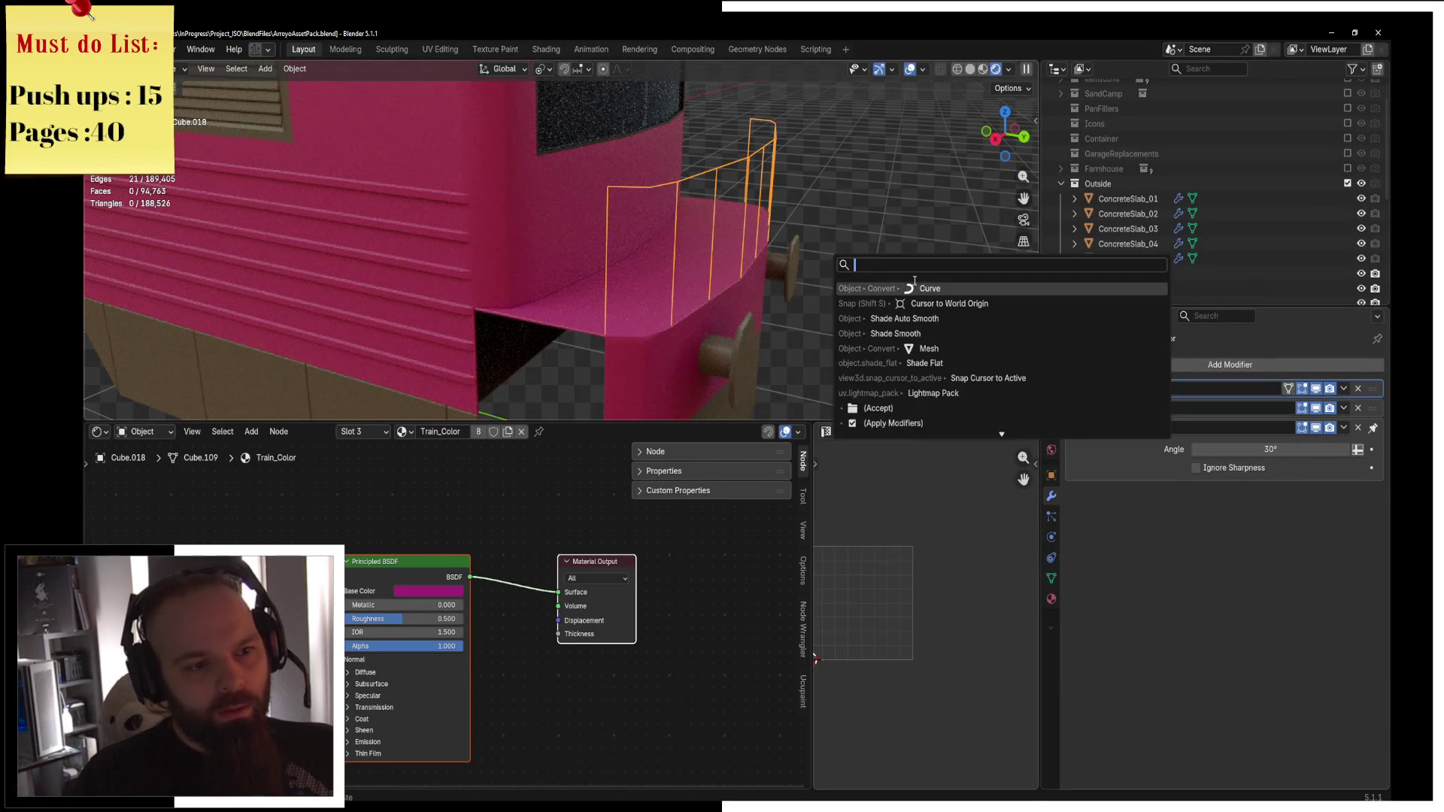
{"action": "left_click", "coordinate": [928, 290]}
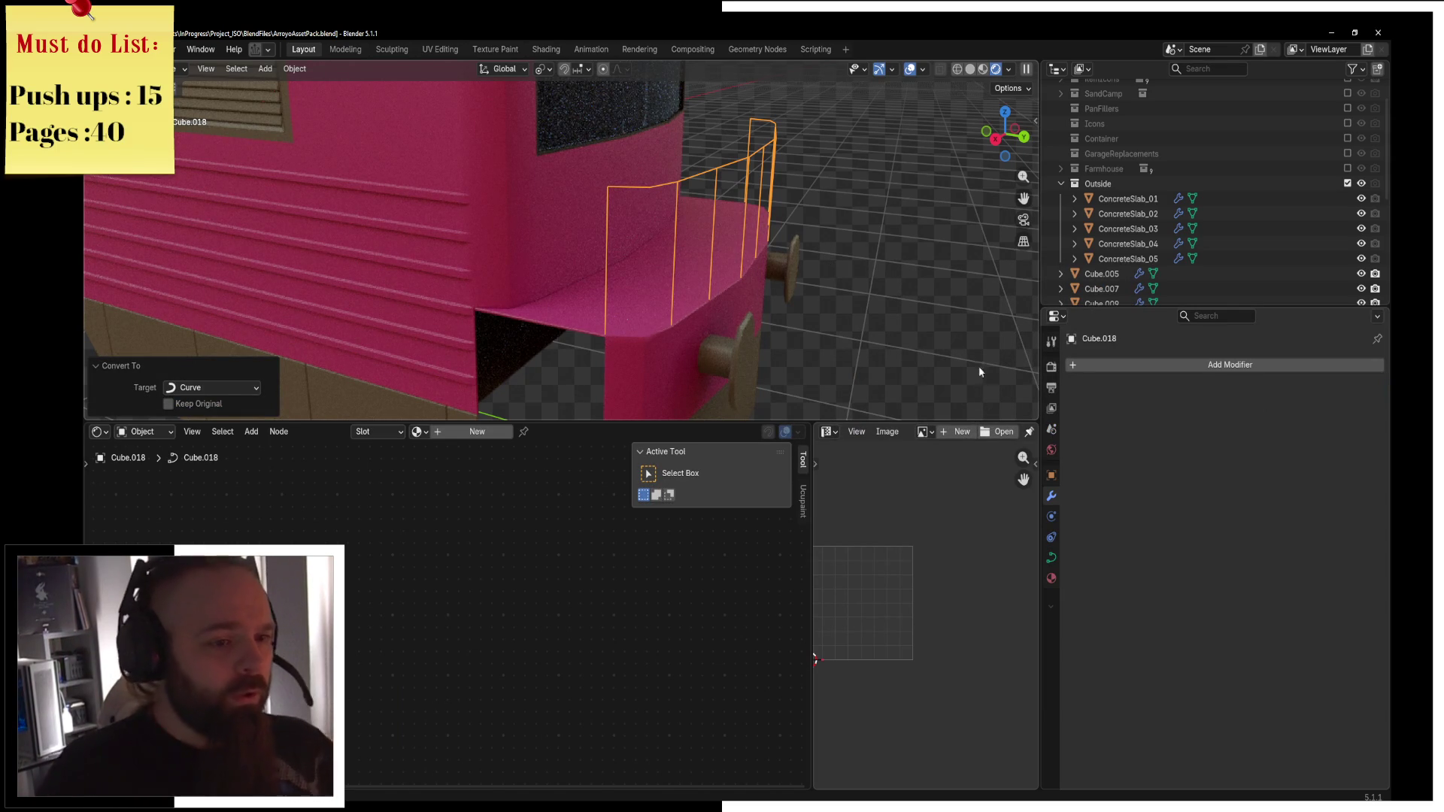
Give the railing curve a round bevel of 0.01 m depth.
{"action": "left_click", "coordinate": [1052, 558]}
{"action": "left_click", "coordinate": [1360, 577]}
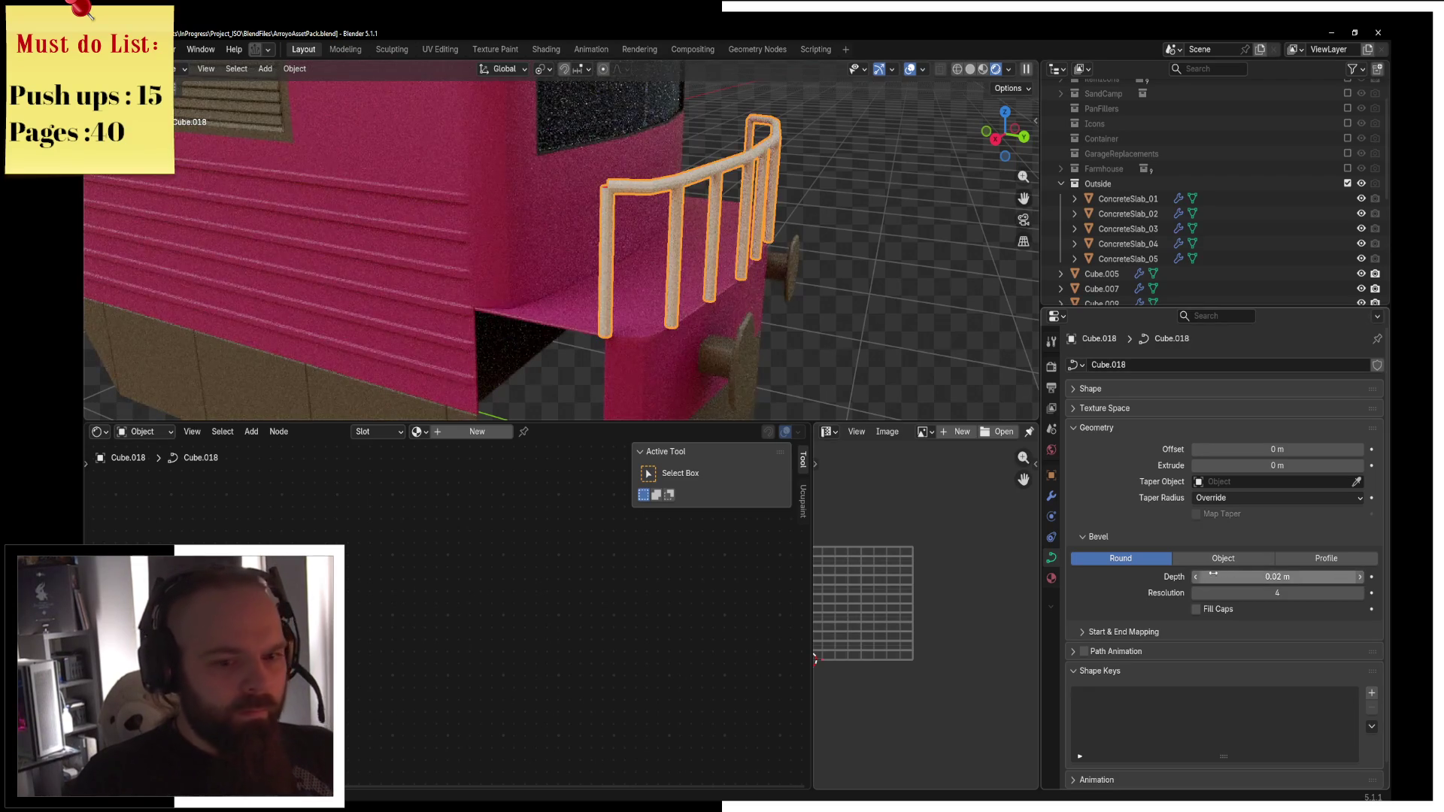
{"action": "key", "text": "Tab"}
{"action": "middle_click_drag", "start_coordinate": [725, 189], "coordinate": [793, 209]}
Deselect all curve points and move the top rail's end point up and left.
{"action": "key", "text": "ctrl+Tab"}
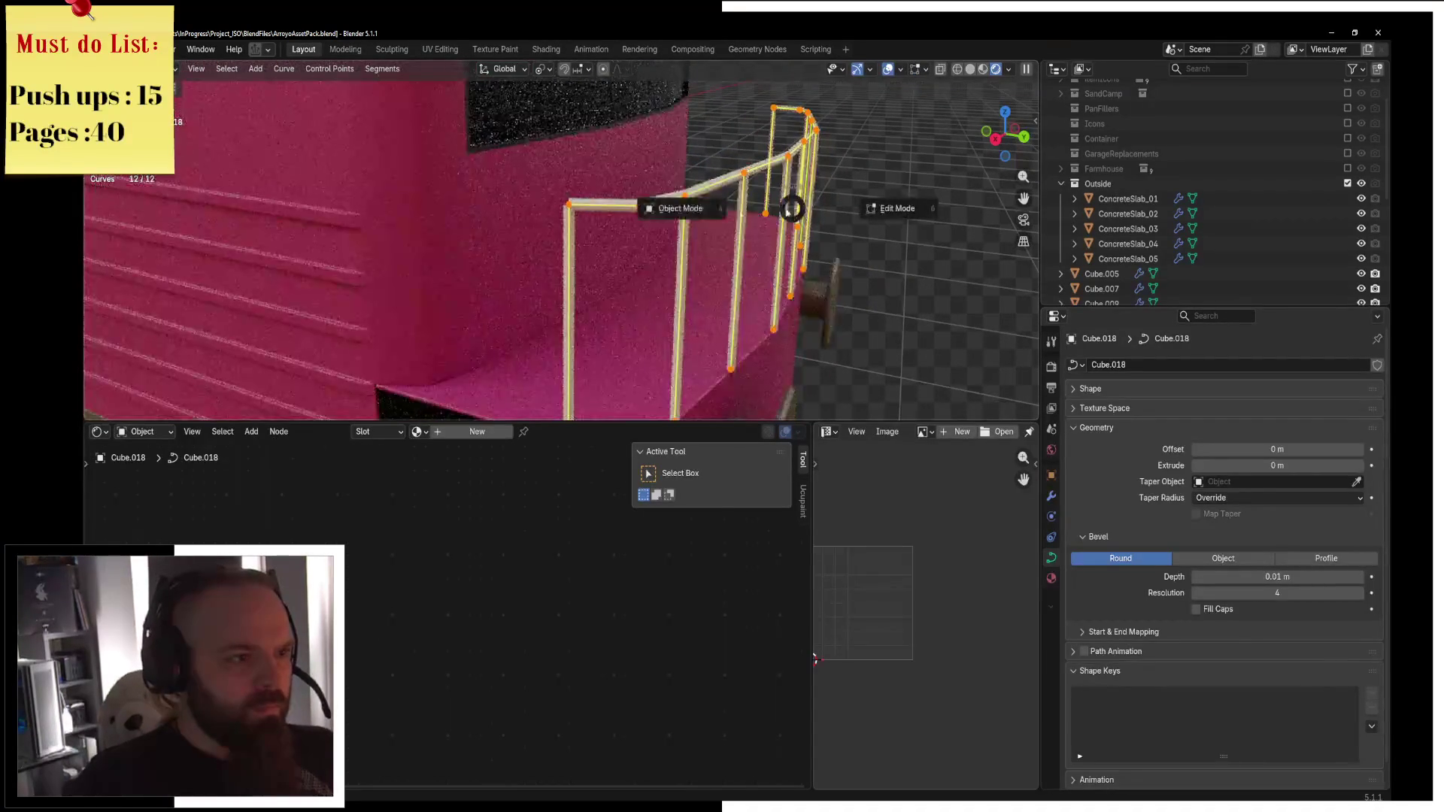
{"action": "middle_click_drag", "start_coordinate": [570, 197], "coordinate": [622, 230]}
{"action": "key", "text": "alt+a"}
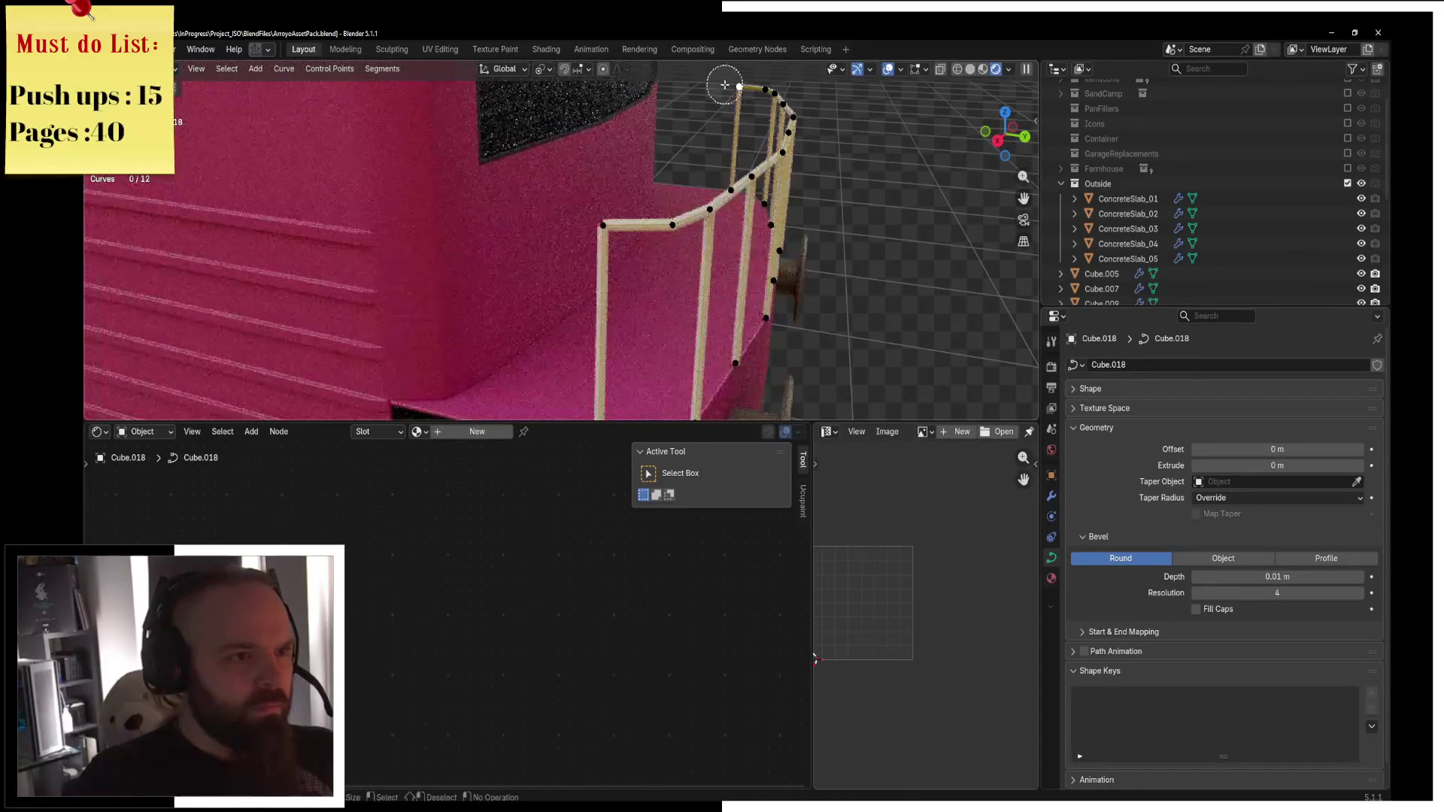
{"action": "key", "text": "g"}
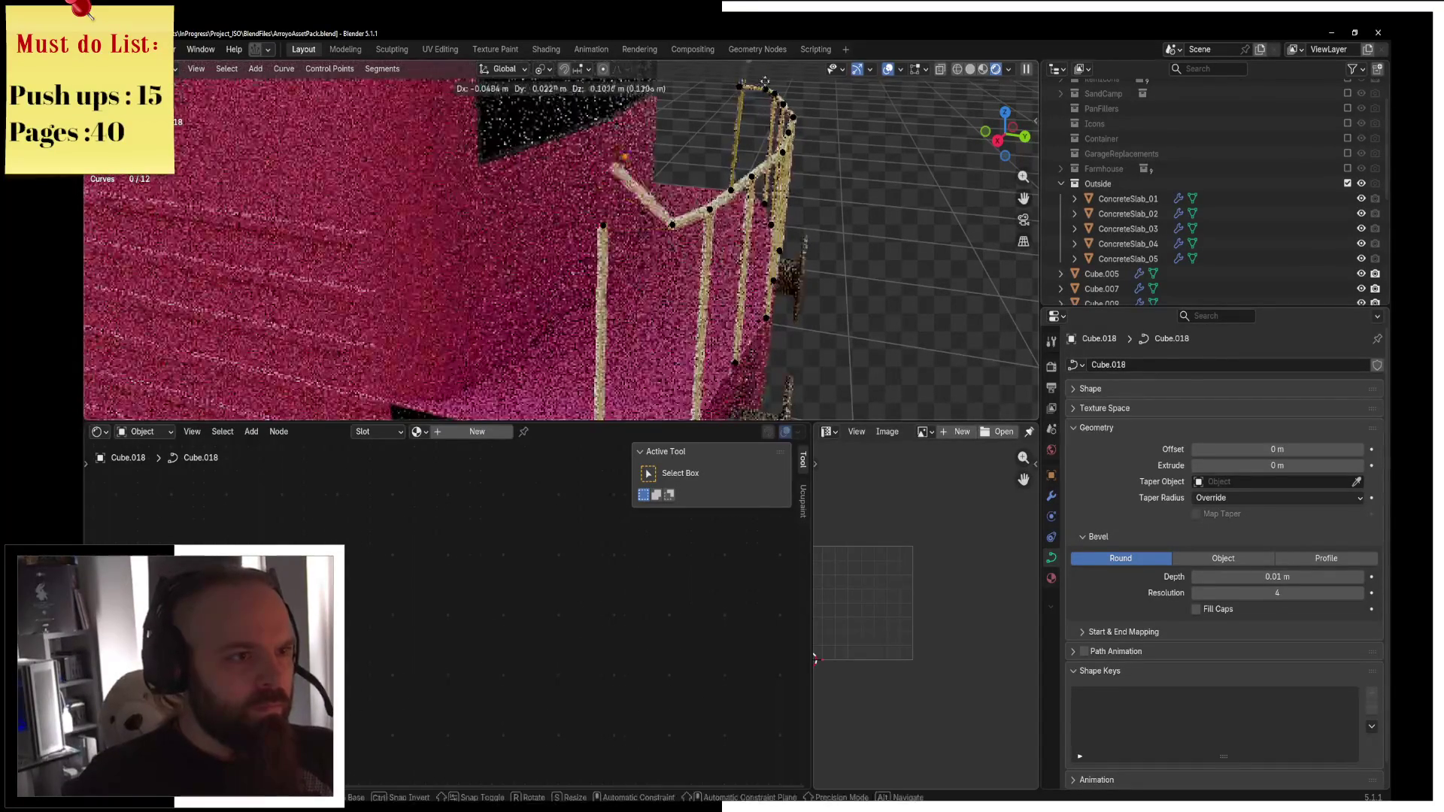
{"action": "key", "text": "Escape"}
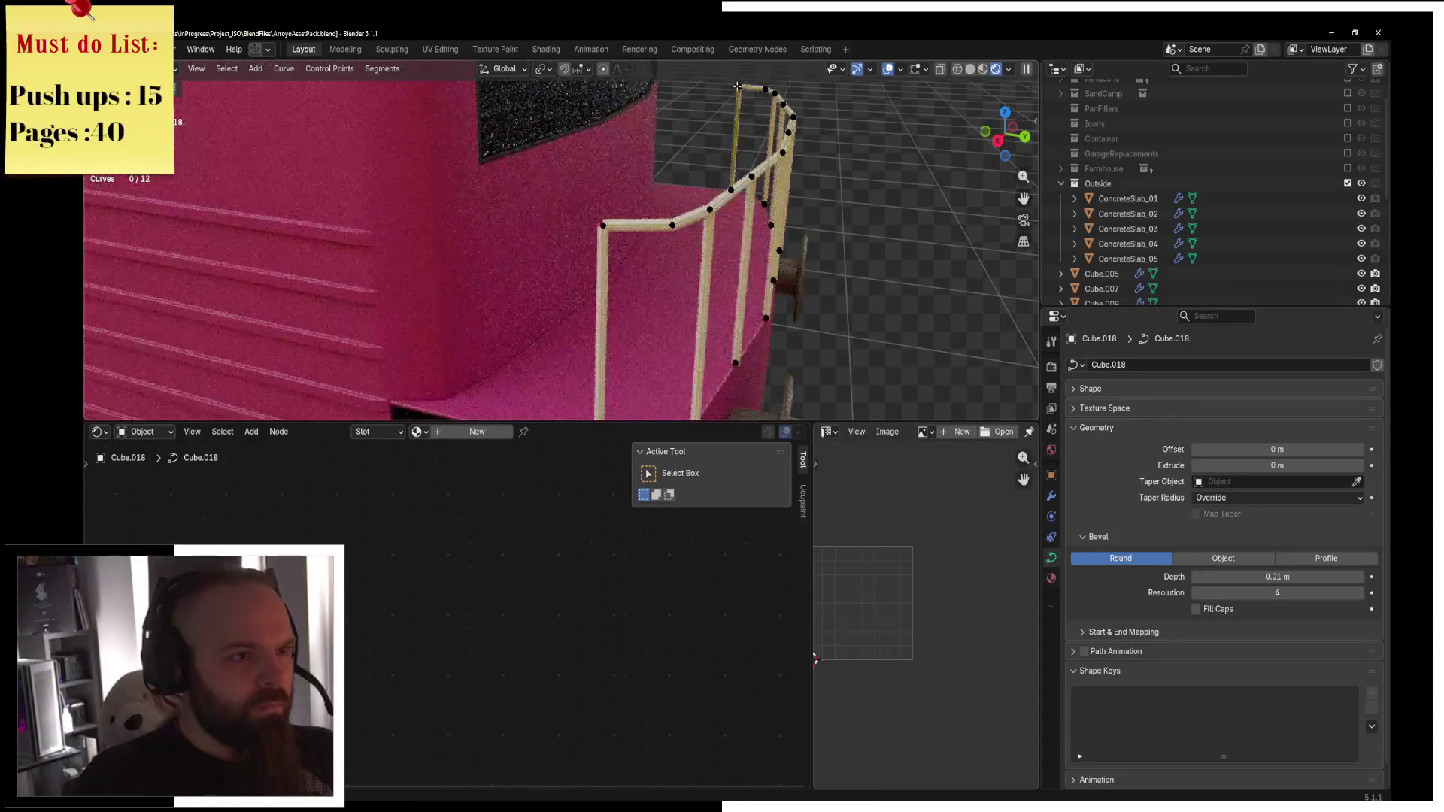
{"action": "key", "text": "g"}
{"action": "left_click", "coordinate": [745, 112]}
{"action": "middle_click_drag", "start_coordinate": [745, 113], "coordinate": [794, 248]}
Check the railing in wireframe, then go back to solid shading.
{"action": "key", "text": "z"}
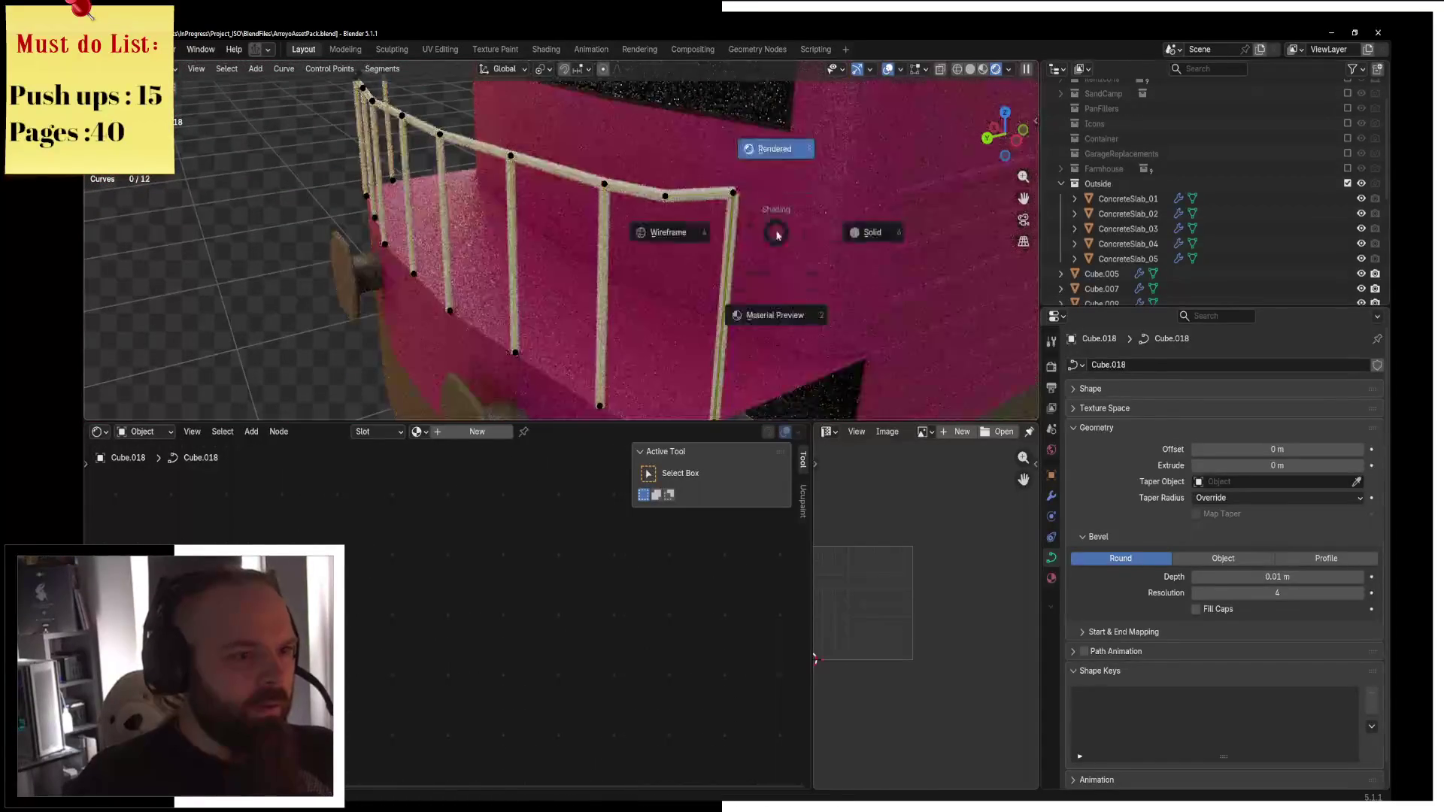
{"action": "left_click", "coordinate": [755, 216]}
{"action": "key", "text": "z"}
{"action": "left_click", "coordinate": [750, 170]}
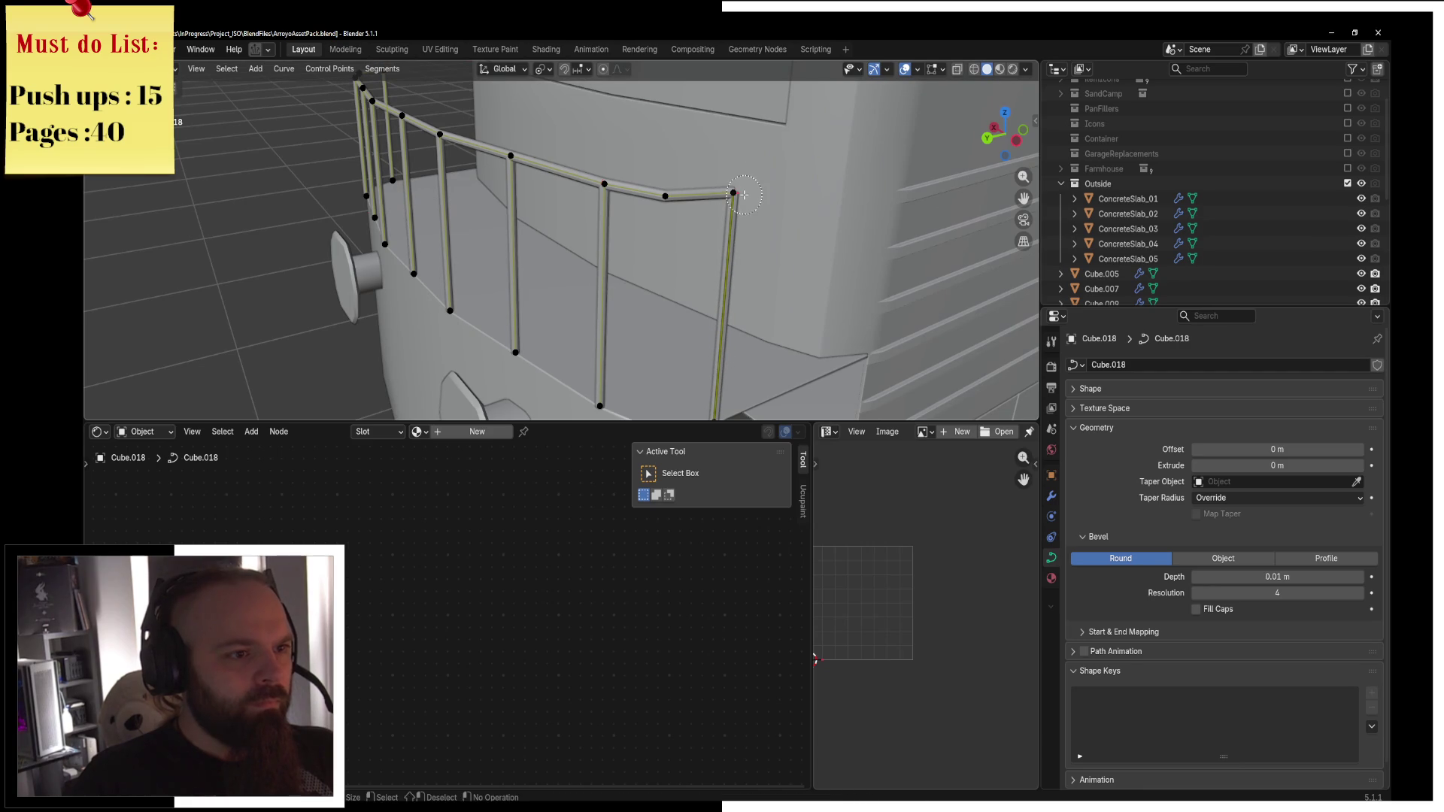
Switch to wireframe and hide the vertical posts to isolate the top rail.
{"action": "right_click", "coordinate": [744, 194]}
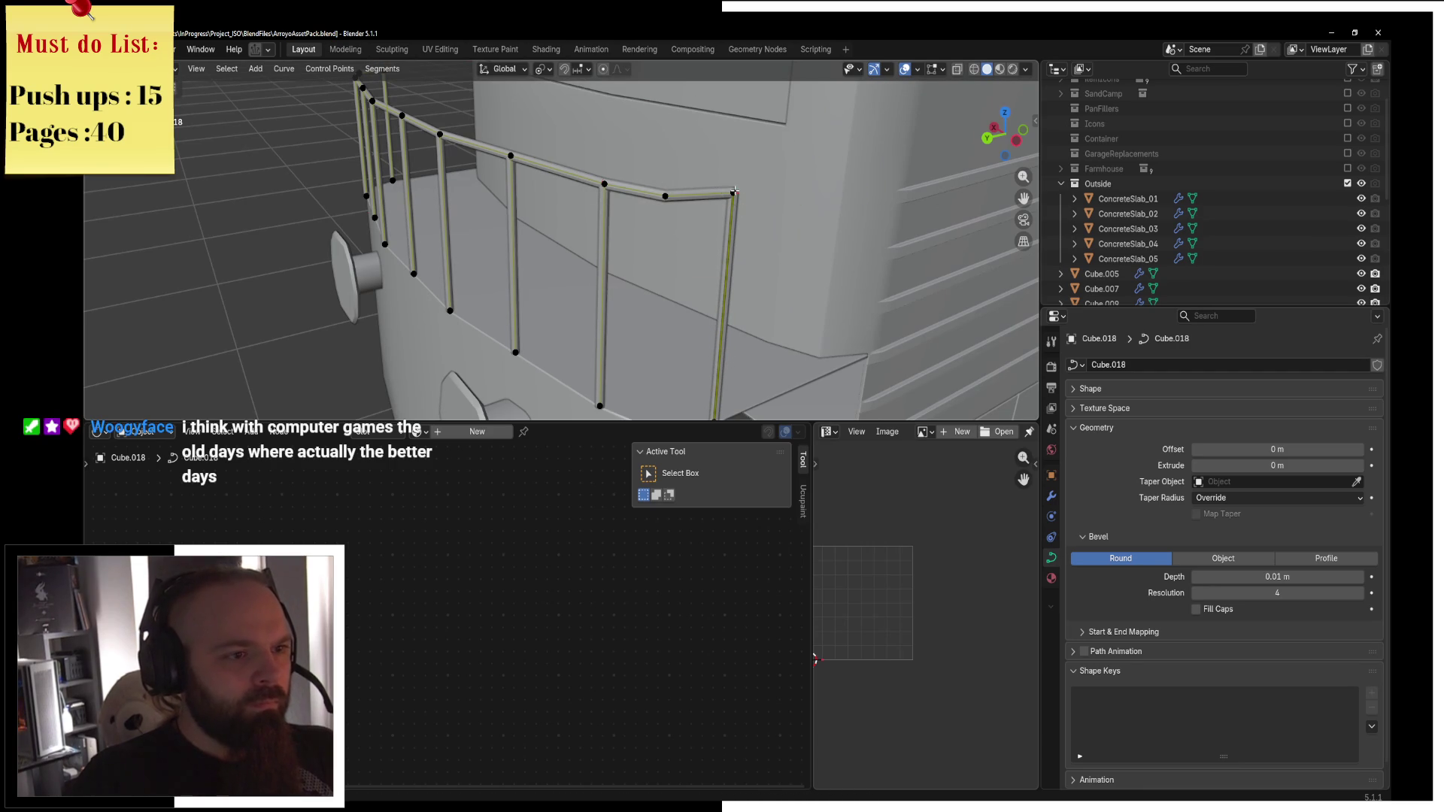
{"action": "key", "text": "z"}
{"action": "left_click", "coordinate": [655, 216]}
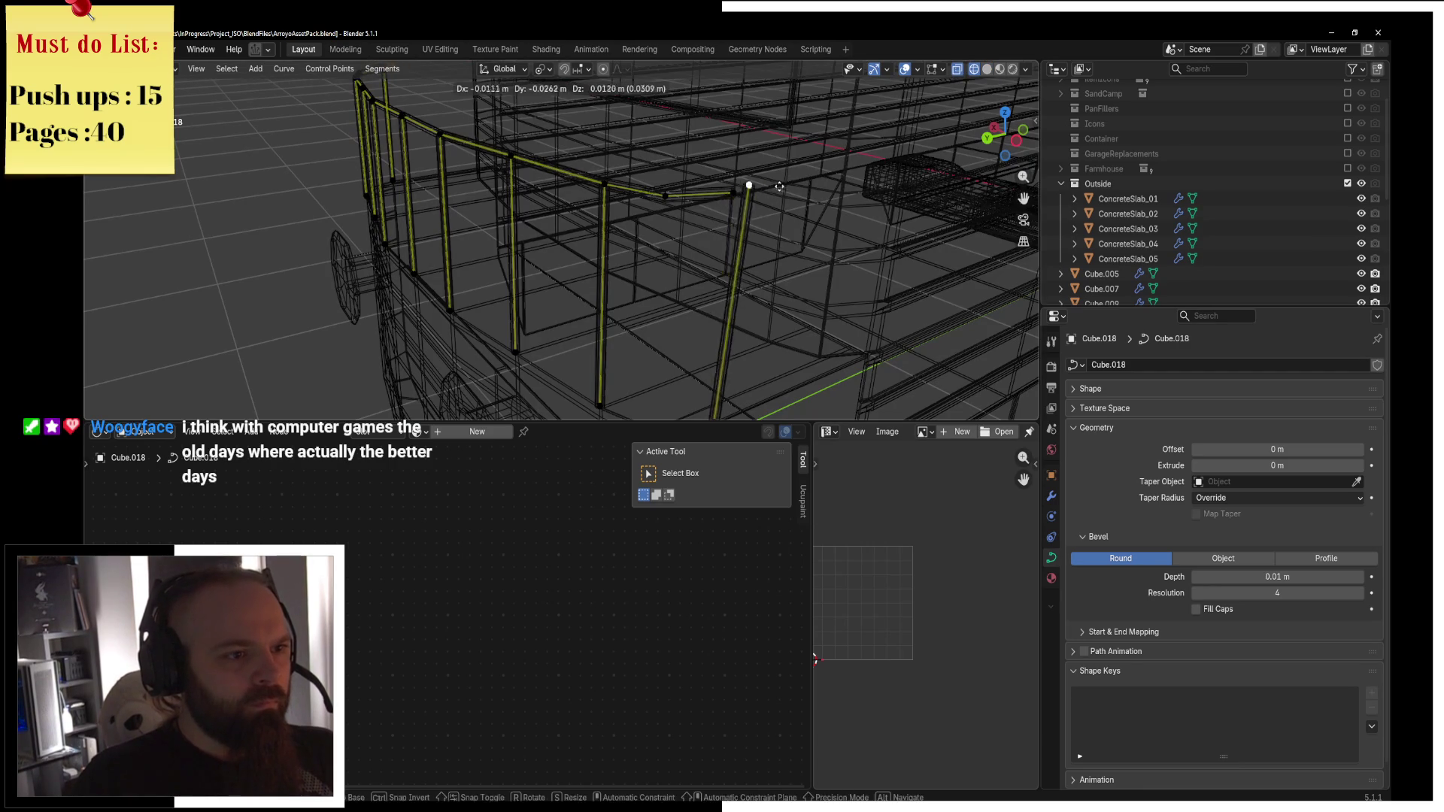
{"action": "scroll", "coordinate": [720, 361], "scroll_direction": "down", "scroll_amount": 5}
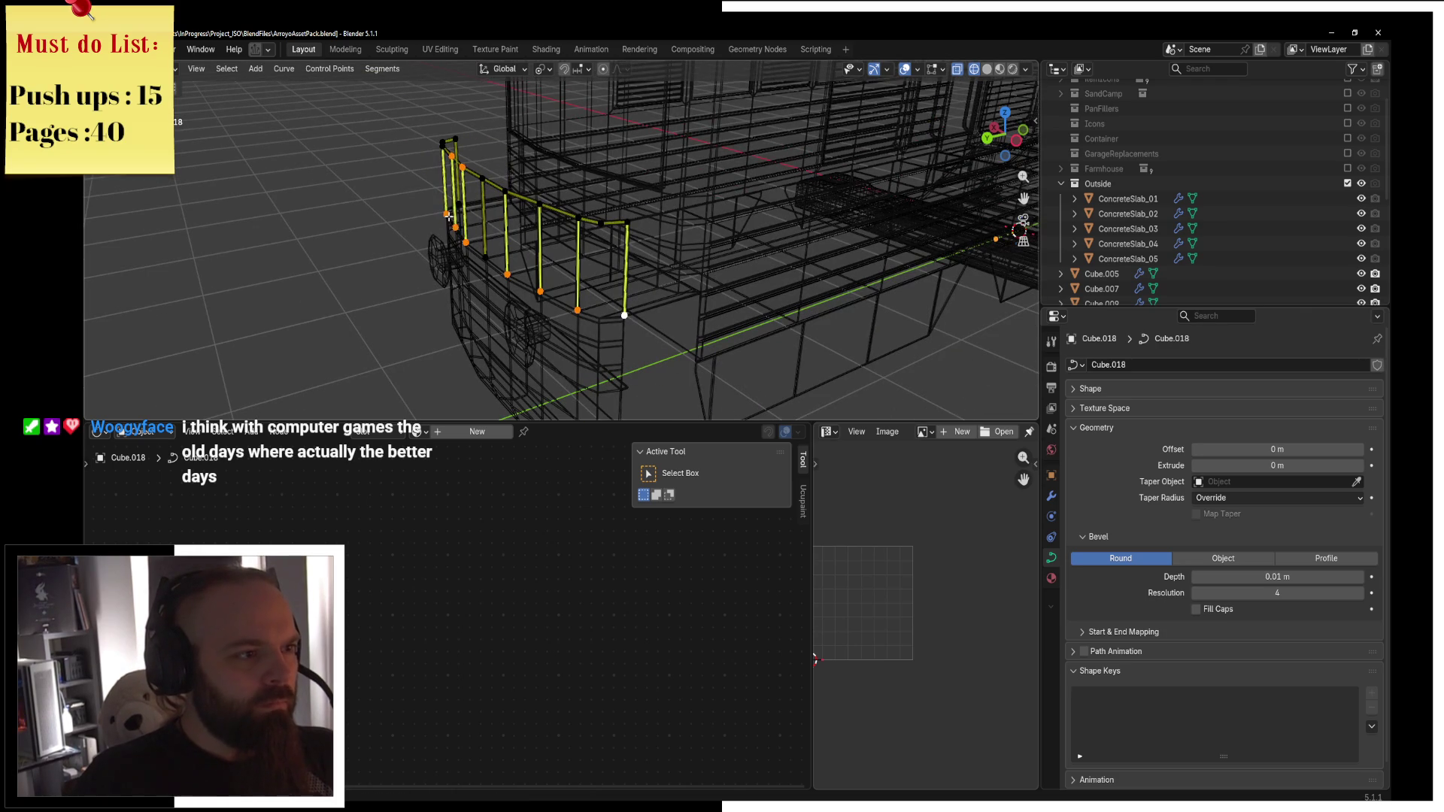
{"action": "key", "text": "ctrl+z"}
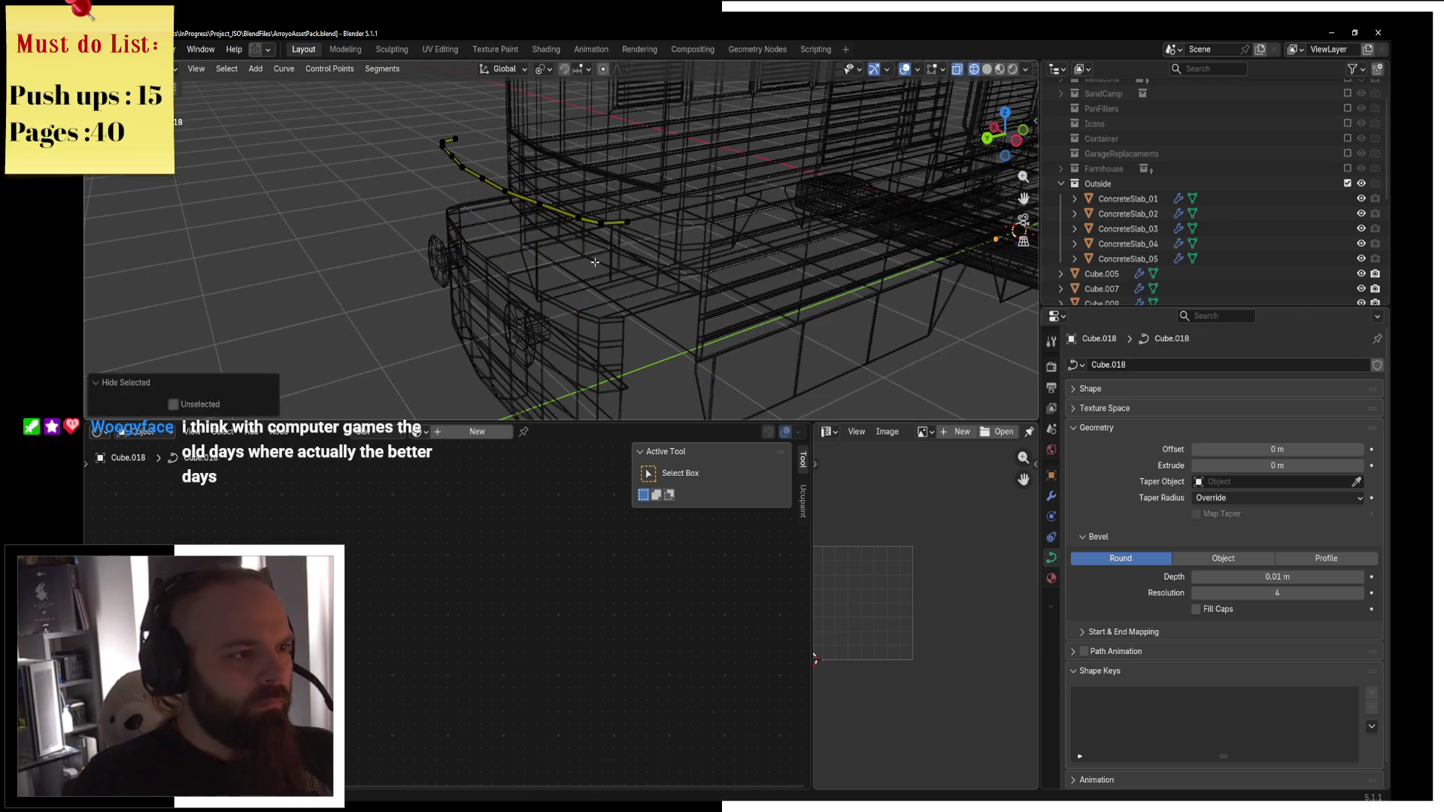
Extrude a new rail section from the end along Y, further right.
{"action": "key", "text": "e"}
{"action": "key", "text": "Escape"}
{"action": "key", "text": "e"}
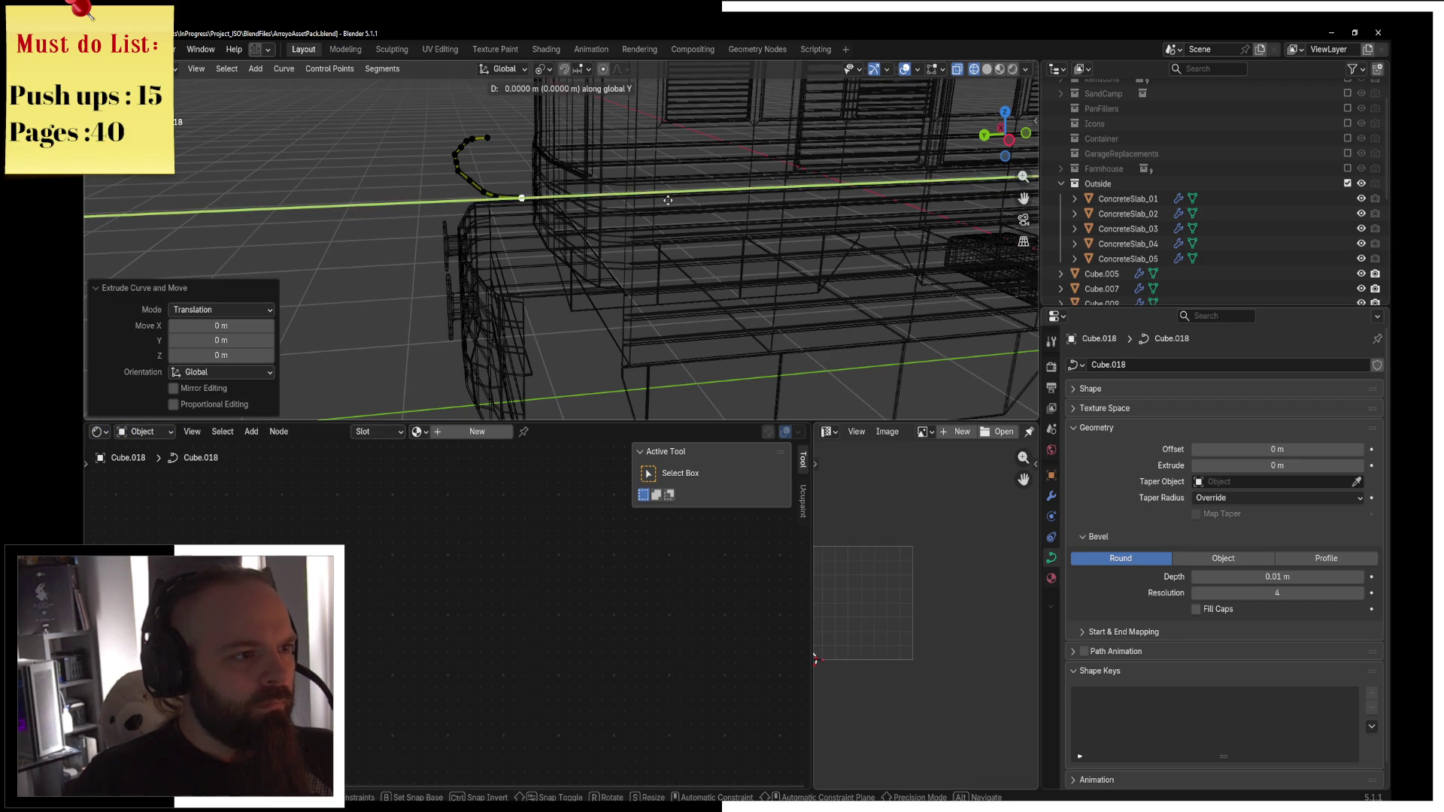
{"action": "left_click", "coordinate": [681, 196]}
{"action": "left_click", "coordinate": [599, 211]}
{"action": "middle_click_drag", "start_coordinate": [598, 212], "coordinate": [685, 211]}
Reveal the hidden posts, extrude a straight vertical post downward, and return to Object Mode.
{"action": "key", "text": "ctrl+Tab"}
{"action": "left_click", "coordinate": [753, 225]}
{"action": "key", "text": "e"}
{"action": "key", "text": "Return"}
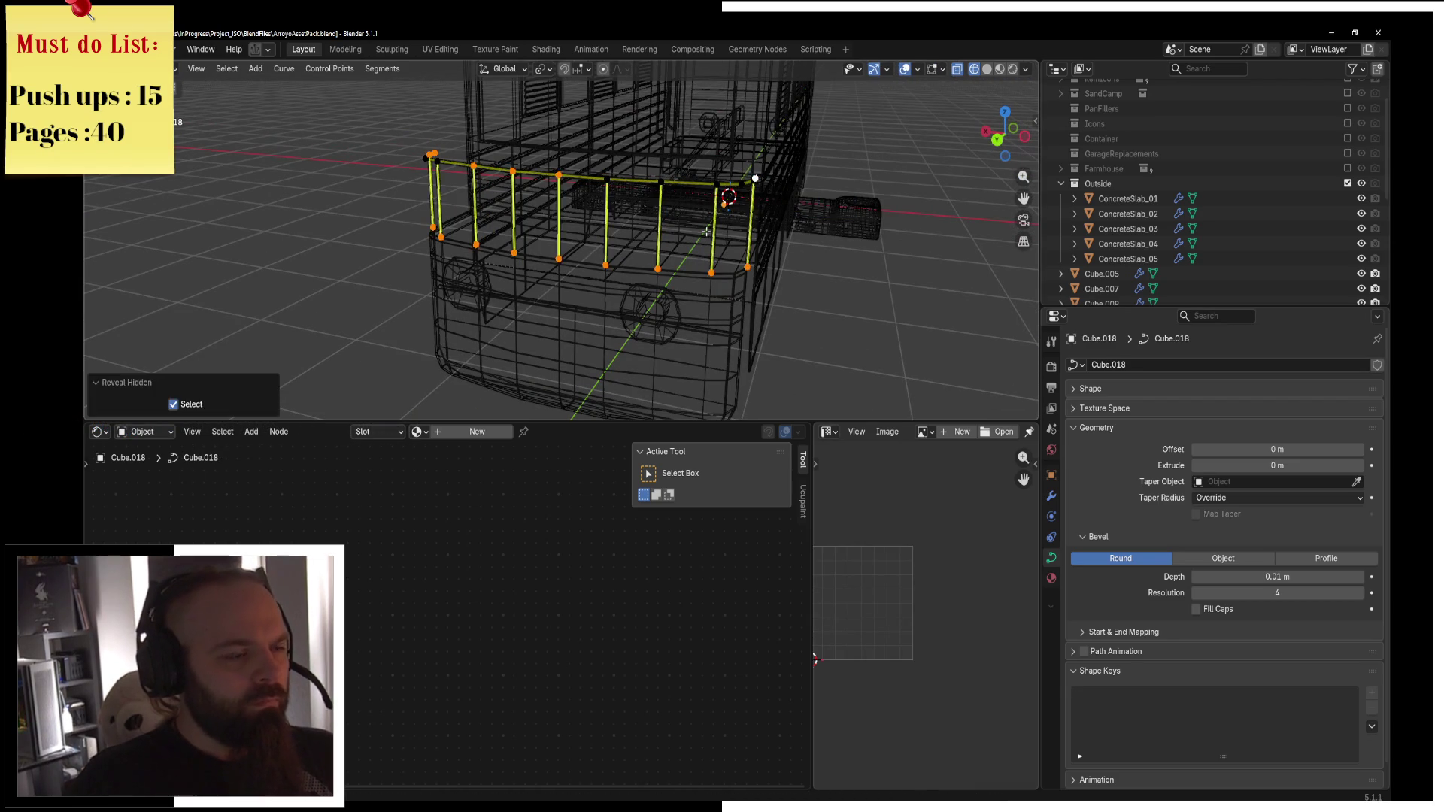
{"action": "left_click", "coordinate": [647, 242]}
{"action": "key", "text": "F3"}
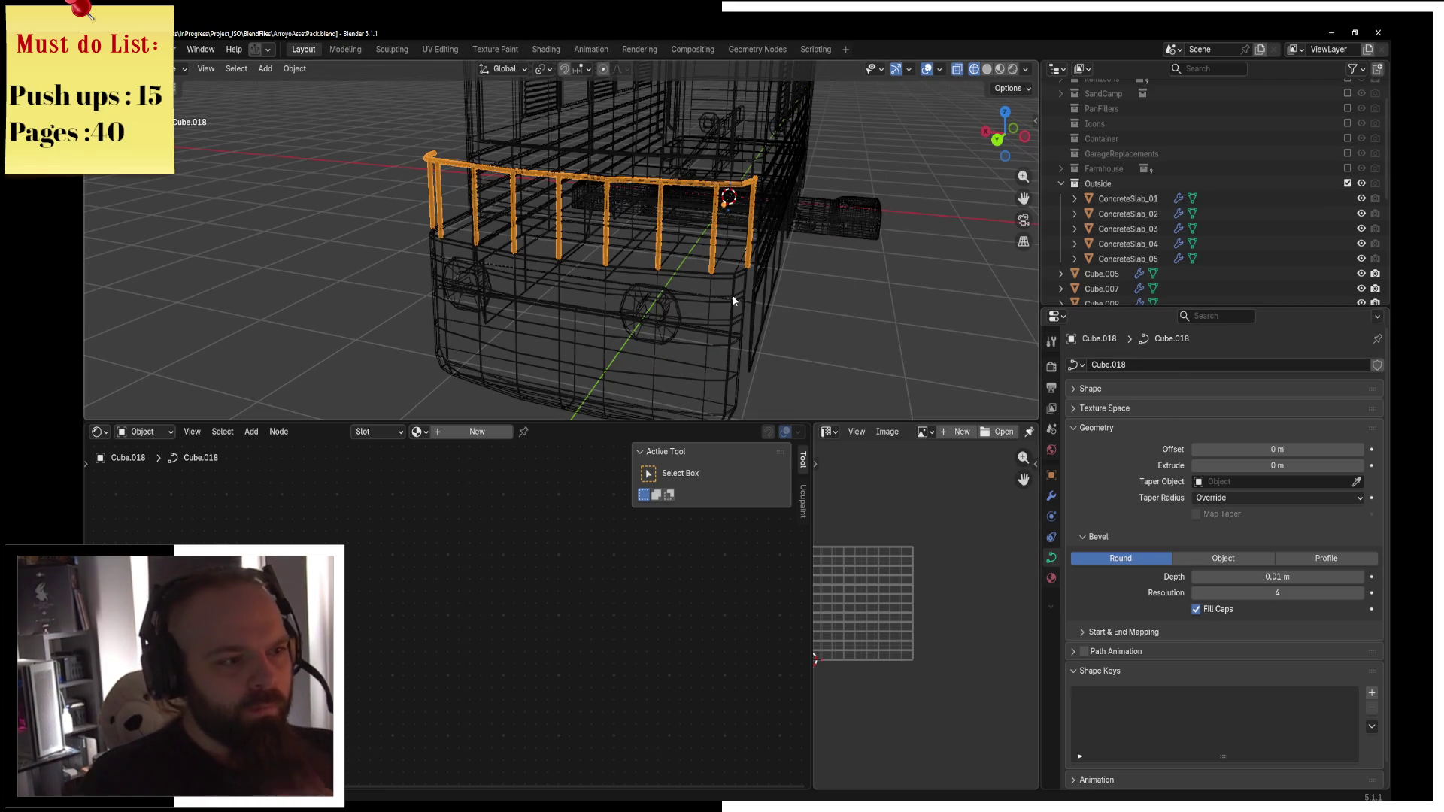
{"action": "key", "text": "F3"}
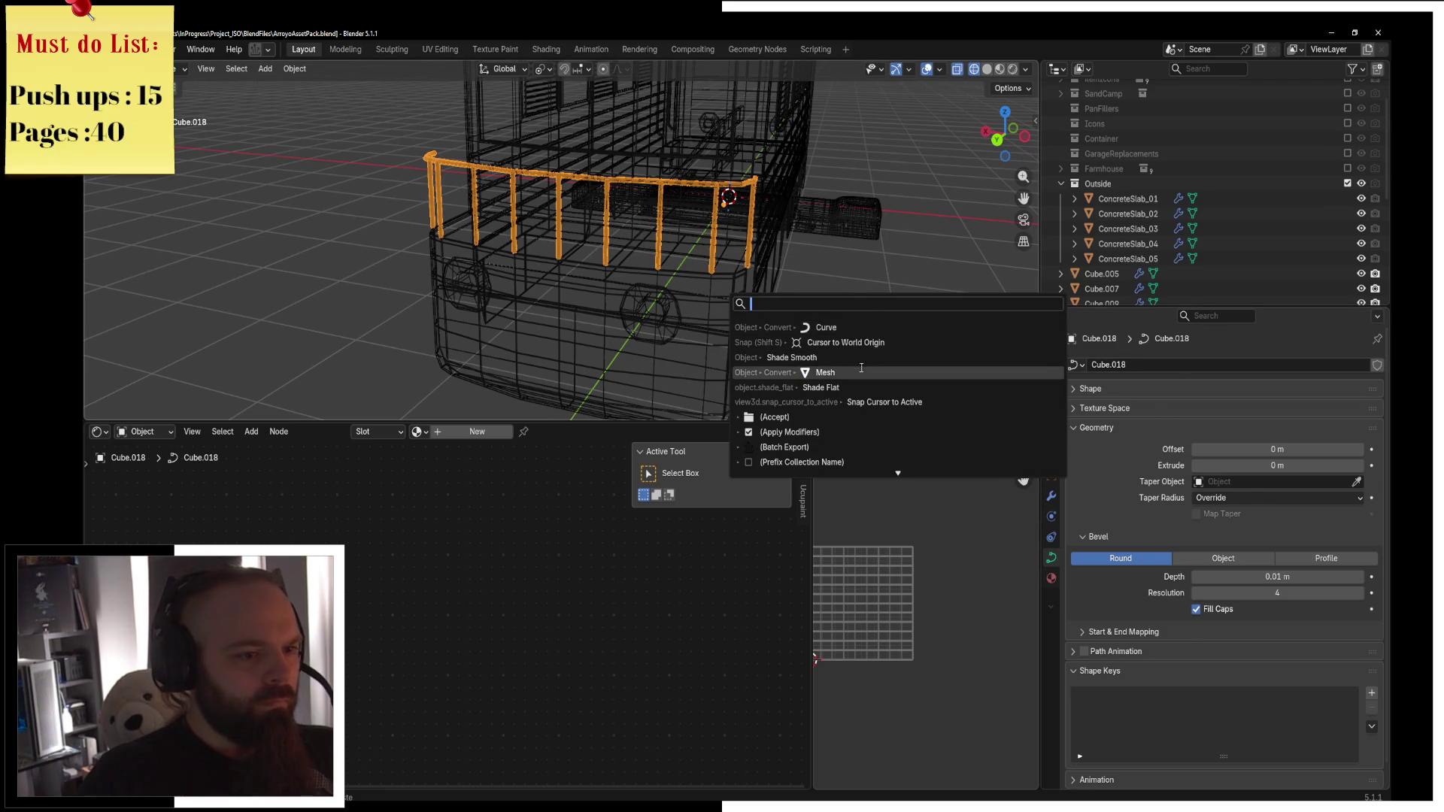
Convert the railing curve to a mesh and select all of it in top view.
{"action": "left_click", "coordinate": [859, 371]}
{"action": "key", "text": "shift+z"}
{"action": "middle_click_drag", "start_coordinate": [677, 263], "coordinate": [807, 307]}
{"action": "key", "text": "Tab"}
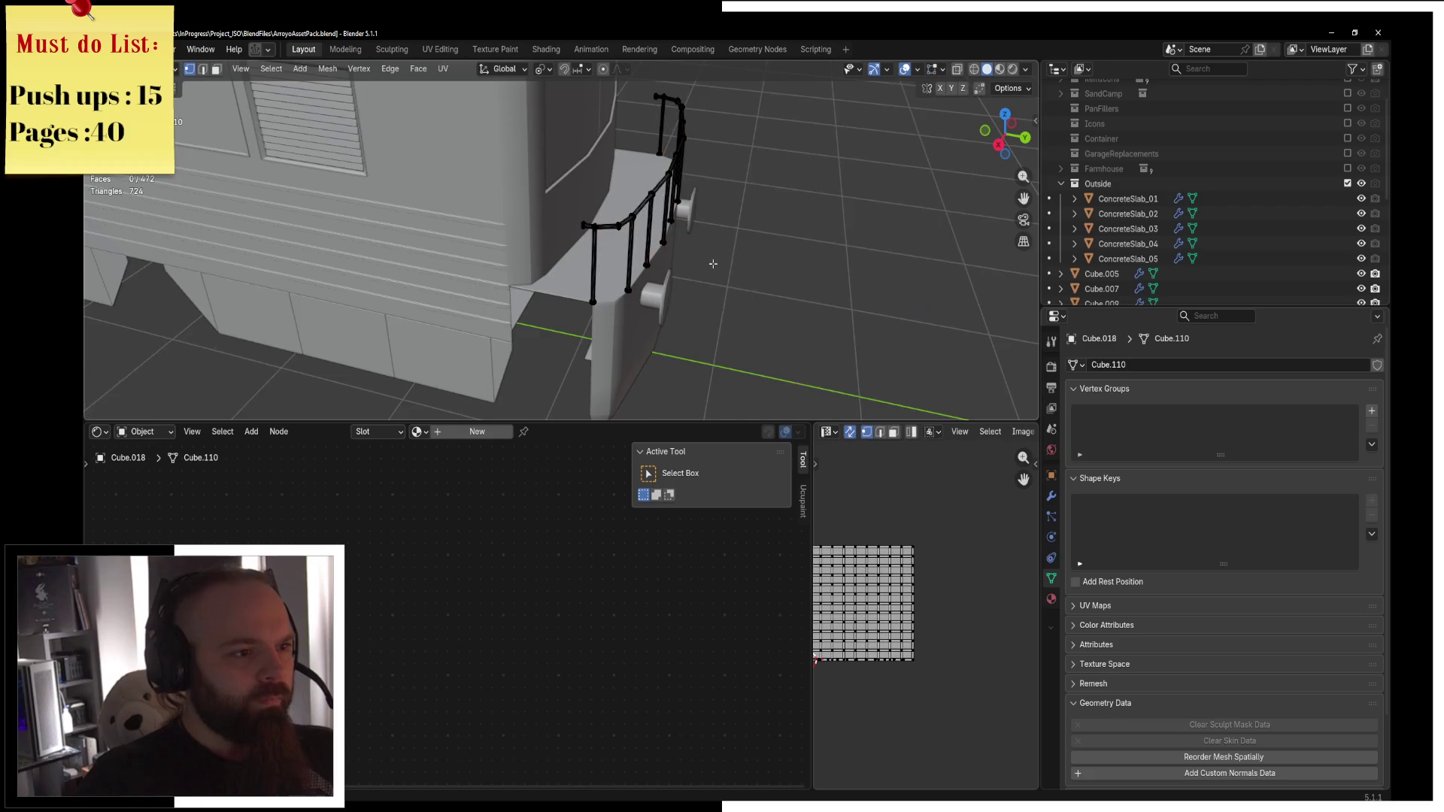
{"action": "scroll", "coordinate": [711, 264], "scroll_direction": "up", "scroll_amount": 3}
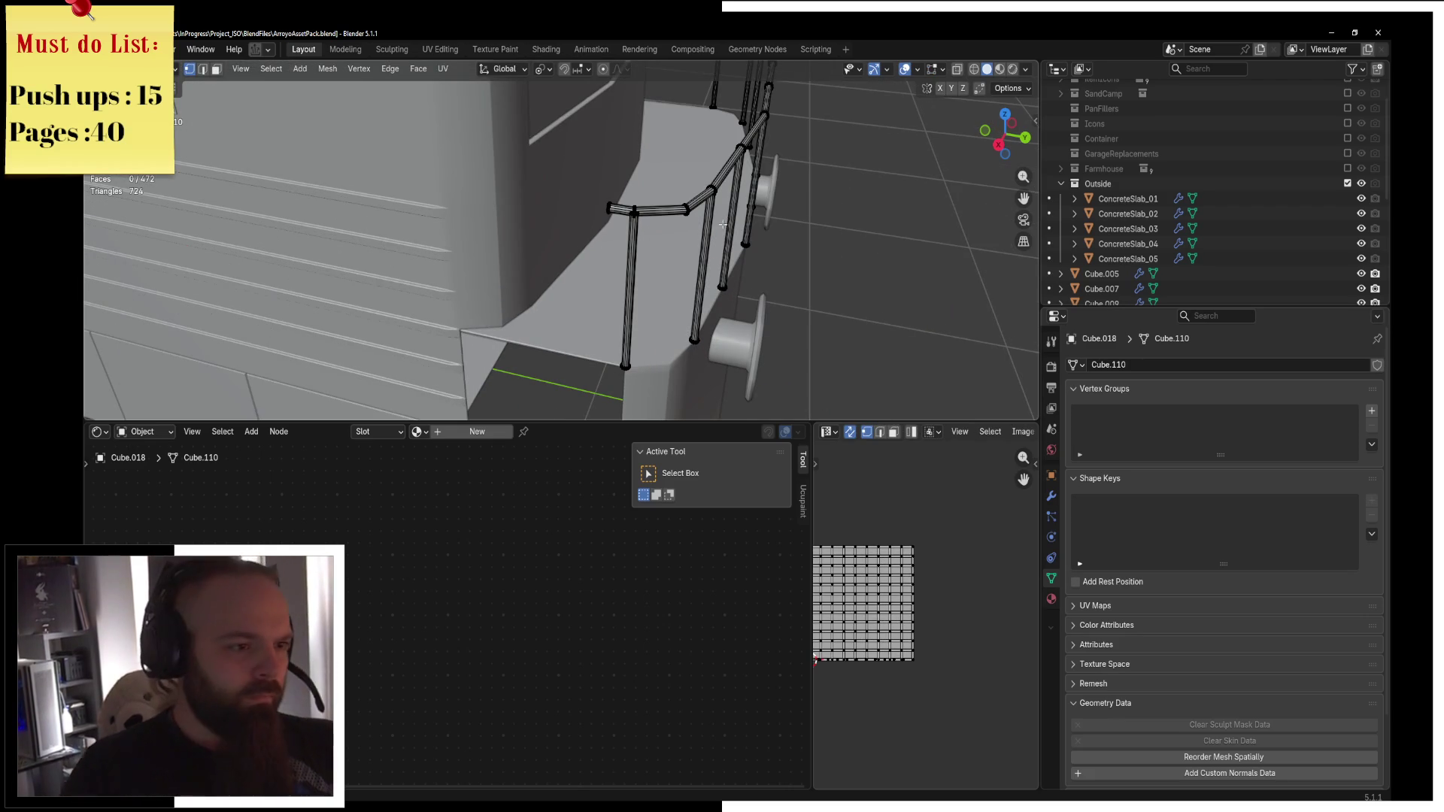
{"action": "key", "text": "a"}
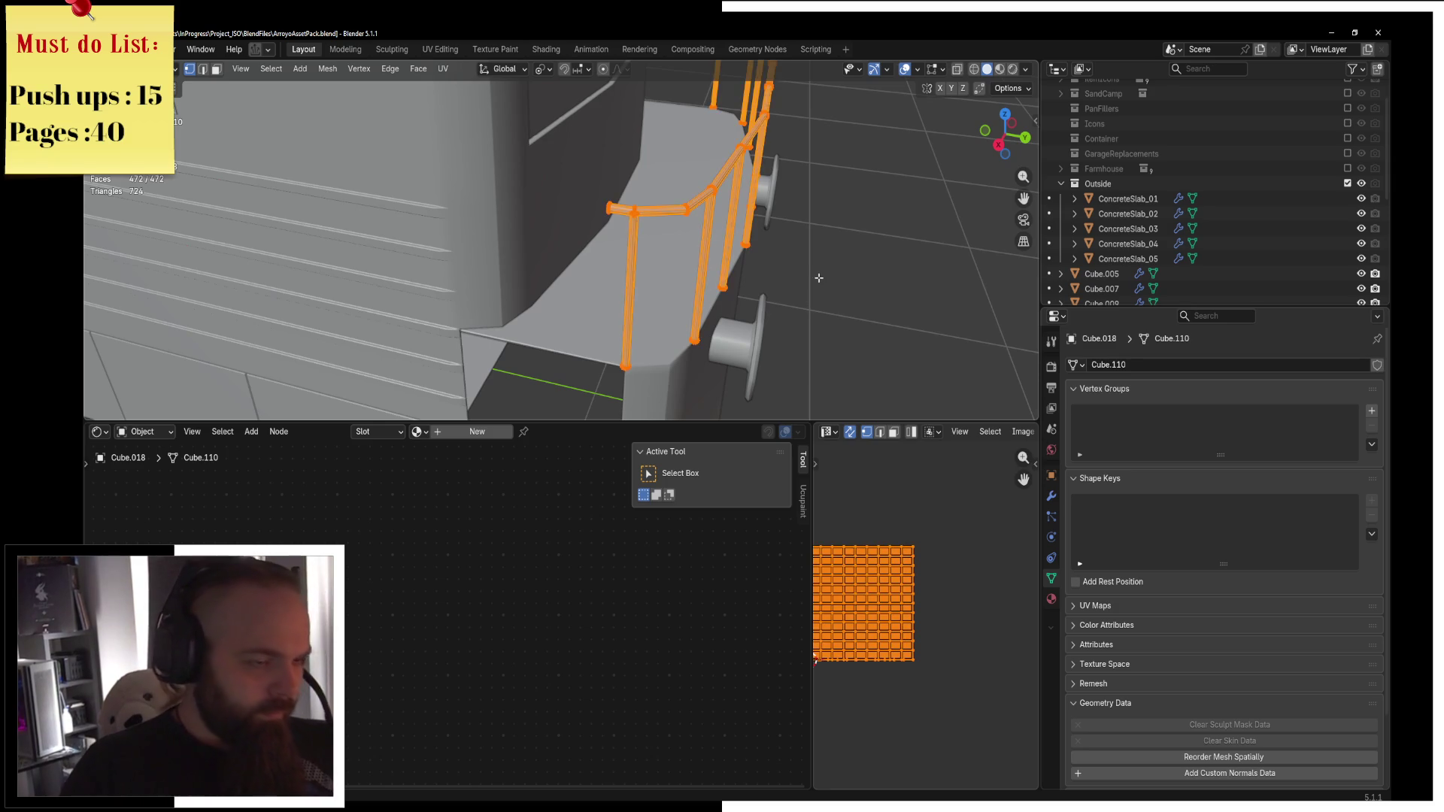
{"action": "key", "text": "KP_Decimal"}
{"action": "key", "text": "KP_7"}
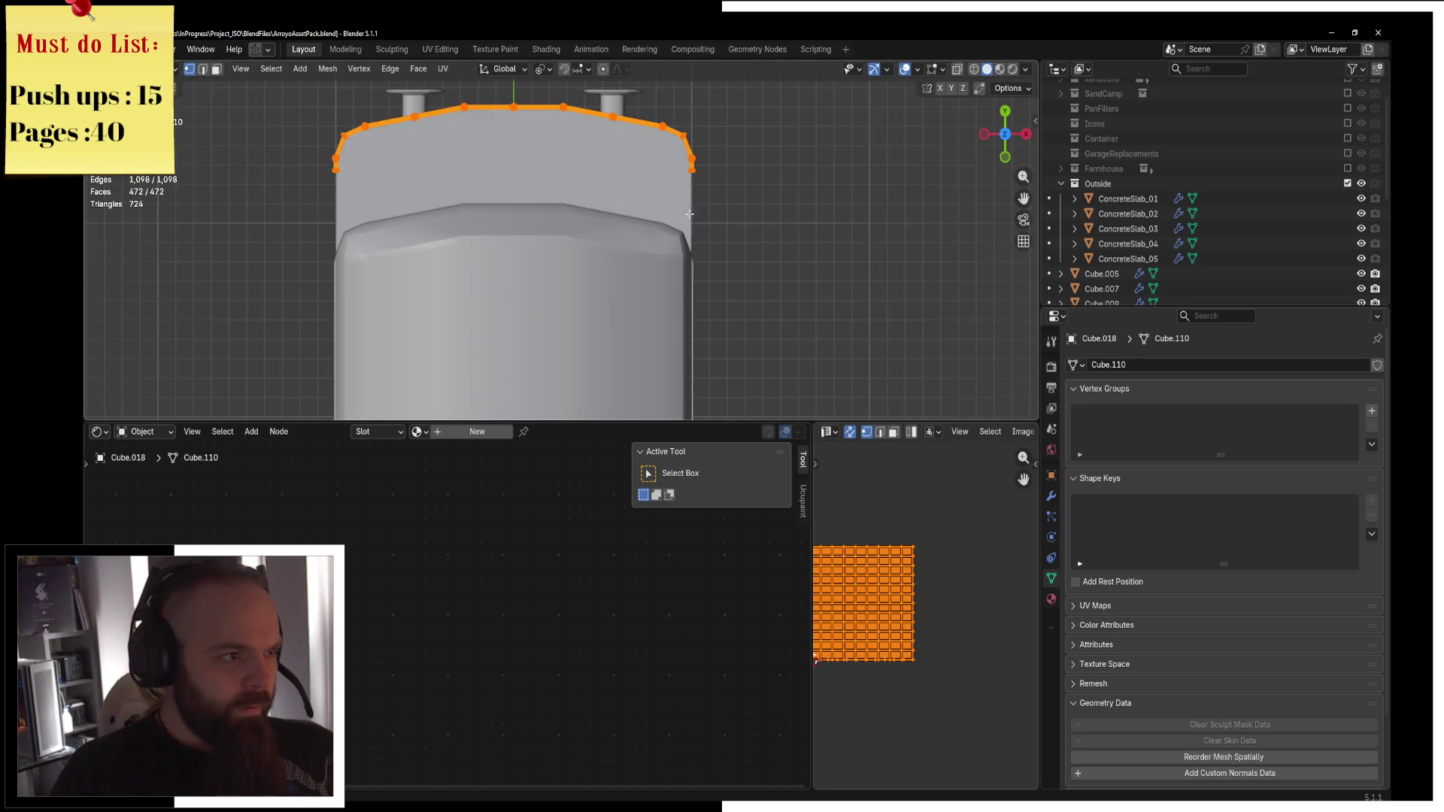
{"action": "scroll", "coordinate": [702, 249], "scroll_direction": "up", "scroll_amount": 2}
Scale the railing to 0.963 around the median point and shift it inward along Y.
{"action": "left_click", "coordinate": [544, 69]}
{"action": "left_click", "coordinate": [579, 170]}
{"action": "left_click", "coordinate": [543, 68]}
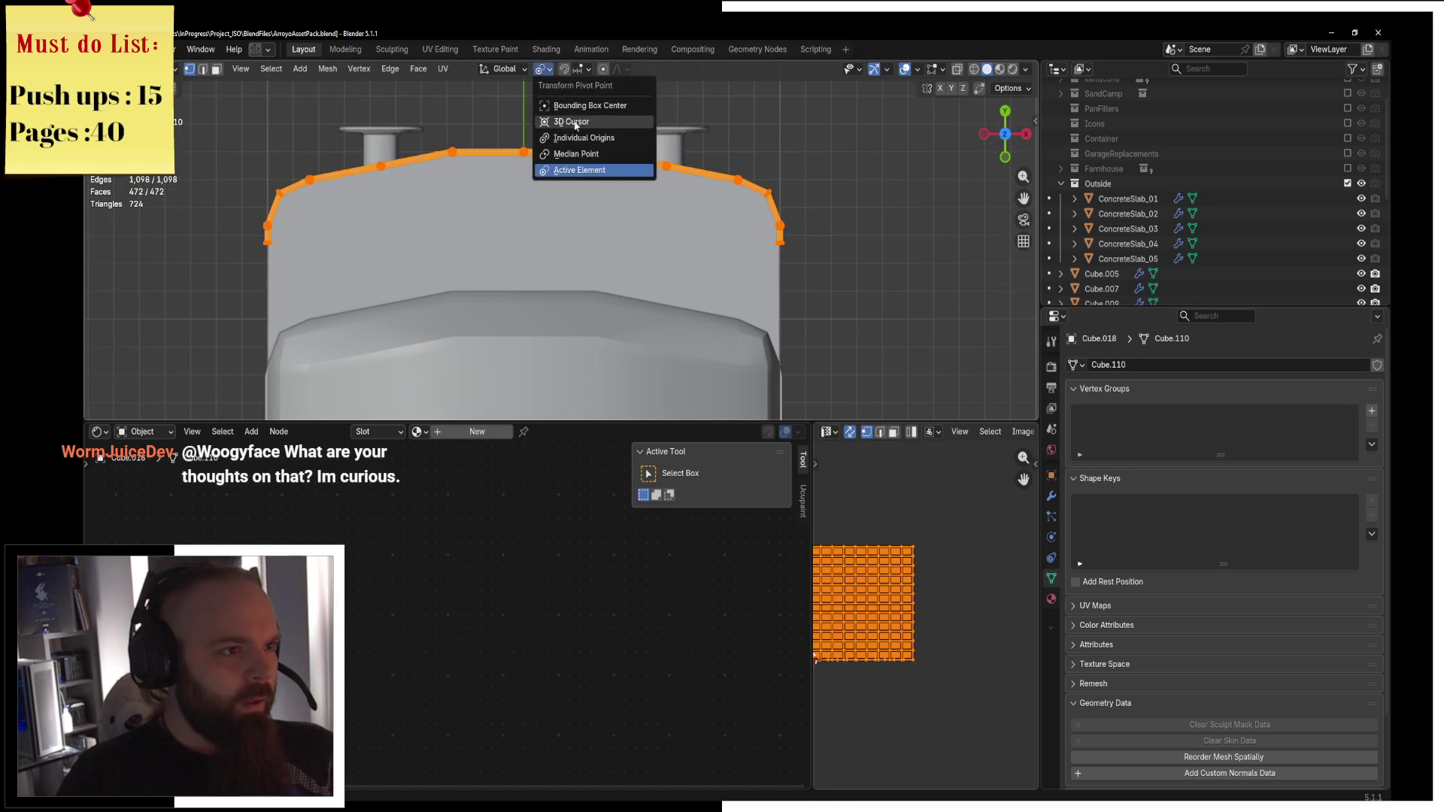
{"action": "left_click", "coordinate": [583, 153]}
{"action": "key", "text": "s"}
{"action": "left_click", "coordinate": [766, 209]}
{"action": "key", "text": "g"}
{"action": "key", "text": "y"}
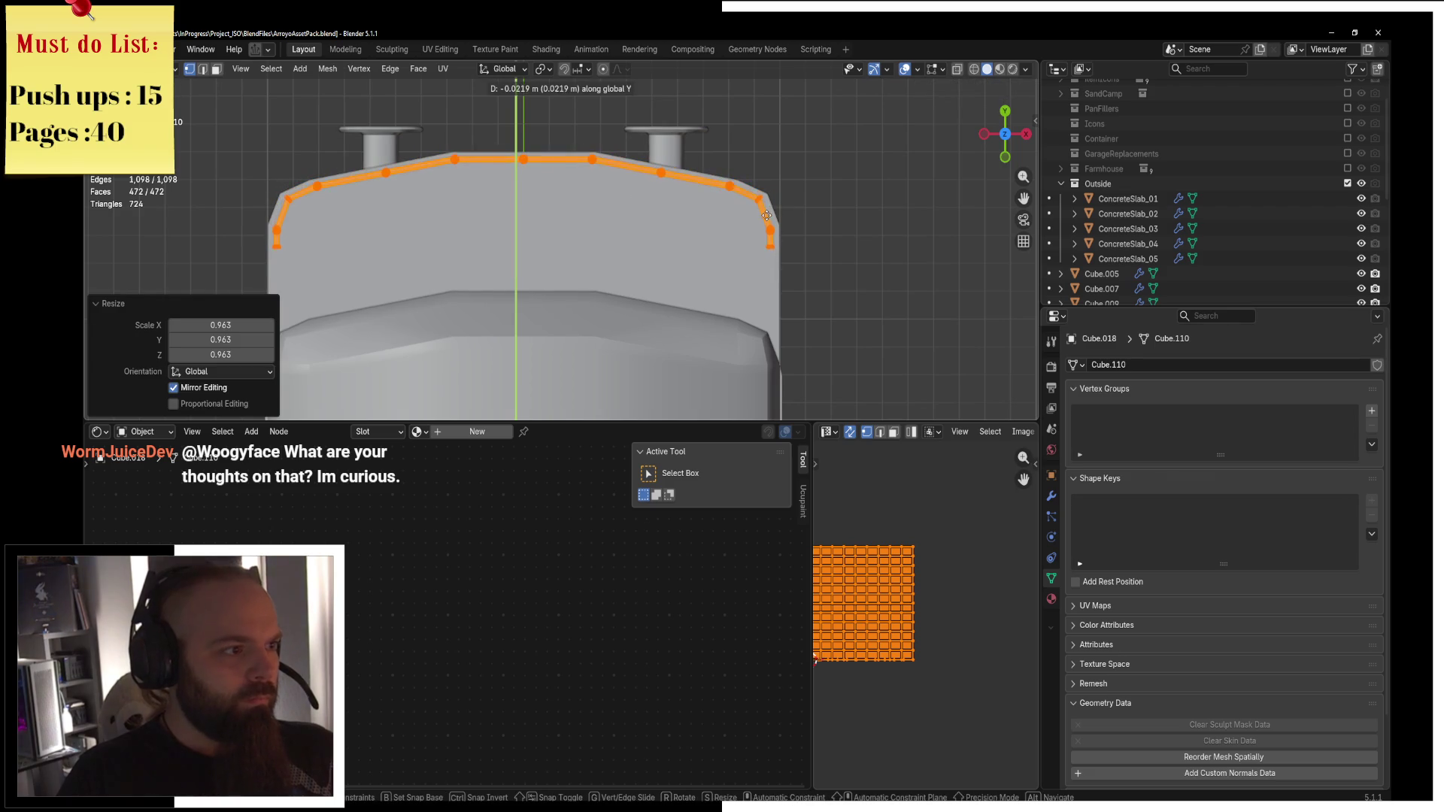
{"action": "left_click", "coordinate": [765, 217]}
Select the posts with L and view them in wireframe from above.
{"action": "mouse_move", "coordinate": [765, 218]}
{"action": "middle_mouse_down"}
{"action": "mouse_move", "coordinate": [742, 184]}
{"action": "mouse_move", "coordinate": [729, 226]}
{"action": "mouse_move", "coordinate": [656, 174]}
{"action": "mouse_move", "coordinate": [558, 184]}
{"action": "middle_mouse_up"}
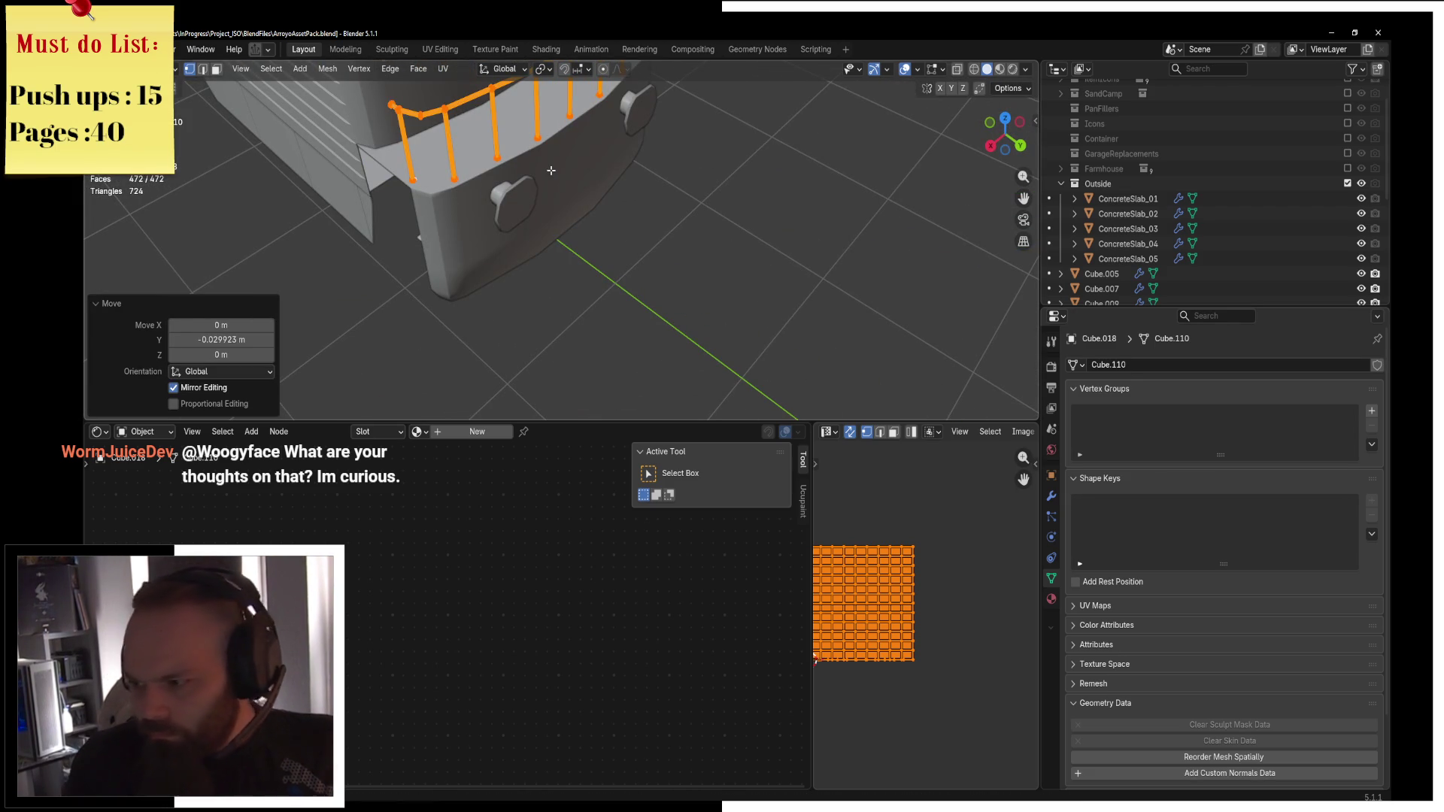
{"action": "key", "text": "KP_Decimal"}
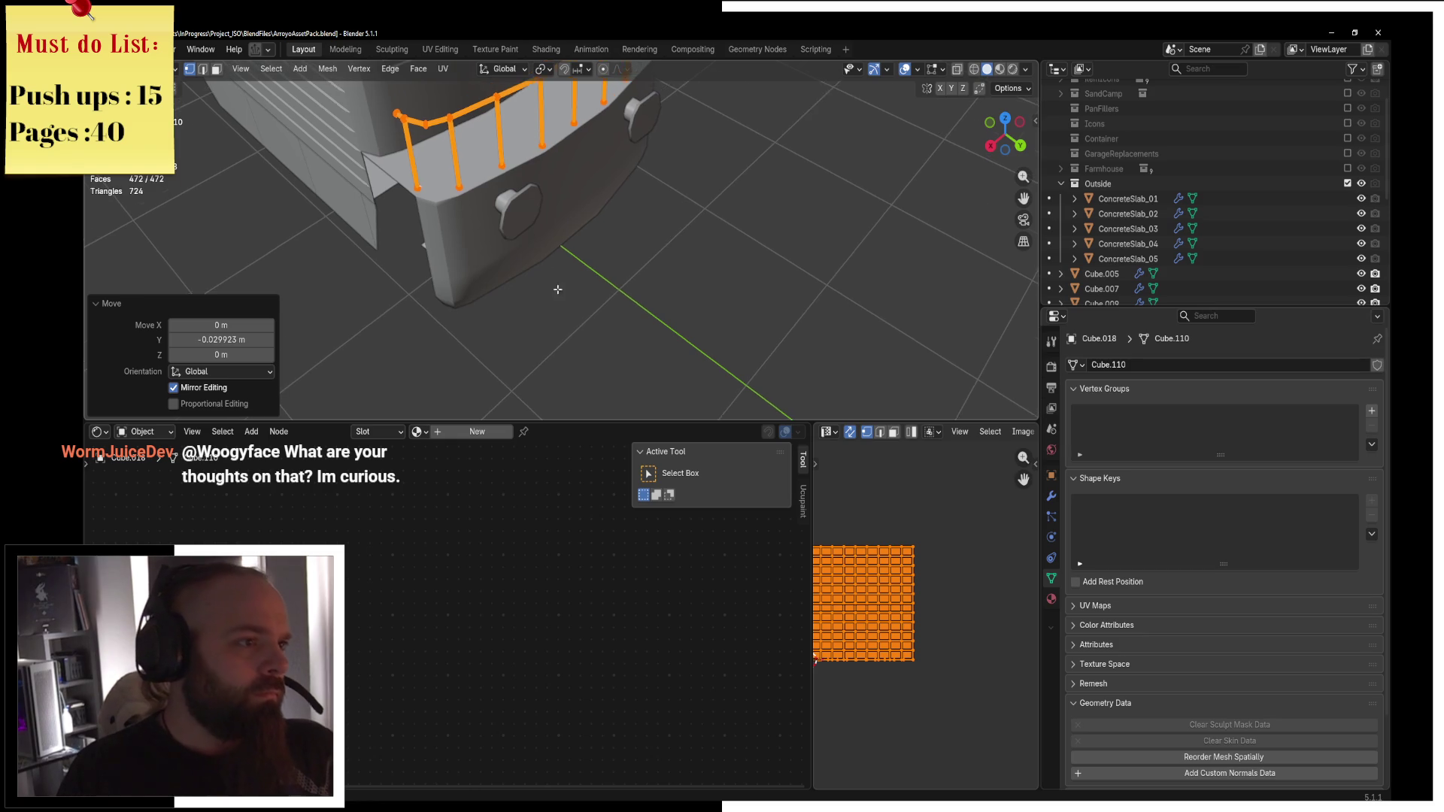
{"action": "key", "text": "alt+a"}
{"action": "key", "text": "l"}
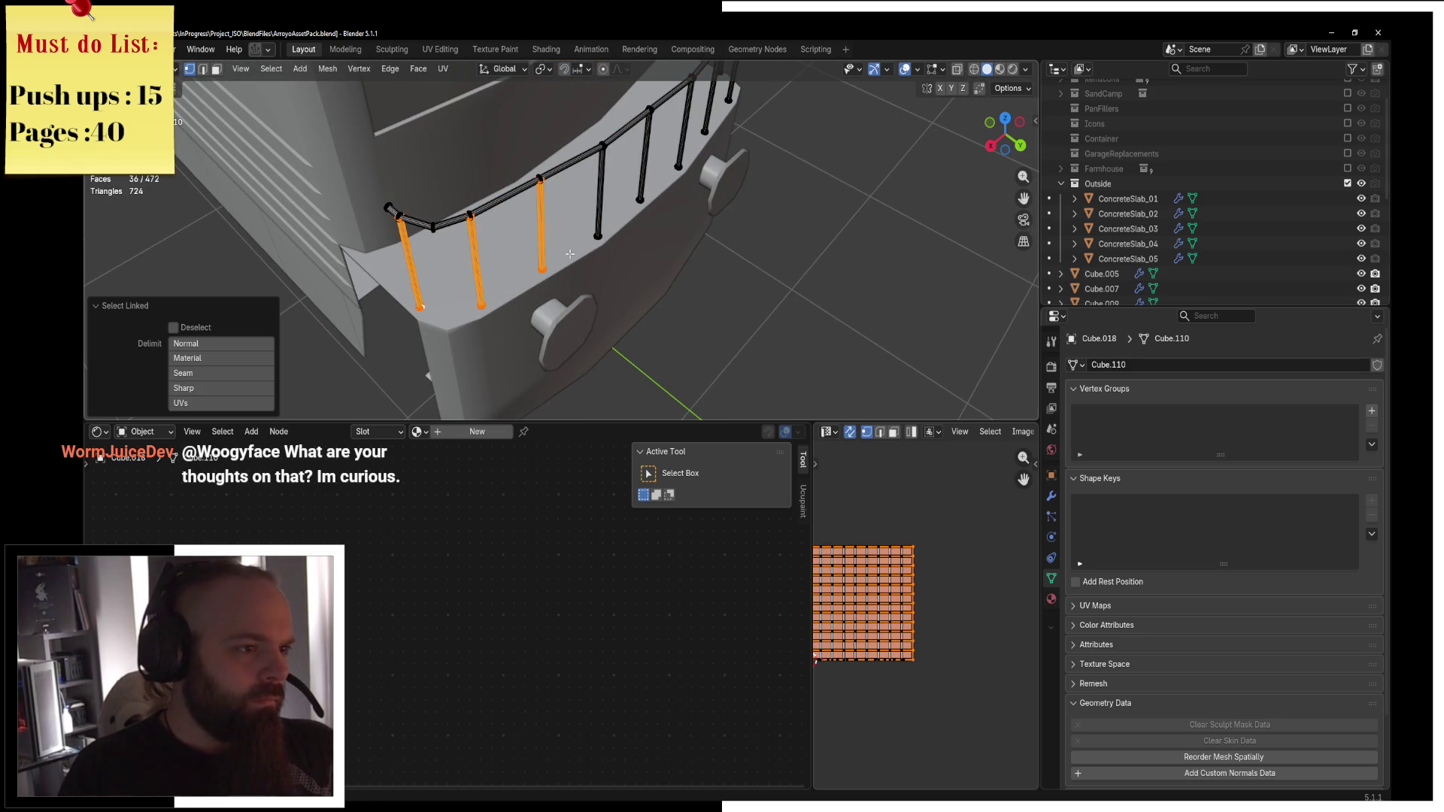
{"action": "middle_click_drag", "start_coordinate": [662, 110], "coordinate": [652, 195]}
{"action": "key", "text": "KP_7"}
{"action": "key", "text": "z"}
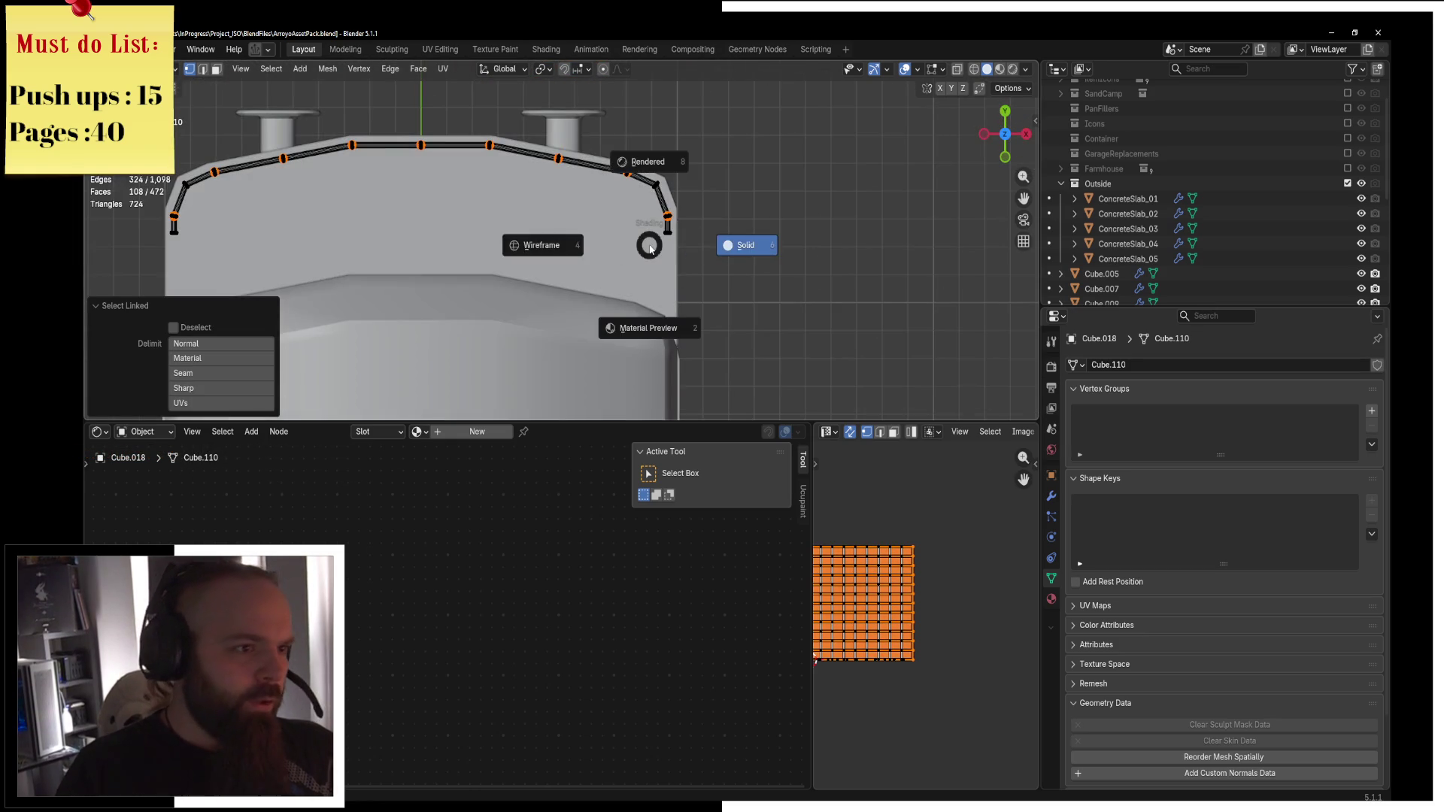
{"action": "left_click", "coordinate": [625, 247]}
{"action": "scroll", "coordinate": [640, 256], "scroll_direction": "up", "scroll_amount": 3}
{"action": "mouse_move", "coordinate": [640, 256]}
{"action": "middle_mouse_down"}
{"action": "mouse_move", "coordinate": [645, 280]}
{"action": "mouse_move", "coordinate": [590, 265]}
{"action": "middle_mouse_up"}
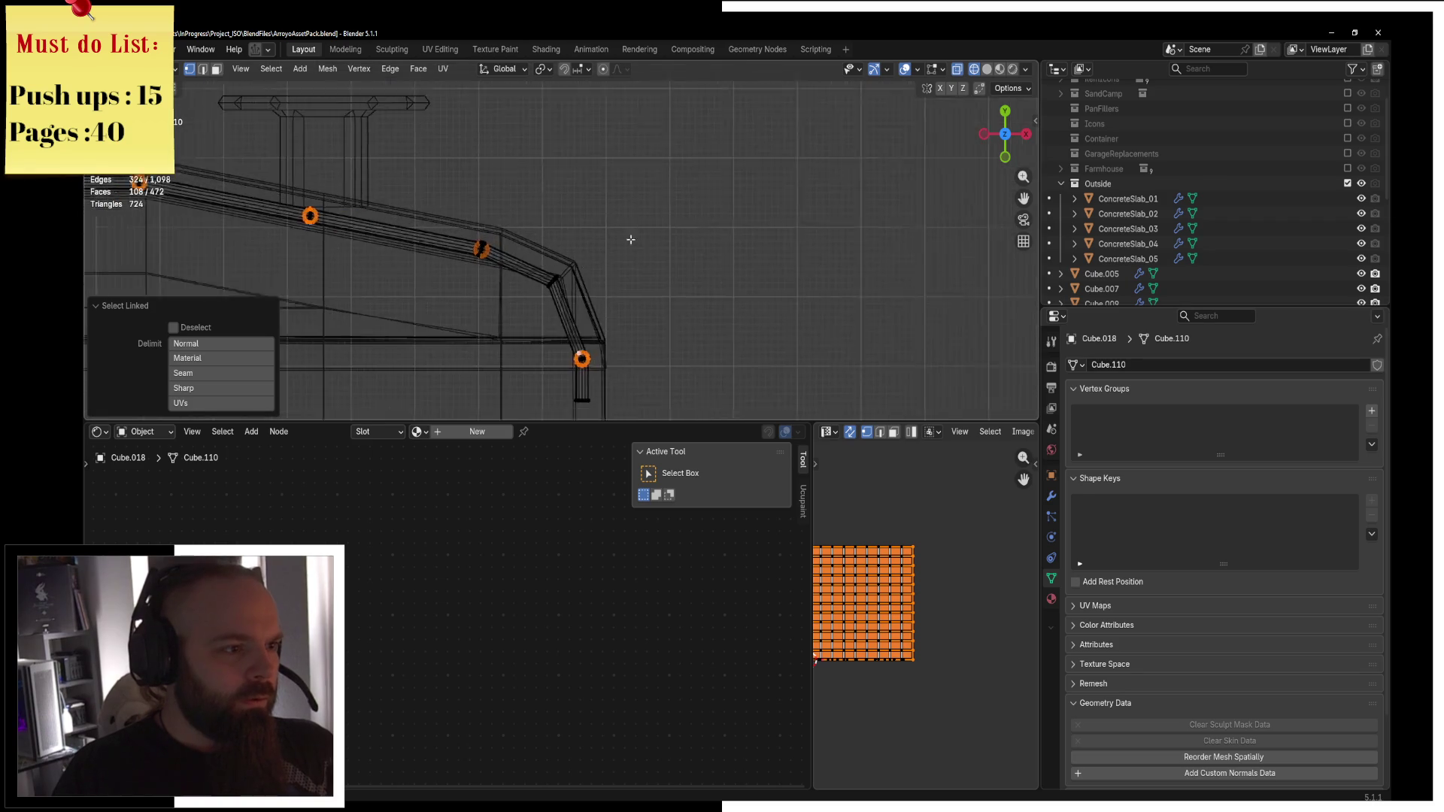
{"action": "scroll", "coordinate": [589, 266], "scroll_direction": "up", "scroll_amount": 3}
Scale the posts to 0.716 on X and Y around their individual origins.
{"action": "key", "text": "g"}
{"action": "key", "text": "x"}
{"action": "key", "text": "Escape"}
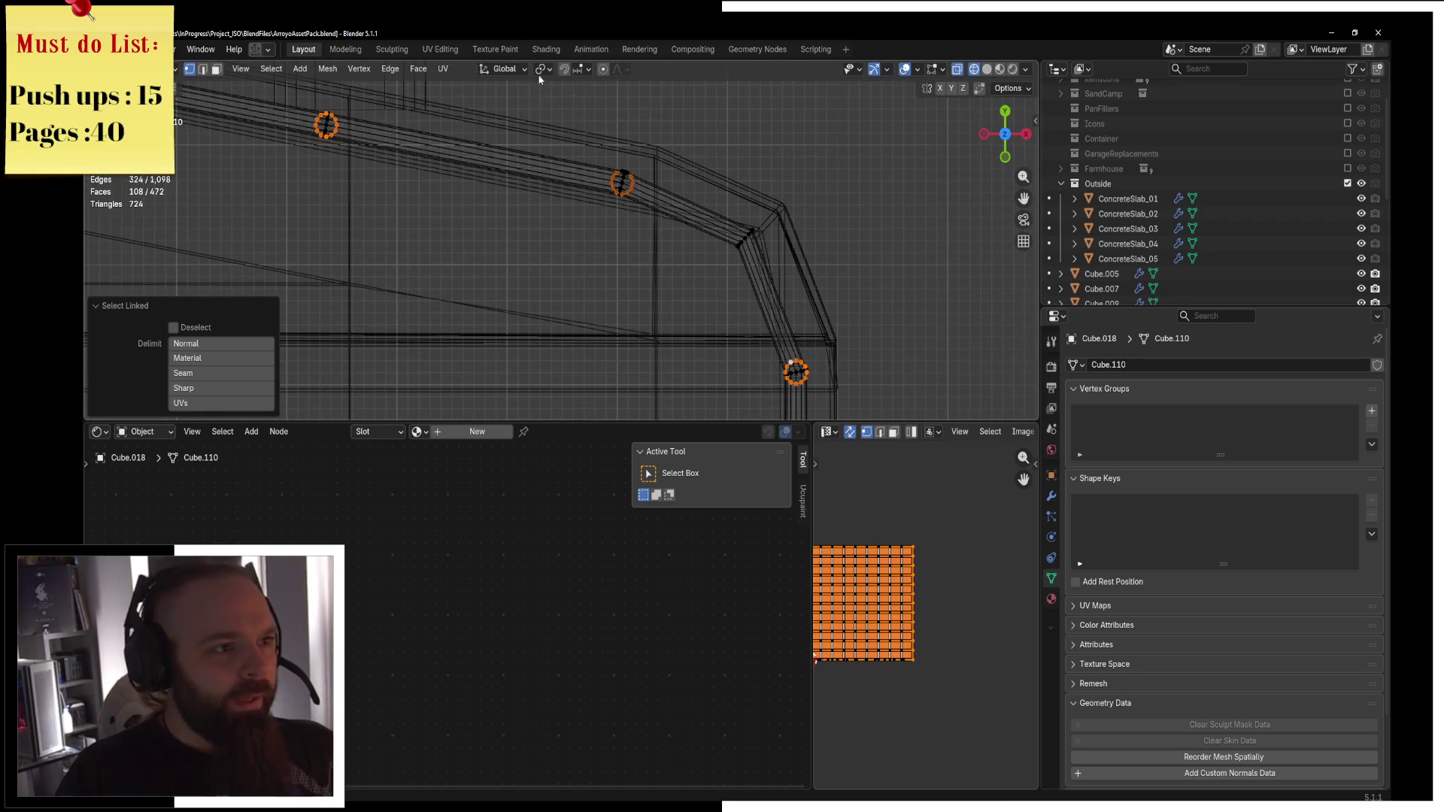
{"action": "left_click", "coordinate": [543, 68]}
{"action": "left_click", "coordinate": [609, 140]}
{"action": "key", "text": "s"}
{"action": "key", "text": "shift+z"}
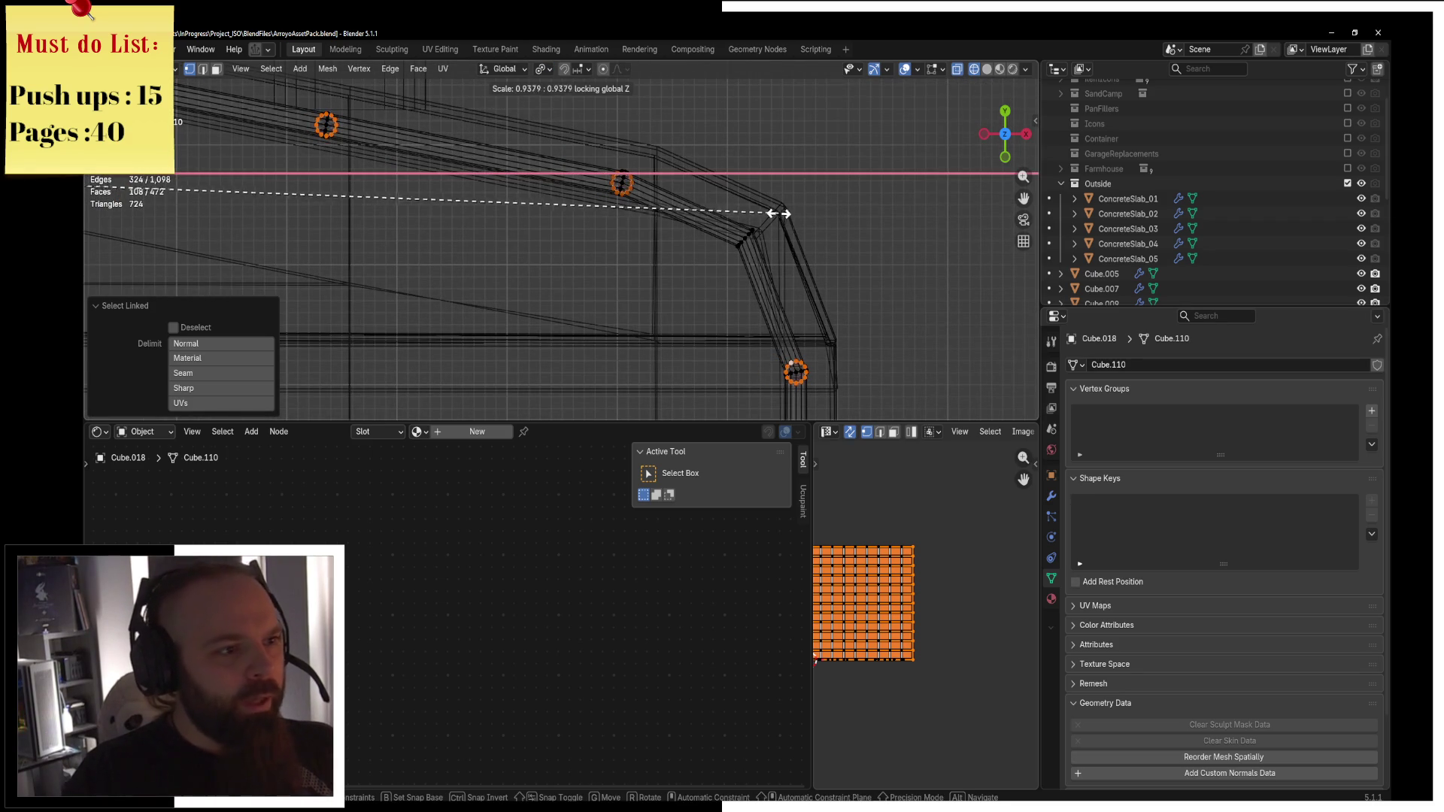
{"action": "left_click", "coordinate": [595, 184]}
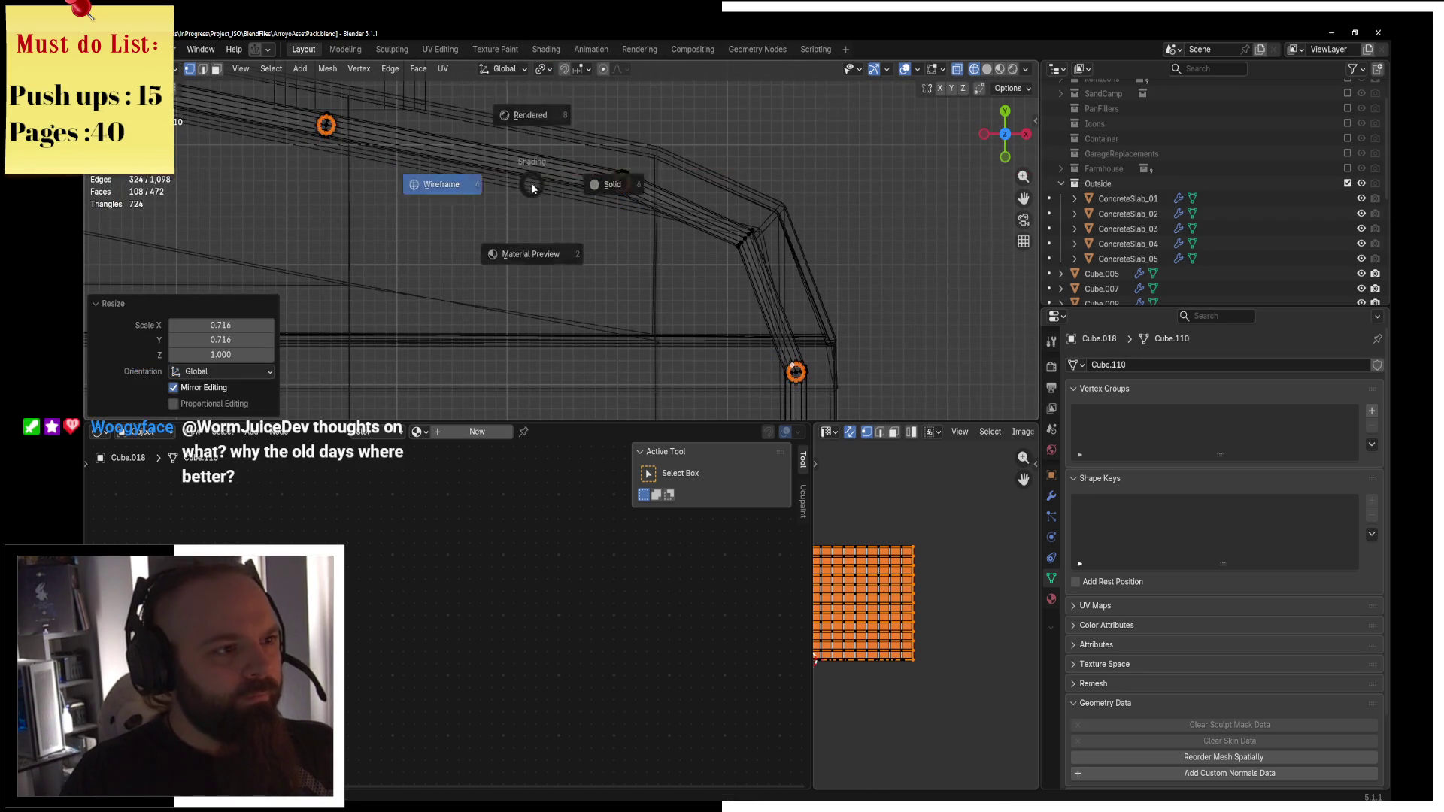
{"action": "key", "text": "shift+z"}
{"action": "middle_click_drag", "start_coordinate": [526, 188], "coordinate": [719, 248]}
{"action": "key", "text": "Tab"}
Re-enter Edit Mode on the railing mesh and clear the selection.
{"action": "key", "text": "F3"}
{"action": "key", "text": "Escape"}
{"action": "key", "text": "ctrl+Tab"}
{"action": "left_click", "coordinate": [647, 216]}
{"action": "key", "text": "alt+a"}
Merge the railing's duplicate vertices by distance.
{"action": "key", "text": "a"}
{"action": "key", "text": "a"}
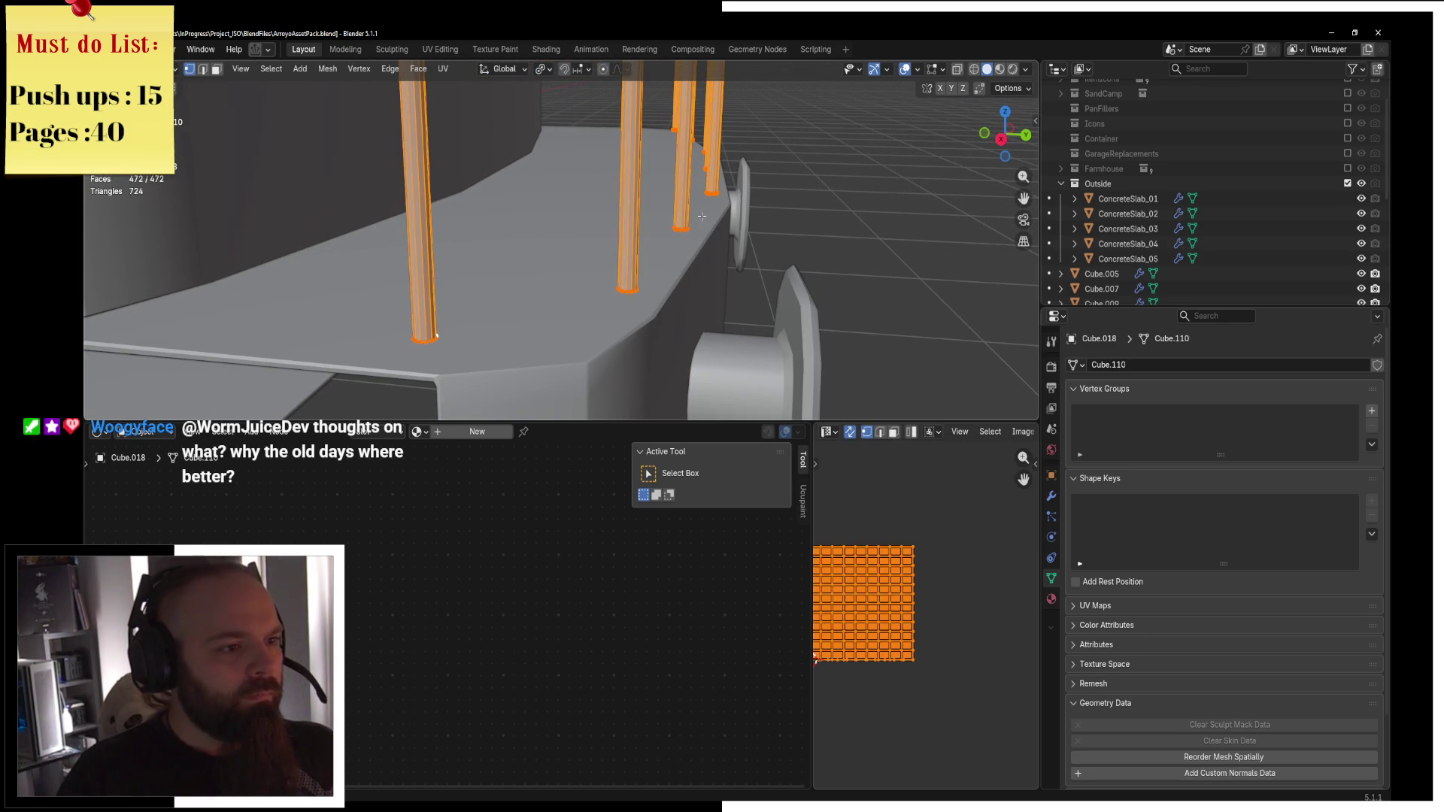
{"action": "key", "text": "m"}
{"action": "left_click", "coordinate": [702, 217]}
{"action": "mouse_move", "coordinate": [702, 216]}
{"action": "middle_mouse_down"}
{"action": "mouse_move", "coordinate": [607, 226]}
{"action": "mouse_move", "coordinate": [522, 439]}
{"action": "middle_mouse_up"}
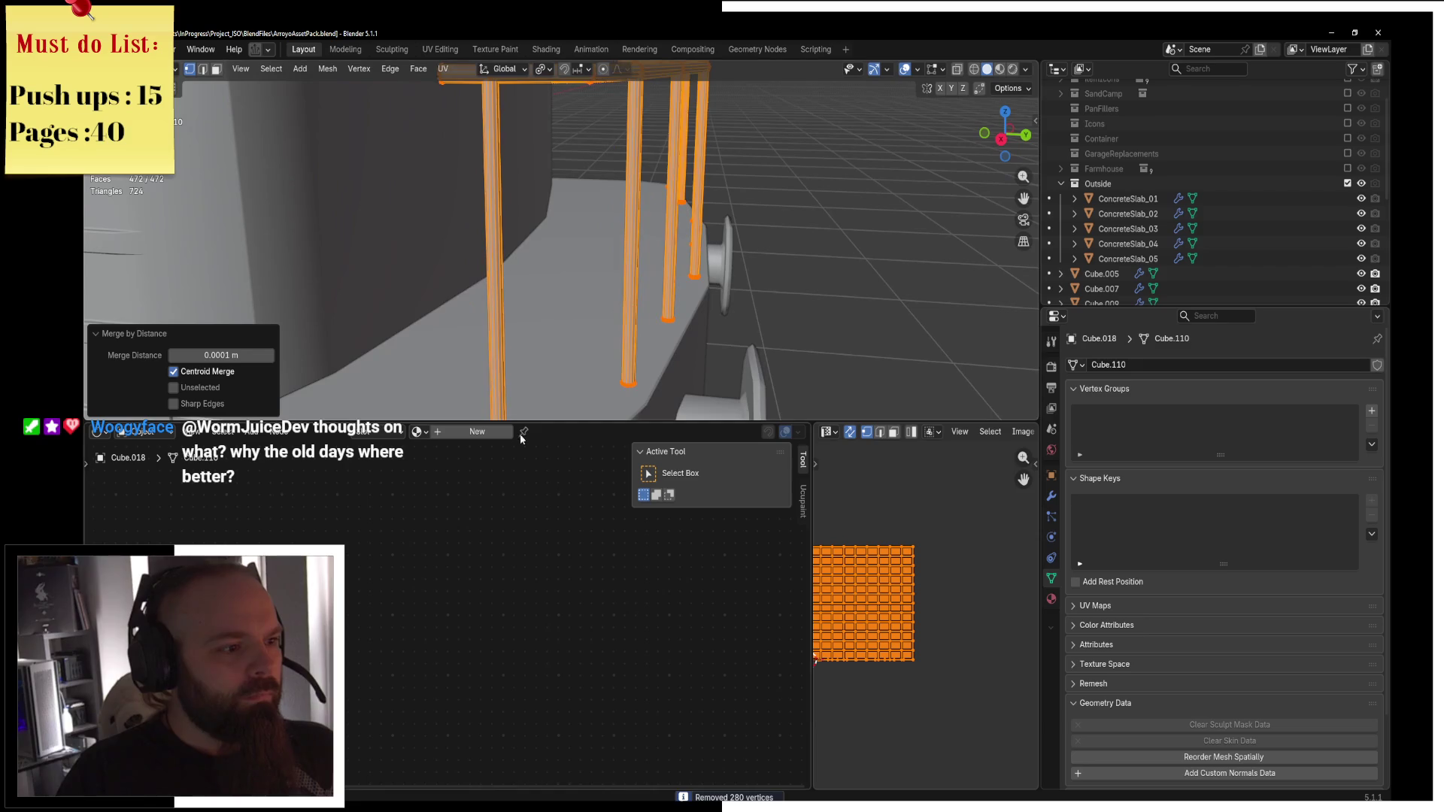
{"action": "middle_click_drag", "start_coordinate": [538, 379], "coordinate": [515, 384]}
Select three posts with L and thin them while keeping their height.
{"action": "left_click", "coordinate": [515, 383]}
{"action": "key", "text": "l"}
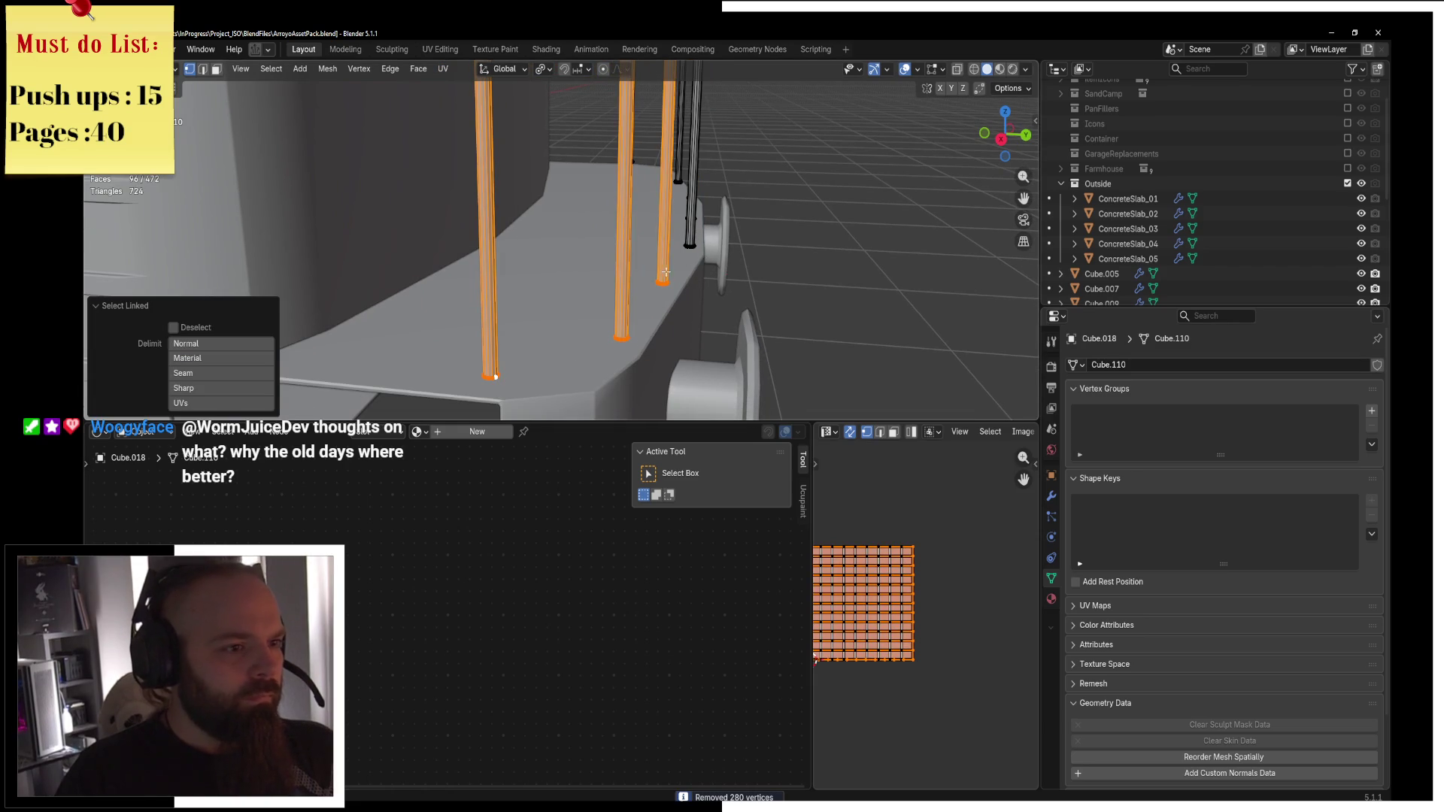
{"action": "key", "text": "l"}
{"action": "mouse_move", "coordinate": [671, 167]}
{"action": "middle_mouse_down"}
{"action": "mouse_move", "coordinate": [647, 226]}
{"action": "mouse_move", "coordinate": [707, 255]}
{"action": "middle_mouse_up"}
{"action": "key", "text": "l"}
{"action": "key", "text": "s"}
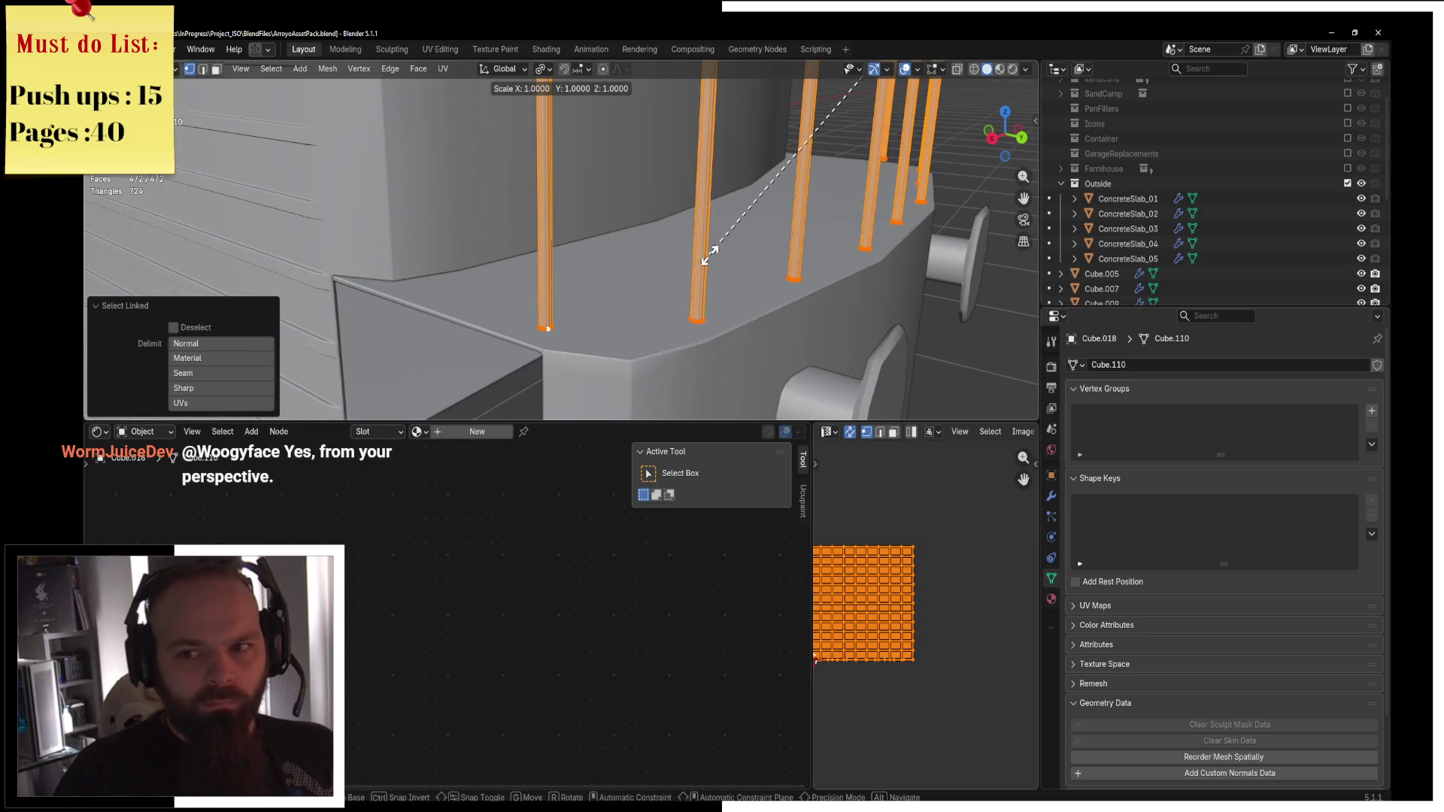
{"action": "key", "text": "shift+z"}
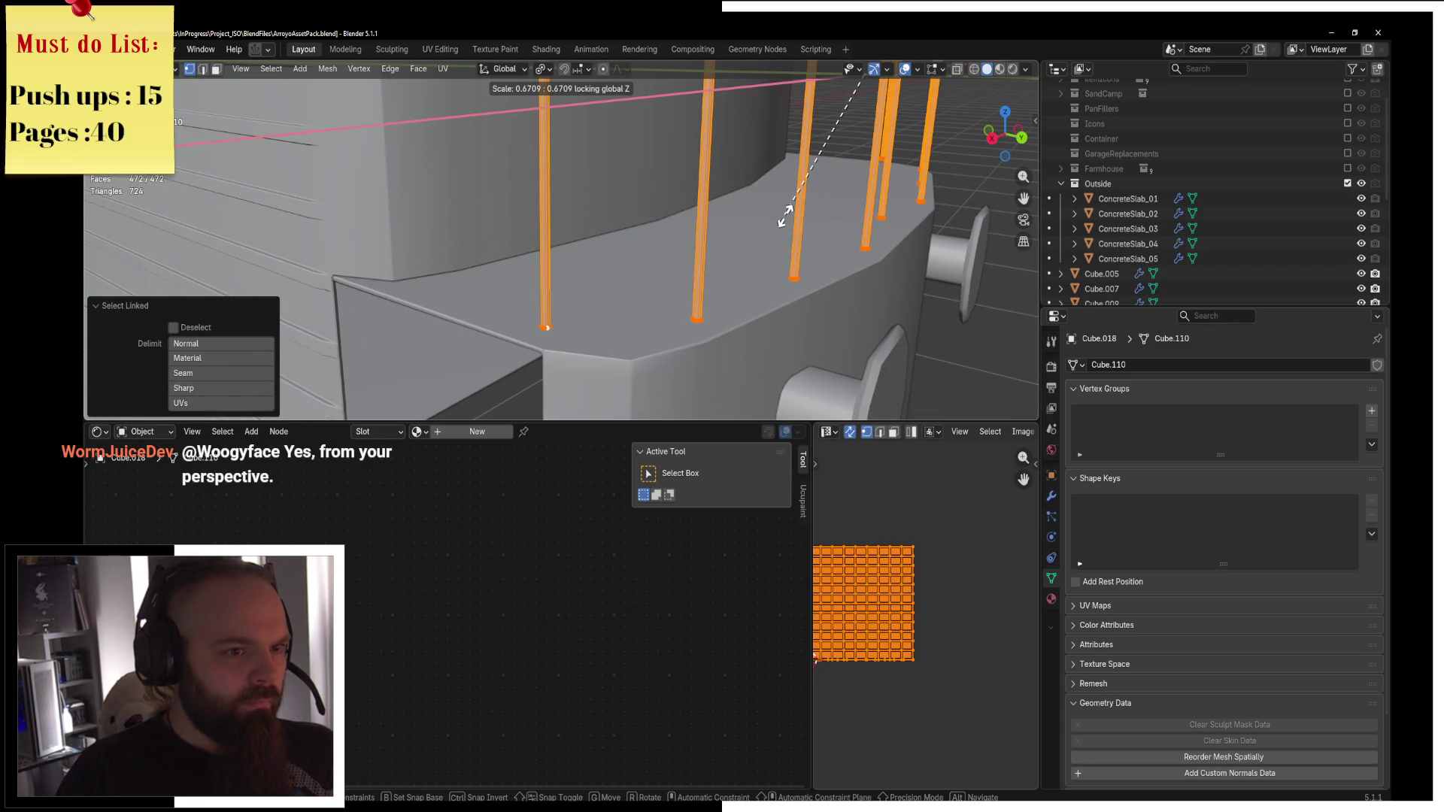
{"action": "left_click", "coordinate": [785, 216]}
{"action": "middle_click_drag", "start_coordinate": [784, 216], "coordinate": [576, 183]}
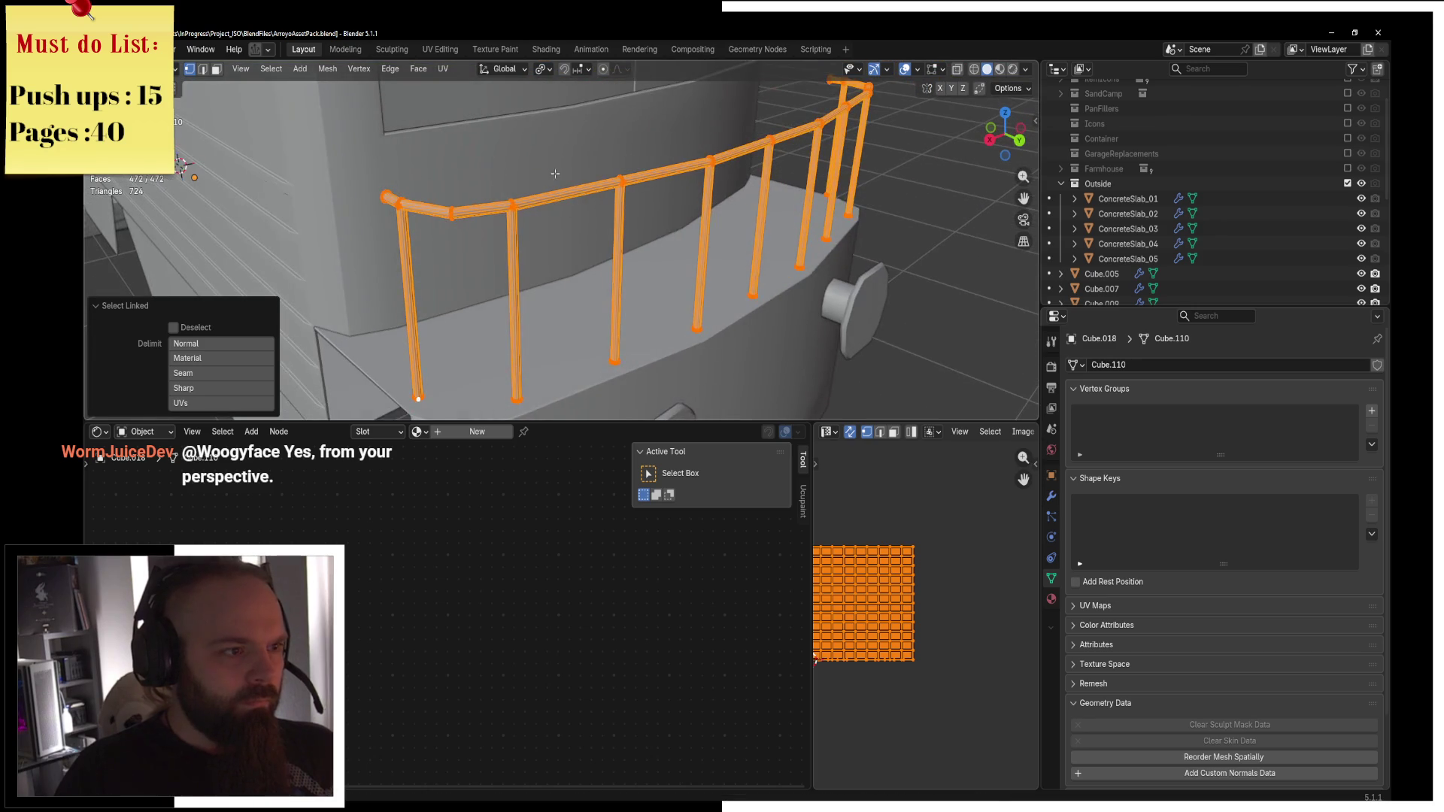
Switch to wireframe and hide the concrete slab part of the mesh.
{"action": "key", "text": "shift+l"}
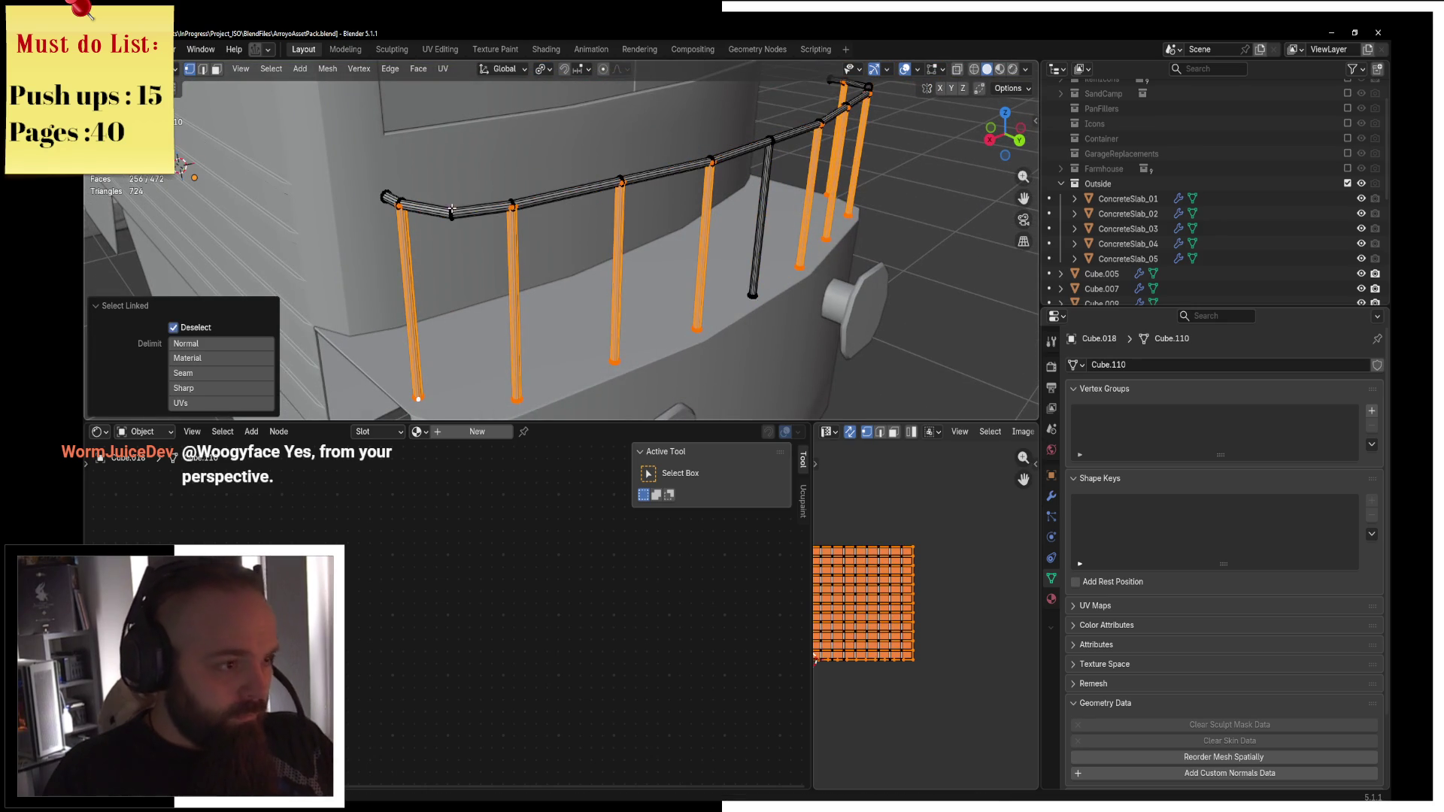
{"action": "mouse_move", "coordinate": [754, 284]}
{"action": "middle_mouse_down"}
{"action": "mouse_move", "coordinate": [512, 260]}
{"action": "mouse_move", "coordinate": [596, 251]}
{"action": "middle_mouse_up"}
{"action": "key", "text": "z"}
{"action": "left_click", "coordinate": [579, 199]}
{"action": "left_click", "coordinate": [531, 171]}
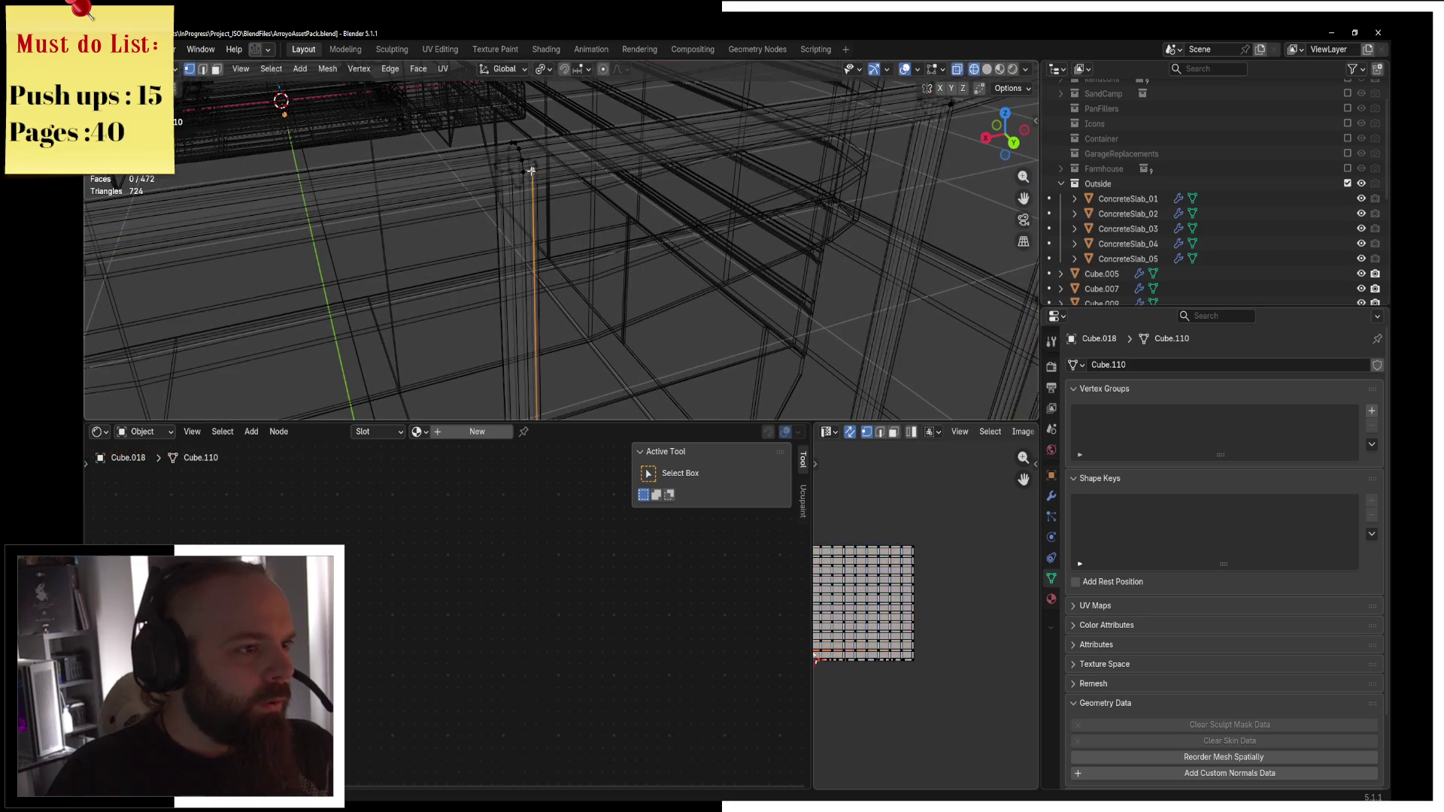
{"action": "key", "text": "v"}
{"action": "right_click", "coordinate": [557, 161]}
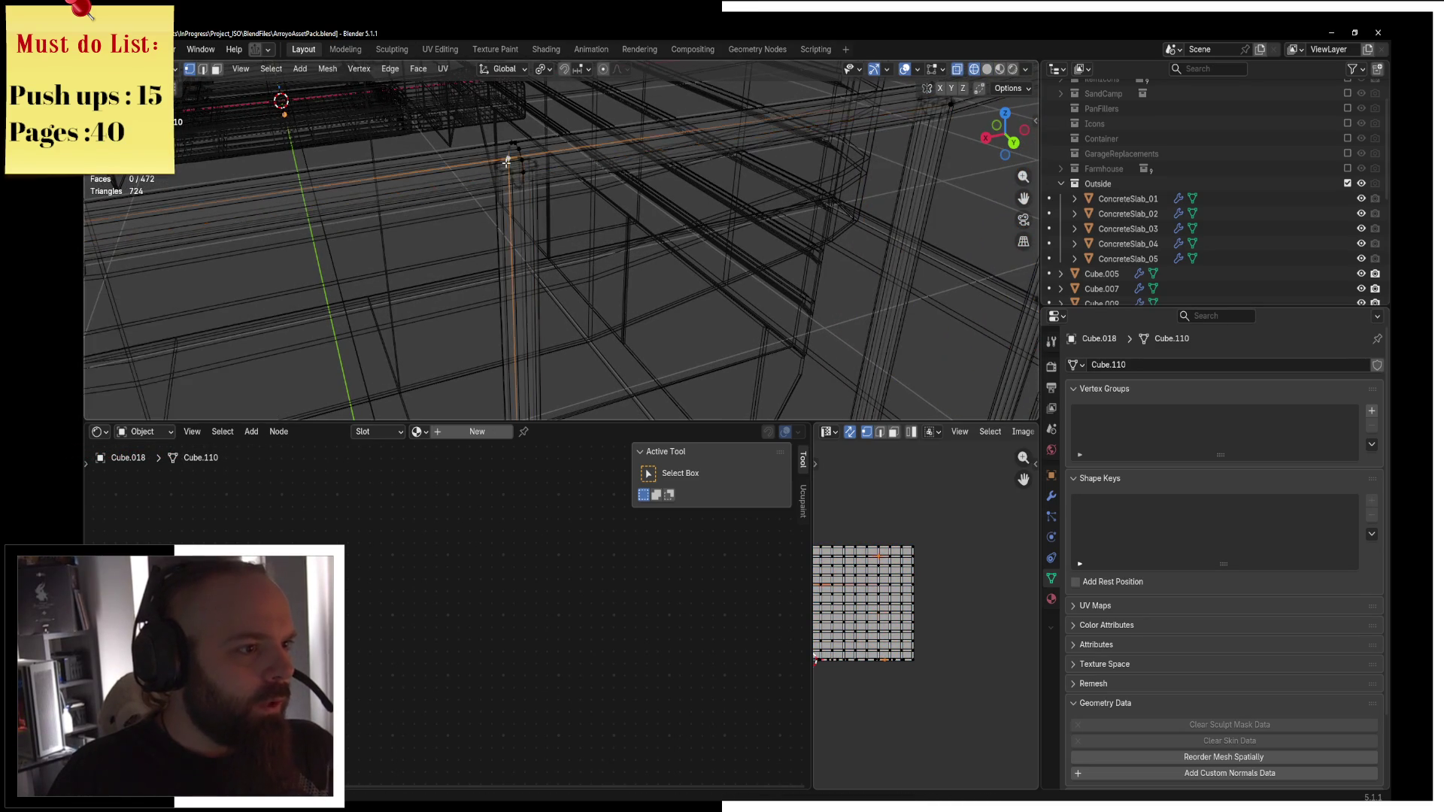
{"action": "key", "text": "l"}
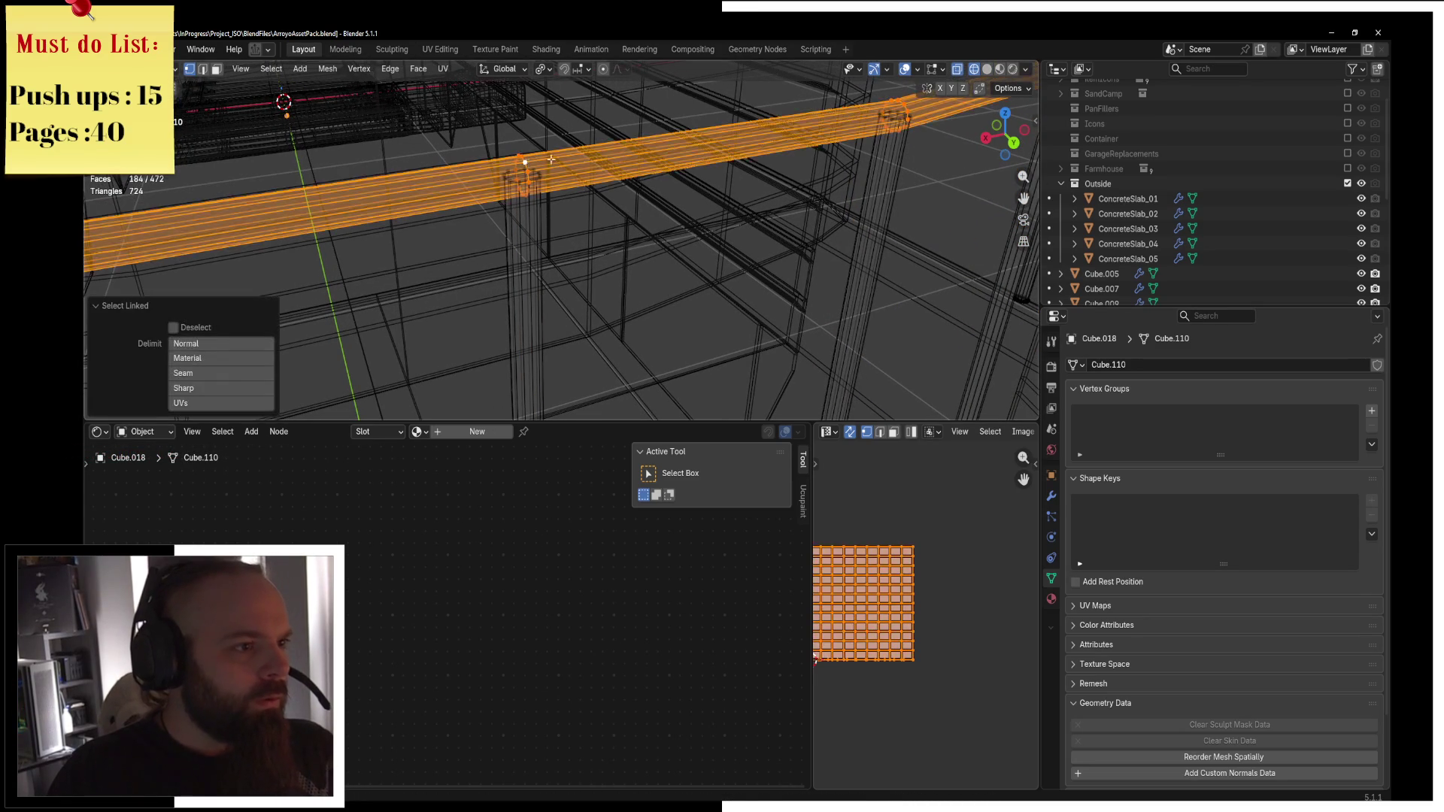
{"action": "key", "text": "h"}
Slim the remaining posts to 0.676 on X and Y and return to Object Mode.
{"action": "key", "text": "a"}
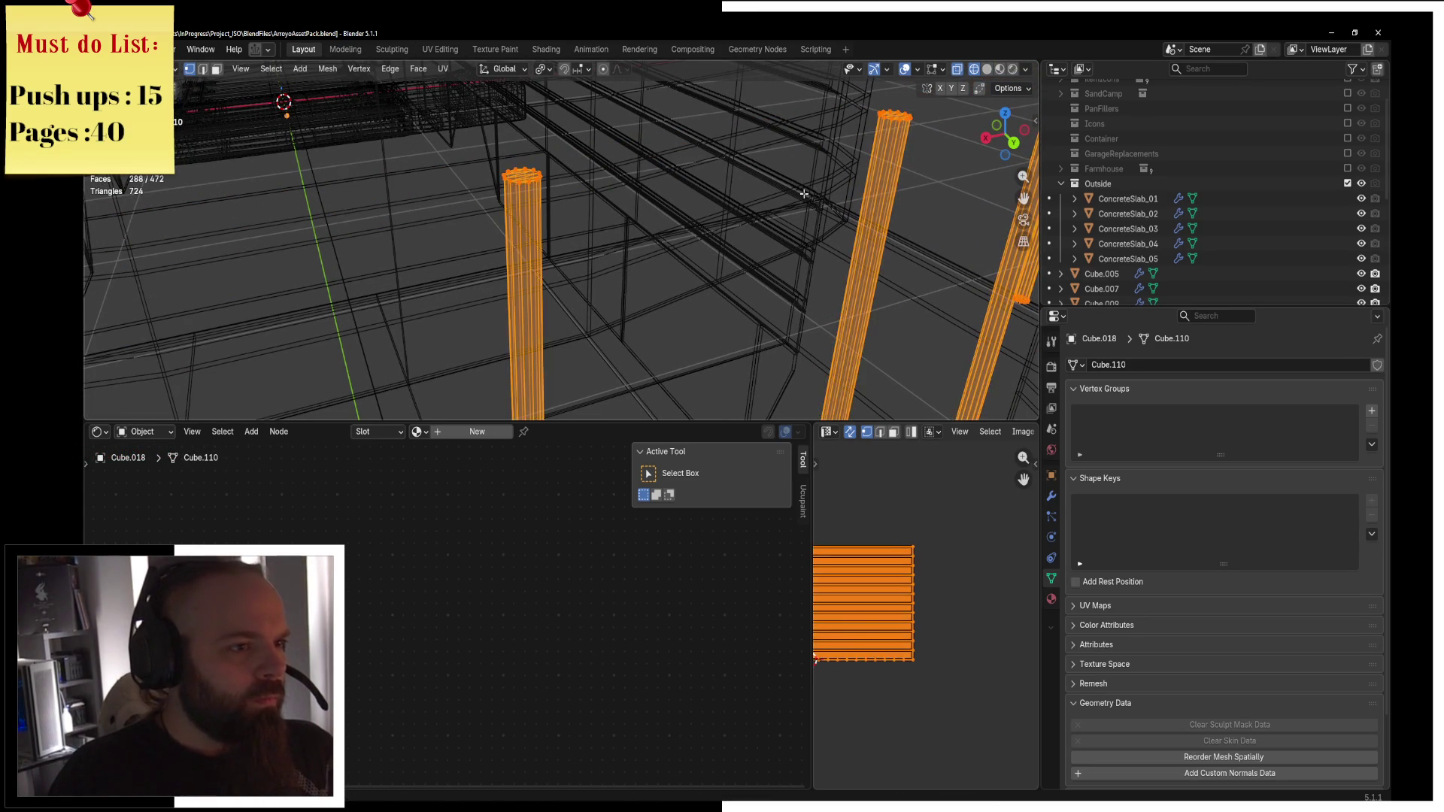
{"action": "left_click", "coordinate": [678, 234]}
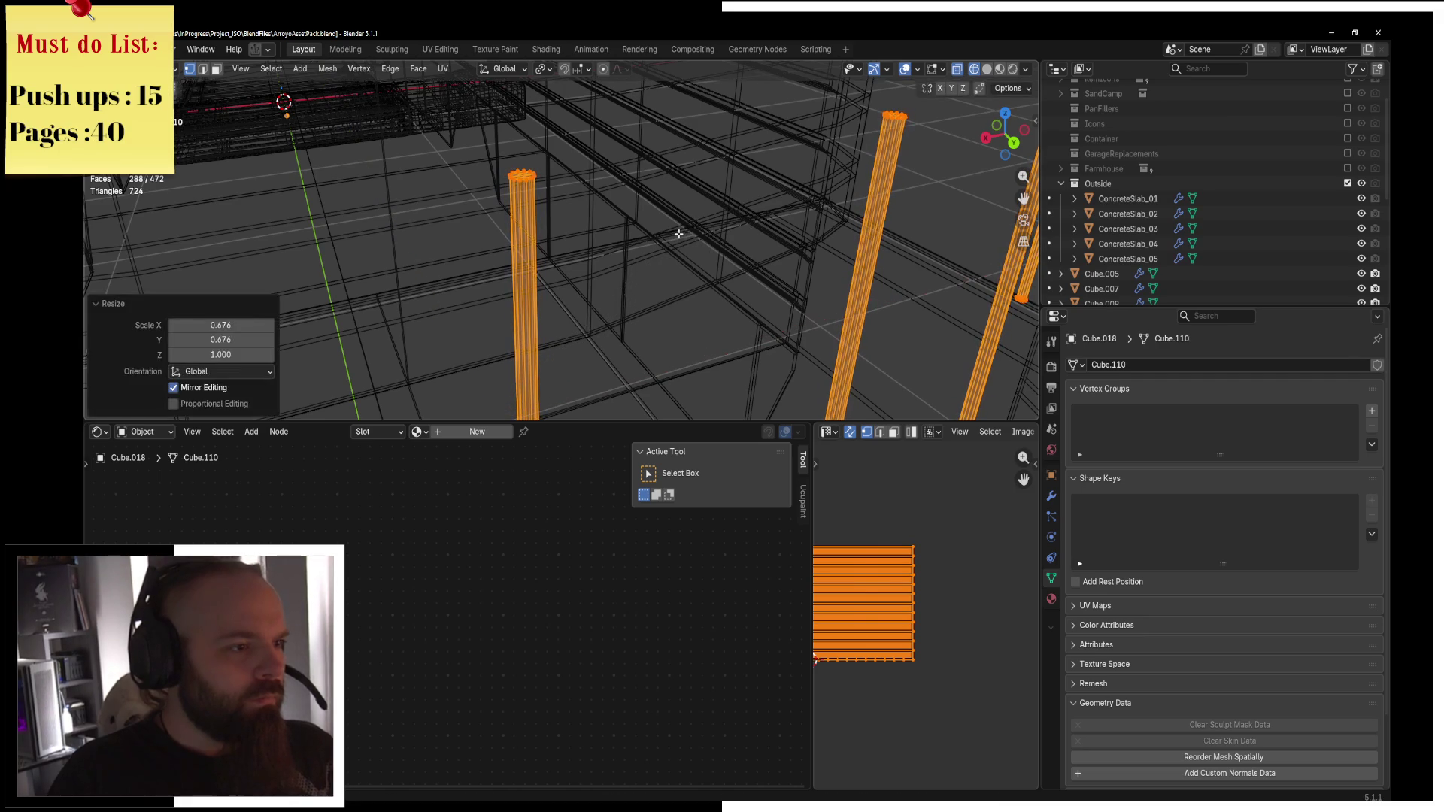
{"action": "key", "text": "Tab"}
{"action": "left_click", "coordinate": [568, 226]}
Show the scene with material colours from a low side view of the train.
{"action": "key", "text": "z"}
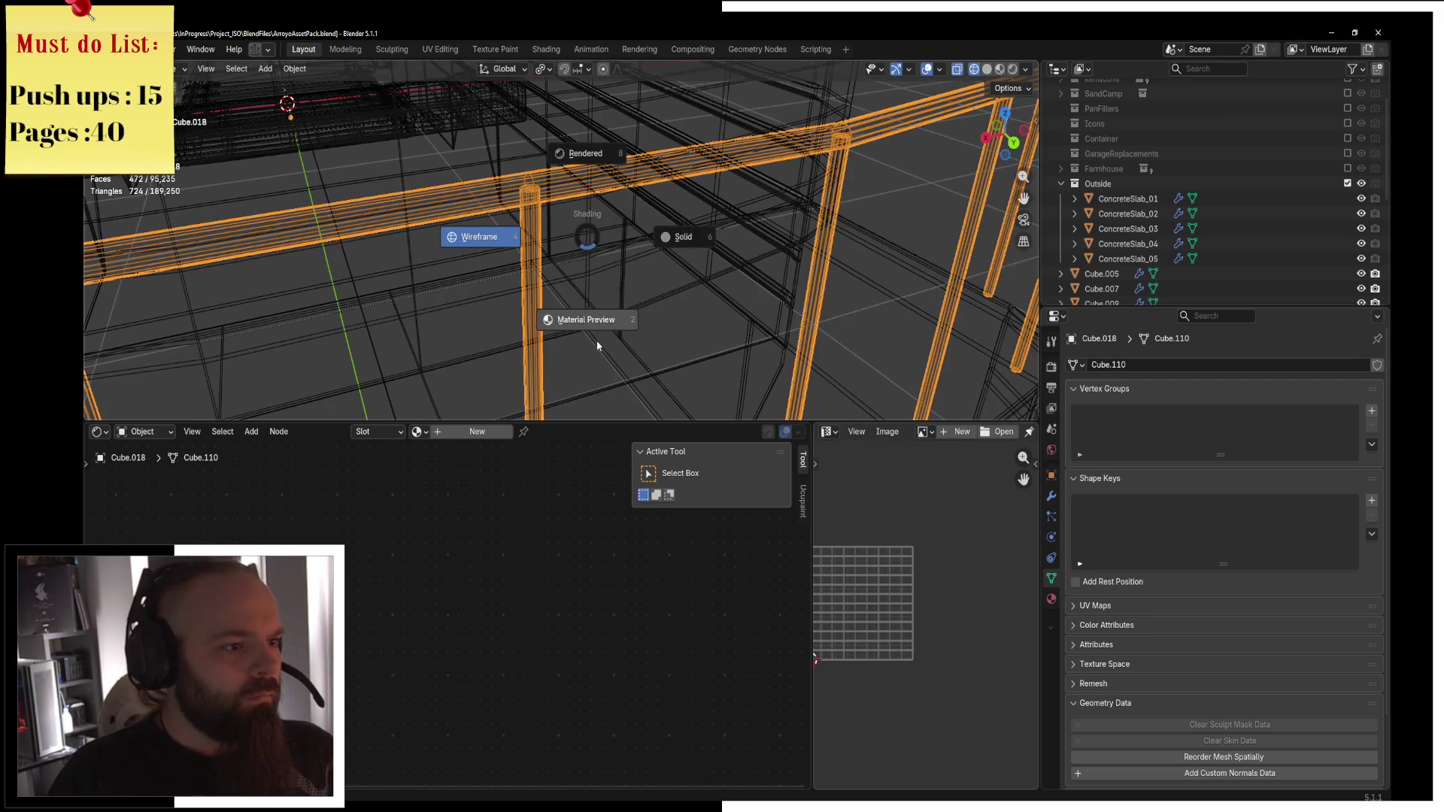
{"action": "left_click", "coordinate": [596, 335]}
{"action": "scroll", "coordinate": [670, 295], "scroll_direction": "down", "scroll_amount": 2}
{"action": "scroll", "coordinate": [677, 289], "scroll_direction": "down", "scroll_amount": 3}
{"action": "mouse_move", "coordinate": [677, 289]}
{"action": "middle_mouse_down"}
{"action": "mouse_move", "coordinate": [569, 248]}
{"action": "mouse_move", "coordinate": [677, 214]}
{"action": "mouse_move", "coordinate": [771, 227]}
{"action": "middle_mouse_up"}
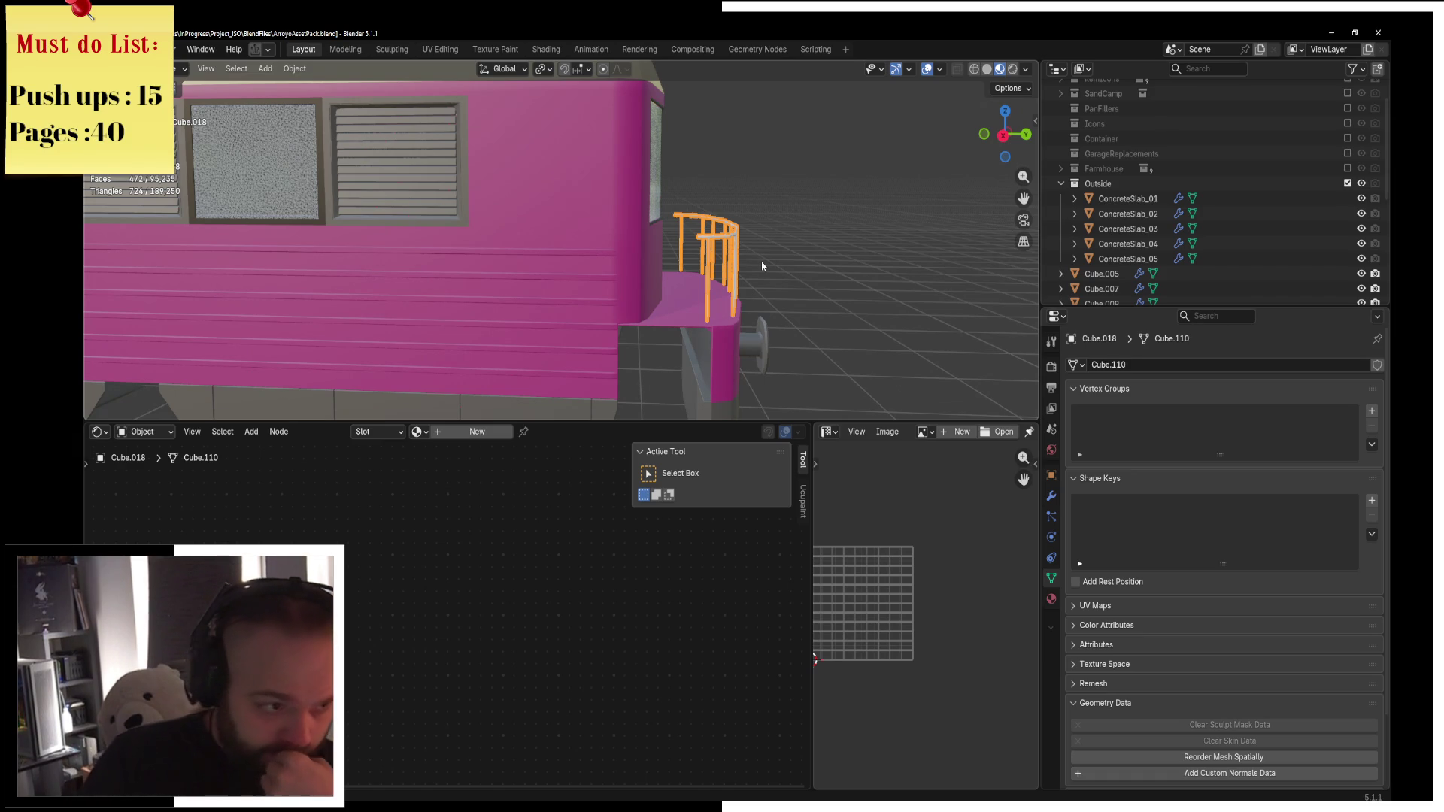
Assign the existing Metal material to the front railing.
{"action": "scroll", "coordinate": [762, 263], "scroll_direction": "down", "scroll_amount": 3}
{"action": "middle_click_drag", "start_coordinate": [740, 264], "coordinate": [892, 364]}
{"action": "left_click", "coordinate": [1051, 599]}
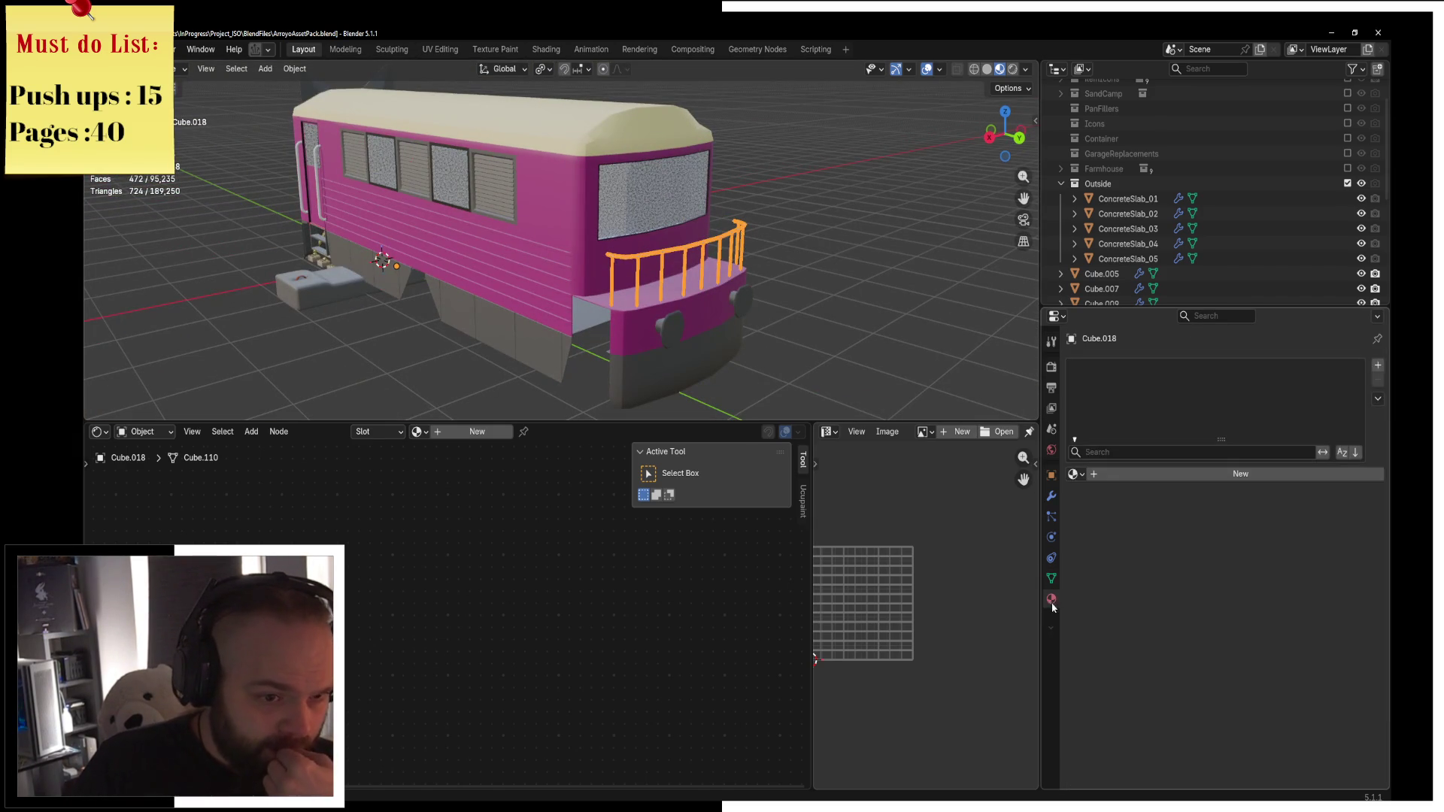
{"action": "left_click", "coordinate": [1074, 475]}
{"action": "type", "text": "metal"}
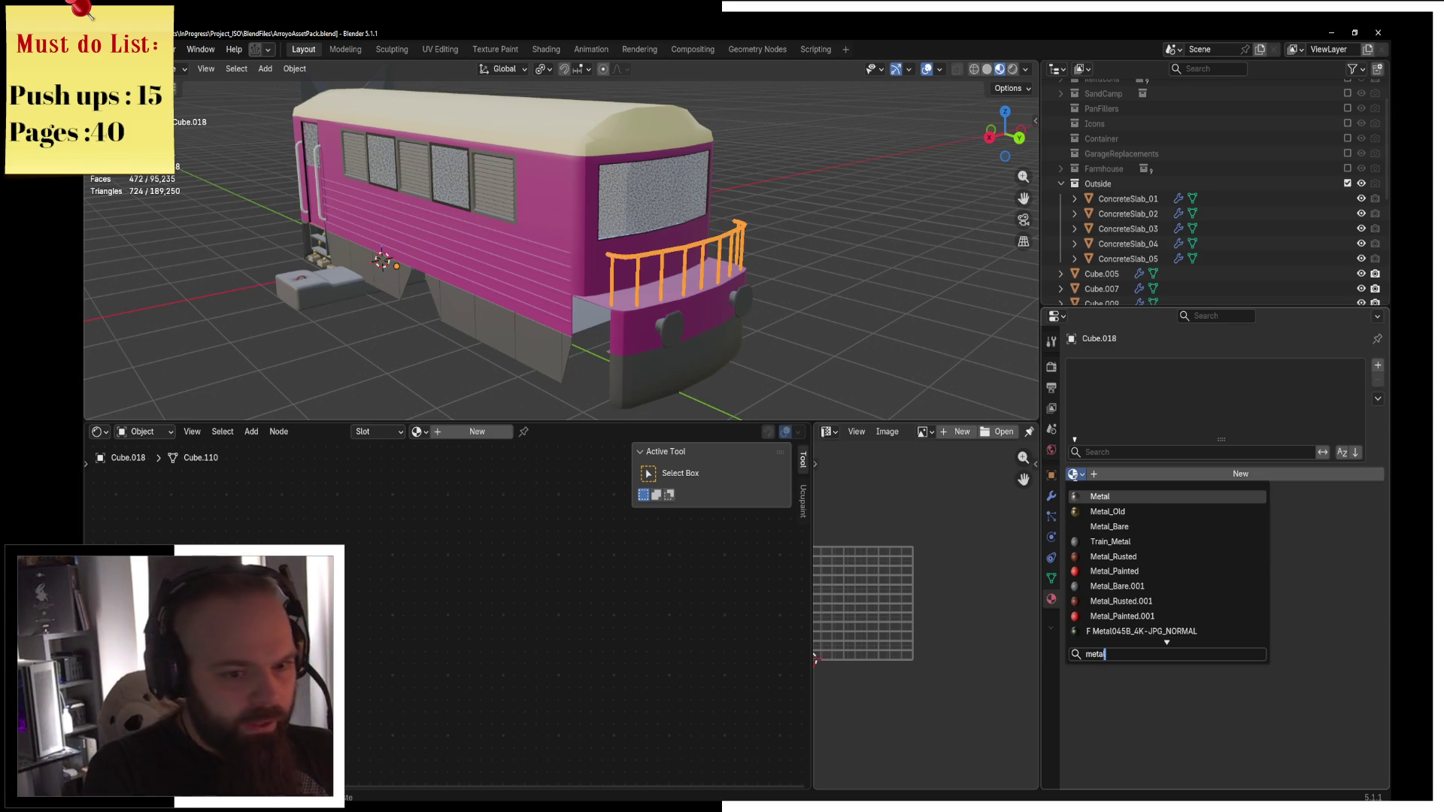
{"action": "key", "text": "Return"}
Keep the viewport in material colour shading while viewing the train's front.
{"action": "key", "text": "z"}
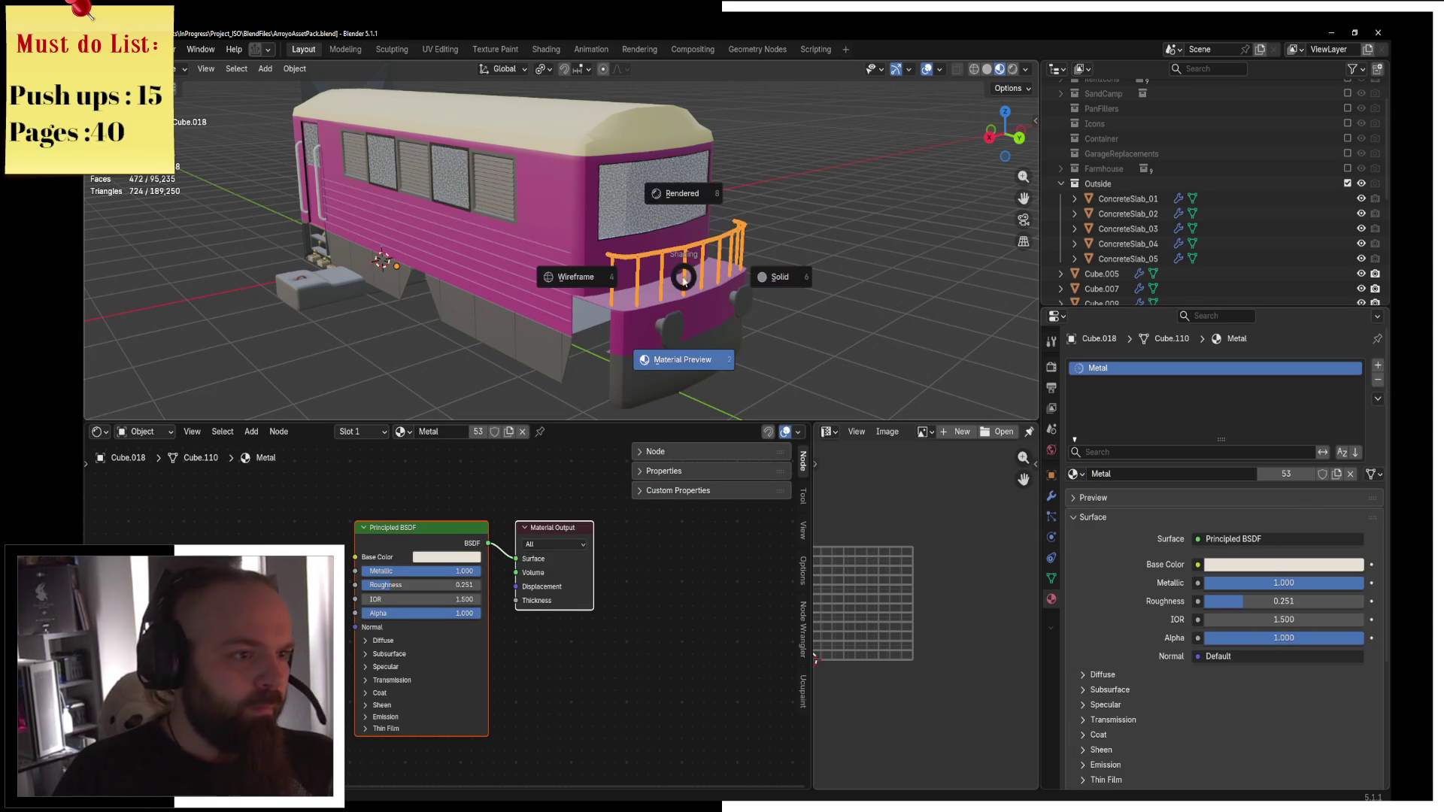
{"action": "middle_click_drag", "start_coordinate": [681, 279], "coordinate": [614, 247]}
{"action": "key", "text": "z"}
{"action": "left_click", "coordinate": [627, 303]}
{"action": "scroll", "coordinate": [441, 290], "scroll_direction": "up", "scroll_amount": 5}
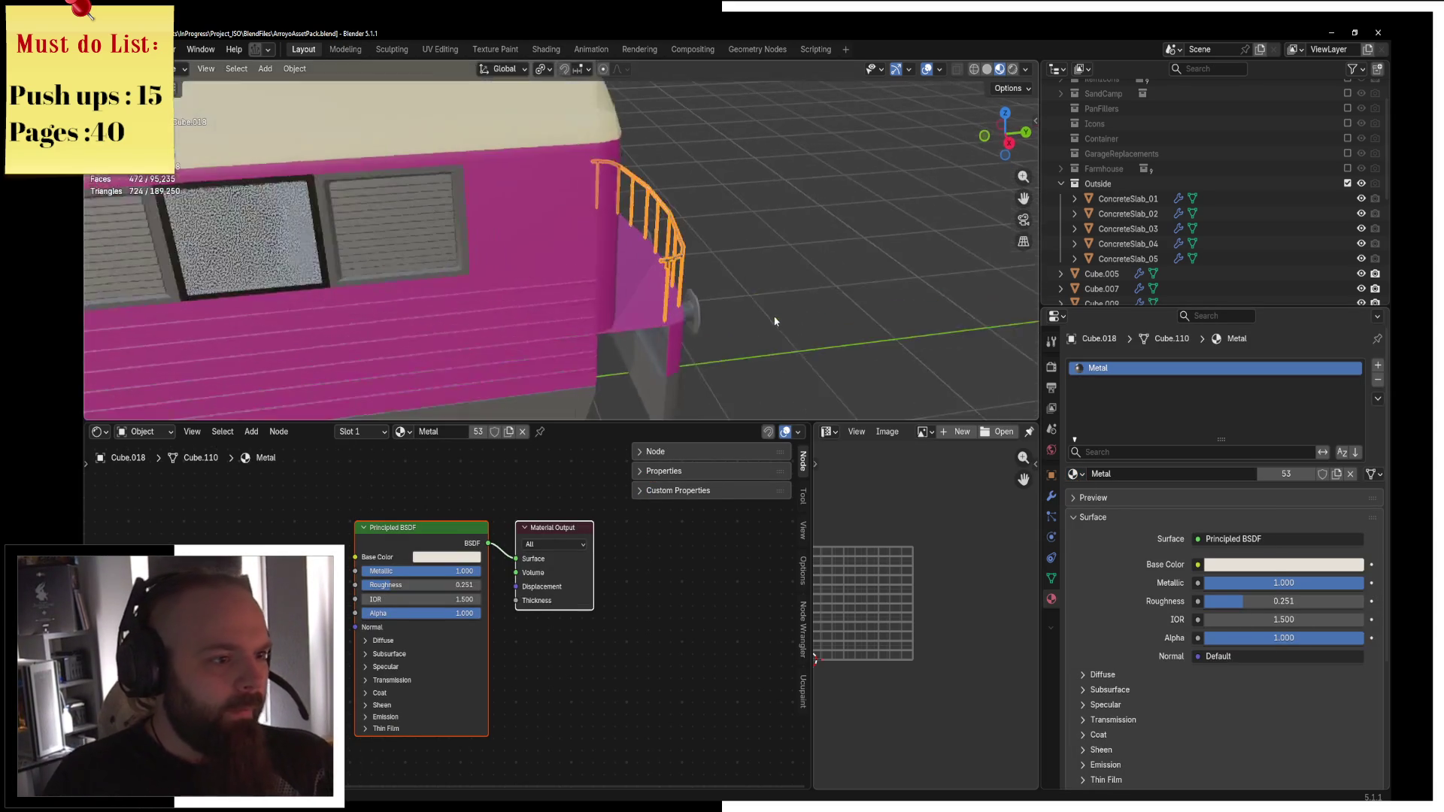
Select the train body Cube.005 and enter Edit Mode.
{"action": "mouse_move", "coordinate": [441, 290]}
{"action": "middle_mouse_down"}
{"action": "mouse_move", "coordinate": [500, 264]}
{"action": "mouse_move", "coordinate": [376, 234]}
{"action": "middle_mouse_up"}
{"action": "scroll", "coordinate": [377, 234], "scroll_direction": "down", "scroll_amount": 4}
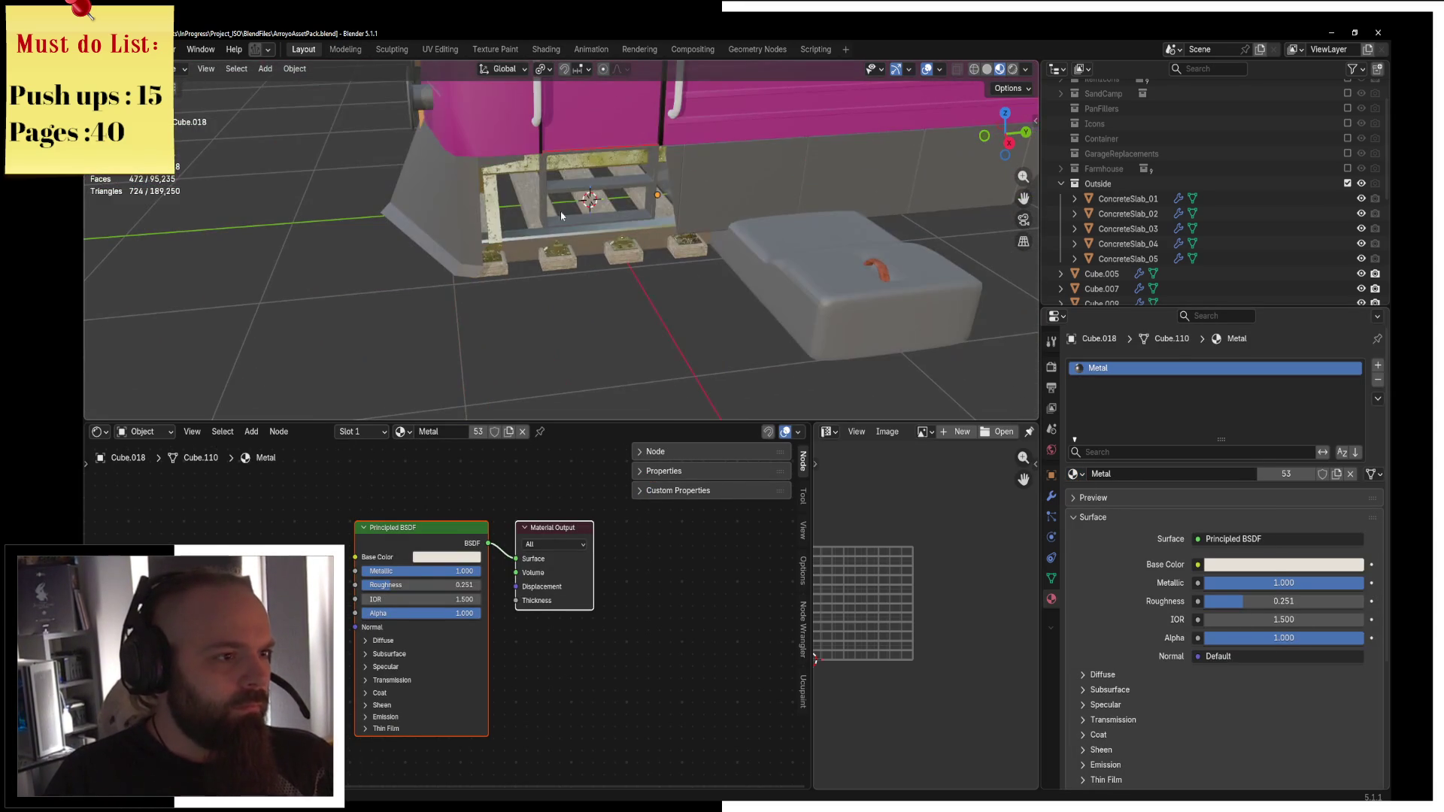
{"action": "left_click", "coordinate": [542, 229]}
{"action": "key", "text": "Tab"}
{"action": "scroll", "coordinate": [542, 234], "scroll_direction": "up", "scroll_amount": 3}
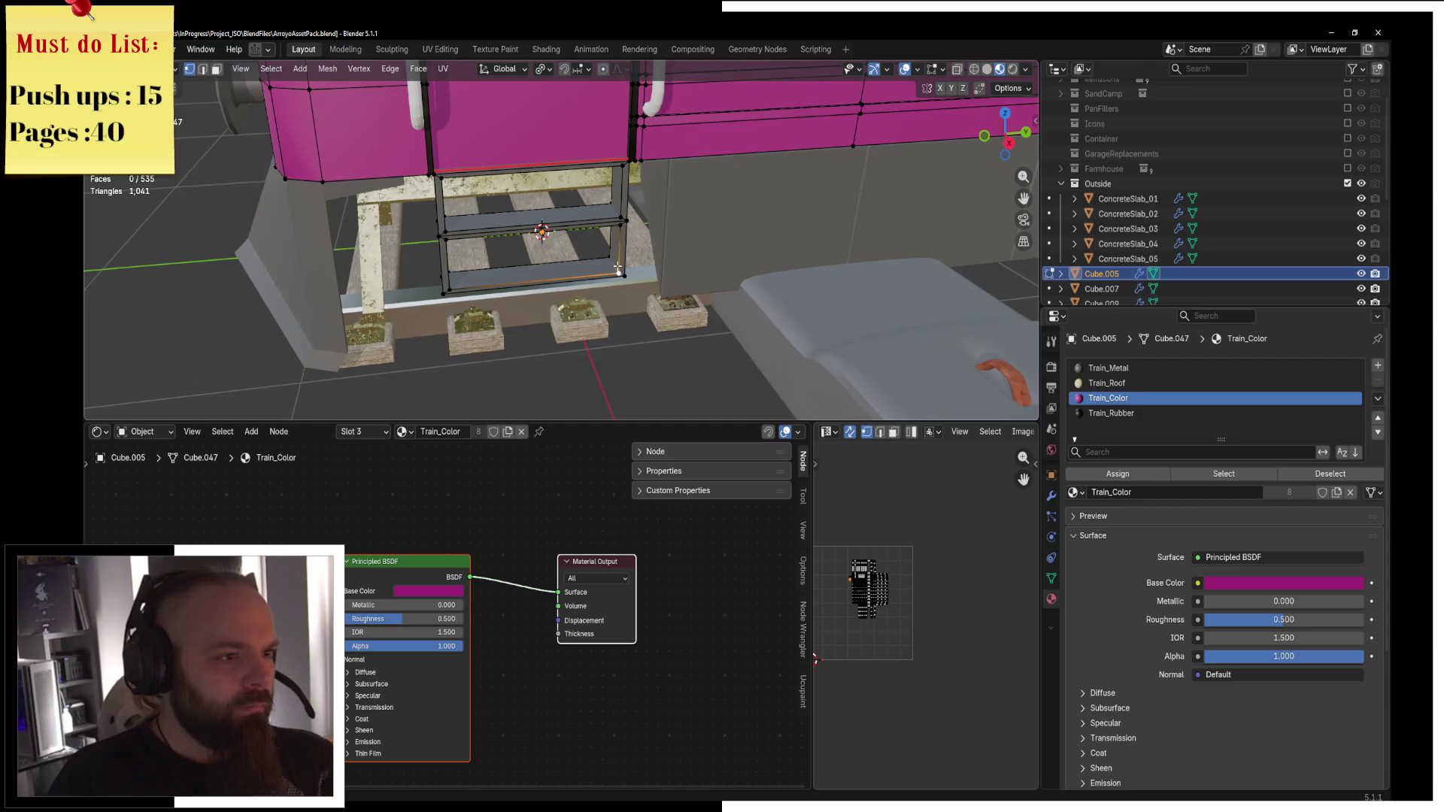
Select the connected frame mesh in face mode, from a wireframe side view.
{"action": "key", "text": "ctrl+l"}
{"action": "middle_click_drag", "start_coordinate": [618, 267], "coordinate": [376, 117]}
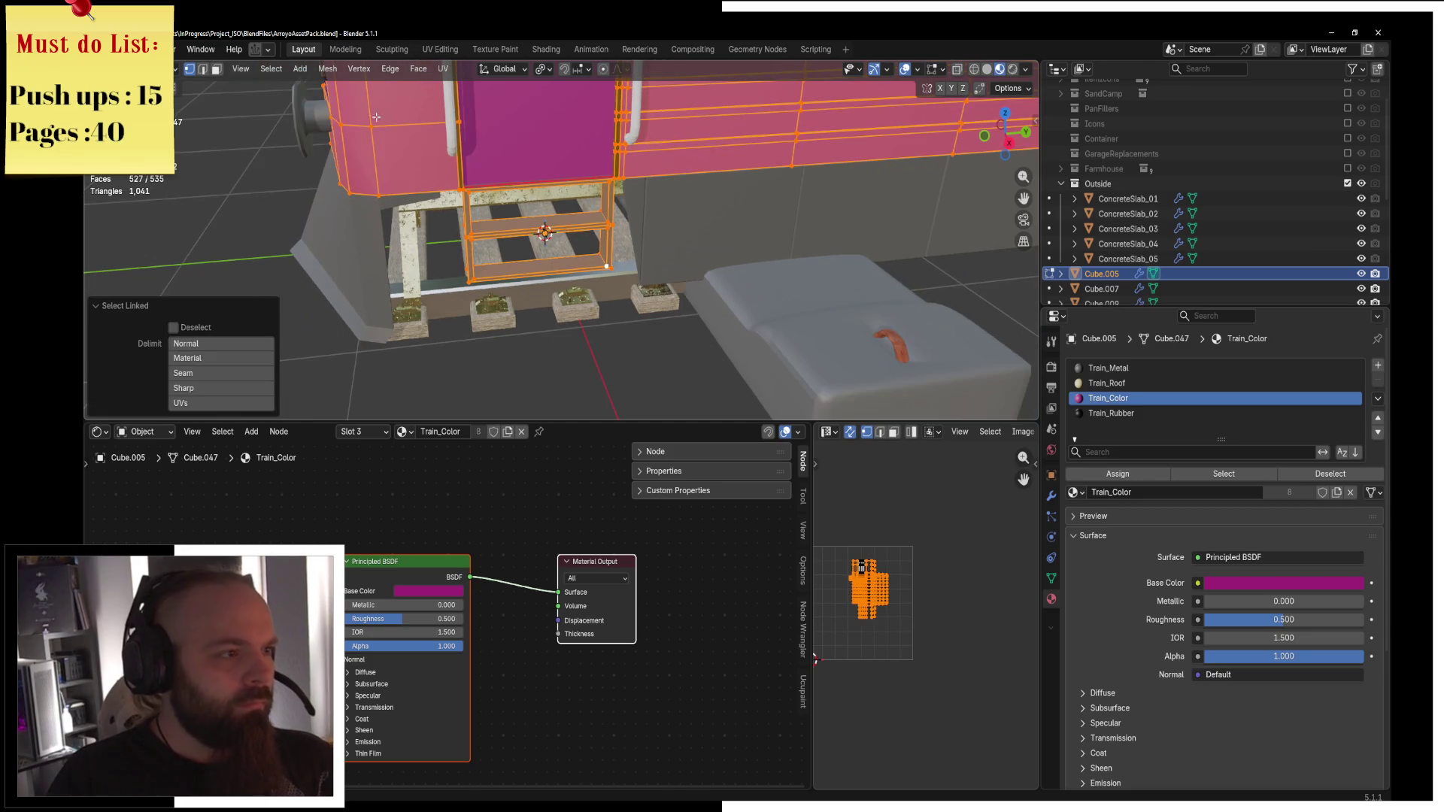
{"action": "left_click", "coordinate": [217, 68]}
{"action": "key", "text": "KP_3"}
{"action": "key", "text": "z"}
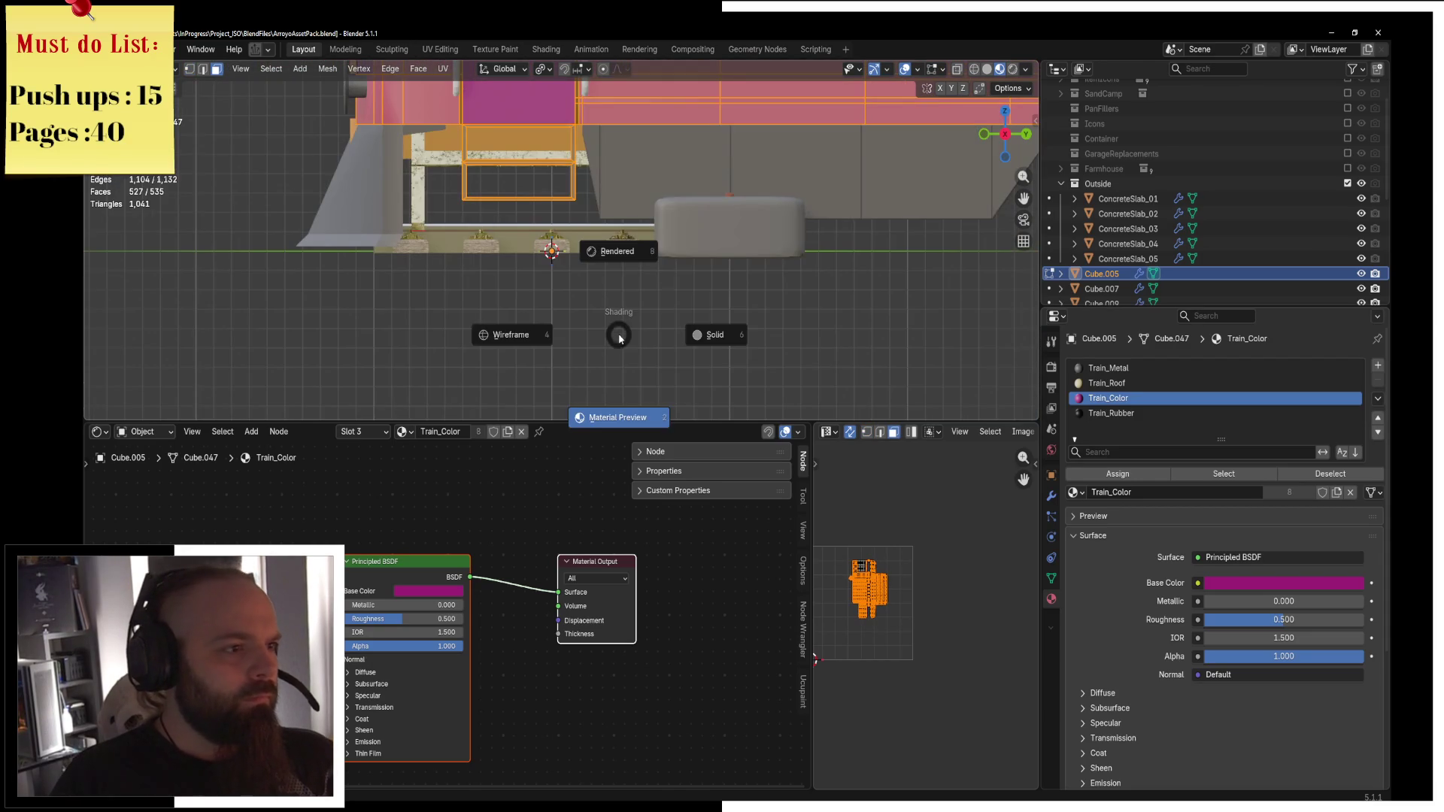
{"action": "left_click", "coordinate": [508, 329]}
{"action": "scroll", "coordinate": [448, 259], "scroll_direction": "up", "scroll_amount": 3}
Brush-select the frame's thin face and its middle bar.
{"action": "left_click", "coordinate": [447, 259]}
{"action": "key", "text": "c"}
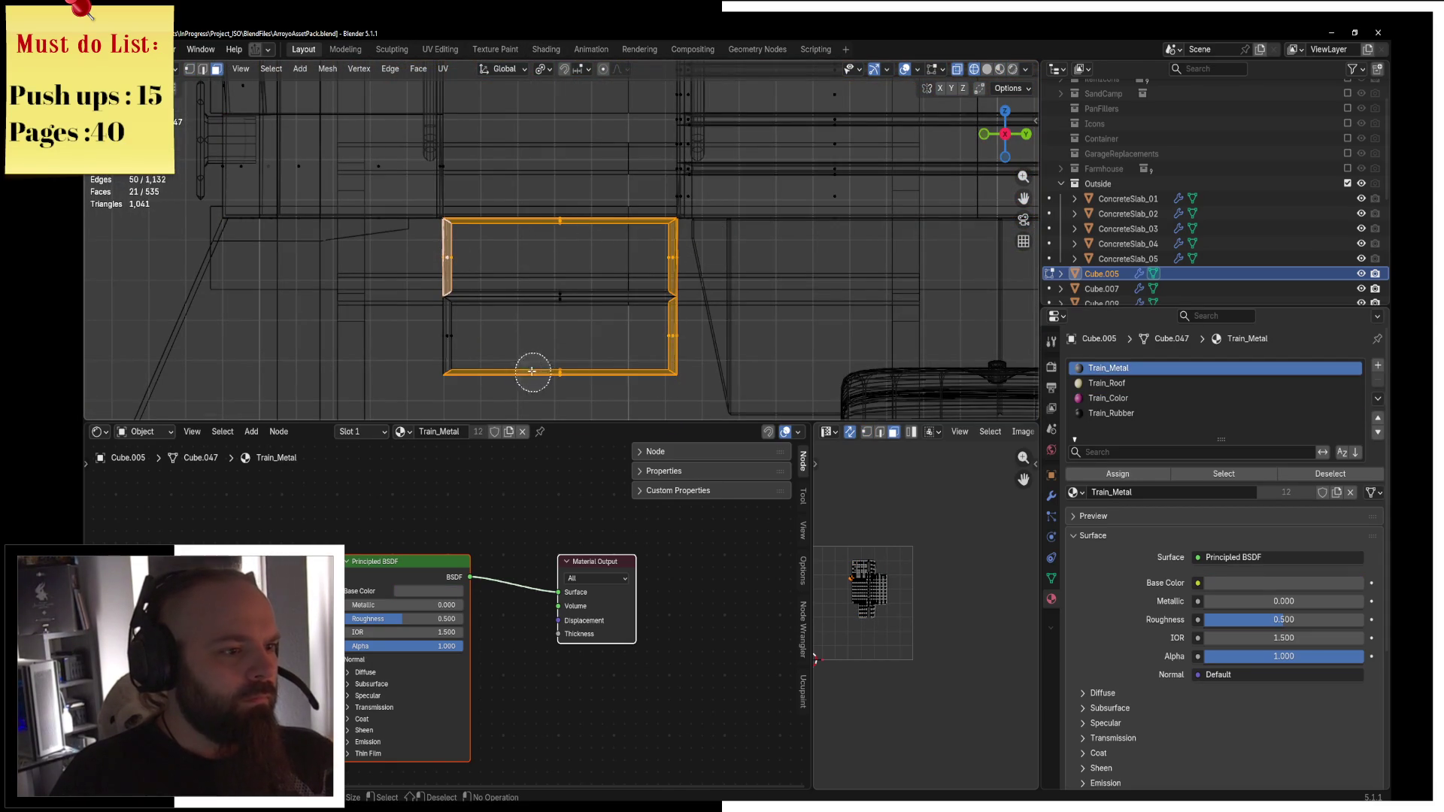
{"action": "left_click_drag", "start_coordinate": [539, 375], "coordinate": [525, 308]}
{"action": "scroll", "coordinate": [518, 338], "scroll_direction": "down", "scroll_amount": 6}
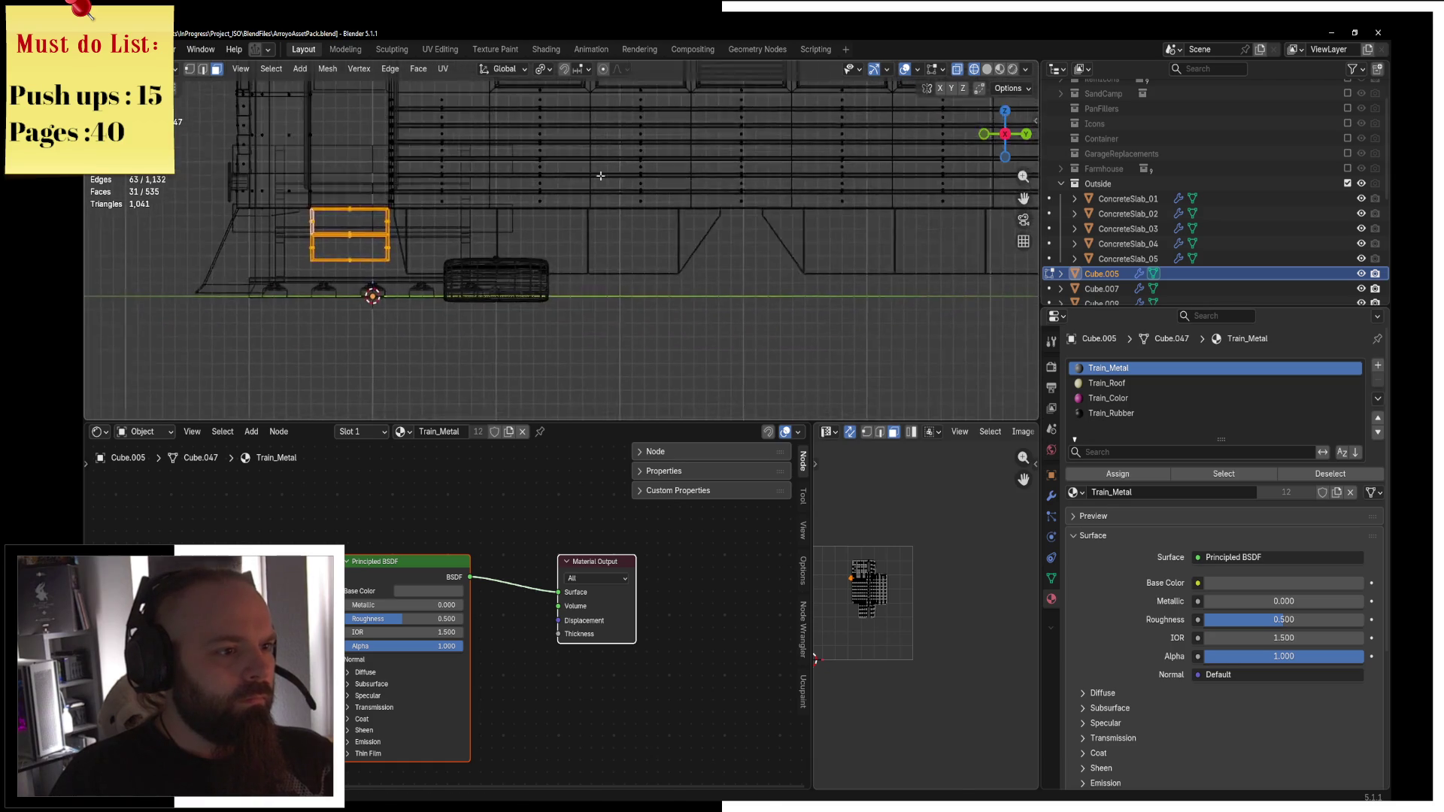
Duplicate the selected frame and slide the copy along Y.
{"action": "middle_click_drag", "start_coordinate": [518, 338], "coordinate": [372, 338], "text": "shift"}
{"action": "key", "text": "shift+d"}
{"action": "key", "text": "y"}
{"action": "left_click", "coordinate": [728, 197]}
{"action": "middle_click_drag", "start_coordinate": [727, 197], "coordinate": [143, 203], "text": "shift"}
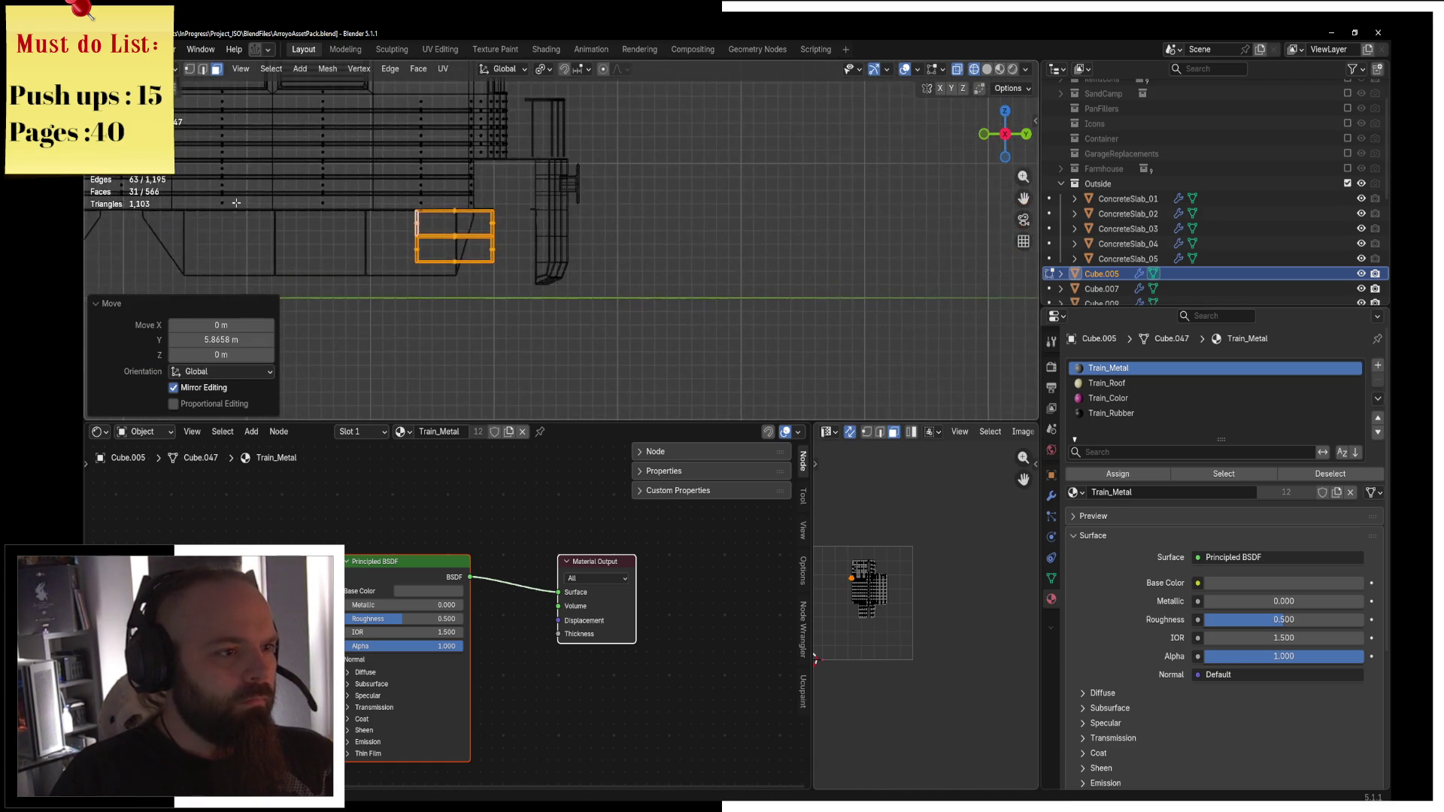
{"action": "scroll", "coordinate": [499, 210], "scroll_direction": "up", "scroll_amount": 2}
{"action": "middle_click_drag", "start_coordinate": [499, 211], "coordinate": [616, 224], "text": "shift"}
In solid shading, shift the frame along Y and narrow it along Y.
{"action": "key", "text": "h"}
{"action": "key", "text": "ctrl+z"}
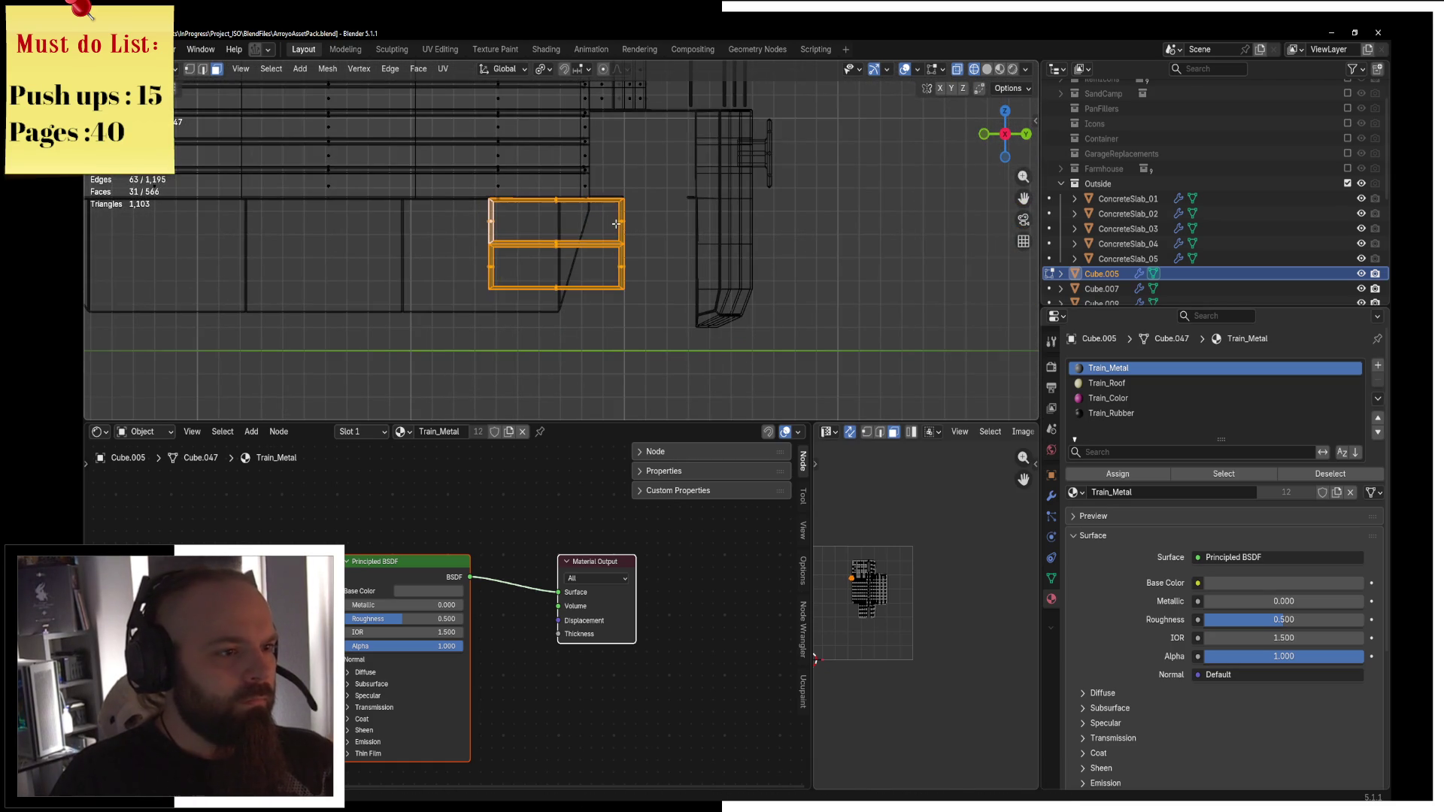
{"action": "key", "text": "z"}
{"action": "left_click", "coordinate": [809, 257]}
{"action": "key", "text": "g"}
{"action": "key", "text": "y"}
{"action": "left_click", "coordinate": [709, 283]}
{"action": "key", "text": "s"}
{"action": "key", "text": "y"}
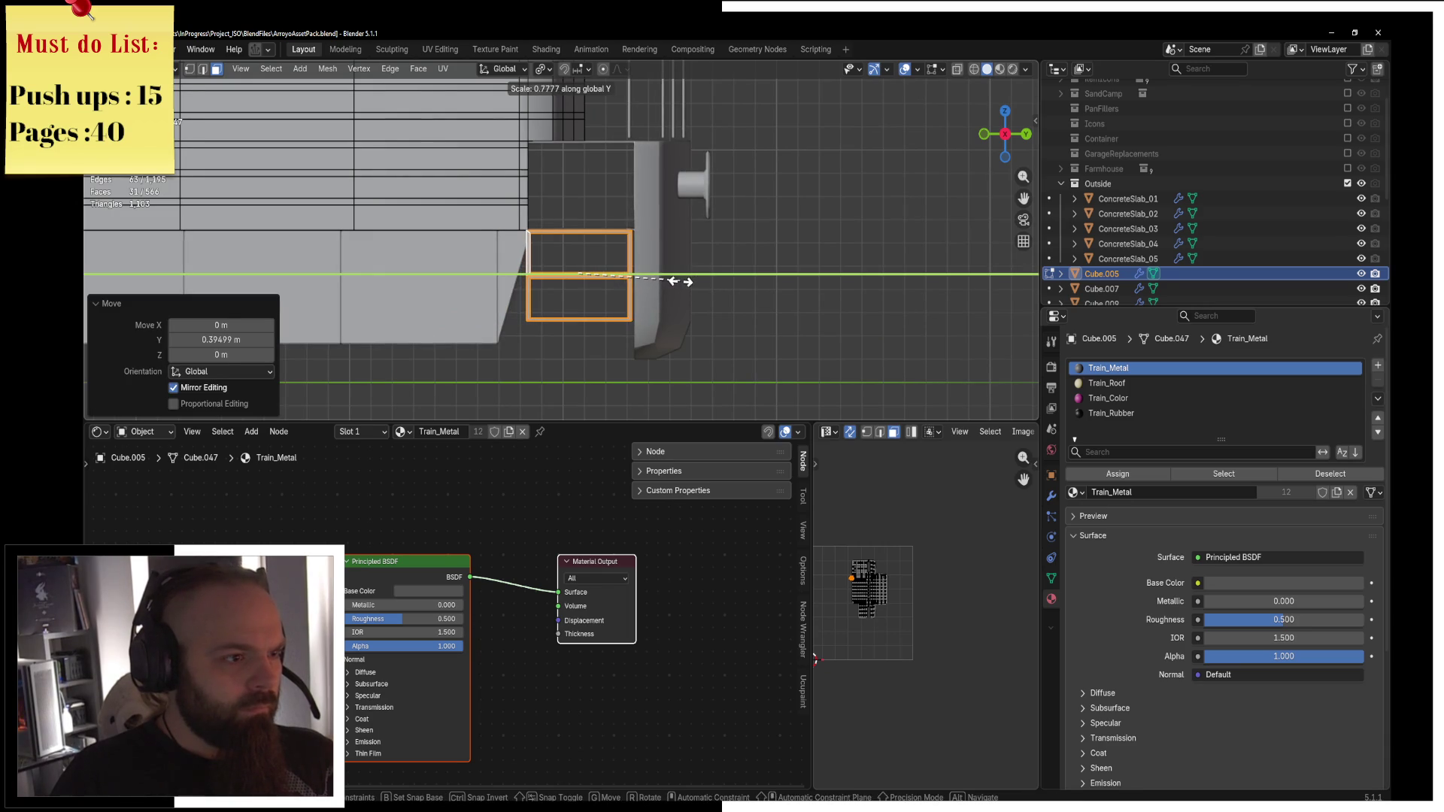
{"action": "left_click", "coordinate": [688, 281]}
Raise the frame vertically and nudge it slightly along Y.
{"action": "middle_click_drag", "start_coordinate": [666, 219], "coordinate": [643, 240], "text": "shift"}
{"action": "key", "text": "g"}
{"action": "key", "text": "z"}
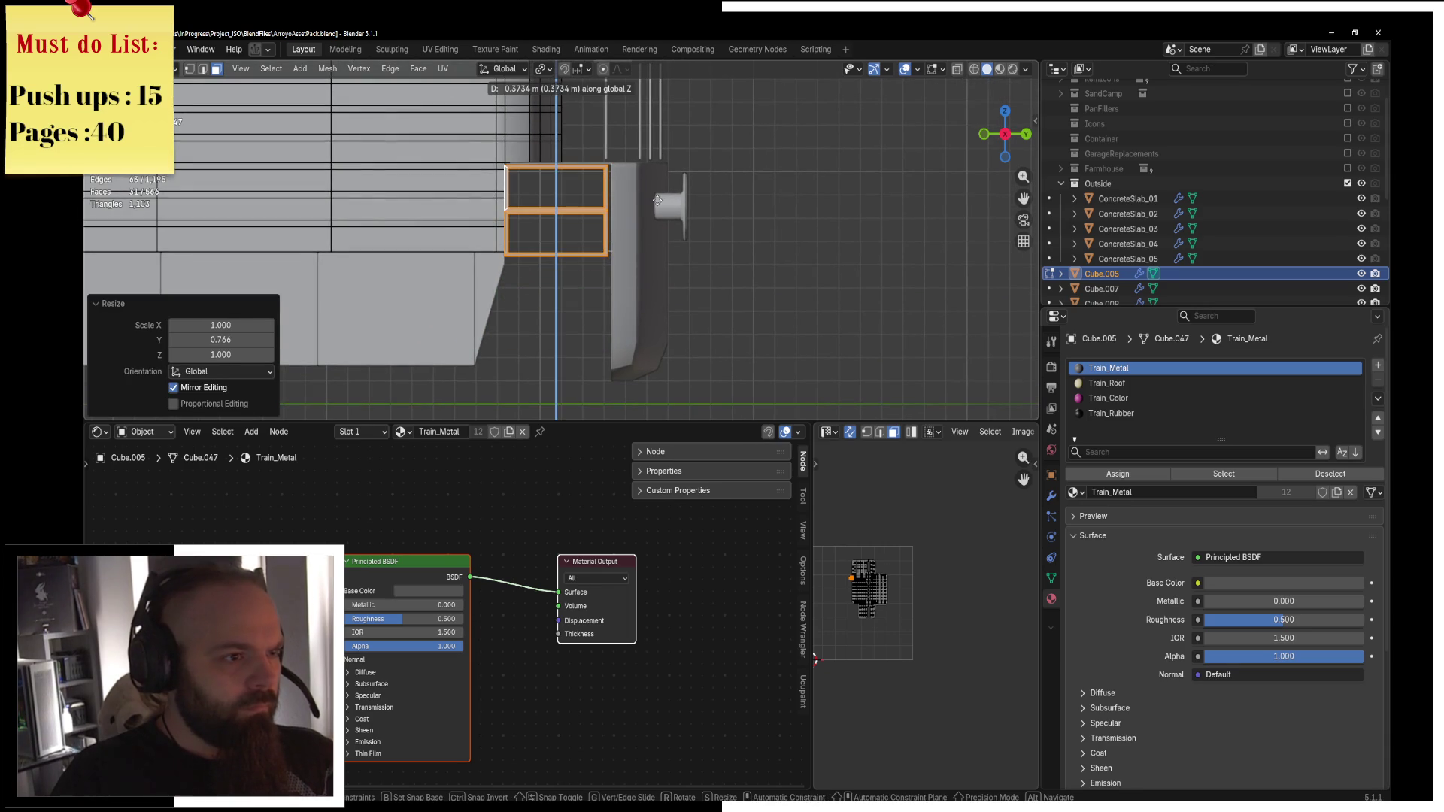
{"action": "left_click", "coordinate": [657, 200]}
{"action": "scroll", "coordinate": [657, 249], "scroll_direction": "up", "scroll_amount": 4}
{"action": "key", "text": "g"}
{"action": "key", "text": "y"}
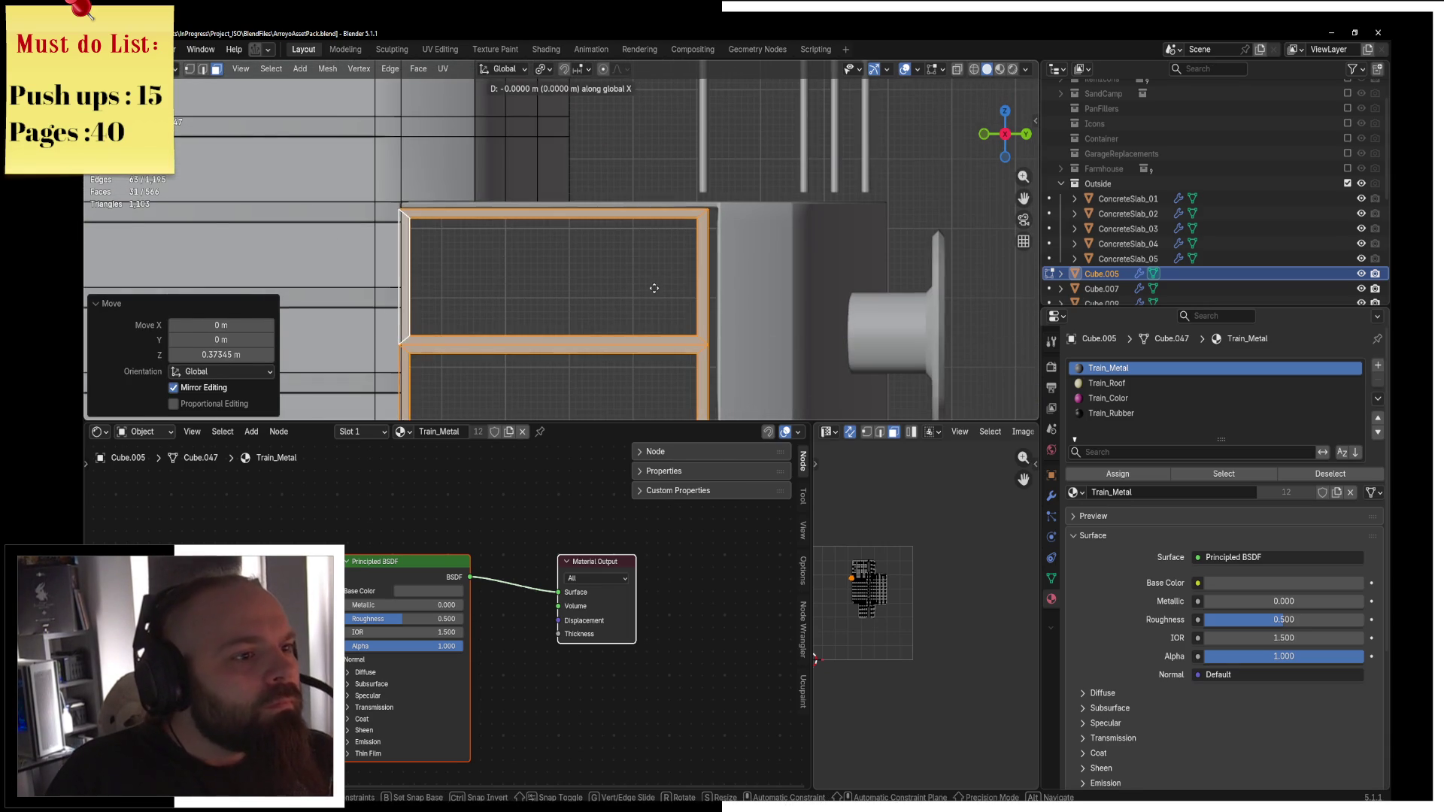
{"action": "left_click", "coordinate": [657, 287]}
Scale the hatch plate uniformly to 1.044, then along Y to 0.977, and exit Edit Mode.
{"action": "key", "text": "s"}
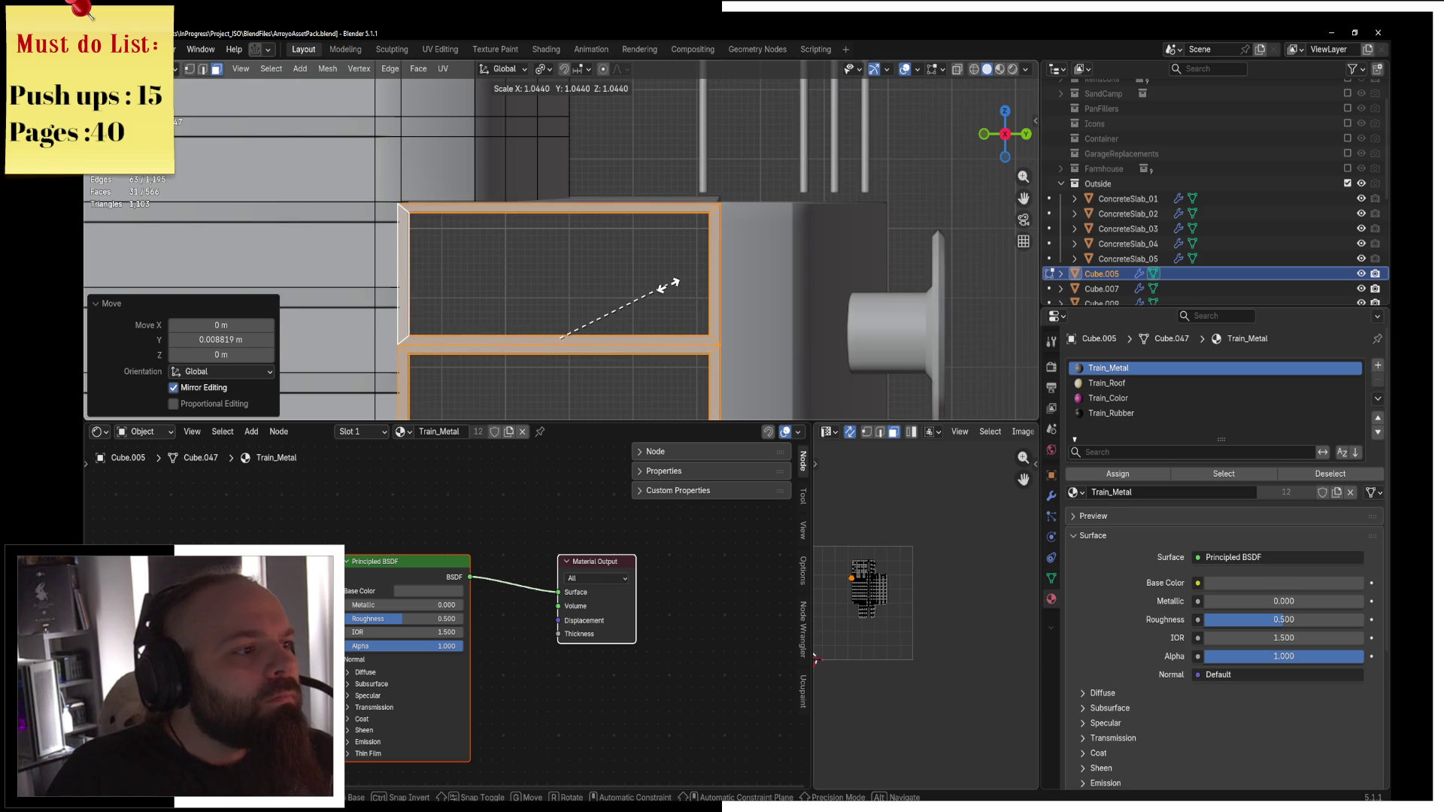
{"action": "left_click", "coordinate": [668, 284]}
{"action": "scroll", "coordinate": [677, 271], "scroll_direction": "down", "scroll_amount": 2}
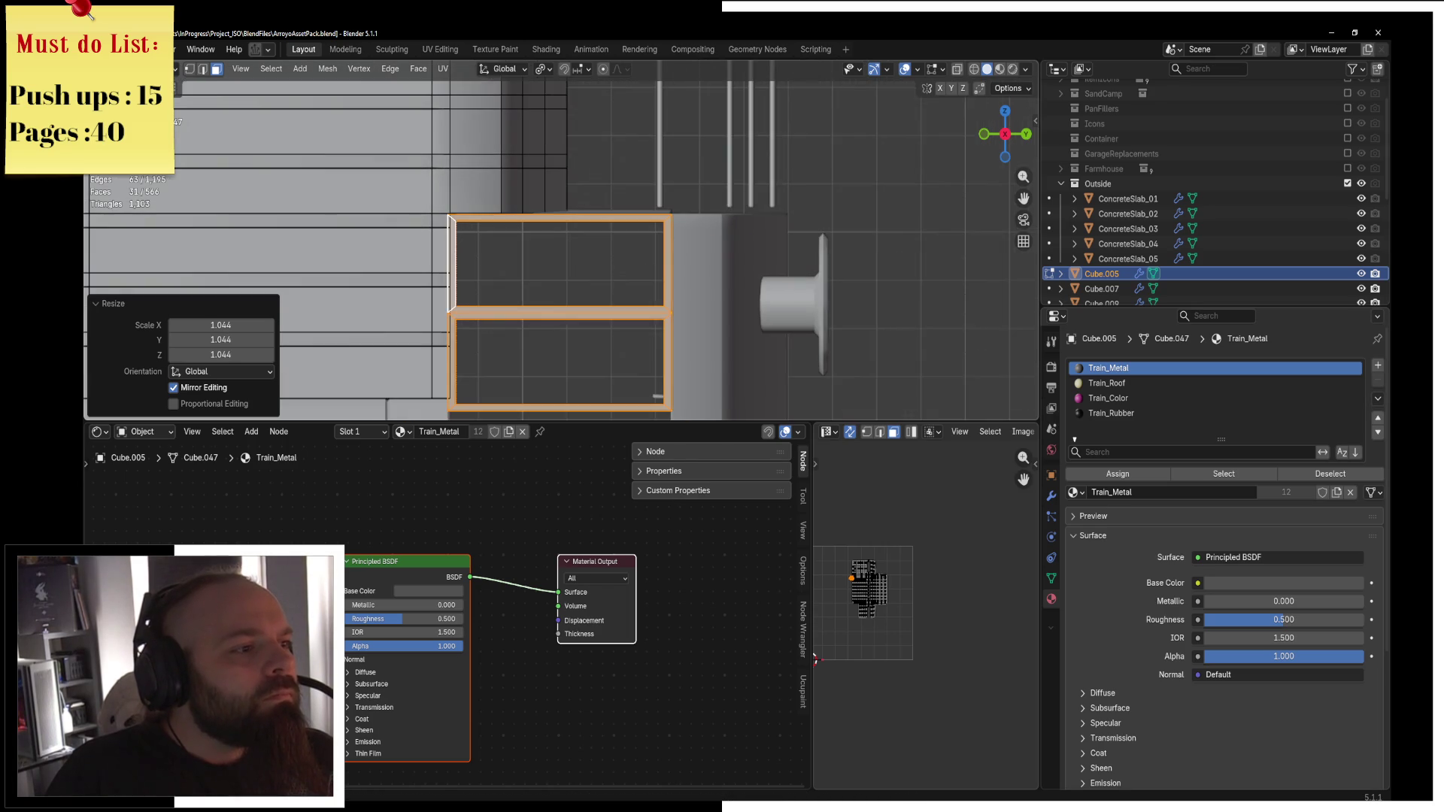
{"action": "key", "text": "s"}
{"action": "key", "text": "x"}
{"action": "key", "text": "y"}
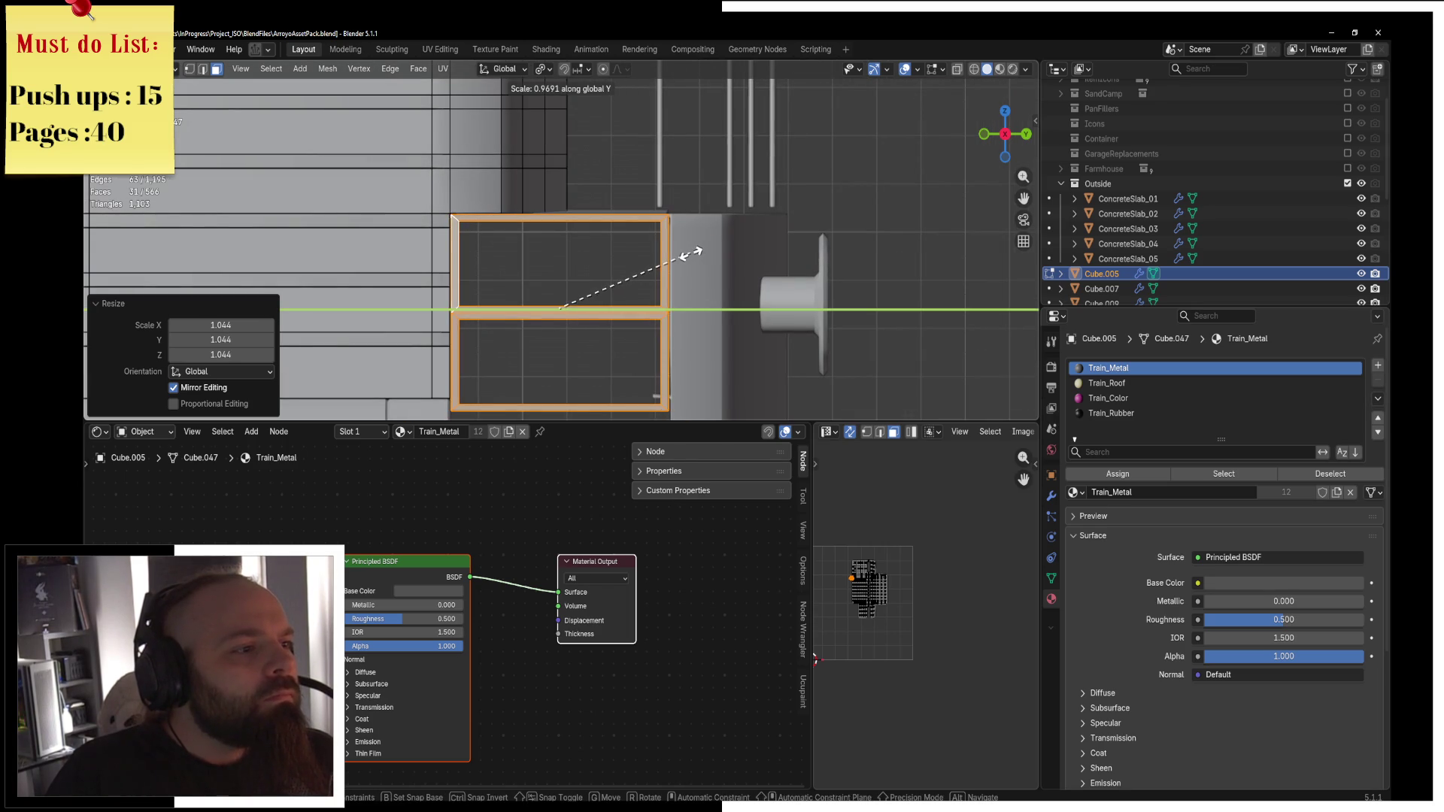
{"action": "left_click", "coordinate": [694, 251]}
{"action": "mouse_move", "coordinate": [694, 251]}
{"action": "middle_mouse_down"}
{"action": "mouse_move", "coordinate": [693, 156]}
{"action": "mouse_move", "coordinate": [602, 295]}
{"action": "middle_mouse_up"}
{"action": "key", "text": "Tab"}
{"action": "scroll", "coordinate": [601, 290], "scroll_direction": "down", "scroll_amount": 5}
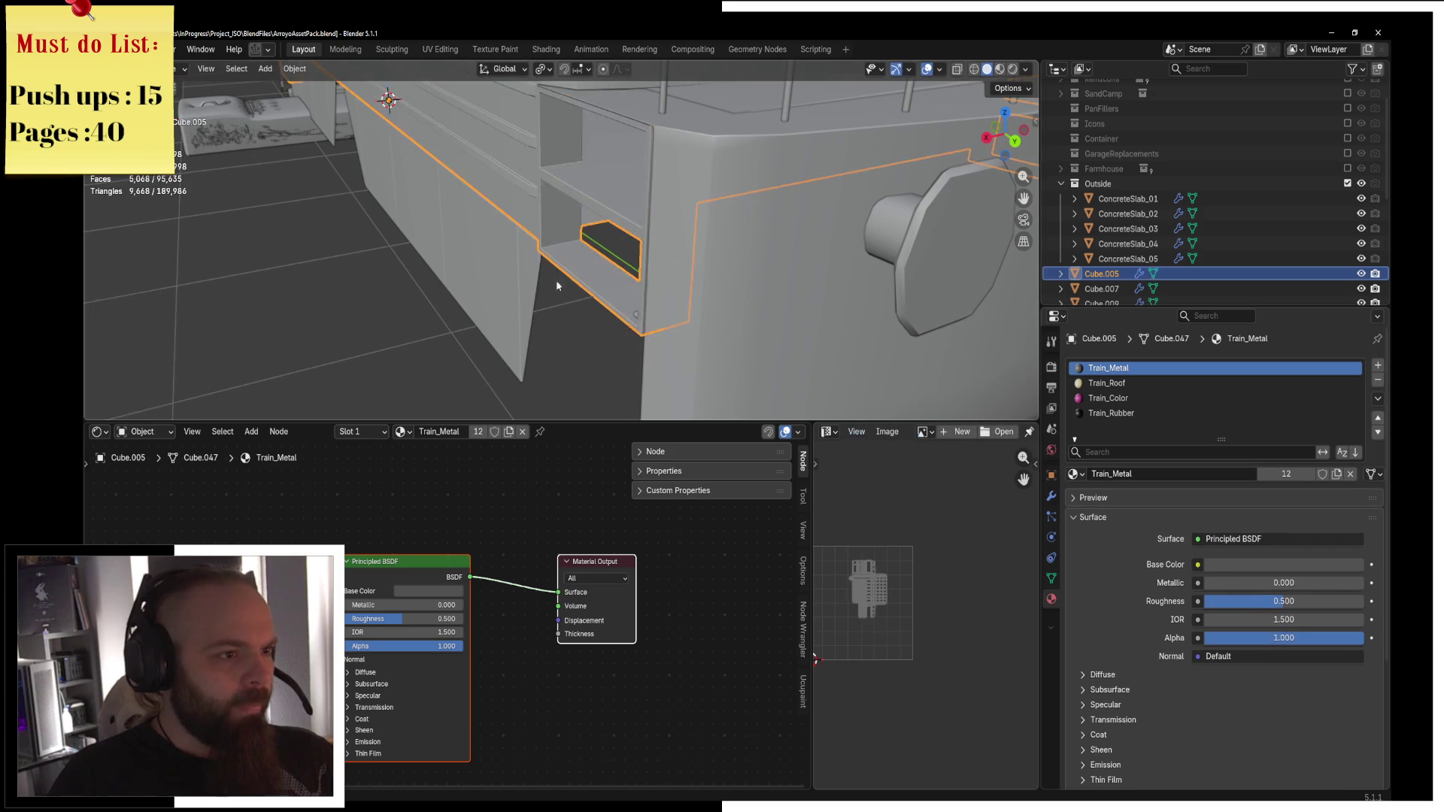
Switch to Material Preview shading and select the front bumper Cube.007.
{"action": "key", "text": "z"}
{"action": "left_click", "coordinate": [622, 248]}
{"action": "middle_click_drag", "start_coordinate": [622, 248], "coordinate": [640, 268]}
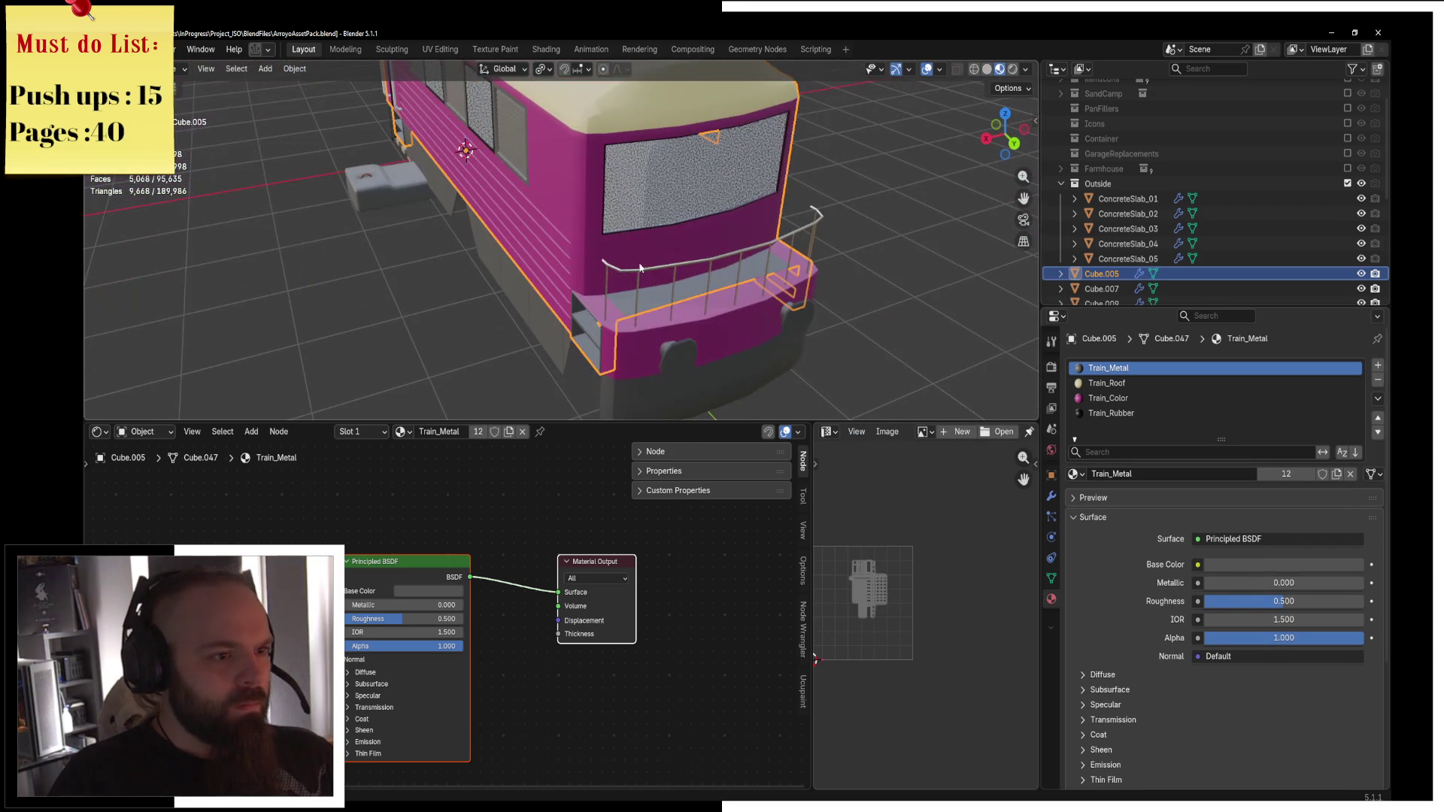
{"action": "left_click", "coordinate": [656, 302]}
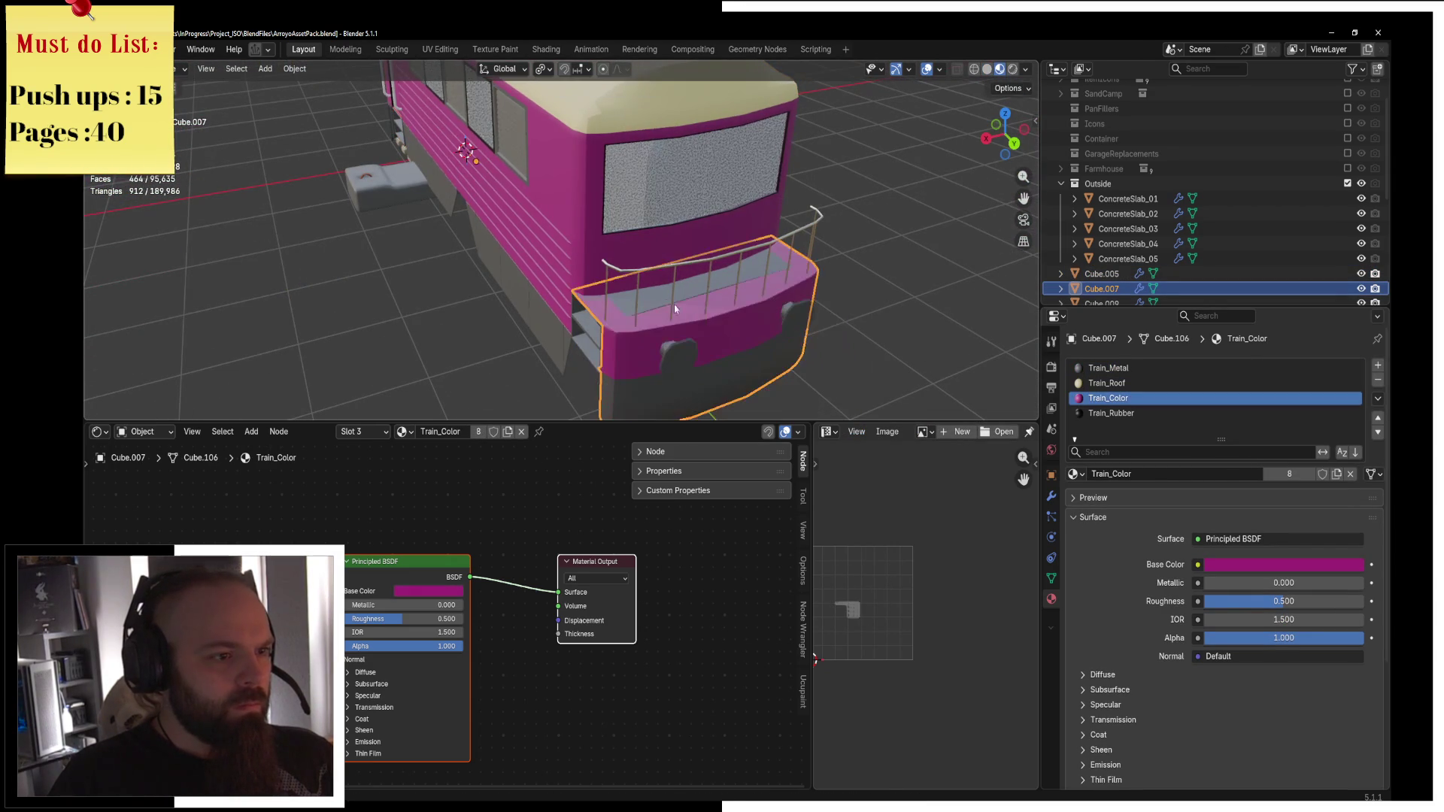
{"action": "scroll", "coordinate": [639, 256], "scroll_direction": "up", "scroll_amount": 5}
{"action": "middle_click_drag", "start_coordinate": [587, 199], "coordinate": [729, 148]}
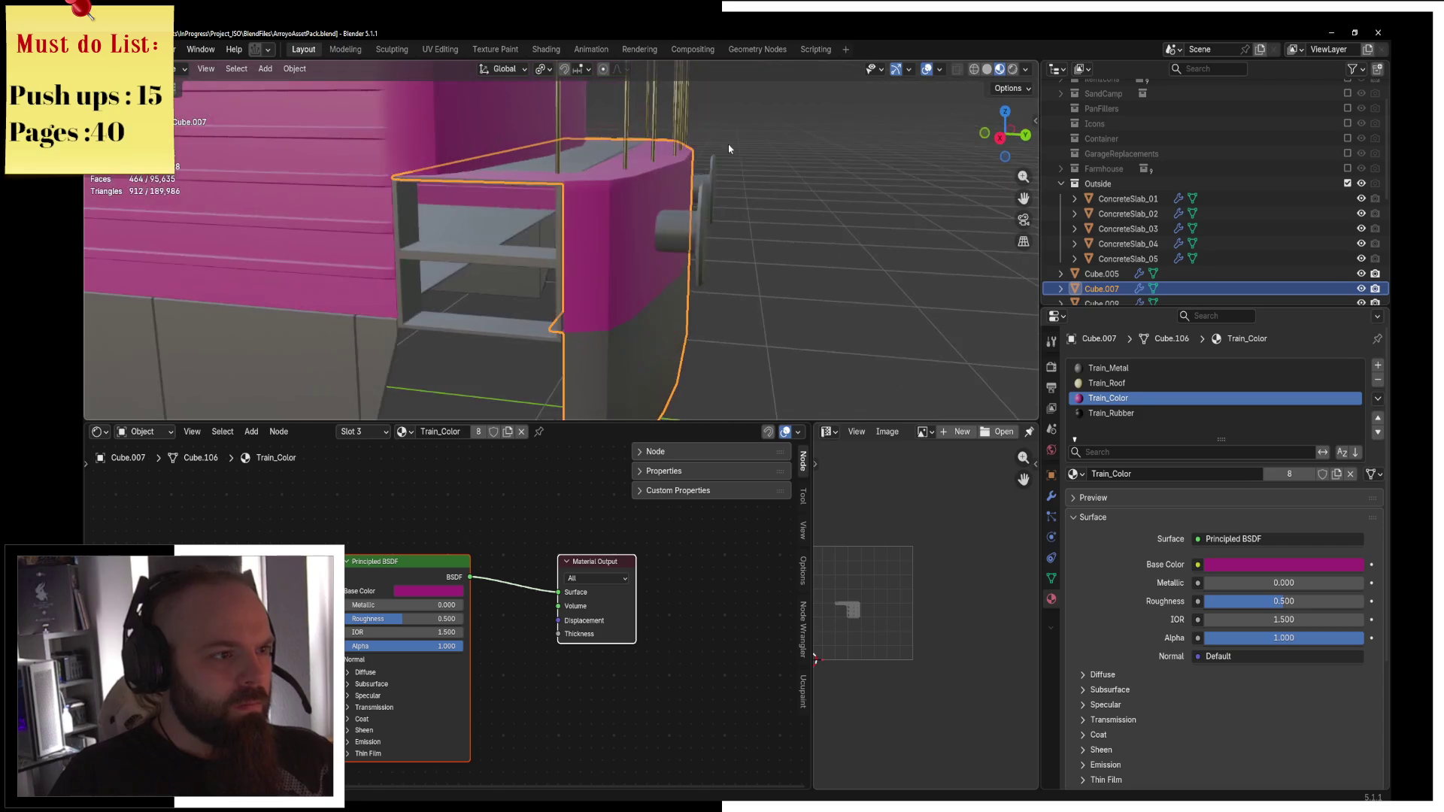
Lower the front bumper slightly along Z.
{"action": "key", "text": "g"}
{"action": "key", "text": "z"}
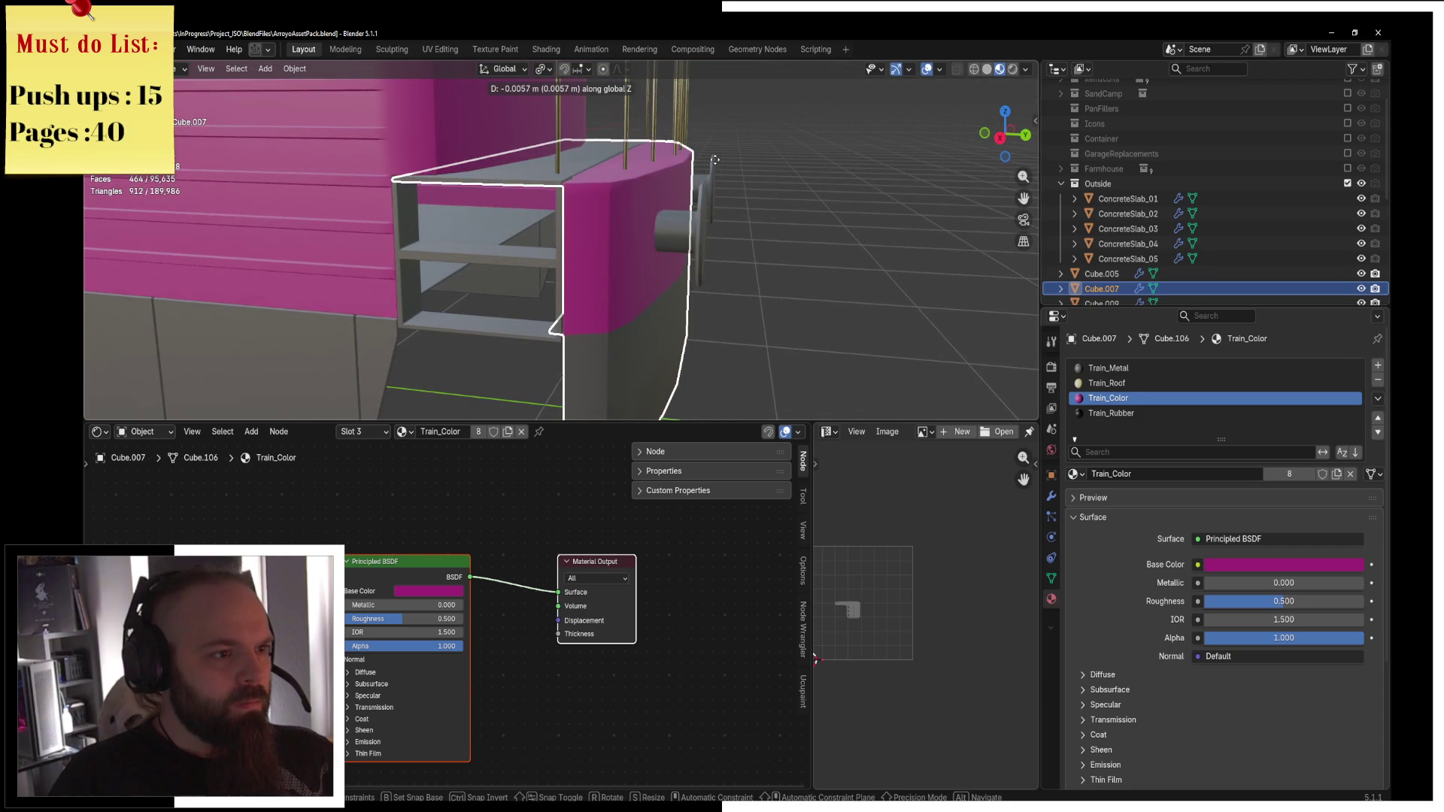
{"action": "left_click", "coordinate": [715, 160]}
{"action": "left_click", "coordinate": [797, 165]}
{"action": "scroll", "coordinate": [651, 254], "scroll_direction": "down", "scroll_amount": 5}
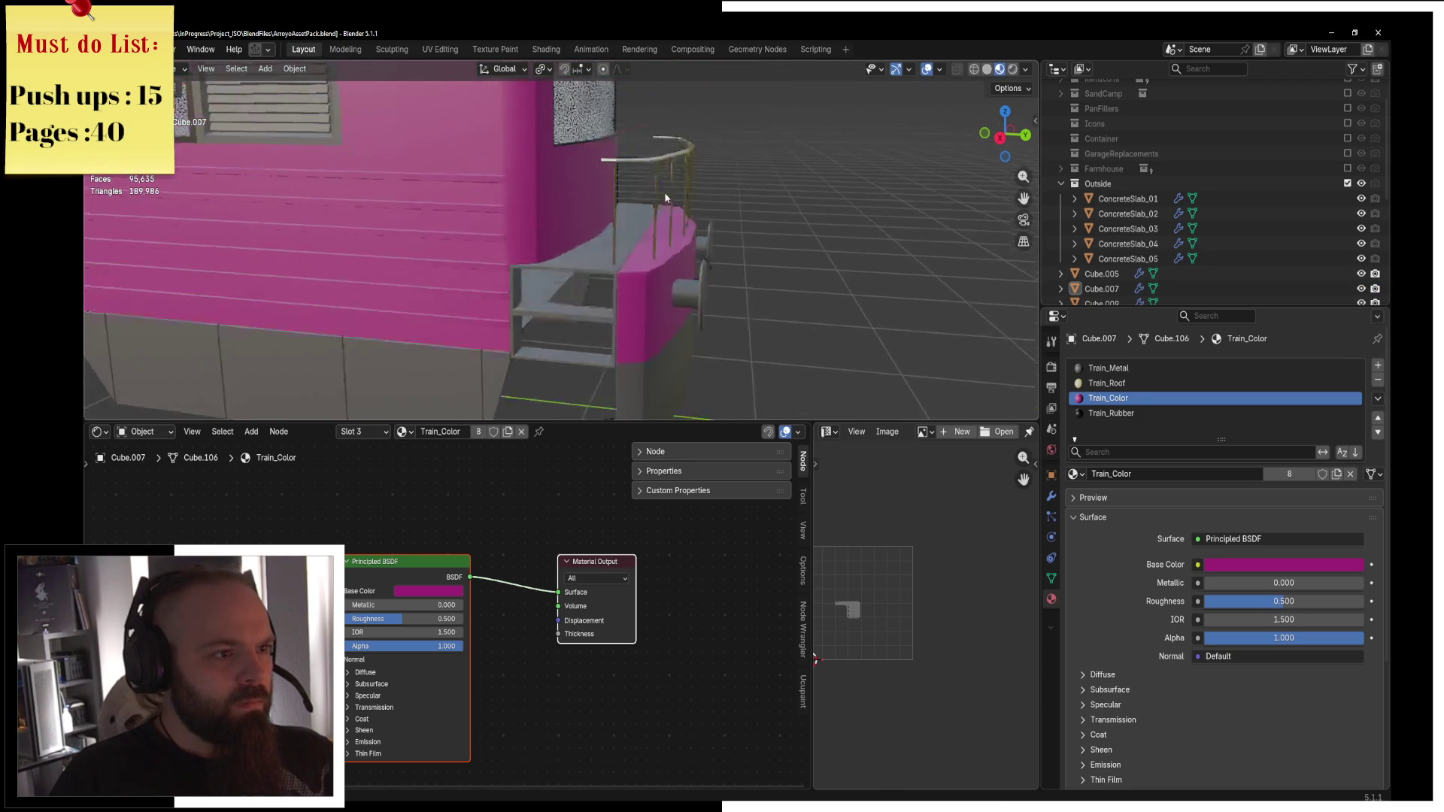
{"action": "scroll", "coordinate": [673, 278], "scroll_direction": "down", "scroll_amount": 5}
{"action": "middle_click_drag", "start_coordinate": [733, 246], "coordinate": [587, 286]}
{"action": "scroll", "coordinate": [533, 315], "scroll_direction": "up", "scroll_amount": 5}
Enter Edit Mode on the front bumper Cube.007 after briefly trying the side step.
{"action": "left_click", "coordinate": [532, 315]}
{"action": "left_click", "coordinate": [523, 328]}
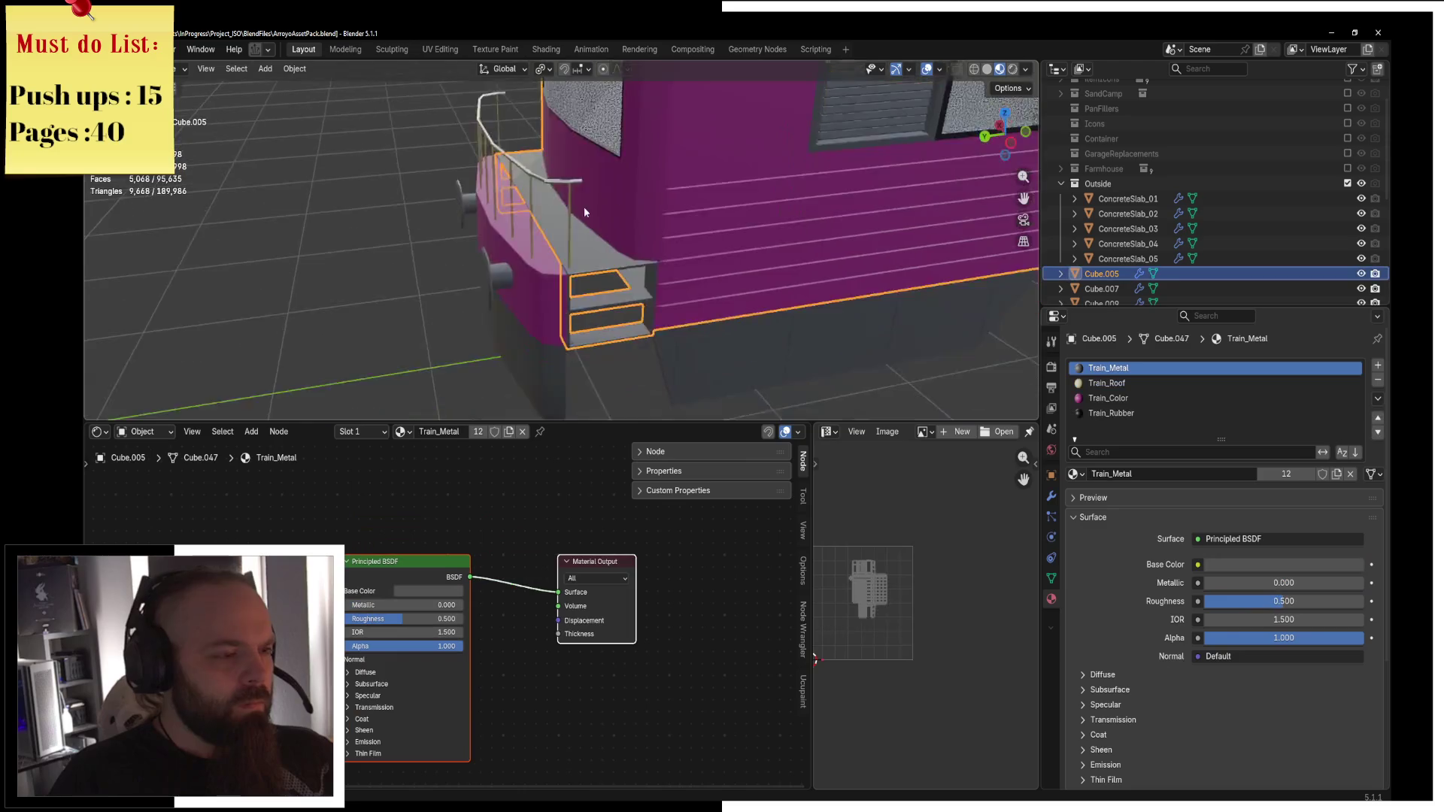
{"action": "key", "text": "ctrl+Tab"}
{"action": "key", "text": "Tab"}
{"action": "key", "text": "ctrl+Tab"}
{"action": "left_click", "coordinate": [546, 225]}
{"action": "left_click", "coordinate": [486, 224]}
{"action": "key", "text": "Tab"}
Give the bumper's top ledge faces the Train_Metal material.
{"action": "middle_click_drag", "start_coordinate": [486, 224], "coordinate": [685, 230]}
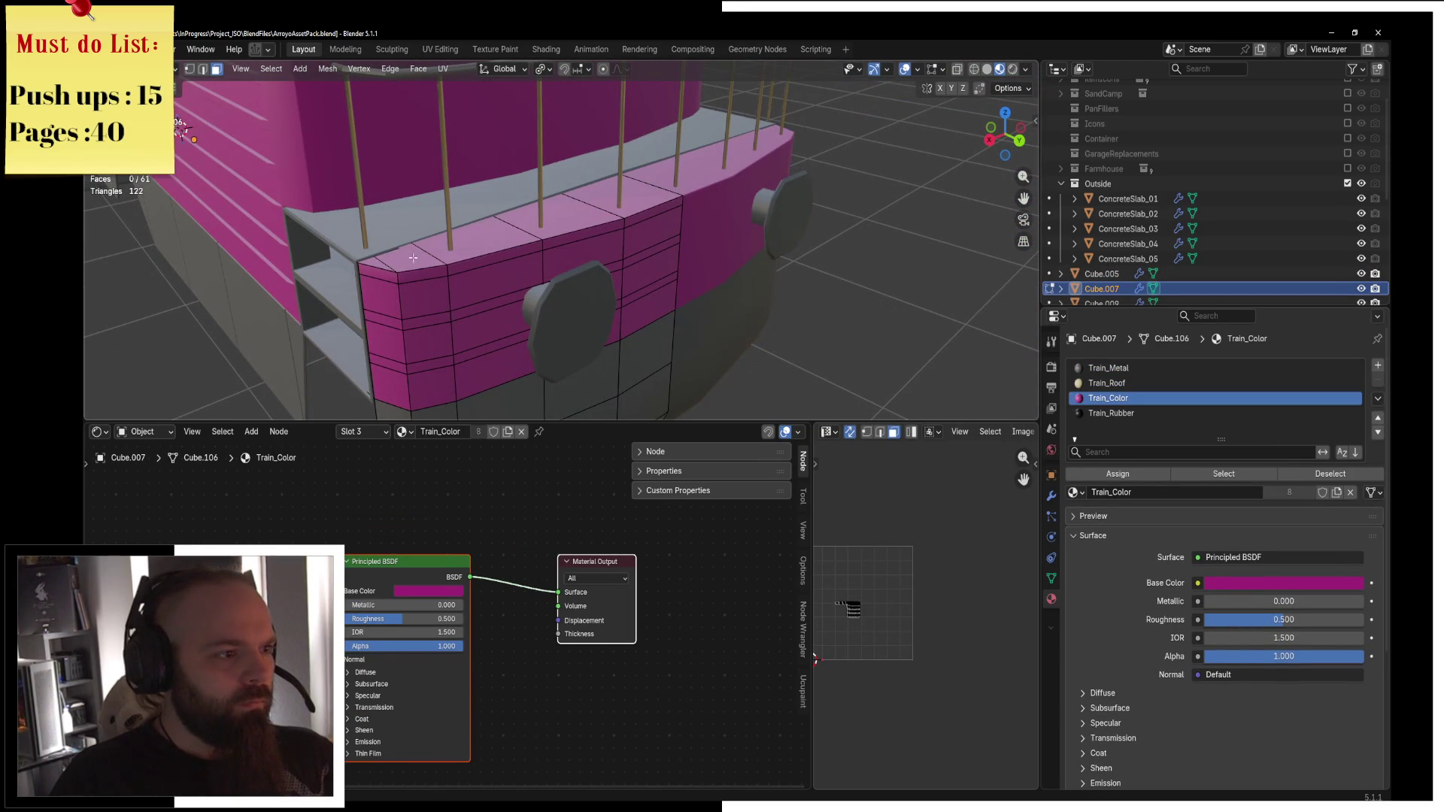
{"action": "left_click", "coordinate": [390, 265]}
{"action": "left_click", "coordinate": [621, 190], "text": "ctrl"}
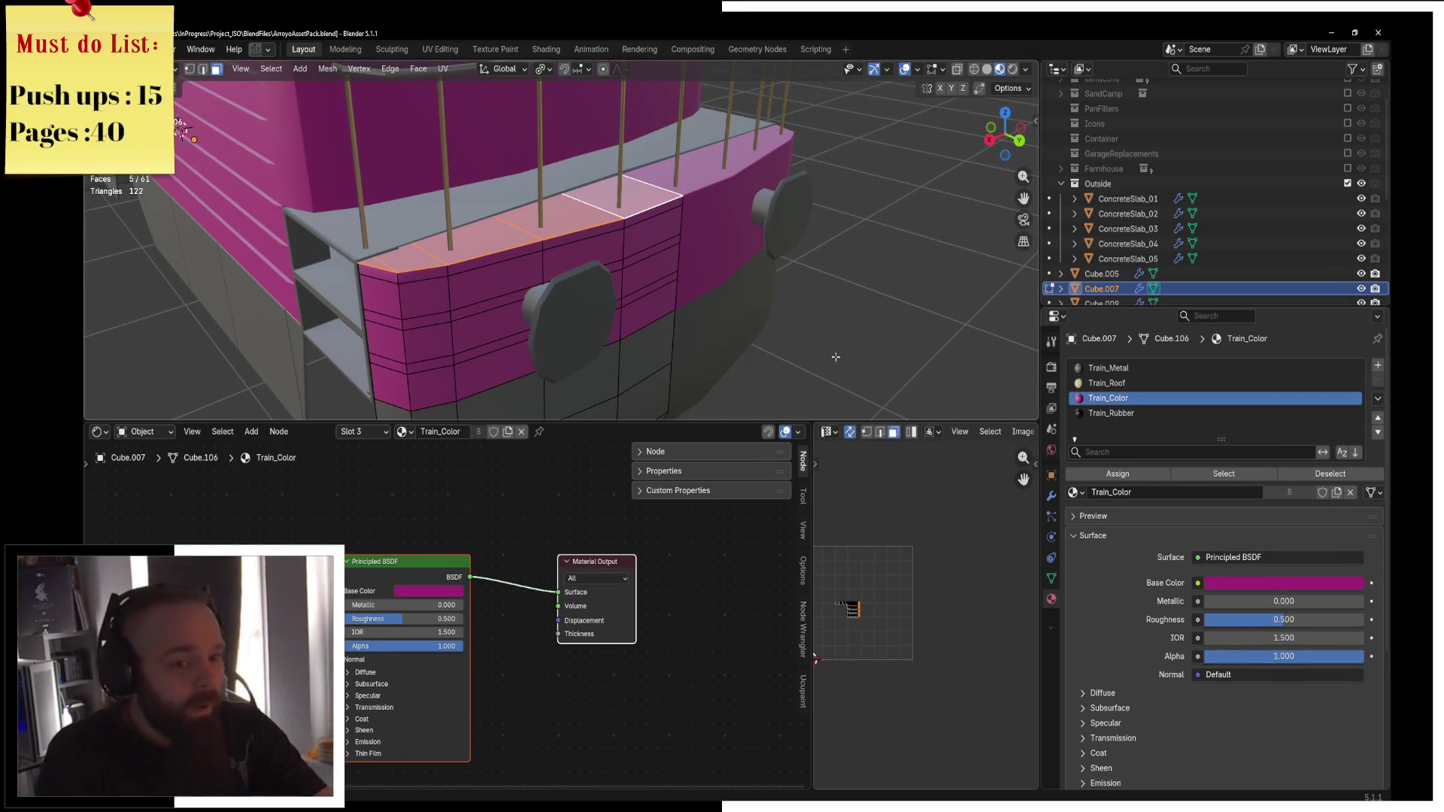
{"action": "left_click", "coordinate": [1140, 368]}
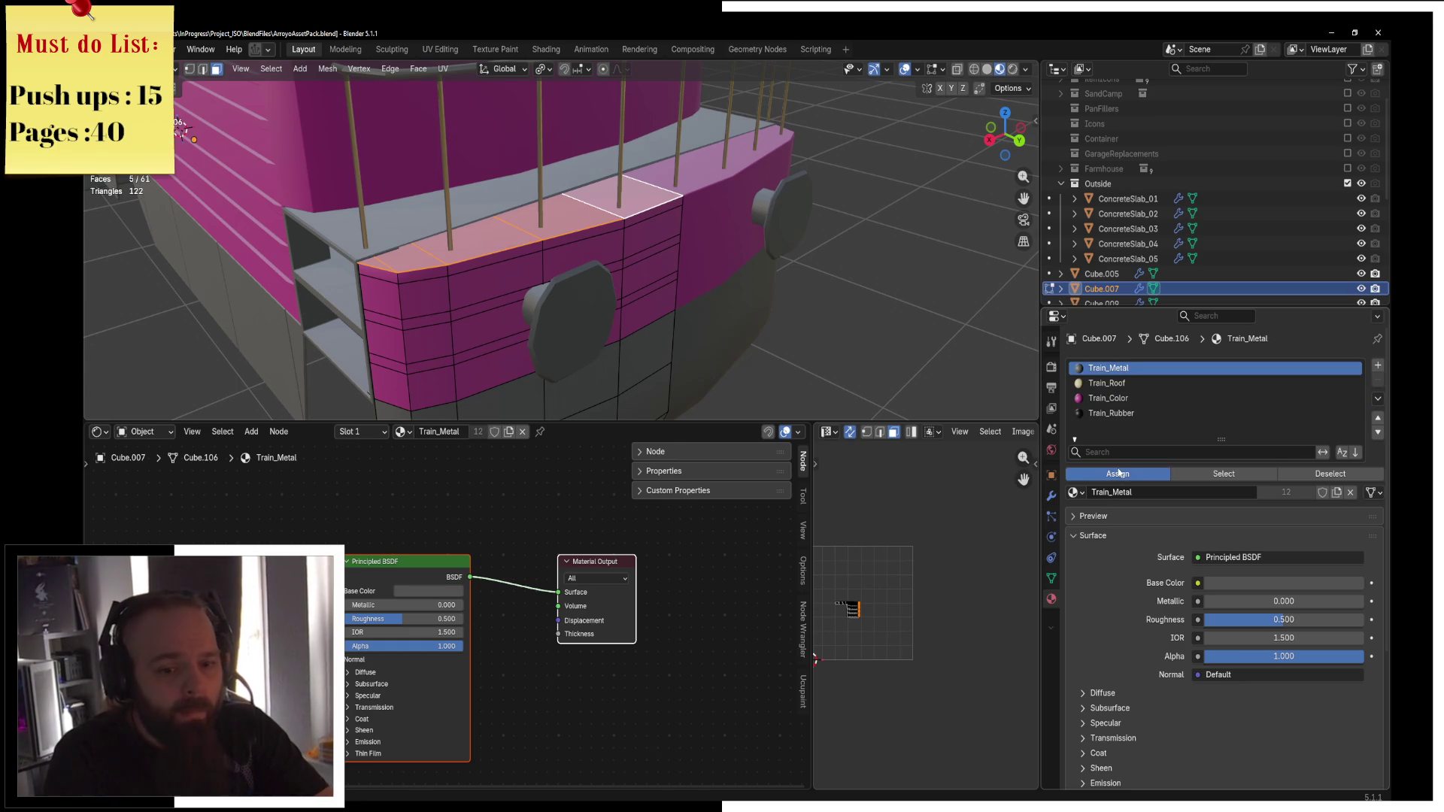
Return to Object Mode and switch the viewport to Rendered shading.
{"action": "middle_click_drag", "start_coordinate": [738, 355], "coordinate": [670, 270]}
{"action": "key", "text": "ctrl+Tab"}
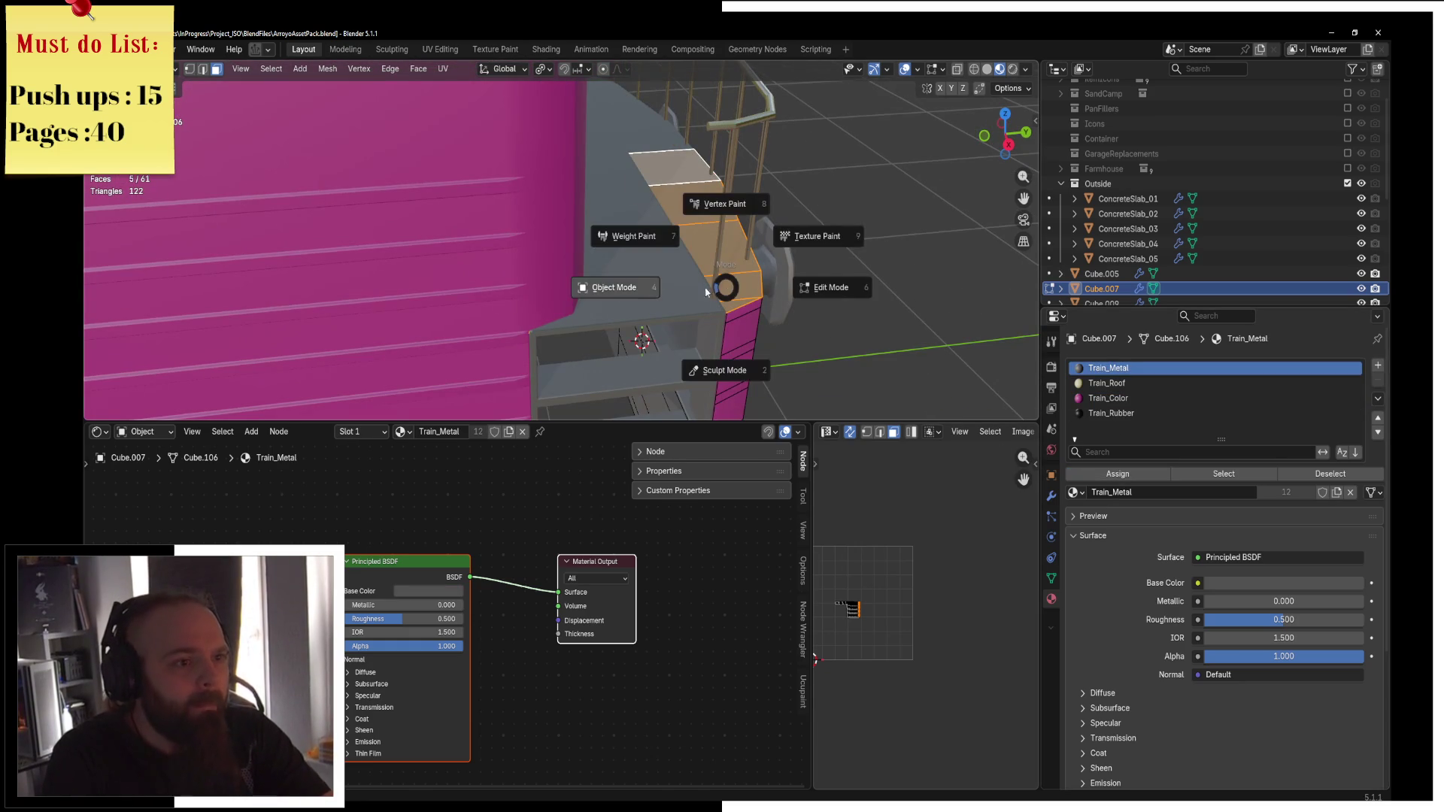
{"action": "left_click", "coordinate": [632, 287]}
{"action": "scroll", "coordinate": [677, 242], "scroll_direction": "down", "scroll_amount": 5}
{"action": "mouse_move", "coordinate": [677, 241]}
{"action": "middle_mouse_down"}
{"action": "mouse_move", "coordinate": [857, 194]}
{"action": "mouse_move", "coordinate": [732, 153]}
{"action": "mouse_move", "coordinate": [664, 151]}
{"action": "mouse_move", "coordinate": [754, 197]}
{"action": "mouse_move", "coordinate": [868, 208]}
{"action": "middle_mouse_up"}
{"action": "key", "text": "z"}
{"action": "left_click", "coordinate": [650, 118]}
Hide the concrete slabs and the railway tracks.
{"action": "left_click", "coordinate": [467, 340]}
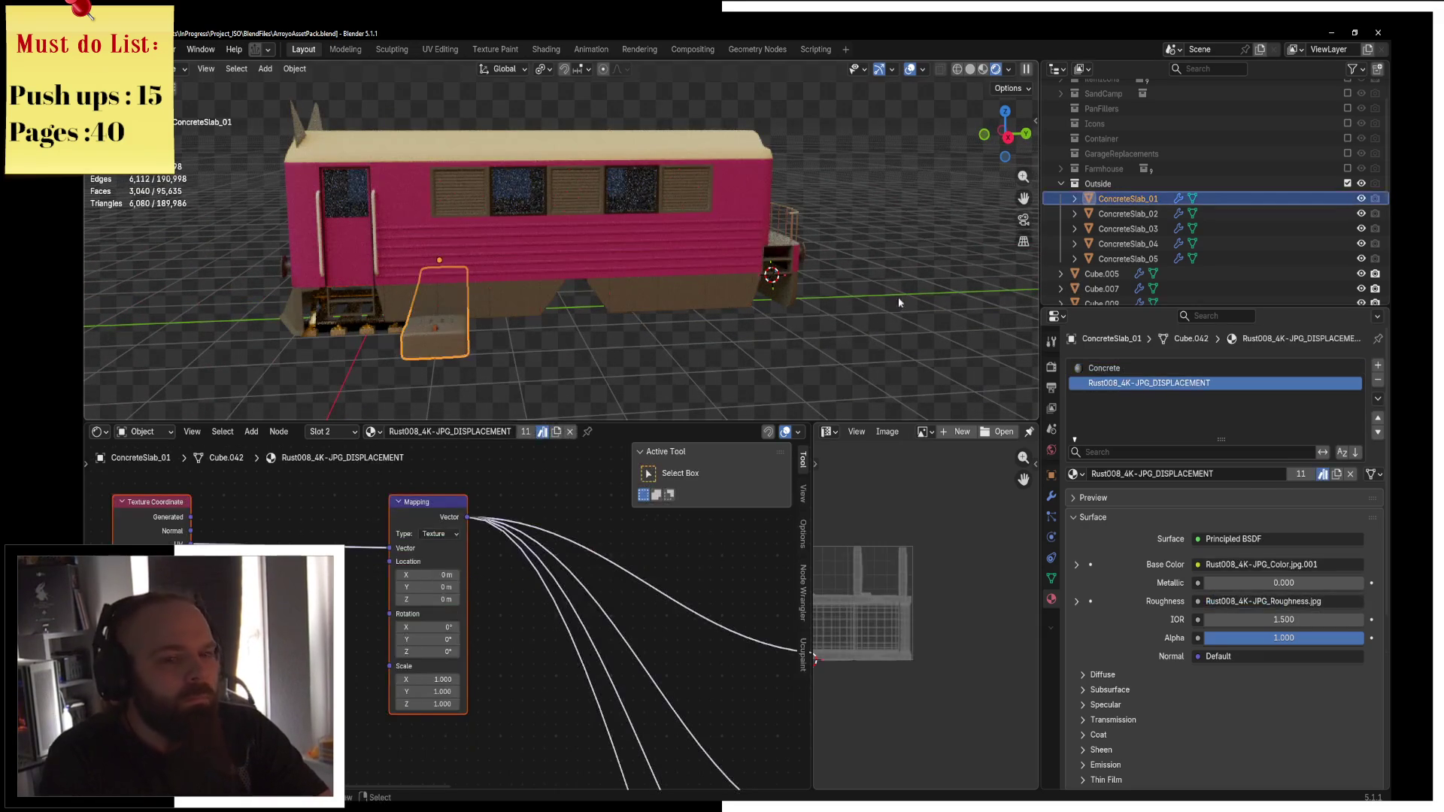
{"action": "key", "text": "h"}
{"action": "mouse_move", "coordinate": [863, 304]}
{"action": "middle_mouse_down"}
{"action": "mouse_move", "coordinate": [526, 323]}
{"action": "mouse_move", "coordinate": [589, 237]}
{"action": "mouse_move", "coordinate": [519, 226]}
{"action": "mouse_move", "coordinate": [594, 244]}
{"action": "middle_mouse_up"}
{"action": "left_click", "coordinate": [441, 332]}
{"action": "key", "text": "h"}
Inspect the window glass and the old metal plane inside the train, then switch windows.
{"action": "left_click", "coordinate": [514, 223]}
{"action": "scroll", "coordinate": [513, 223], "scroll_direction": "up", "scroll_amount": 2}
{"action": "scroll", "coordinate": [514, 223], "scroll_direction": "up", "scroll_amount": 5}
{"action": "scroll", "coordinate": [596, 252], "scroll_direction": "up", "scroll_amount": 2}
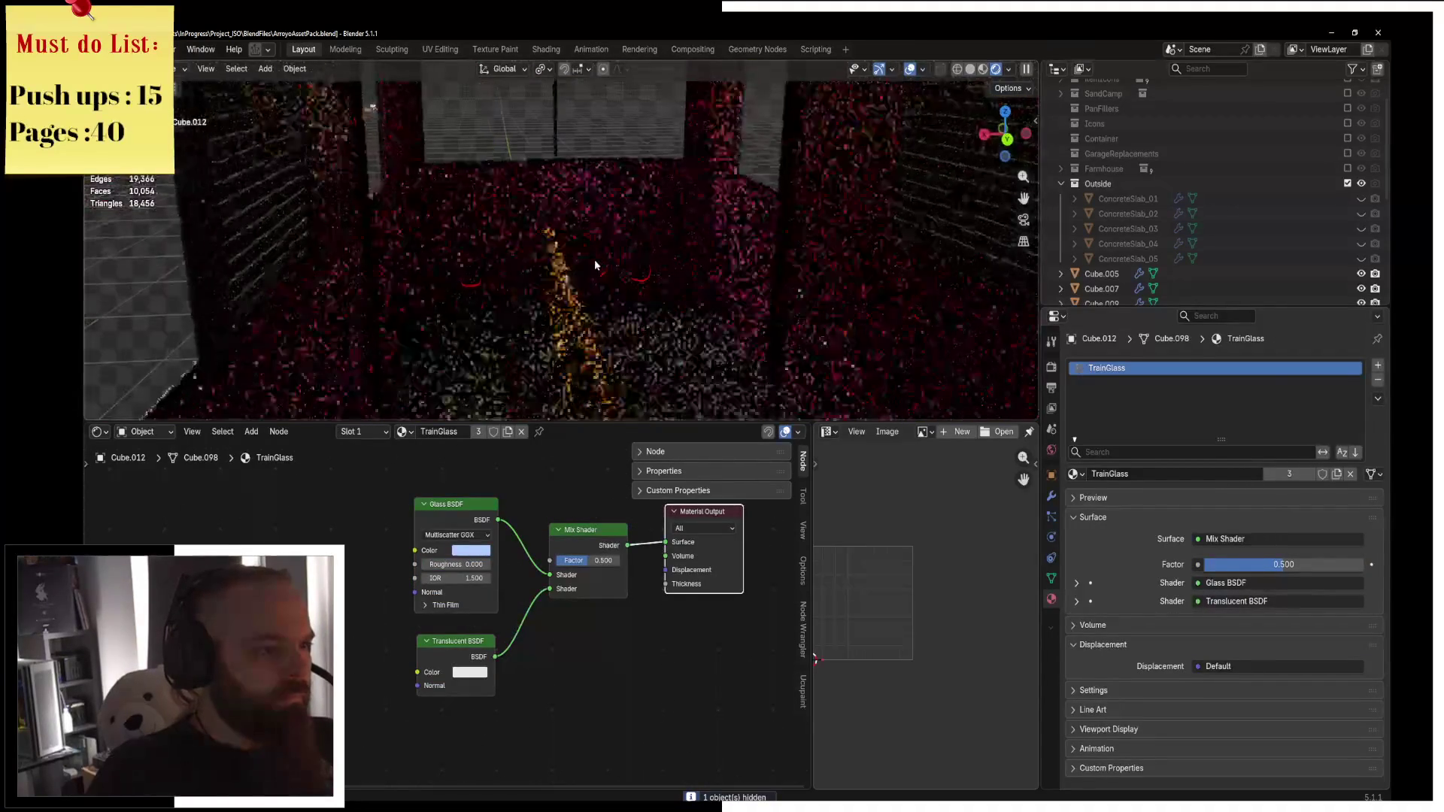
{"action": "left_click", "coordinate": [590, 273]}
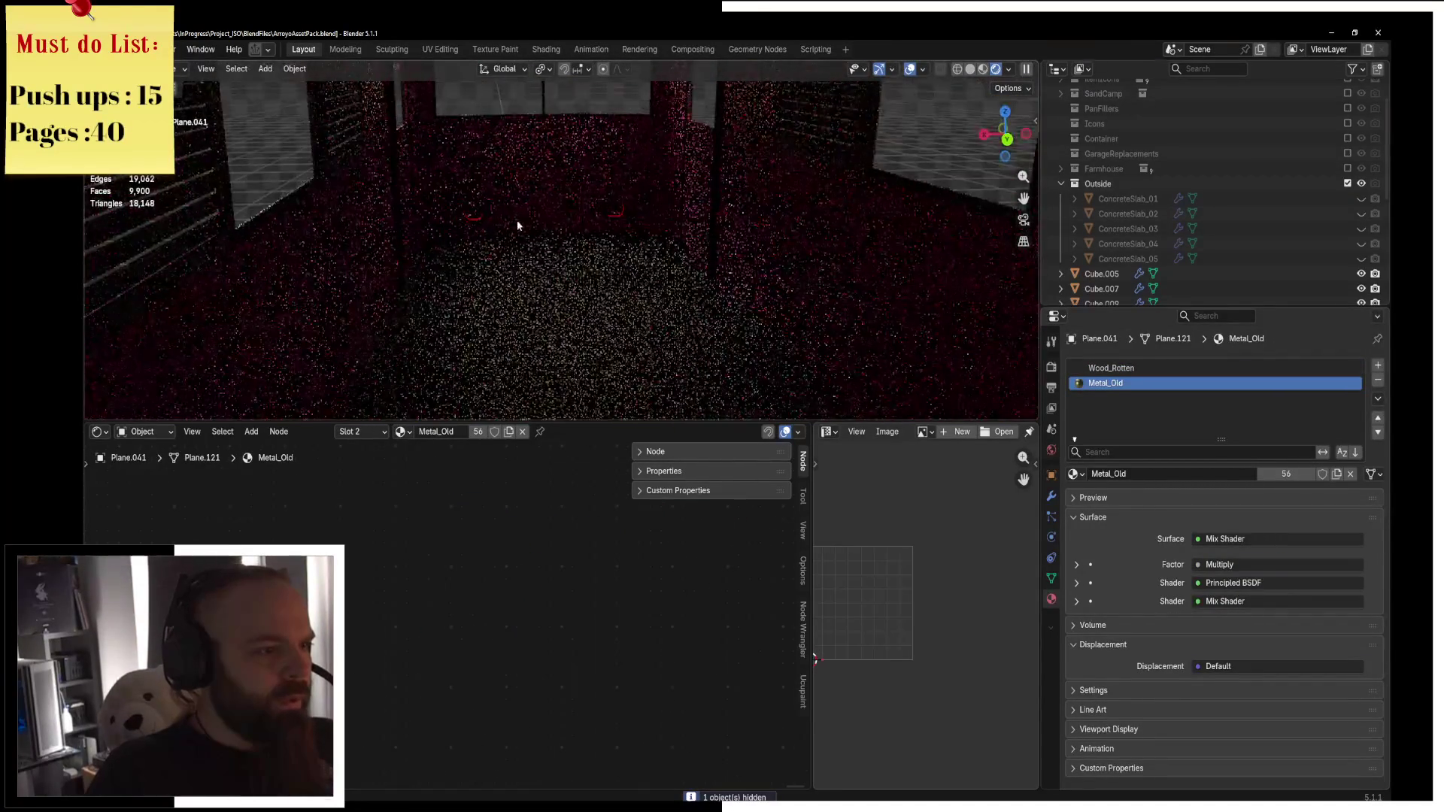
{"action": "mouse_move", "coordinate": [529, 218]}
{"action": "middle_mouse_down"}
{"action": "mouse_move", "coordinate": [670, 203]}
{"action": "mouse_move", "coordinate": [822, 245]}
{"action": "mouse_move", "coordinate": [686, 245]}
{"action": "mouse_move", "coordinate": [647, 274]}
{"action": "middle_mouse_up"}
{"action": "scroll", "coordinate": [822, 245], "scroll_direction": "down", "scroll_amount": 3}
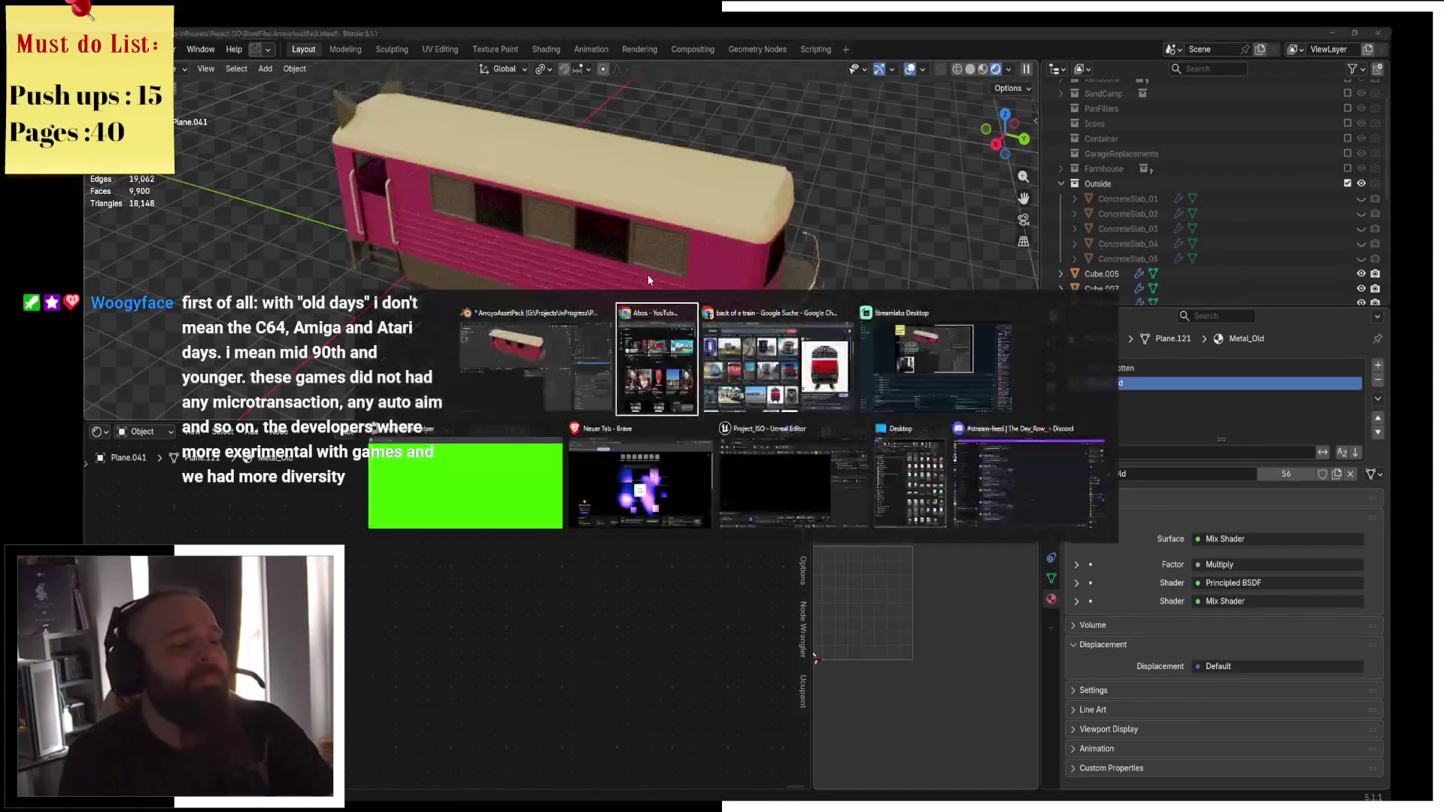
{"action": "key", "text": "alt+Tab"}
{"action": "key", "text": "alt+Tab"}
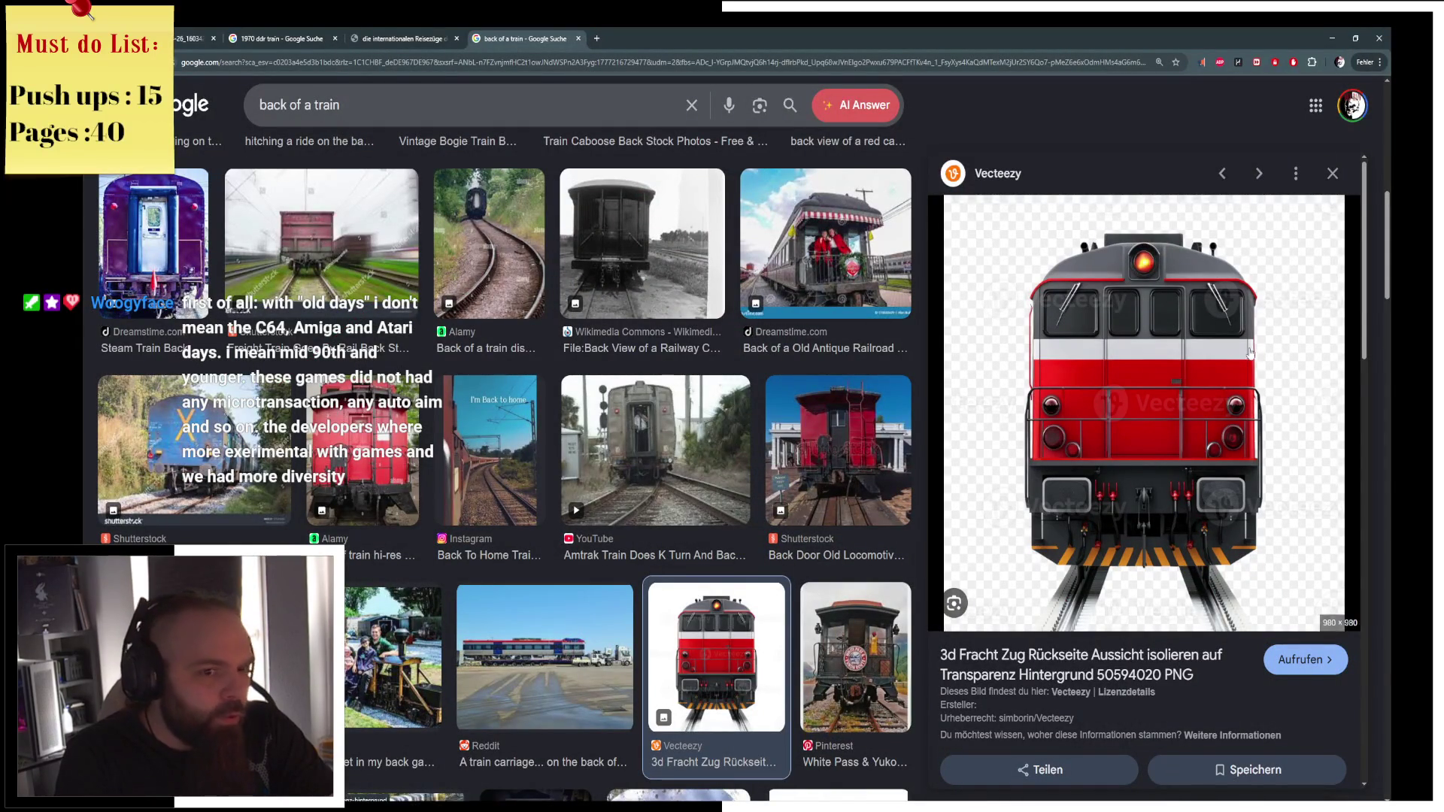
Search Google Images for 'train top', preview two aerial train photos, and return to Blender.
{"action": "key", "text": "slash"}
{"action": "type", "text": "train top"}
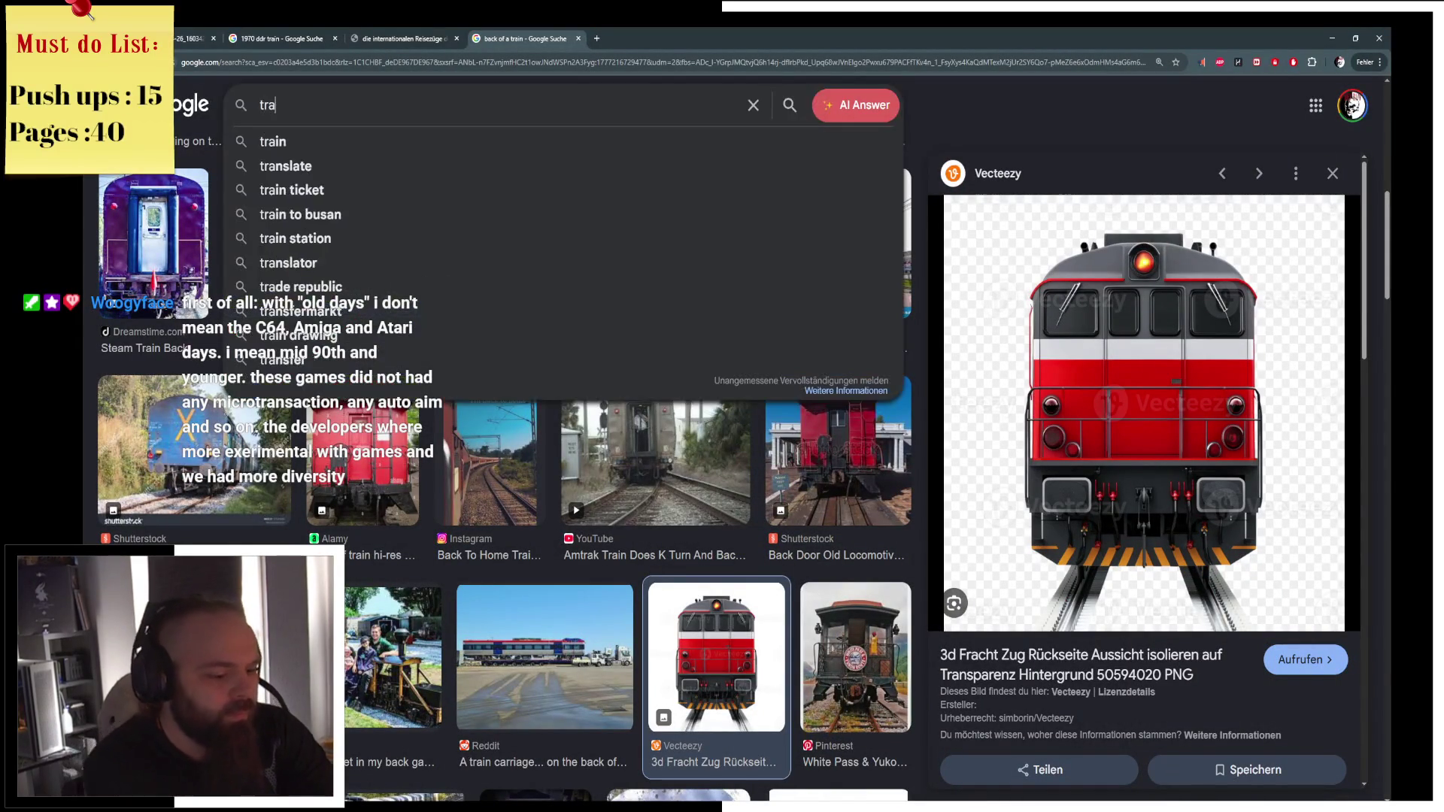
{"action": "key", "text": "Return"}
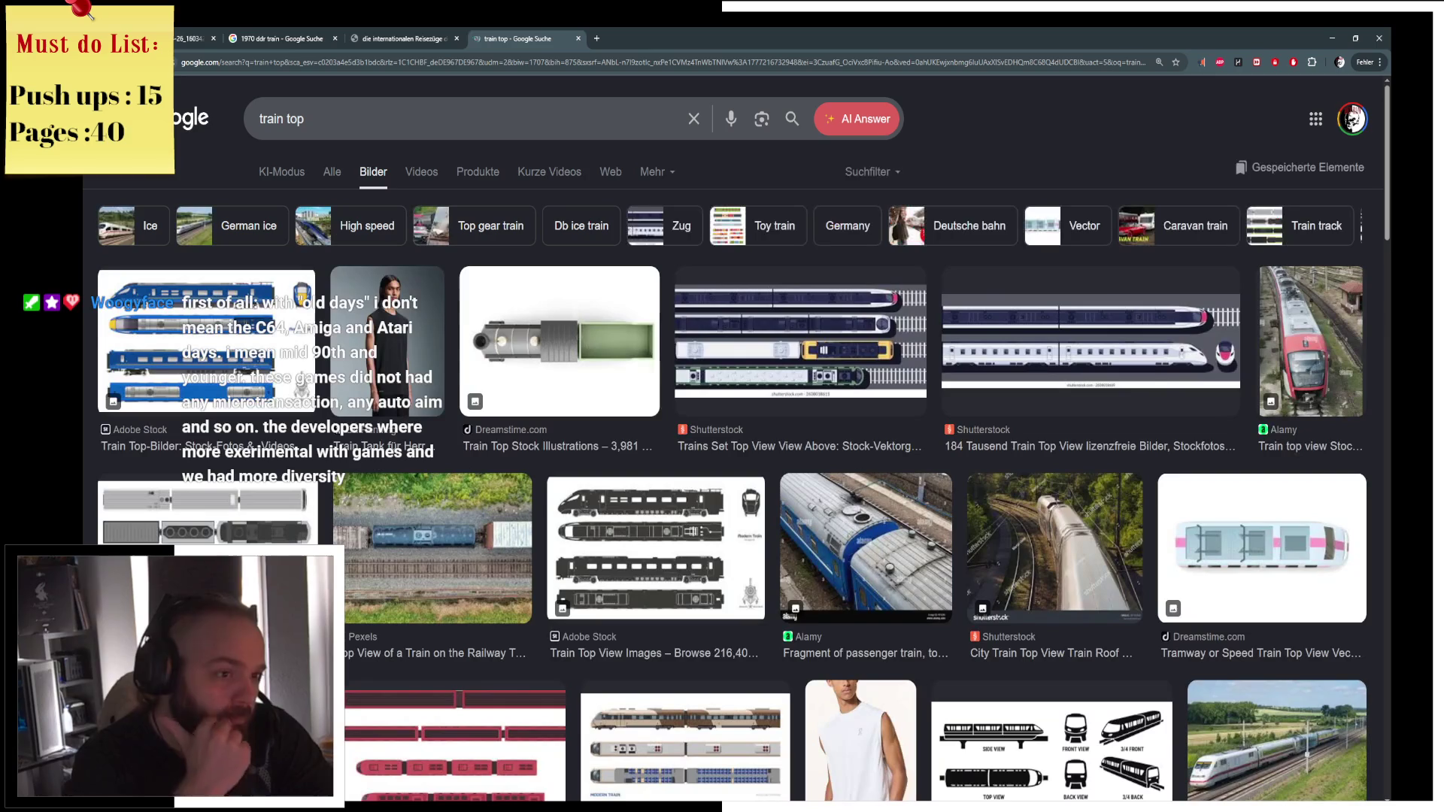
{"action": "left_click", "coordinate": [234, 310]}
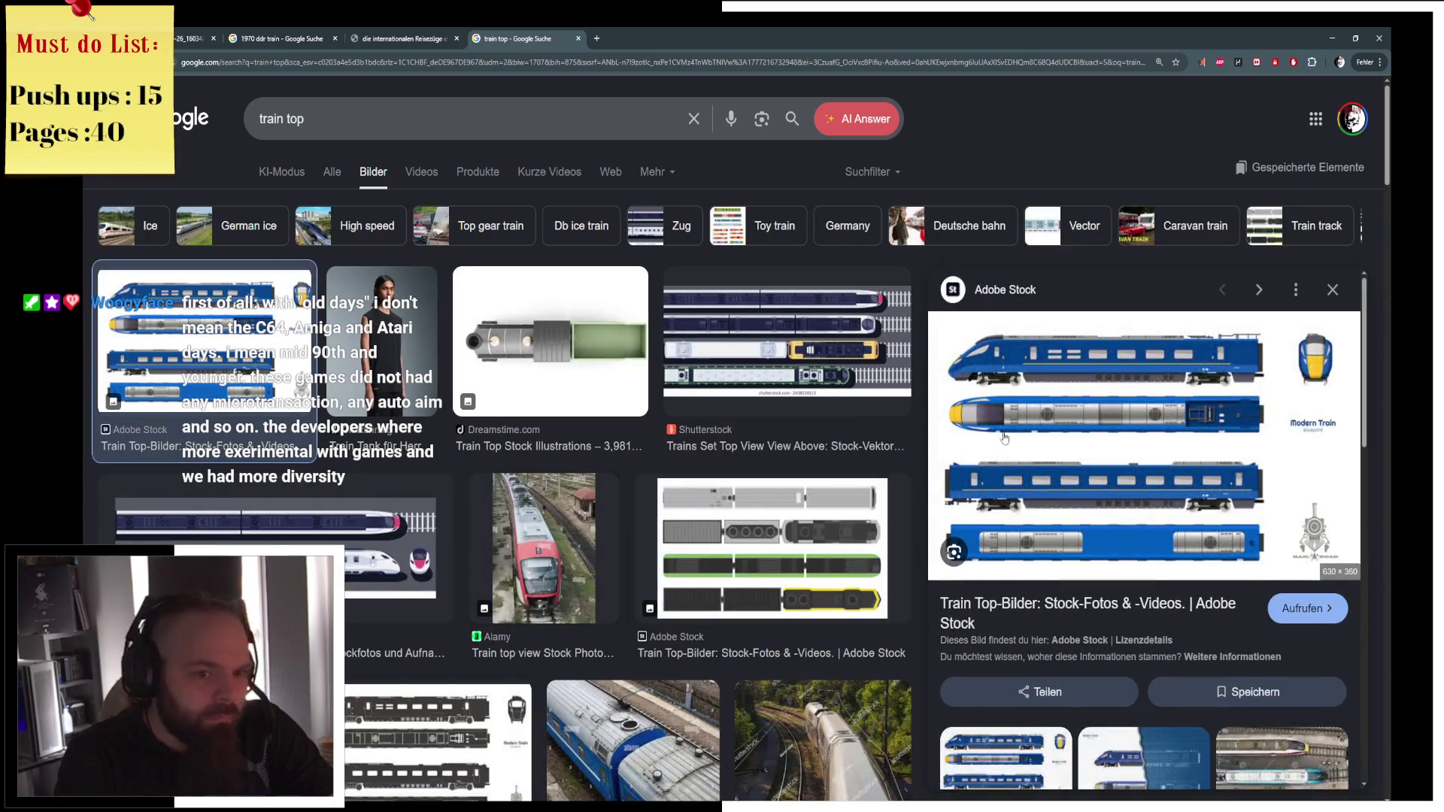
{"action": "scroll", "coordinate": [565, 408], "scroll_direction": "down", "scroll_amount": 2}
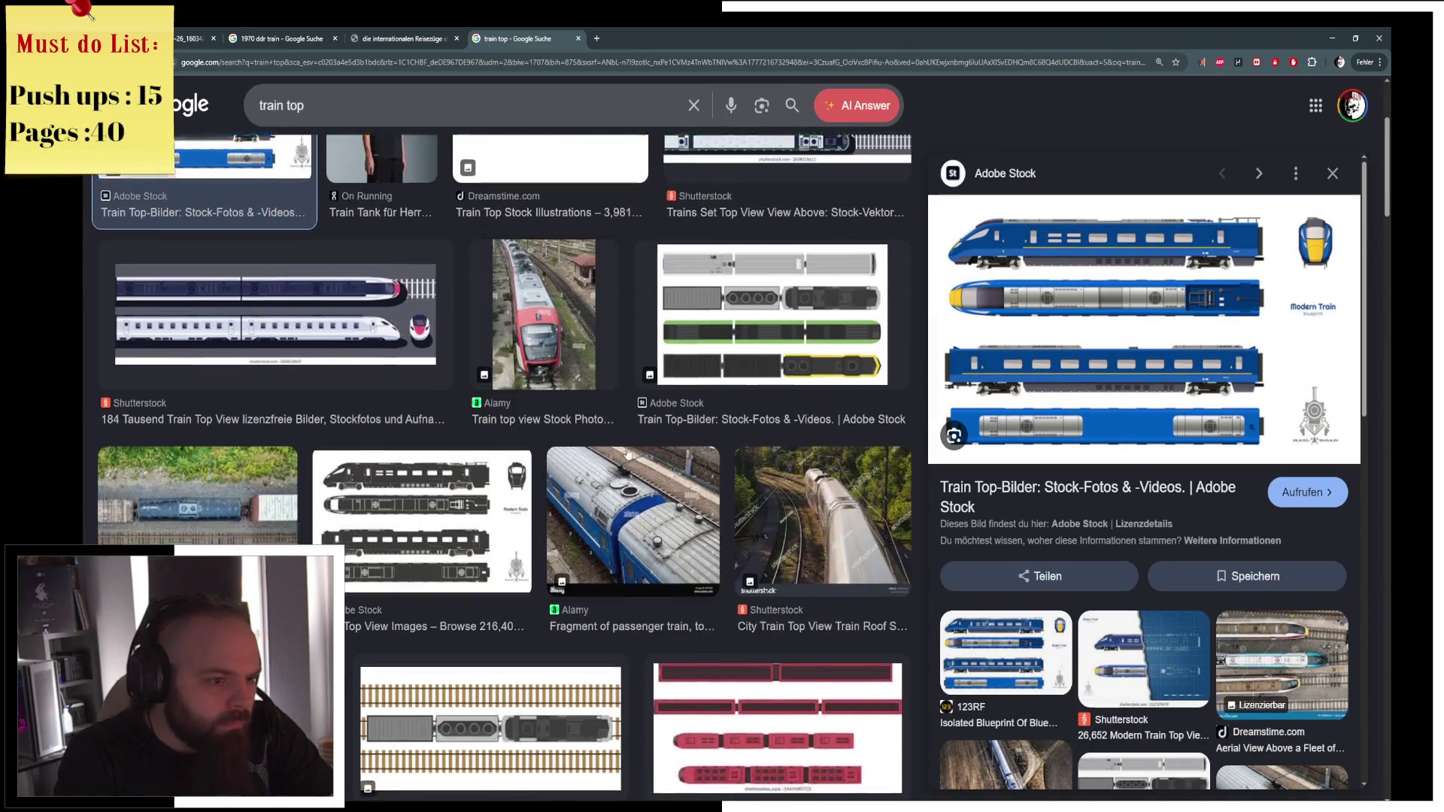
{"action": "left_click", "coordinate": [632, 474]}
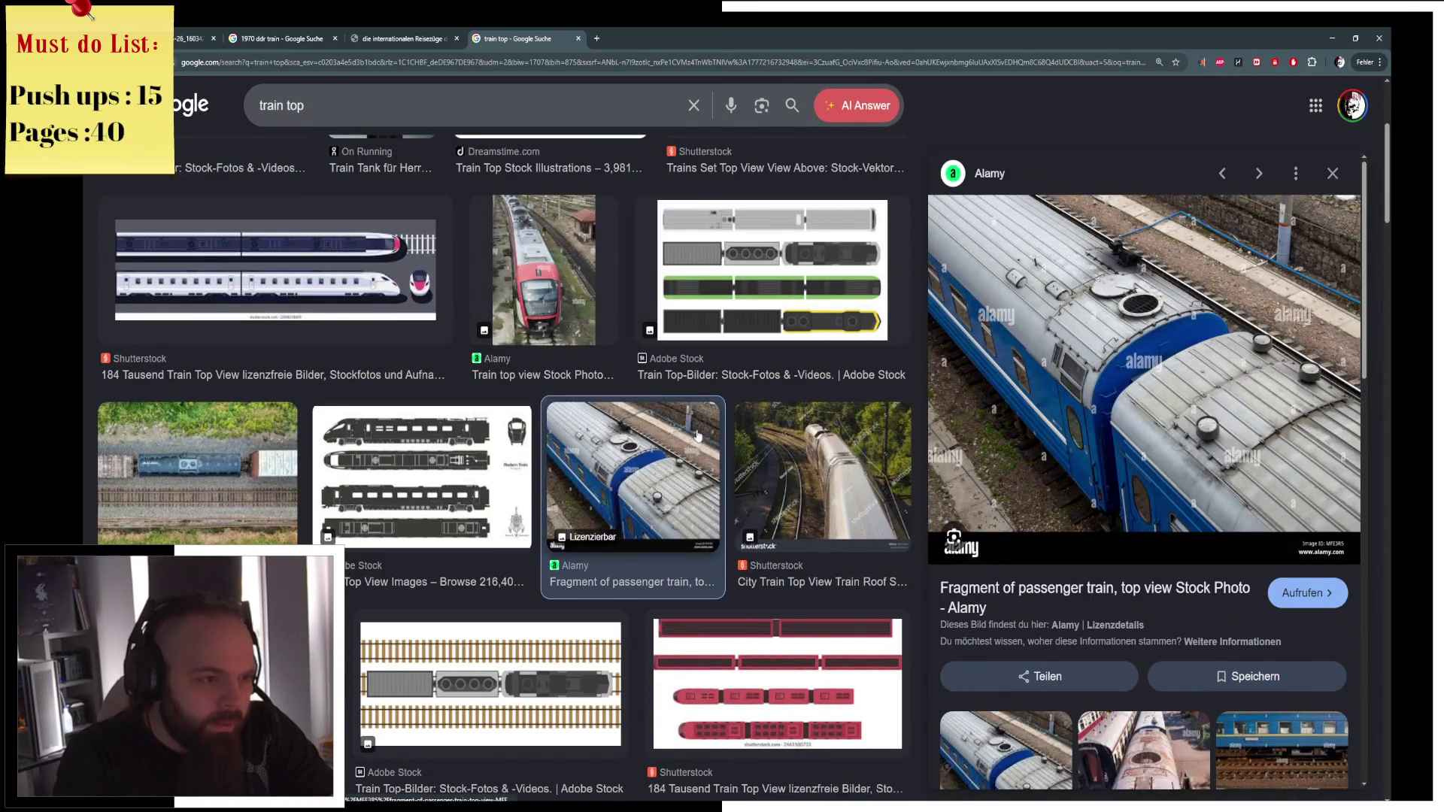
{"action": "key", "text": "alt+Tab"}
In Edit Mode on the train body Cube.005, circle-select all its roof faces.
{"action": "left_click", "coordinate": [642, 187]}
{"action": "key", "text": "ctrl+Tab"}
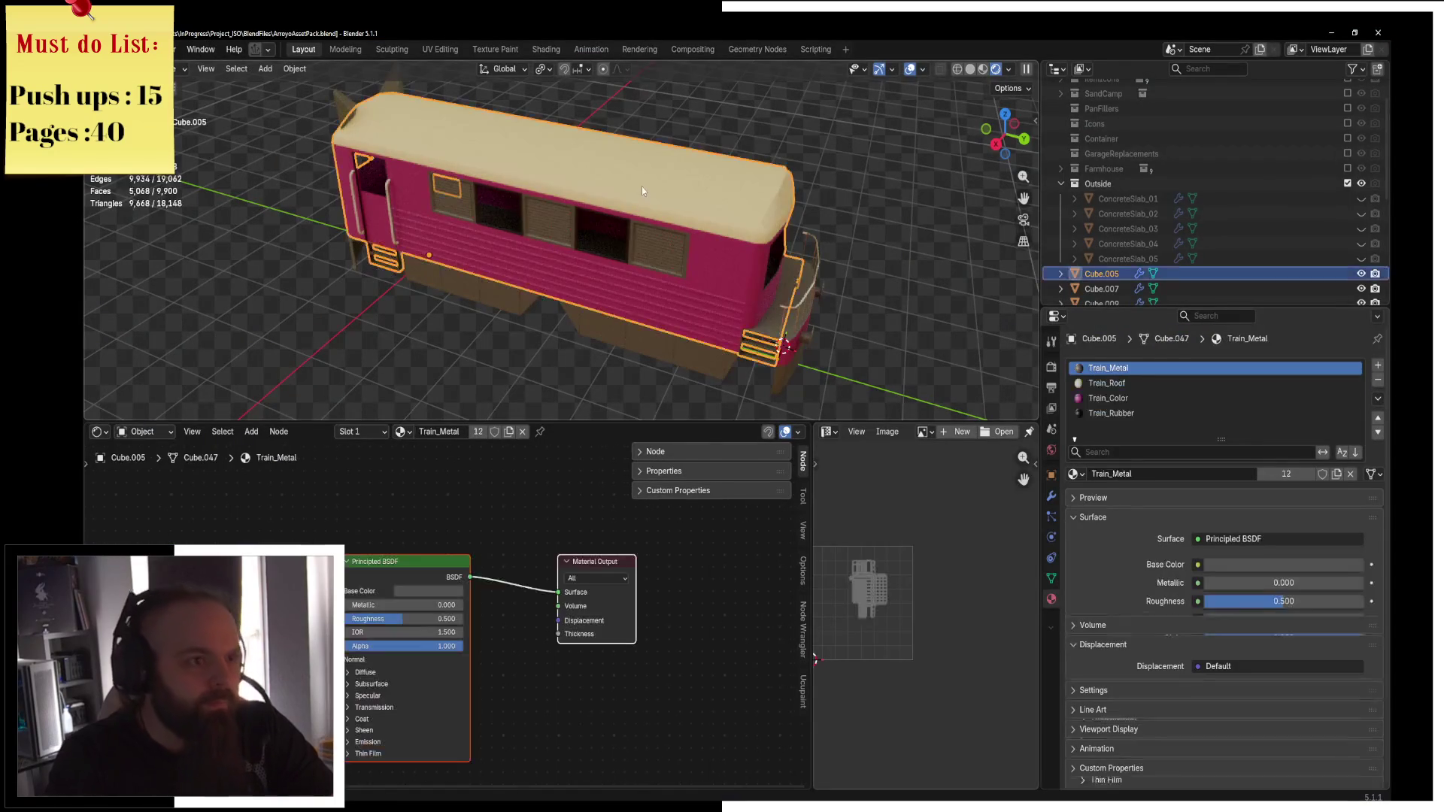
{"action": "middle_click_drag", "start_coordinate": [782, 187], "coordinate": [693, 162]}
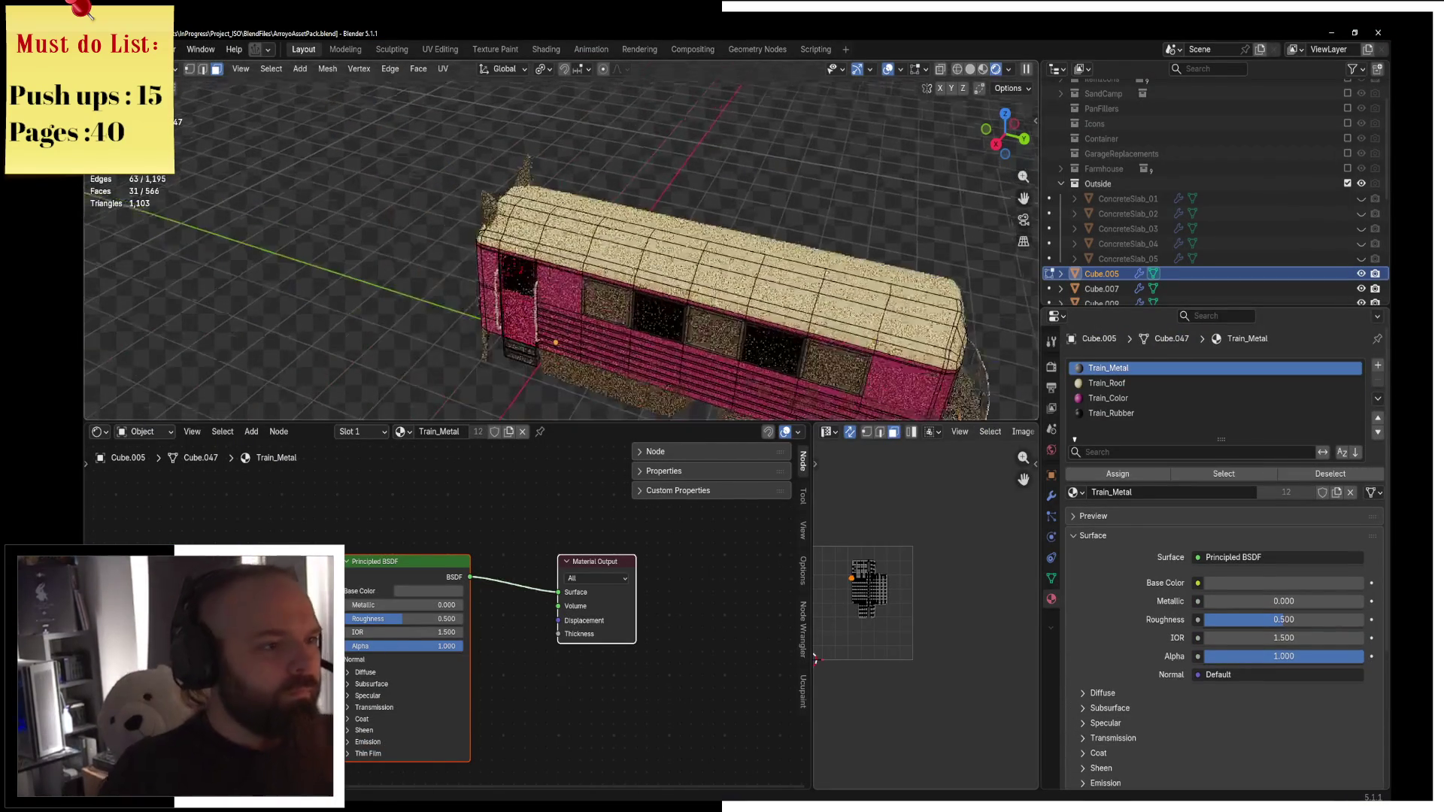
{"action": "middle_click_drag", "start_coordinate": [677, 225], "coordinate": [466, 256]}
{"action": "scroll", "coordinate": [452, 255], "scroll_direction": "up", "scroll_amount": 4}
{"action": "left_click", "coordinate": [444, 253]}
{"action": "key", "text": "c"}
{"action": "mouse_move", "coordinate": [497, 215]}
{"action": "left_mouse_down"}
{"action": "mouse_move", "coordinate": [782, 170]}
{"action": "mouse_move", "coordinate": [557, 201]}
{"action": "mouse_move", "coordinate": [752, 151]}
{"action": "left_mouse_up"}
{"action": "middle_click_drag", "start_coordinate": [753, 151], "coordinate": [844, 386]}
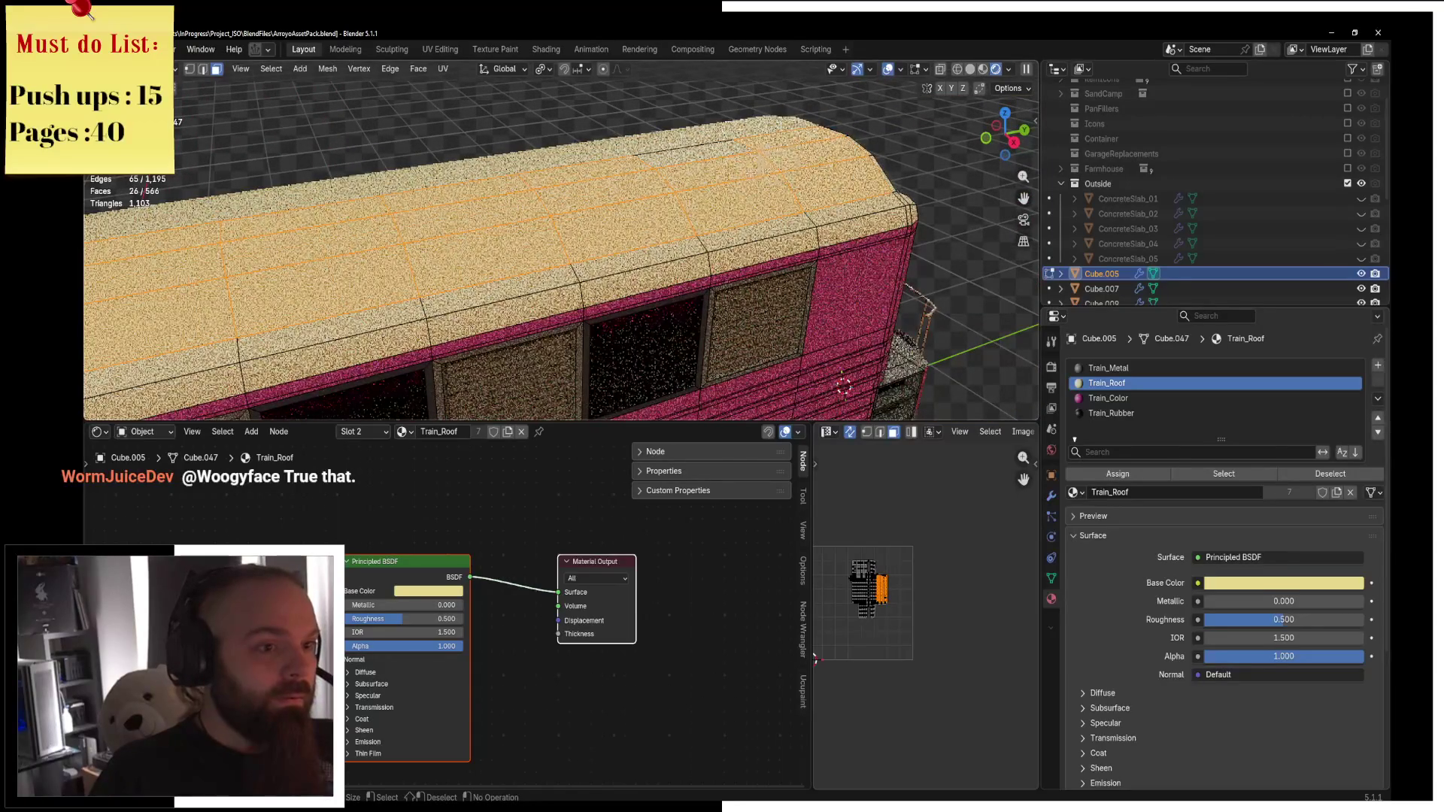
{"action": "left_click", "coordinate": [778, 184]}
{"action": "middle_click_drag", "start_coordinate": [795, 181], "coordinate": [637, 181]}
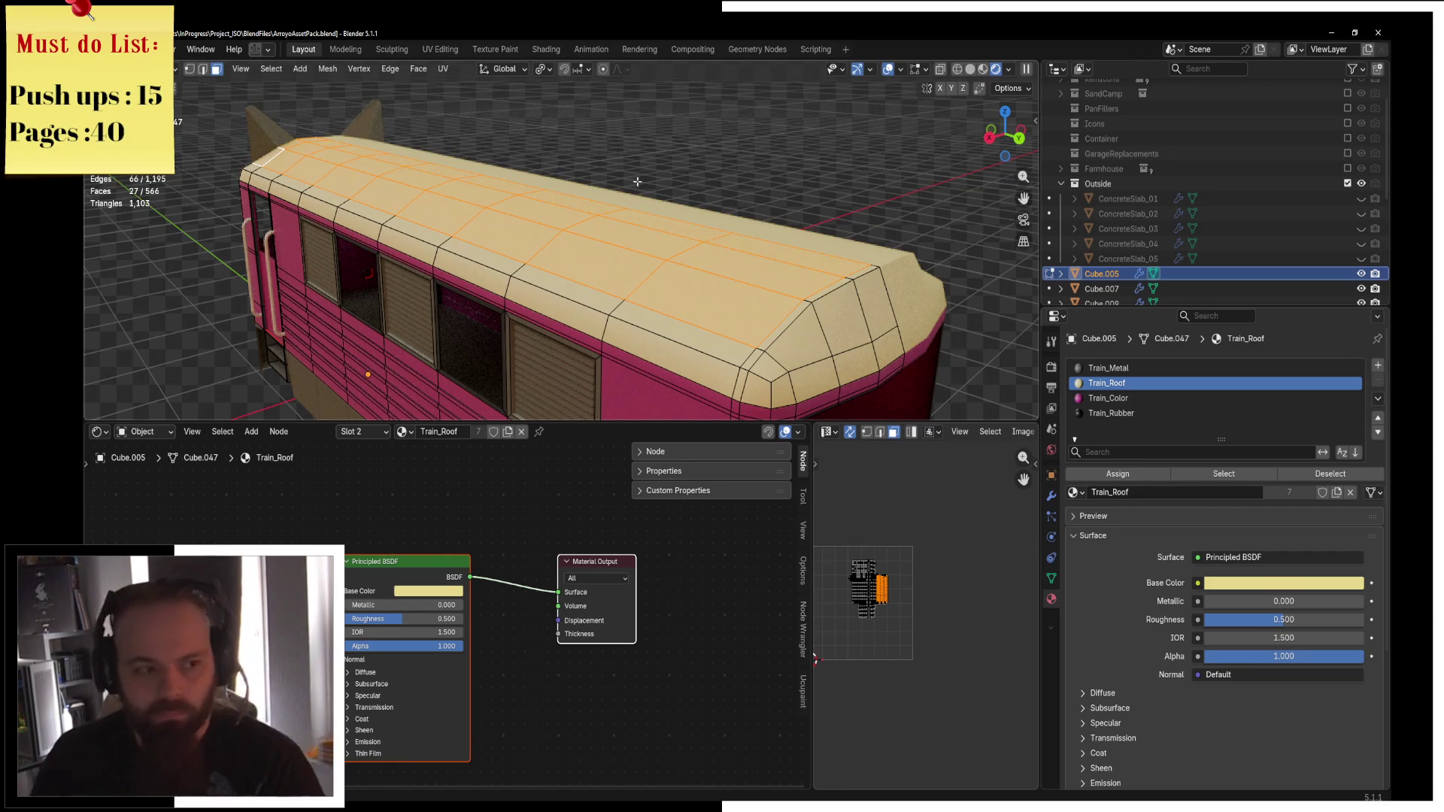
Delete the selected roof faces, return to Object Mode, and select the roof Cube.013.
{"action": "key", "text": "x"}
{"action": "left_click", "coordinate": [595, 197]}
{"action": "key", "text": "ctrl+Tab"}
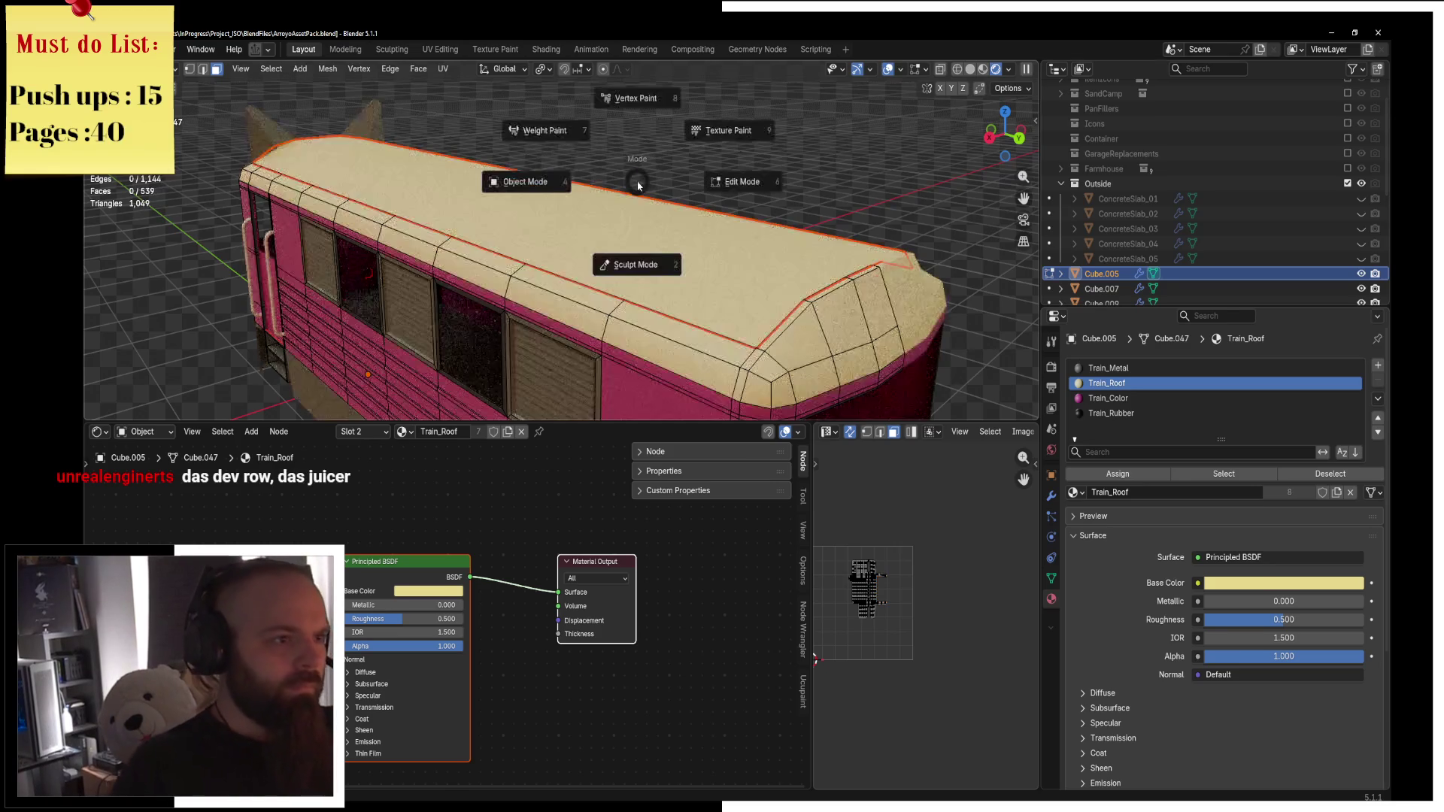
{"action": "left_click", "coordinate": [538, 186]}
{"action": "left_click", "coordinate": [668, 254]}
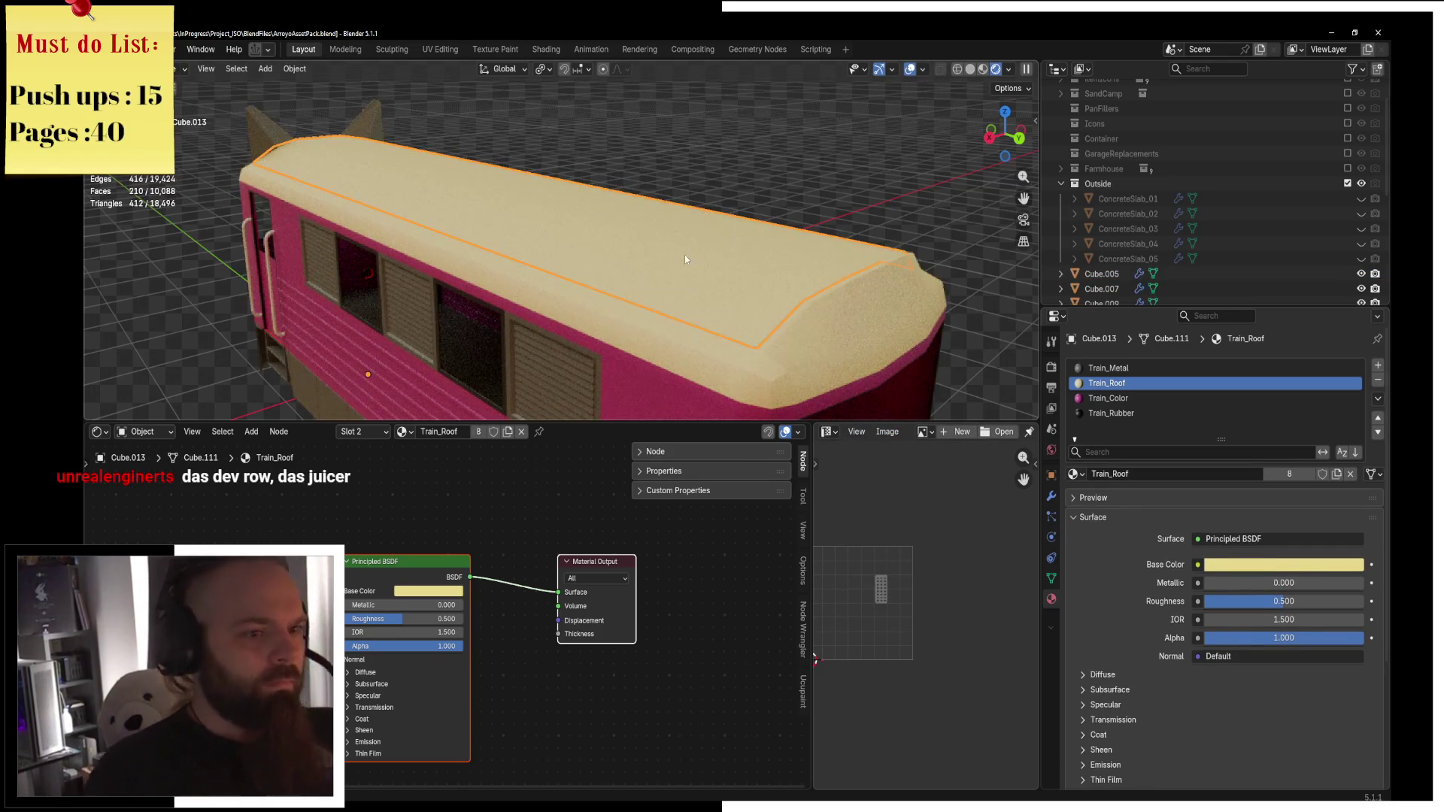
Select three crosswise roof edge loops and flatten them to zero along Y.
{"action": "key", "text": "Tab"}
{"action": "scroll", "coordinate": [733, 252], "scroll_direction": "up", "scroll_amount": 3}
{"action": "middle_click_drag", "start_coordinate": [733, 253], "coordinate": [701, 219]}
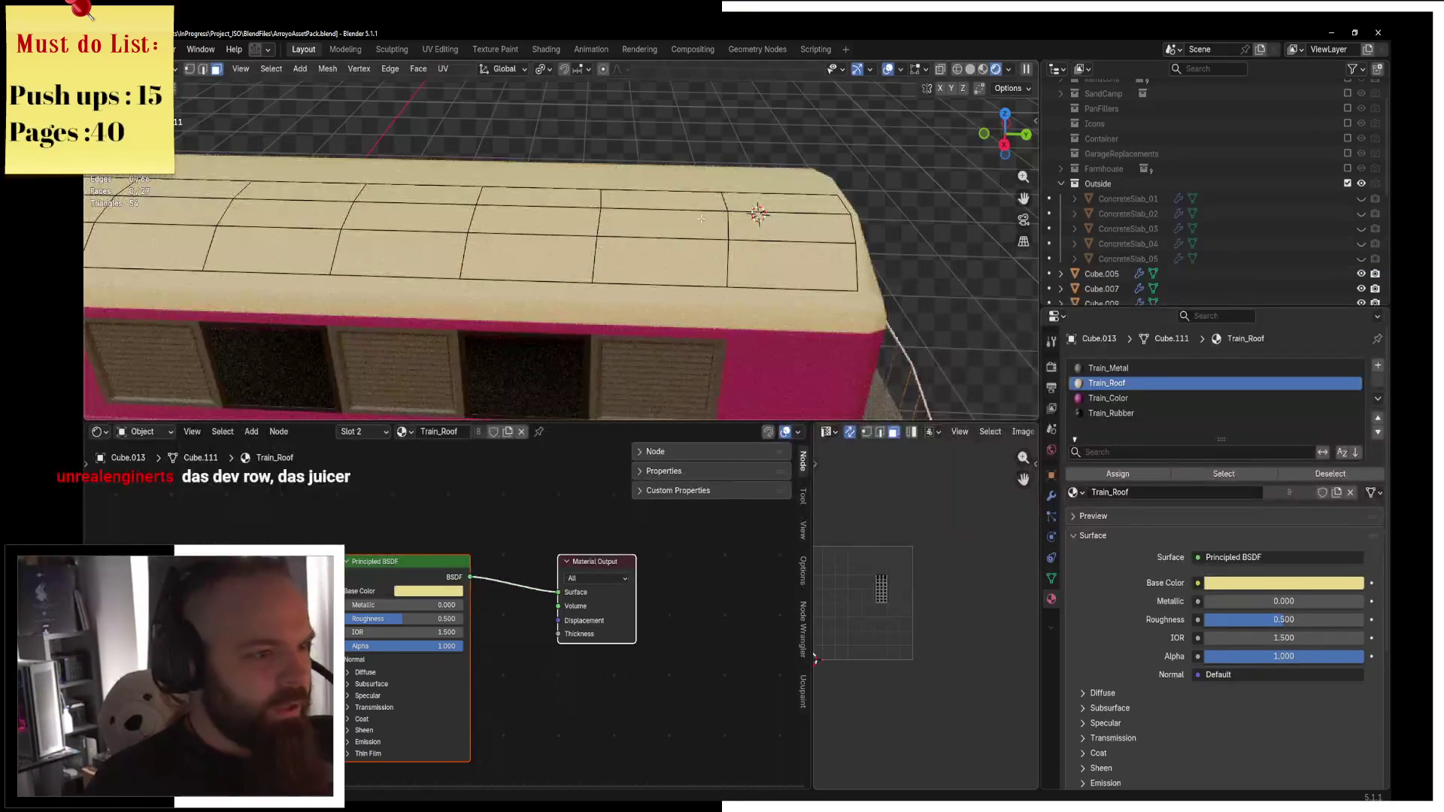
{"action": "left_click", "coordinate": [202, 69]}
{"action": "left_click", "coordinate": [728, 226], "text": "alt"}
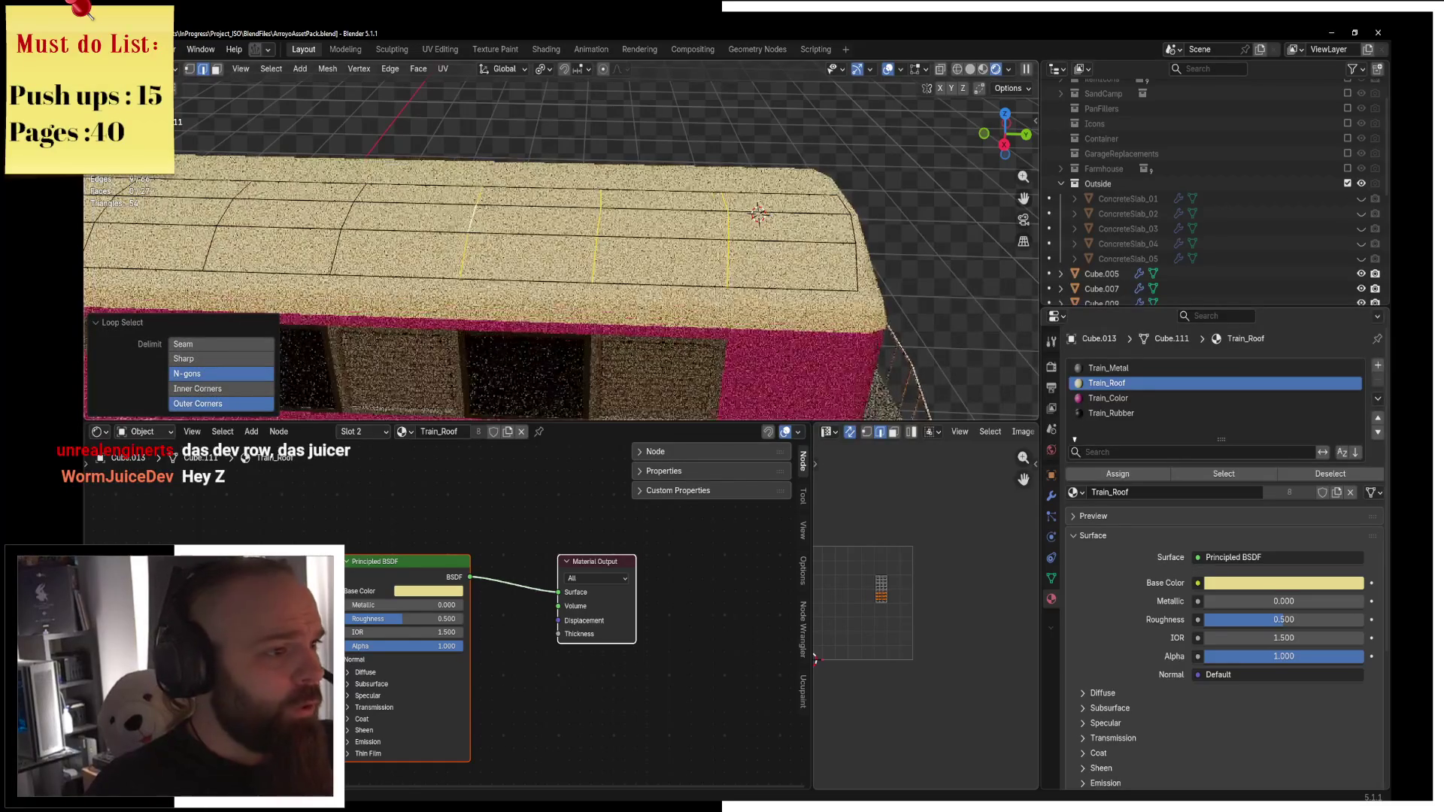
{"action": "mouse_move", "coordinate": [600, 225]}
{"action": "middle_mouse_down"}
{"action": "mouse_move", "coordinate": [632, 219]}
{"action": "mouse_move", "coordinate": [594, 229]}
{"action": "middle_mouse_up"}
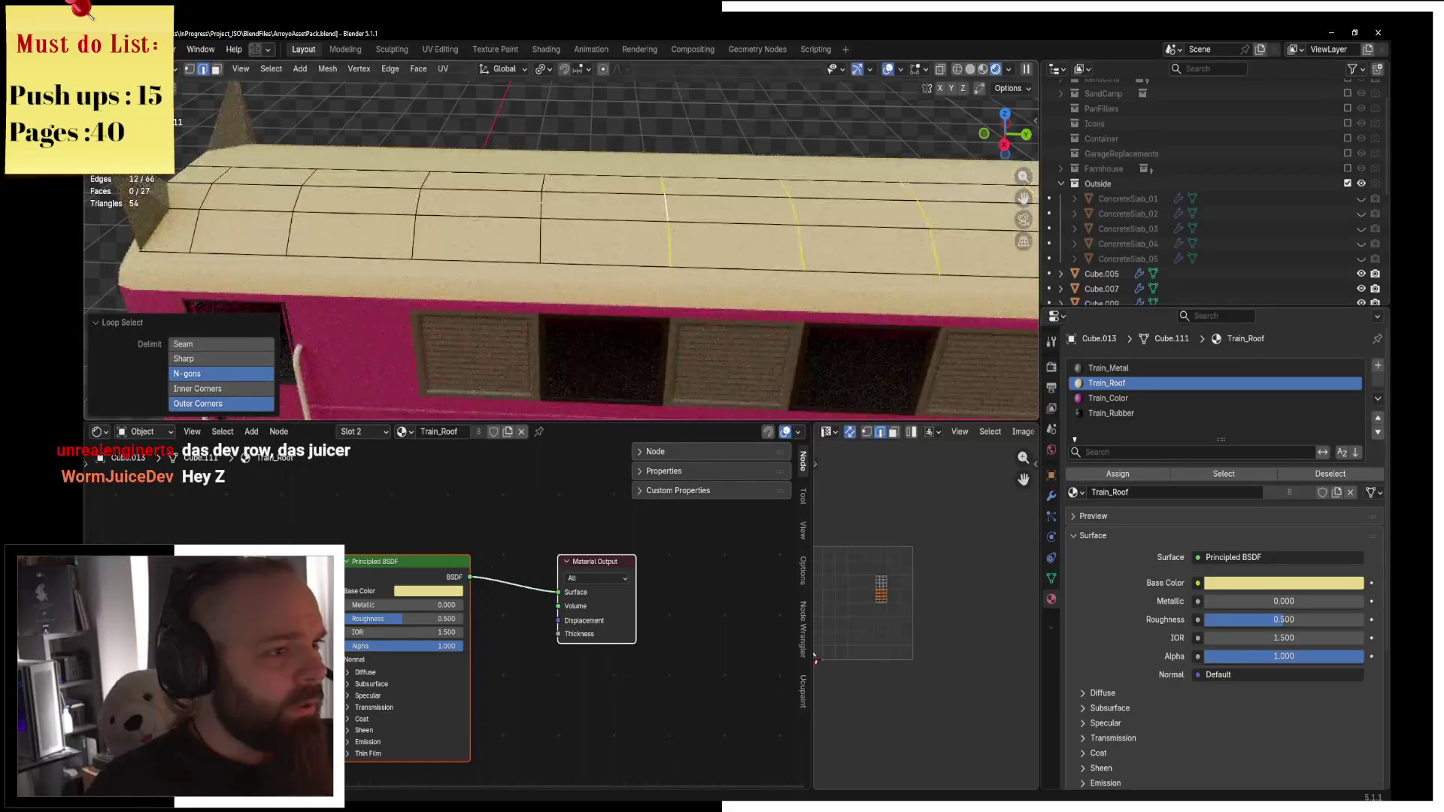
{"action": "left_click", "coordinate": [300, 207], "text": "alt+shift"}
{"action": "left_click", "coordinate": [208, 195], "text": "alt+shift"}
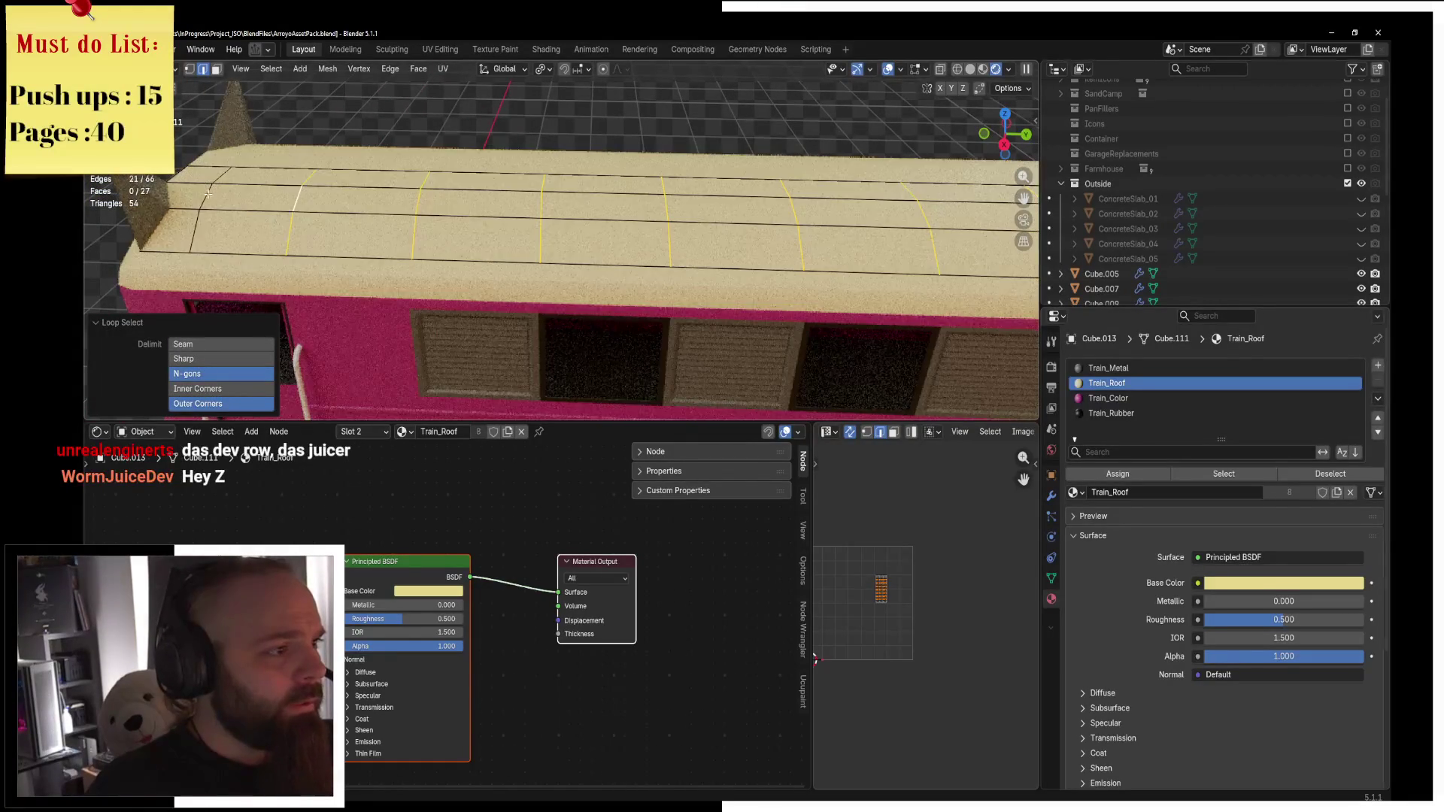
{"action": "key", "text": "s"}
{"action": "key", "text": "y"}
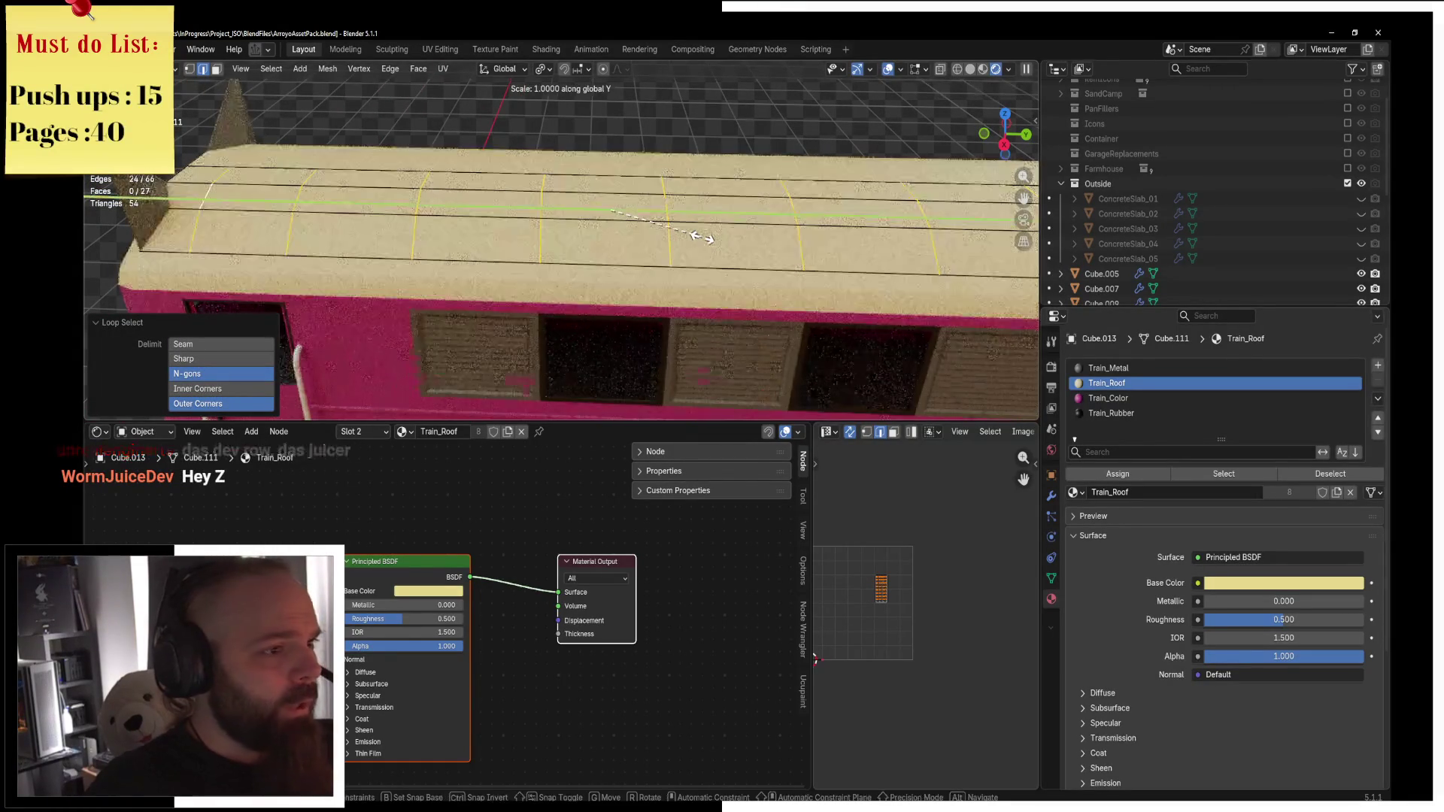
{"action": "key", "text": "Return"}
Circle-select a band of roof faces, extrude them and lift them along Z.
{"action": "mouse_move", "coordinate": [706, 239]}
{"action": "middle_mouse_down"}
{"action": "mouse_move", "coordinate": [812, 143]}
{"action": "mouse_move", "coordinate": [443, 70]}
{"action": "middle_mouse_up"}
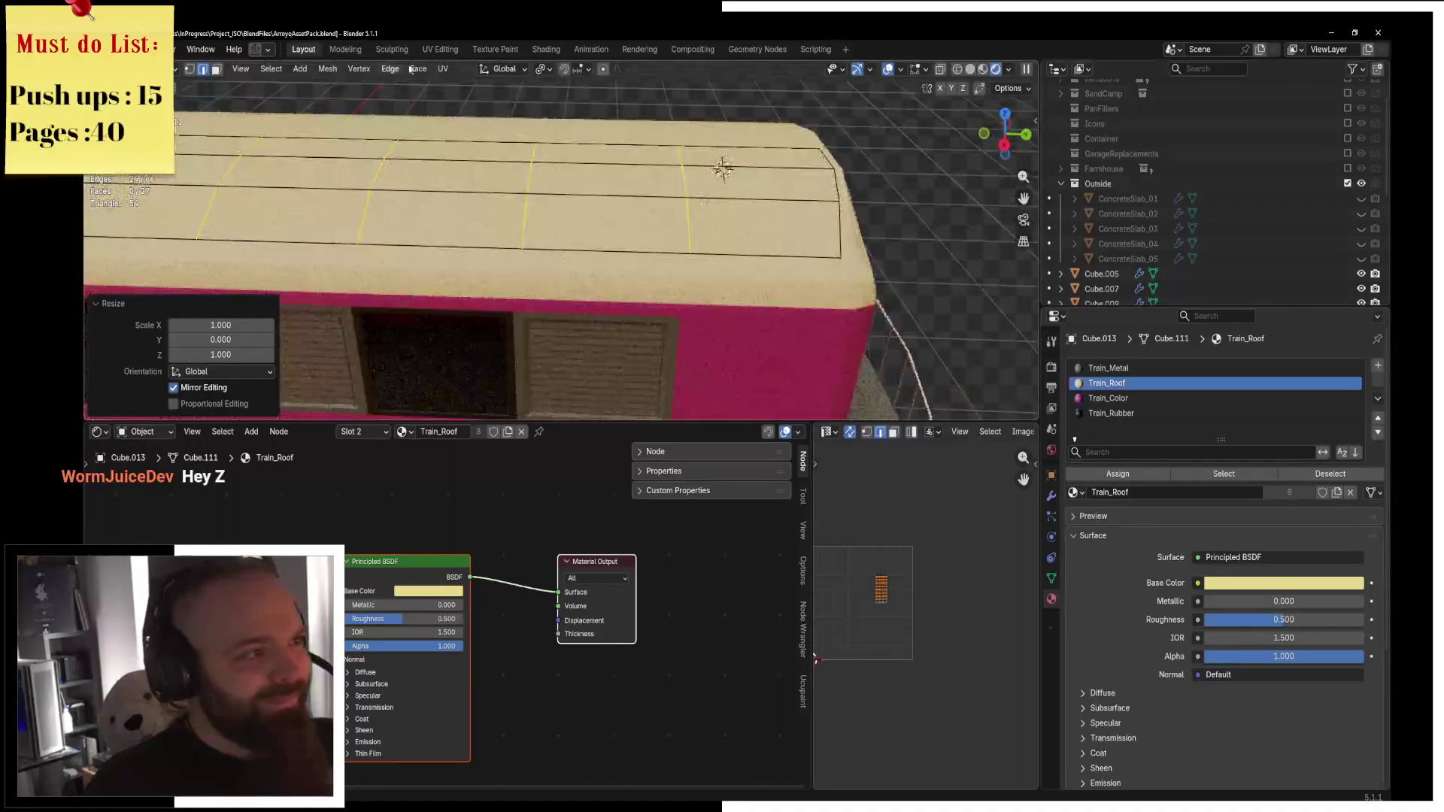
{"action": "scroll", "coordinate": [619, 243], "scroll_direction": "up", "scroll_amount": 3}
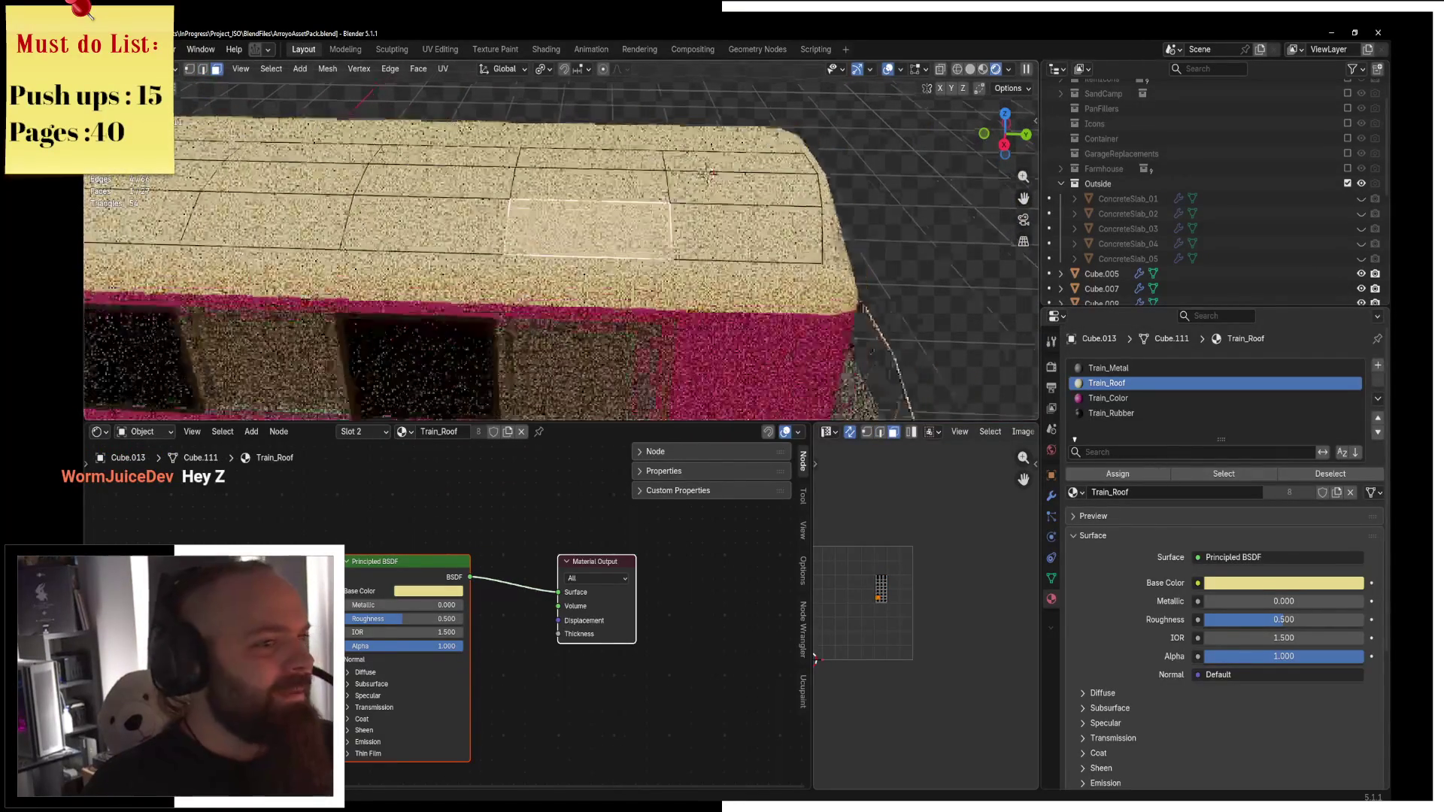
{"action": "key", "text": "c"}
{"action": "left_click_drag", "start_coordinate": [865, 248], "coordinate": [675, 164]}
{"action": "key", "text": "e"}
{"action": "key", "text": "Escape"}
{"action": "mouse_move", "coordinate": [675, 164]}
{"action": "middle_mouse_down"}
{"action": "mouse_move", "coordinate": [599, 178]}
{"action": "mouse_move", "coordinate": [615, 268]}
{"action": "middle_mouse_up"}
{"action": "key", "text": "g"}
{"action": "key", "text": "z"}
{"action": "left_click", "coordinate": [607, 168]}
{"action": "scroll", "coordinate": [607, 168], "scroll_direction": "down", "scroll_amount": 3}
Dissolve a crosswise edge loop on the roof.
{"action": "key", "text": "Tab"}
{"action": "key", "text": "ctrl+Tab"}
{"action": "left_click", "coordinate": [923, 184]}
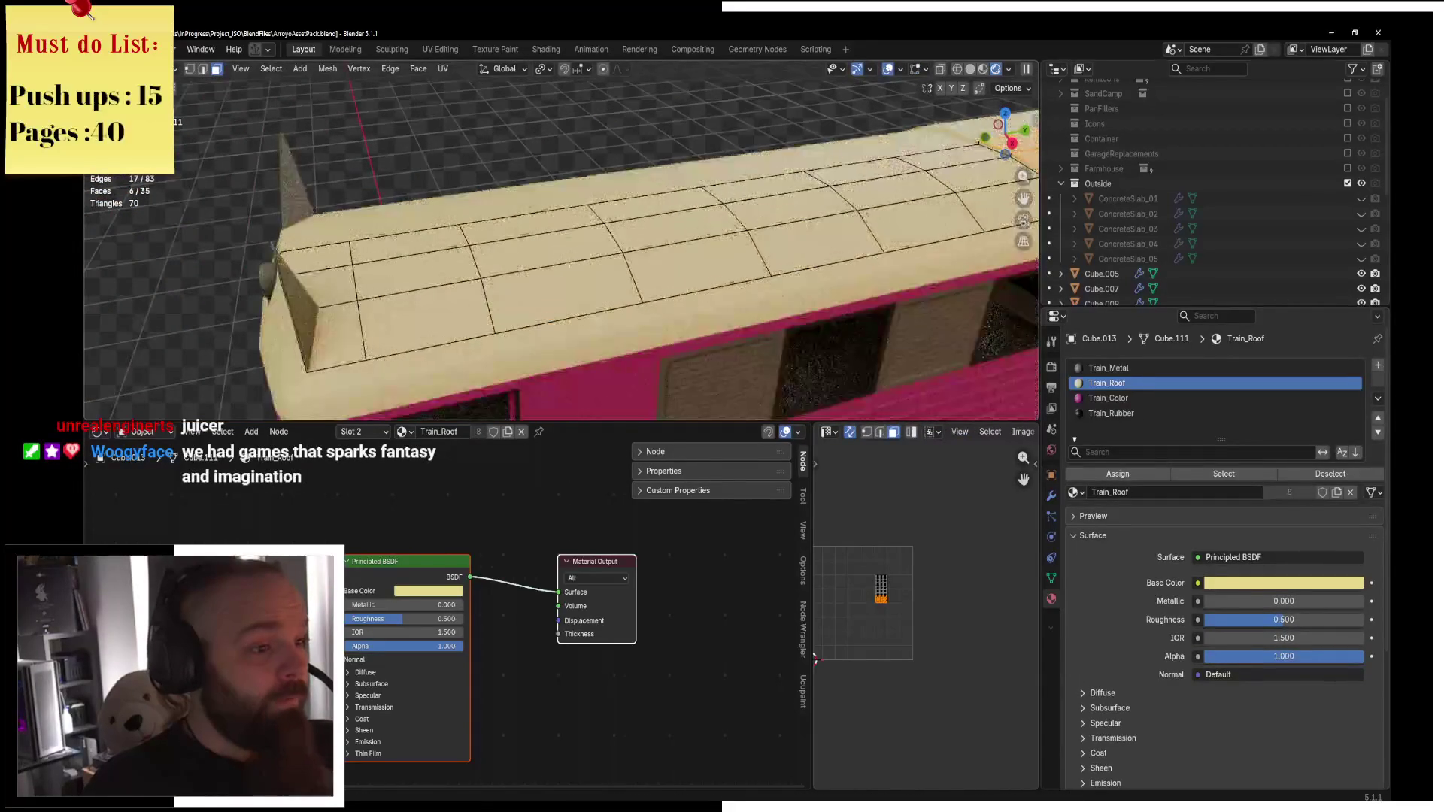
{"action": "middle_click_drag", "start_coordinate": [561, 301], "coordinate": [527, 249]}
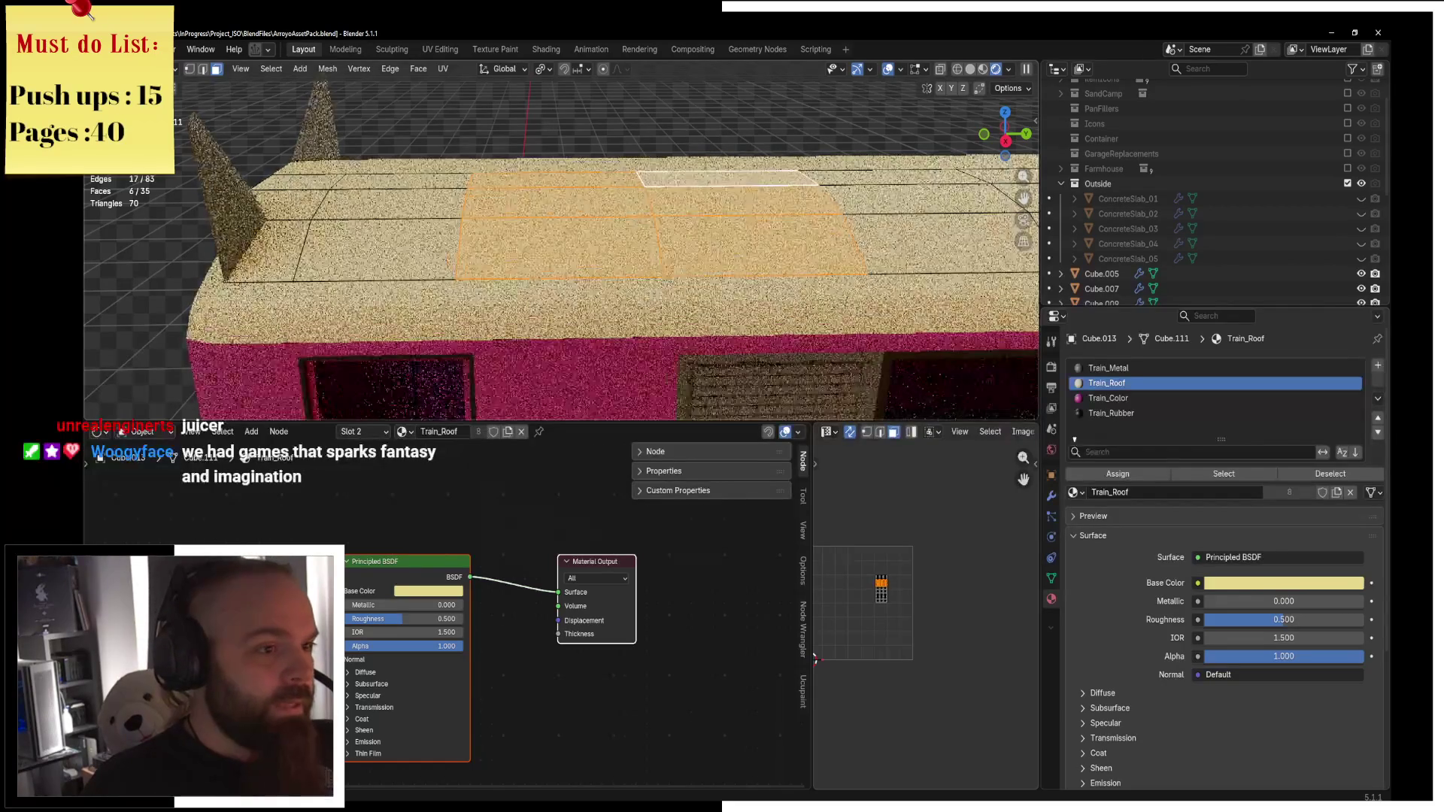
{"action": "key", "text": "ctrl+Tab"}
{"action": "left_click", "coordinate": [633, 205]}
{"action": "key", "text": "Tab"}
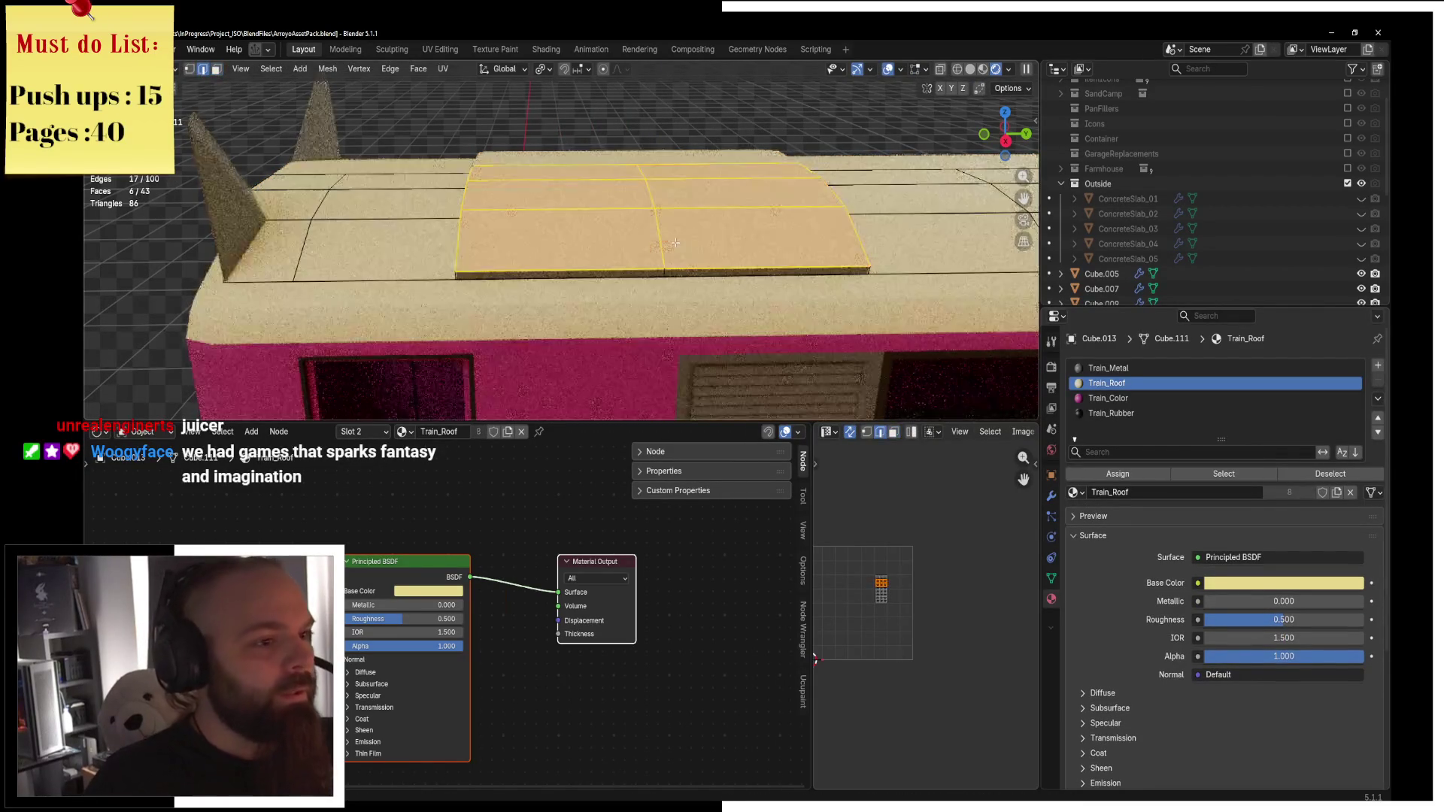
{"action": "left_click", "coordinate": [676, 242], "text": "alt"}
{"action": "middle_click_drag", "start_coordinate": [676, 242], "coordinate": [869, 225]}
{"action": "key", "text": "x"}
{"action": "left_click", "coordinate": [822, 325]}
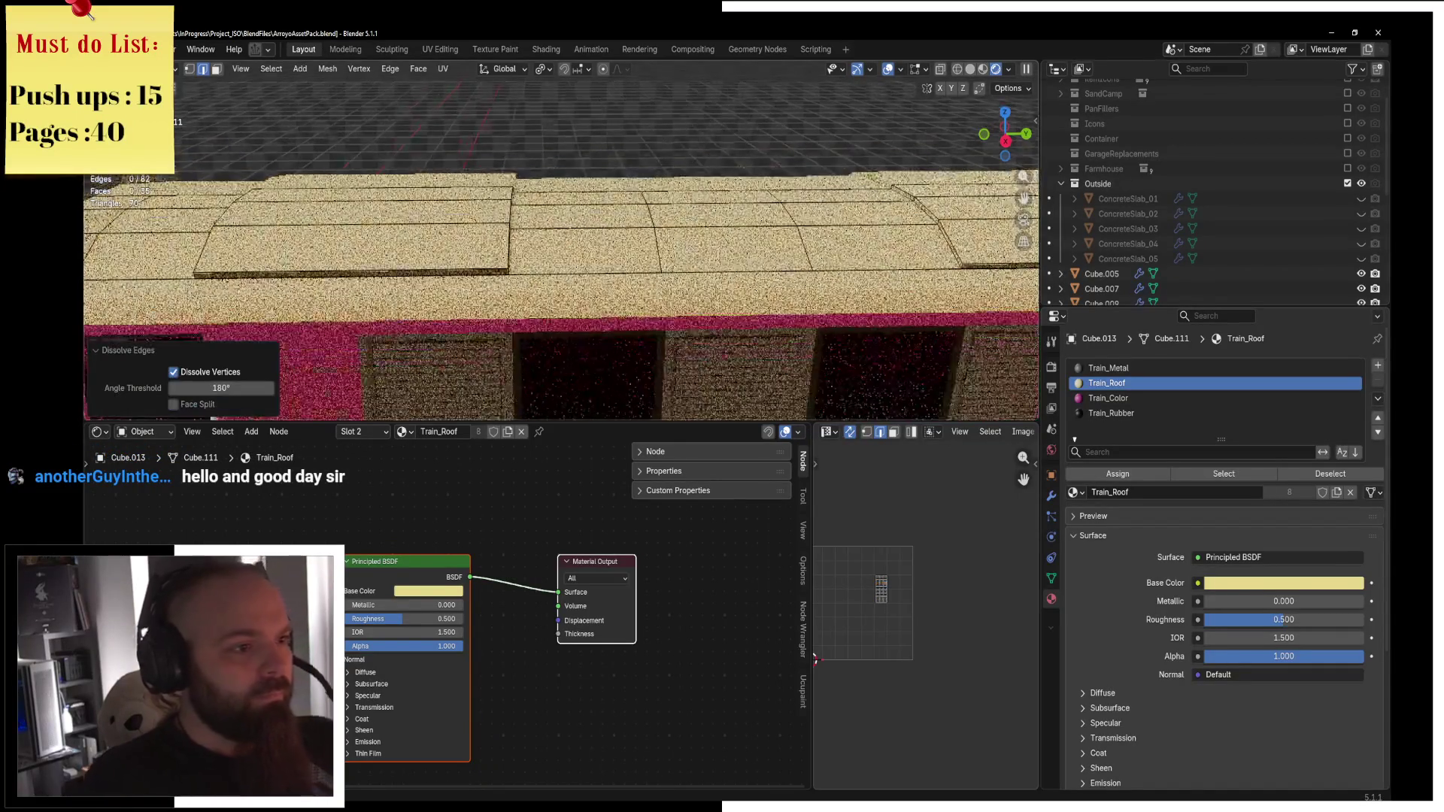
Add centred loop cuts to the roof without sliding them.
{"action": "mouse_move", "coordinate": [671, 225]}
{"action": "middle_mouse_down"}
{"action": "mouse_move", "coordinate": [662, 271]}
{"action": "mouse_move", "coordinate": [672, 252]}
{"action": "middle_mouse_up"}
{"action": "key", "text": "ctrl+r"}
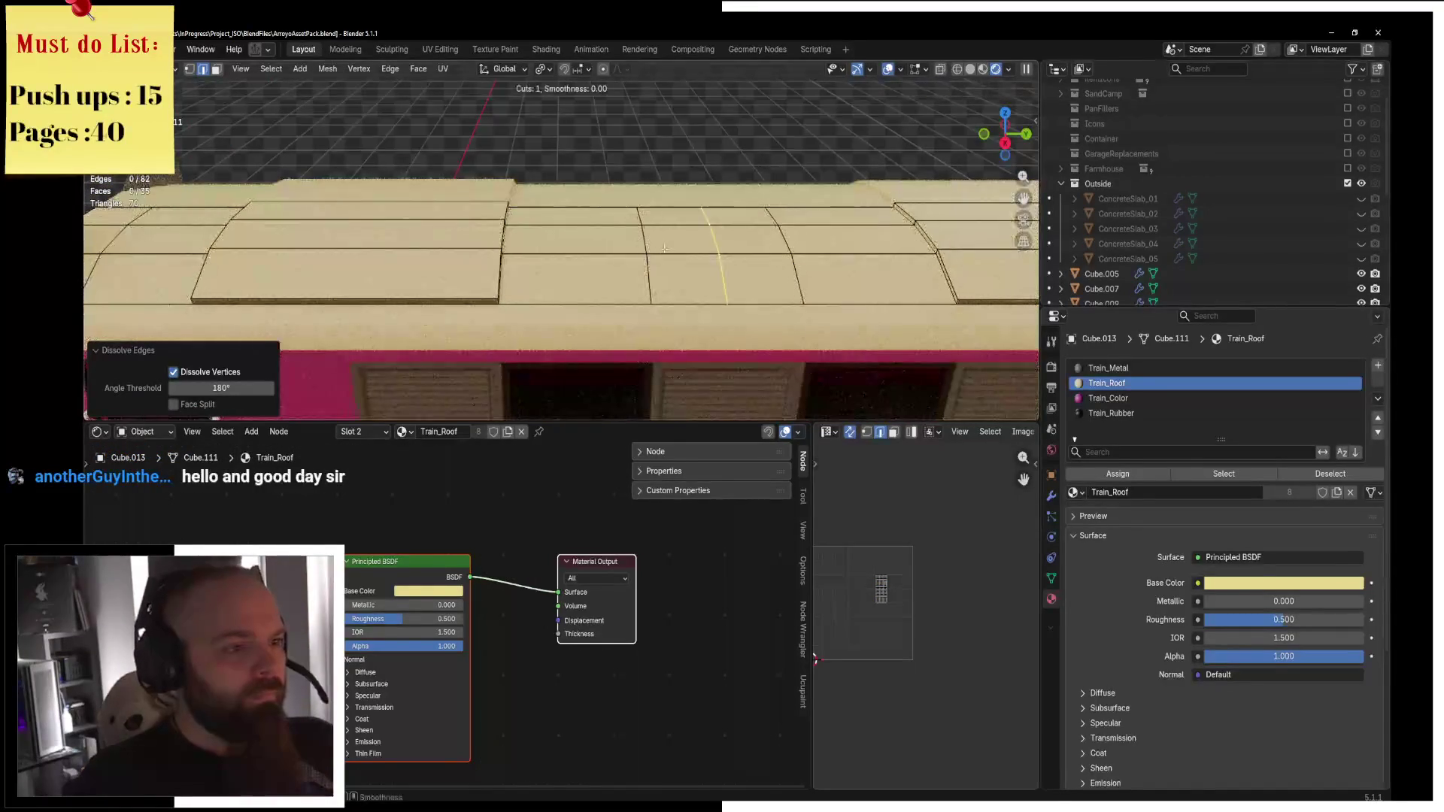
{"action": "left_click", "coordinate": [643, 245]}
{"action": "right_click", "coordinate": [641, 237]}
Cut three lengthwise loops along the roof and select them.
{"action": "key", "text": "ctrl+r"}
{"action": "scroll", "coordinate": [633, 211], "scroll_direction": "down", "scroll_amount": 1}
{"action": "left_click", "coordinate": [641, 218]}
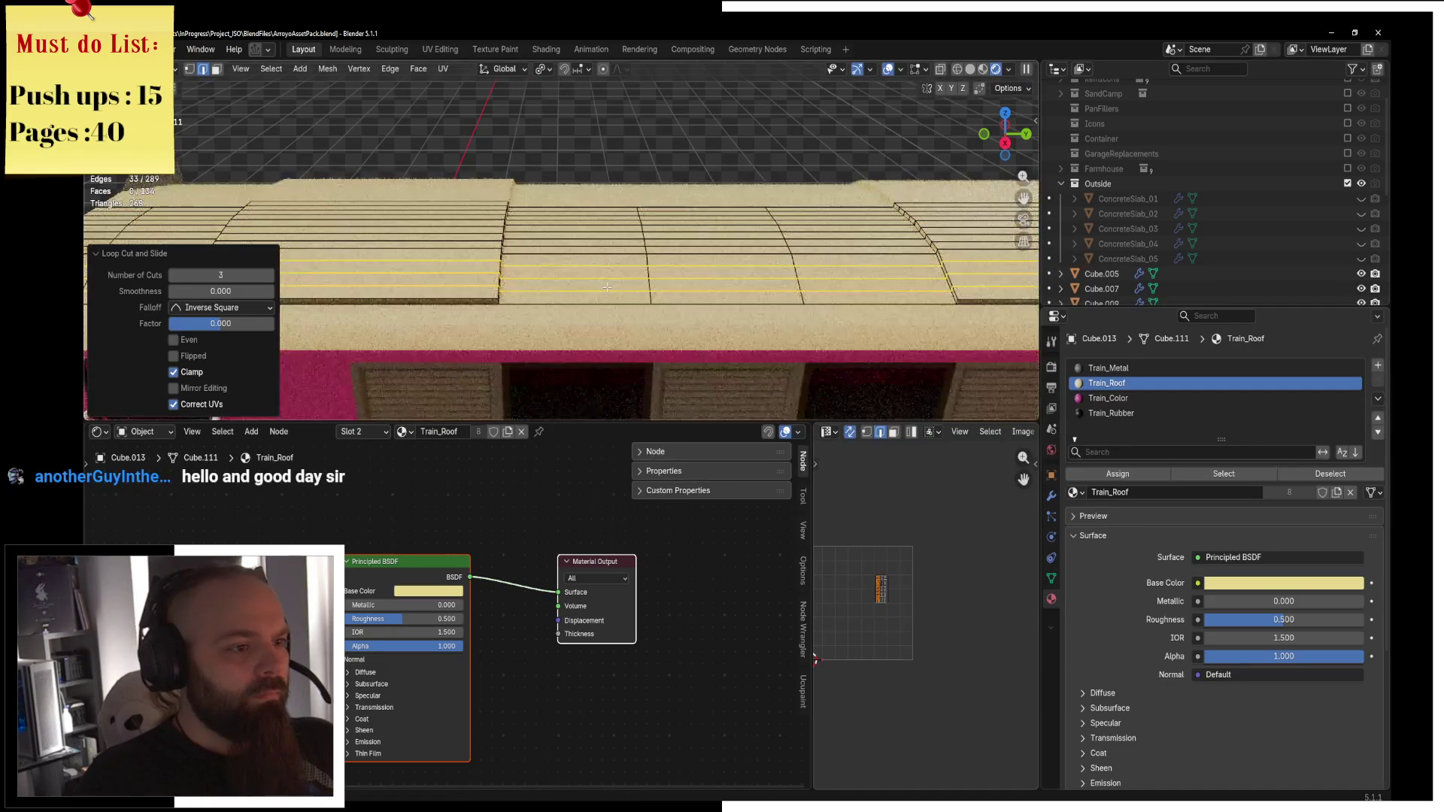
{"action": "left_click", "coordinate": [602, 249], "text": "alt"}
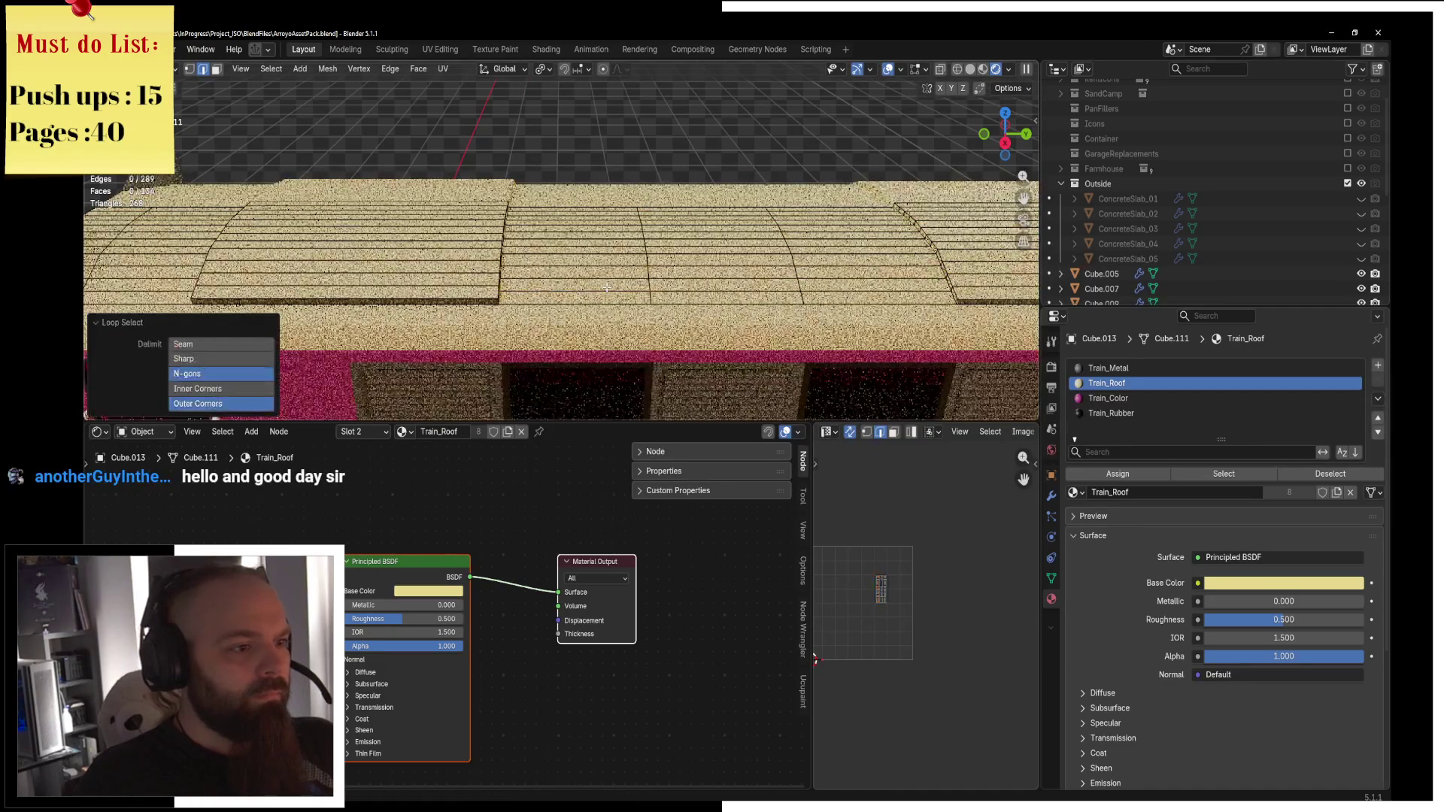
{"action": "left_click", "coordinate": [602, 236], "text": "alt+shift"}
{"action": "left_click", "coordinate": [601, 222], "text": "alt+shift"}
In solid shading, bevel the selected lengthwise roof loops at a 0.0082 m offset.
{"action": "key", "text": "z"}
{"action": "left_click", "coordinate": [649, 227]}
{"action": "middle_click_drag", "start_coordinate": [649, 227], "coordinate": [589, 228]}
{"action": "scroll", "coordinate": [588, 228], "scroll_direction": "up", "scroll_amount": 3}
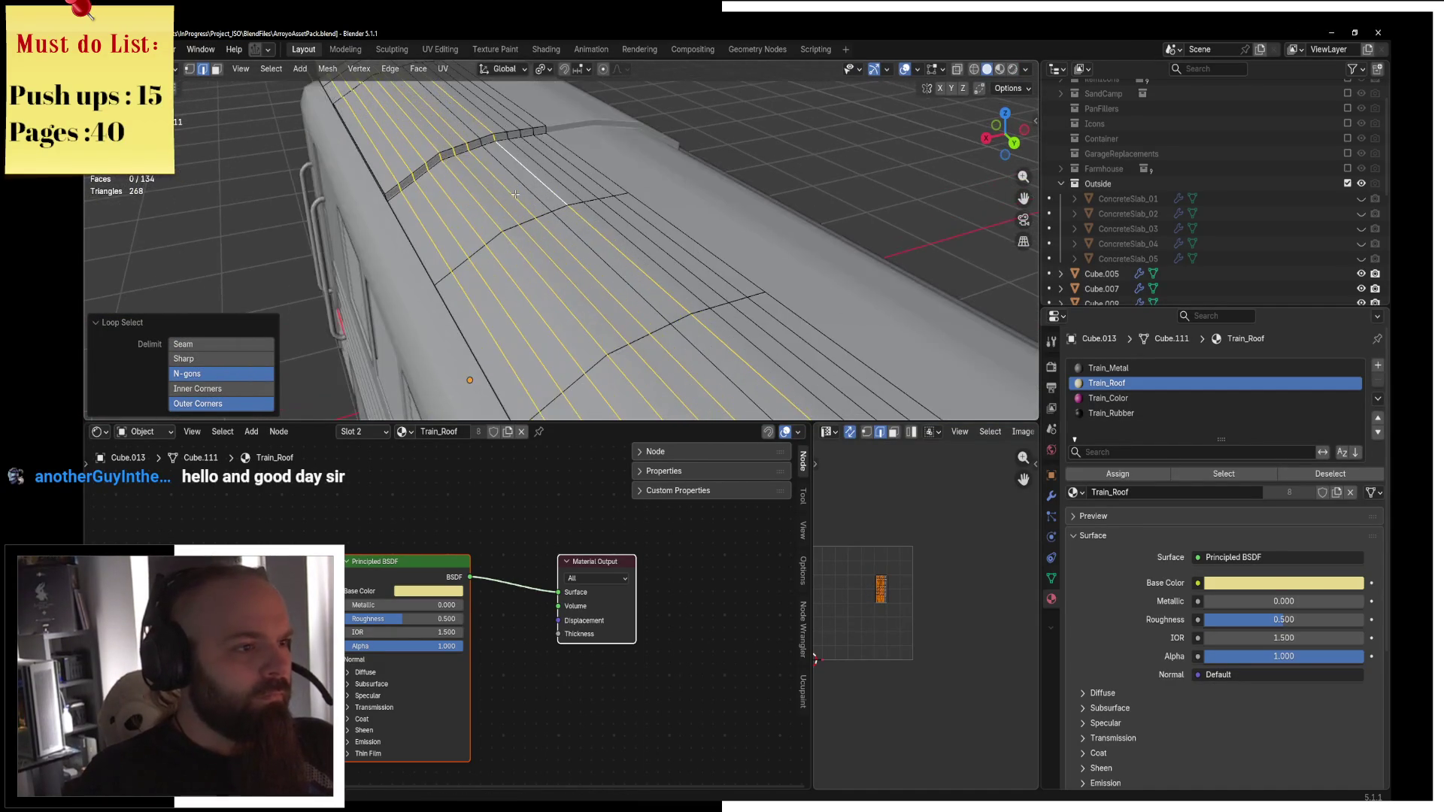
{"action": "left_click", "coordinate": [575, 177], "text": "alt+shift"}
{"action": "key", "text": "ctrl+b"}
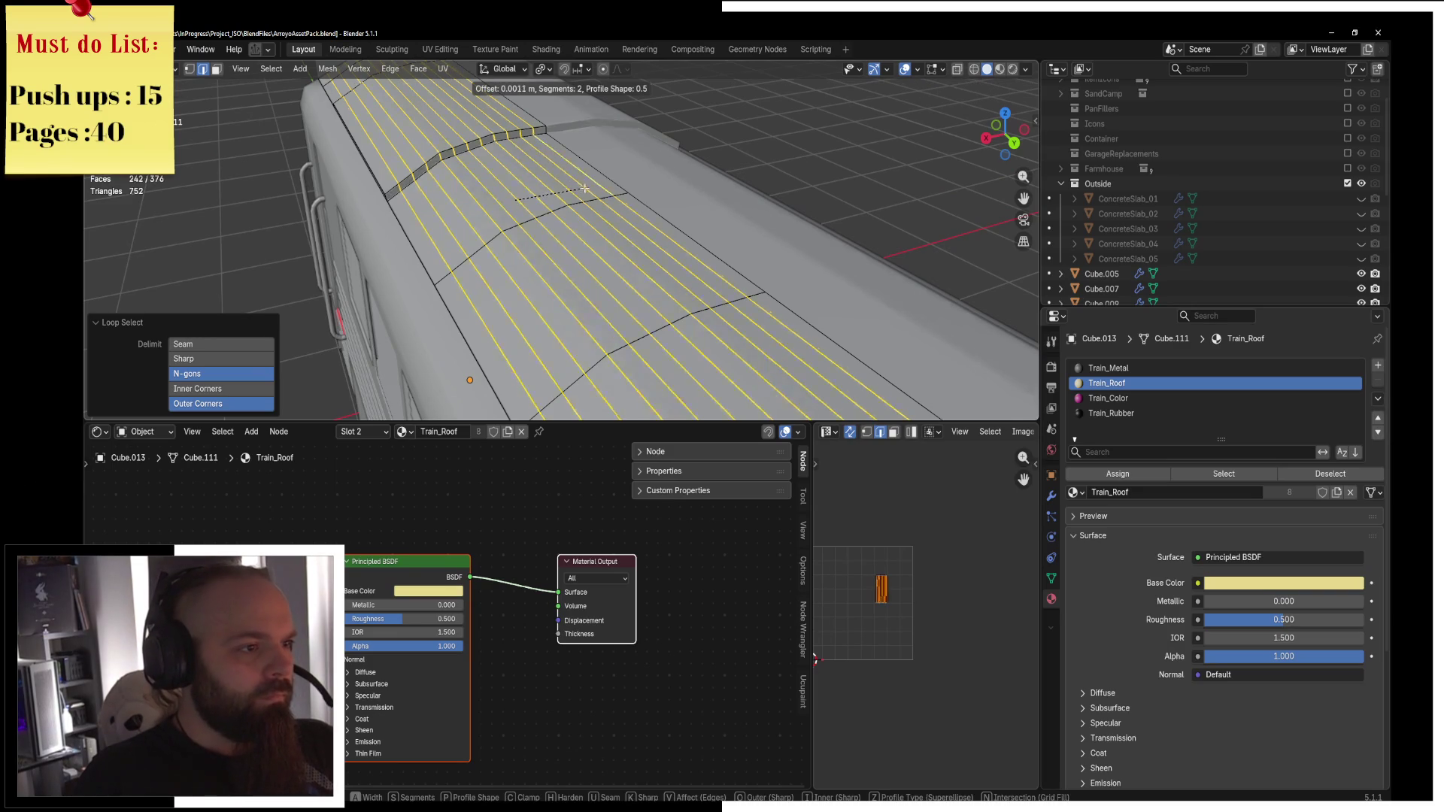
{"action": "scroll", "coordinate": [585, 189], "scroll_direction": "down", "scroll_amount": 1}
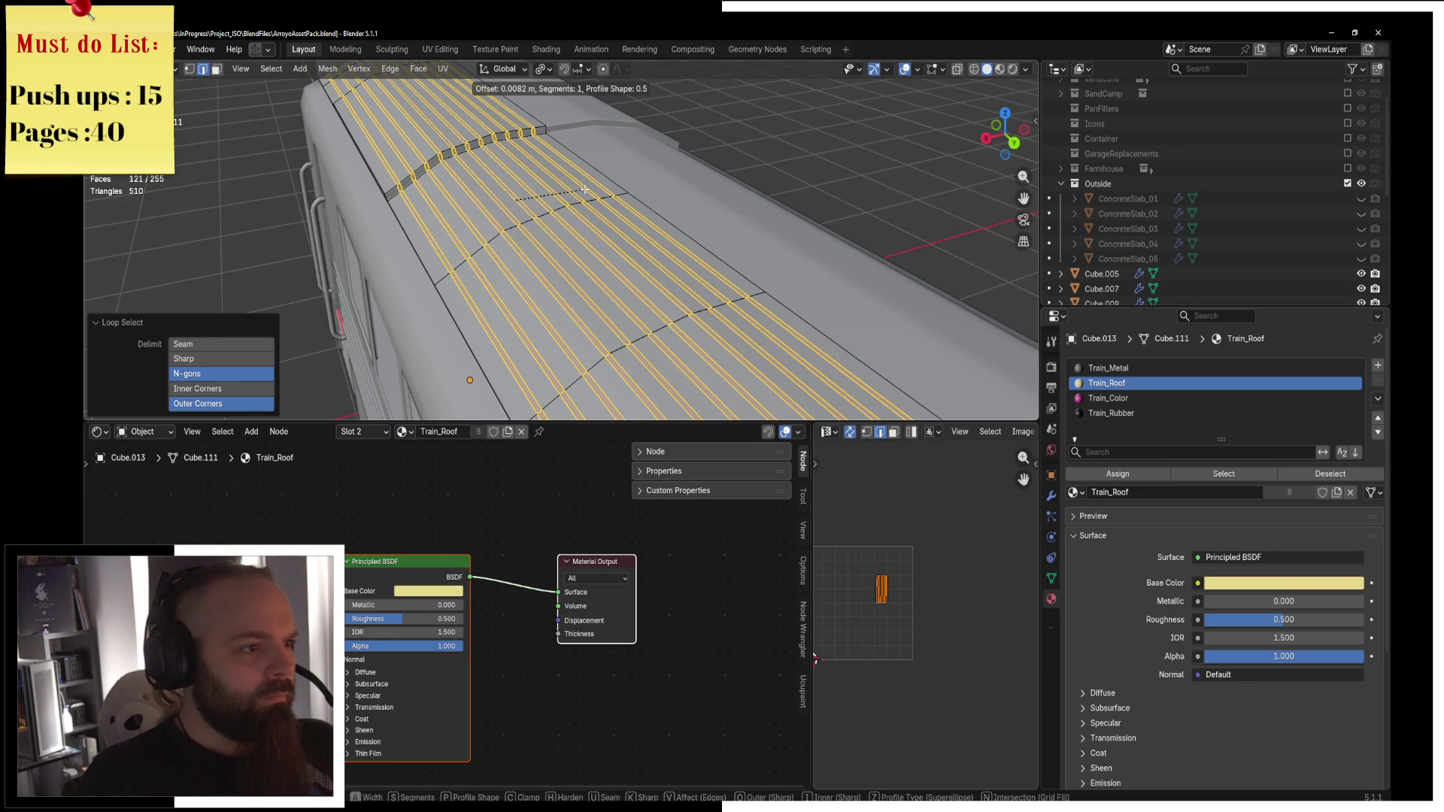
{"action": "left_click", "coordinate": [583, 189]}
{"action": "middle_click_drag", "start_coordinate": [526, 188], "coordinate": [695, 196]}
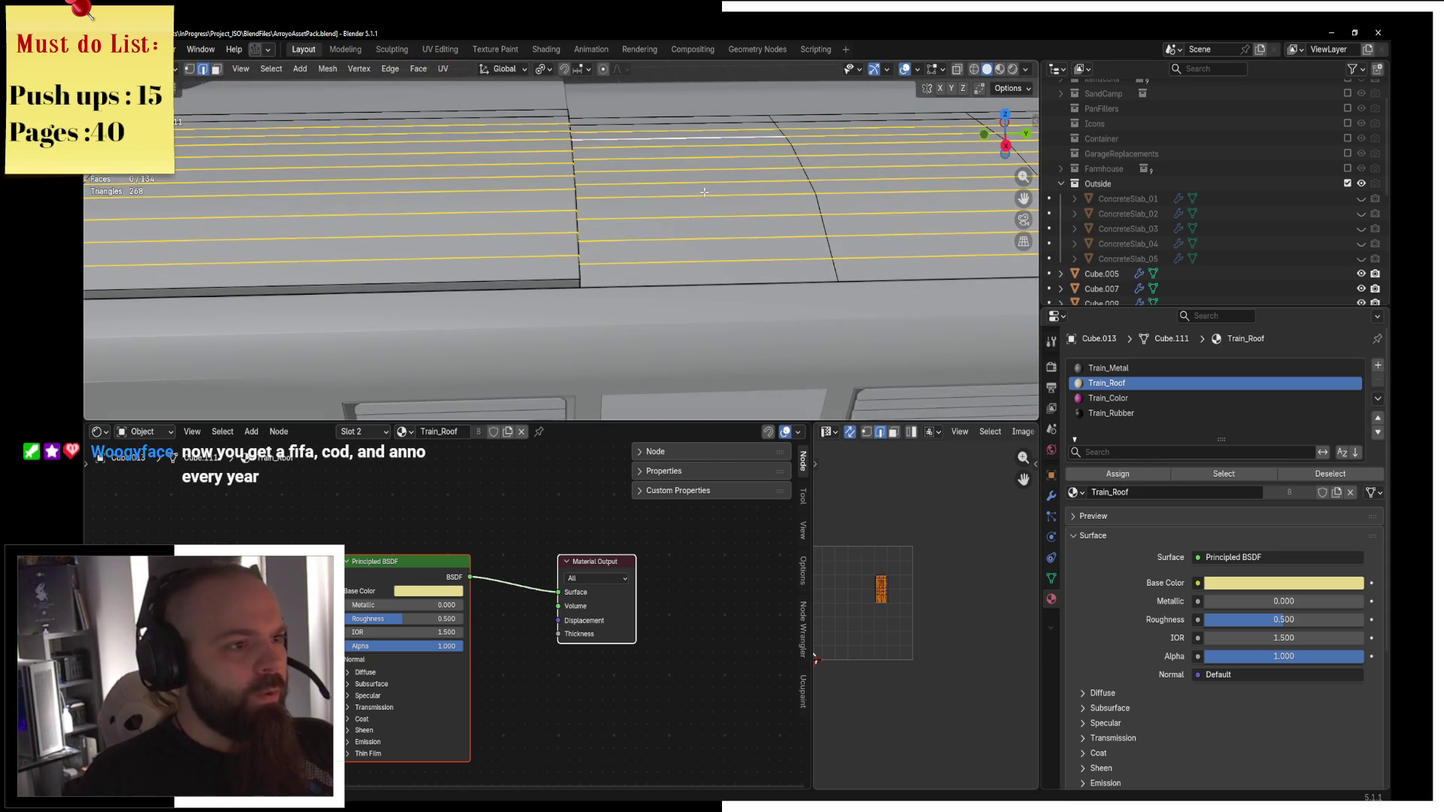
Return to Object Mode and switch the viewport to Material Preview.
{"action": "key", "text": "Tab"}
{"action": "scroll", "coordinate": [685, 191], "scroll_direction": "down", "scroll_amount": 5}
{"action": "key", "text": "ctrl+Tab"}
{"action": "key", "text": "Tab"}
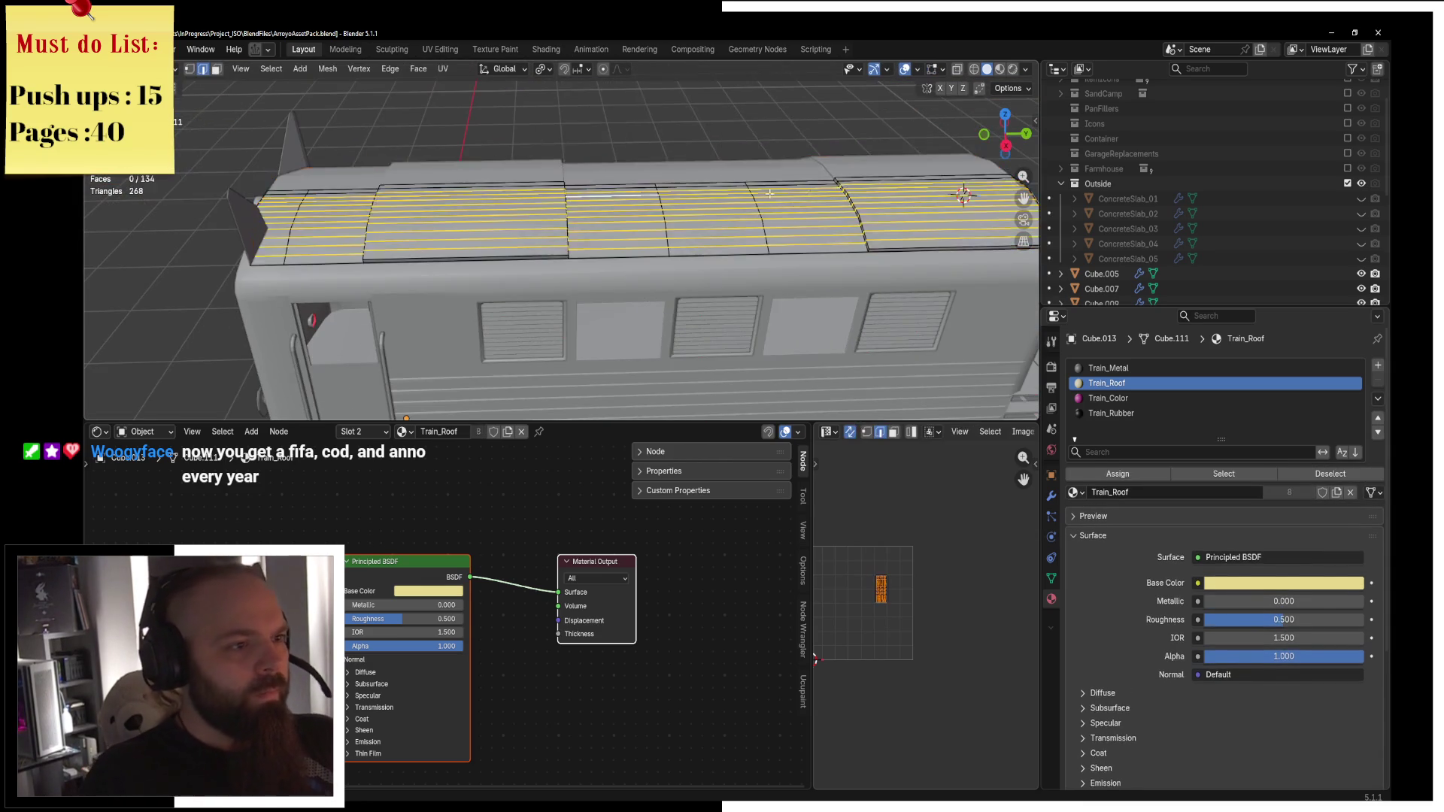
{"action": "middle_click_drag", "start_coordinate": [675, 188], "coordinate": [670, 158]}
{"action": "key", "text": "Tab"}
{"action": "key", "text": "Tab"}
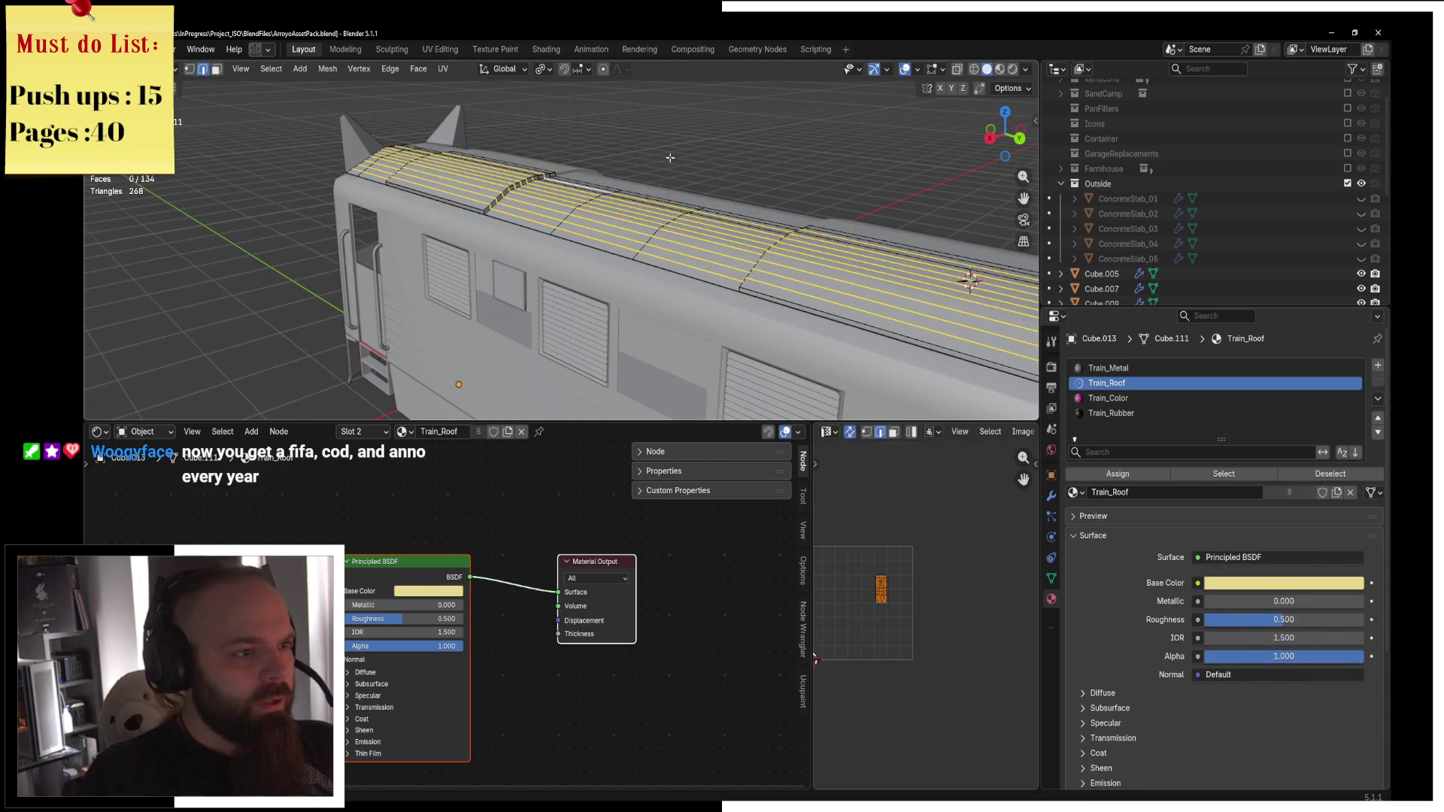
{"action": "key", "text": "ctrl+z"}
{"action": "key", "text": "ctrl+z"}
{"action": "key", "text": "ctrl+z"}
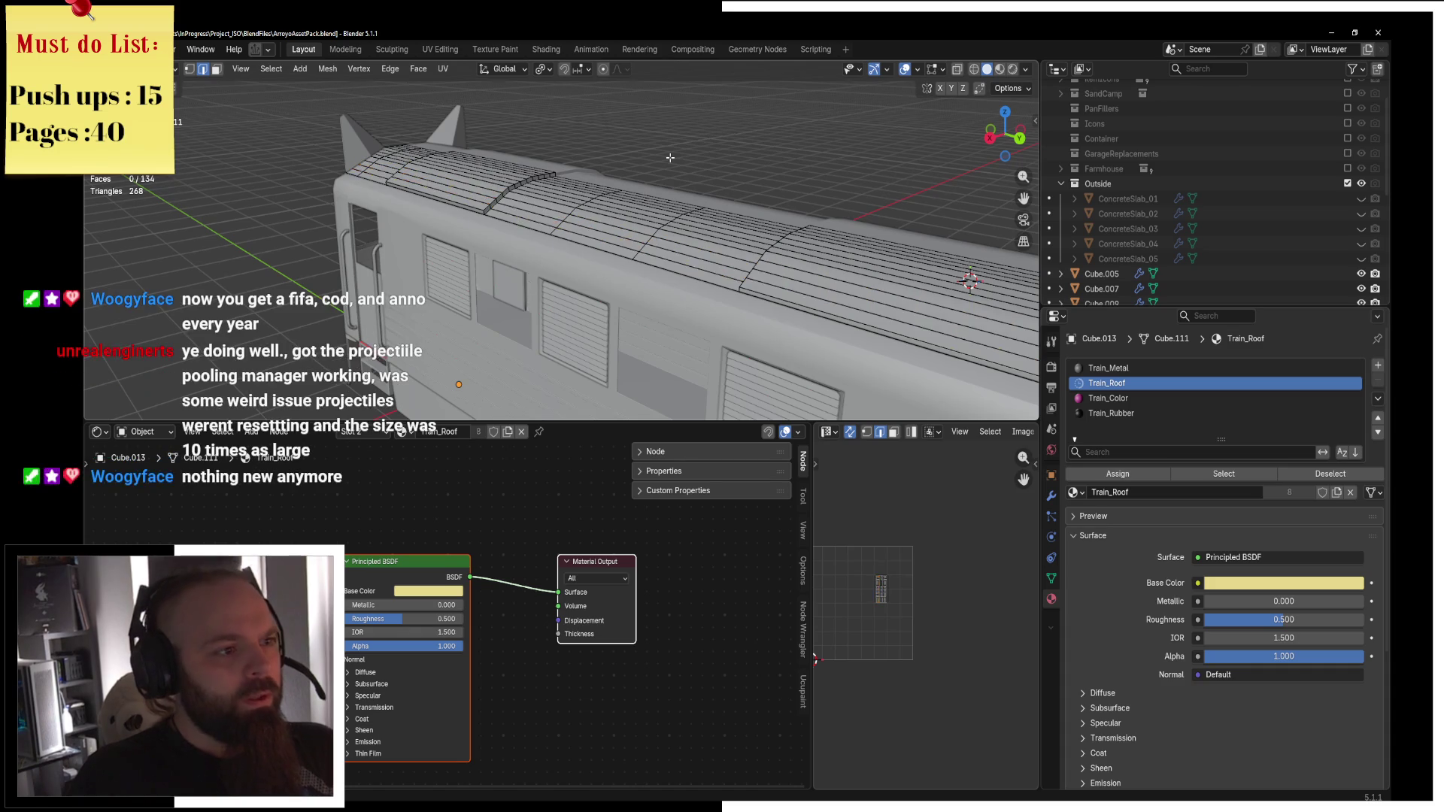
{"action": "key", "text": "ctrl+Tab"}
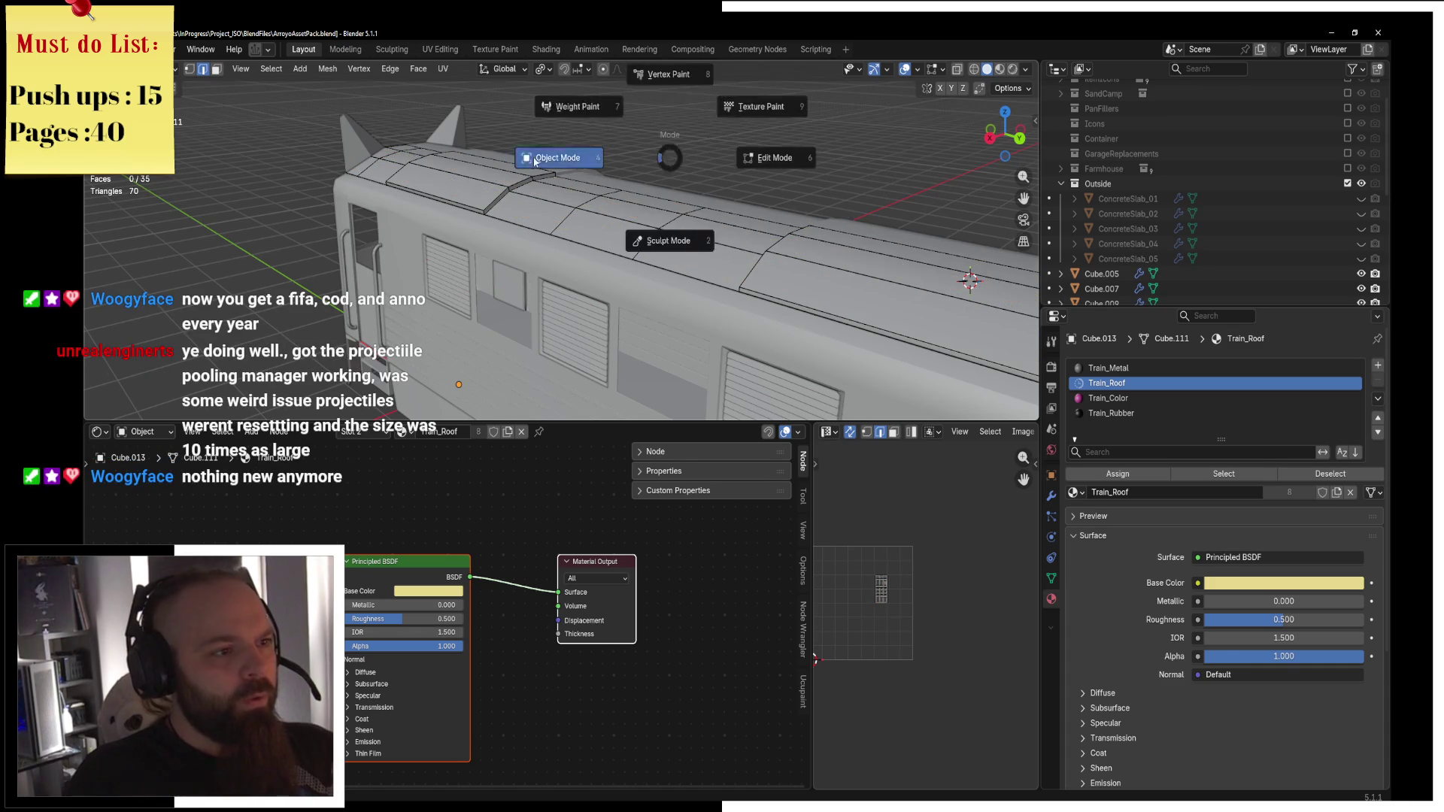
{"action": "middle_click_drag", "start_coordinate": [667, 155], "coordinate": [689, 242]}
{"action": "key", "text": "z"}
{"action": "left_click", "coordinate": [675, 367]}
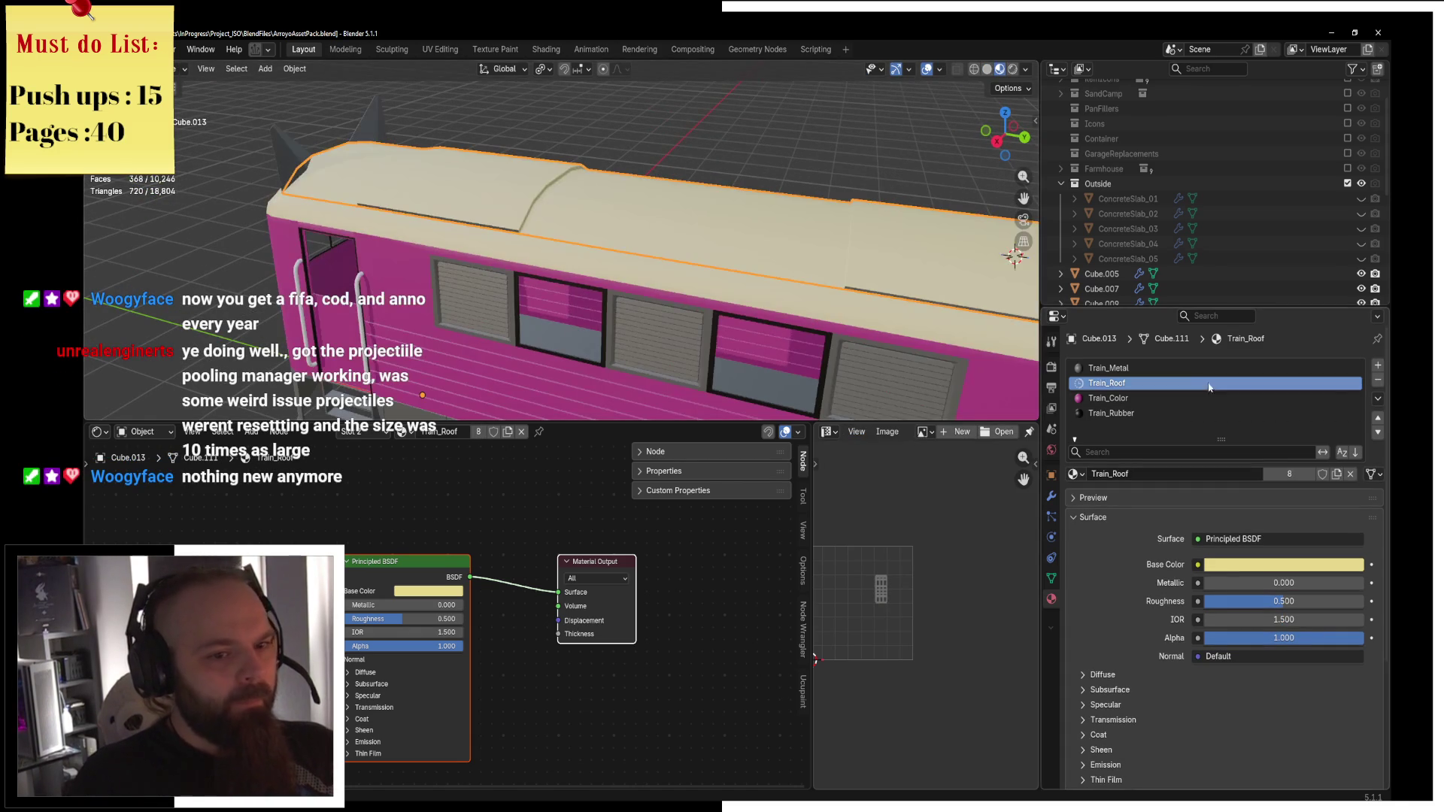
Delete unused slots, add a slot using Train_Roof, and rename it Train_Riffle.
{"action": "left_click", "coordinate": [1206, 400]}
{"action": "key", "text": "Delete"}
{"action": "key", "text": "Delete"}
{"action": "key", "text": "Delete"}
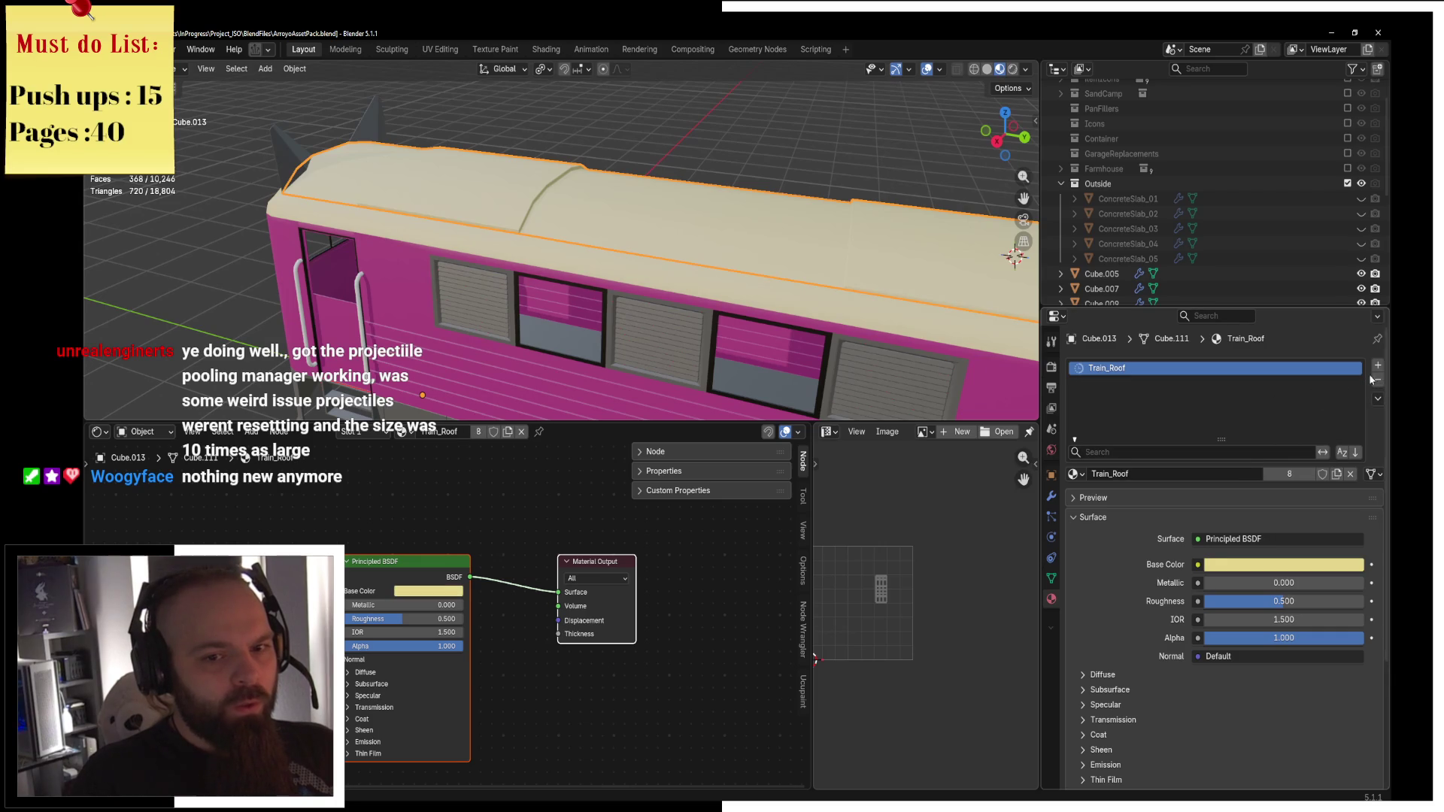
{"action": "left_click", "coordinate": [1379, 366]}
{"action": "left_click", "coordinate": [1077, 474]}
{"action": "type", "text": "tra"}
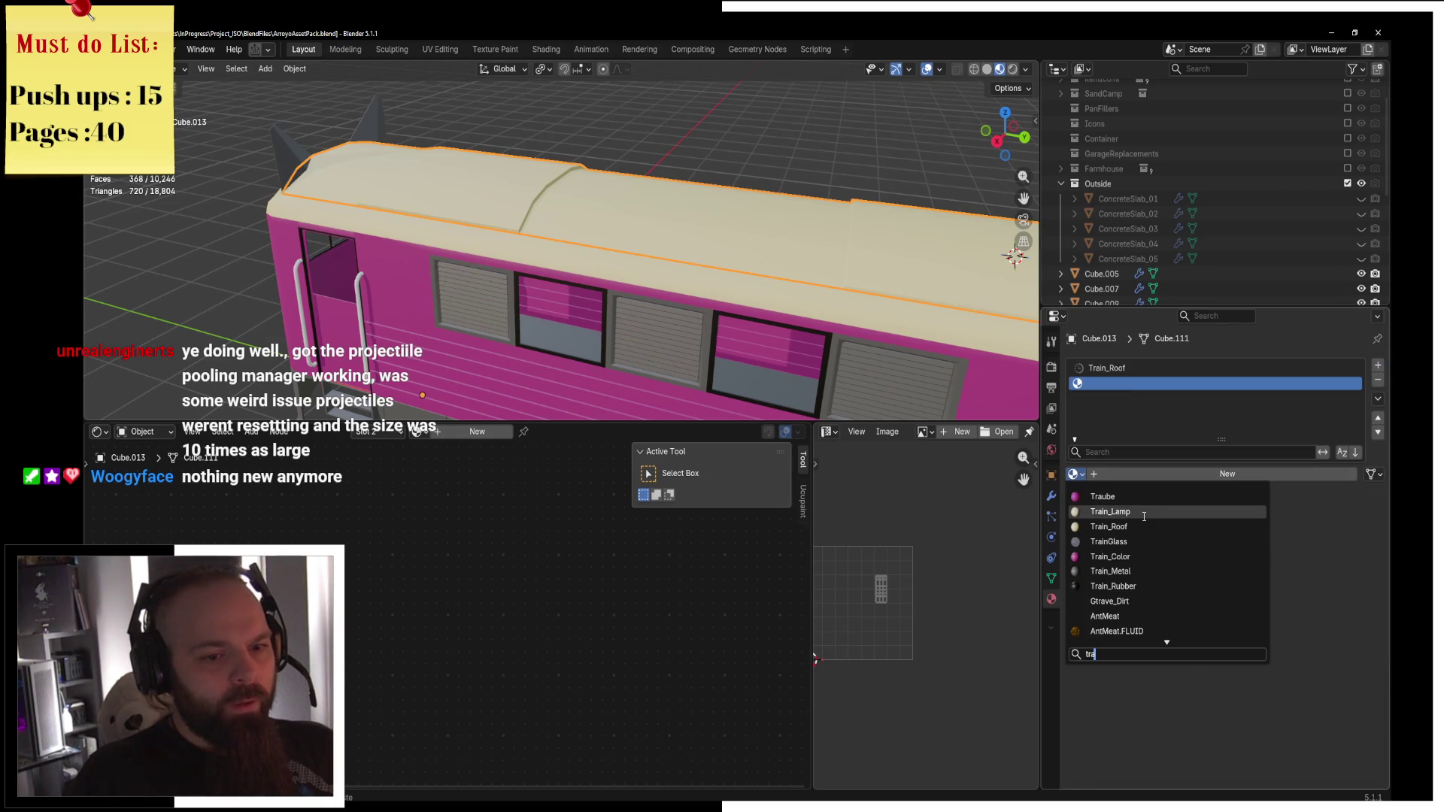
{"action": "left_click", "coordinate": [1109, 527]}
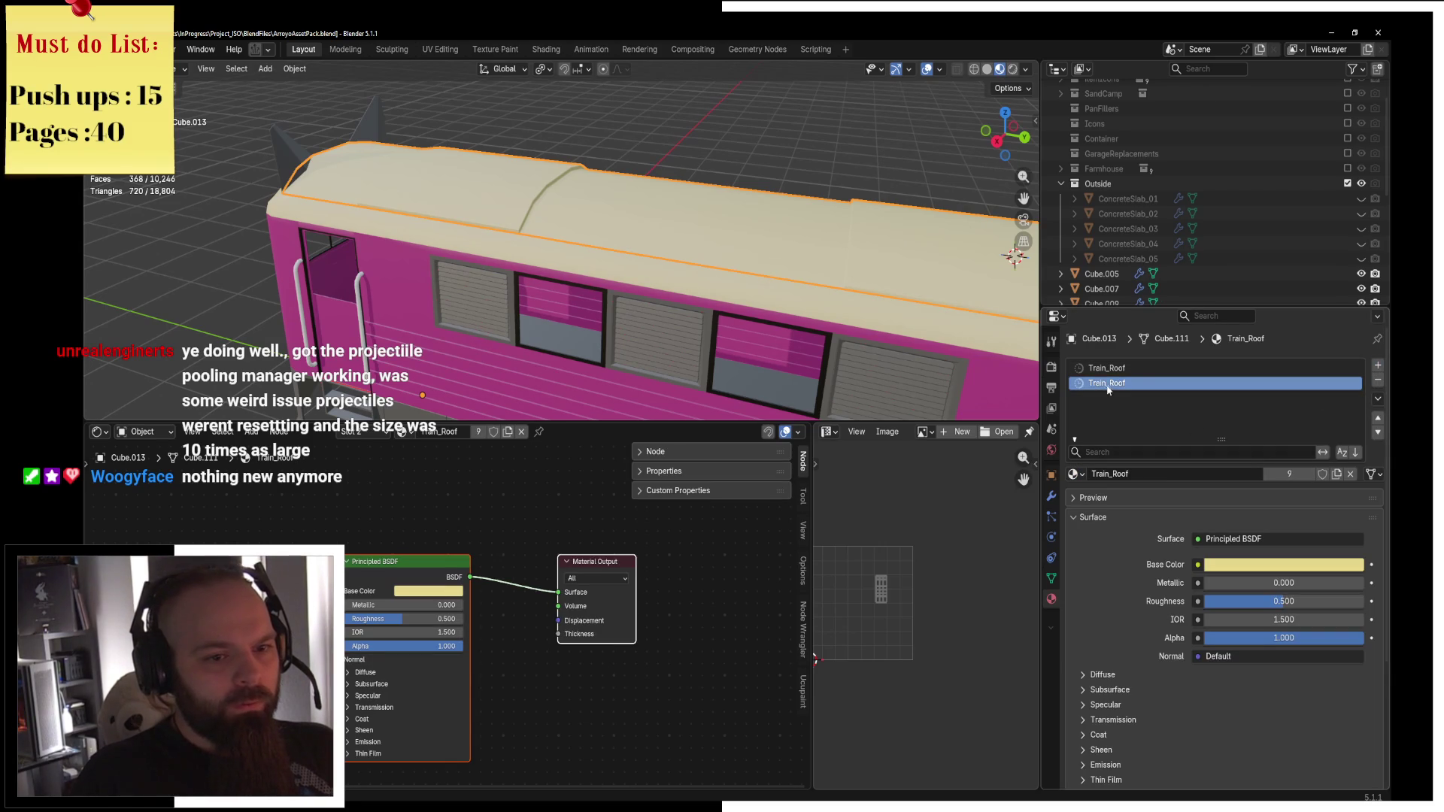
{"action": "key", "text": "BackSpace"}
{"action": "key", "text": "BackSpace"}
{"action": "key", "text": "BackSpace"}
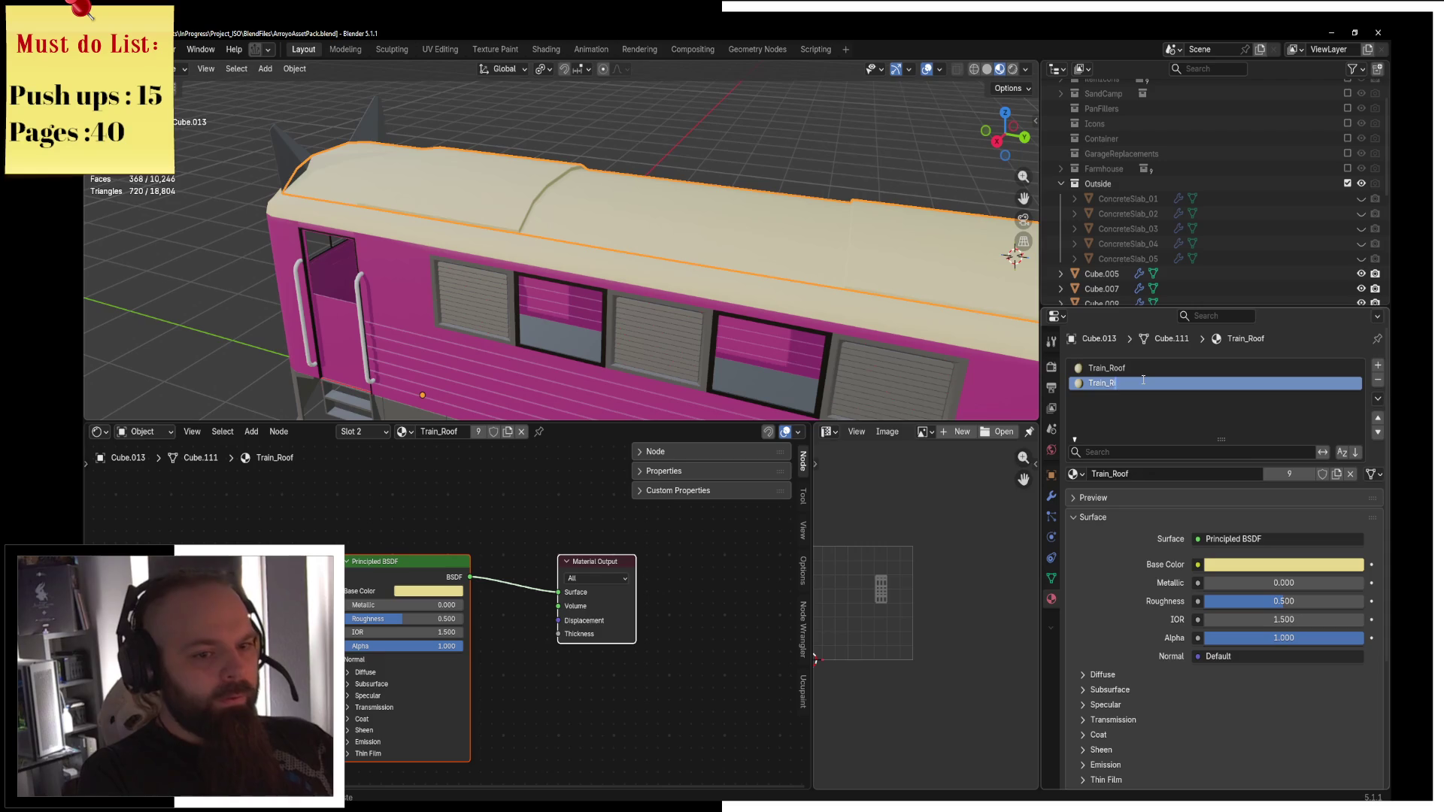
{"action": "key", "text": "Return"}
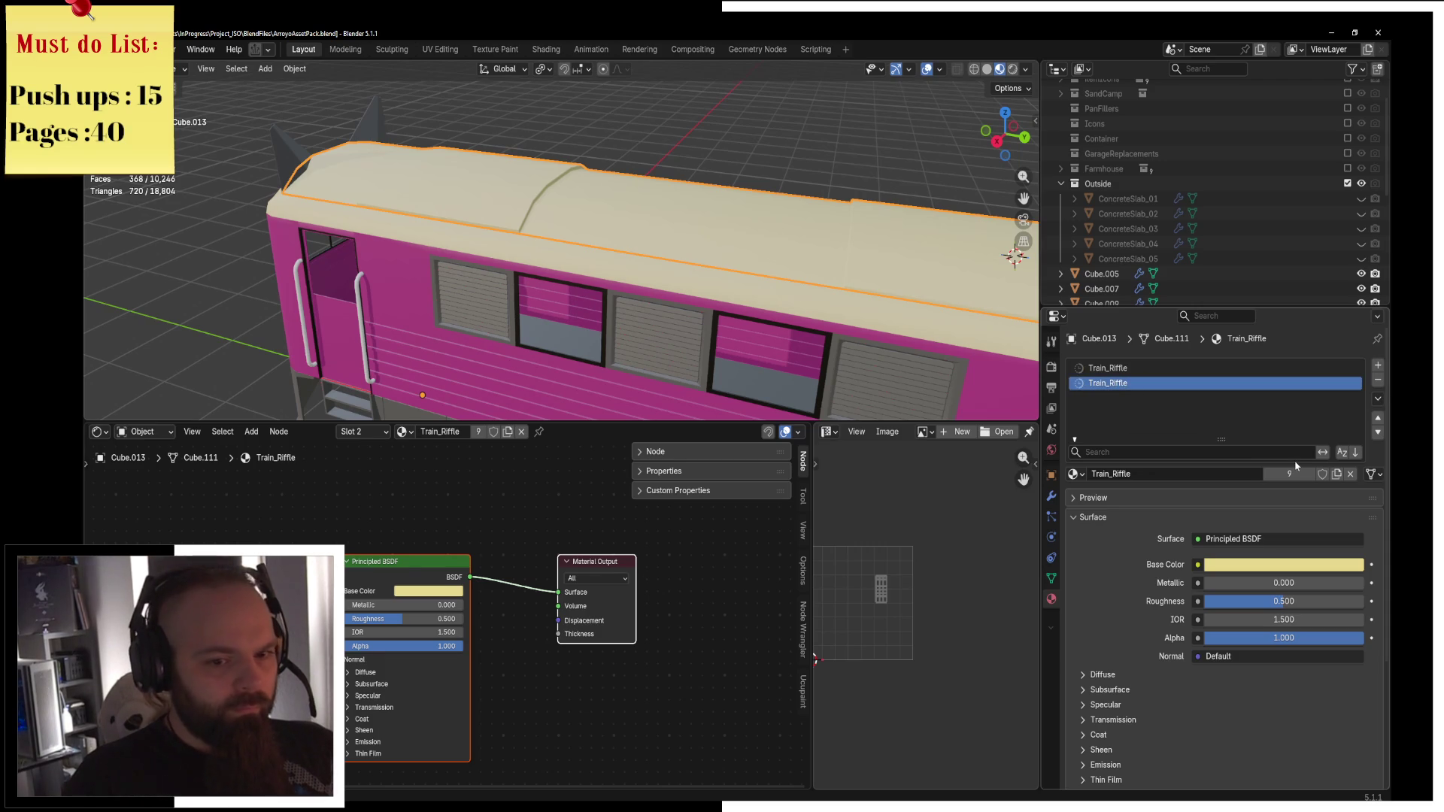
Make the slot's material a separate copy and name the first material Train_normal.
{"action": "left_click", "coordinate": [1337, 476]}
{"action": "left_click", "coordinate": [1159, 370]}
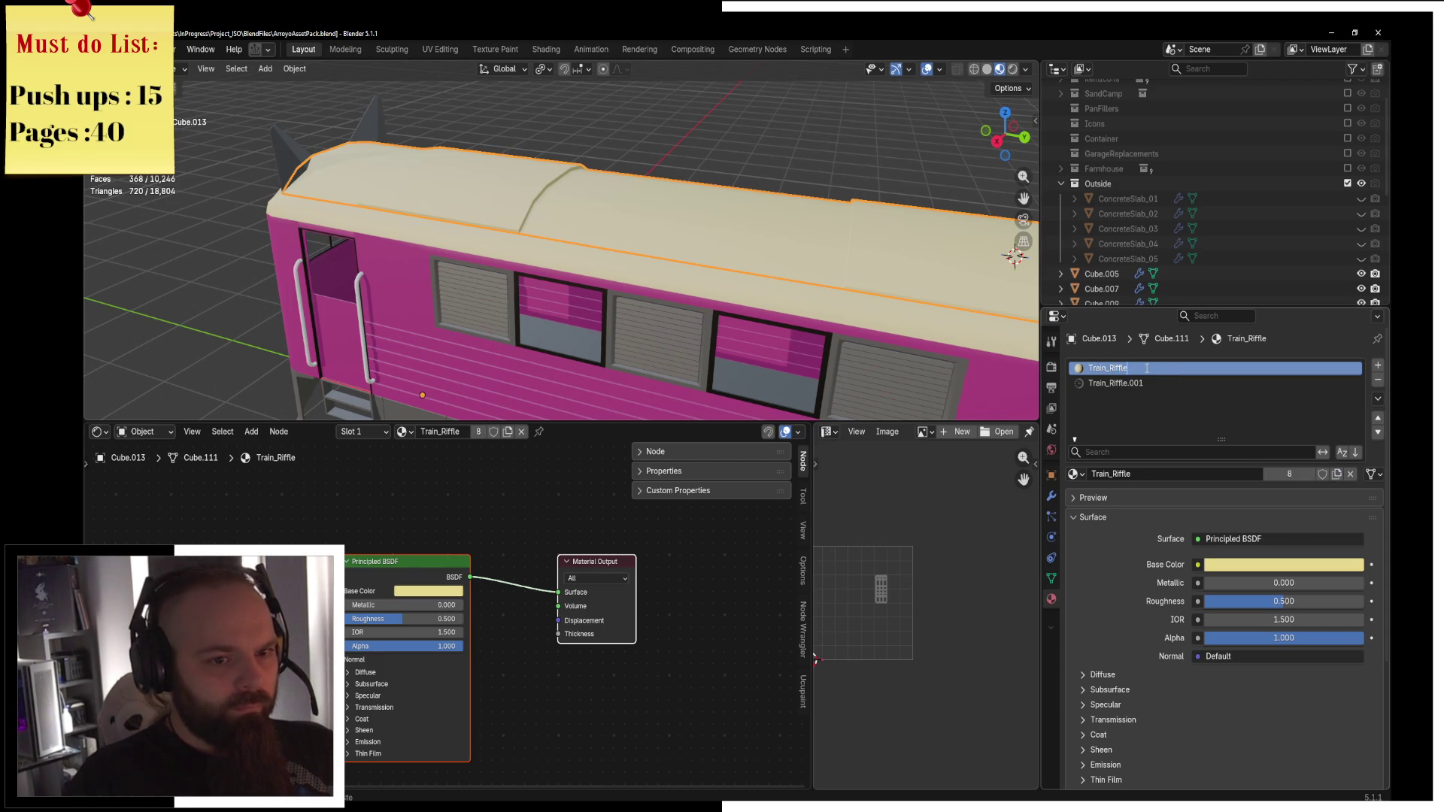
{"action": "key", "text": "BackSpace"}
{"action": "key", "text": "BackSpace"}
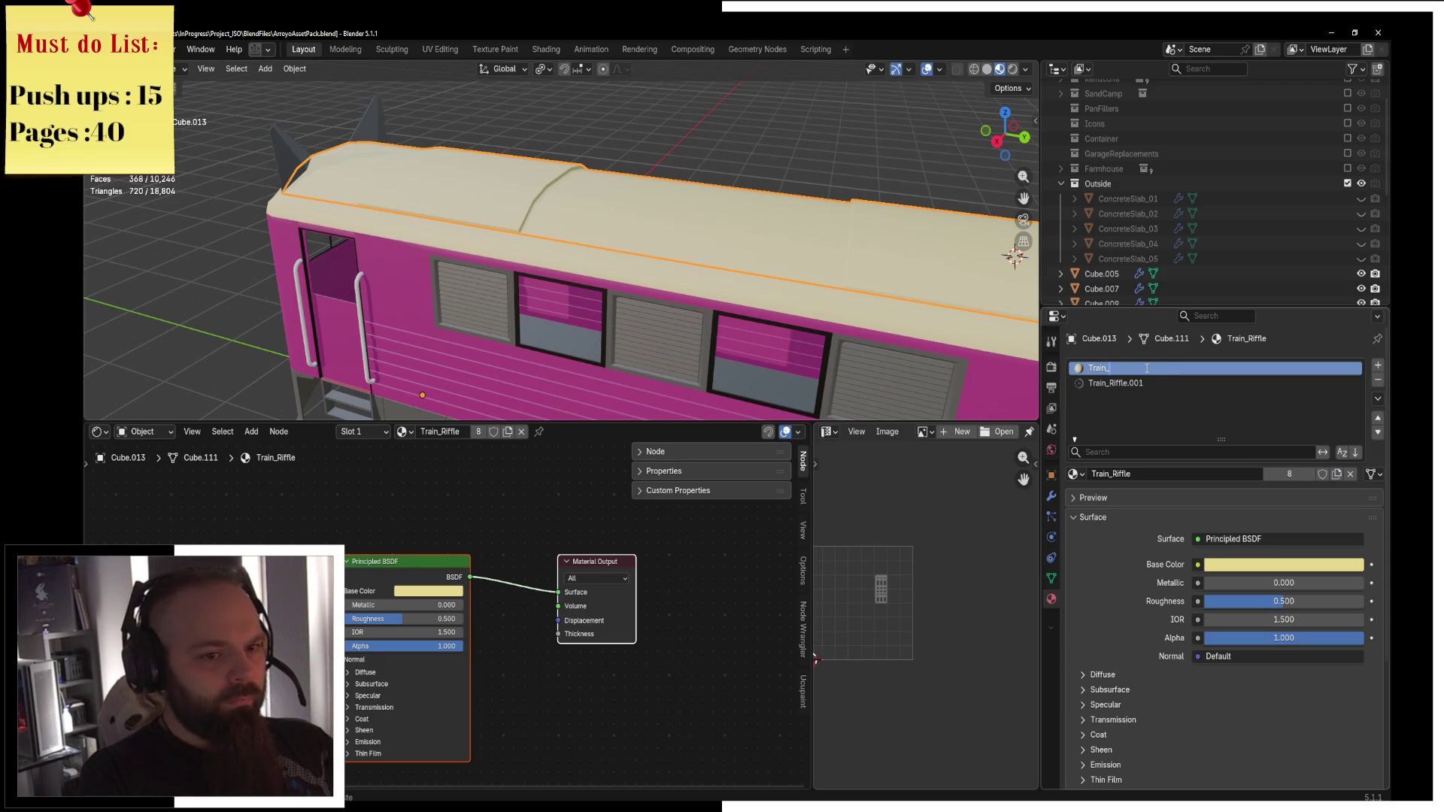
{"action": "type", "text": "normal"}
{"action": "key", "text": "Return"}
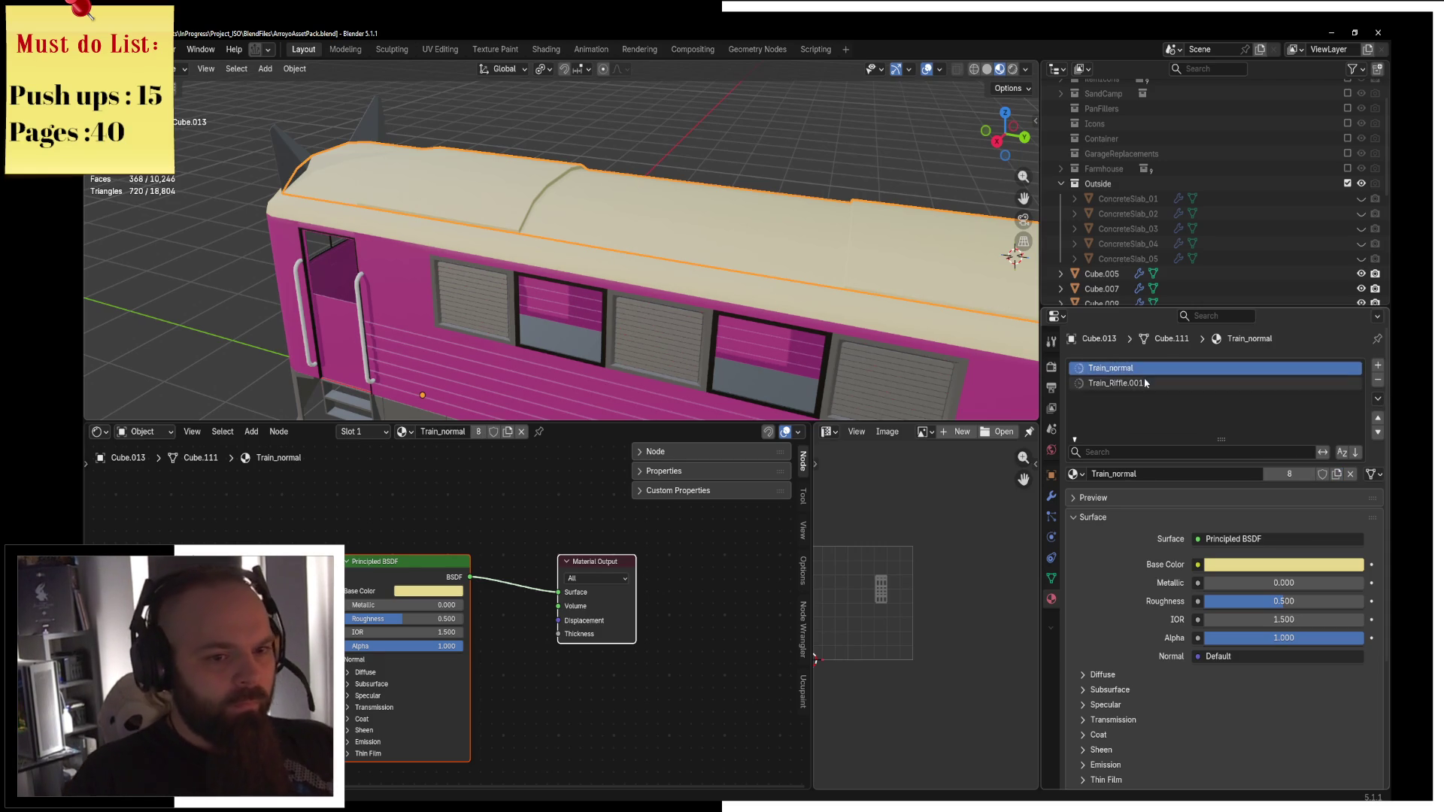
{"action": "double_click", "coordinate": [1185, 380]}
{"action": "key", "text": "Return"}
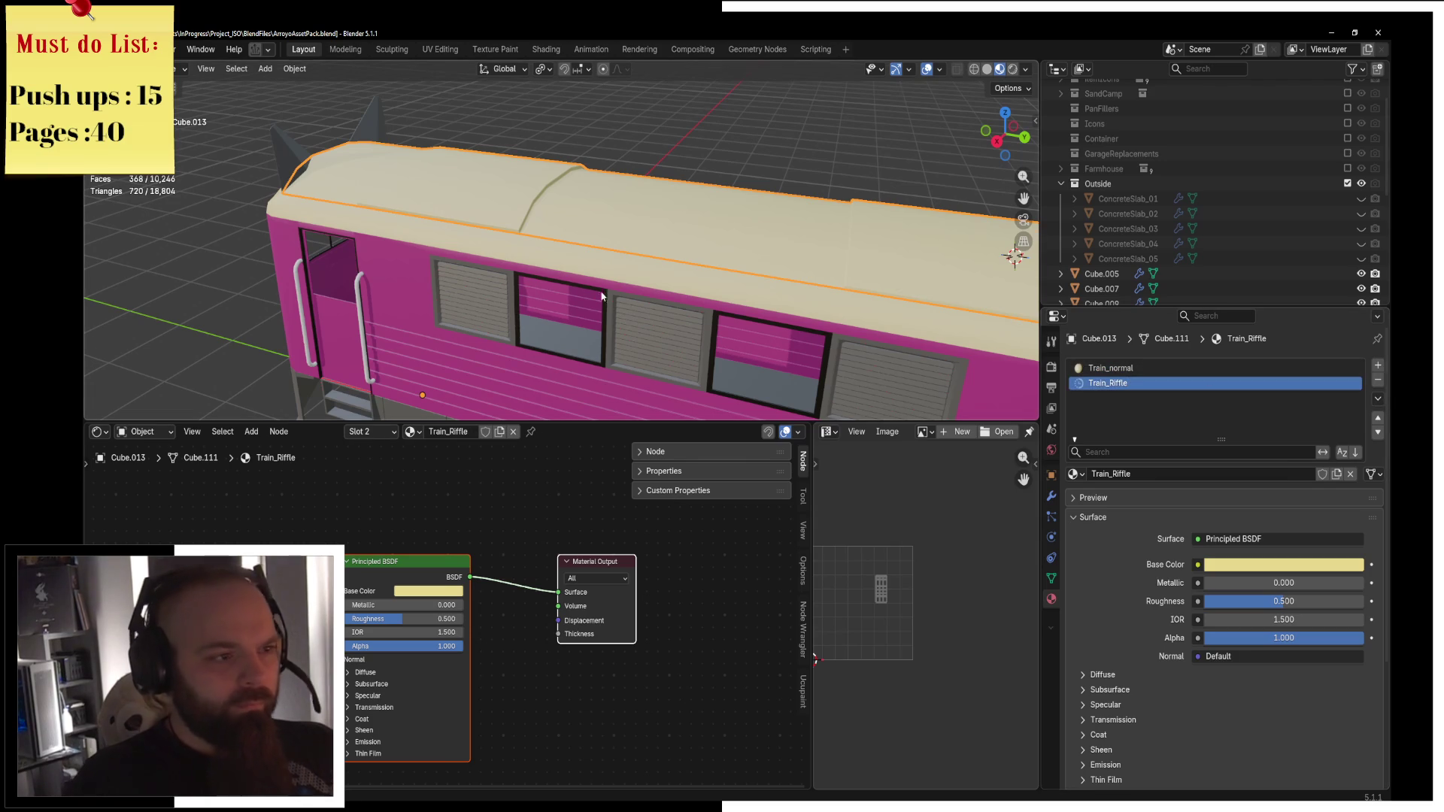
In Edit Mode face select, circle-select the front and middle roof faces.
{"action": "middle_click_drag", "start_coordinate": [526, 226], "coordinate": [662, 298]}
{"action": "key", "text": "ctrl+Tab"}
{"action": "left_click", "coordinate": [774, 303]}
{"action": "left_click", "coordinate": [216, 69]}
{"action": "left_click", "coordinate": [331, 255]}
{"action": "key", "text": "c"}
{"action": "left_click_drag", "start_coordinate": [331, 248], "coordinate": [295, 278]}
{"action": "left_click_drag", "start_coordinate": [666, 204], "coordinate": [797, 209]}
{"action": "key", "text": "Escape"}
{"action": "mouse_move", "coordinate": [797, 210]}
{"action": "middle_mouse_down"}
{"action": "mouse_move", "coordinate": [877, 155]}
{"action": "mouse_move", "coordinate": [752, 226]}
{"action": "middle_mouse_up"}
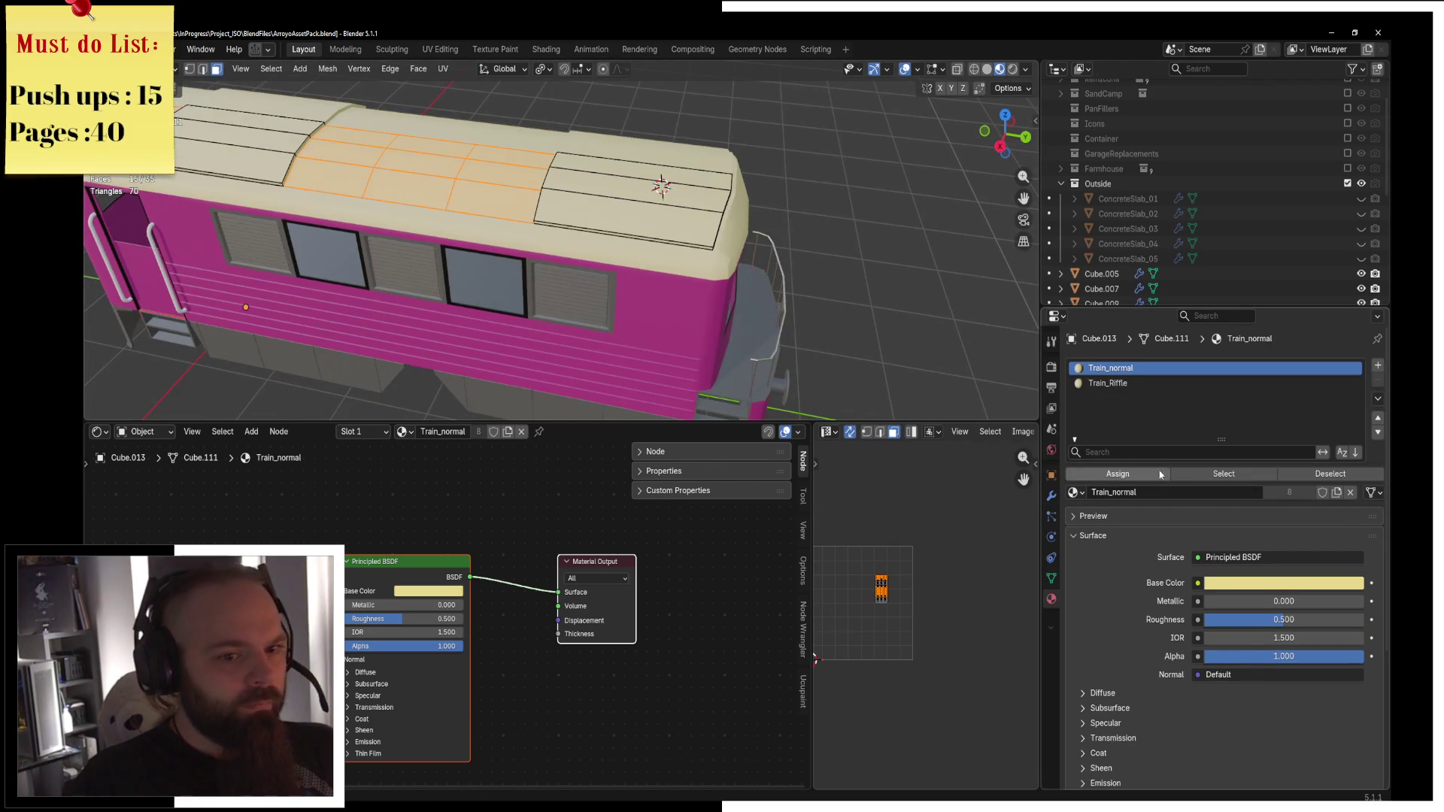
Assign Train_Riffle to the selected roof faces and add a Wave Texture node.
{"action": "left_click", "coordinate": [1108, 383]}
{"action": "left_click", "coordinate": [1126, 477]}
{"action": "key", "text": "shift+a"}
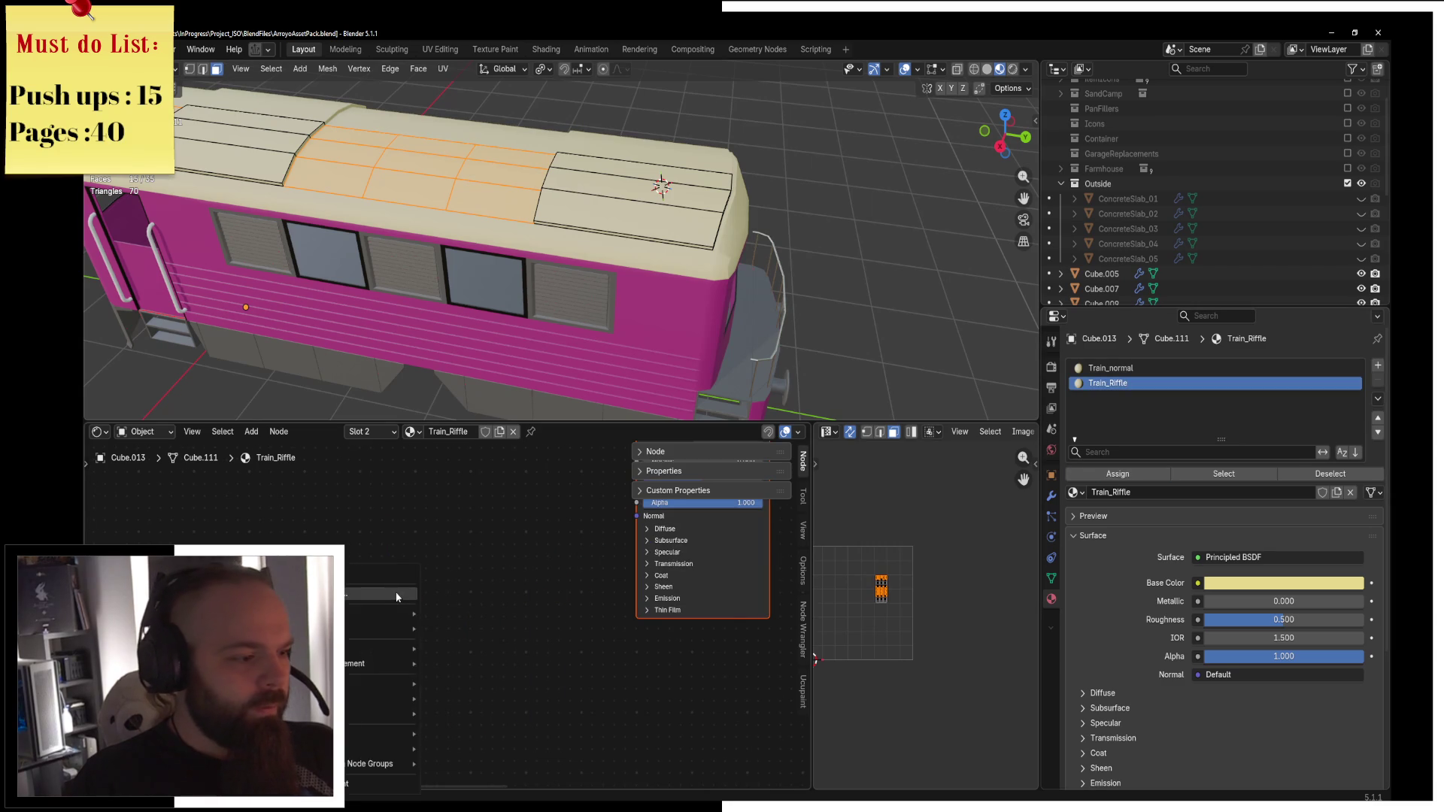
{"action": "type", "text": "wave"}
{"action": "key", "text": "Return"}
{"action": "left_click", "coordinate": [331, 654], "text": "ctrl+shift"}
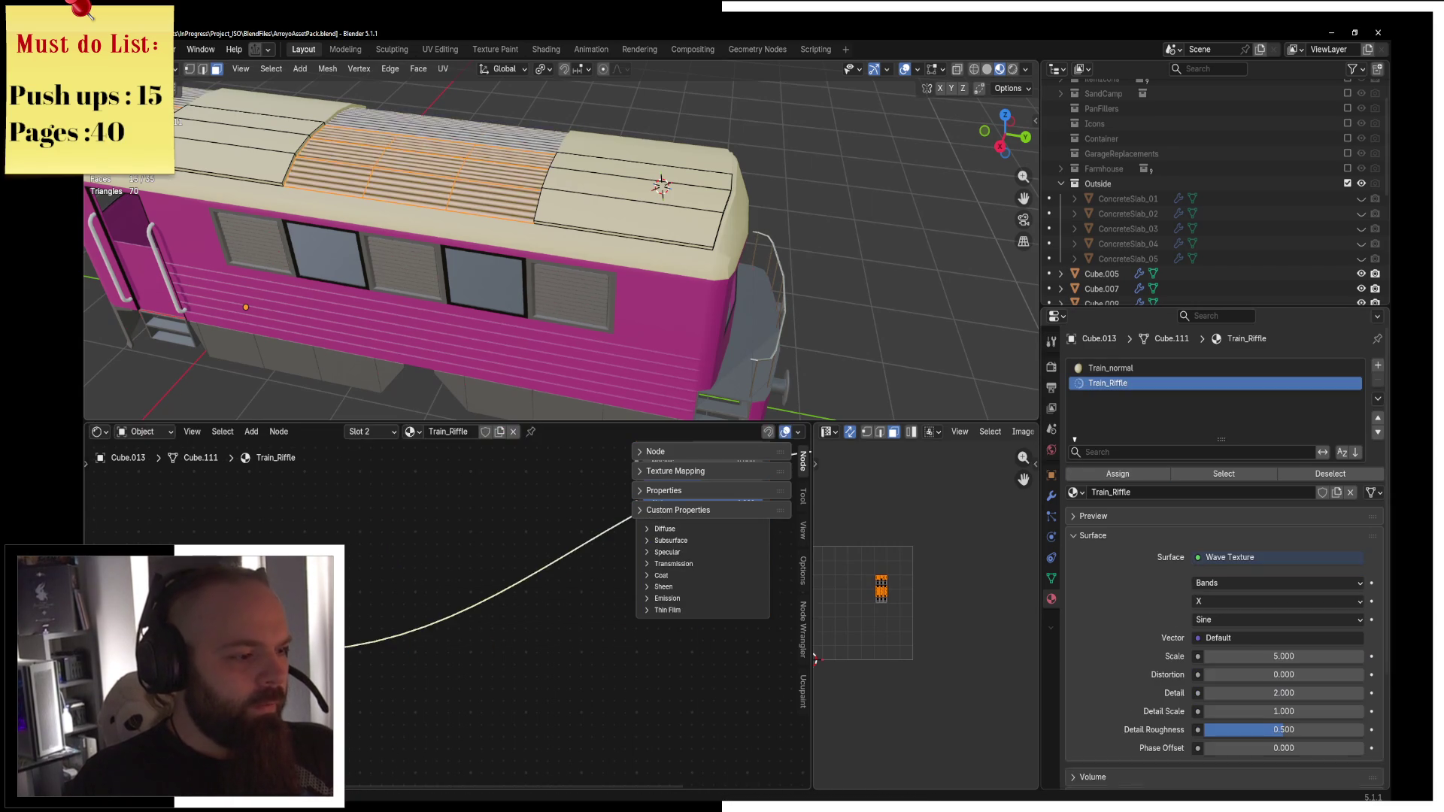
{"action": "scroll", "coordinate": [482, 569], "scroll_direction": "down", "scroll_amount": 1}
Add a Bump node fed by the wave texture, wired into the shader's Normal.
{"action": "key", "text": "shift+a"}
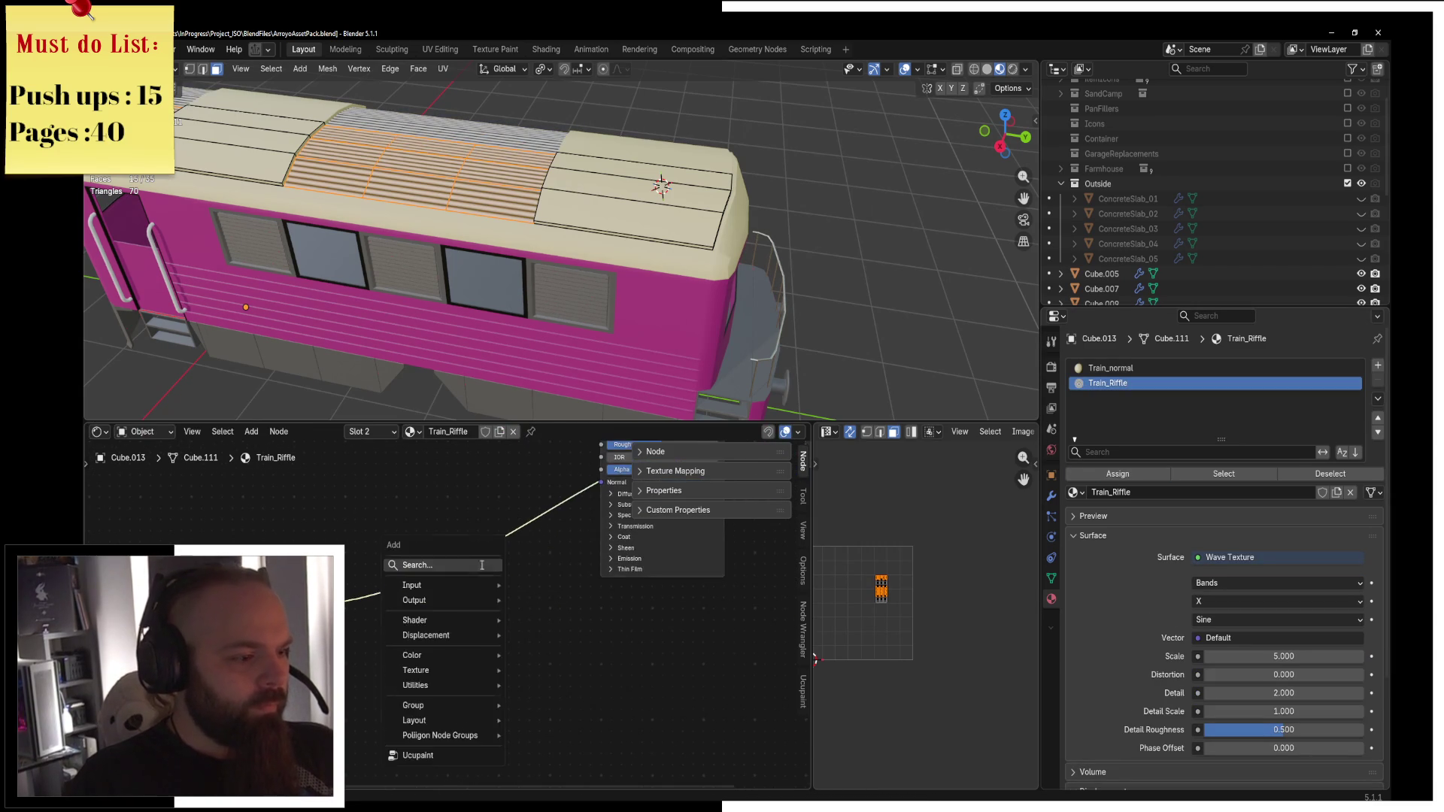
{"action": "type", "text": "bump"}
{"action": "key", "text": "Return"}
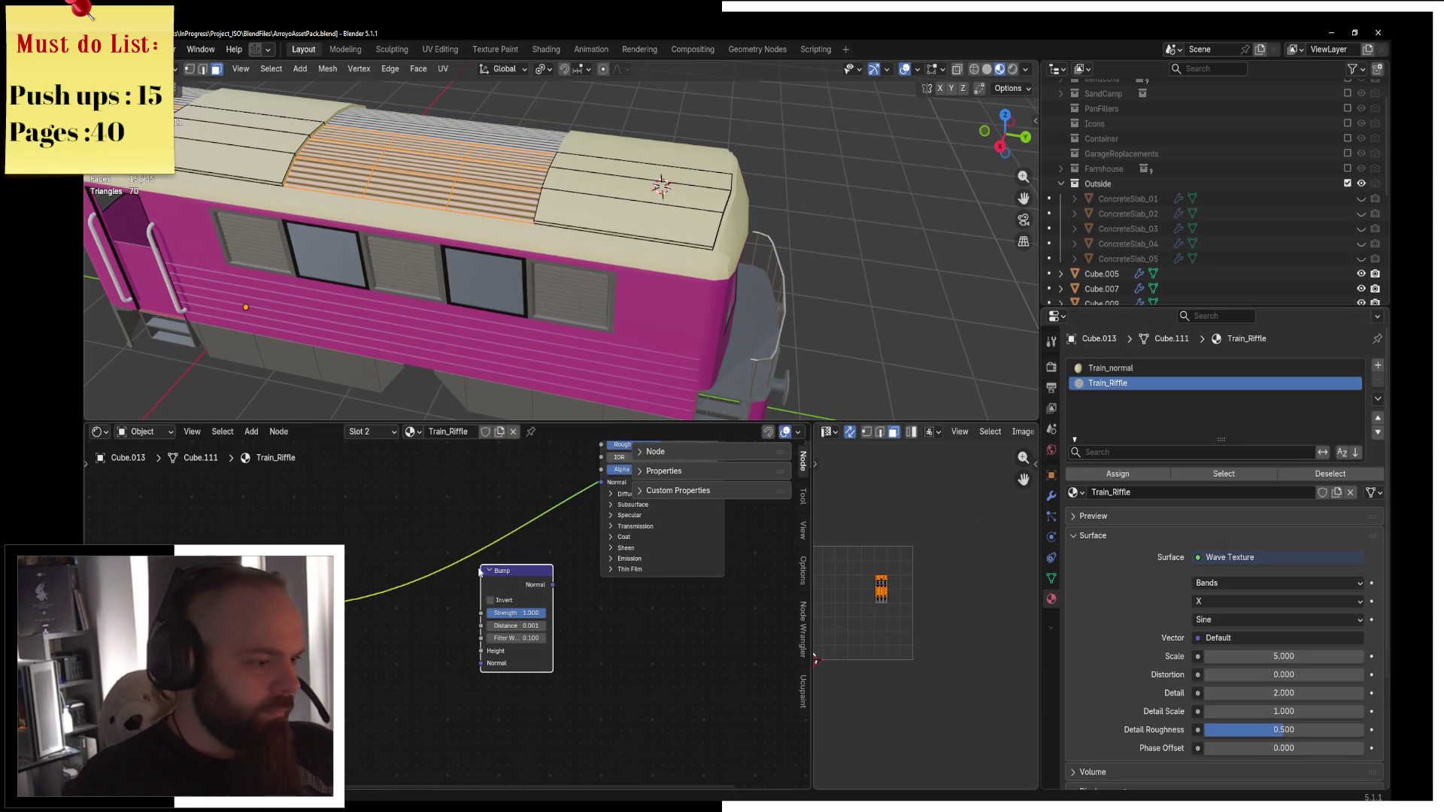
{"action": "left_click_drag", "start_coordinate": [331, 613], "coordinate": [524, 649]}
{"action": "left_click", "coordinate": [491, 656]}
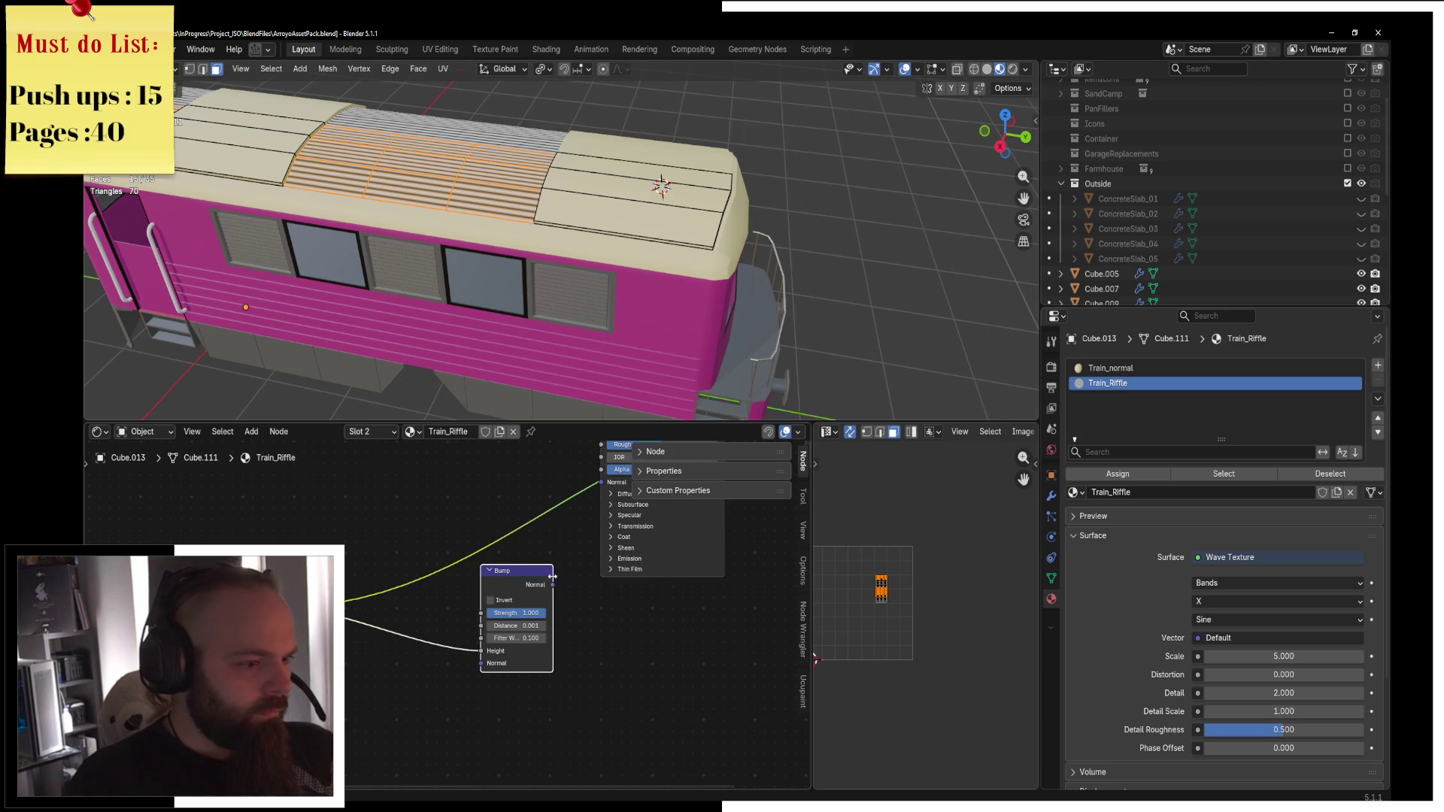
{"action": "left_click_drag", "start_coordinate": [610, 482], "coordinate": [607, 482]}
{"action": "middle_click_drag", "start_coordinate": [608, 482], "coordinate": [481, 539]}
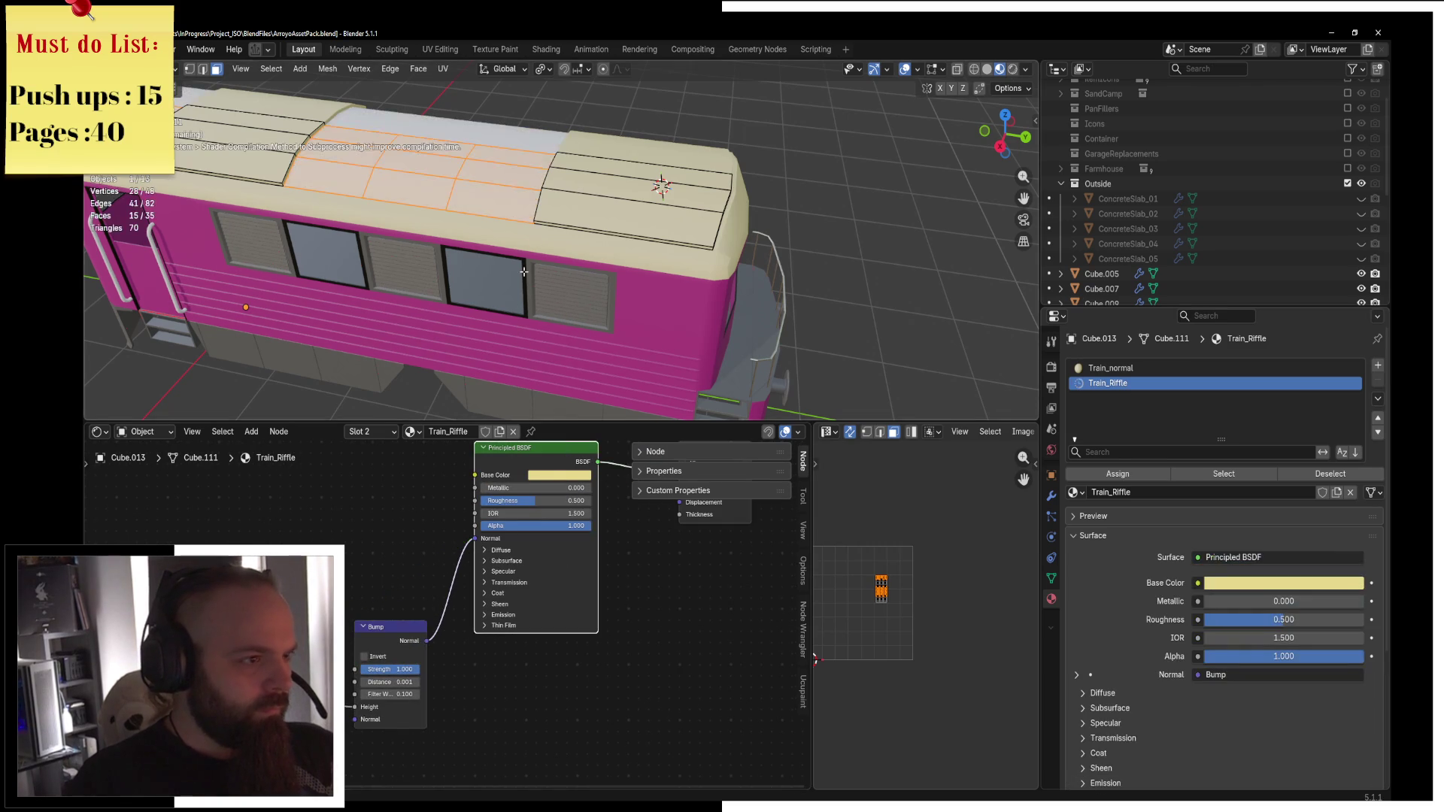
Set the Bump node's Distance to 0.101 and preview the roof in Object Mode.
{"action": "middle_click_drag", "start_coordinate": [594, 301], "coordinate": [623, 268]}
{"action": "key", "text": "ctrl+Tab"}
{"action": "left_click", "coordinate": [555, 248]}
{"action": "scroll", "coordinate": [725, 268], "scroll_direction": "up", "scroll_amount": 6}
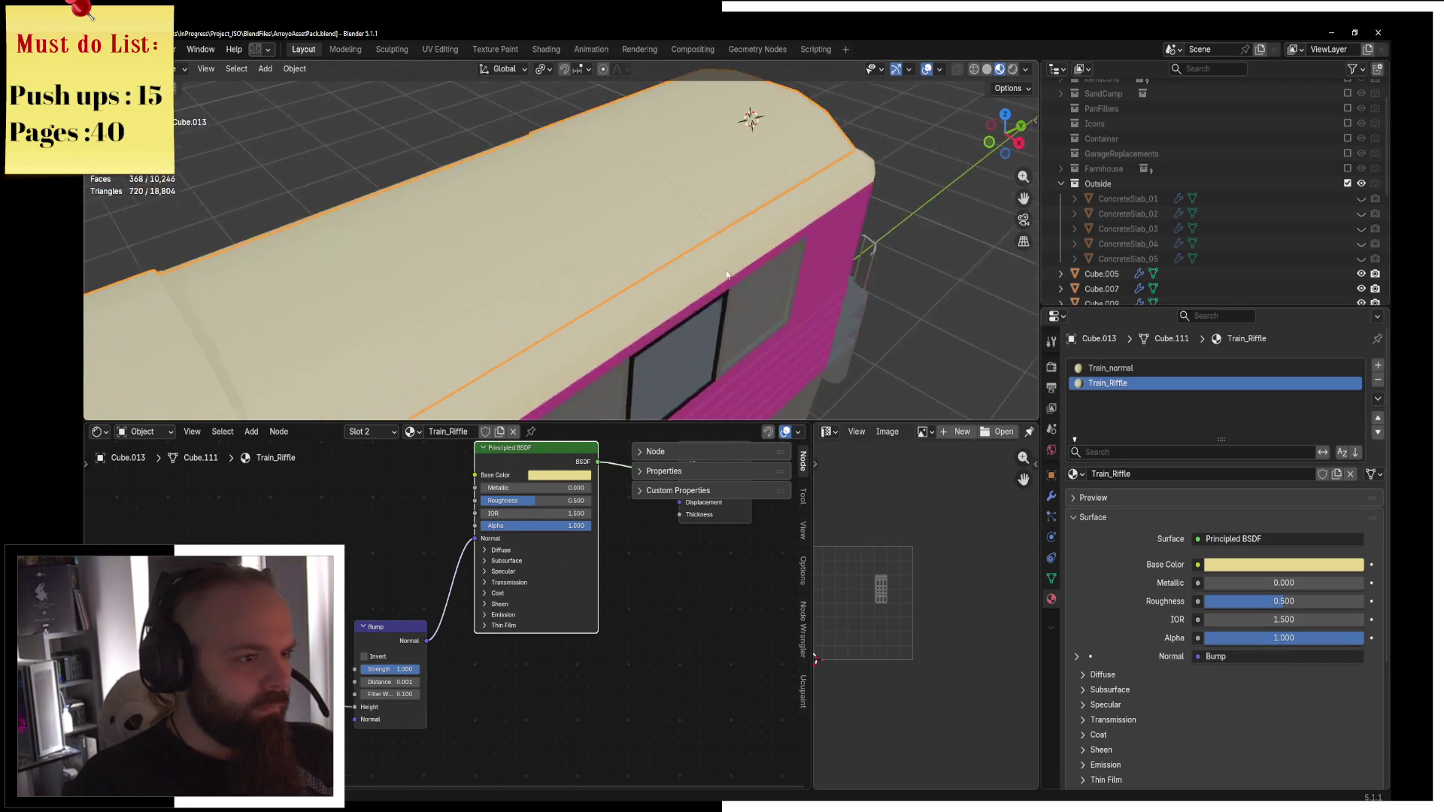
{"action": "middle_click_drag", "start_coordinate": [393, 649], "coordinate": [529, 620]}
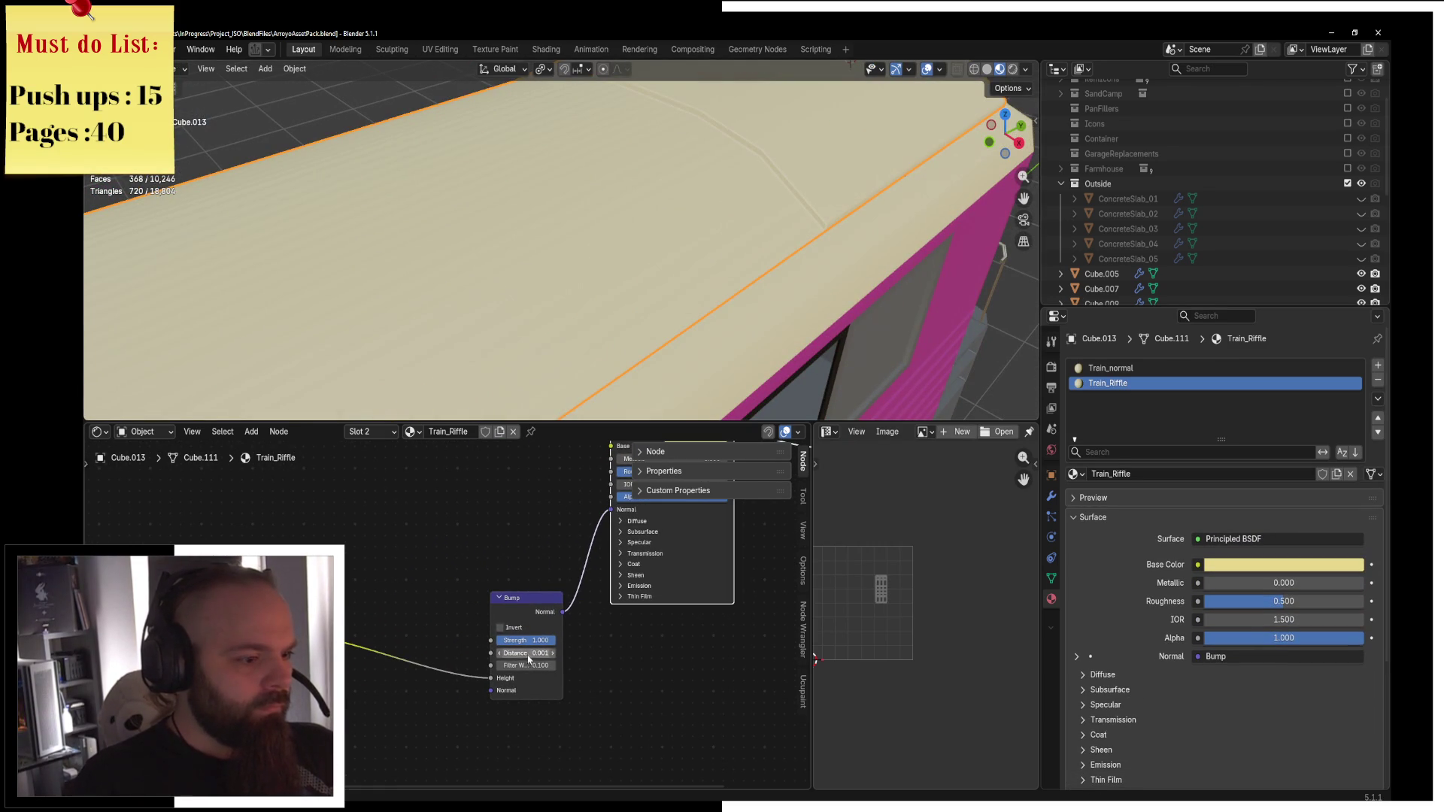
{"action": "left_click", "coordinate": [553, 653]}
{"action": "scroll", "coordinate": [776, 246], "scroll_direction": "down", "scroll_amount": 4}
Reselect the train body and add a centred two-cut loop across the roof.
{"action": "mouse_move", "coordinate": [776, 246]}
{"action": "middle_mouse_down"}
{"action": "mouse_move", "coordinate": [890, 219]}
{"action": "mouse_move", "coordinate": [541, 250]}
{"action": "mouse_move", "coordinate": [645, 221]}
{"action": "mouse_move", "coordinate": [782, 209]}
{"action": "mouse_move", "coordinate": [737, 240]}
{"action": "mouse_move", "coordinate": [465, 243]}
{"action": "middle_mouse_up"}
{"action": "scroll", "coordinate": [542, 251], "scroll_direction": "down", "scroll_amount": 2}
{"action": "left_click", "coordinate": [737, 241]}
{"action": "left_click", "coordinate": [715, 255]}
{"action": "key", "text": "Tab"}
{"action": "key", "text": "ctrl+r"}
{"action": "scroll", "coordinate": [465, 243], "scroll_direction": "up", "scroll_amount": 1}
{"action": "left_click", "coordinate": [464, 243]}
{"action": "right_click", "coordinate": [464, 243]}
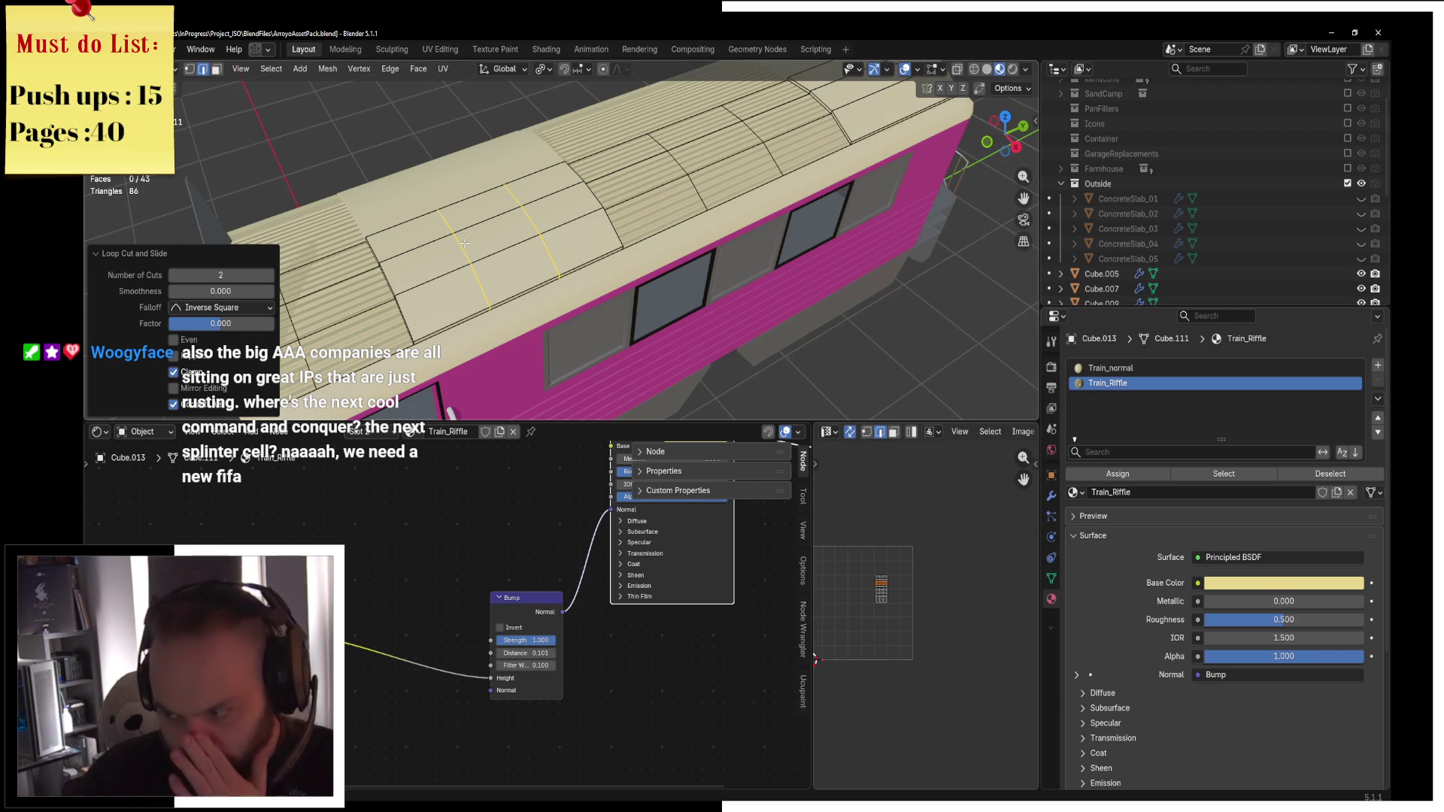
Add a two-cut loop cut near the roof's far end.
{"action": "mouse_move", "coordinate": [560, 257]}
{"action": "middle_mouse_down"}
{"action": "mouse_move", "coordinate": [722, 177]}
{"action": "mouse_move", "coordinate": [838, 248]}
{"action": "middle_mouse_up"}
{"action": "left_click", "coordinate": [726, 173]}
Leave the new cuts centred and select two roof faces for the hatch.
{"action": "right_click", "coordinate": [720, 195]}
{"action": "left_click", "coordinate": [217, 68]}
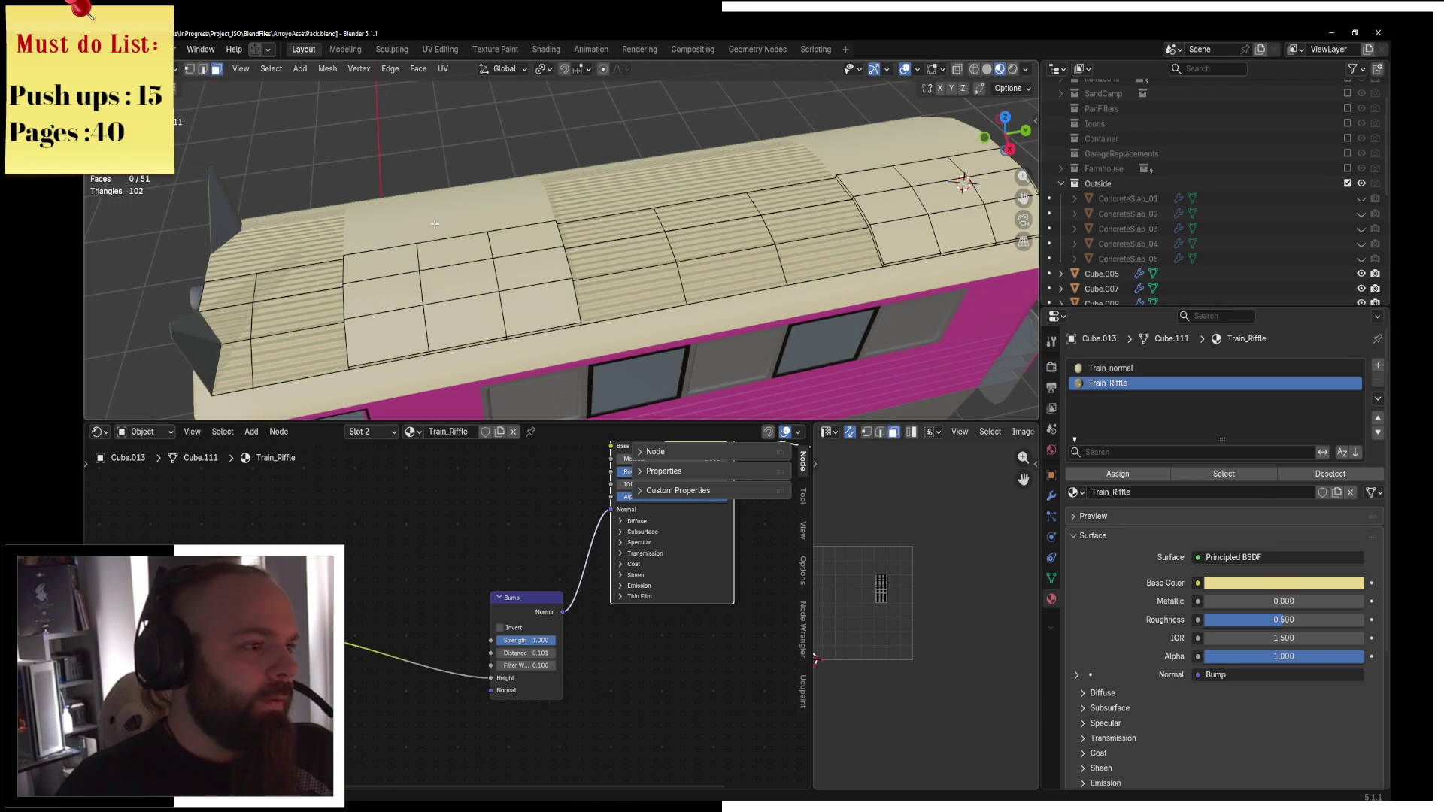
{"action": "left_click", "coordinate": [455, 249]}
{"action": "left_click", "coordinate": [460, 283], "text": "shift"}
{"action": "left_click", "coordinate": [906, 173], "text": "shift"}
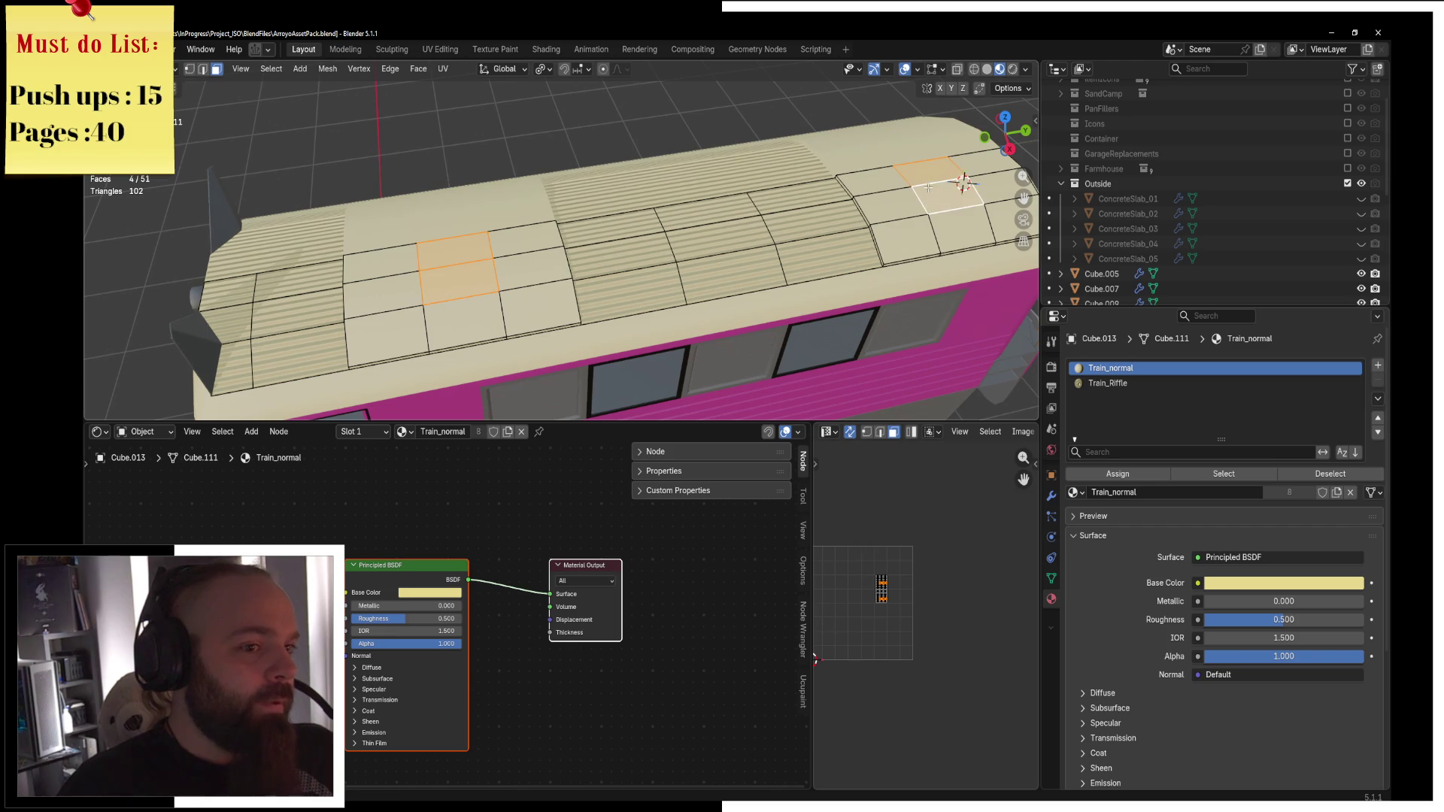
{"action": "left_click", "coordinate": [459, 245]}
{"action": "left_click", "coordinate": [903, 171], "text": "shift"}
{"action": "mouse_move", "coordinate": [903, 171]}
{"action": "middle_mouse_down"}
{"action": "mouse_move", "coordinate": [670, 247]}
{"action": "mouse_move", "coordinate": [752, 215]}
{"action": "middle_mouse_up"}
Extrude the two faces up 0.061 m, scale the top inward, and recess it.
{"action": "key", "text": "e"}
{"action": "right_click", "coordinate": [677, 256]}
{"action": "key", "text": "s"}
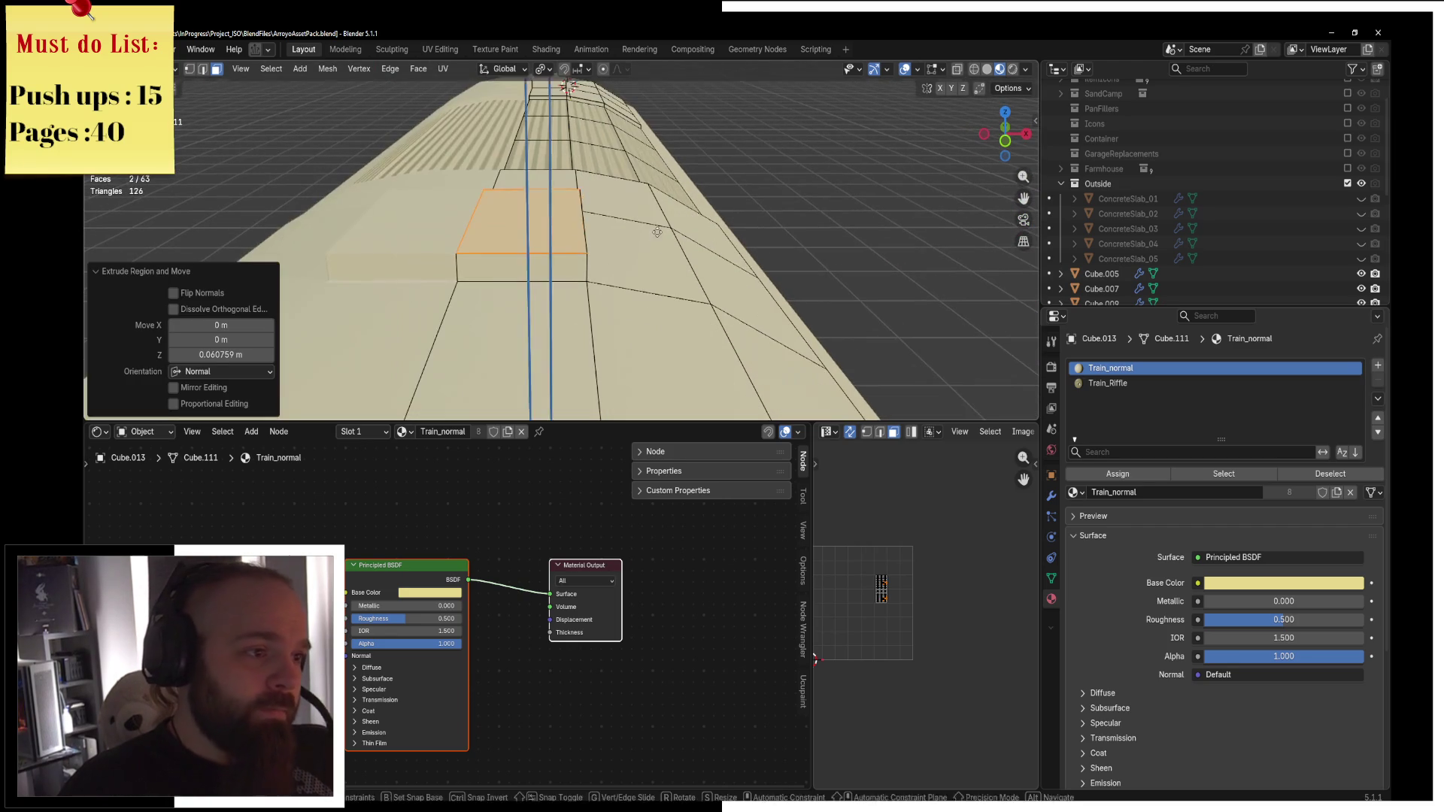
{"action": "left_click", "coordinate": [722, 211]}
{"action": "key", "text": "e"}
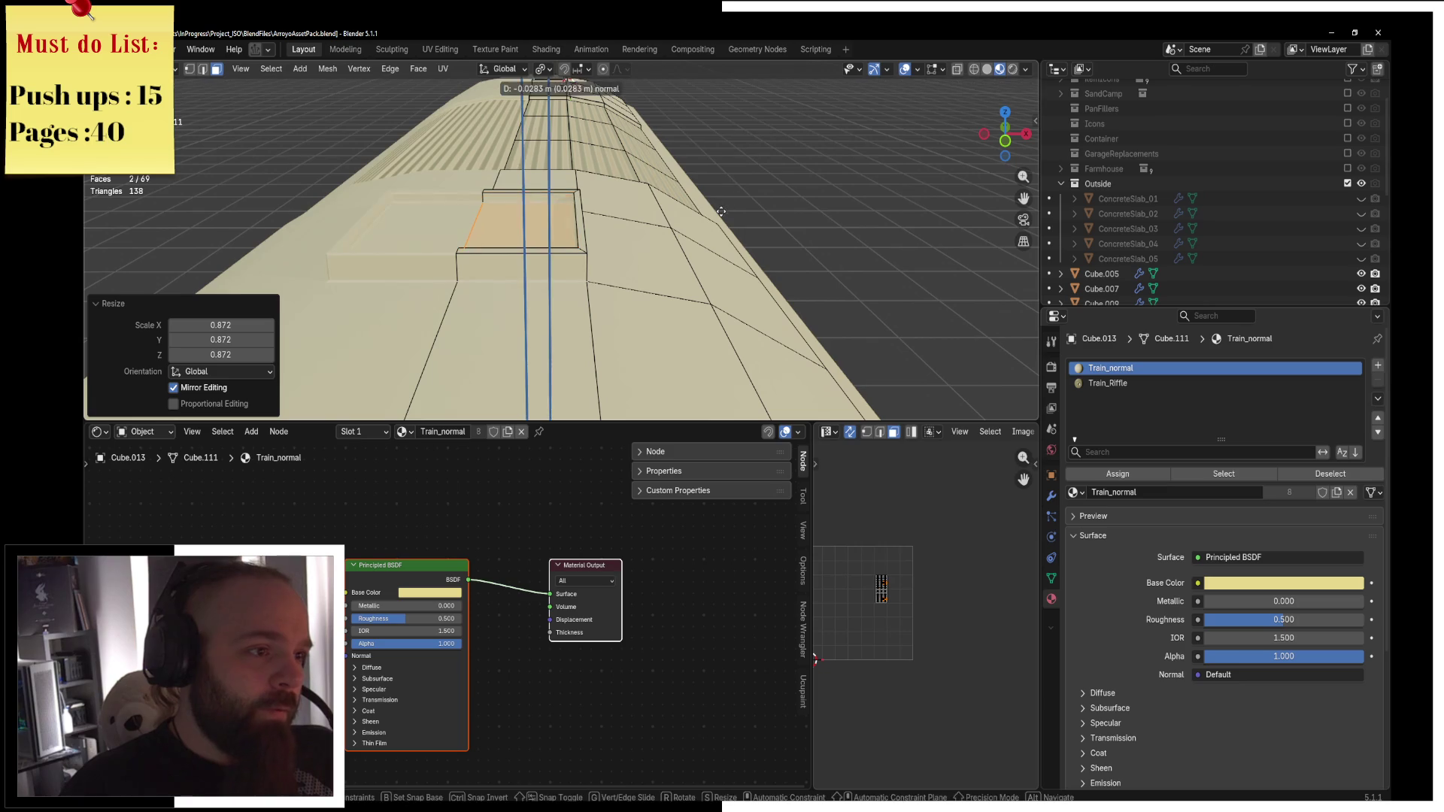
{"action": "left_click", "coordinate": [720, 212]}
{"action": "middle_click_drag", "start_coordinate": [720, 212], "coordinate": [532, 172]}
Add two centred loop cuts across the raised hatch block.
{"action": "key", "text": "ctrl+r"}
{"action": "scroll", "coordinate": [532, 172], "scroll_direction": "up", "scroll_amount": 1}
{"action": "right_click", "coordinate": [532, 171]}
Grow the selected hatch edges and try moving them along X, then undo that move.
{"action": "key", "text": "z"}
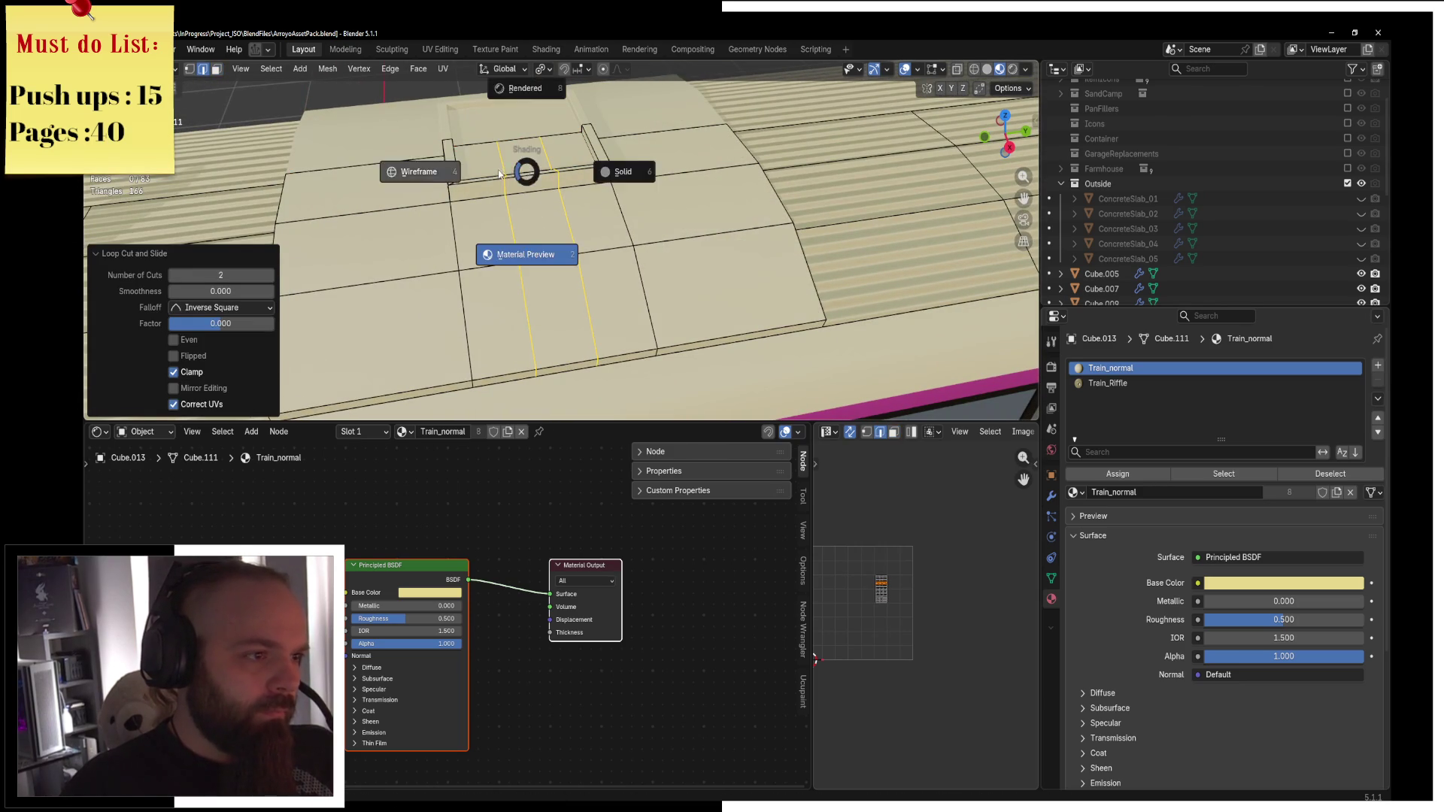
{"action": "left_click", "coordinate": [419, 169]}
{"action": "key", "text": "c"}
{"action": "key", "text": "z"}
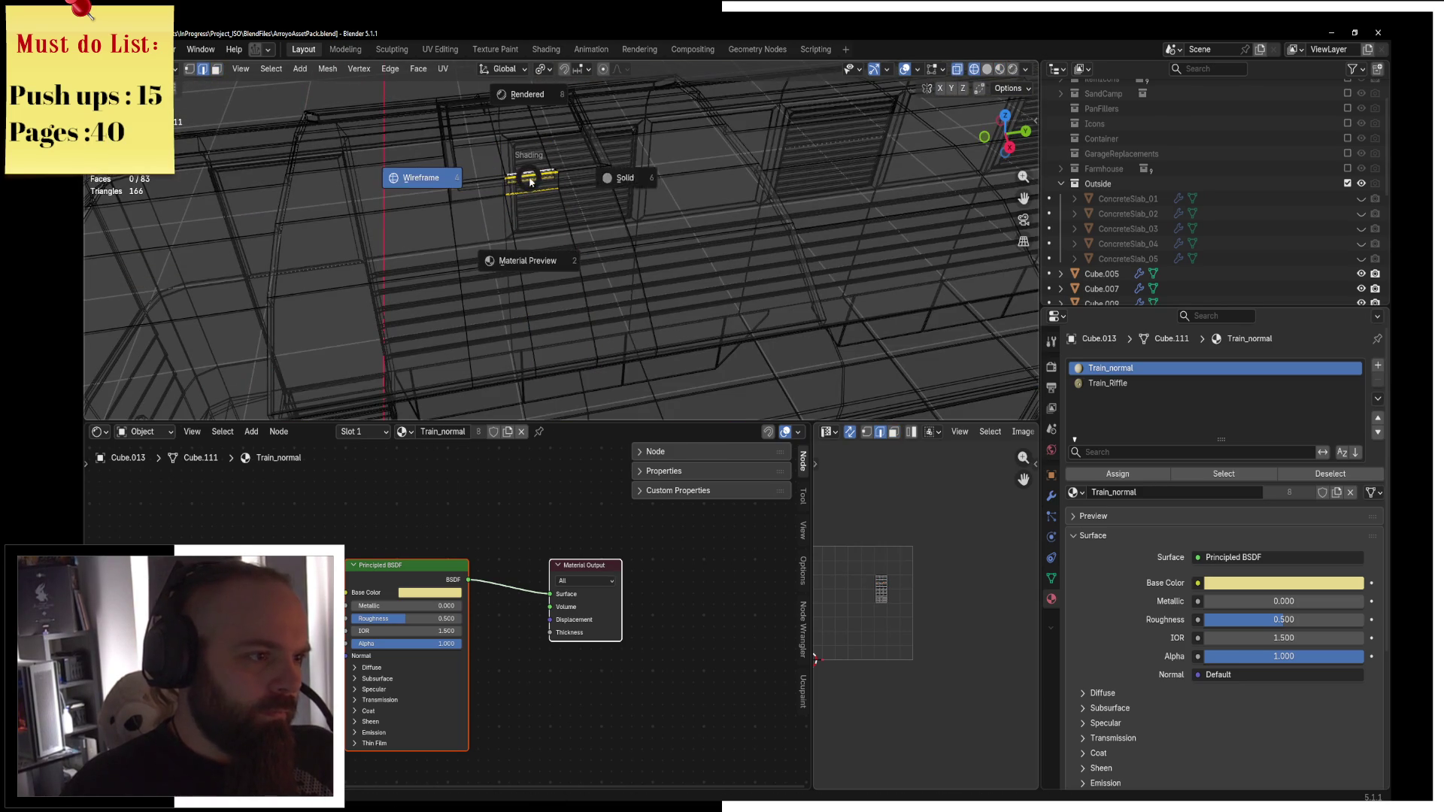
{"action": "left_click", "coordinate": [613, 181]}
{"action": "key", "text": "KP_Decimal"}
{"action": "key", "text": "KP_7"}
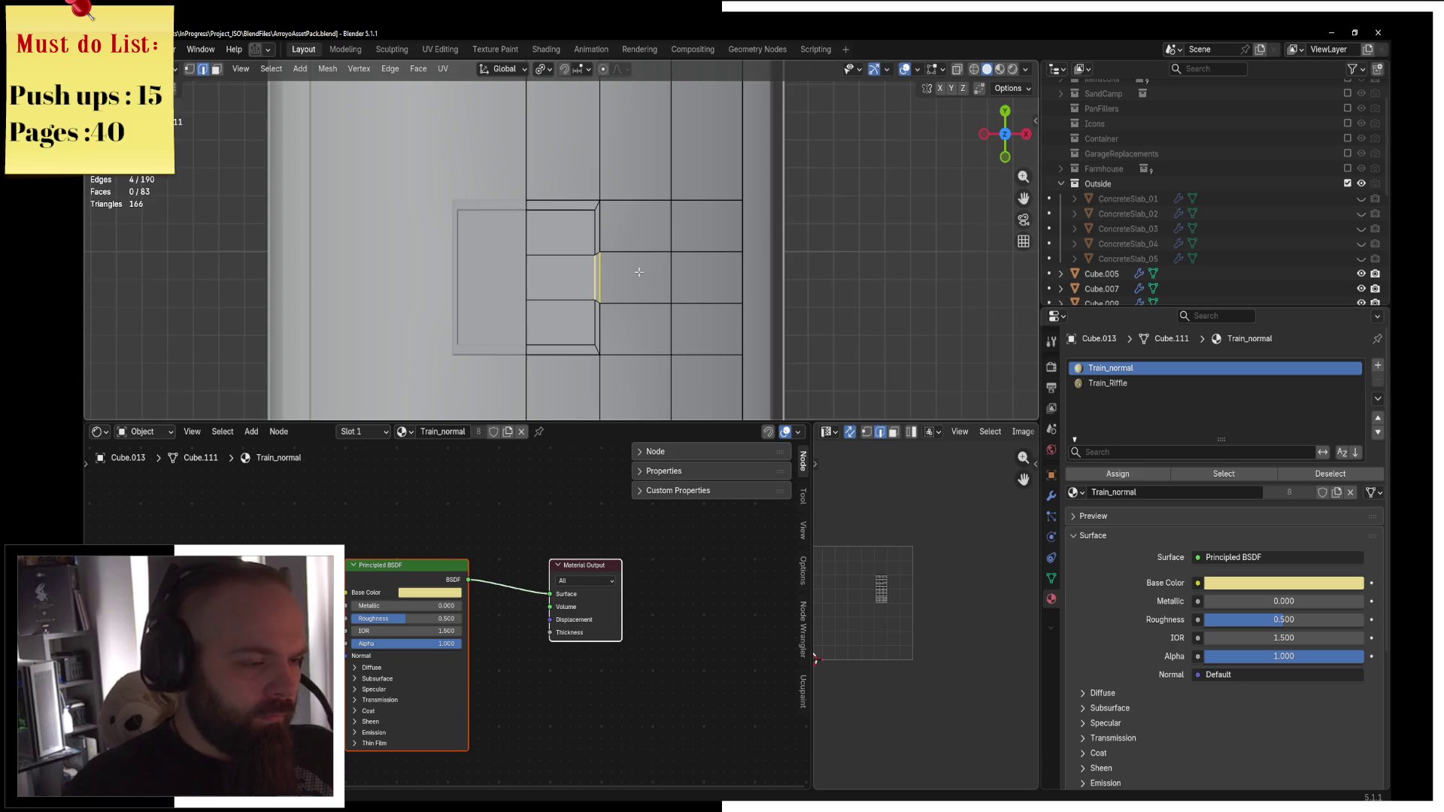
{"action": "scroll", "coordinate": [632, 226], "scroll_direction": "up", "scroll_amount": 3}
{"action": "key", "text": "ctrl+KP_Add"}
{"action": "key", "text": "g"}
{"action": "key", "text": "x"}
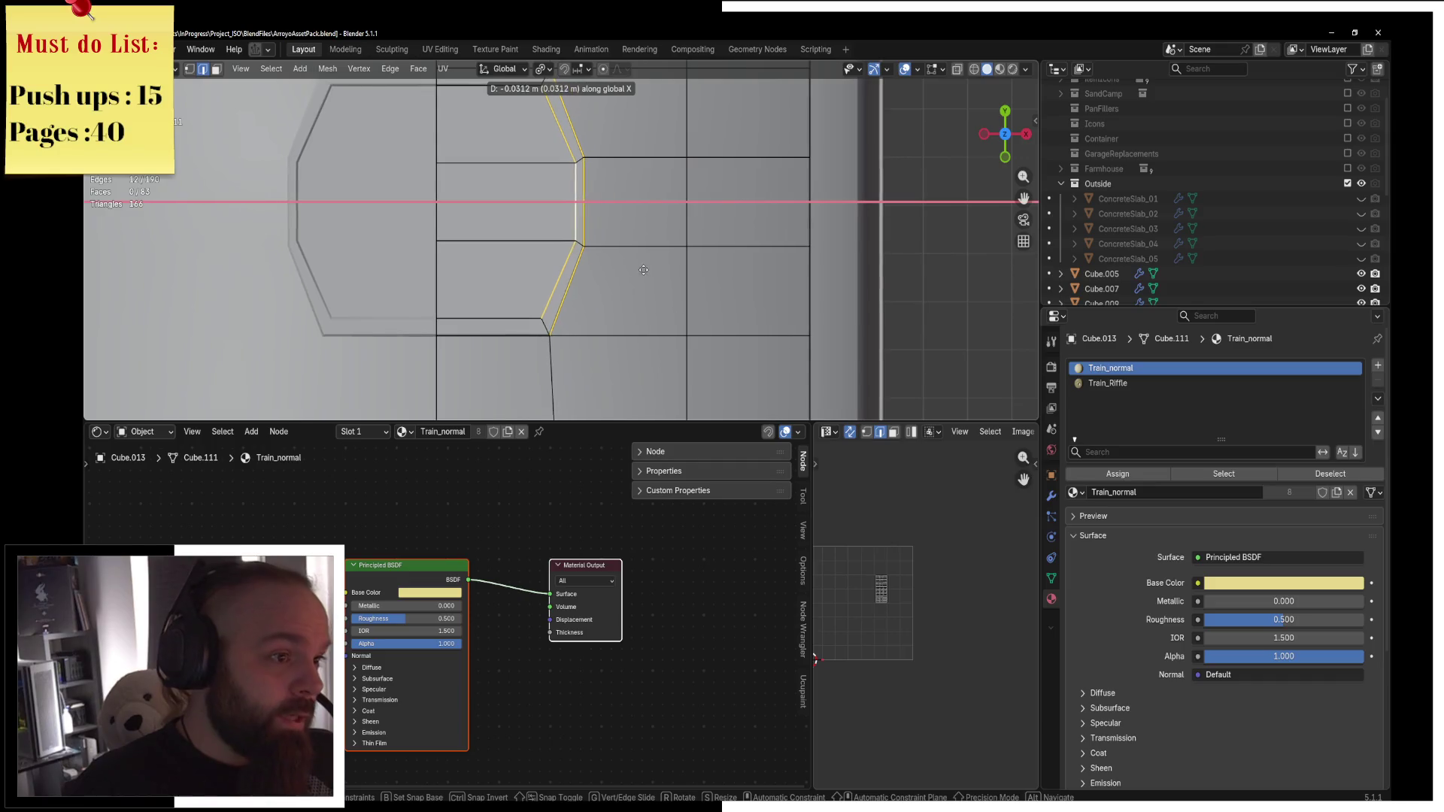
{"action": "left_click", "coordinate": [638, 268]}
{"action": "scroll", "coordinate": [643, 265], "scroll_direction": "down", "scroll_amount": 2}
{"action": "key", "text": "ctrl+z"}
{"action": "key", "text": "ctrl+z"}
Dissolve the extra edge loop on the hatch frame and return to Object Mode.
{"action": "middle_click_drag", "start_coordinate": [643, 258], "coordinate": [665, 184]}
{"action": "key", "text": "grave"}
{"action": "left_click", "coordinate": [592, 223]}
{"action": "left_click", "coordinate": [570, 241], "text": "alt"}
{"action": "key", "text": "x"}
{"action": "left_click", "coordinate": [707, 249]}
{"action": "key", "text": "ctrl+Tab"}
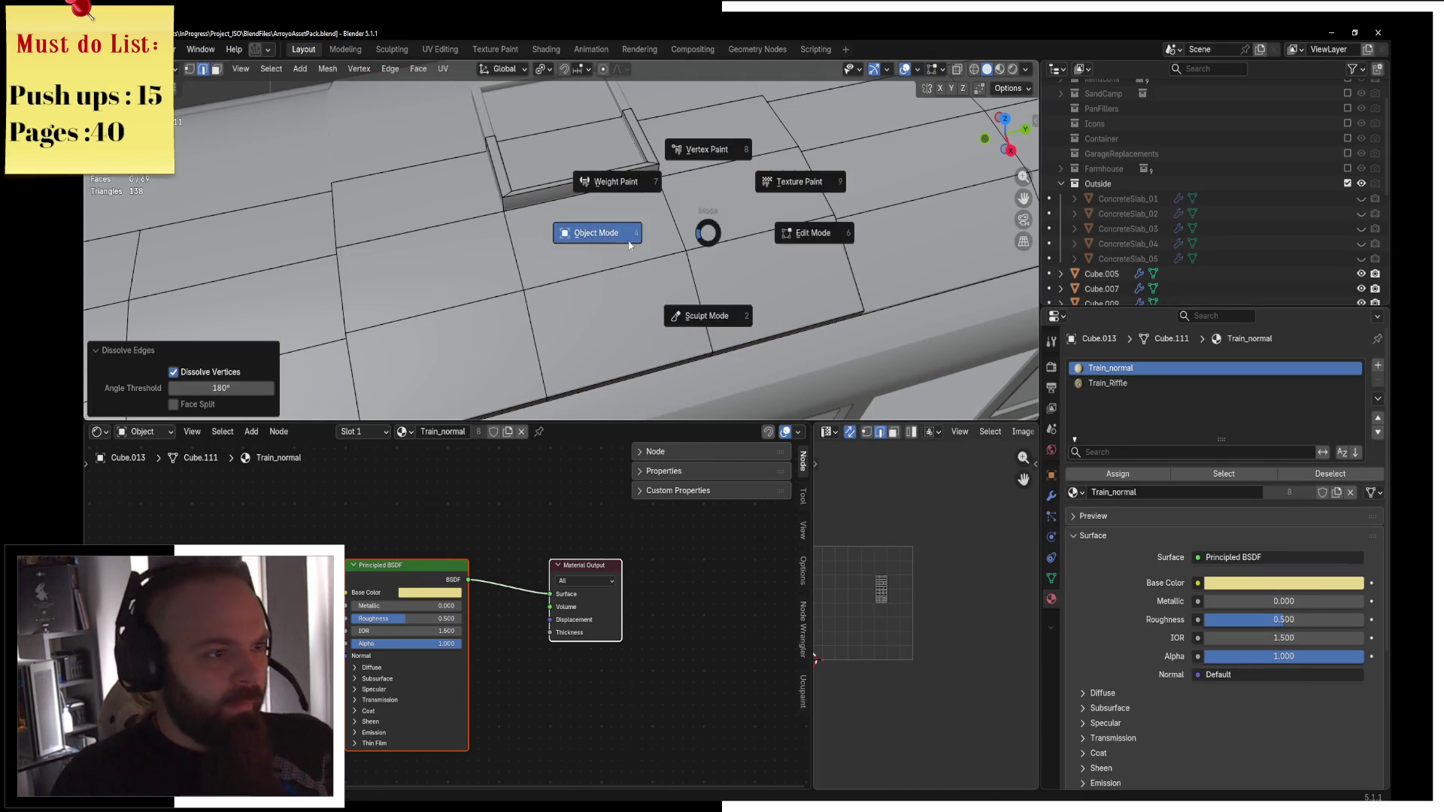
{"action": "left_click", "coordinate": [630, 245]}
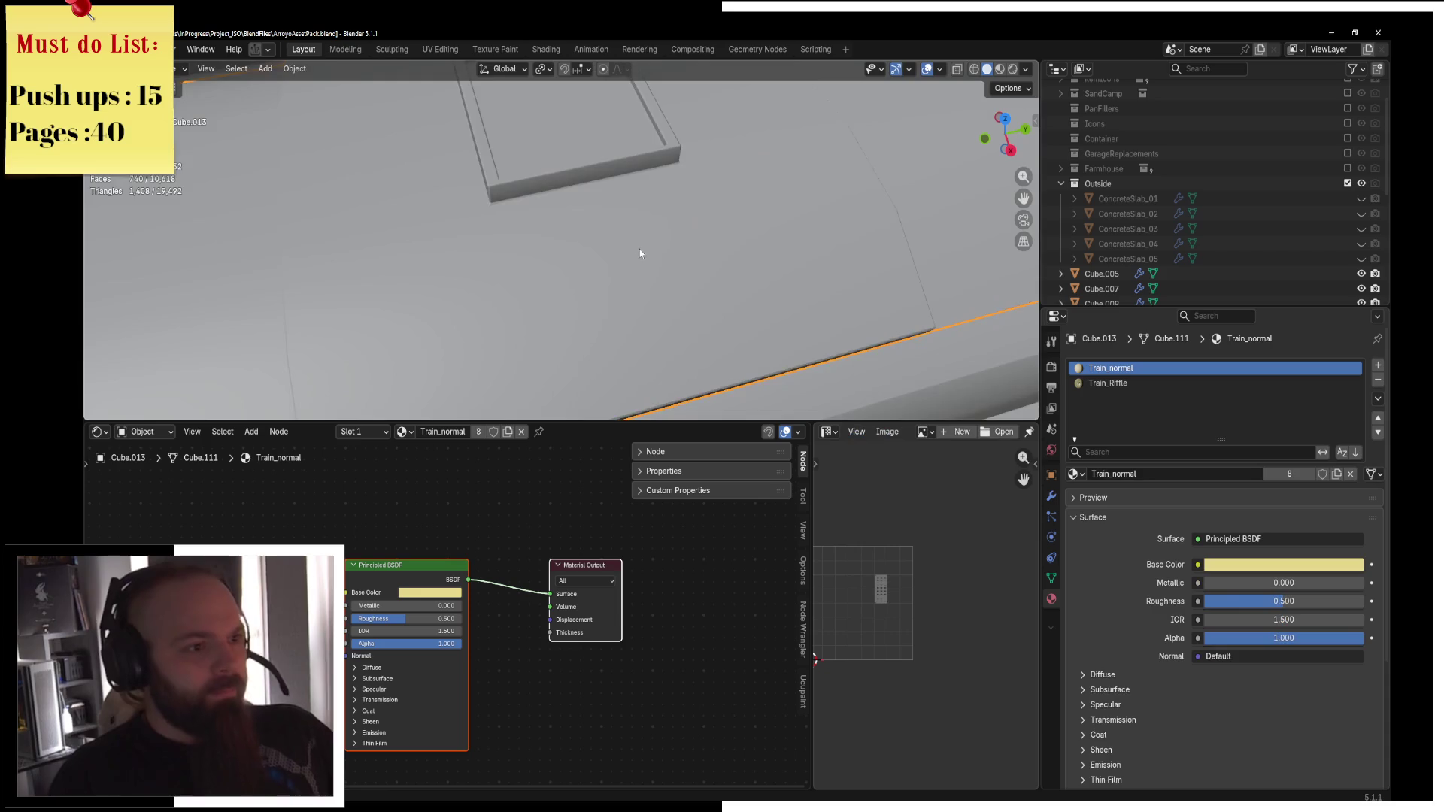
Orbit to look down on the roof, ending in Edit Mode on the mesh.
{"action": "scroll", "coordinate": [637, 248], "scroll_direction": "down", "scroll_amount": 4}
{"action": "middle_click_drag", "start_coordinate": [700, 222], "coordinate": [671, 177]}
{"action": "scroll", "coordinate": [636, 252], "scroll_direction": "up", "scroll_amount": 5}
{"action": "key", "text": "ctrl+Tab"}
{"action": "left_click", "coordinate": [714, 256]}
{"action": "middle_click_drag", "start_coordinate": [713, 256], "coordinate": [614, 194]}
{"action": "scroll", "coordinate": [647, 214], "scroll_direction": "down", "scroll_amount": 3}
{"action": "key", "text": "ctrl+Tab"}
{"action": "left_click", "coordinate": [700, 187]}
{"action": "mouse_move", "coordinate": [701, 186]}
{"action": "middle_mouse_down"}
{"action": "mouse_move", "coordinate": [590, 213]}
{"action": "mouse_move", "coordinate": [312, 167]}
{"action": "middle_mouse_up"}
{"action": "key", "text": "Tab"}
{"action": "scroll", "coordinate": [666, 207], "scroll_direction": "up", "scroll_amount": 3}
In top view, move an inner frame wall face -0.011545 m along X, then select the floor face.
{"action": "left_click", "coordinate": [216, 69]}
{"action": "scroll", "coordinate": [632, 161], "scroll_direction": "up", "scroll_amount": 3}
{"action": "middle_click_drag", "start_coordinate": [527, 188], "coordinate": [632, 162]}
{"action": "left_click", "coordinate": [631, 162]}
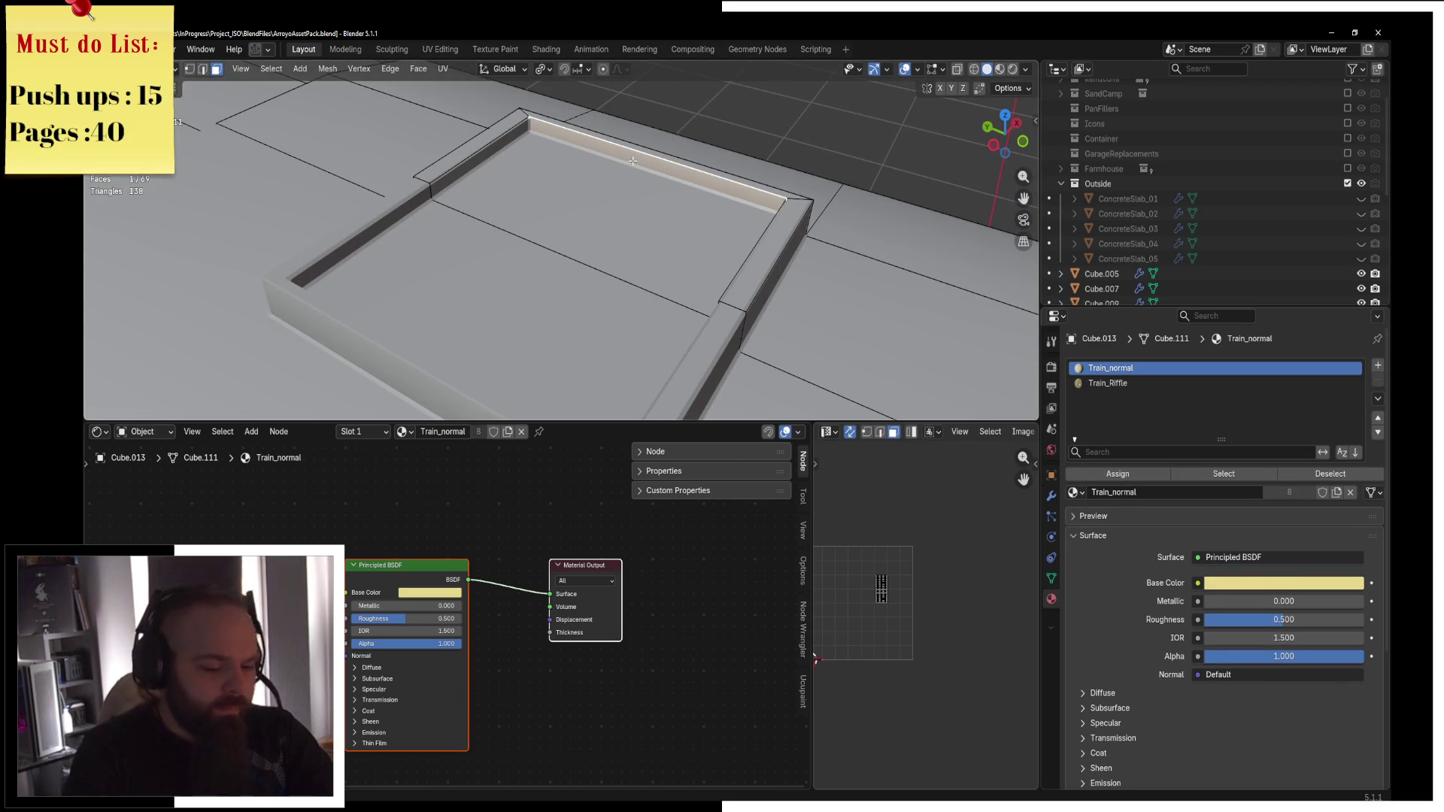
{"action": "key", "text": "KP_7"}
{"action": "key", "text": "g"}
{"action": "key", "text": "x"}
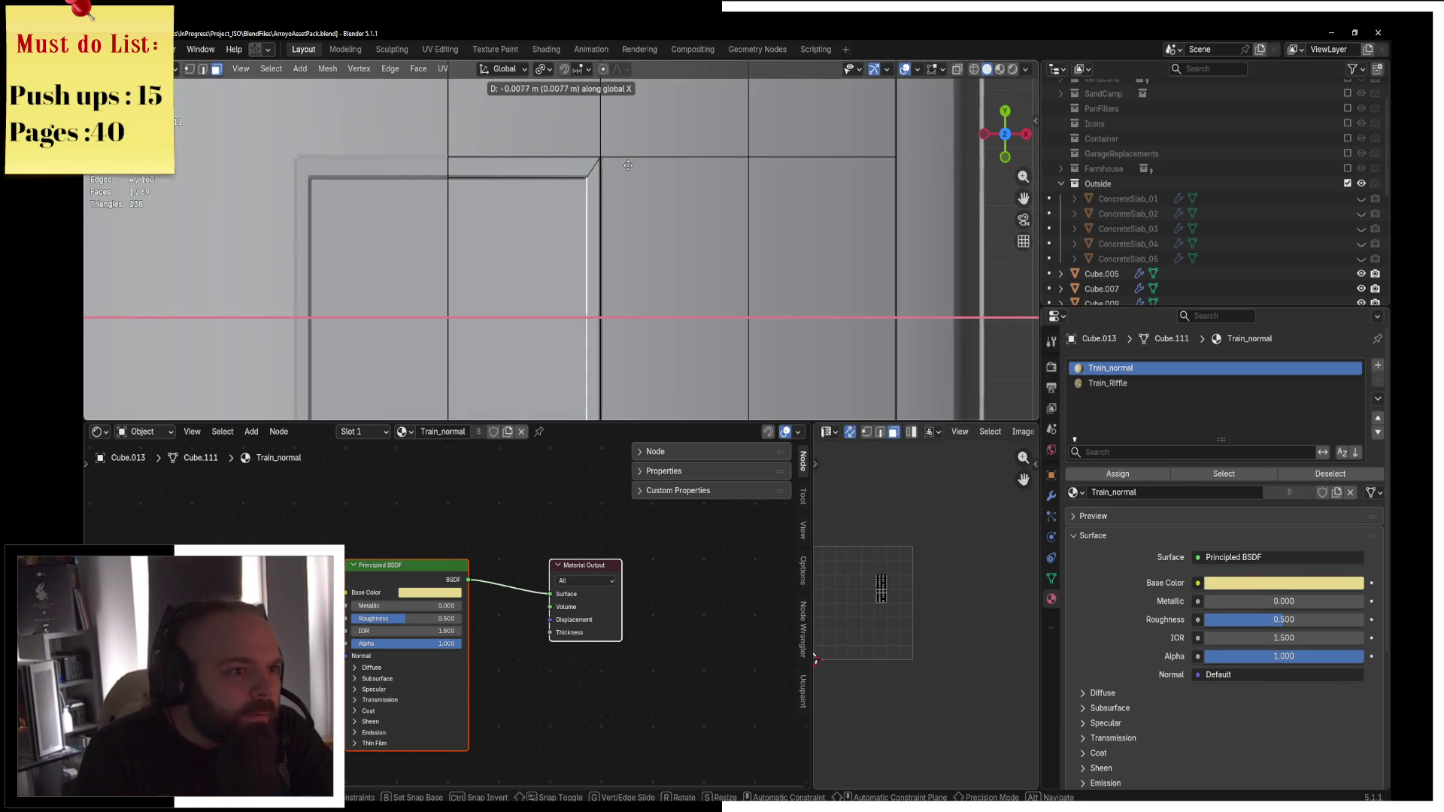
{"action": "left_click", "coordinate": [624, 162]}
{"action": "key", "text": "z"}
{"action": "mouse_move", "coordinate": [703, 152]}
{"action": "middle_mouse_down"}
{"action": "mouse_move", "coordinate": [587, 196]}
{"action": "mouse_move", "coordinate": [621, 217]}
{"action": "mouse_move", "coordinate": [645, 200]}
{"action": "mouse_move", "coordinate": [565, 208]}
{"action": "mouse_move", "coordinate": [679, 265]}
{"action": "mouse_move", "coordinate": [525, 290]}
{"action": "middle_mouse_up"}
{"action": "left_click", "coordinate": [526, 218]}
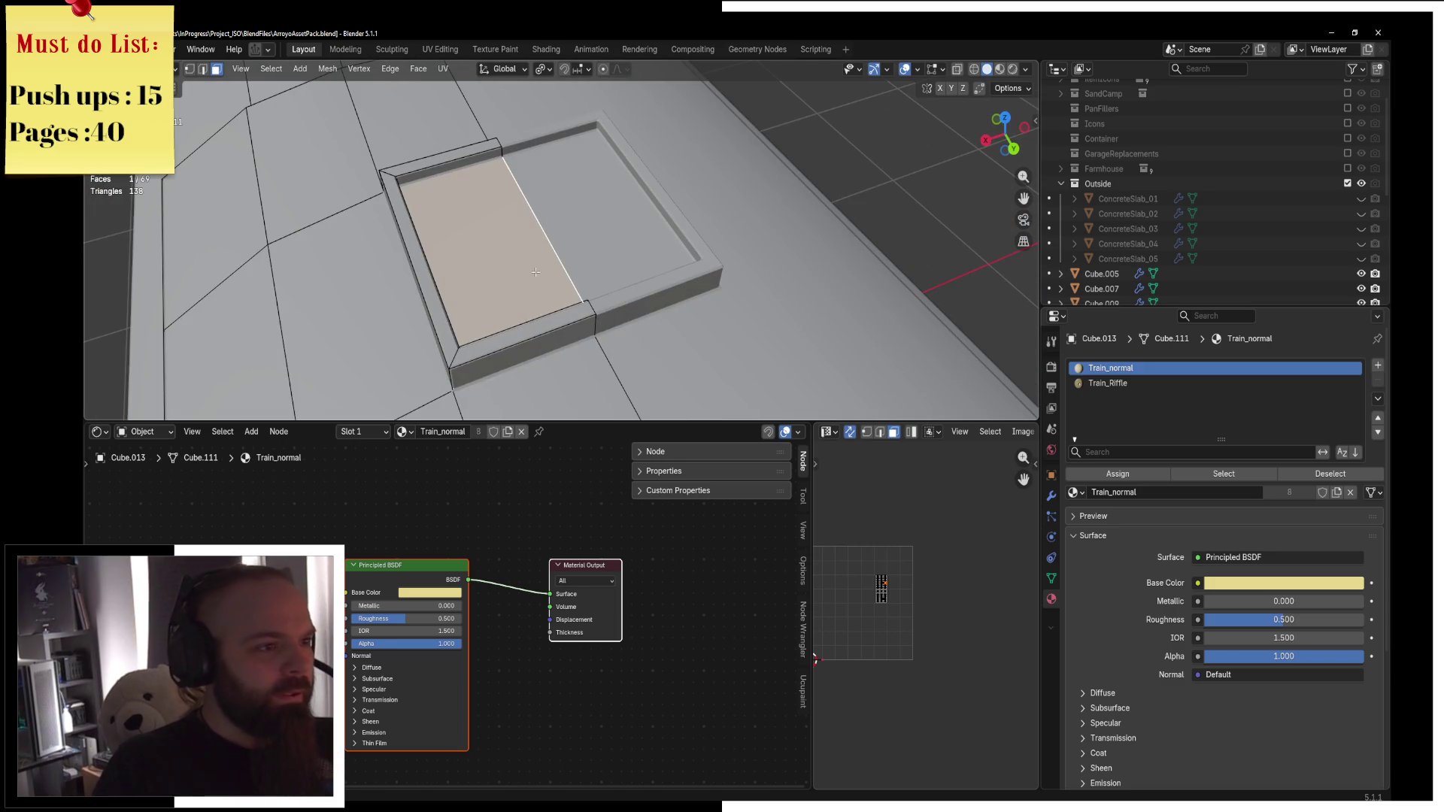
Duplicate the frame's floor face in place, then shrink the copy and shift it along X.
{"action": "key", "text": "shift+d"}
{"action": "right_click", "coordinate": [568, 250]}
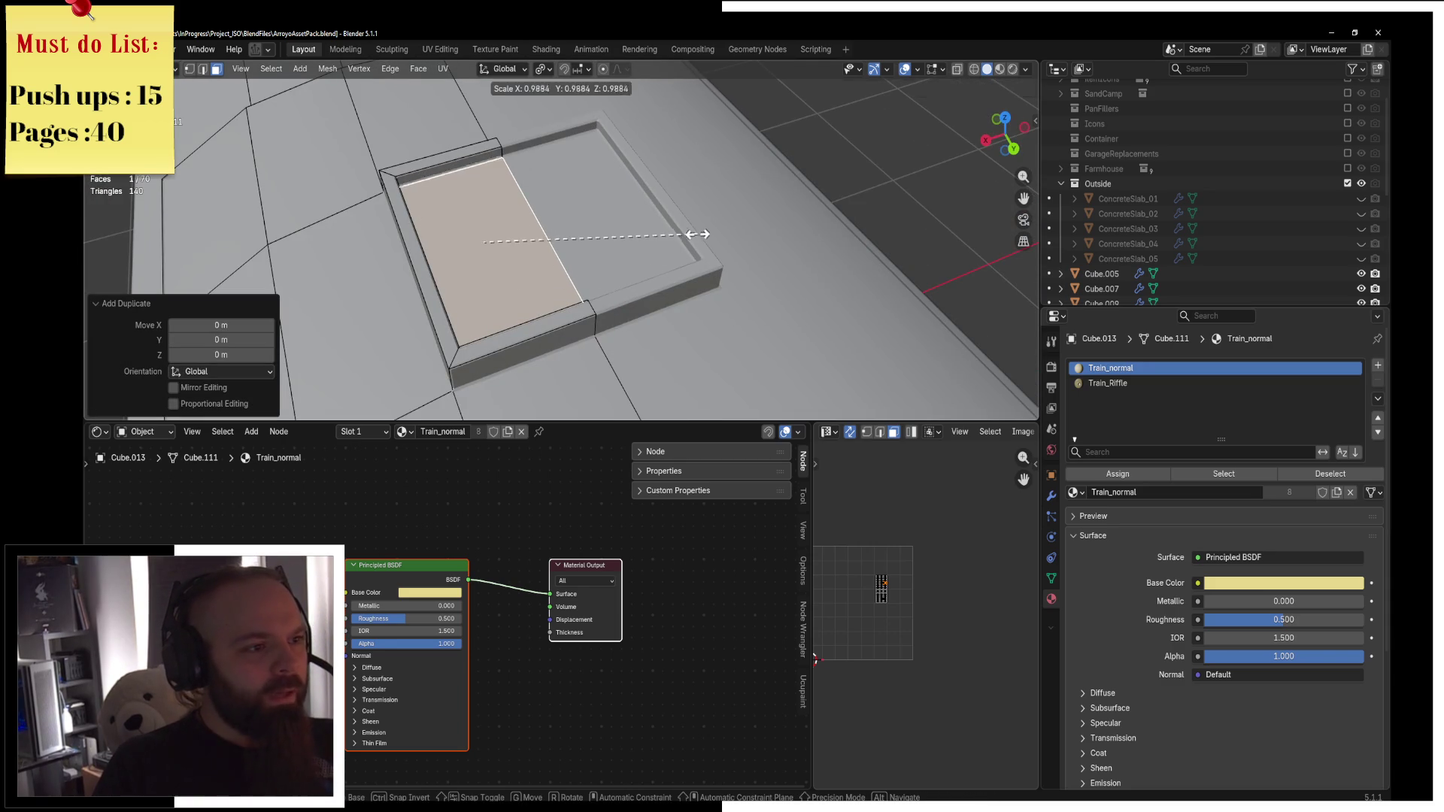
{"action": "key", "text": "s"}
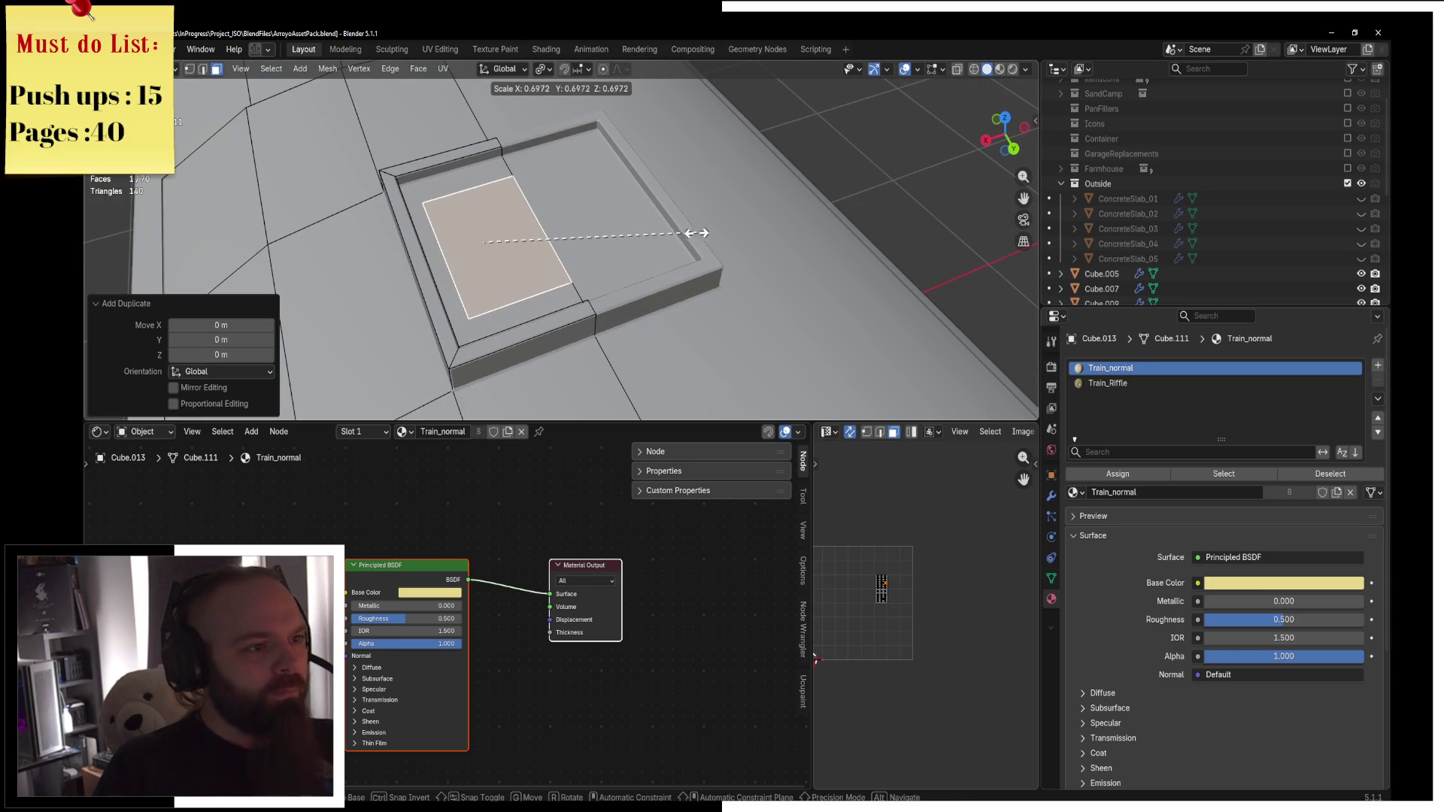
{"action": "left_click", "coordinate": [662, 232]}
{"action": "key", "text": "g"}
{"action": "key", "text": "x"}
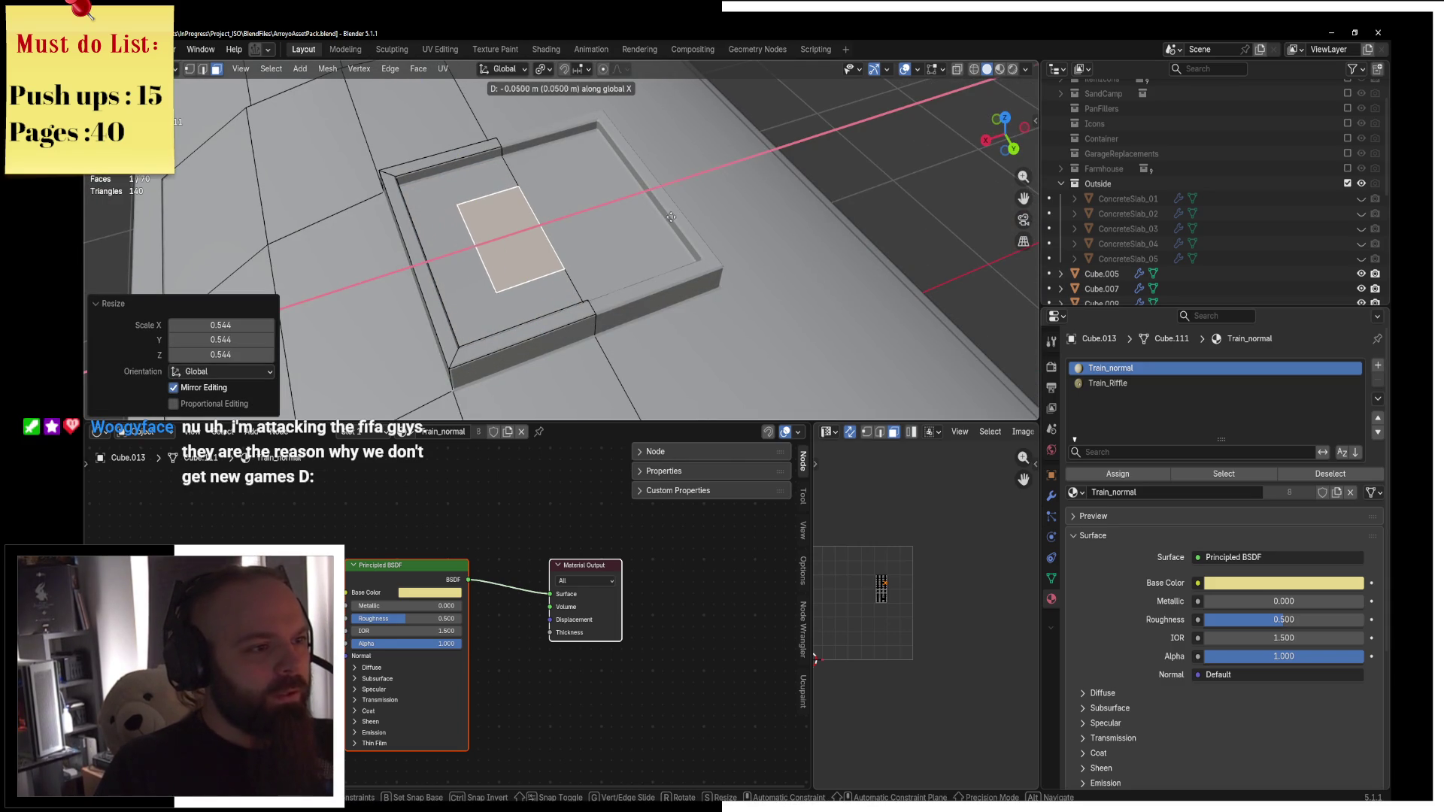
{"action": "left_click", "coordinate": [670, 218]}
{"action": "key", "text": "s"}
{"action": "left_click", "coordinate": [624, 199]}
{"action": "middle_click_drag", "start_coordinate": [624, 200], "coordinate": [659, 244]}
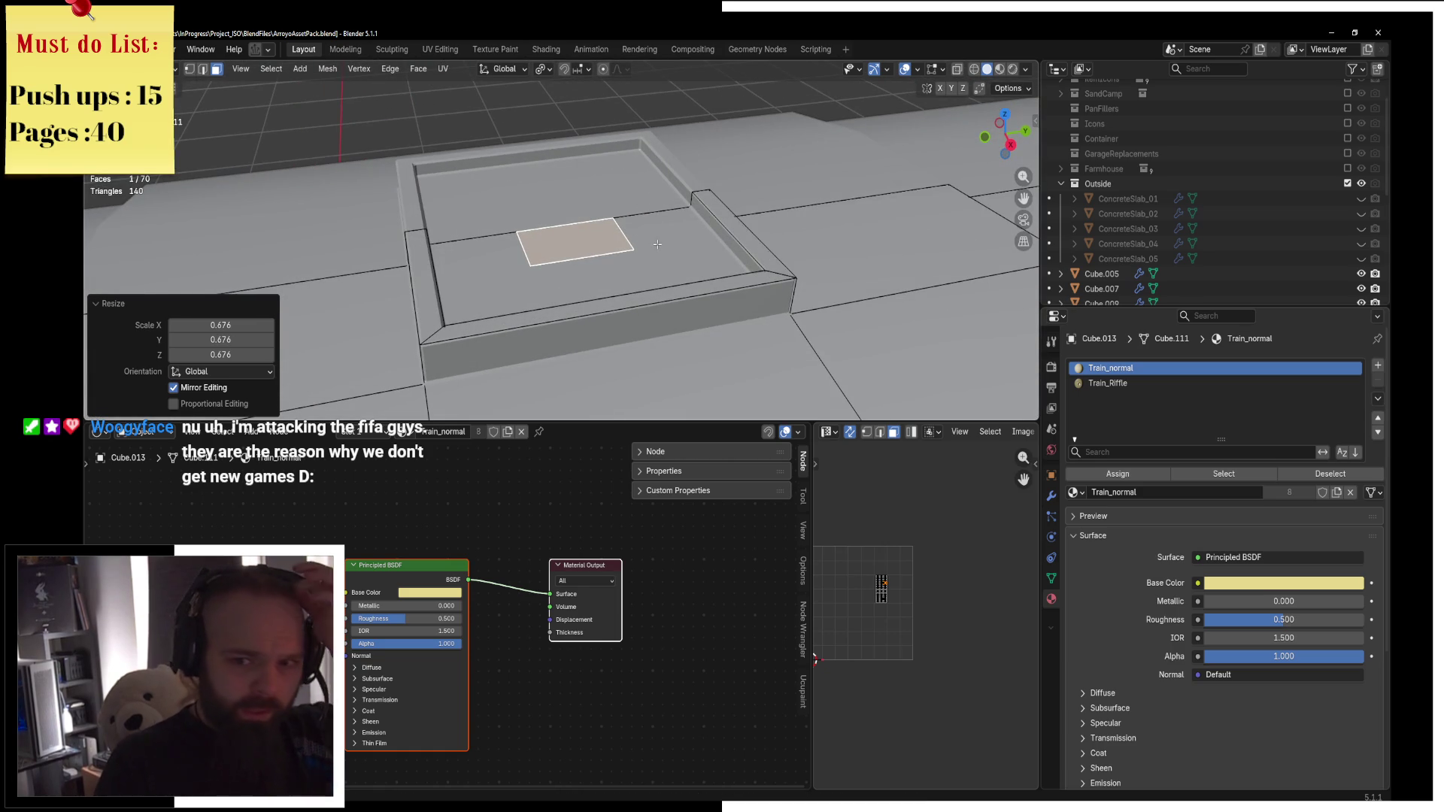
{"action": "middle_click_drag", "start_coordinate": [658, 244], "coordinate": [592, 239]}
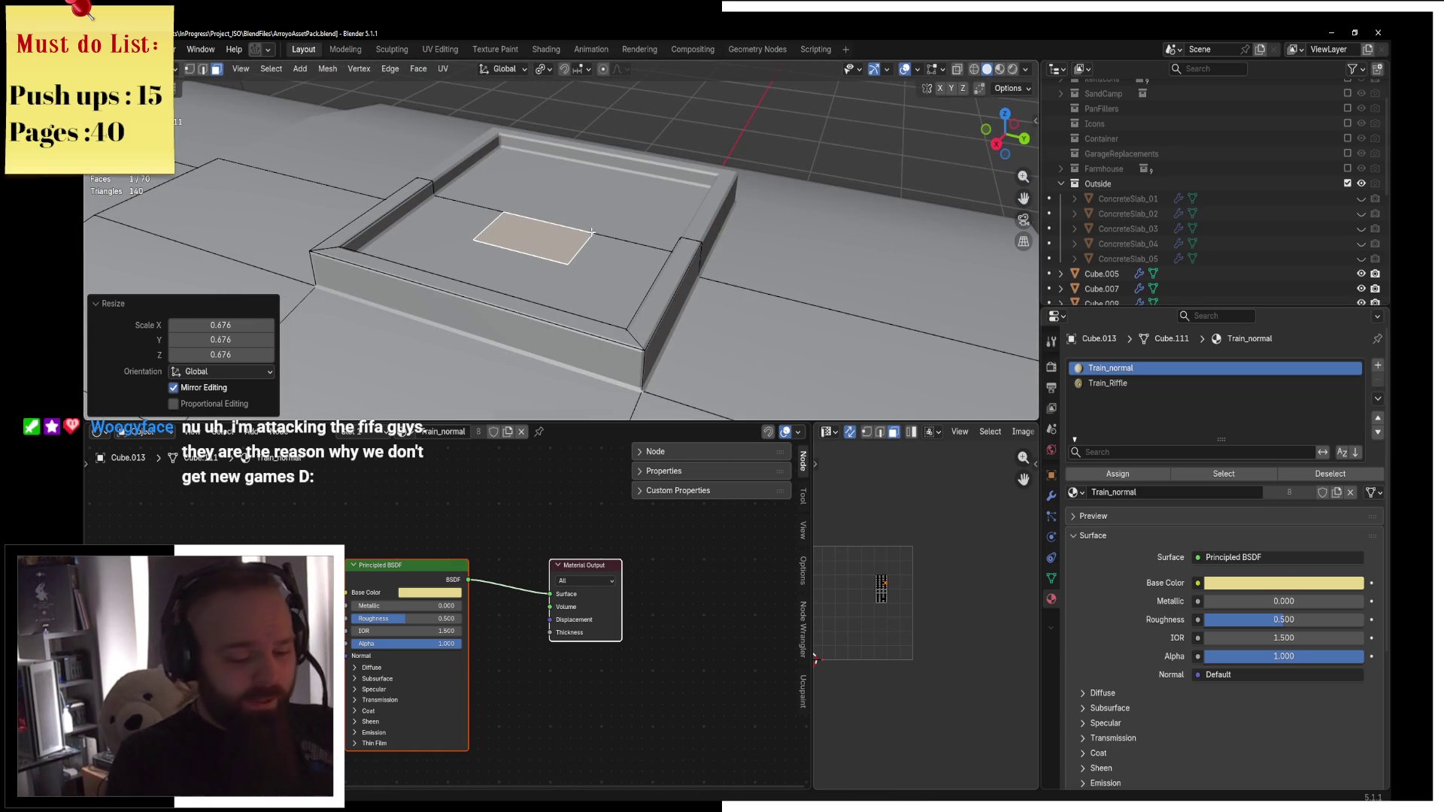
Separate the small face into a new plate object and enter its Edit Mode.
{"action": "key", "text": "x"}
{"action": "left_click", "coordinate": [592, 232]}
{"action": "key", "text": "ctrl+Tab"}
{"action": "left_click", "coordinate": [472, 259]}
{"action": "left_click", "coordinate": [538, 235]}
{"action": "key", "text": "ctrl+Tab"}
{"action": "left_click", "coordinate": [640, 219]}
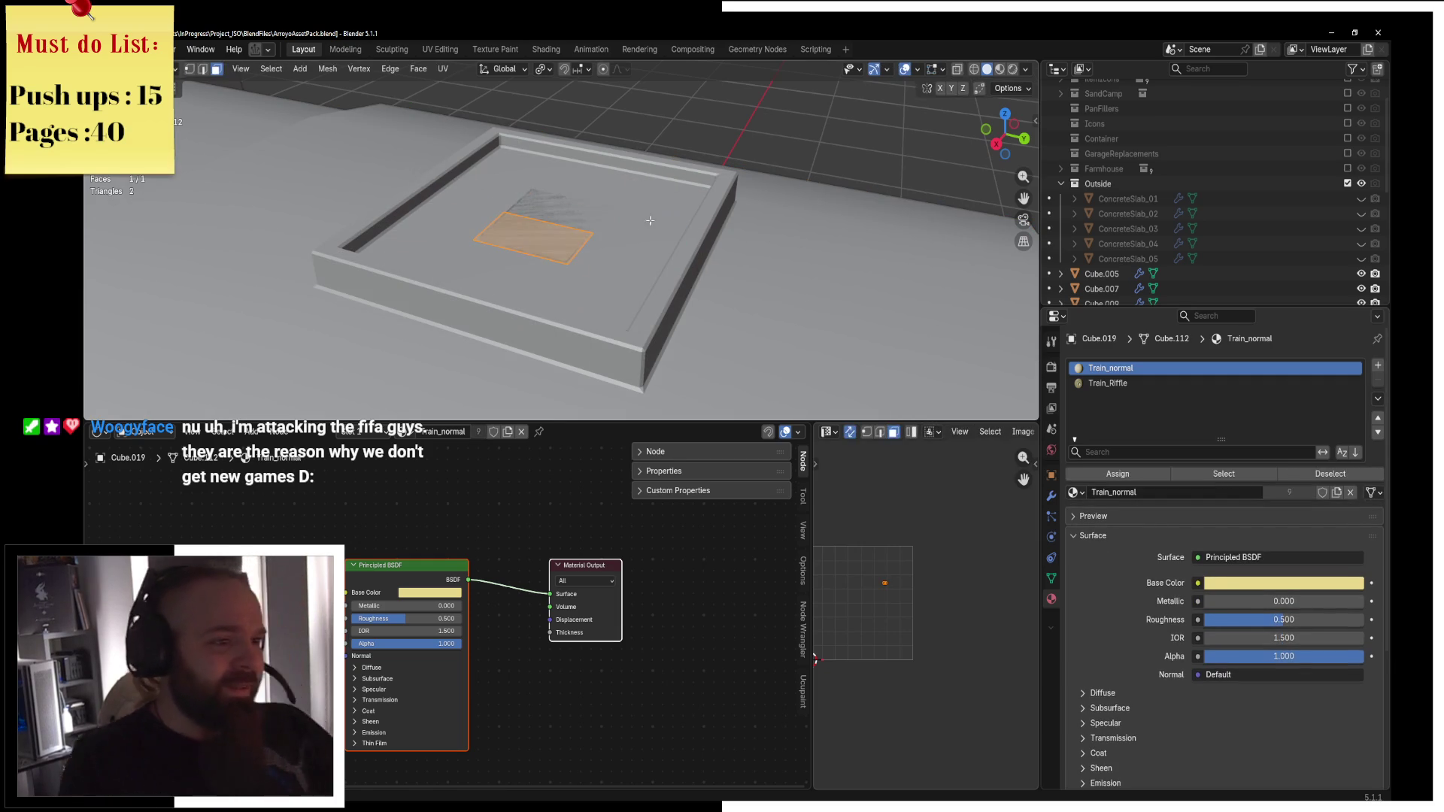
In top wireframe view, shrink the plate face.
{"action": "key", "text": "KP_7"}
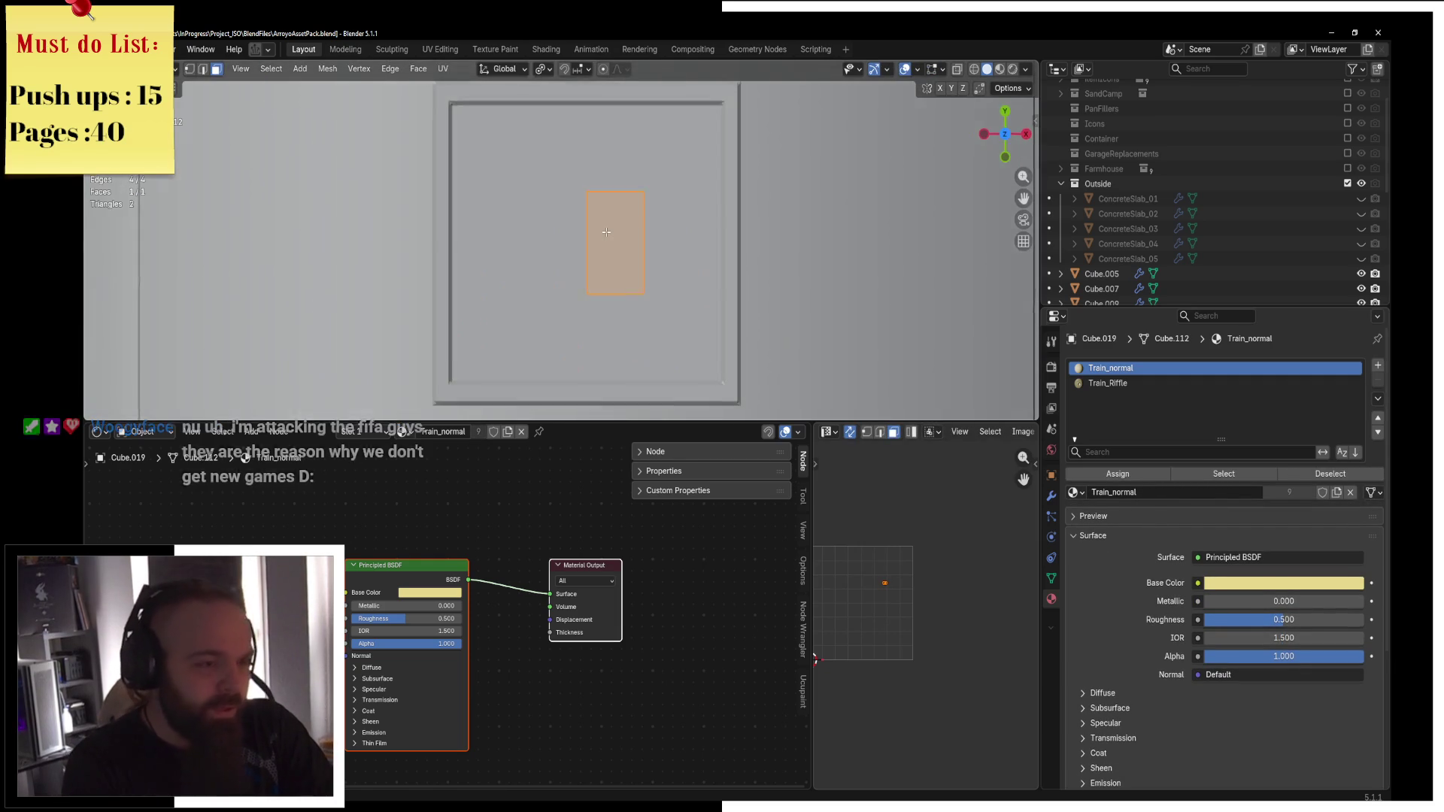
{"action": "key", "text": "z"}
{"action": "left_click", "coordinate": [547, 221]}
{"action": "key", "text": "s"}
{"action": "left_click", "coordinate": [693, 255]}
{"action": "key", "text": "g"}
{"action": "key", "text": "x"}
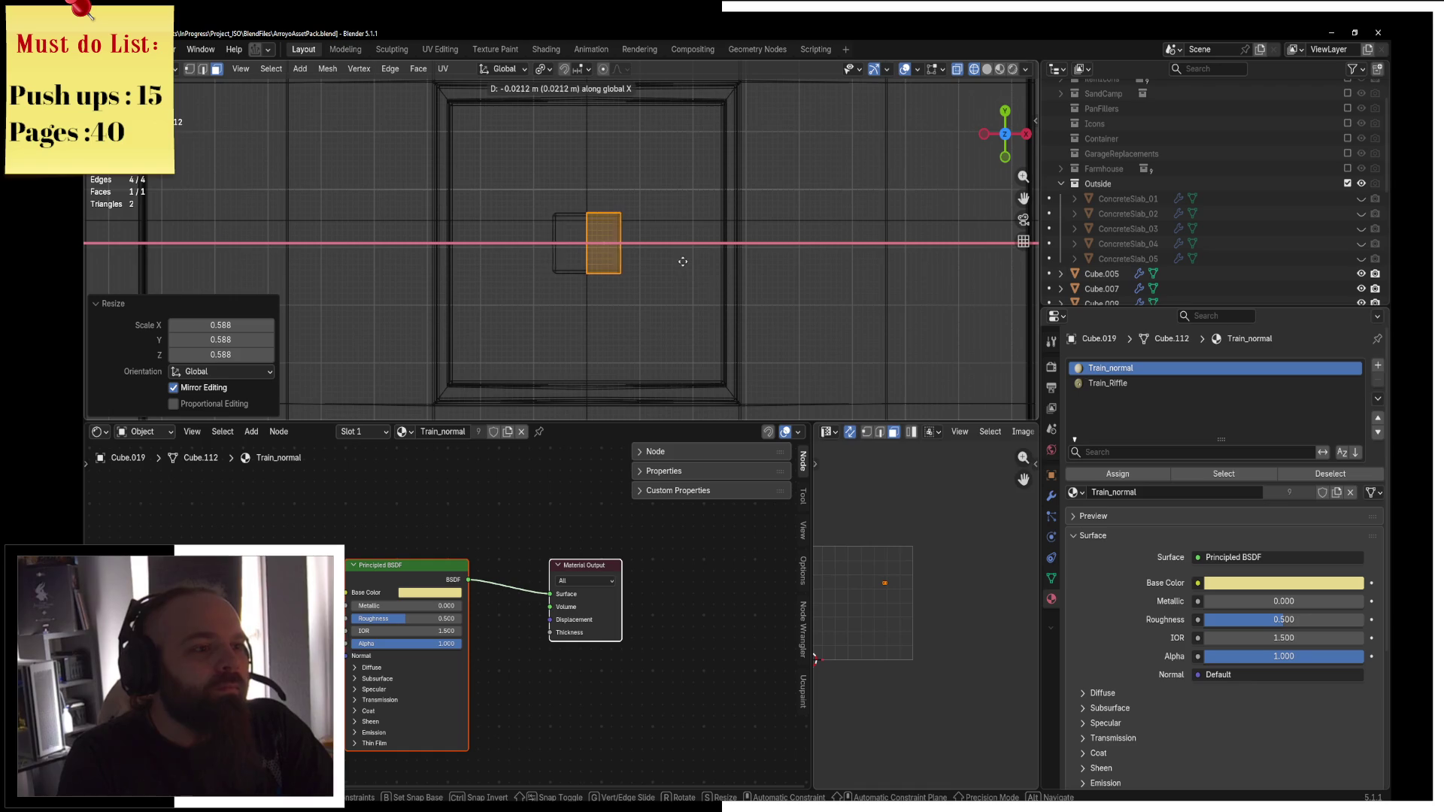
{"action": "key", "text": "Escape"}
Rescale the plate face to 0.728 and shift it along X into position.
{"action": "key", "text": "s"}
{"action": "left_click", "coordinate": [654, 258]}
{"action": "key", "text": "z"}
{"action": "key", "text": "Escape"}
{"action": "key", "text": "g"}
{"action": "key", "text": "y"}
{"action": "key", "text": "x"}
{"action": "left_click", "coordinate": [669, 260]}
In solid shading, extrude the plate face upward into a box, then delete that geometry.
{"action": "mouse_move", "coordinate": [669, 259]}
{"action": "middle_mouse_down"}
{"action": "mouse_move", "coordinate": [733, 214]}
{"action": "mouse_move", "coordinate": [724, 255]}
{"action": "middle_mouse_up"}
{"action": "key", "text": "z"}
{"action": "left_click", "coordinate": [802, 226]}
{"action": "scroll", "coordinate": [724, 255], "scroll_direction": "up", "scroll_amount": 3}
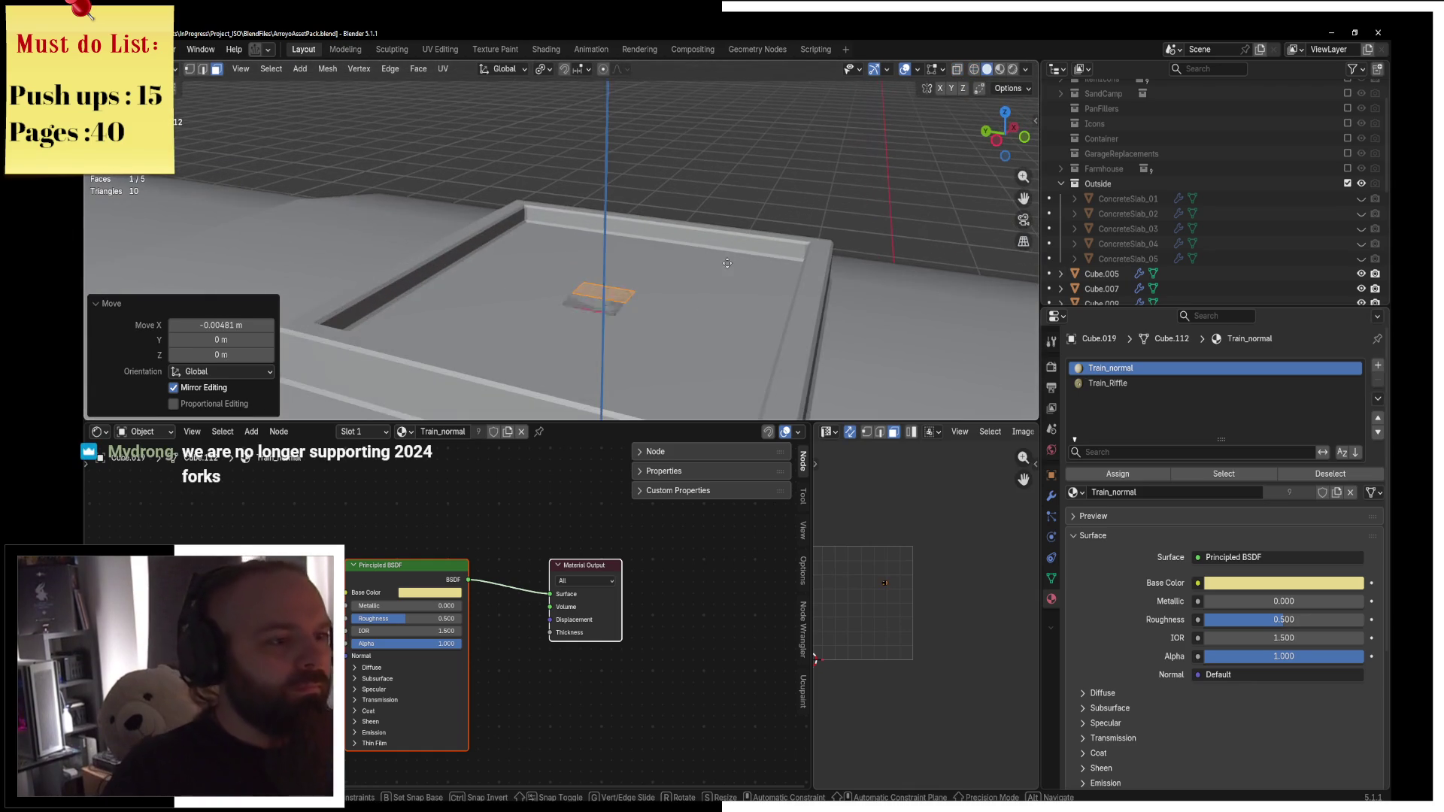
{"action": "key", "text": "e"}
{"action": "left_click", "coordinate": [734, 245]}
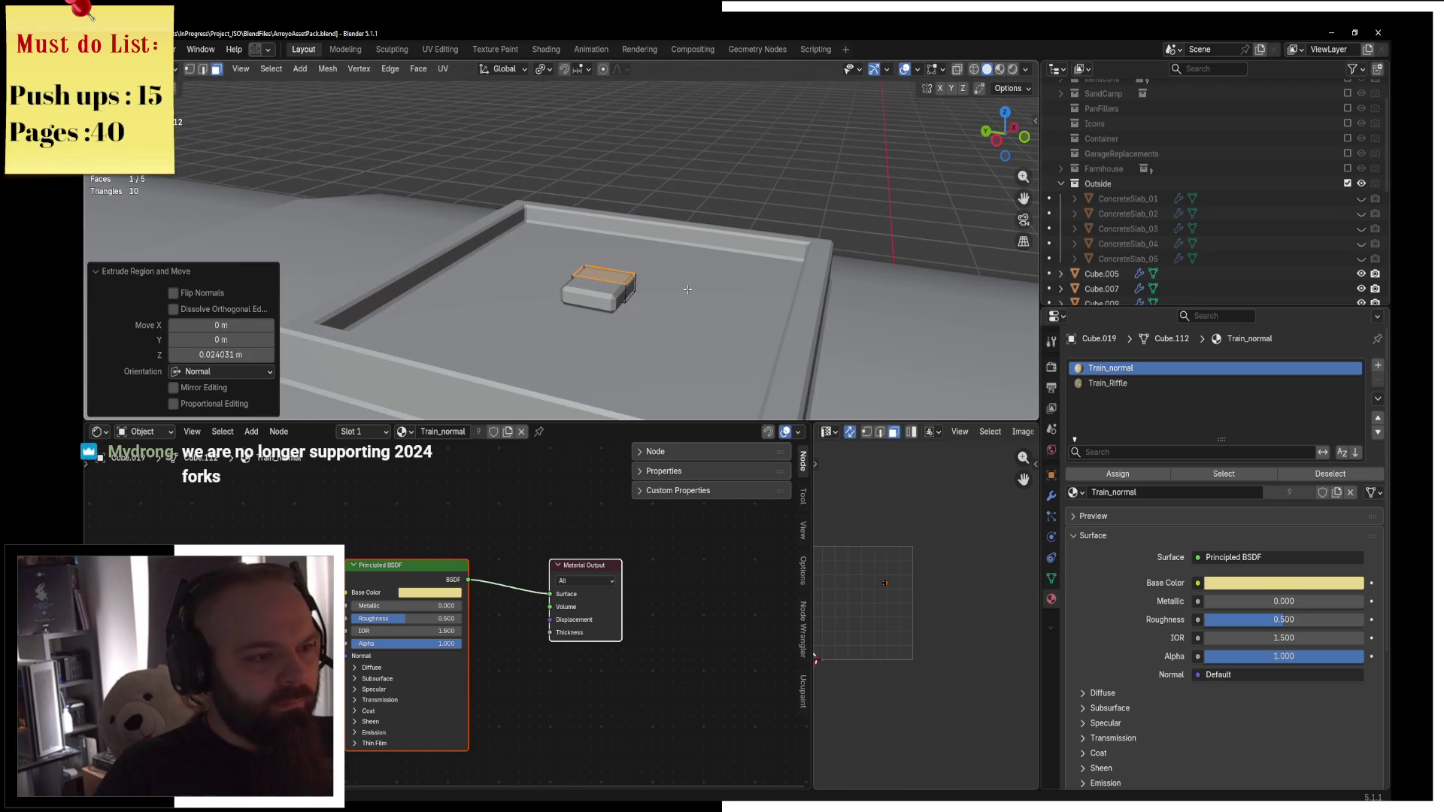
{"action": "key", "text": "a"}
{"action": "key", "text": "x"}
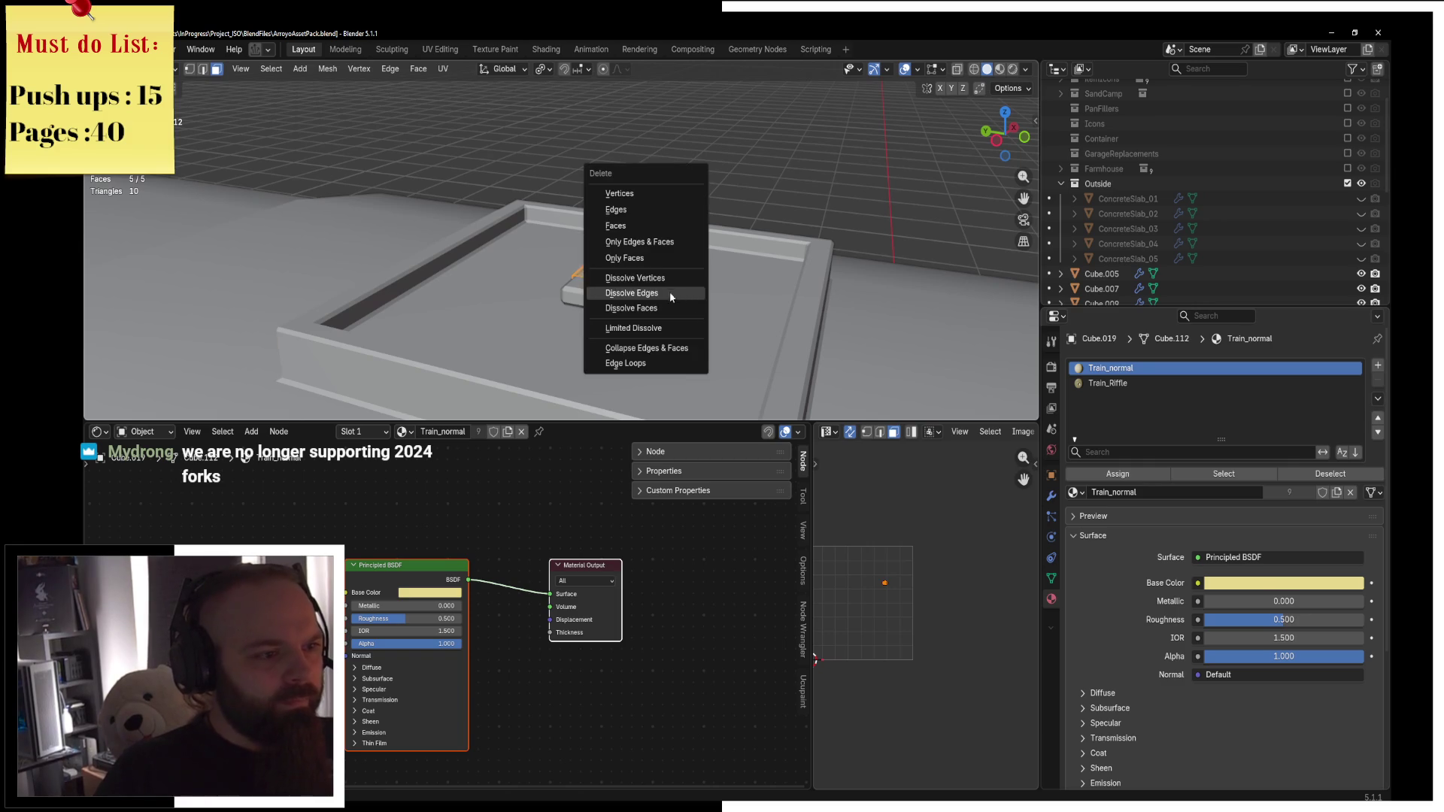
{"action": "left_click", "coordinate": [677, 209]}
Delete the Cube.019 object in Object Mode and select the train body.
{"action": "scroll", "coordinate": [817, 235], "scroll_direction": "down", "scroll_amount": 2}
{"action": "key", "text": "Tab"}
{"action": "scroll", "coordinate": [742, 238], "scroll_direction": "down", "scroll_amount": 1}
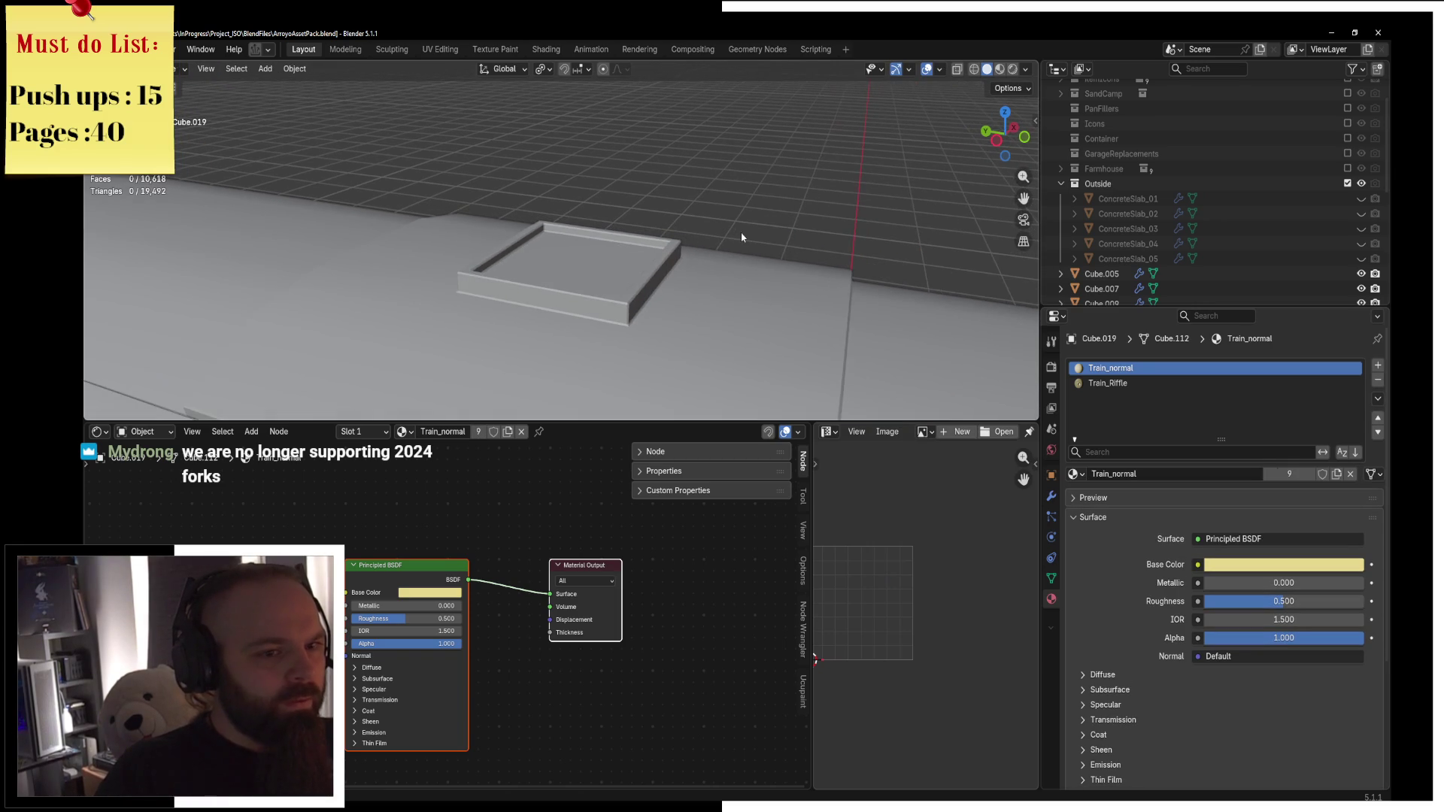
{"action": "key", "text": "x"}
{"action": "left_click", "coordinate": [743, 240]}
{"action": "scroll", "coordinate": [744, 241], "scroll_direction": "down", "scroll_amount": 2}
{"action": "left_click", "coordinate": [608, 259]}
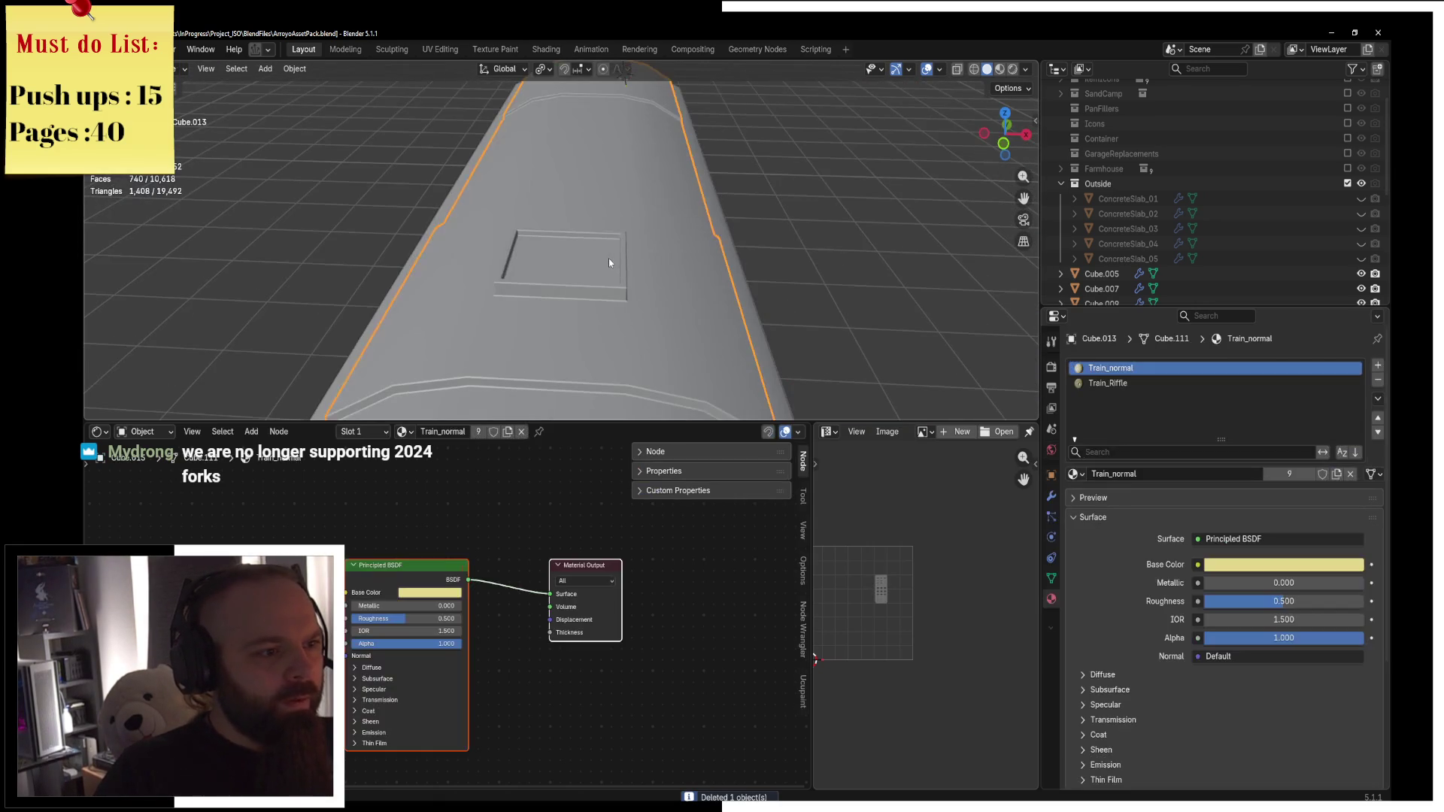
Orbit the train in rendered shading to inspect the cream ribbed roof, then re-enter Edit Mode on Cube.013.
{"action": "key", "text": "z"}
{"action": "left_click", "coordinate": [620, 193]}
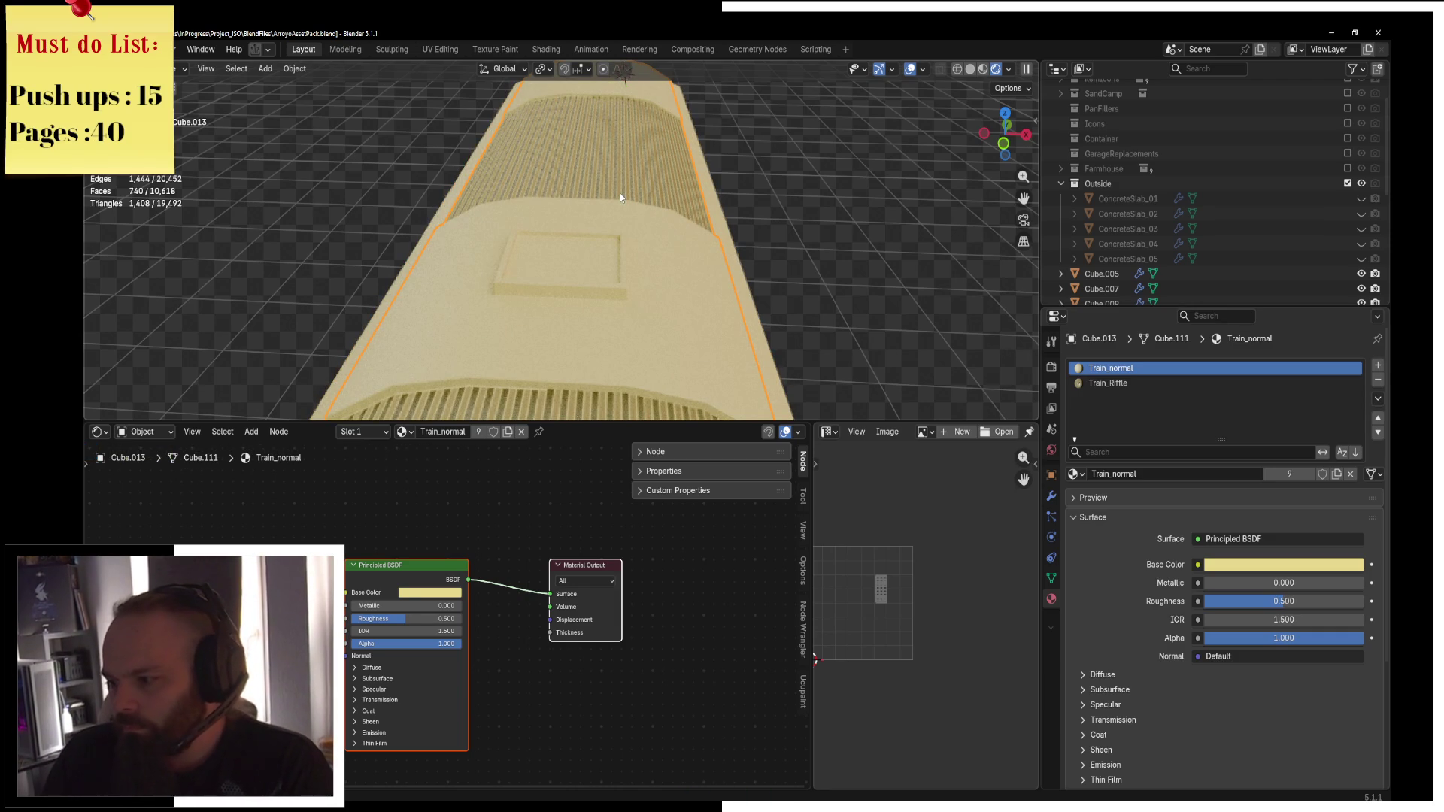
{"action": "middle_click_drag", "start_coordinate": [620, 193], "coordinate": [529, 183]}
{"action": "left_click", "coordinate": [529, 183]}
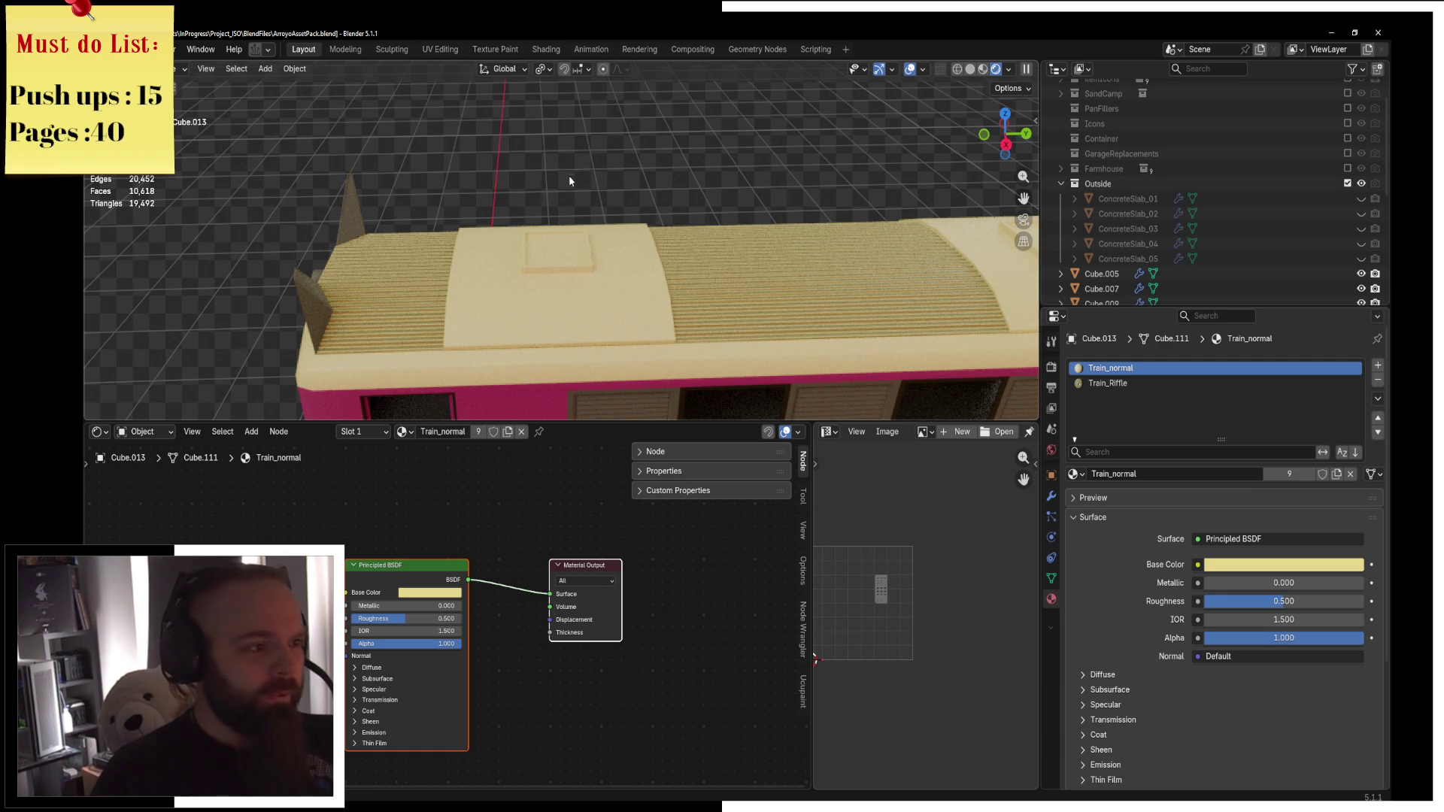
{"action": "mouse_move", "coordinate": [692, 331]}
{"action": "middle_mouse_down"}
{"action": "mouse_move", "coordinate": [842, 219]}
{"action": "mouse_move", "coordinate": [698, 196]}
{"action": "mouse_move", "coordinate": [617, 226]}
{"action": "mouse_move", "coordinate": [759, 134]}
{"action": "middle_mouse_up"}
{"action": "left_click", "coordinate": [675, 206]}
{"action": "scroll", "coordinate": [604, 237], "scroll_direction": "up", "scroll_amount": 5}
{"action": "left_click", "coordinate": [759, 134]}
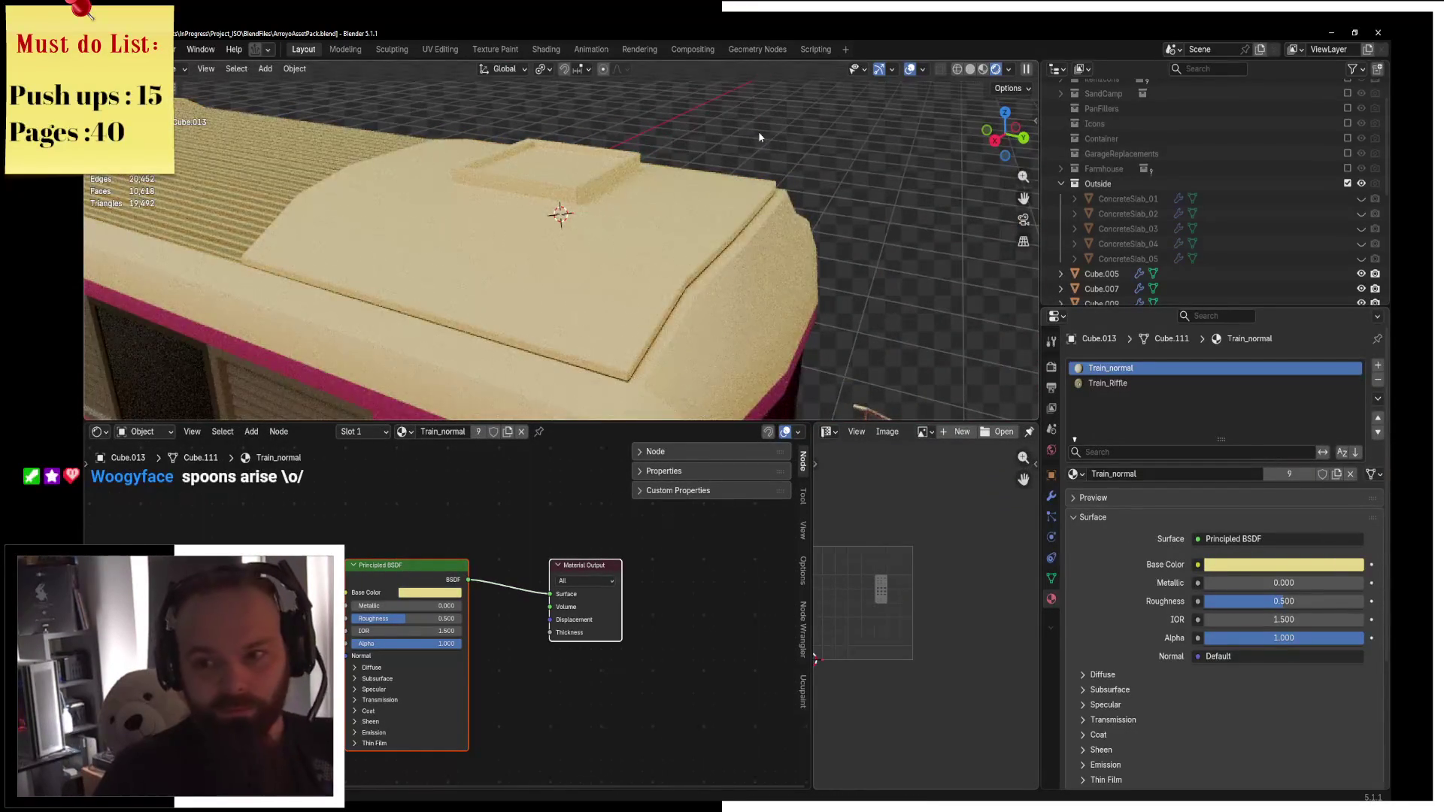
{"action": "key", "text": "Tab"}
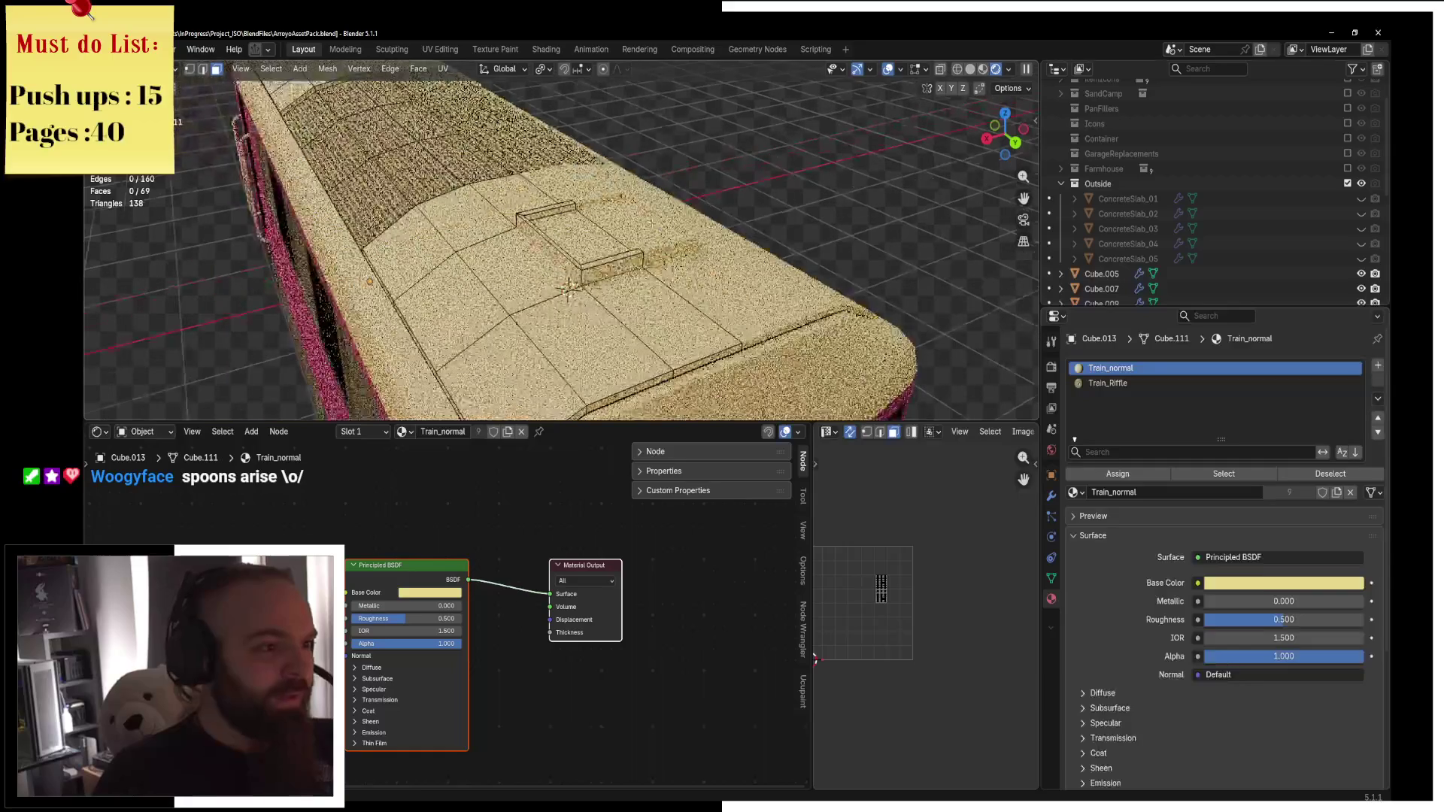
Toggle back into Edit Mode on the roof and orbit to frame the hatch.
{"action": "key", "text": "ctrl+Tab"}
{"action": "left_click", "coordinate": [519, 216]}
{"action": "scroll", "coordinate": [601, 226], "scroll_direction": "up", "scroll_amount": 3}
{"action": "key", "text": "ctrl+Tab"}
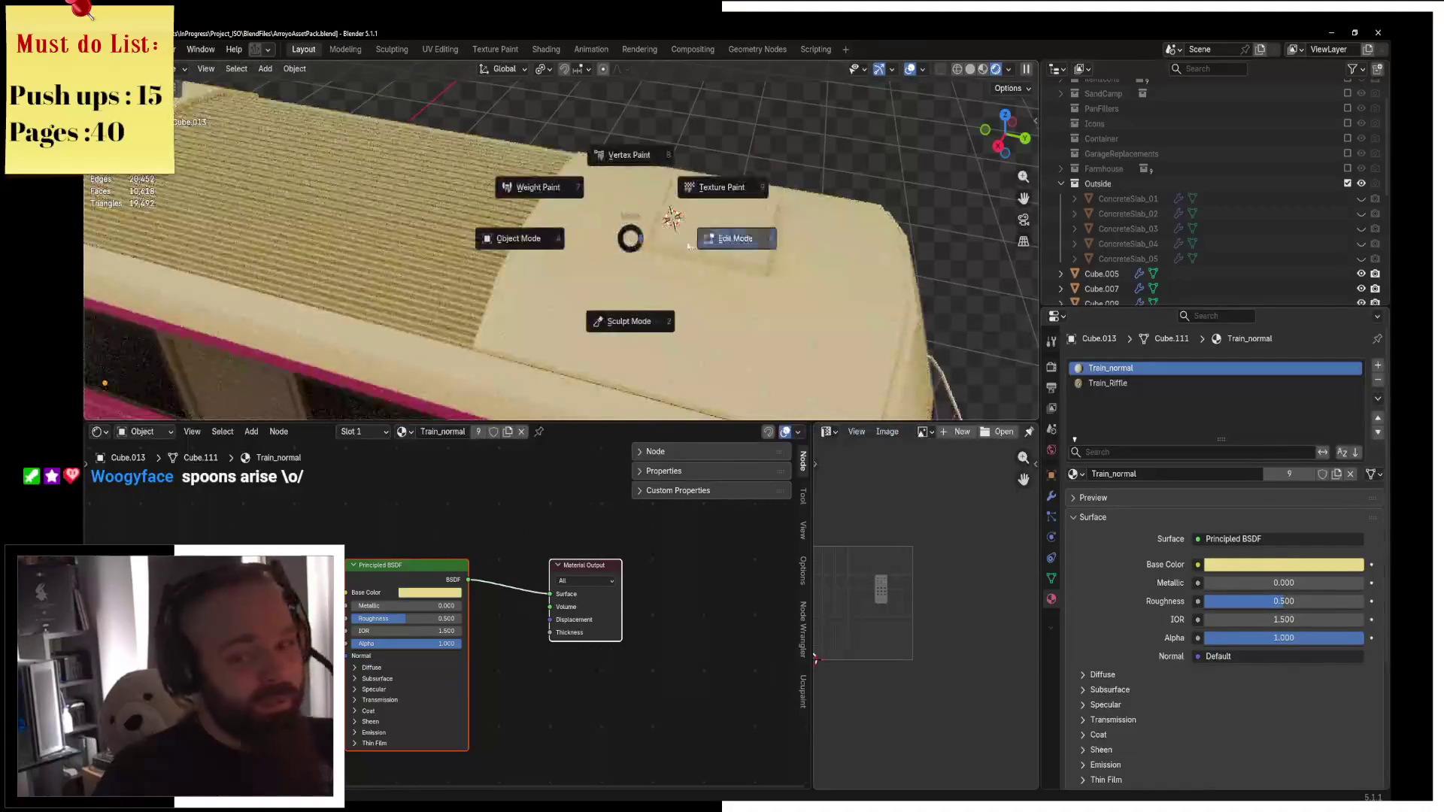
{"action": "left_click", "coordinate": [687, 246]}
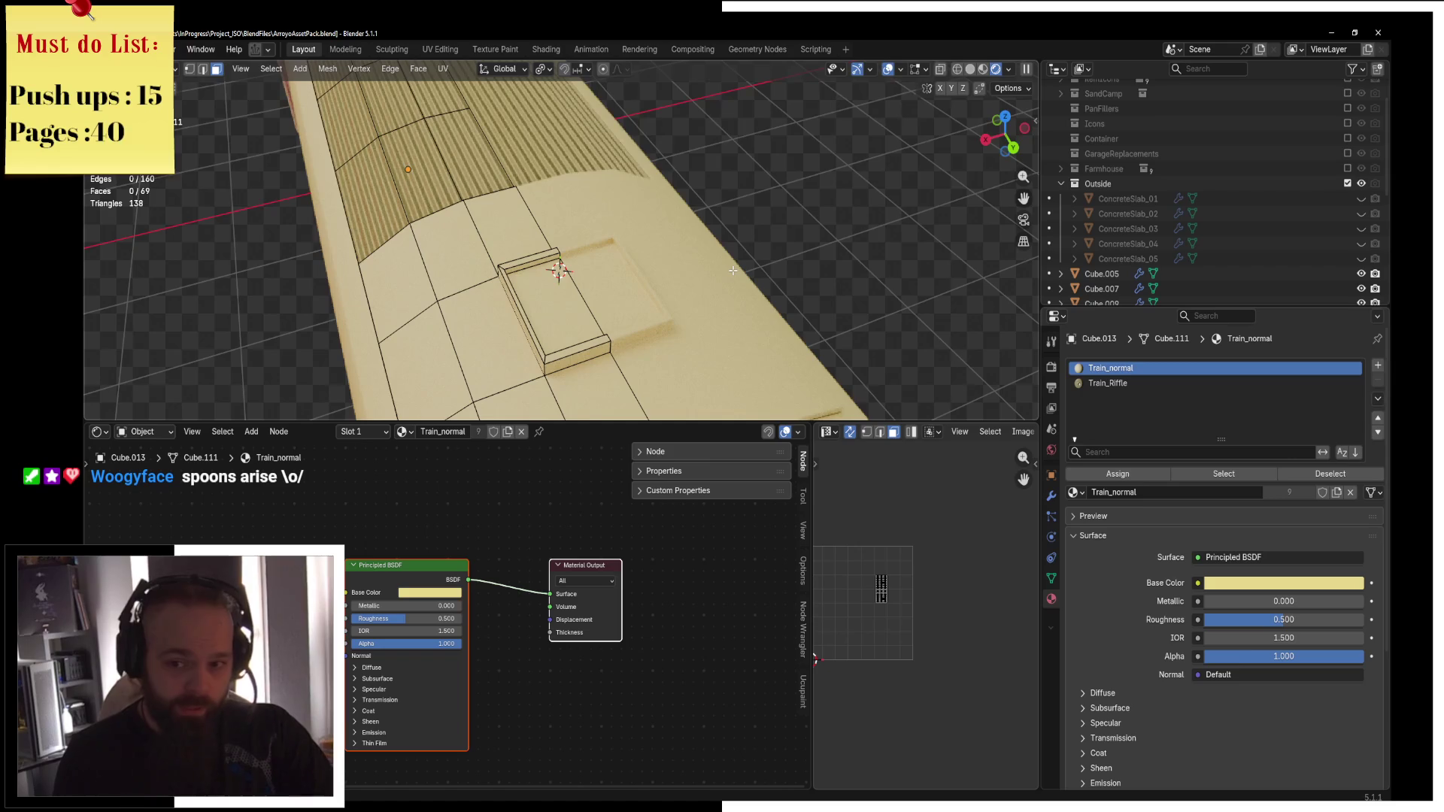
{"action": "middle_click_drag", "start_coordinate": [731, 270], "coordinate": [690, 300]}
{"action": "scroll", "coordinate": [691, 300], "scroll_direction": "up", "scroll_amount": 5}
In top wireframe view, nudge a thin hatch-frame face slightly along X.
{"action": "key", "text": "z"}
{"action": "left_click", "coordinate": [527, 235]}
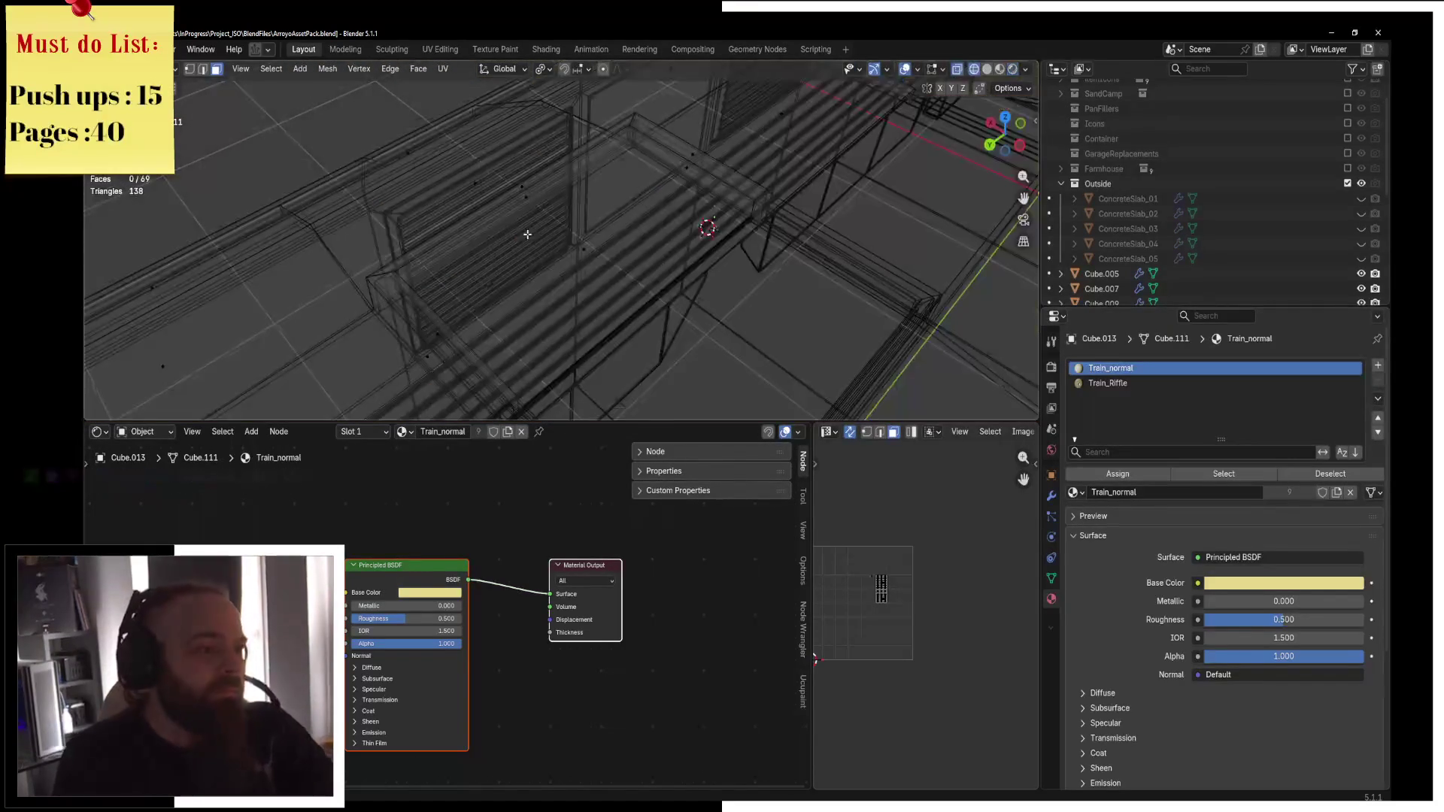
{"action": "key", "text": "KP_7"}
{"action": "scroll", "coordinate": [538, 263], "scroll_direction": "up", "scroll_amount": 5}
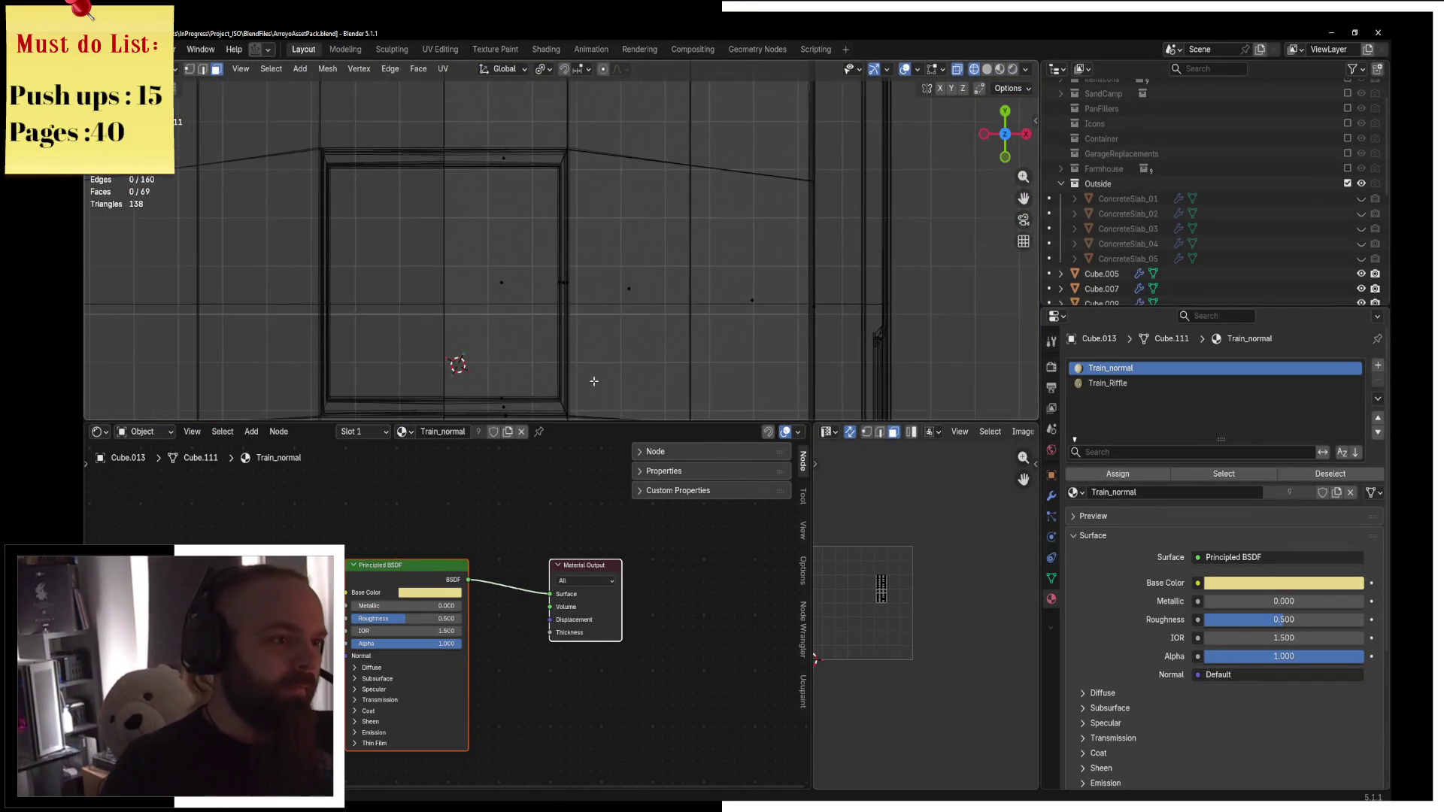
{"action": "left_click", "coordinate": [542, 313]}
{"action": "key", "text": "g"}
{"action": "key", "text": "x"}
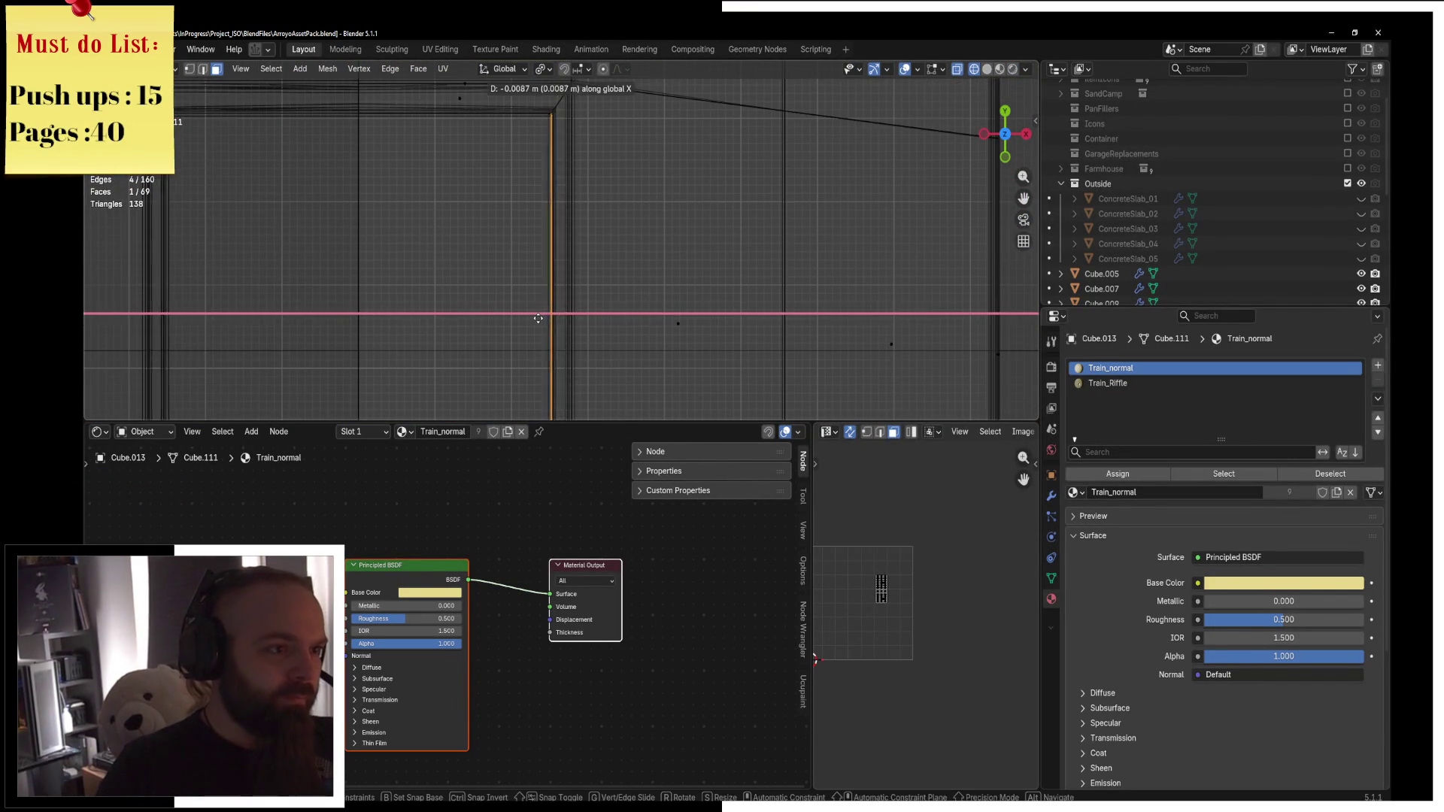
{"action": "left_click", "coordinate": [533, 317]}
Return to Object Mode and view the train in rendered shading from a new angle.
{"action": "key", "text": "z"}
{"action": "left_click", "coordinate": [613, 313]}
{"action": "key", "text": "Tab"}
{"action": "middle_click_drag", "start_coordinate": [558, 292], "coordinate": [554, 190]}
{"action": "key", "text": "z"}
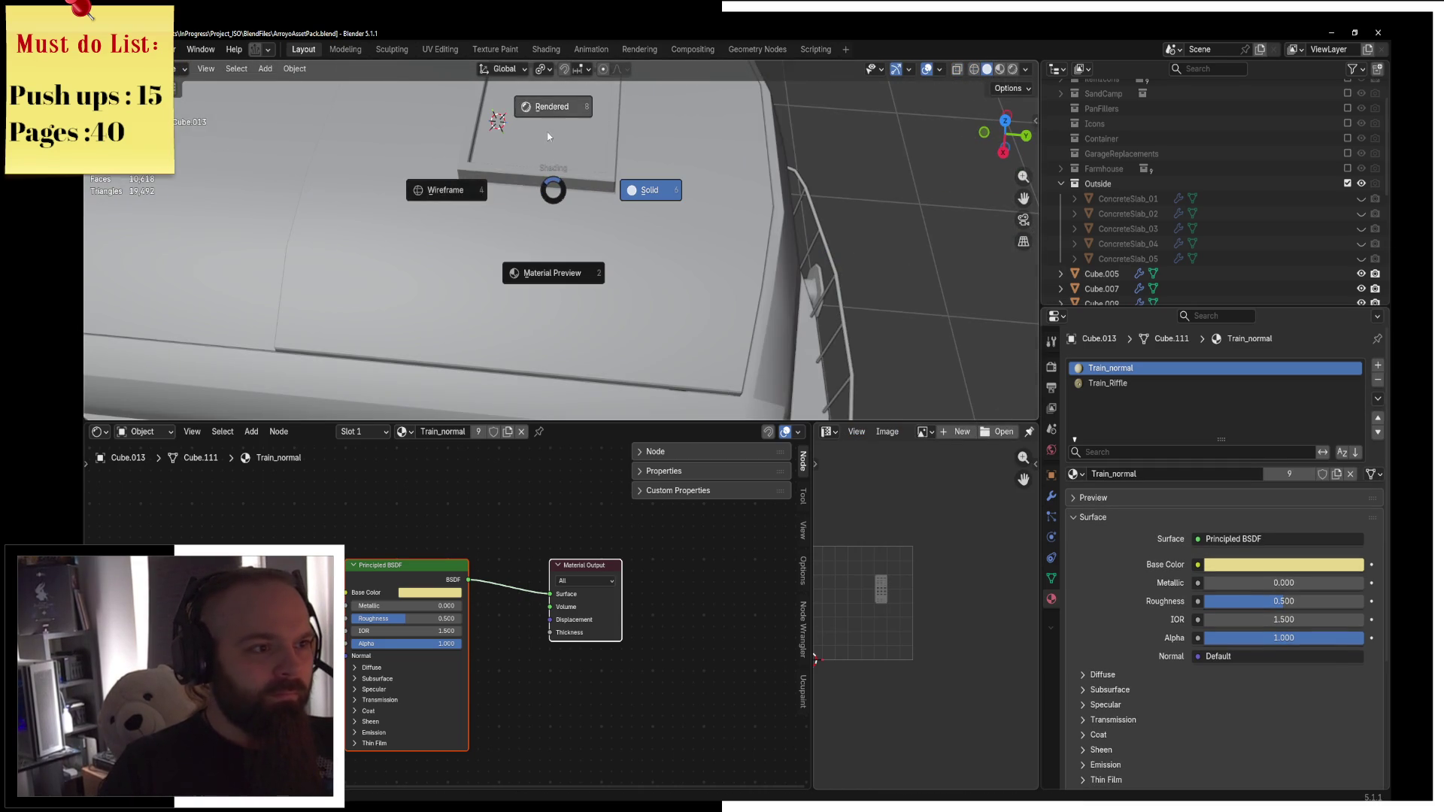
{"action": "left_click", "coordinate": [526, 128]}
{"action": "mouse_move", "coordinate": [526, 128]}
{"action": "middle_mouse_down"}
{"action": "mouse_move", "coordinate": [493, 164]}
{"action": "mouse_move", "coordinate": [553, 212]}
{"action": "mouse_move", "coordinate": [829, 283]}
{"action": "middle_mouse_up"}
{"action": "key", "text": "shift+a"}
Add a new plane and shrink it down in Edit Mode.
{"action": "mouse_move", "coordinate": [558, 226]}
{"action": "left_click", "coordinate": [602, 225]}
{"action": "key", "text": "ctrl+Tab"}
{"action": "key", "text": "Tab"}
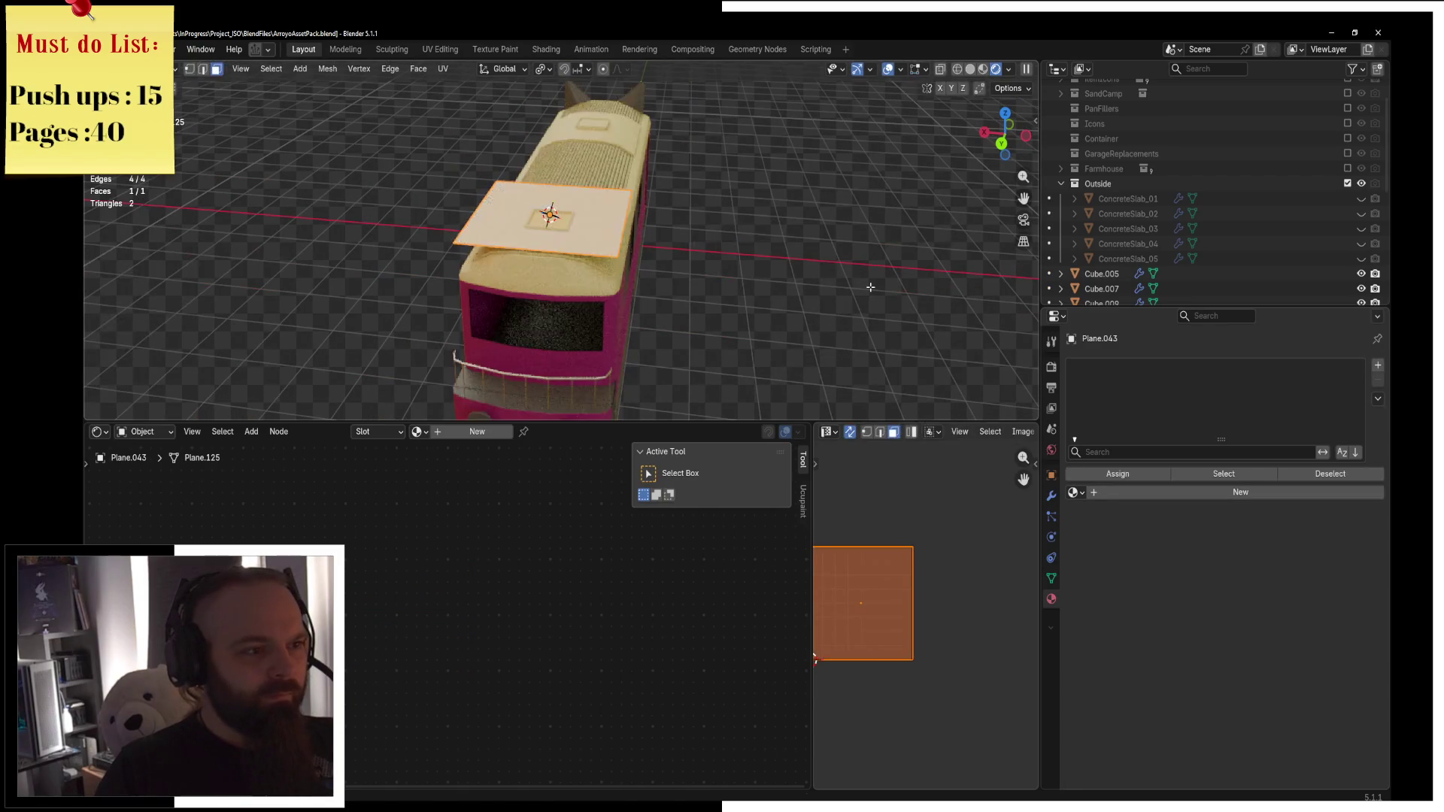
{"action": "key", "text": "s"}
{"action": "left_click", "coordinate": [715, 254]}
Delete the plane's edges until only a single edge remains.
{"action": "key", "text": "alt+a"}
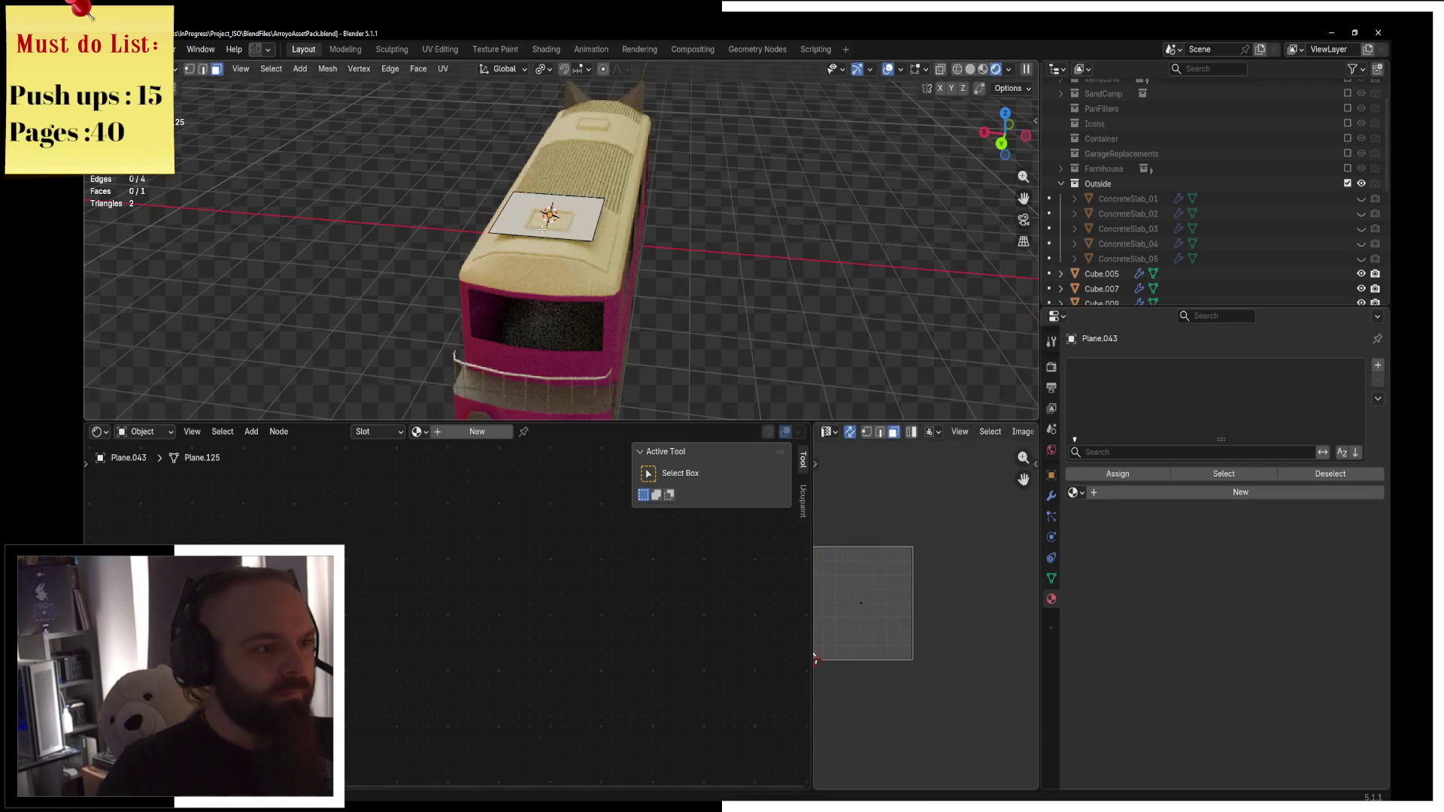
{"action": "left_click", "coordinate": [203, 68]}
{"action": "left_click", "coordinate": [569, 240]}
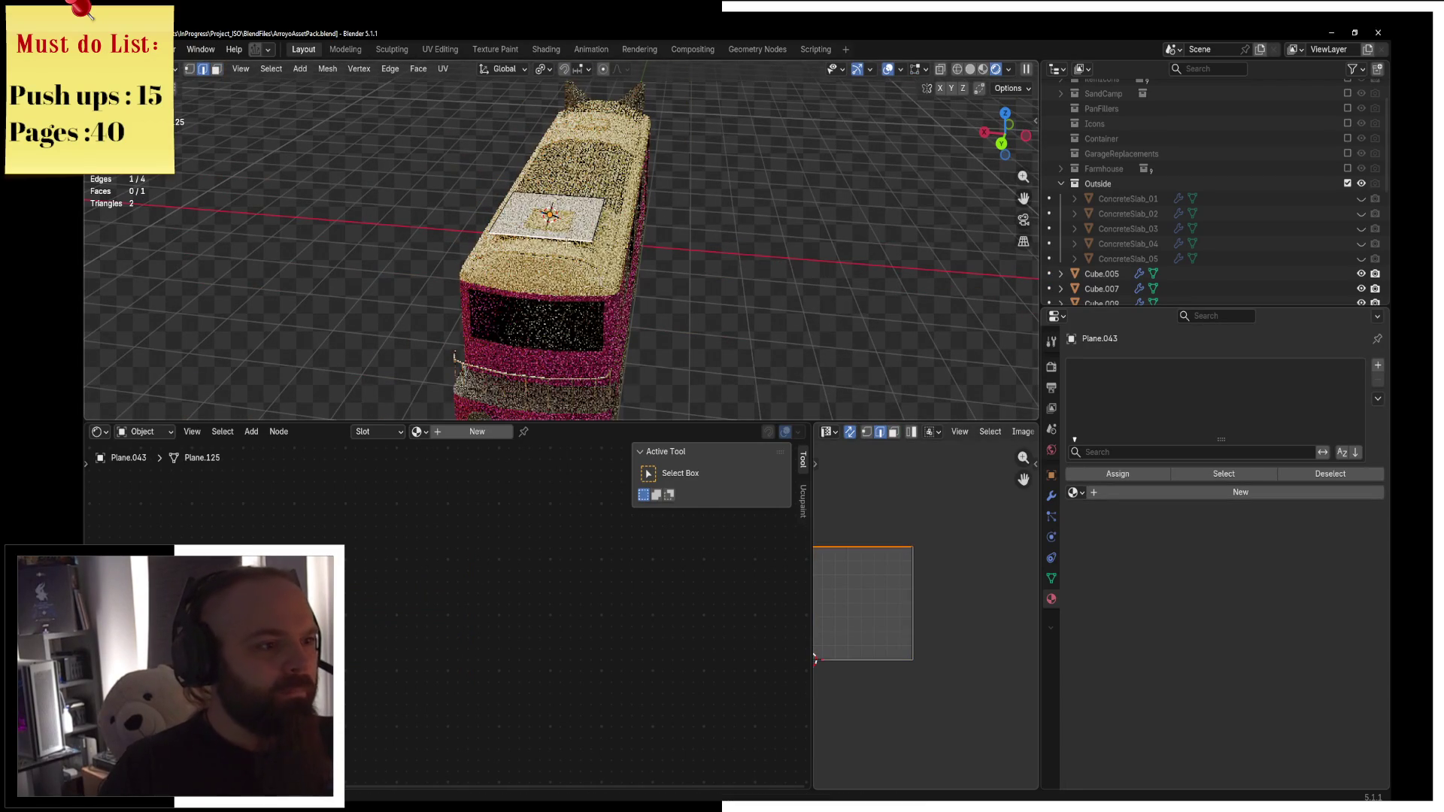
{"action": "key", "text": "x"}
{"action": "left_click", "coordinate": [577, 168]}
{"action": "key", "text": "x"}
{"action": "left_click", "coordinate": [586, 216]}
{"action": "mouse_move", "coordinate": [586, 216]}
{"action": "middle_mouse_down", "text": "alt"}
{"action": "mouse_move", "coordinate": [716, 234]}
{"action": "mouse_move", "coordinate": [624, 243]}
{"action": "mouse_move", "coordinate": [662, 252]}
{"action": "middle_mouse_up", "text": "alt"}
{"action": "scroll", "coordinate": [625, 243], "scroll_direction": "up", "scroll_amount": 6}
Move the edge along X over the roof hatch and rotate it 90° about X.
{"action": "key", "text": "g"}
{"action": "key", "text": "x"}
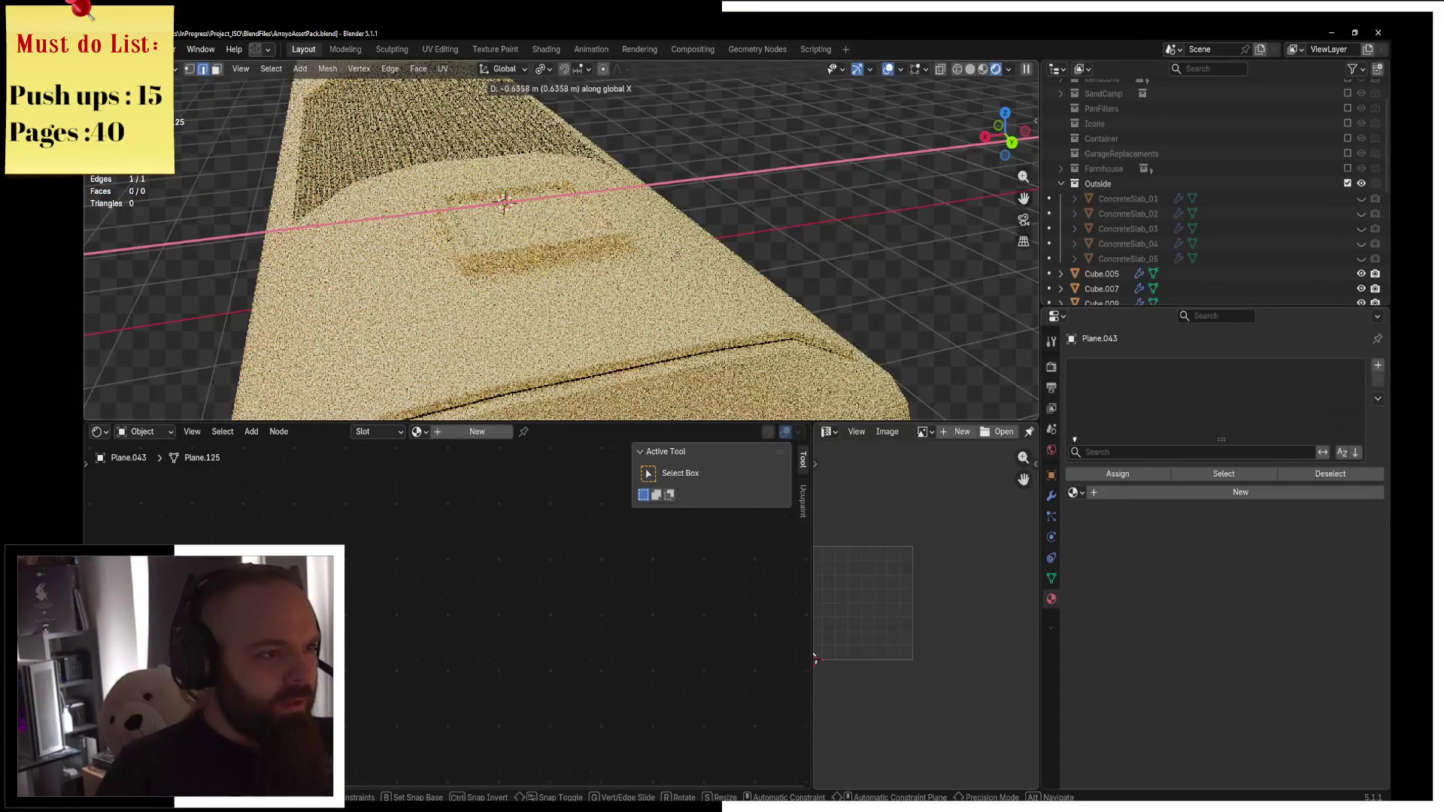
{"action": "left_click", "coordinate": [690, 250]}
{"action": "key", "text": "s"}
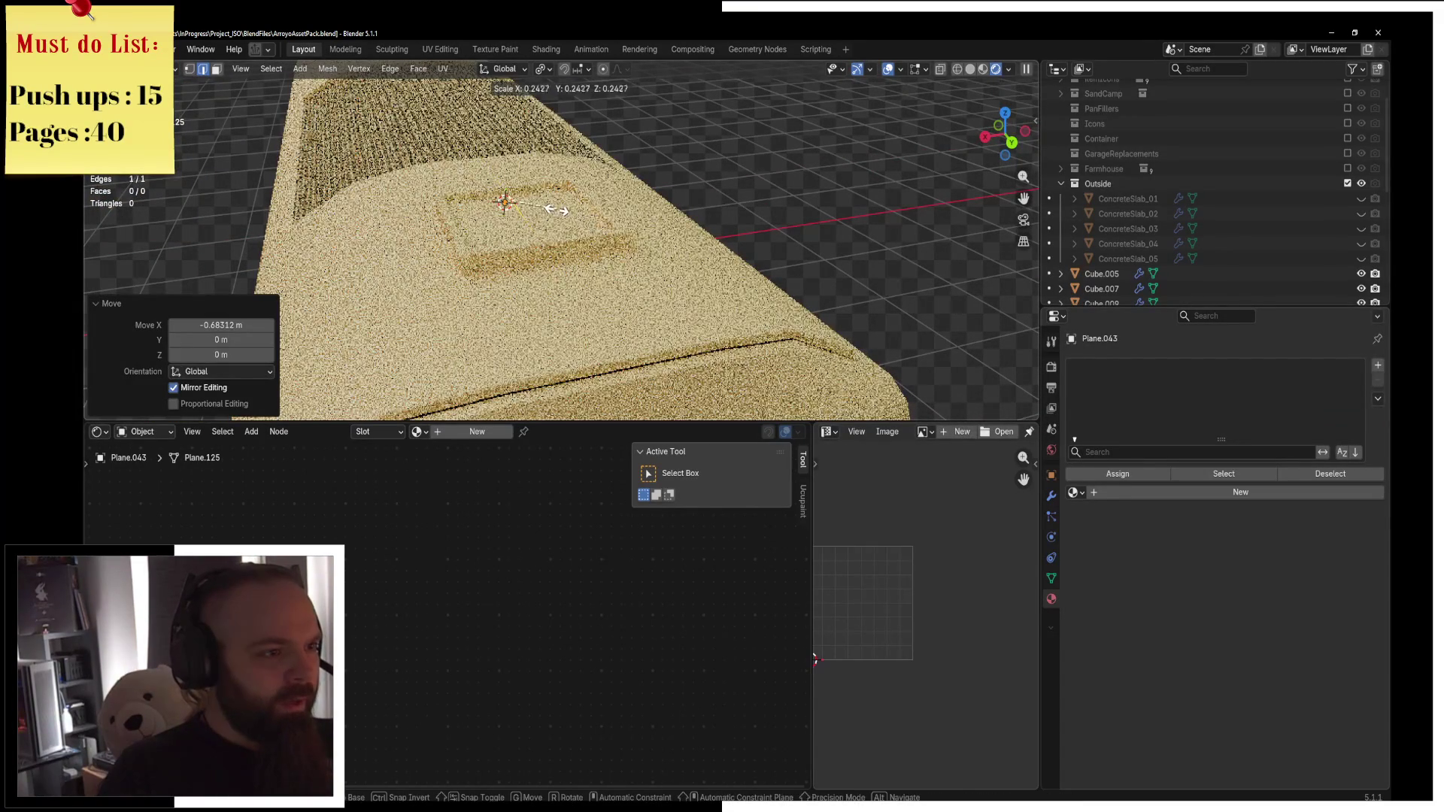
{"action": "key", "text": "Escape"}
{"action": "type", "text": "ry"}
{"action": "type", "text": "x90"}
{"action": "key", "text": "Return"}
Check the upright edge over the hatch square from the top view, then return to Object Mode.
{"action": "key", "text": "KP_7"}
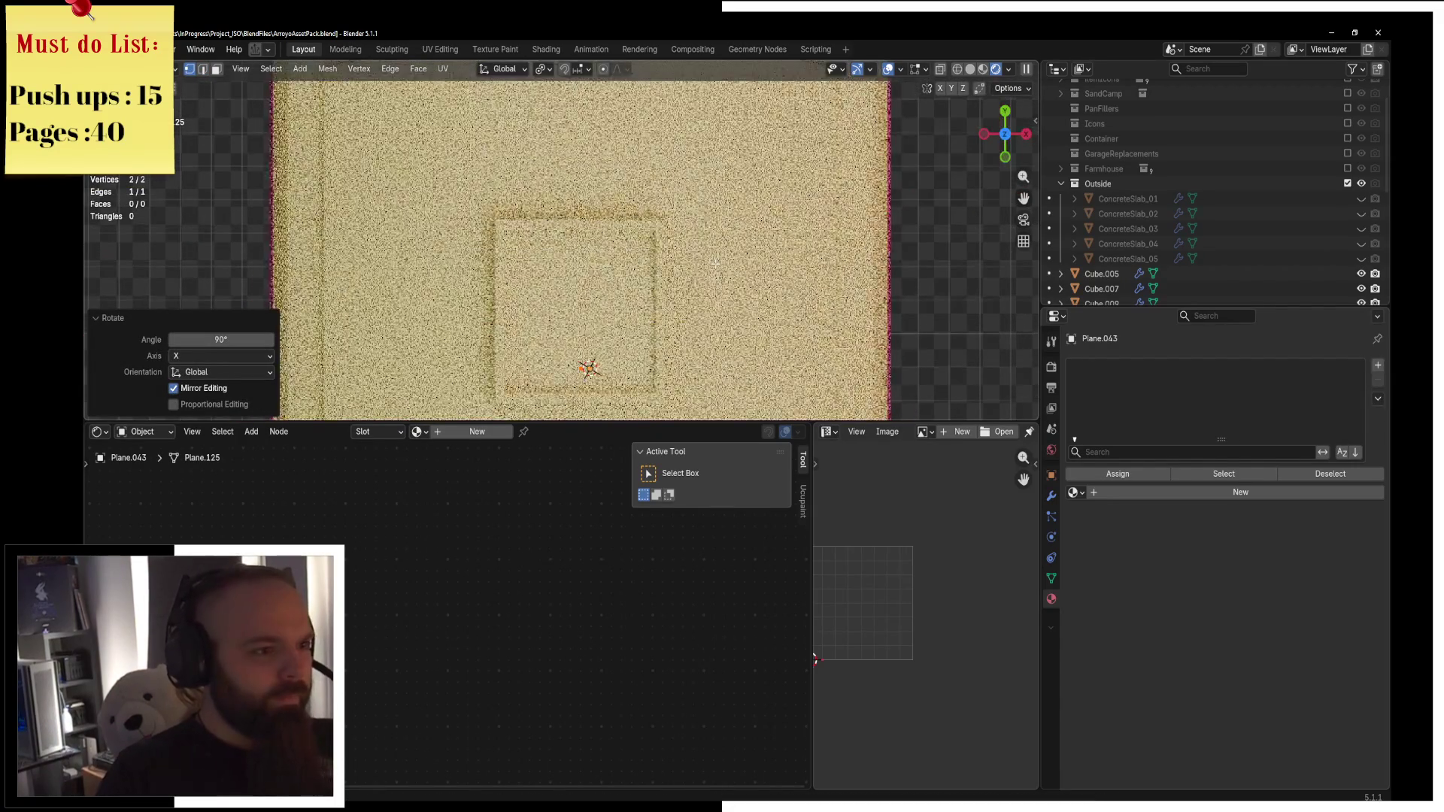
{"action": "middle_click_drag", "start_coordinate": [715, 264], "coordinate": [677, 219], "text": "shift"}
{"action": "scroll", "coordinate": [648, 192], "scroll_direction": "down", "scroll_amount": 2}
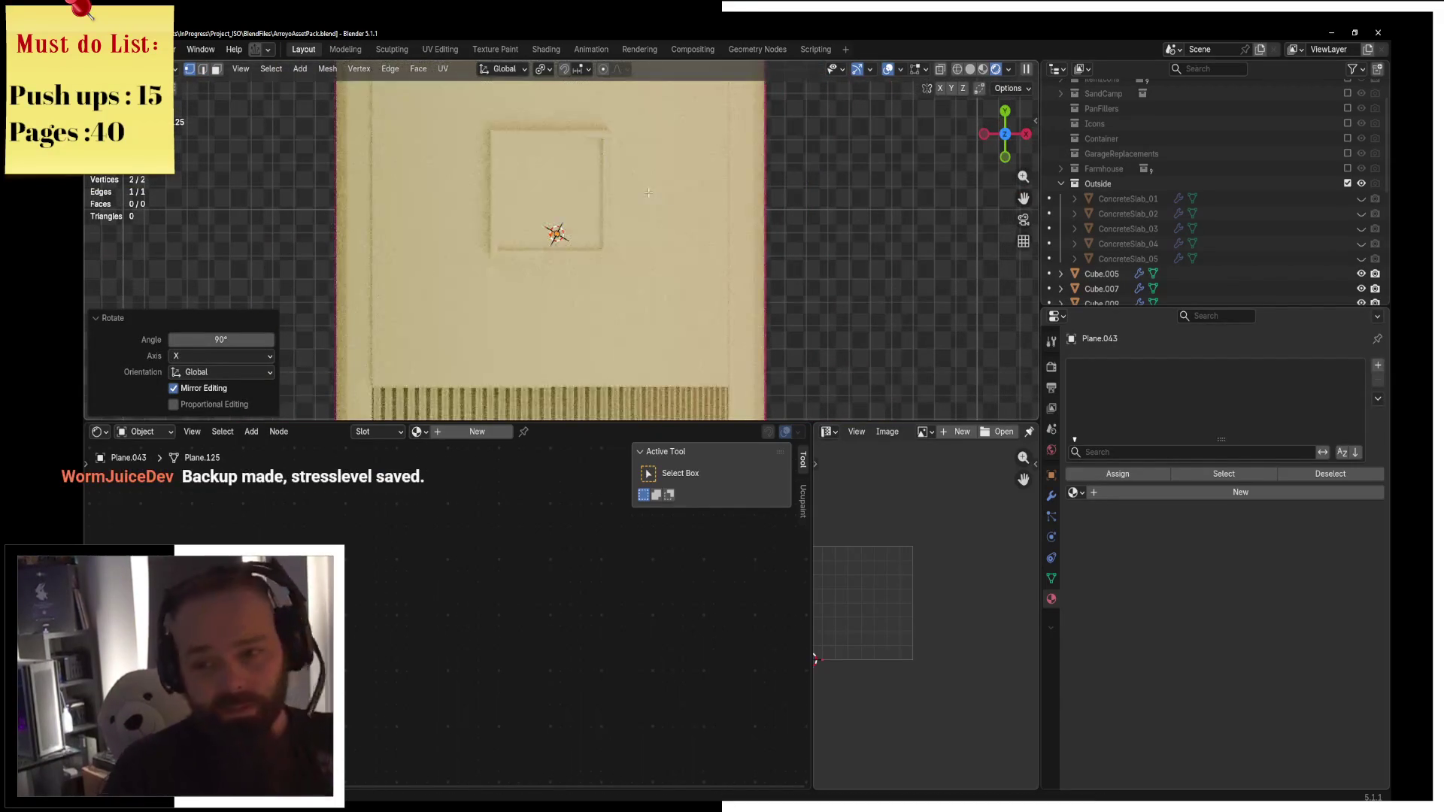
{"action": "middle_click_drag", "start_coordinate": [585, 189], "coordinate": [610, 226]}
{"action": "key", "text": "z"}
{"action": "left_click", "coordinate": [510, 225]}
{"action": "middle_click_drag", "start_coordinate": [509, 226], "coordinate": [569, 175]}
{"action": "key", "text": "z"}
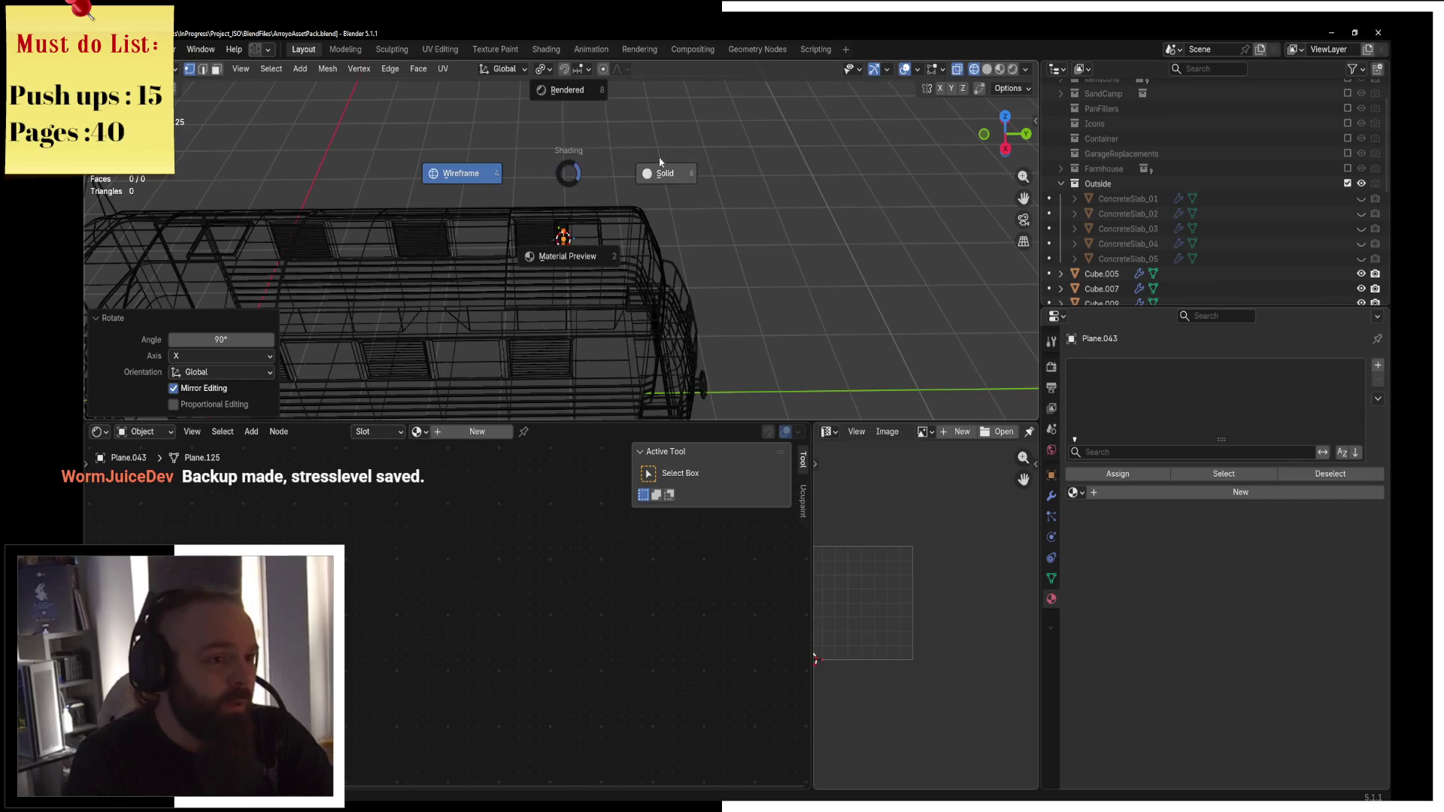
{"action": "left_click", "coordinate": [664, 174]}
{"action": "key", "text": "KP_7"}
{"action": "scroll", "coordinate": [606, 252], "scroll_direction": "up", "scroll_amount": 4}
{"action": "key", "text": "ctrl+Tab"}
{"action": "left_click", "coordinate": [587, 254]}
{"action": "scroll", "coordinate": [588, 241], "scroll_direction": "down", "scroll_amount": 6}
{"action": "key", "text": "KP_5"}
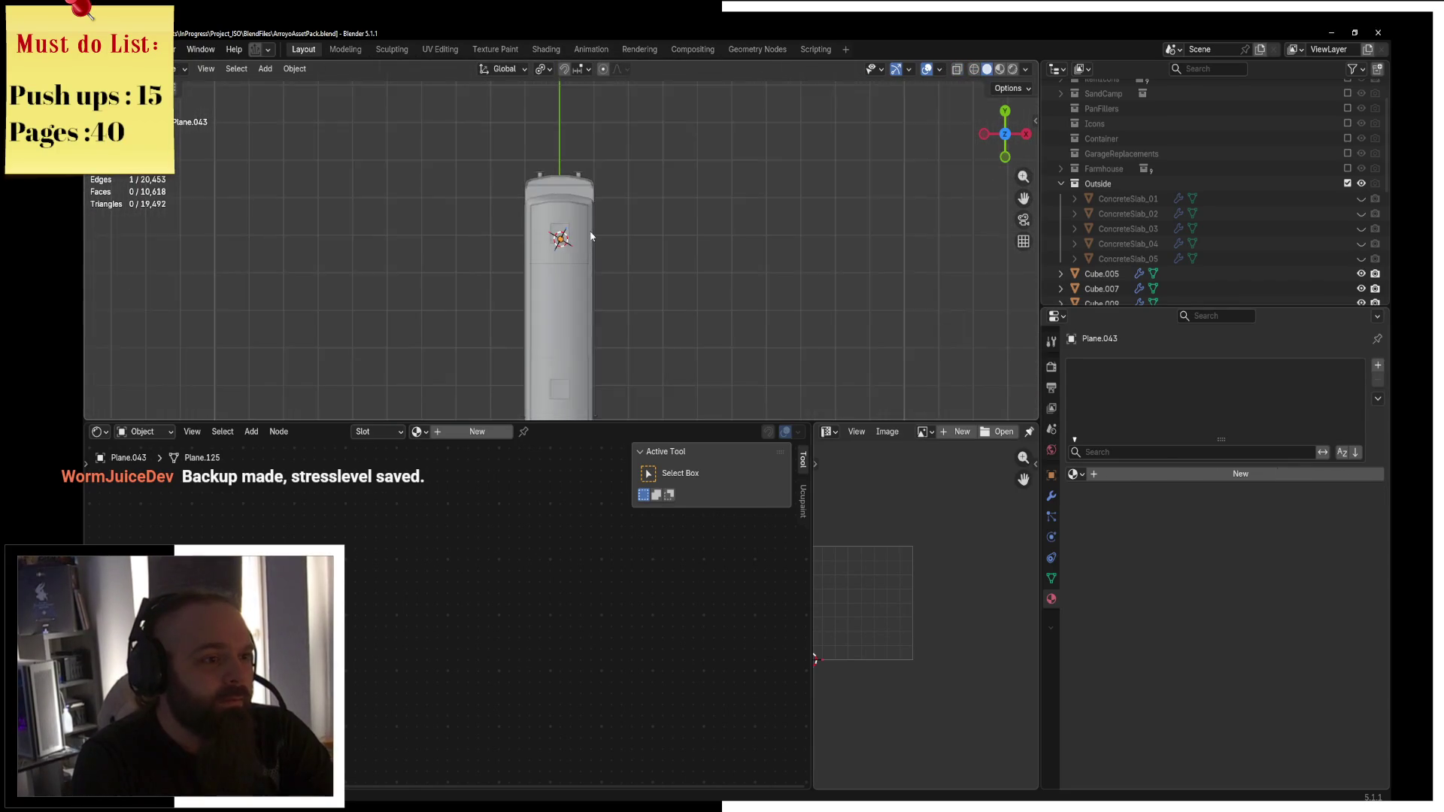
Toggle wireframe and solid shading to locate and select the edge object Plane.043.
{"action": "key", "text": "z"}
{"action": "key", "text": "KP_5"}
{"action": "scroll", "coordinate": [582, 238], "scroll_direction": "up", "scroll_amount": 3}
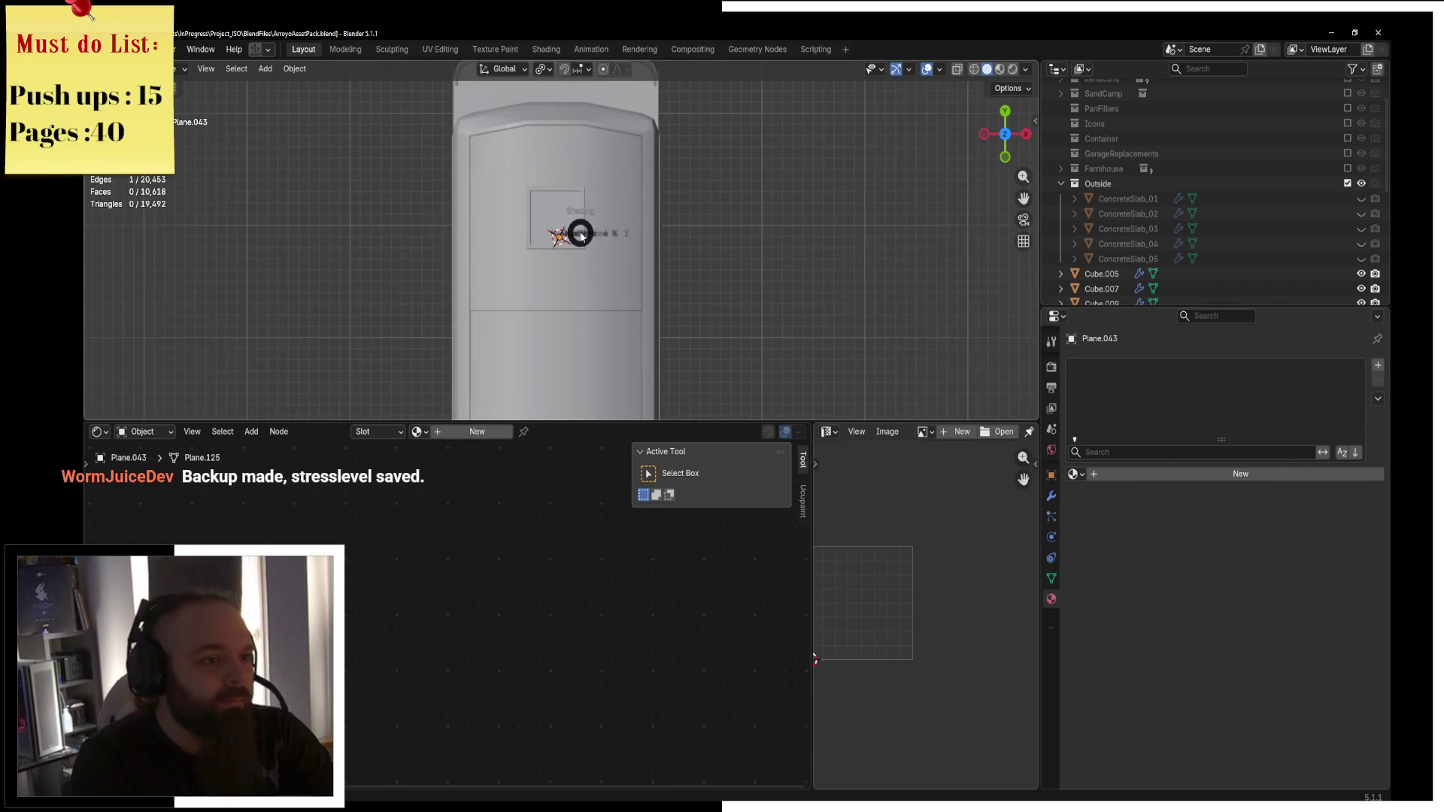
{"action": "key", "text": "shift+z"}
{"action": "key", "text": "a"}
{"action": "scroll", "coordinate": [629, 227], "scroll_direction": "up", "scroll_amount": 2}
{"action": "key", "text": "alt+a"}
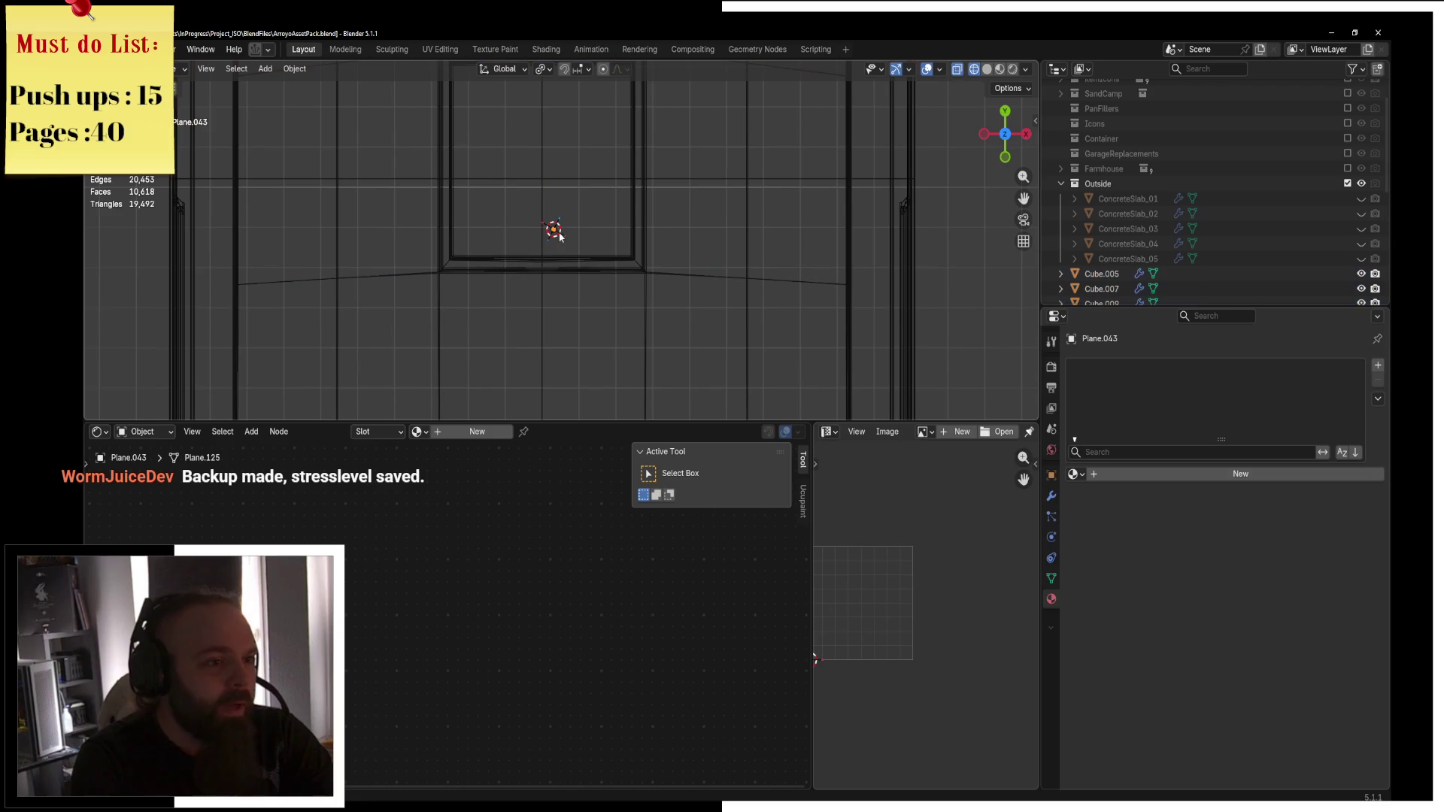
{"action": "left_click", "coordinate": [543, 241]}
{"action": "key", "text": "alt+a"}
{"action": "mouse_move", "coordinate": [554, 229]}
{"action": "middle_mouse_down"}
{"action": "mouse_move", "coordinate": [611, 219]}
{"action": "mouse_move", "coordinate": [579, 181]}
{"action": "middle_mouse_up"}
{"action": "key", "text": "z"}
{"action": "left_click", "coordinate": [650, 179]}
{"action": "scroll", "coordinate": [652, 180], "scroll_direction": "up", "scroll_amount": 2}
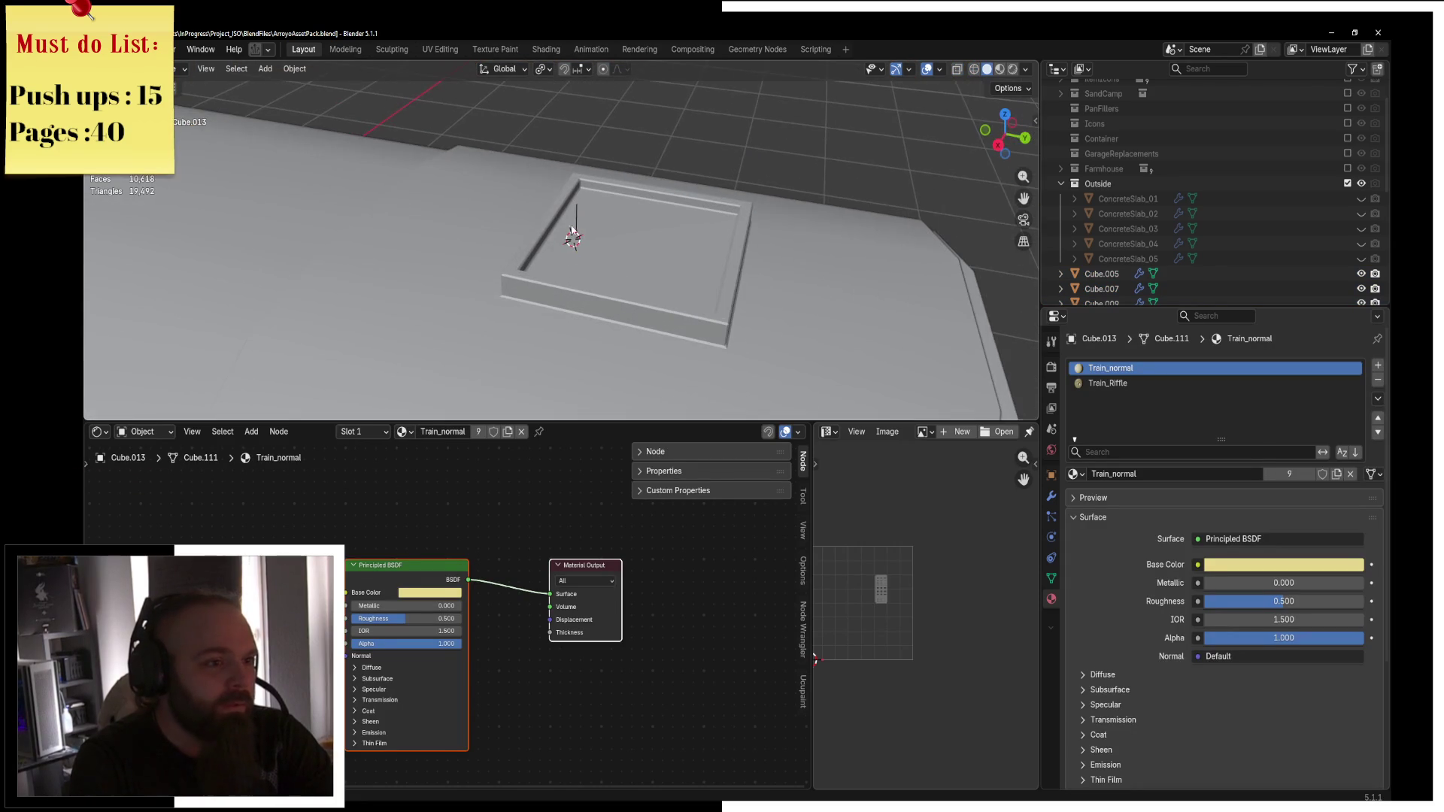
{"action": "left_click", "coordinate": [674, 200]}
Shift Plane.043 -0.031 m on X and 0.133 m on Y over the hatch frame.
{"action": "key", "text": "KP_7"}
{"action": "key", "text": "z"}
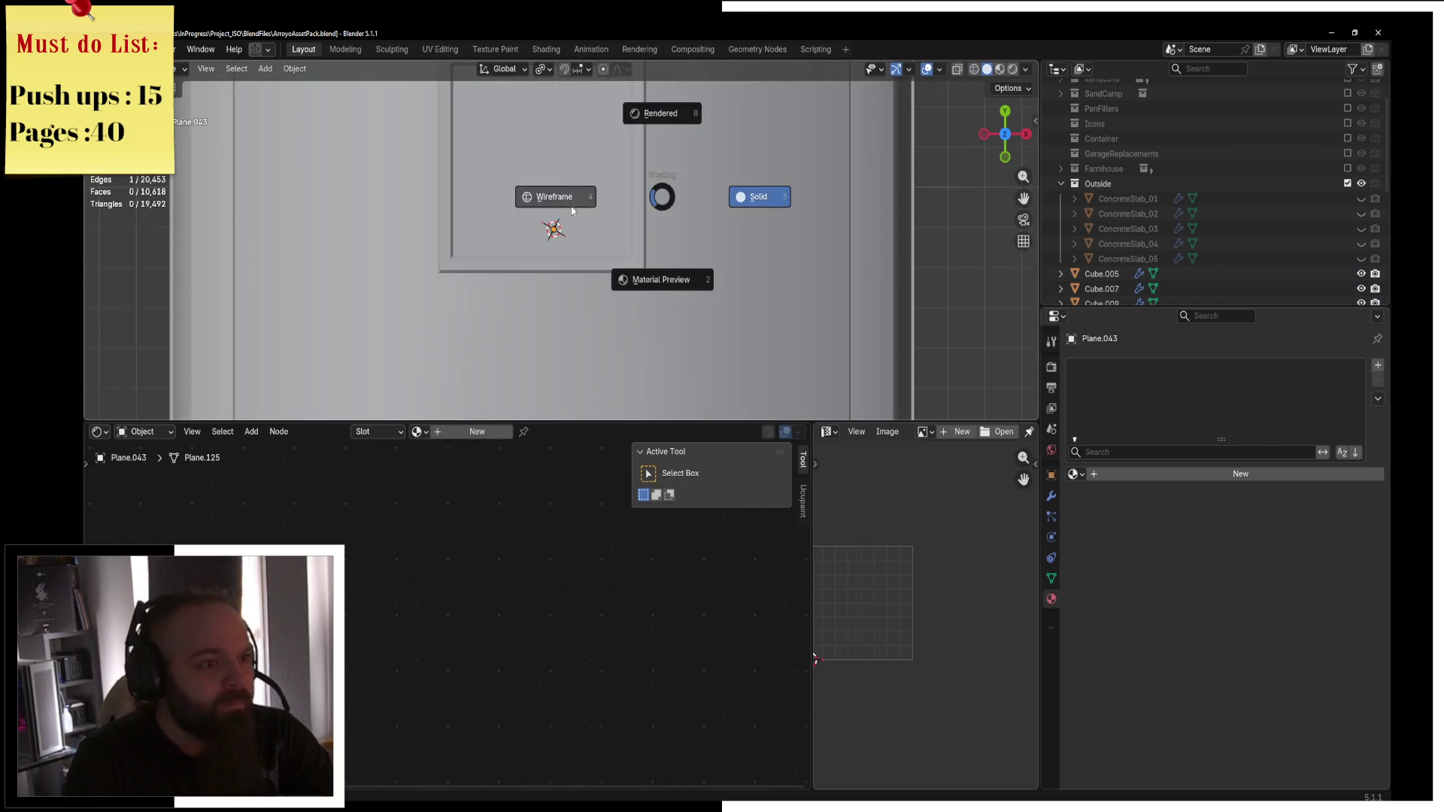
{"action": "left_click", "coordinate": [603, 209]}
{"action": "key", "text": "g"}
{"action": "key", "text": "x"}
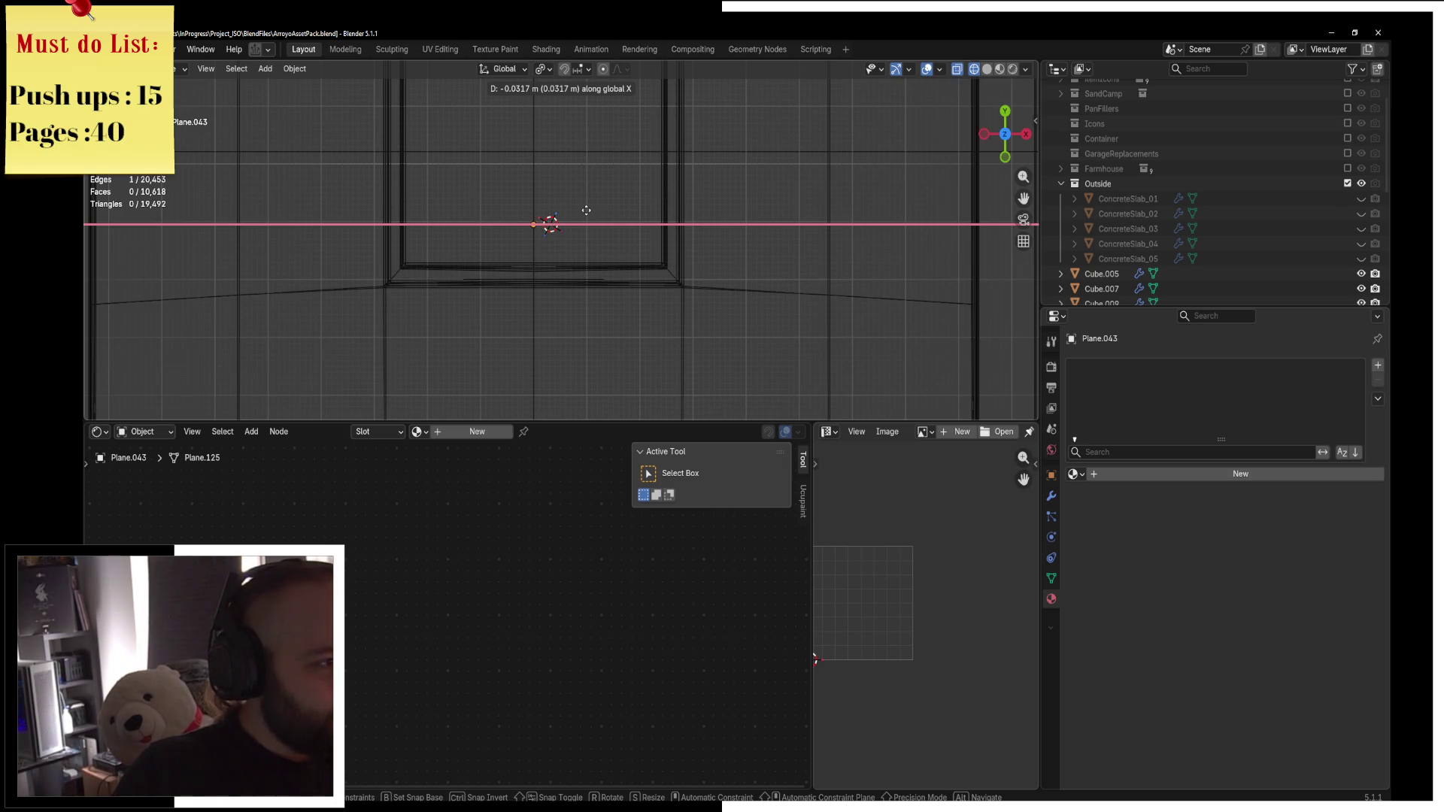
{"action": "left_click", "coordinate": [585, 209]}
{"action": "scroll", "coordinate": [602, 238], "scroll_direction": "down", "scroll_amount": 2}
{"action": "middle_click_drag", "start_coordinate": [602, 238], "coordinate": [474, 170]}
{"action": "key", "text": "g"}
{"action": "key", "text": "y"}
{"action": "left_click", "coordinate": [677, 225]}
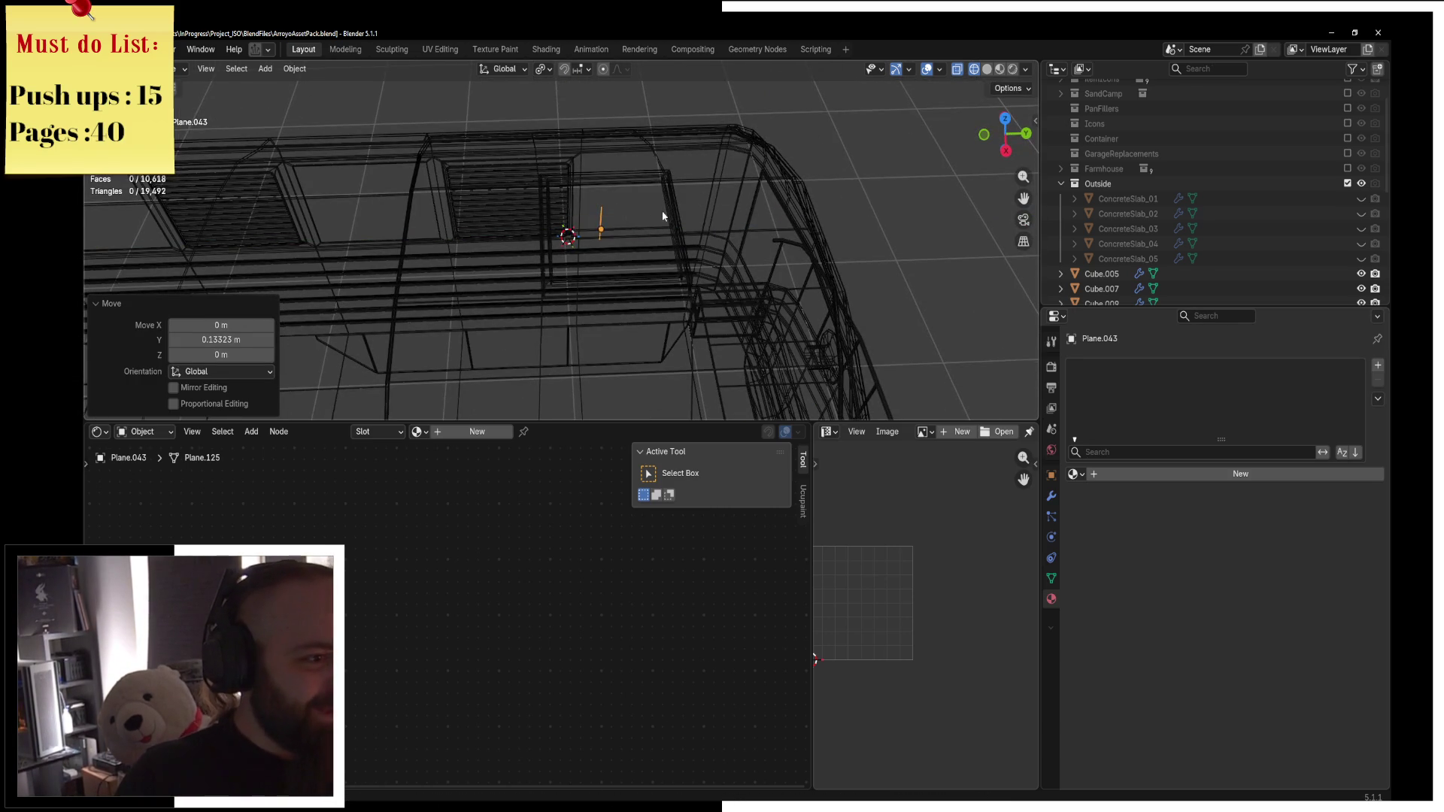
{"action": "middle_click_drag", "start_coordinate": [677, 226], "coordinate": [628, 145]}
In Edit Mode, nudge the edge along Y from the right side view in solid shading.
{"action": "key", "text": "ctrl+Tab"}
{"action": "left_click", "coordinate": [752, 209]}
{"action": "key", "text": "KP_3"}
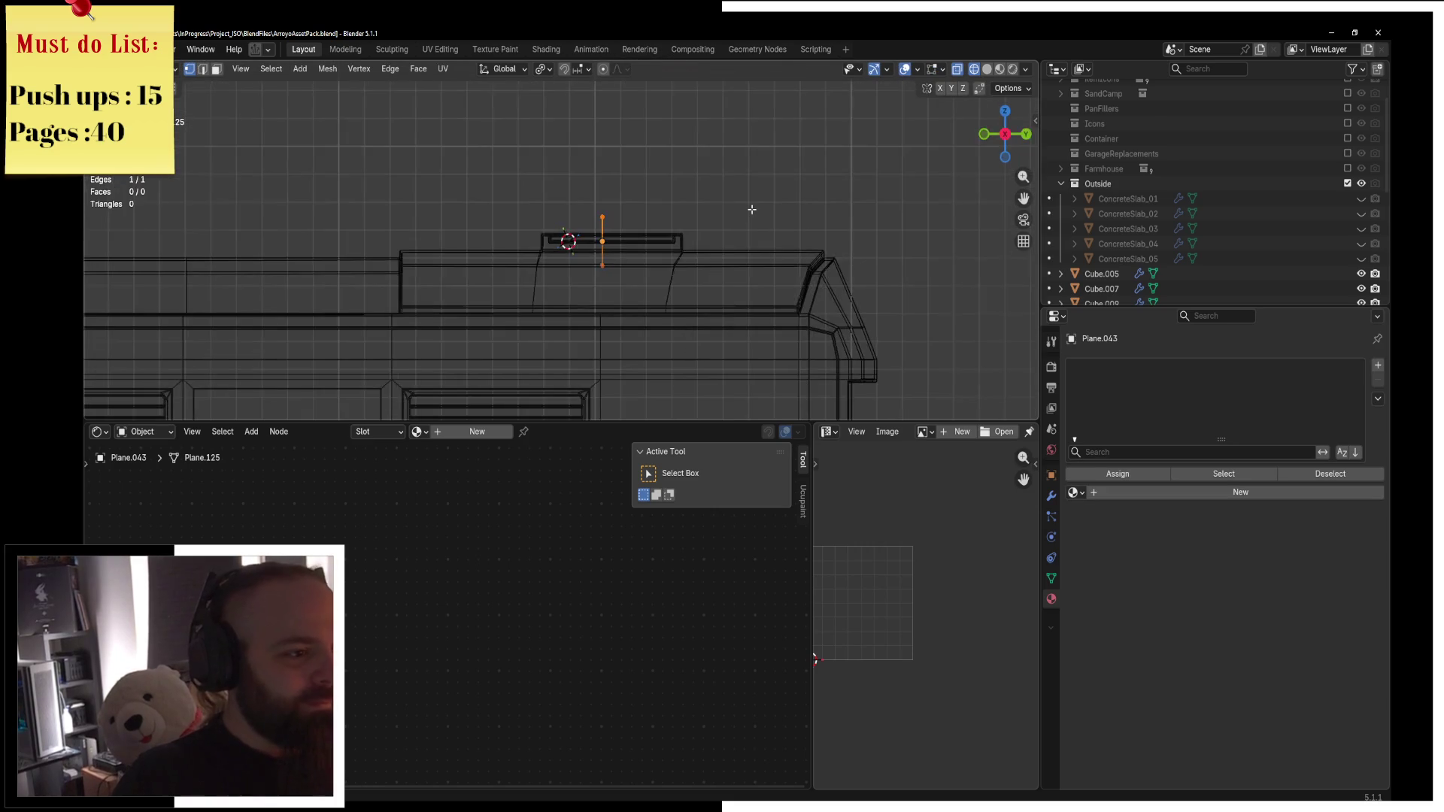
{"action": "scroll", "coordinate": [696, 207], "scroll_direction": "up", "scroll_amount": 2}
{"action": "key", "text": "g"}
{"action": "key", "text": "y"}
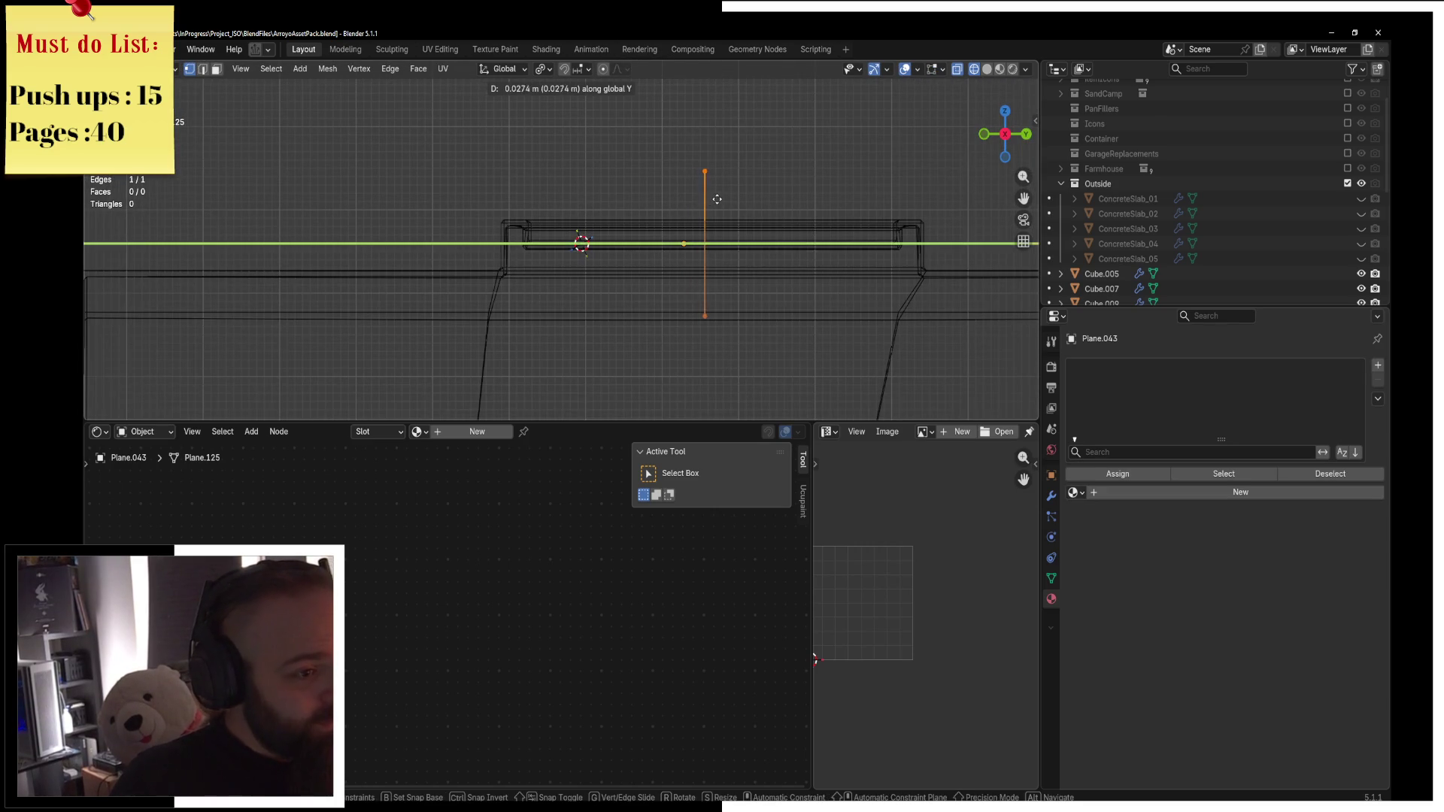
{"action": "left_click", "coordinate": [719, 202]}
{"action": "key", "text": "z"}
{"action": "left_click", "coordinate": [783, 196]}
{"action": "middle_click_drag", "start_coordinate": [724, 156], "coordinate": [594, 187], "text": "shift"}
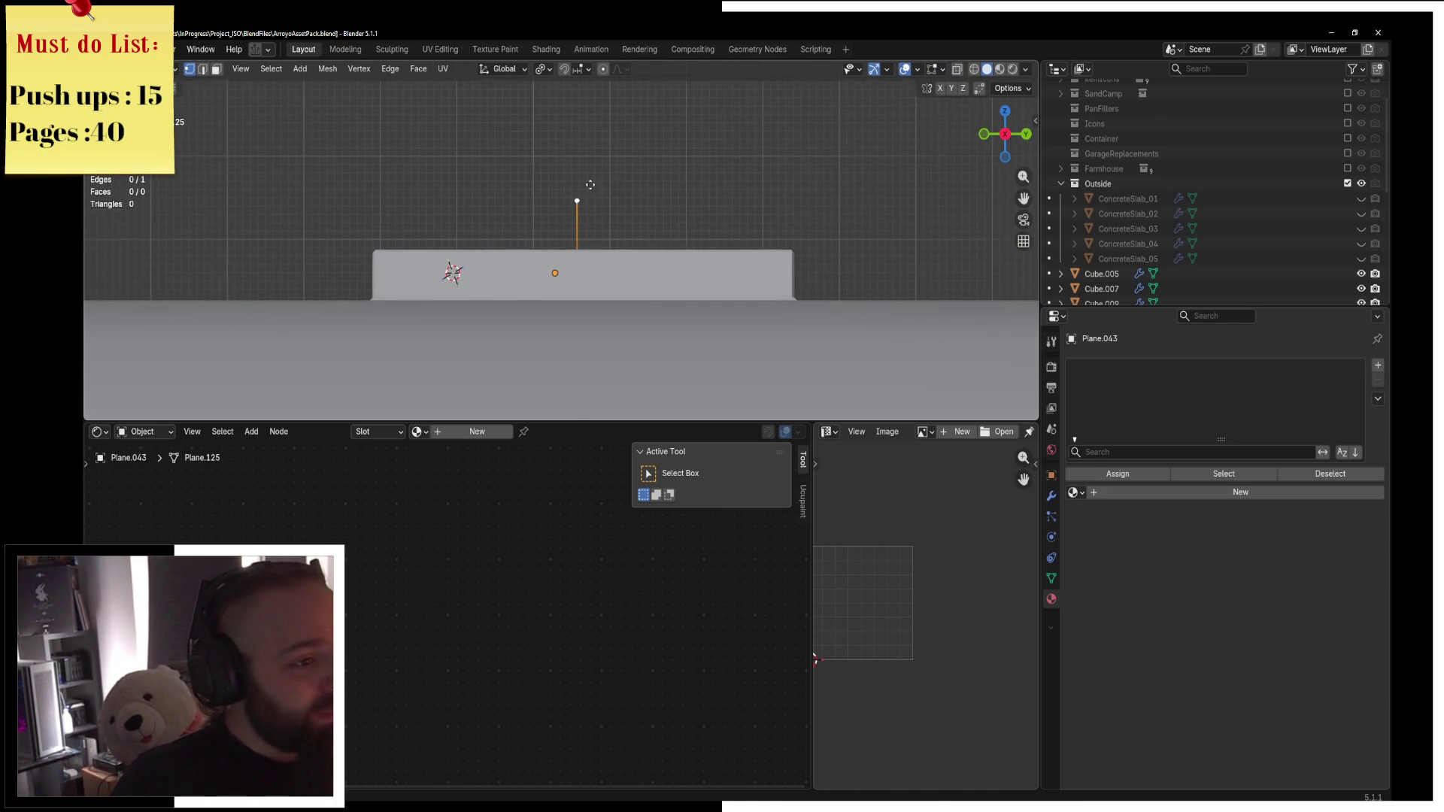
Extrude the vertex up along Z, then along Y, and round the corner into a bend.
{"action": "key", "text": "e"}
{"action": "key", "text": "z"}
{"action": "left_click", "coordinate": [586, 143]}
{"action": "key", "text": "e"}
{"action": "key", "text": "y"}
{"action": "left_click", "coordinate": [759, 125]}
{"action": "left_click", "coordinate": [573, 136]}
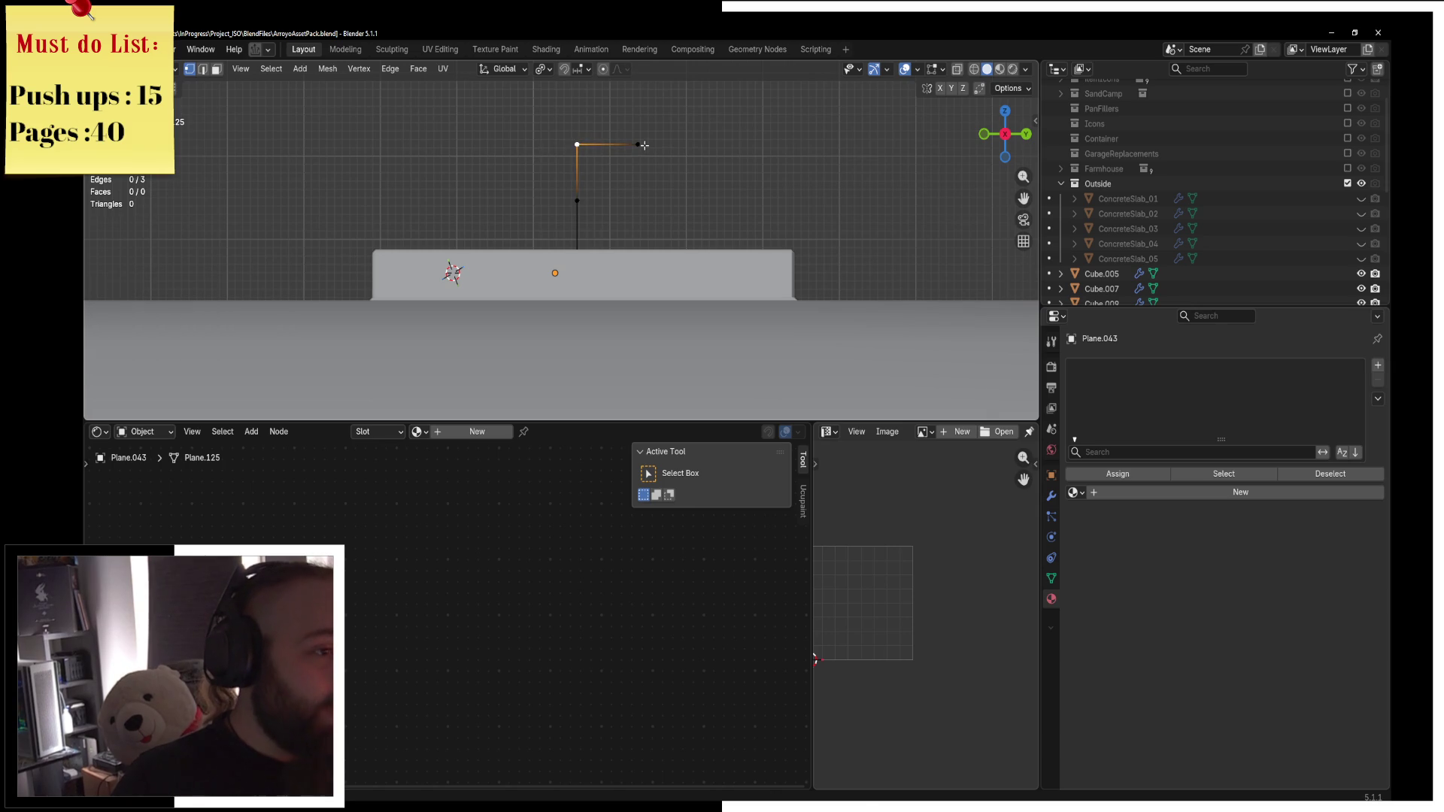
{"action": "key", "text": "ctrl+shift+b"}
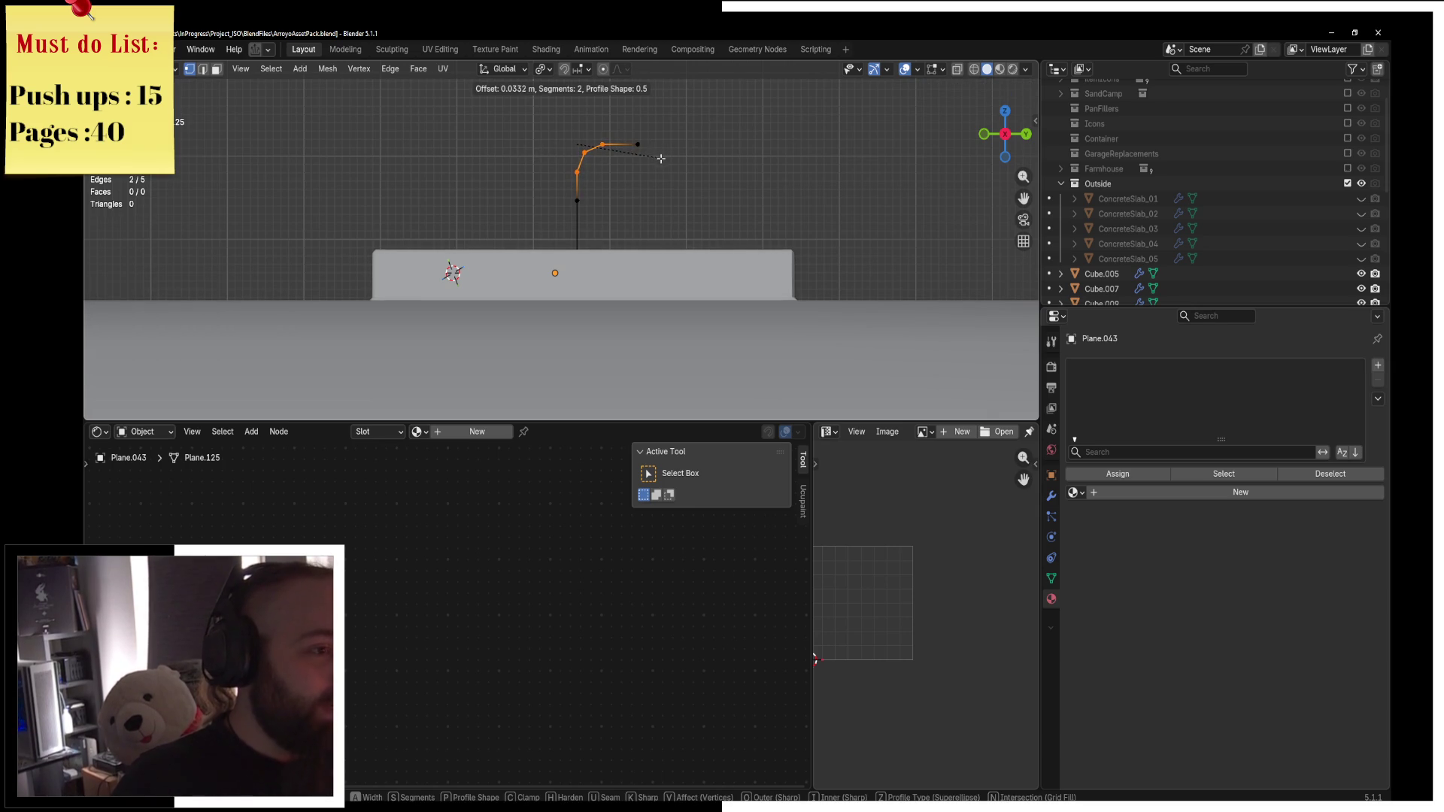
{"action": "left_click", "coordinate": [659, 160]}
Select the path's lower vertex, then return to Object Mode and view the hatch frame from above.
{"action": "left_click", "coordinate": [577, 201]}
{"action": "right_click", "coordinate": [577, 199]}
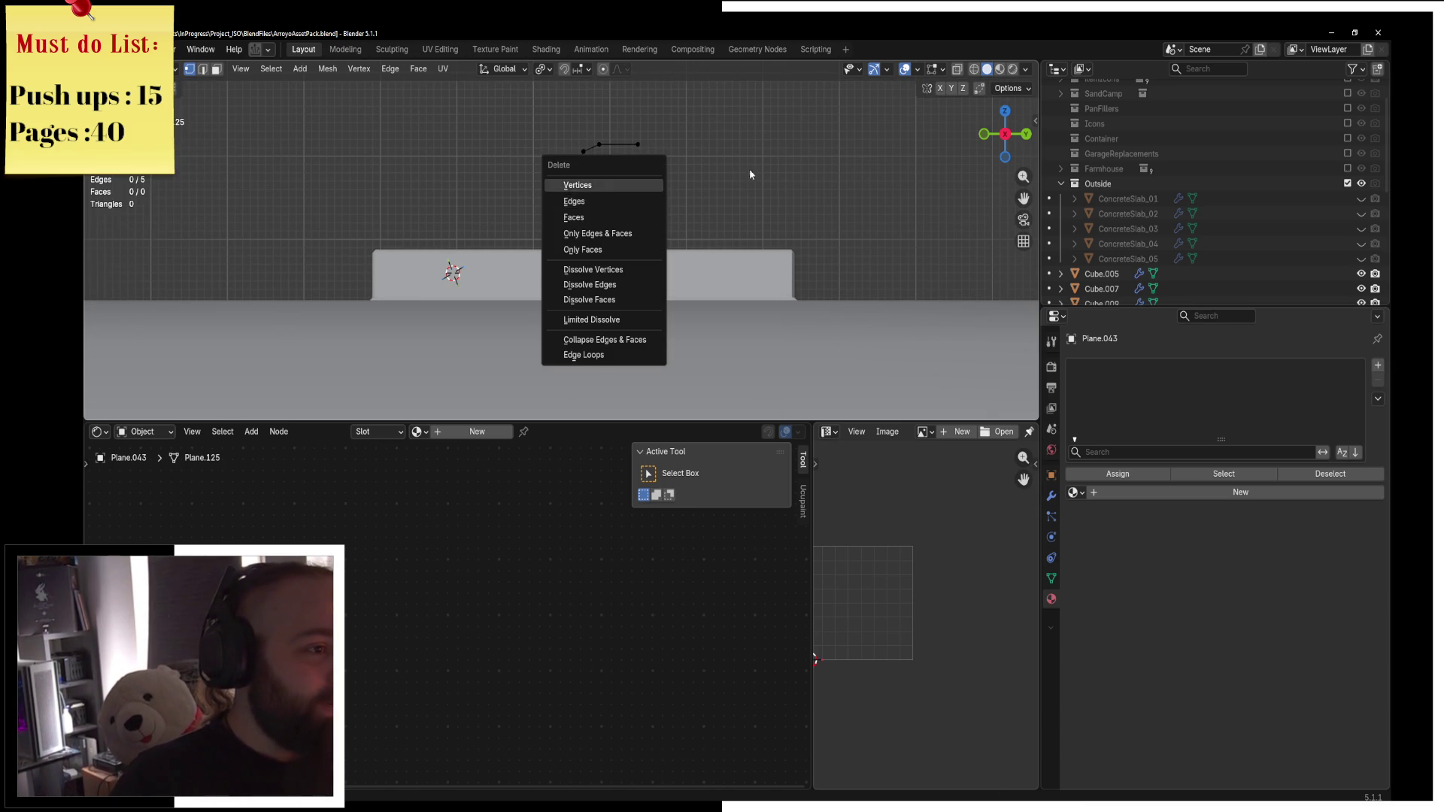
{"action": "key", "text": "ctrl+Tab"}
{"action": "left_click", "coordinate": [686, 178]}
{"action": "middle_click_drag", "start_coordinate": [604, 182], "coordinate": [717, 259]}
{"action": "scroll", "coordinate": [716, 258], "scroll_direction": "down", "scroll_amount": 2}
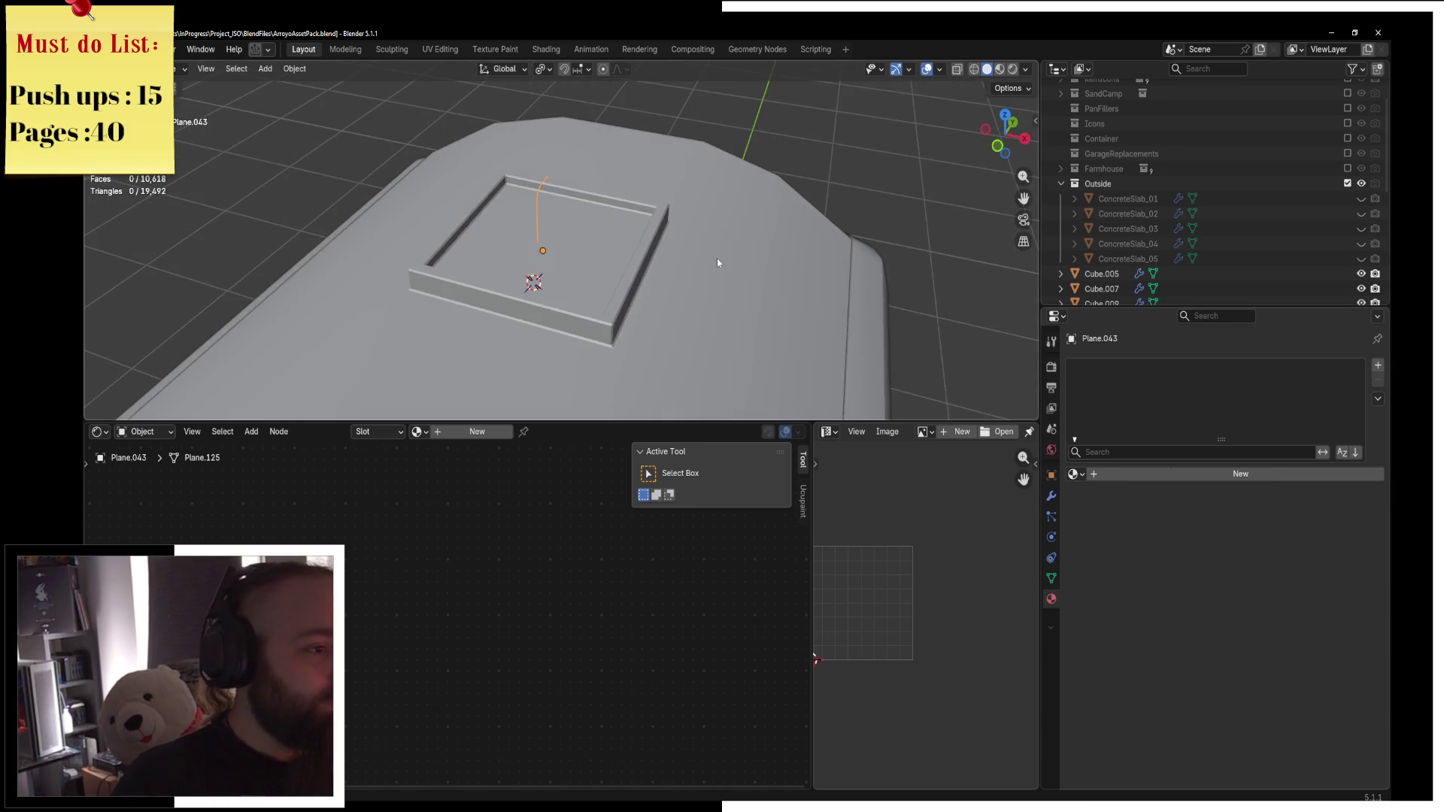
{"action": "scroll", "coordinate": [716, 259], "scroll_direction": "up", "scroll_amount": 4}
{"action": "key", "text": "KP_7"}
{"action": "key", "text": "ctrl+Tab"}
{"action": "key", "text": "Escape"}
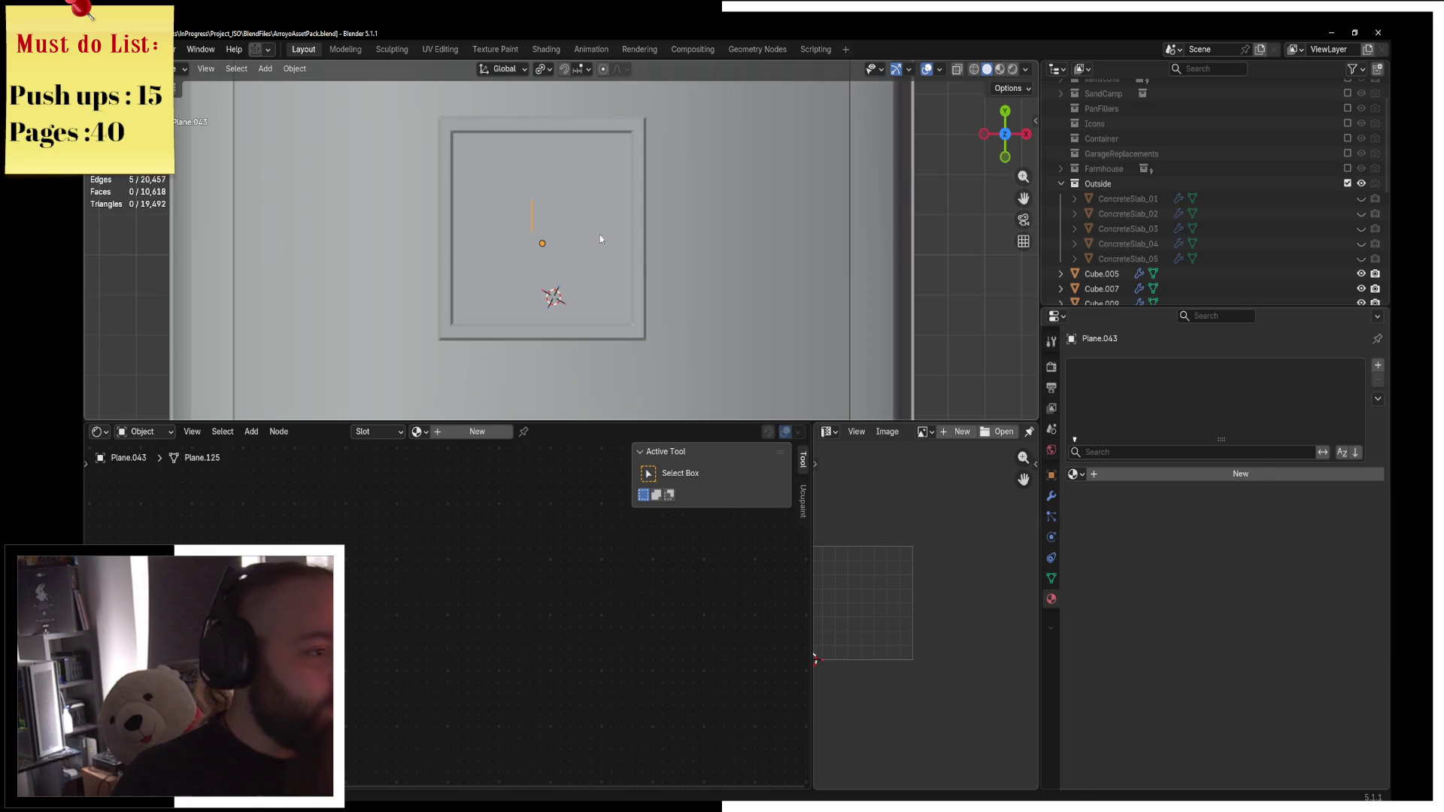
Add a horizontal loop cut to the train body in Edit Mode.
{"action": "left_click", "coordinate": [599, 235]}
{"action": "key", "text": "ctrl+Tab"}
{"action": "left_click", "coordinate": [704, 235]}
{"action": "key", "text": "ctrl+r"}
{"action": "left_click", "coordinate": [537, 226]}
{"action": "key", "text": "ctrl+Tab"}
{"action": "left_click", "coordinate": [499, 219]}
Switch between the guide mesh and the train body, ending in the train body's Edit Mode.
{"action": "left_click", "coordinate": [597, 219]}
{"action": "scroll", "coordinate": [705, 222], "scroll_direction": "up", "scroll_amount": 2}
{"action": "key", "text": "ctrl+Tab"}
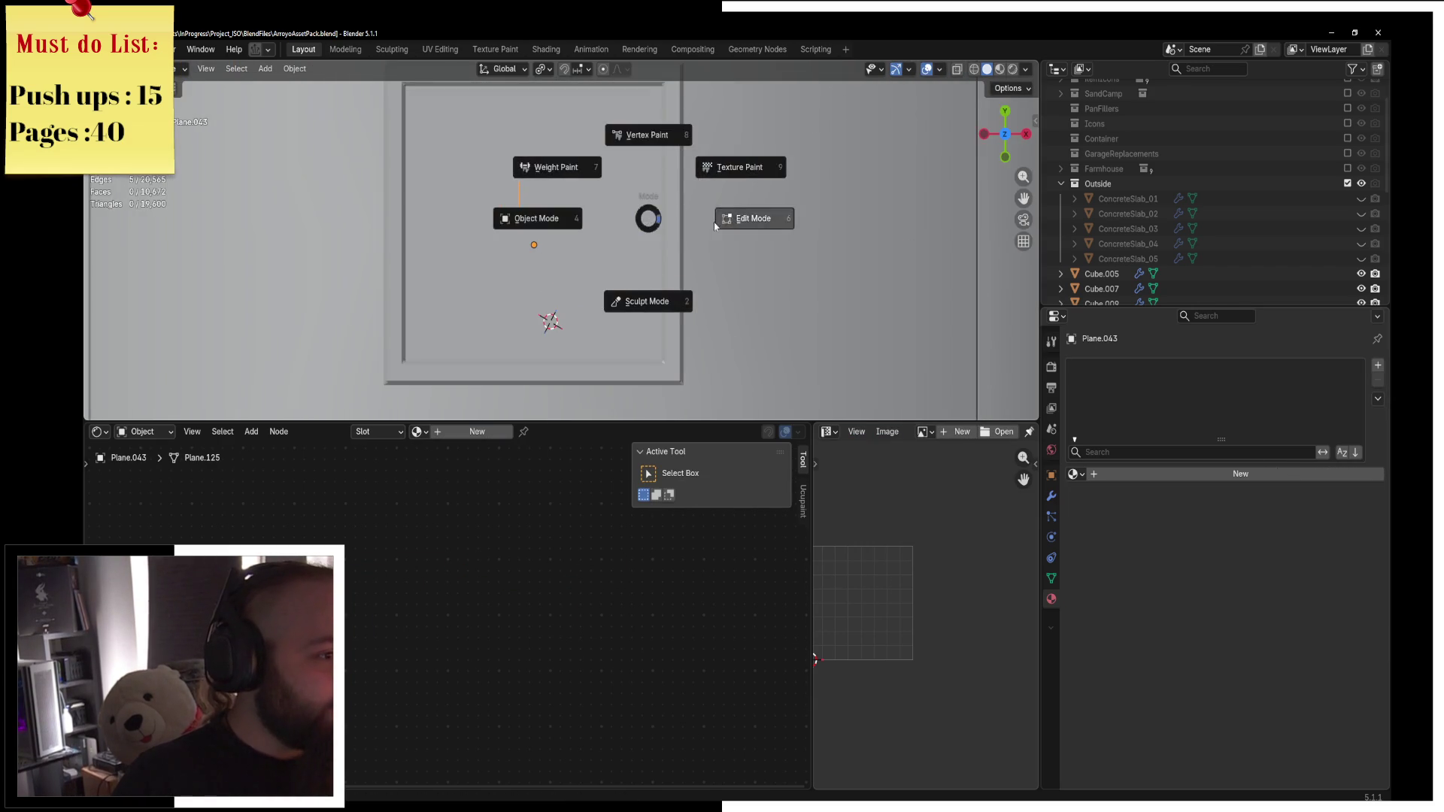
{"action": "left_click", "coordinate": [706, 222]}
{"action": "scroll", "coordinate": [604, 221], "scroll_direction": "up", "scroll_amount": 3}
{"action": "key", "text": "ctrl+Tab"}
{"action": "left_click", "coordinate": [492, 218]}
{"action": "left_click", "coordinate": [575, 230]}
{"action": "key", "text": "ctrl+Tab"}
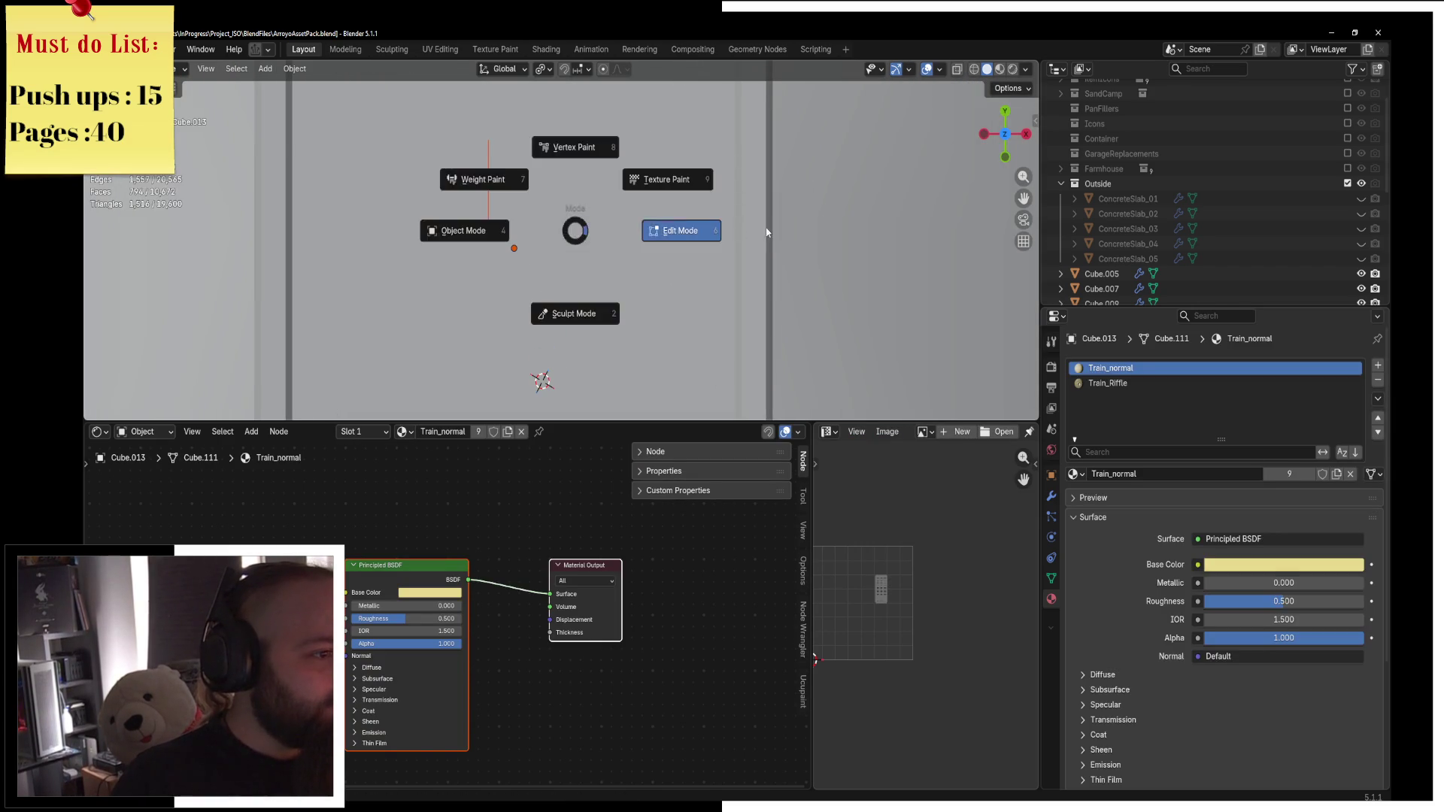
{"action": "left_click", "coordinate": [681, 228]}
Select the connected path and nudge it 0.02728 m along X and slightly along Y.
{"action": "left_click", "coordinate": [489, 194]}
{"action": "key", "text": "l"}
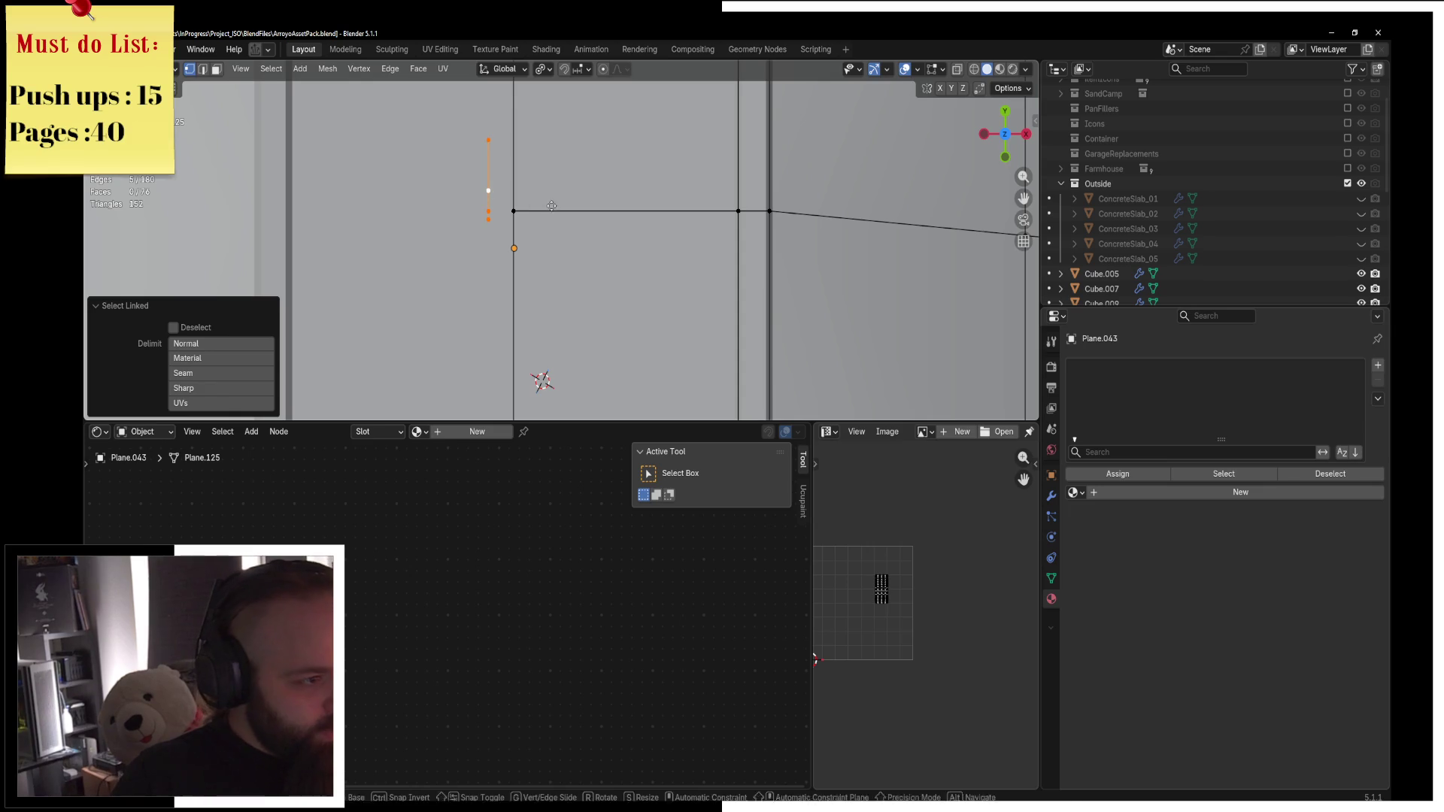
{"action": "key", "text": "g"}
{"action": "key", "text": "x"}
{"action": "left_click", "coordinate": [576, 202]}
{"action": "key", "text": "g"}
{"action": "key", "text": "y"}
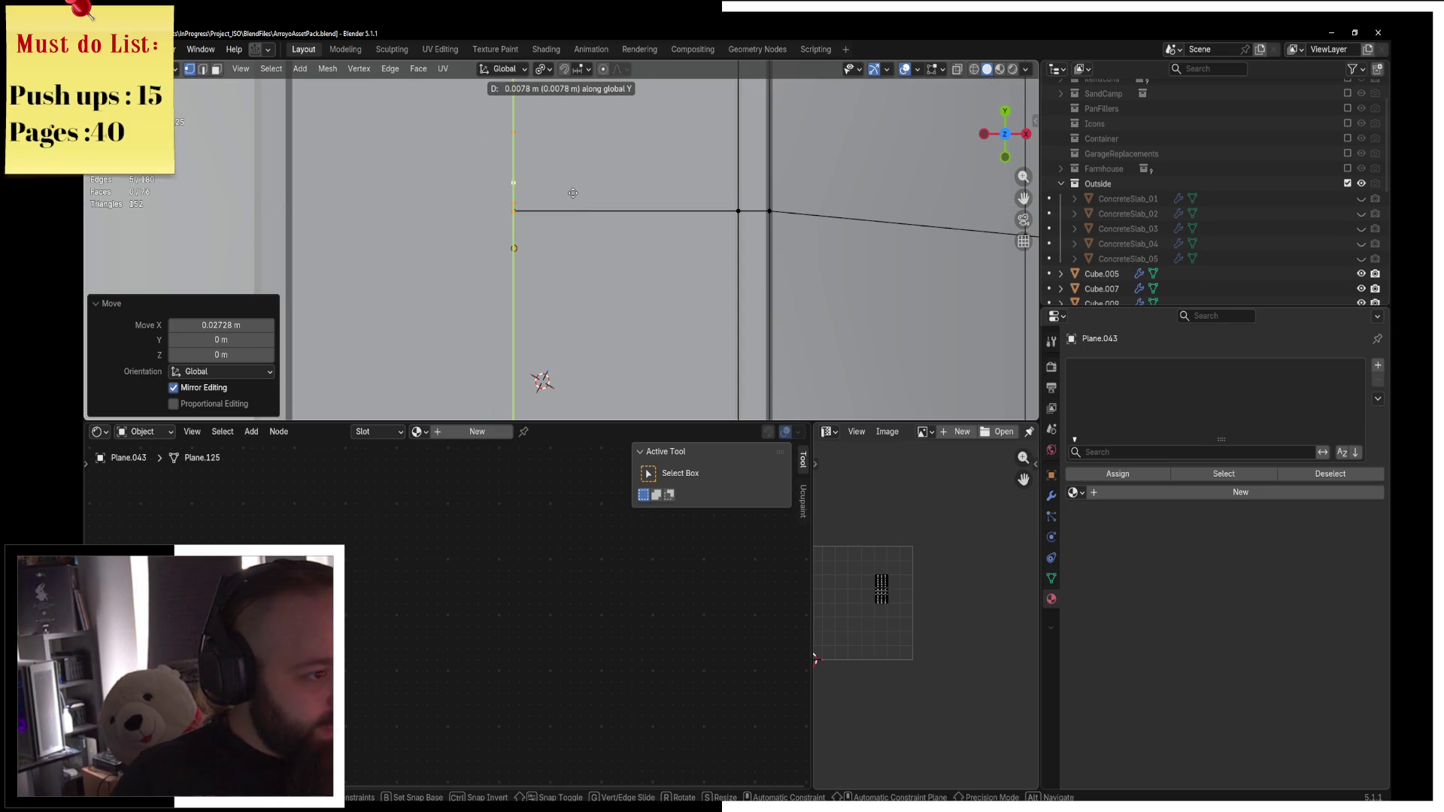
{"action": "left_click", "coordinate": [574, 191]}
{"action": "middle_click_drag", "start_coordinate": [575, 192], "coordinate": [477, 148]}
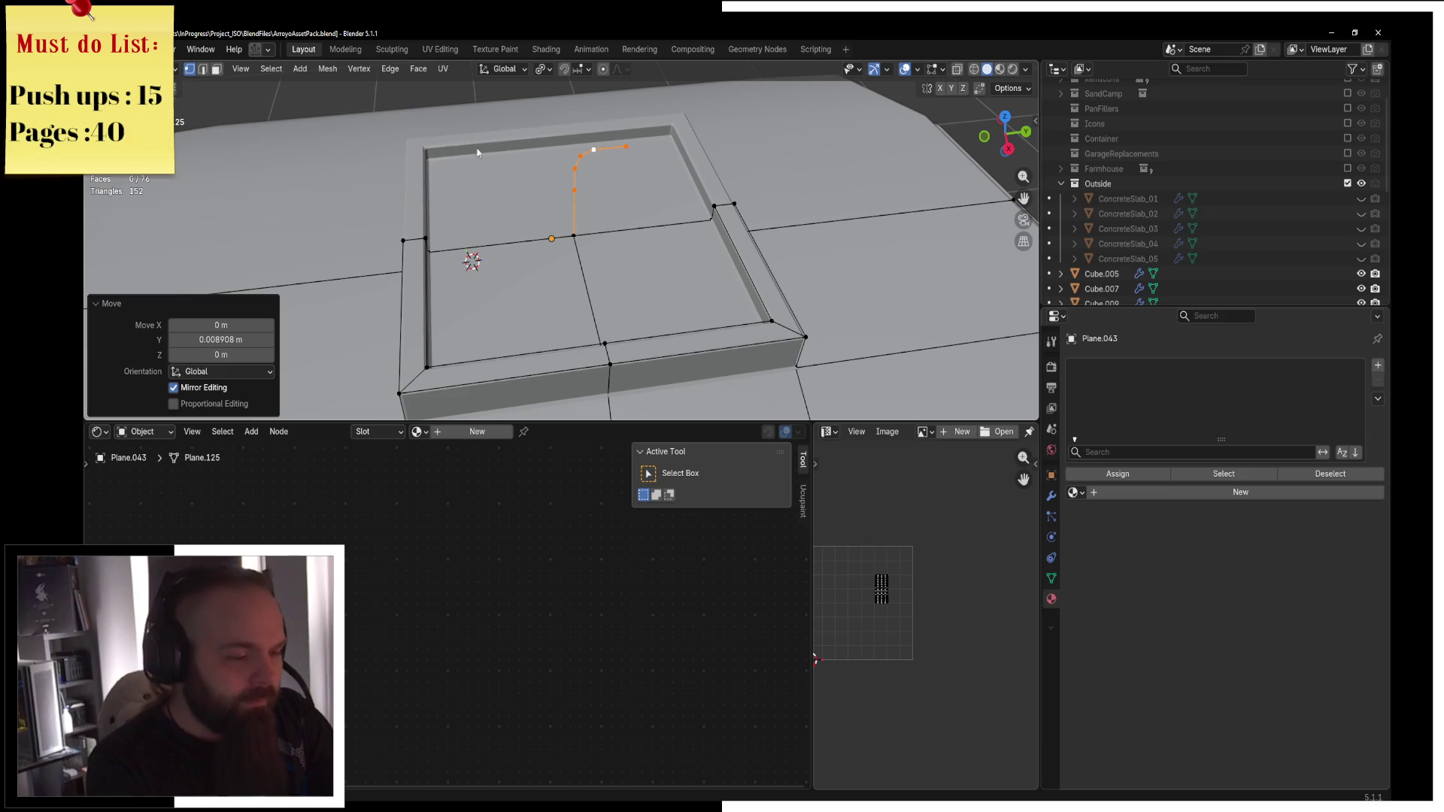
Separate the path into its own object, Plane.044, and enter its Edit Mode.
{"action": "key", "text": "Tab"}
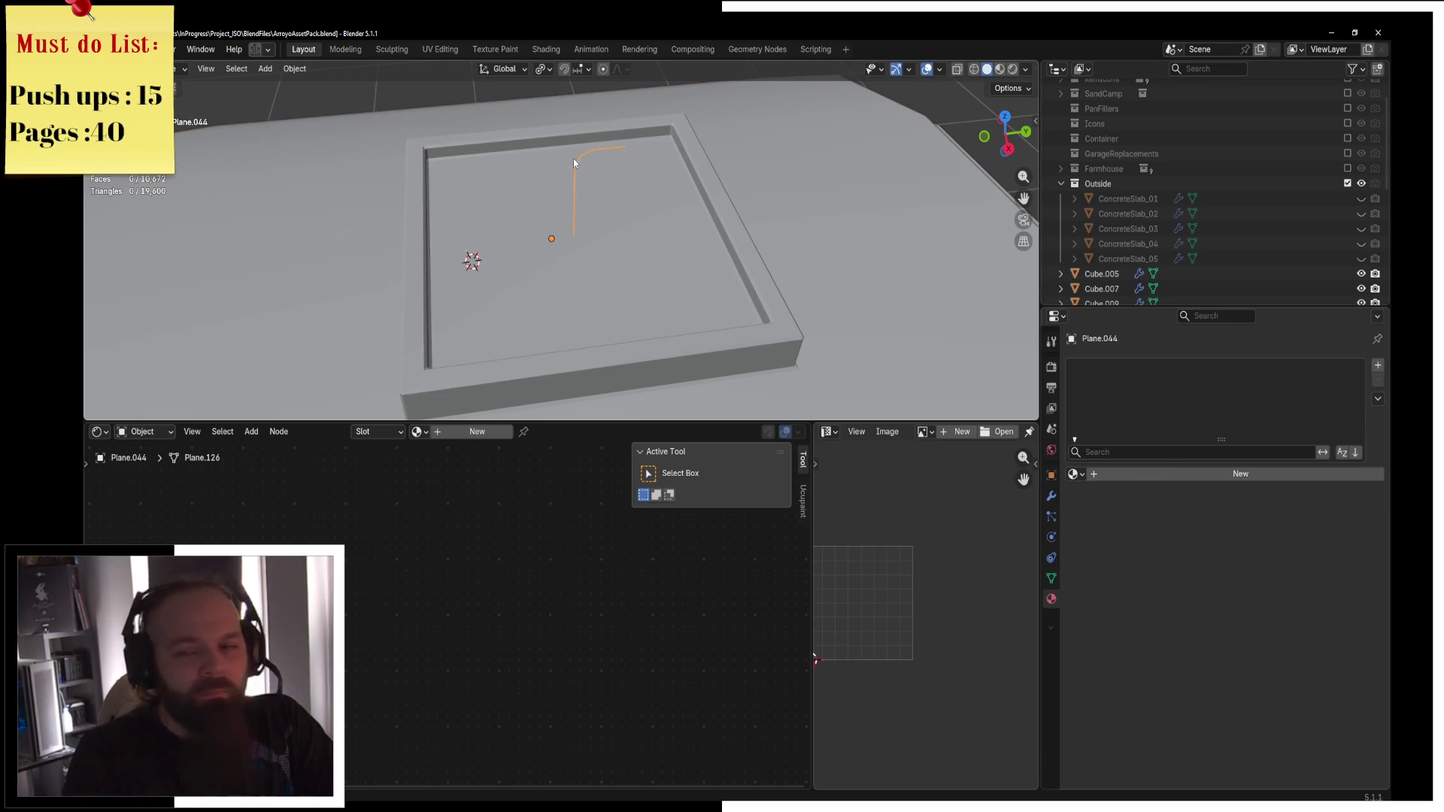
{"action": "key", "text": "Tab"}
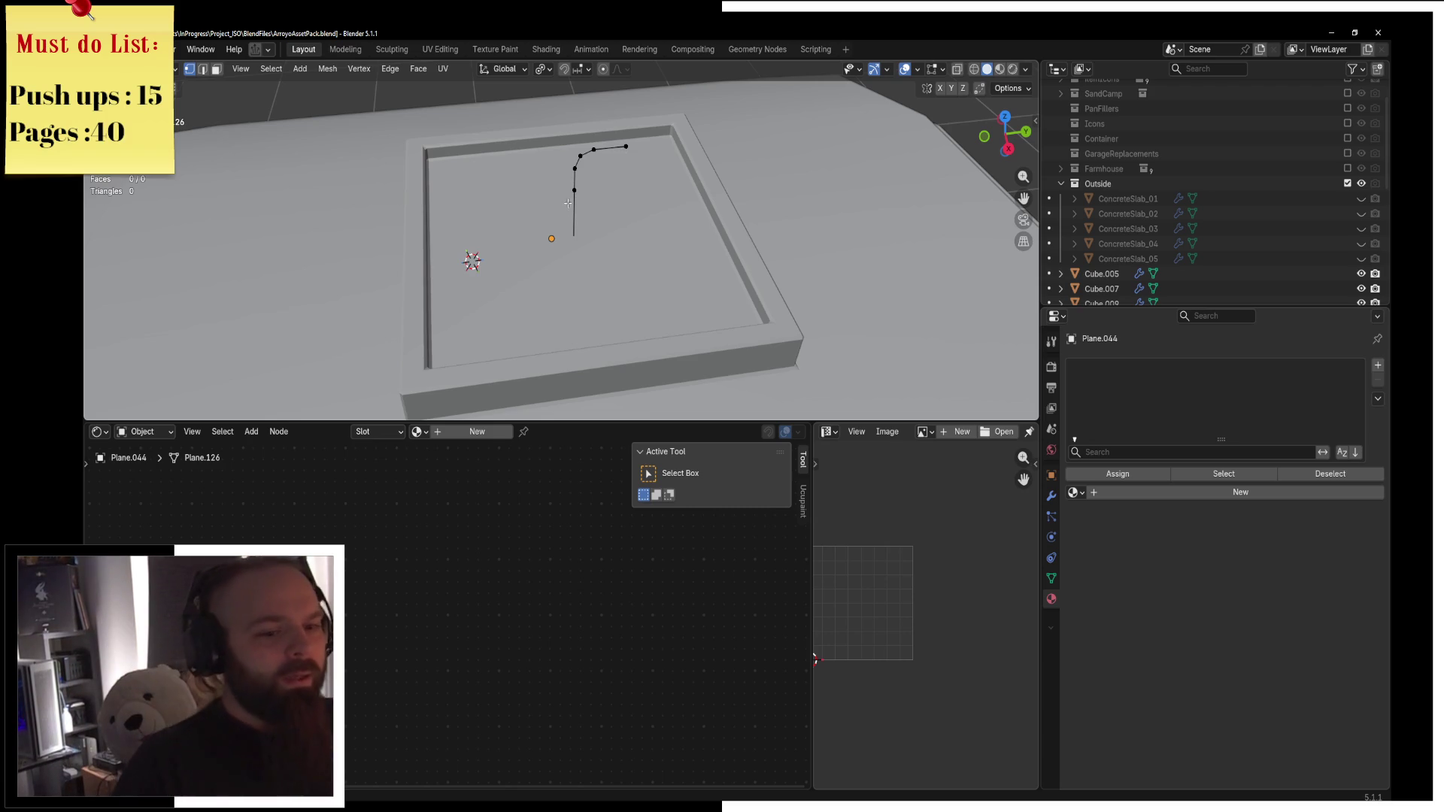
{"action": "middle_click_drag", "start_coordinate": [633, 262], "coordinate": [693, 235]}
{"action": "key", "text": "ctrl+Tab"}
Convert the path object to a curve and inspect its control points in Edit Mode.
{"action": "left_click", "coordinate": [587, 236]}
{"action": "key", "text": "F3"}
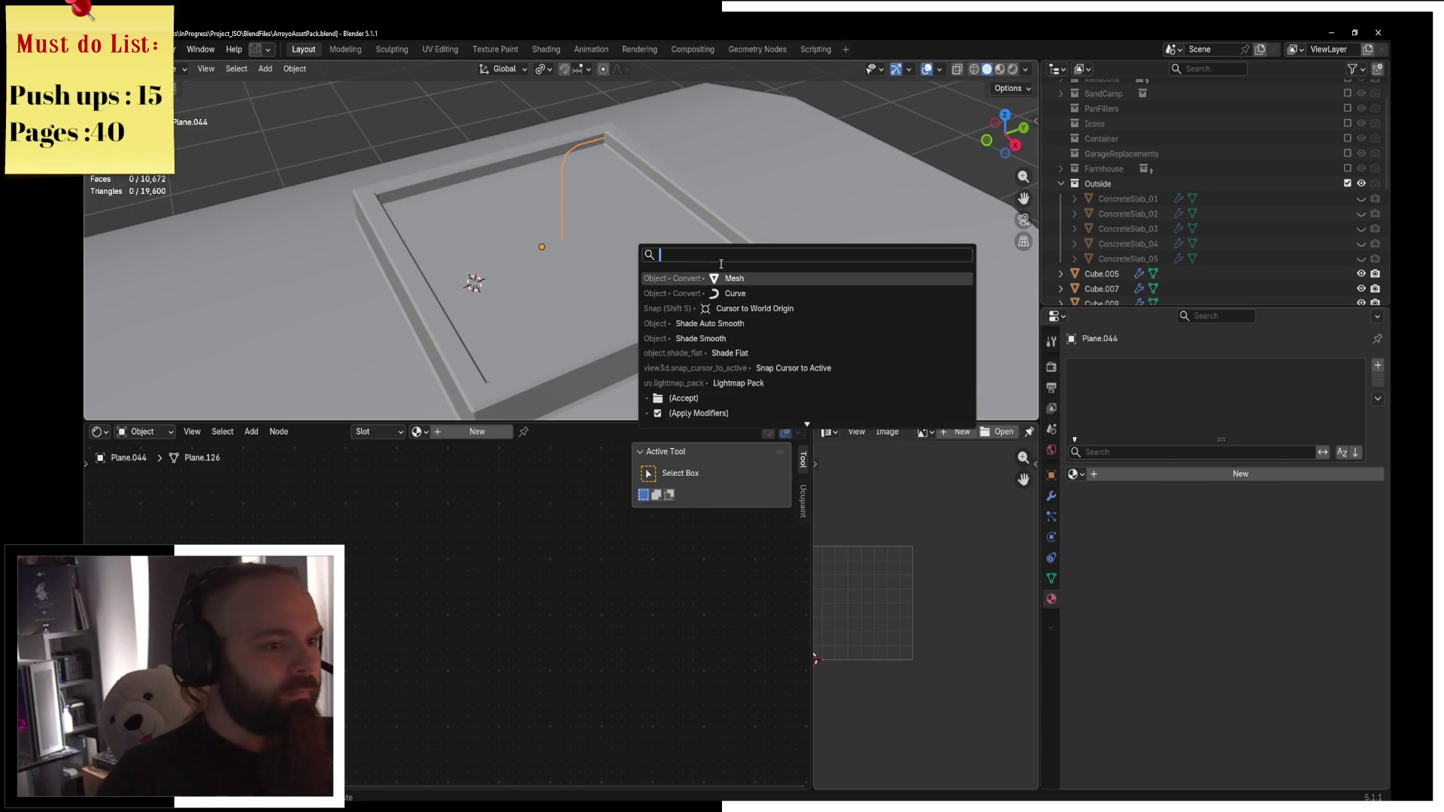
{"action": "left_click", "coordinate": [757, 295]}
{"action": "key", "text": "ctrl+Tab"}
{"action": "key", "text": "ctrl+Tab"}
{"action": "left_click", "coordinate": [708, 205]}
{"action": "scroll", "coordinate": [738, 225], "scroll_direction": "up", "scroll_amount": 2}
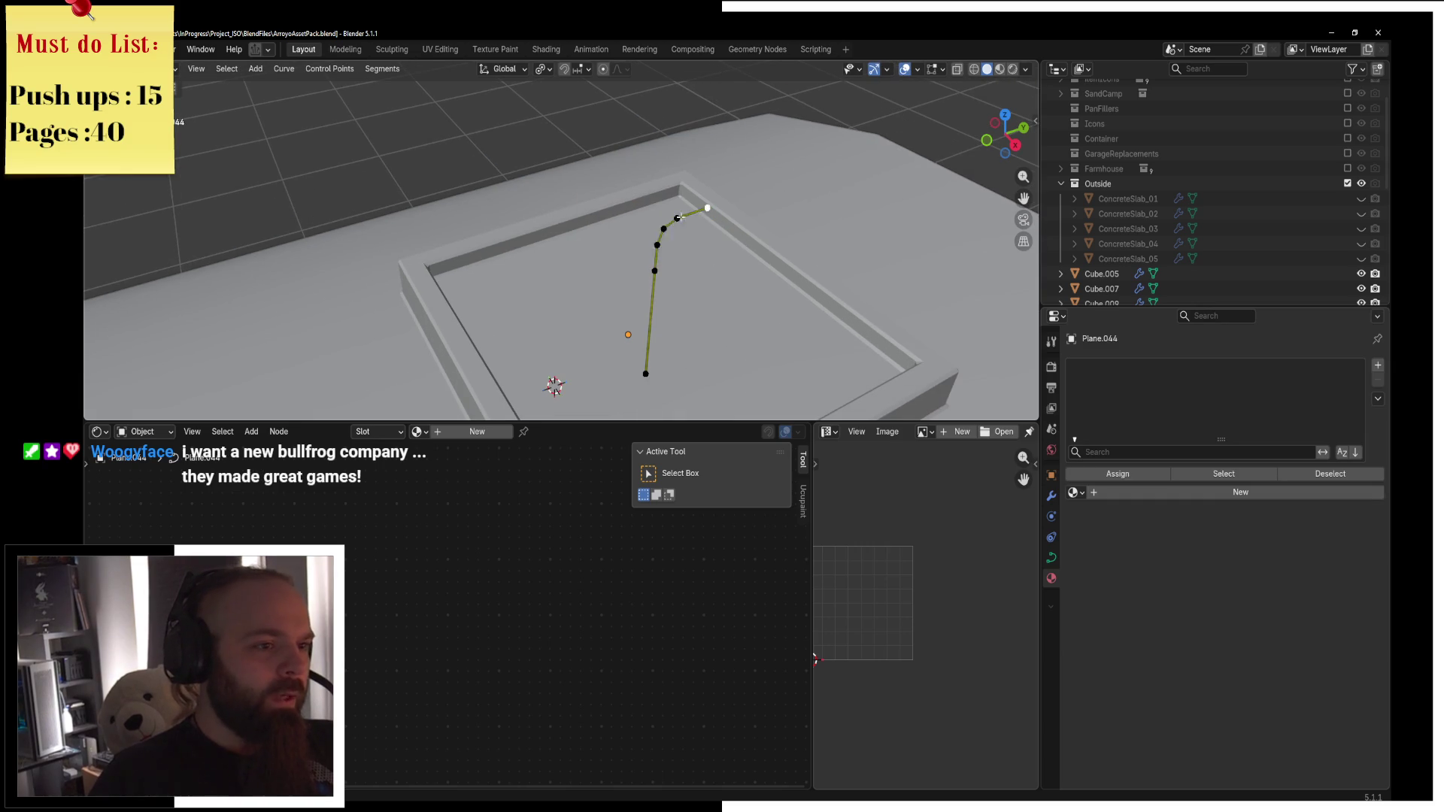
{"action": "key", "text": "ctrl+Tab"}
{"action": "left_click", "coordinate": [786, 210]}
Delete the path's vertices and then the whole path object, leaving the hatch frame bare.
{"action": "key", "text": "ctrl+Tab"}
{"action": "left_click", "coordinate": [668, 219]}
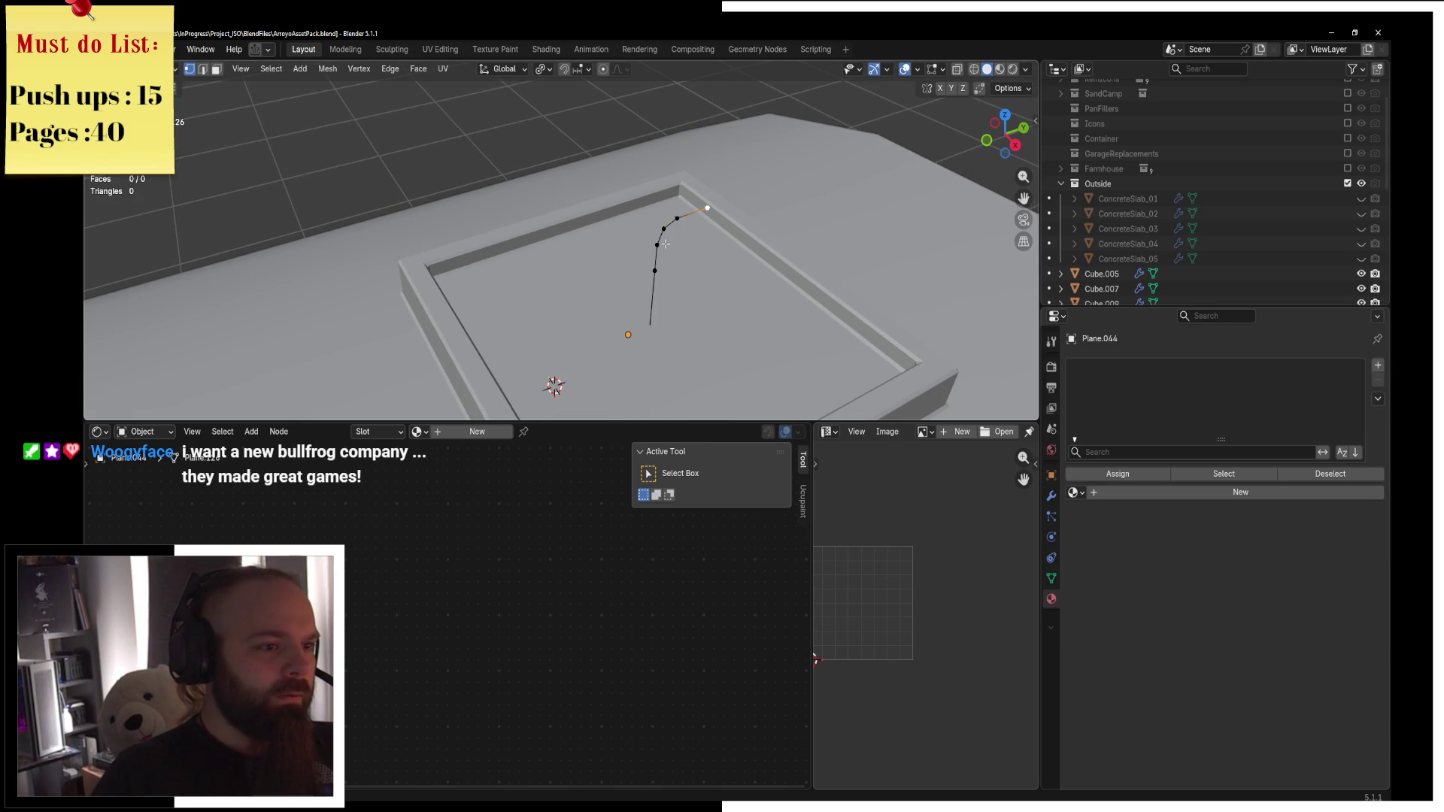
{"action": "key", "text": "x"}
{"action": "left_click", "coordinate": [685, 215]}
{"action": "key", "text": "ctrl+Tab"}
{"action": "left_click", "coordinate": [666, 254]}
{"action": "key", "text": "x"}
{"action": "left_click", "coordinate": [664, 254]}
{"action": "key", "text": "shift+a"}
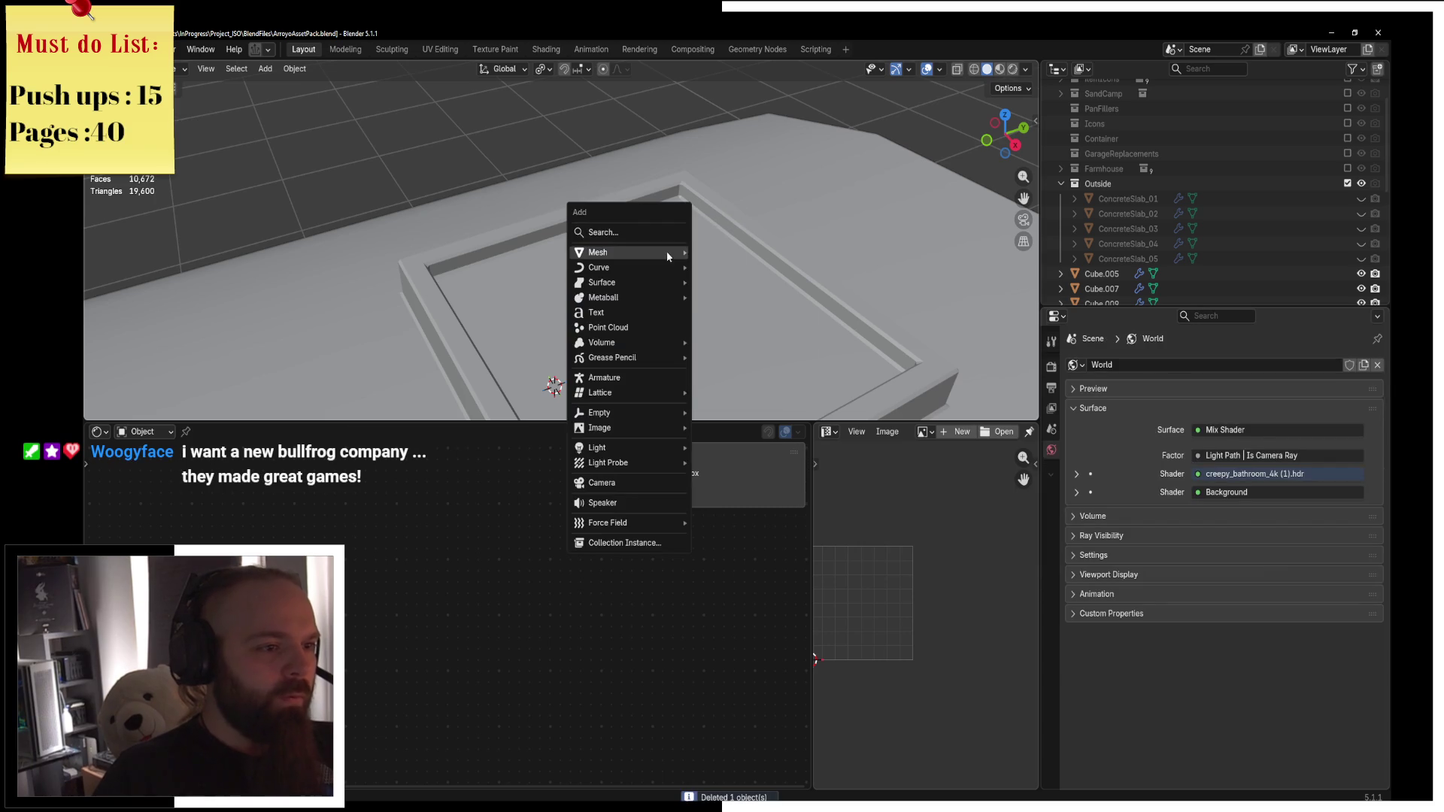
Add a cylinder, shrink it and move it along Y into the roof hatch frame.
{"action": "mouse_move", "coordinate": [662, 252]}
{"action": "left_click", "coordinate": [759, 328]}
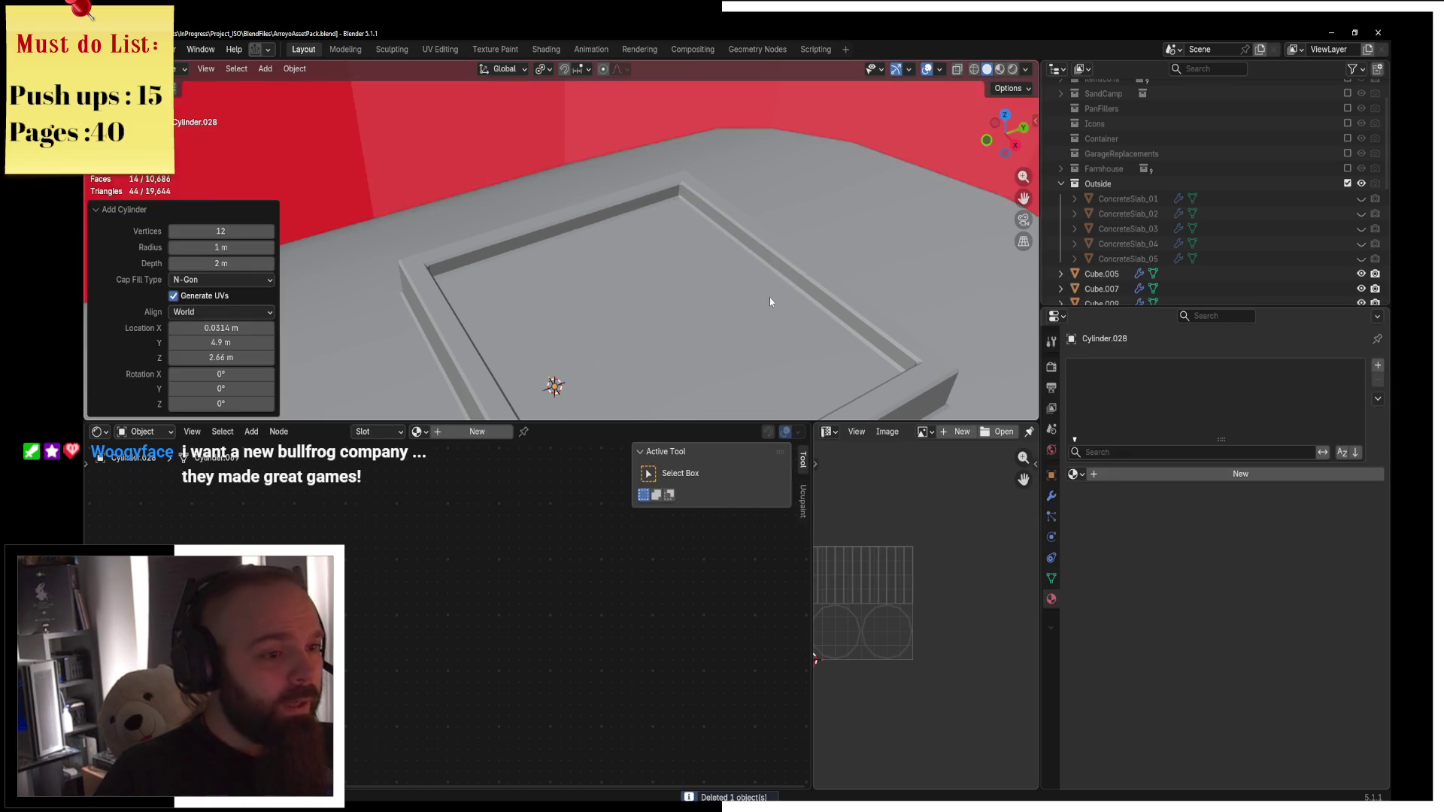
{"action": "key", "text": "KP_Decimal"}
{"action": "scroll", "coordinate": [689, 222], "scroll_direction": "down", "scroll_amount": 5}
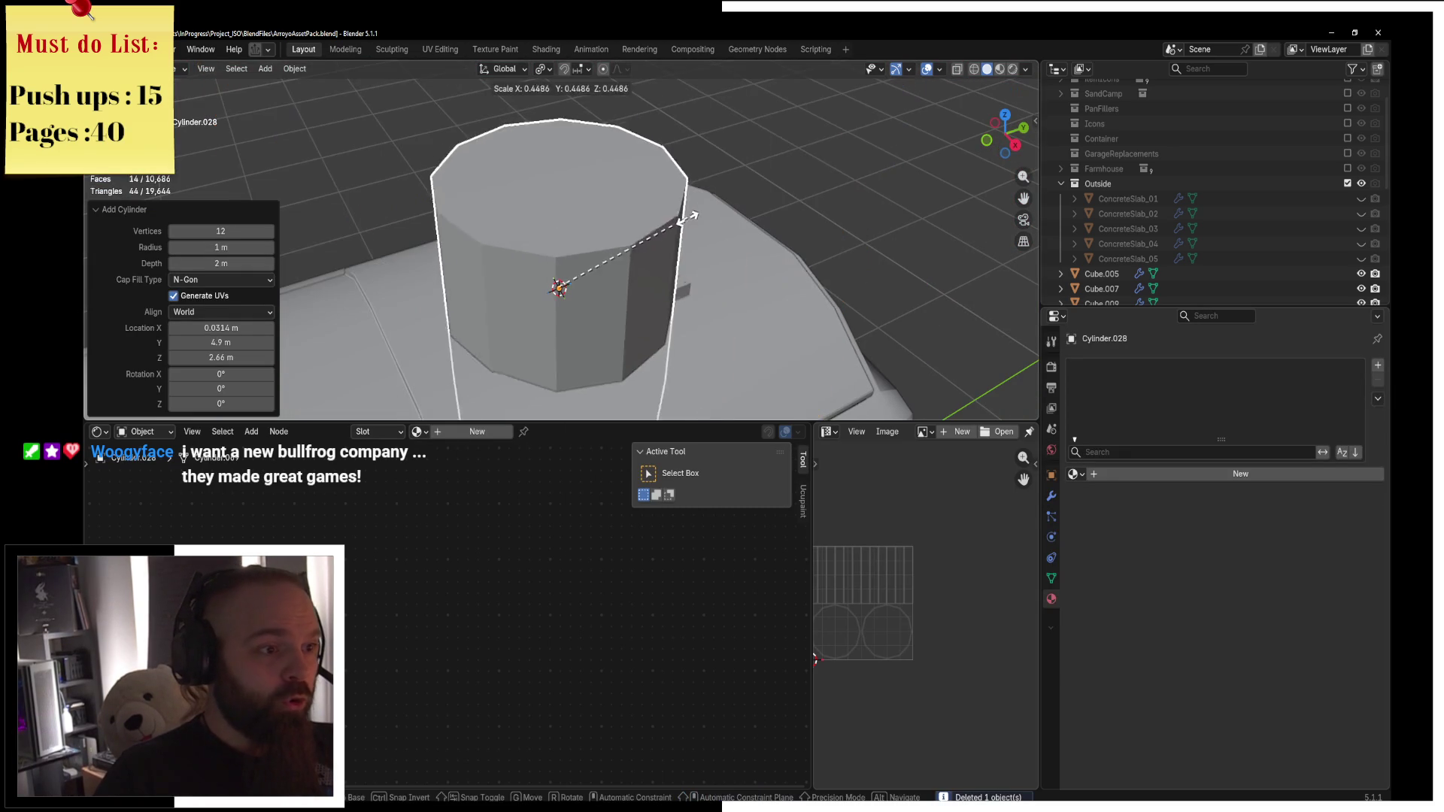
{"action": "key", "text": "s"}
{"action": "left_click", "coordinate": [612, 245]}
{"action": "key", "text": "g"}
{"action": "key", "text": "y"}
{"action": "left_click", "coordinate": [643, 256]}
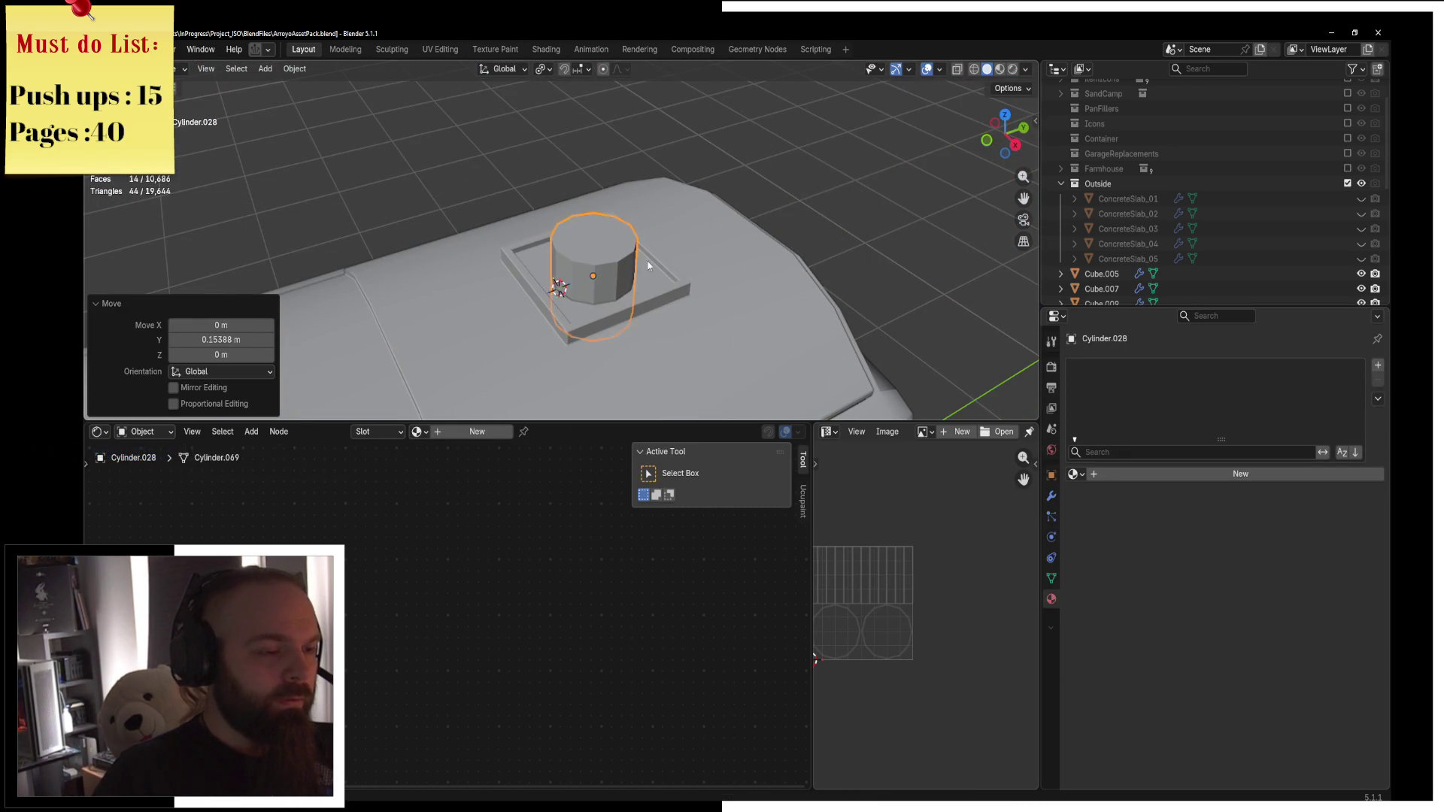
{"action": "scroll", "coordinate": [647, 248], "scroll_direction": "up", "scroll_amount": 2}
{"action": "key", "text": "s"}
{"action": "left_click", "coordinate": [660, 237]}
In Edit Mode, extrude the cylinder's top face upward to make it taller.
{"action": "key", "text": "ctrl+Tab"}
{"action": "left_click", "coordinate": [812, 226]}
{"action": "scroll", "coordinate": [793, 251], "scroll_direction": "up", "scroll_amount": 3}
{"action": "left_click", "coordinate": [670, 288]}
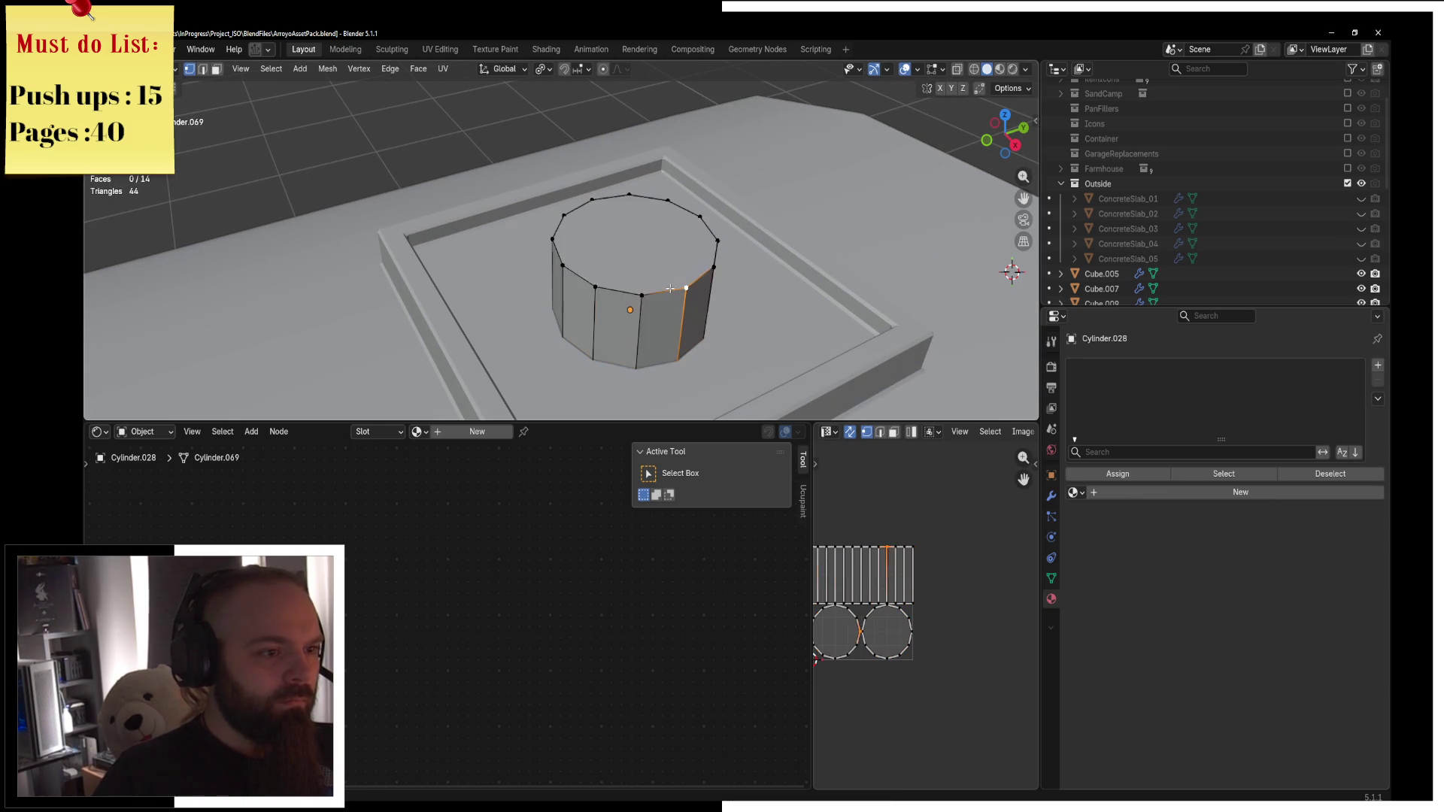
{"action": "left_click", "coordinate": [670, 288], "text": "alt"}
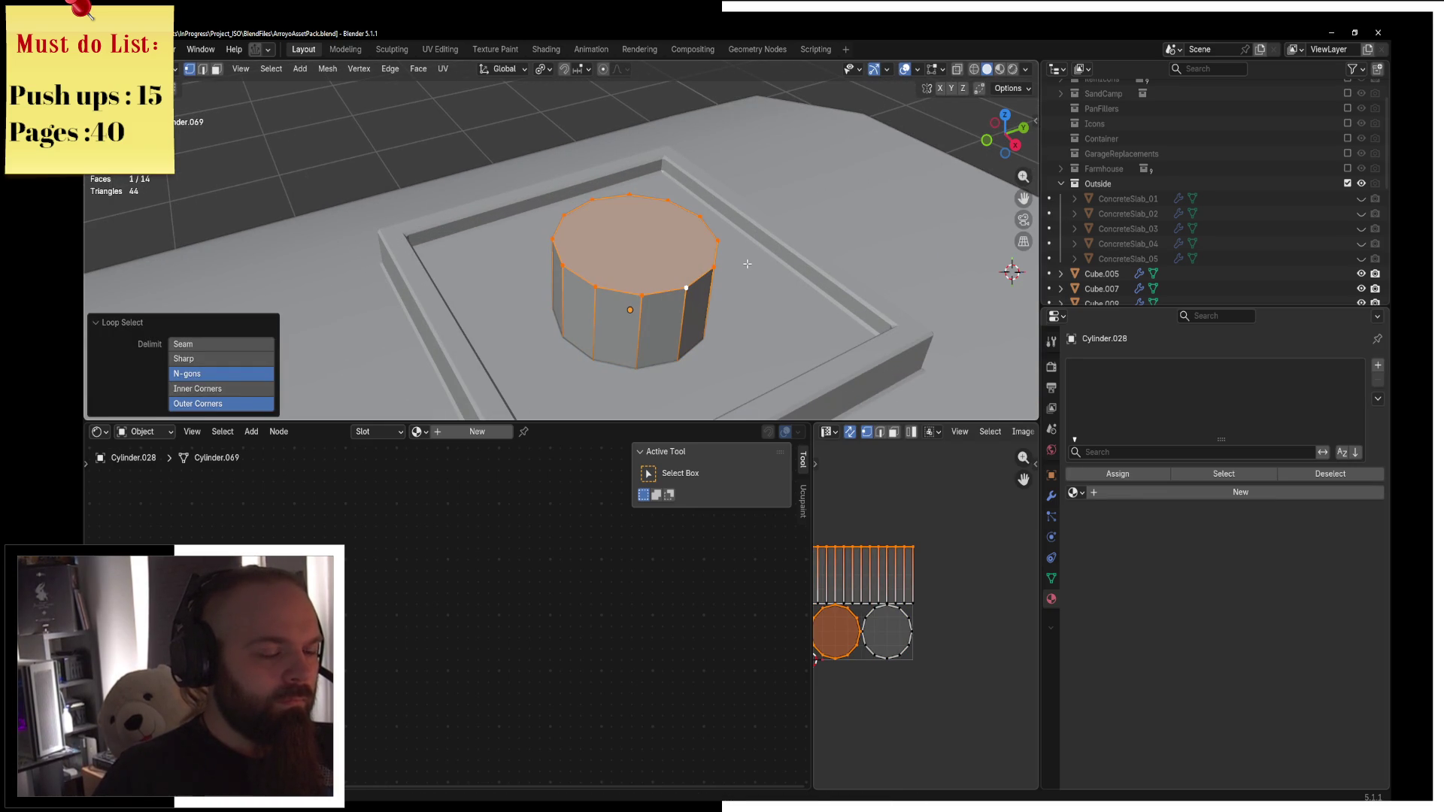
{"action": "key", "text": "e"}
{"action": "left_click", "coordinate": [587, 159]}
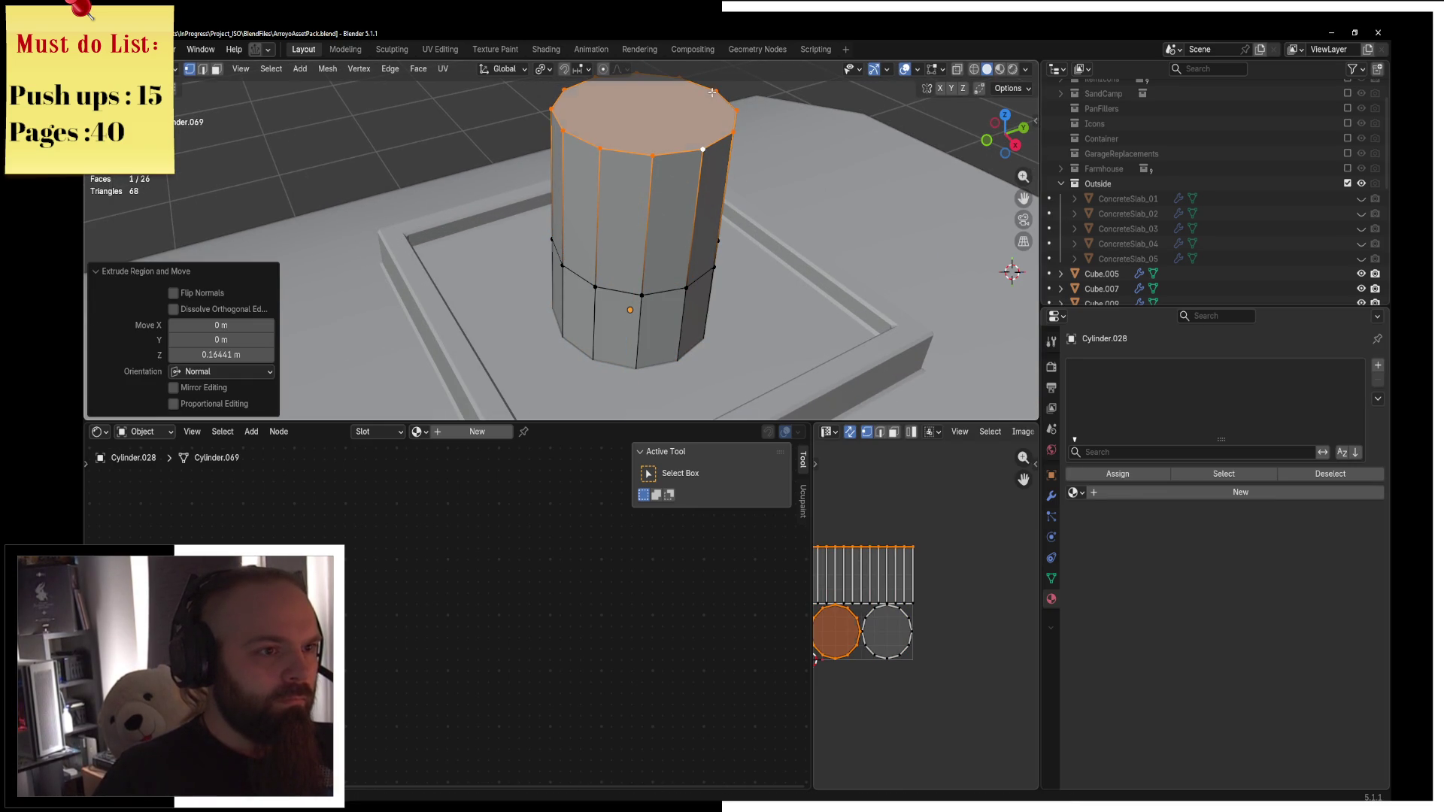
Slant the pipe's top -16.1° about X around the active vertex and enlarge it slightly.
{"action": "key", "text": "KP_1"}
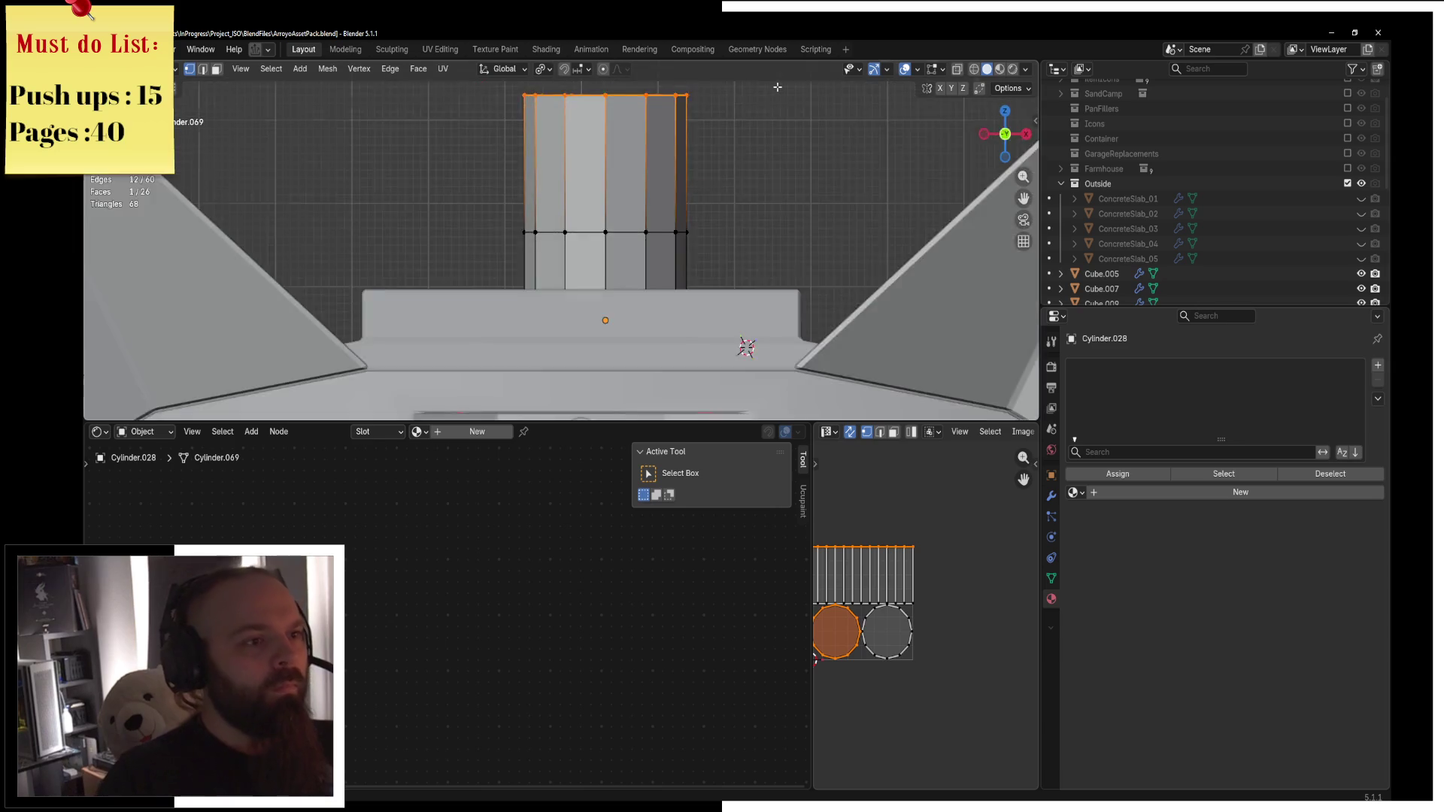
{"action": "key", "text": "KP_3"}
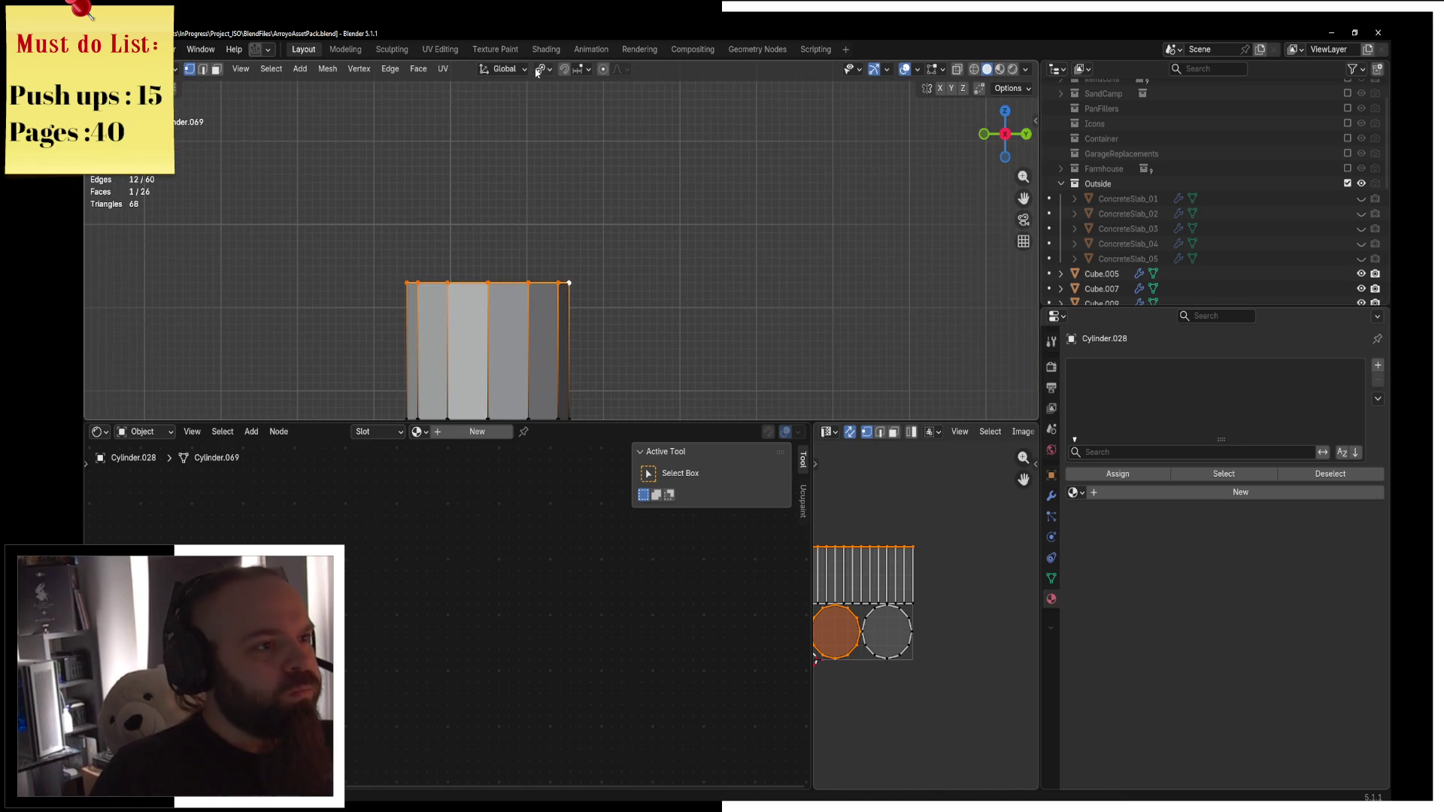
{"action": "left_click", "coordinate": [535, 70]}
{"action": "left_click", "coordinate": [572, 172]}
{"action": "key", "text": "r"}
{"action": "key", "text": "y"}
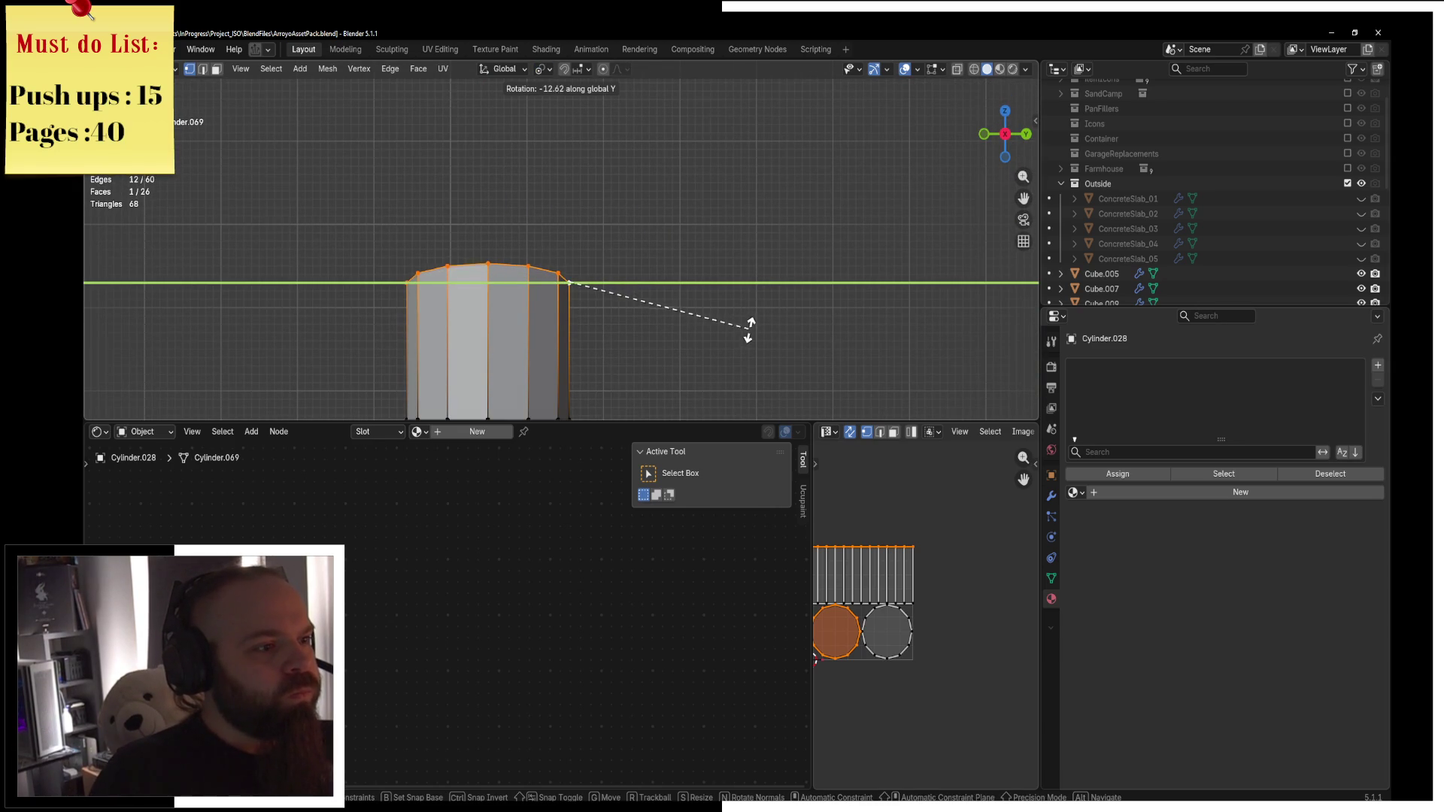
{"action": "key", "text": "x"}
{"action": "left_click", "coordinate": [737, 335]}
{"action": "key", "text": "s"}
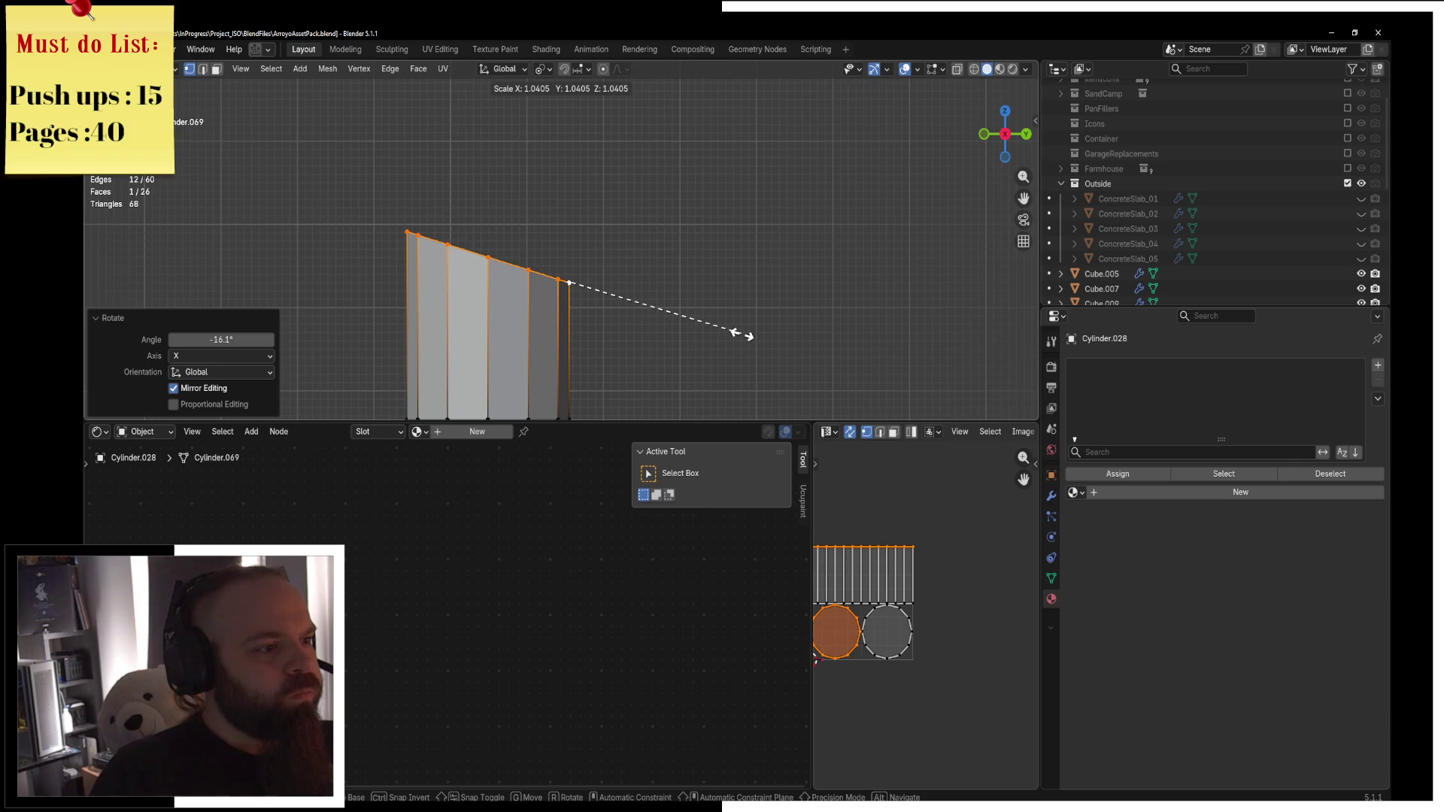
{"action": "left_click", "coordinate": [737, 332]}
Delete the pipe's top face, then extrude all faces in place.
{"action": "key", "text": "x"}
{"action": "left_click", "coordinate": [649, 203]}
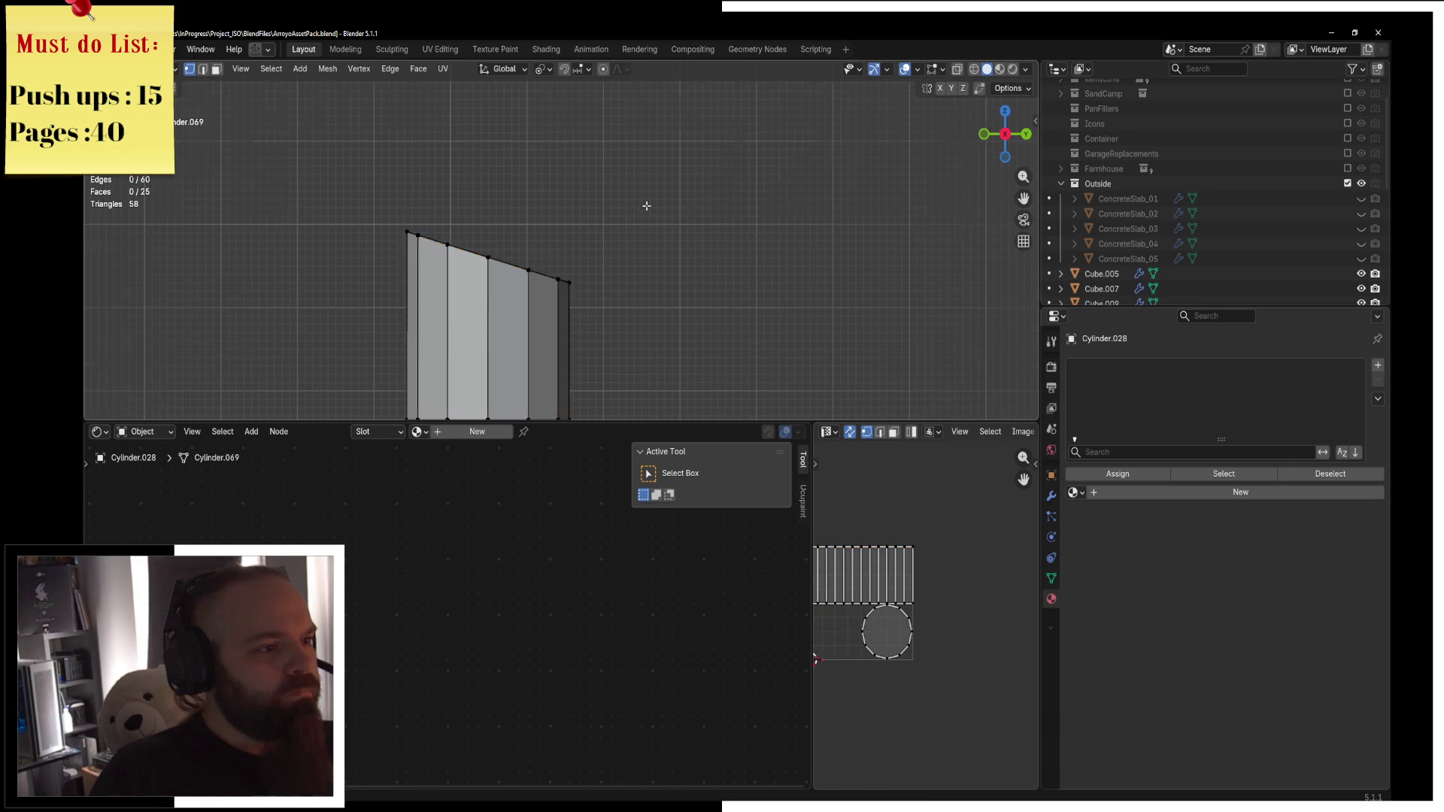
{"action": "middle_click_drag", "start_coordinate": [649, 203], "coordinate": [576, 271]}
{"action": "key", "text": "a"}
{"action": "key", "text": "e"}
{"action": "right_click", "coordinate": [576, 271]}
Scale the extruded faces outside Z to form the wall thickness, then recalculate normals outward.
{"action": "key", "text": "s"}
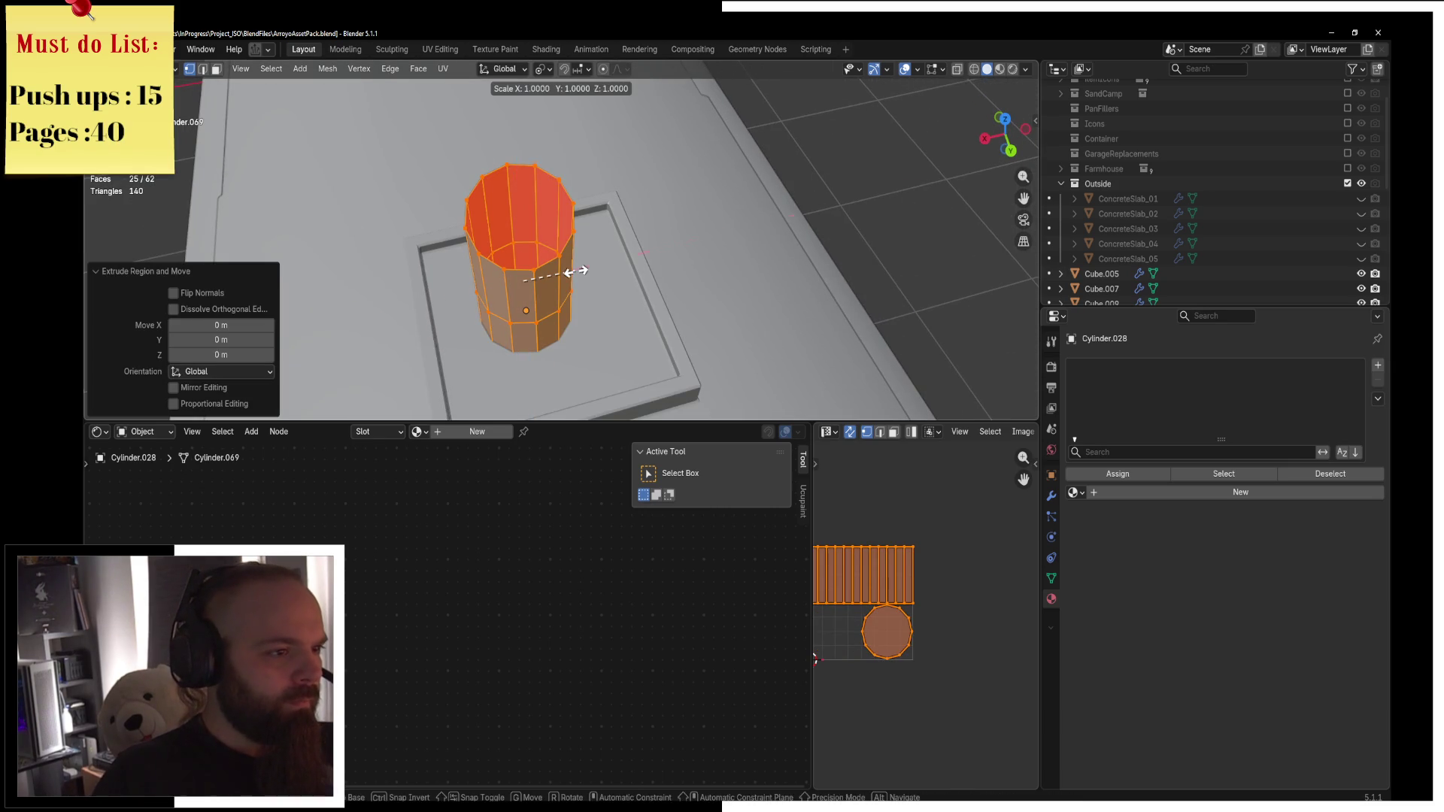
{"action": "key", "text": "shift+z"}
{"action": "left_click", "coordinate": [568, 277]}
{"action": "key", "text": "a"}
{"action": "key", "text": "alt+n"}
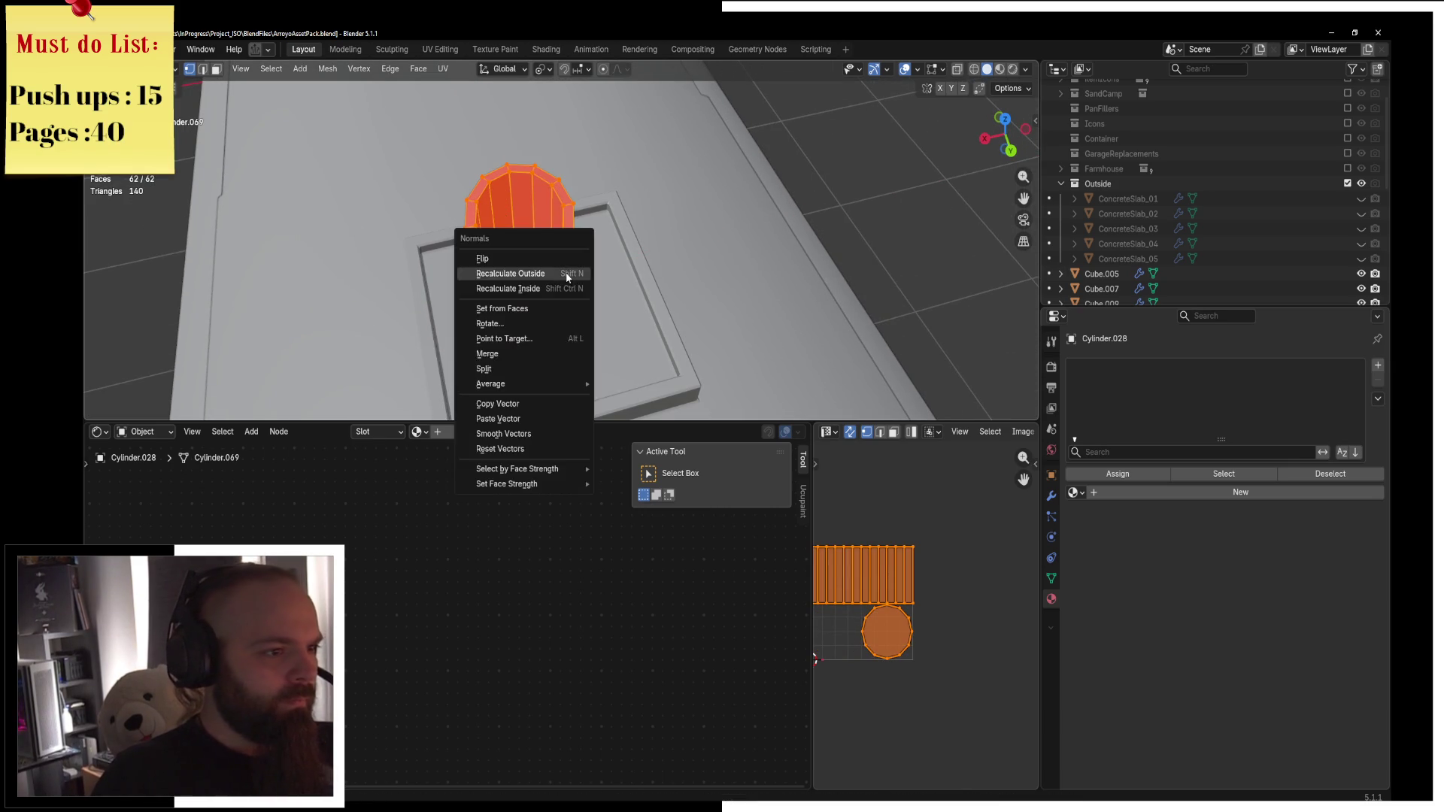
{"action": "left_click", "coordinate": [568, 277]}
{"action": "scroll", "coordinate": [568, 277], "scroll_direction": "down", "scroll_amount": 6}
{"action": "mouse_move", "coordinate": [568, 277]}
{"action": "middle_mouse_down"}
{"action": "mouse_move", "coordinate": [763, 187]}
{"action": "mouse_move", "coordinate": [694, 207]}
{"action": "mouse_move", "coordinate": [722, 194]}
{"action": "middle_mouse_up"}
Return to Object Mode, switch to Material Preview shading and select the roof pipe.
{"action": "key", "text": "ctrl+Tab"}
{"action": "left_click", "coordinate": [684, 197]}
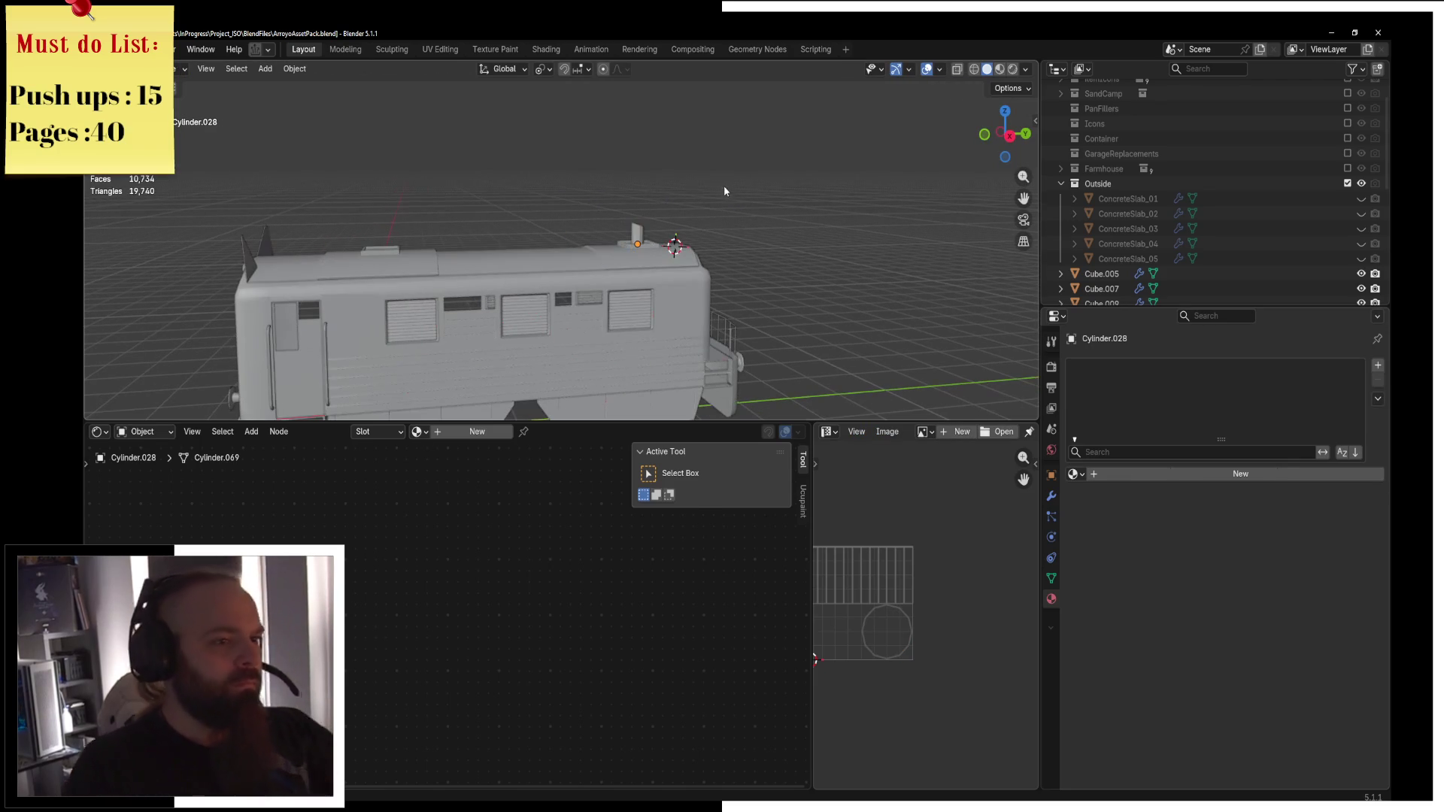
{"action": "key", "text": "z"}
{"action": "left_click", "coordinate": [722, 268]}
{"action": "mouse_move", "coordinate": [722, 268]}
{"action": "middle_mouse_down"}
{"action": "mouse_move", "coordinate": [686, 237]}
{"action": "mouse_move", "coordinate": [513, 237]}
{"action": "middle_mouse_up"}
{"action": "left_click", "coordinate": [512, 237]}
{"action": "scroll", "coordinate": [512, 237], "scroll_direction": "up", "scroll_amount": 3}
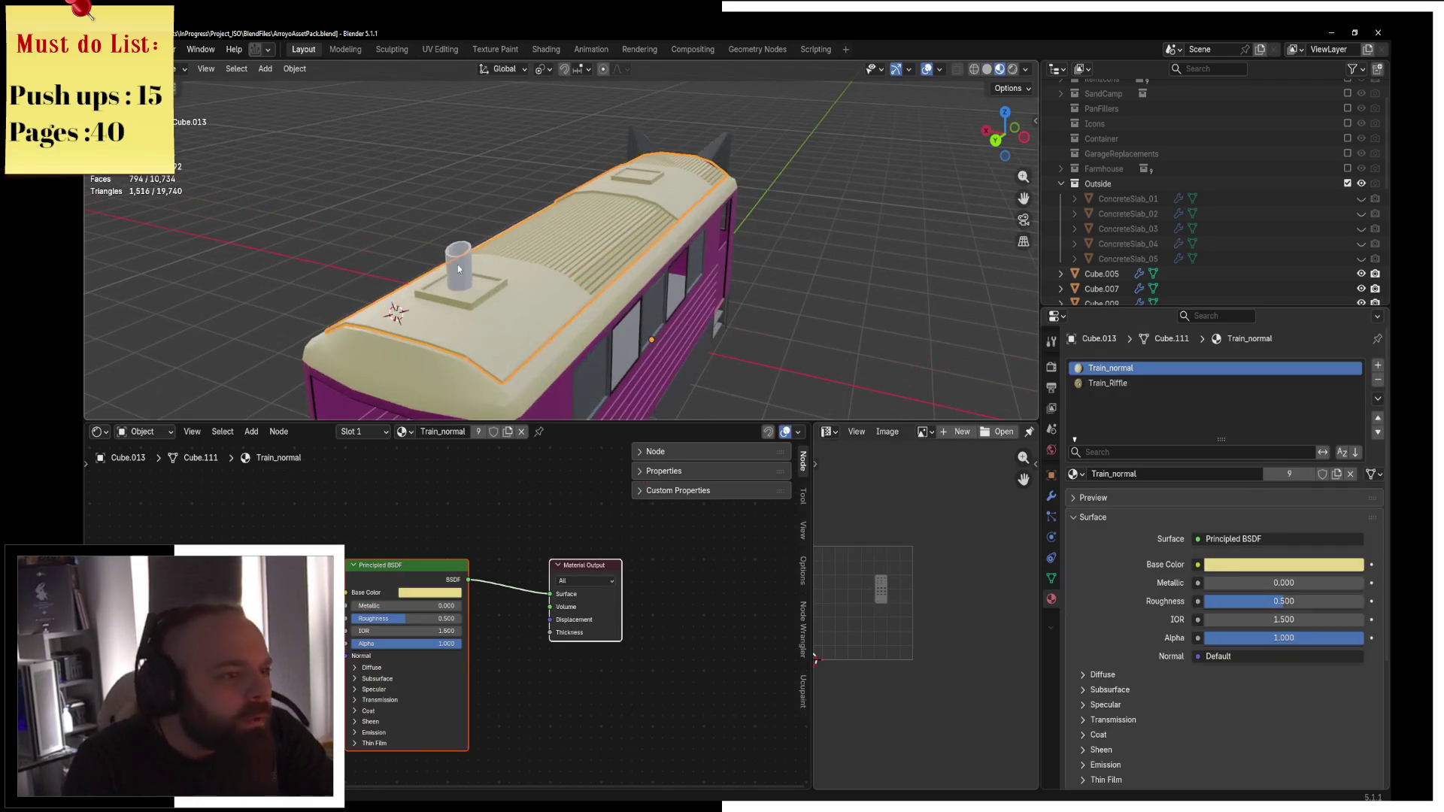
{"action": "left_click", "coordinate": [460, 260]}
Assign the existing Metal material to the roof pipe.
{"action": "left_click", "coordinate": [1052, 496]}
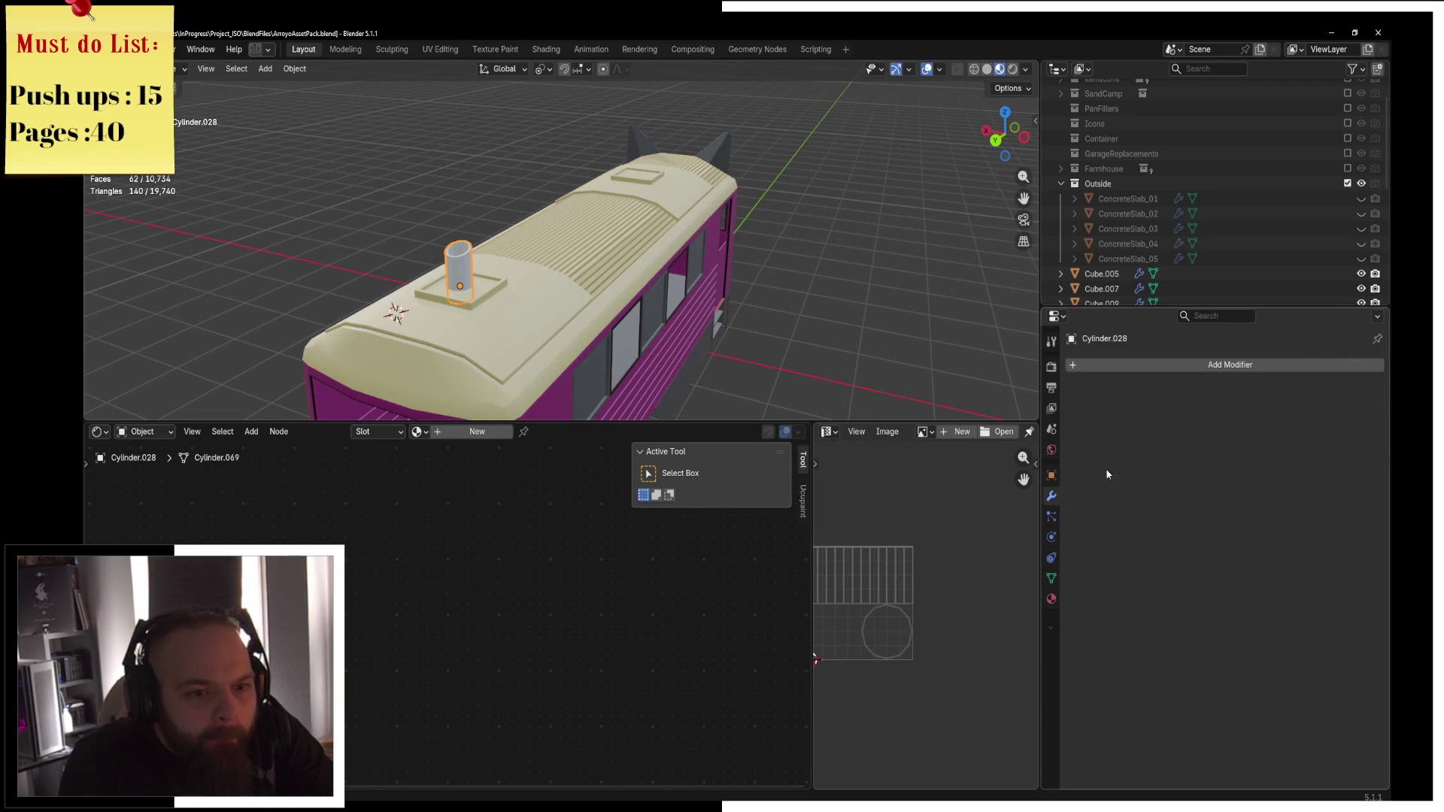
{"action": "left_click", "coordinate": [1155, 365]}
{"action": "key", "text": "Escape"}
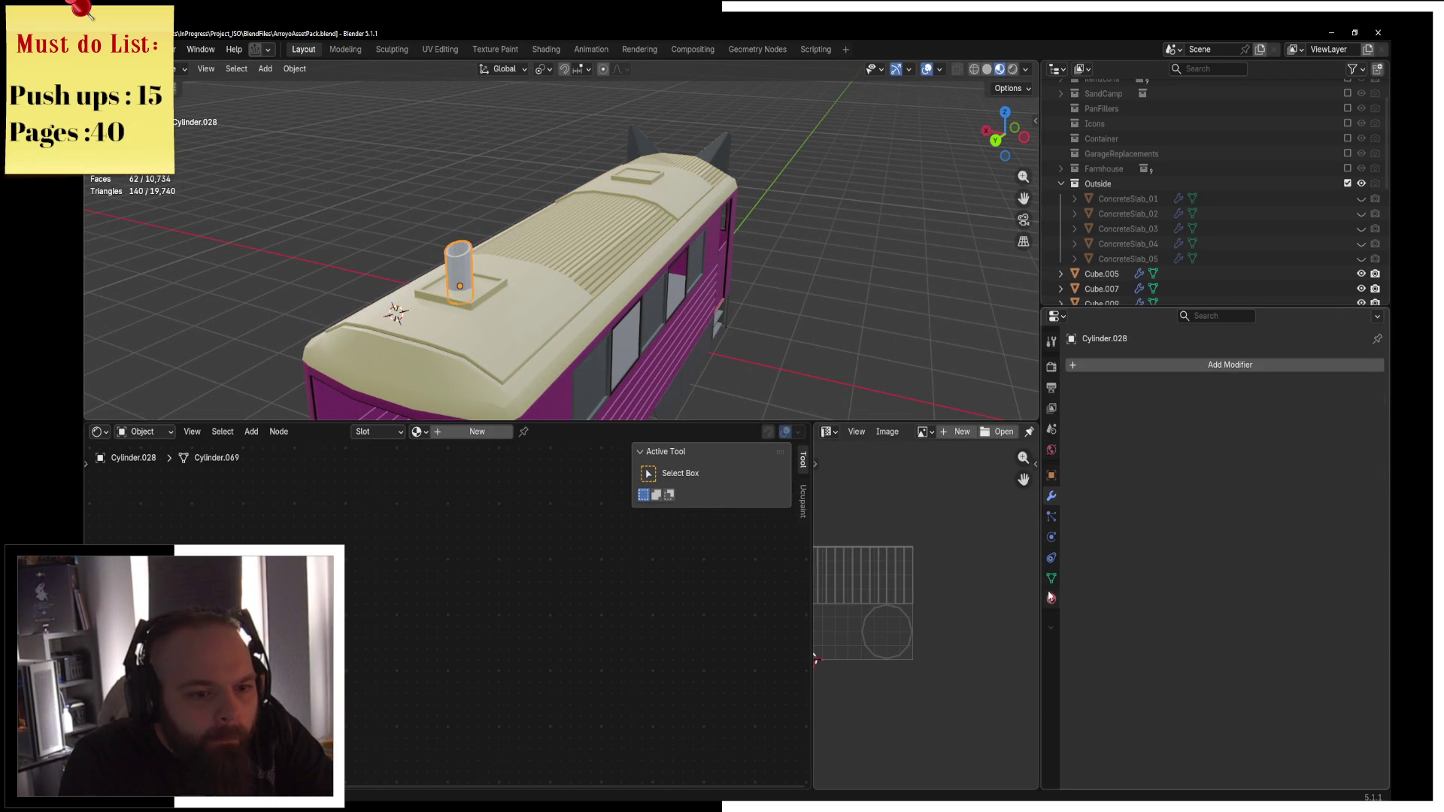
{"action": "left_click", "coordinate": [1051, 599]}
{"action": "left_click", "coordinate": [1075, 475]}
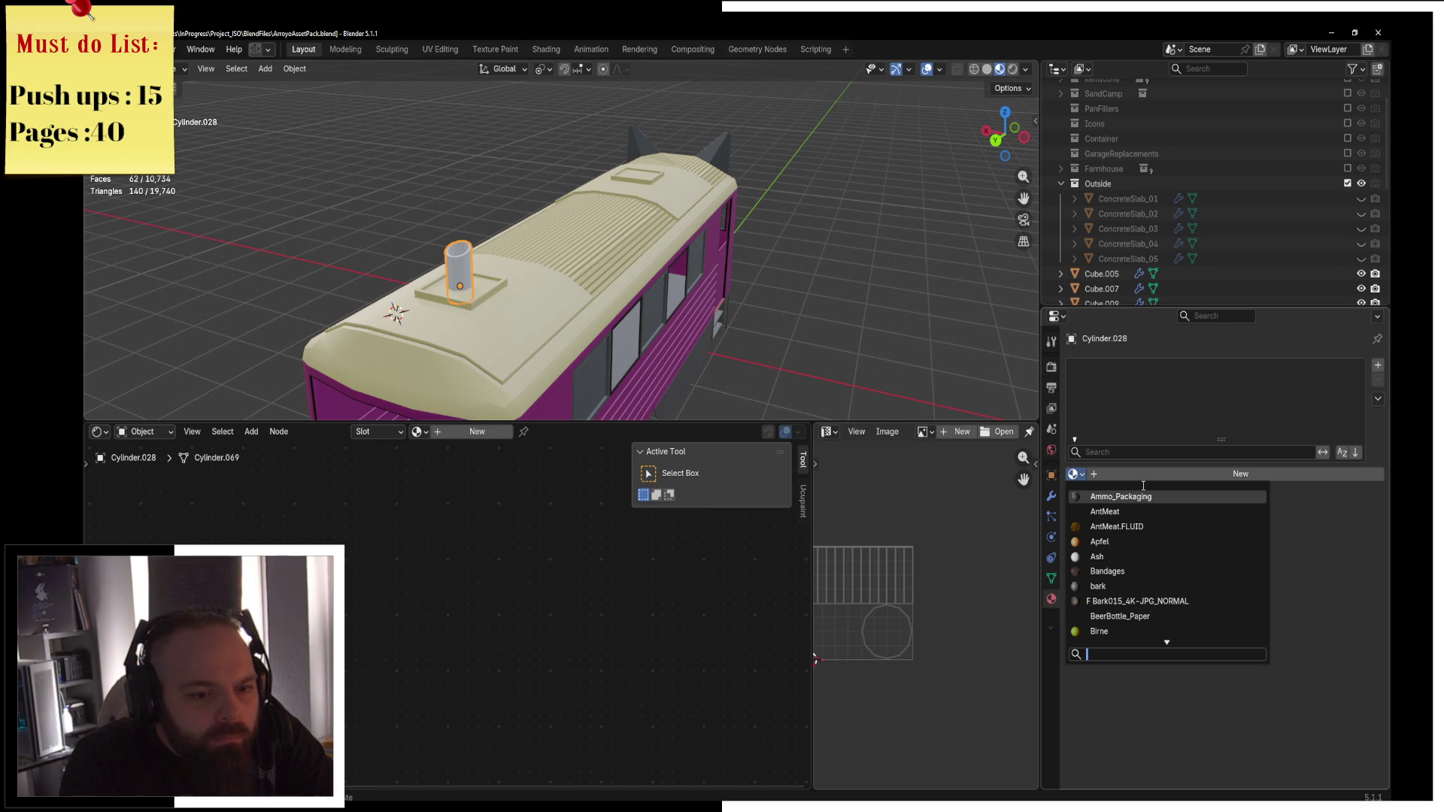
{"action": "scroll", "coordinate": [1155, 568], "scroll_direction": "down", "scroll_amount": 2}
{"action": "type", "text": "metaö"}
{"action": "key", "text": "Up"}
{"action": "key", "text": "Up"}
{"action": "key", "text": "Up"}
{"action": "key", "text": "Up"}
{"action": "key", "text": "Up"}
{"action": "key", "text": "Return"}
Apply Shade Auto Smooth to the pipe and go back into Edit Mode.
{"action": "key", "text": "F3"}
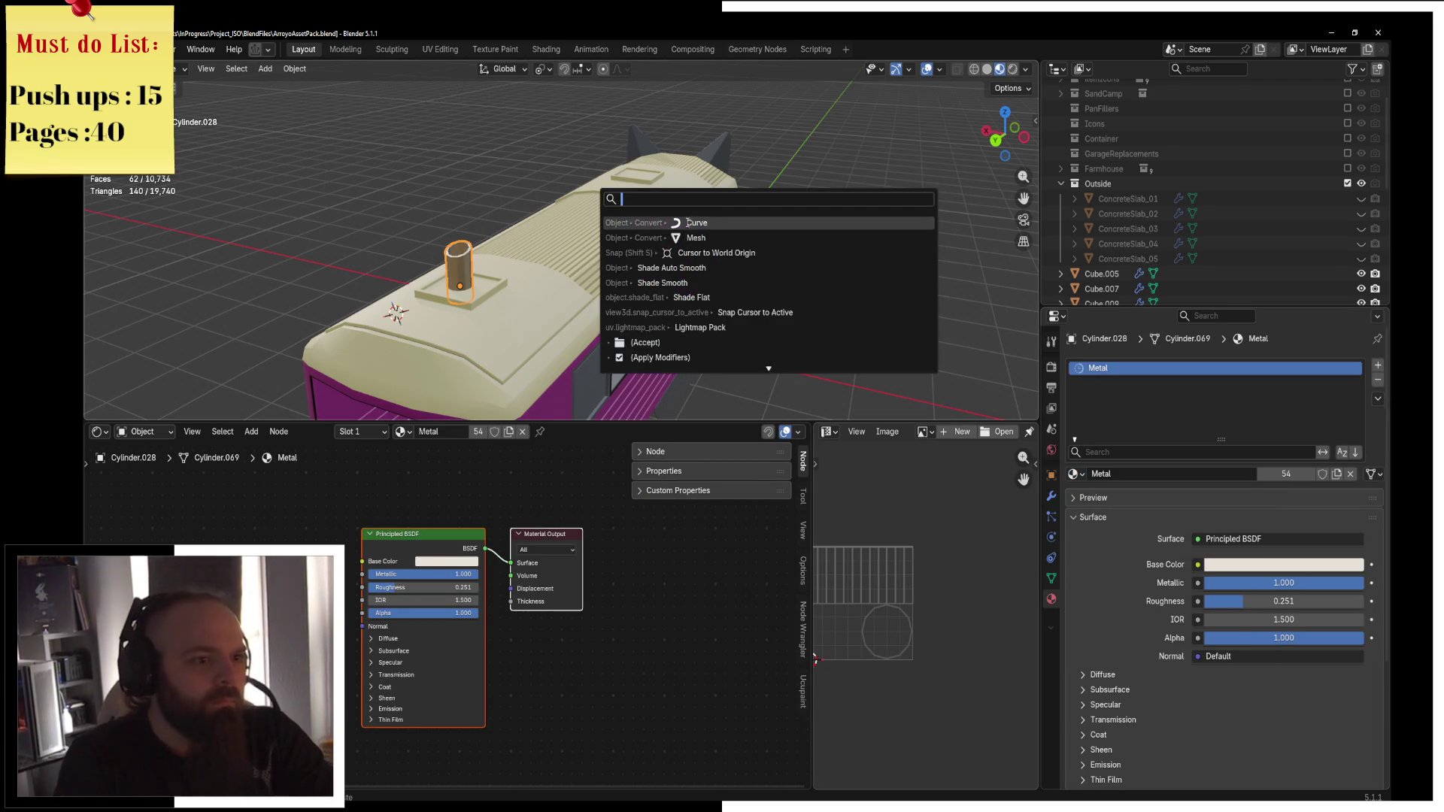
{"action": "key", "text": "Down"}
{"action": "key", "text": "Down"}
{"action": "key", "text": "Down"}
{"action": "key", "text": "Return"}
{"action": "middle_click_drag", "start_coordinate": [683, 222], "coordinate": [587, 243]}
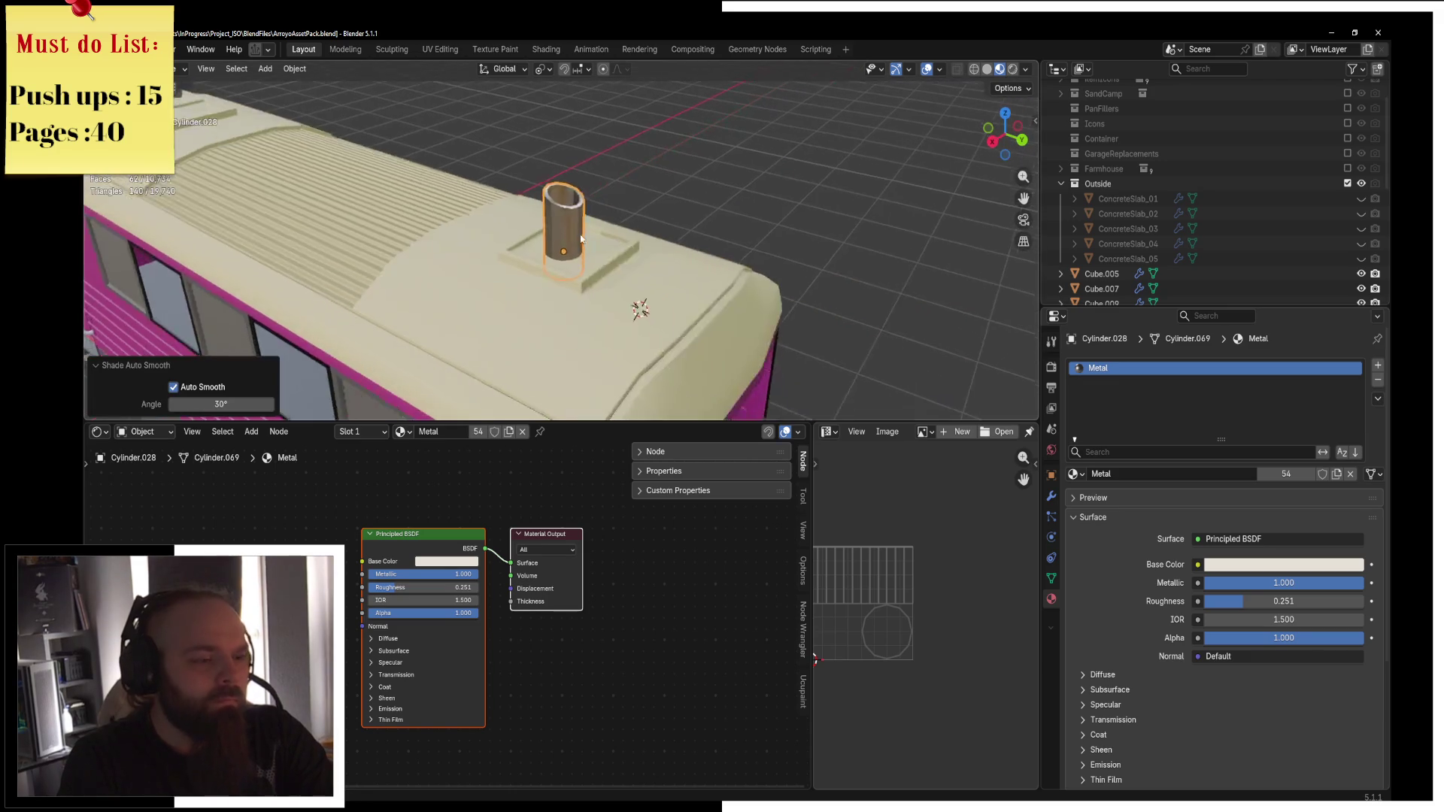
{"action": "key", "text": "ctrl+Tab"}
{"action": "left_click", "coordinate": [676, 250]}
{"action": "scroll", "coordinate": [669, 241], "scroll_direction": "down", "scroll_amount": 2}
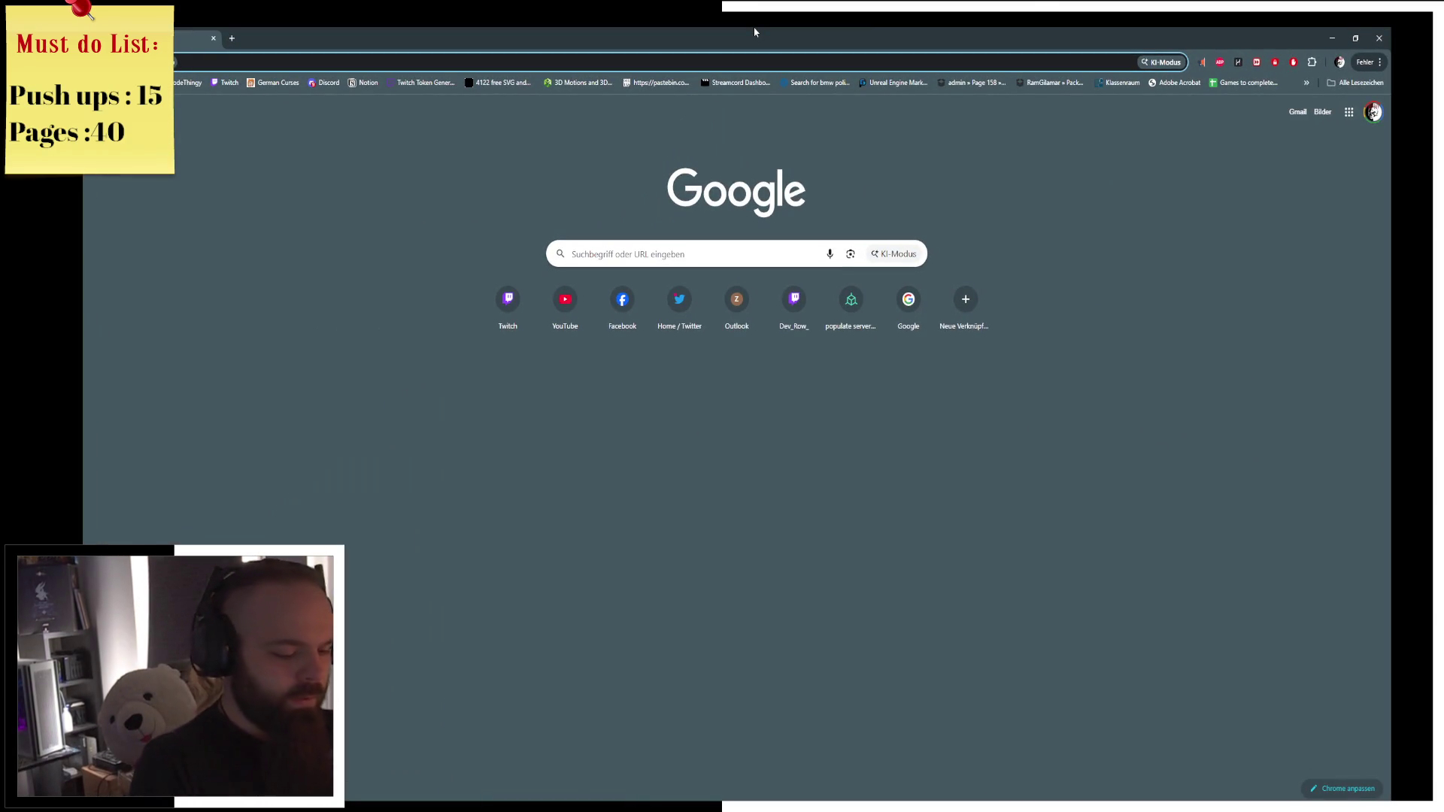
Search Google for 'bullfrog games' and open the Bullfrog Productions Wikipedia article.
{"action": "type", "text": "bullfrog "}
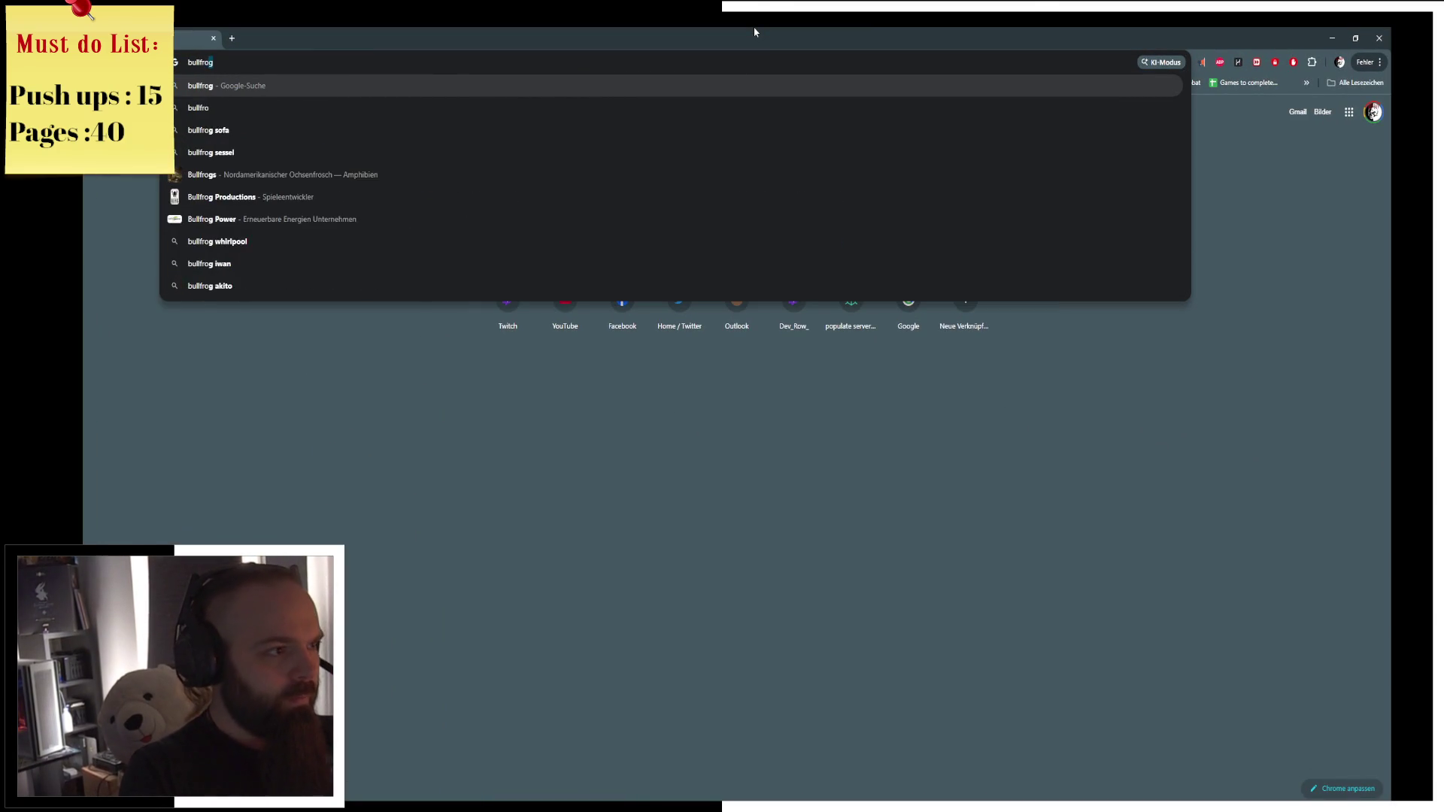
{"action": "type", "text": "games"}
{"action": "key", "text": "Return"}
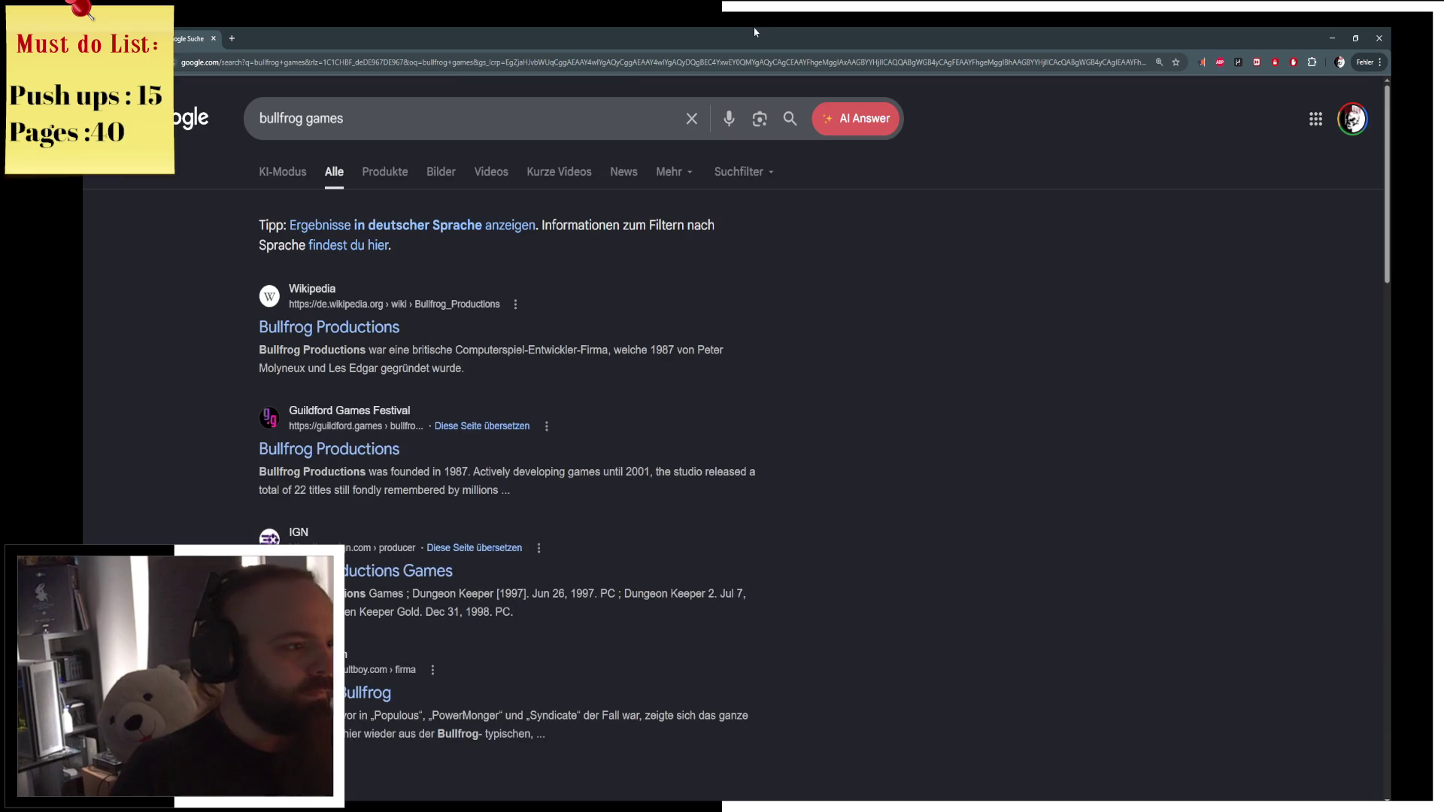
{"action": "left_click", "coordinate": [354, 328]}
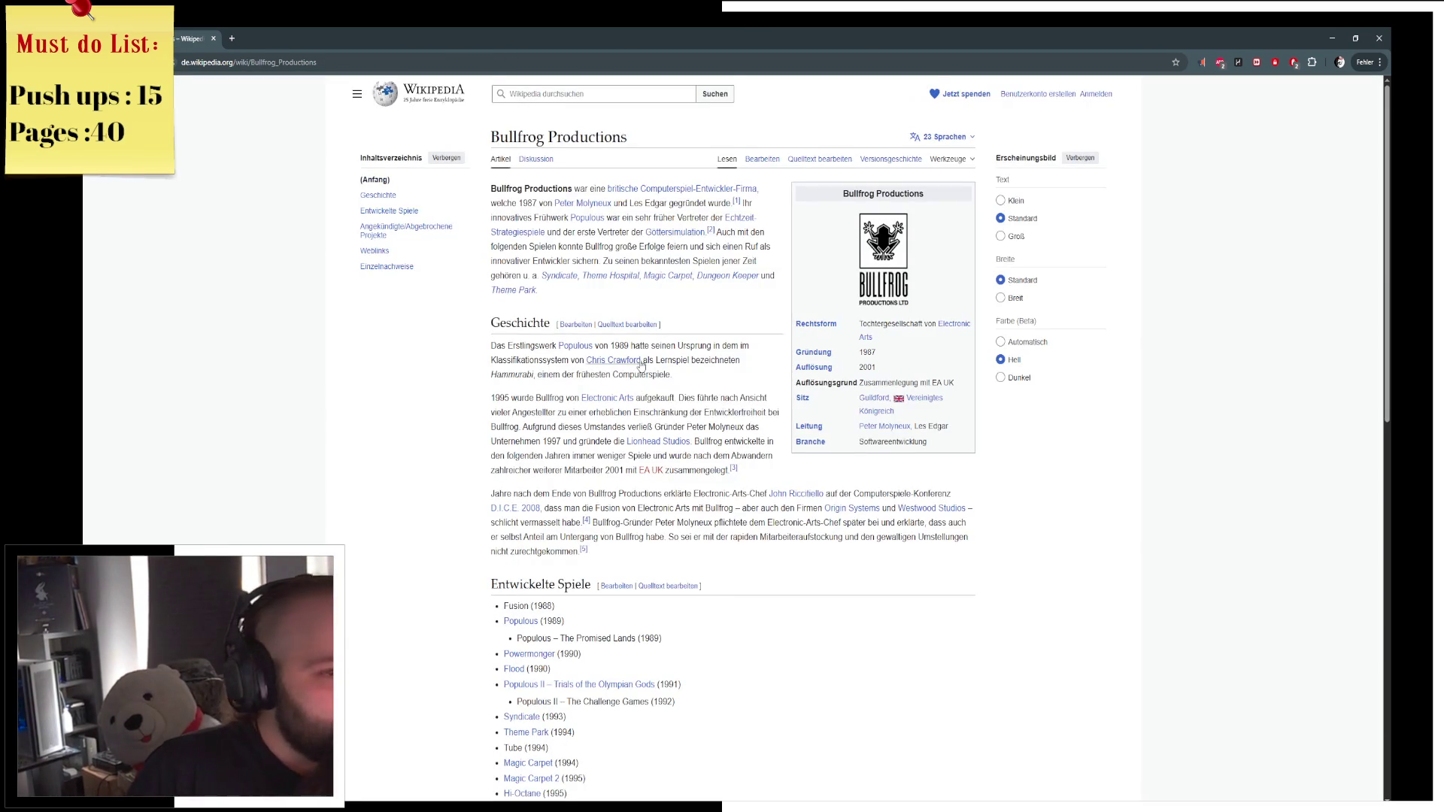
Scroll through the article's list of games developed by Bullfrog.
{"action": "scroll", "coordinate": [647, 369], "scroll_direction": "down", "scroll_amount": 3}
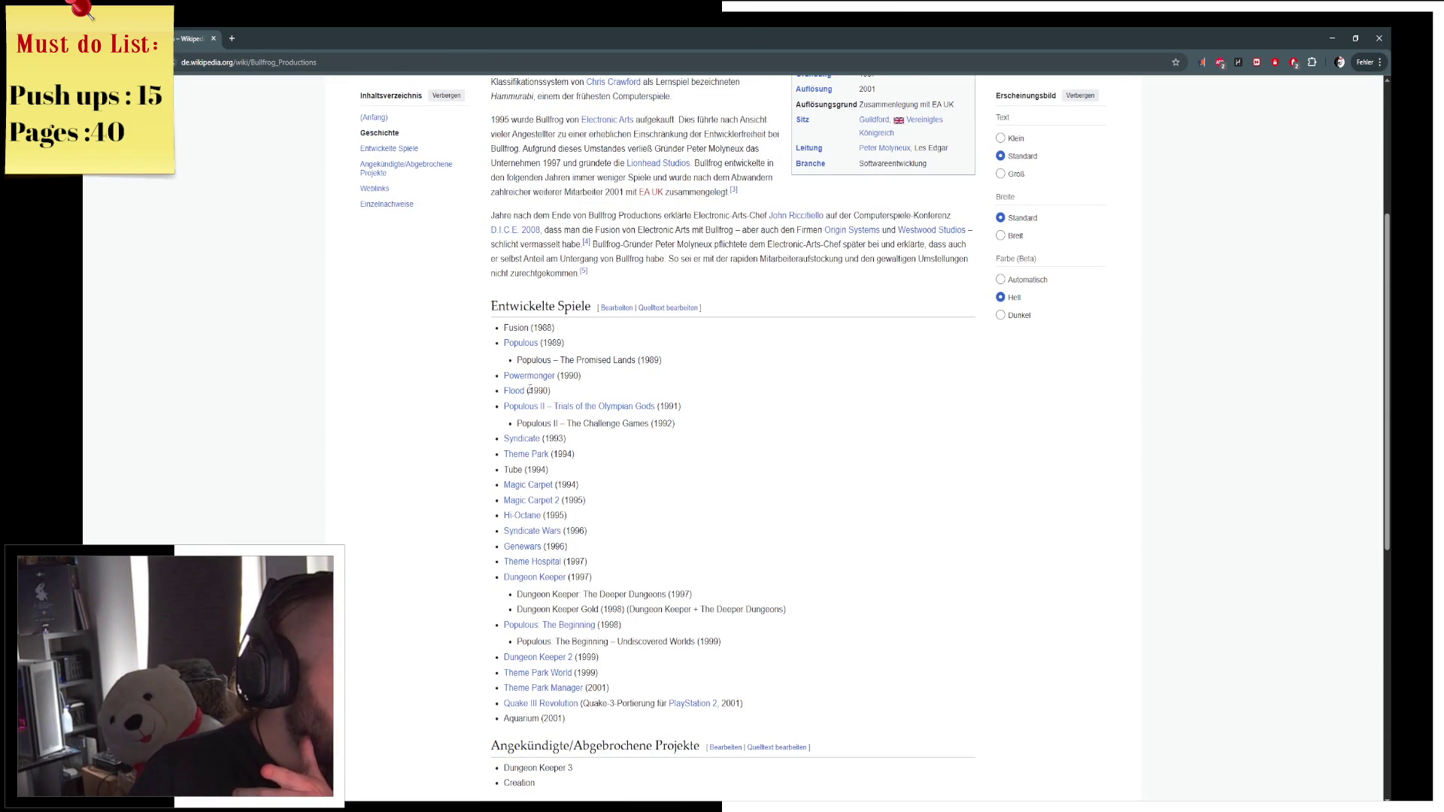
{"action": "mouse_move", "coordinate": [518, 395]}
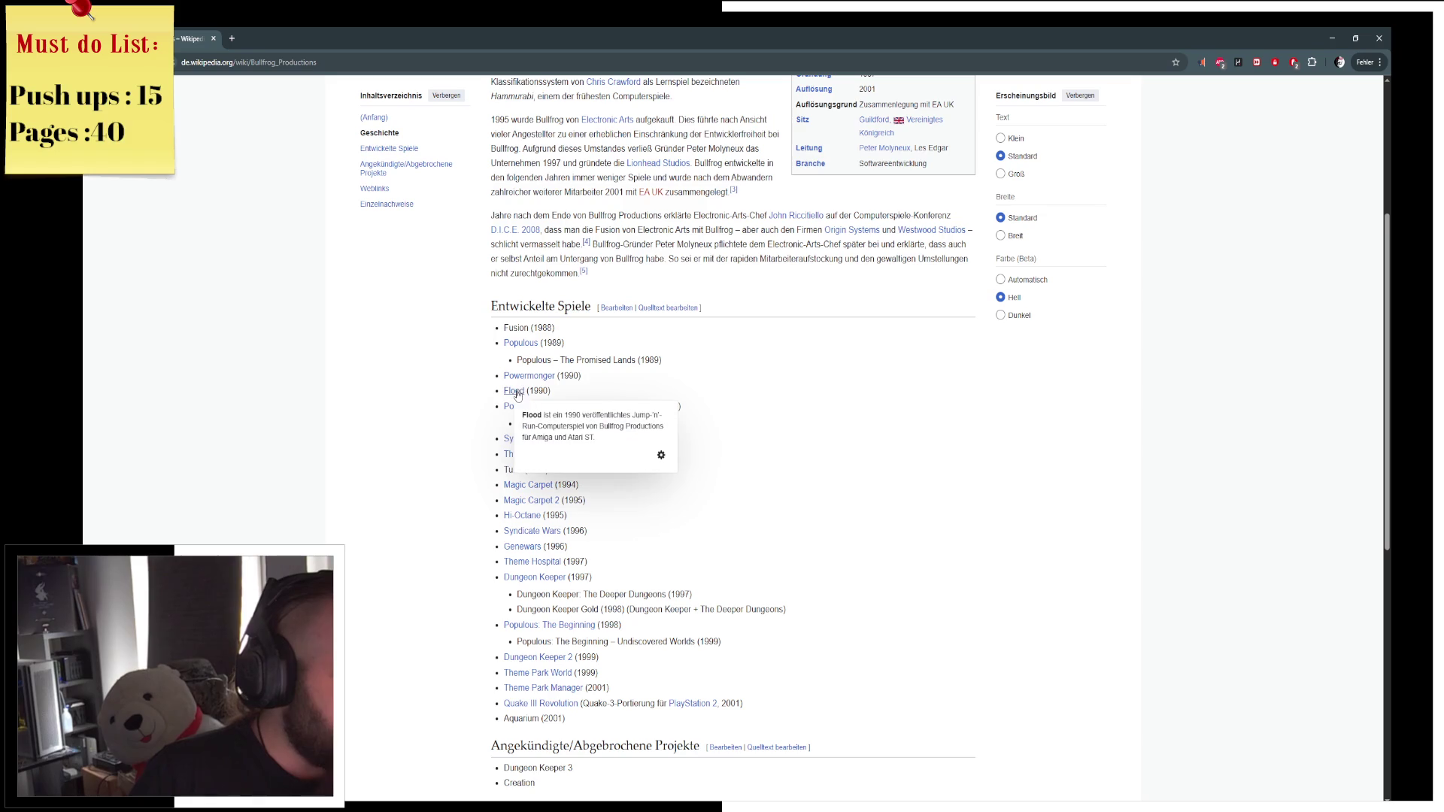
{"action": "scroll", "coordinate": [649, 572], "scroll_direction": "down", "scroll_amount": 2}
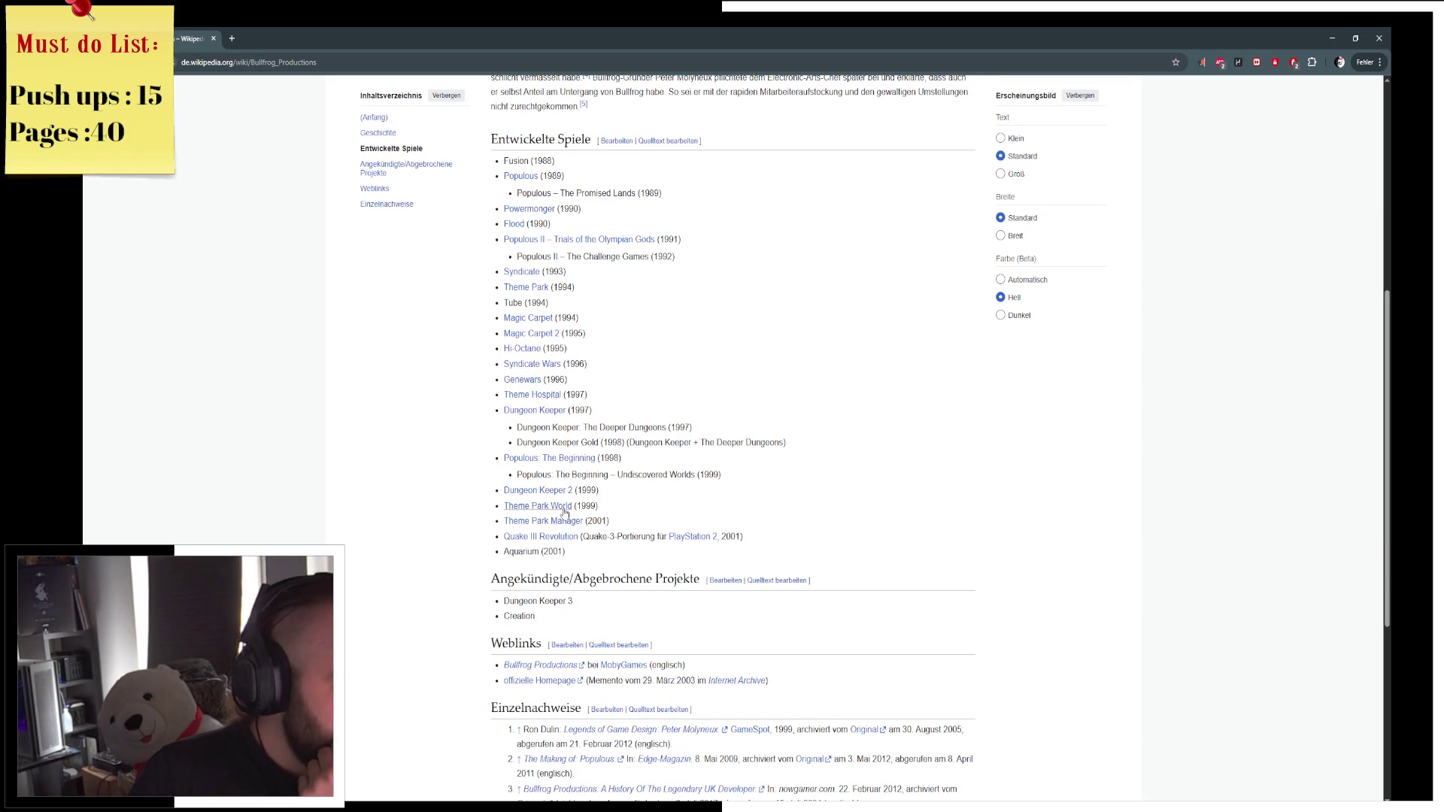
{"action": "mouse_move", "coordinate": [565, 512]}
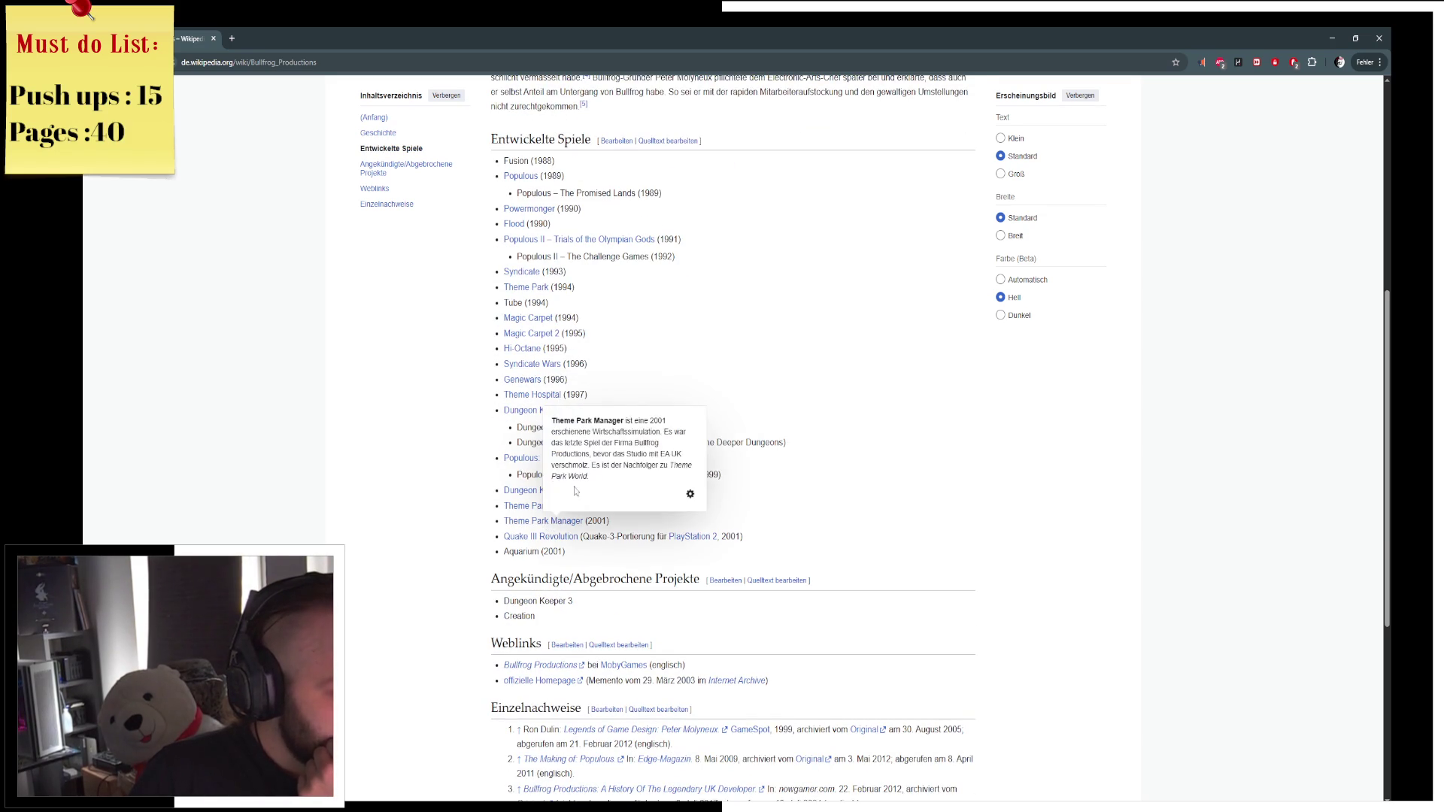
{"action": "mouse_move", "coordinate": [546, 464]}
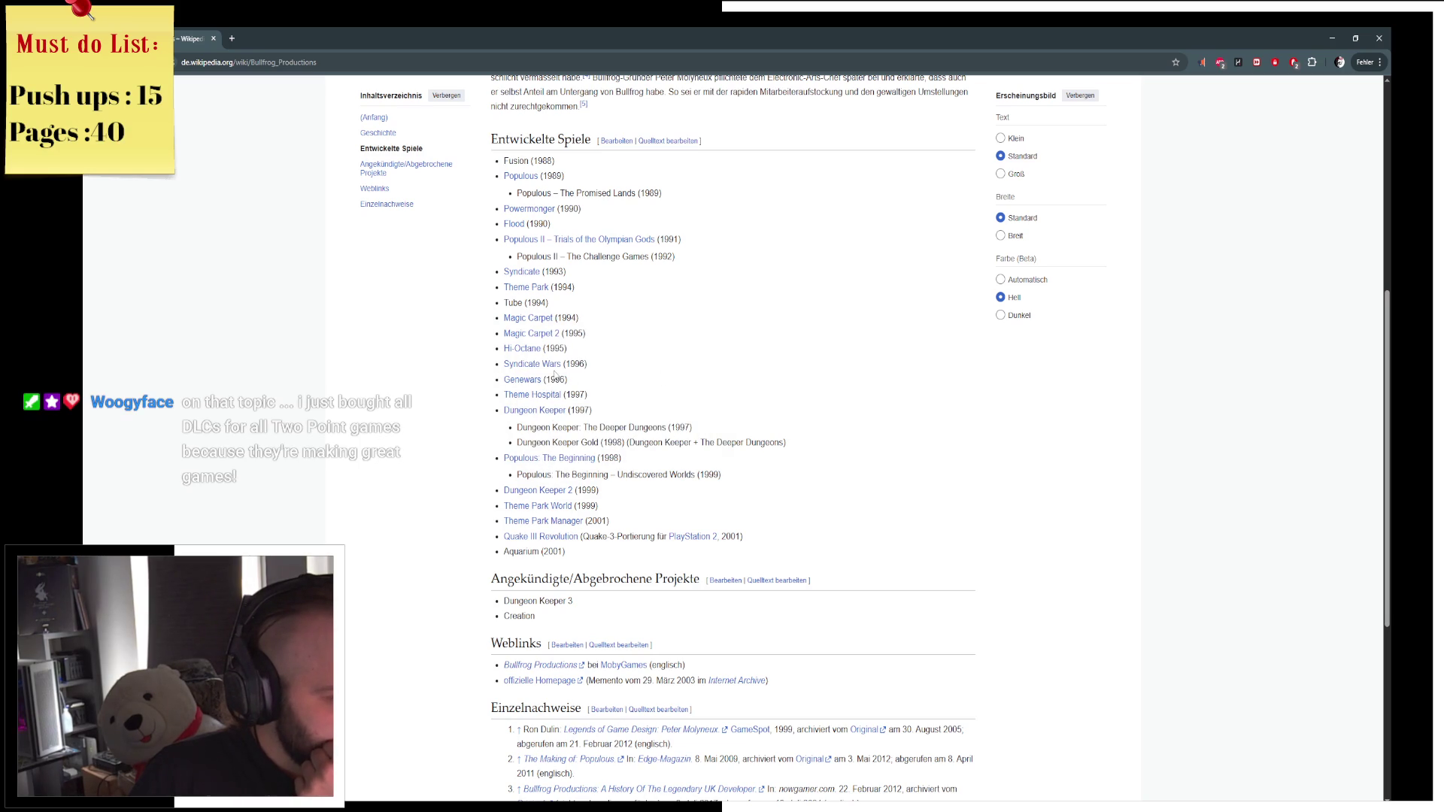
{"action": "scroll", "coordinate": [684, 362], "scroll_direction": "up", "scroll_amount": 4}
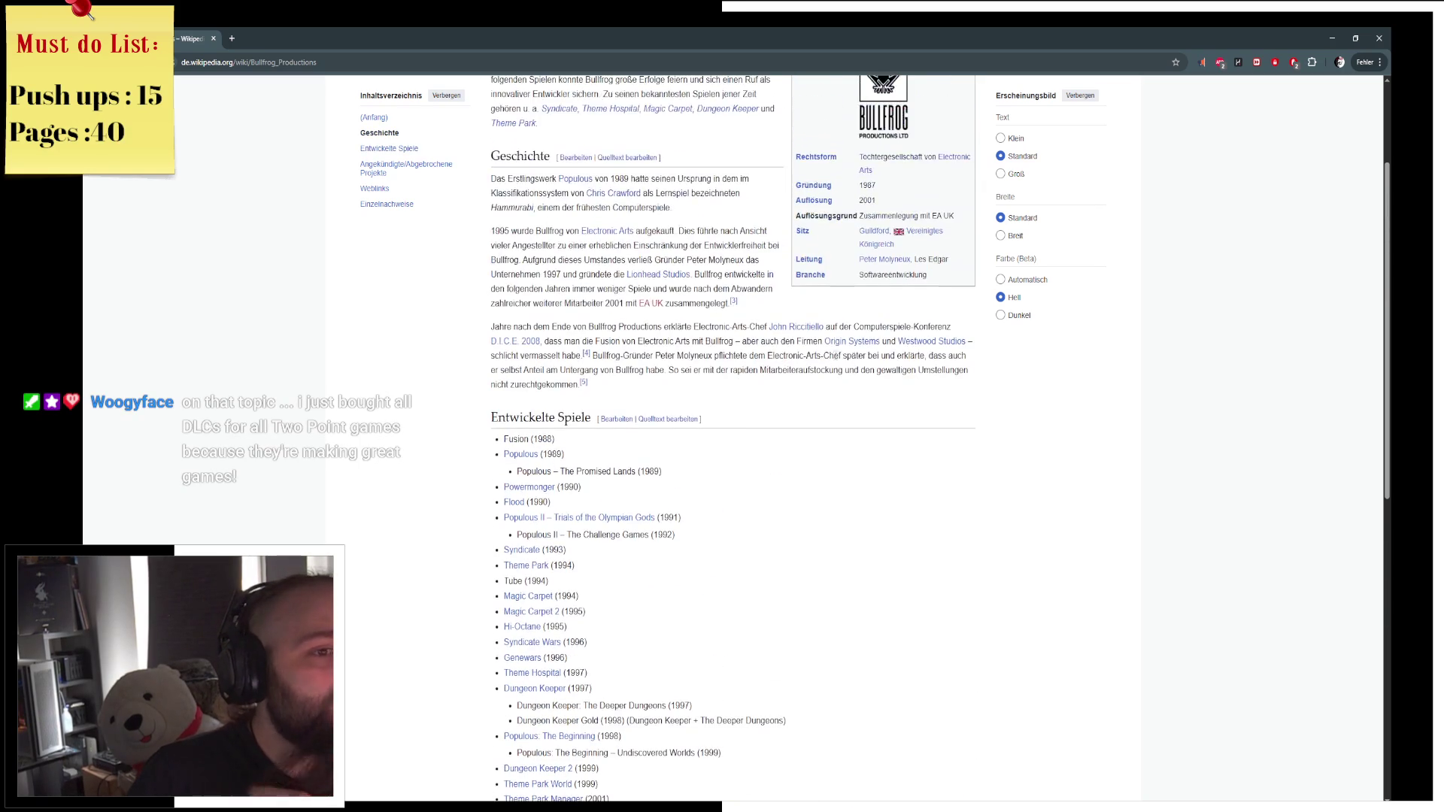
{"action": "mouse_move", "coordinate": [884, 265]}
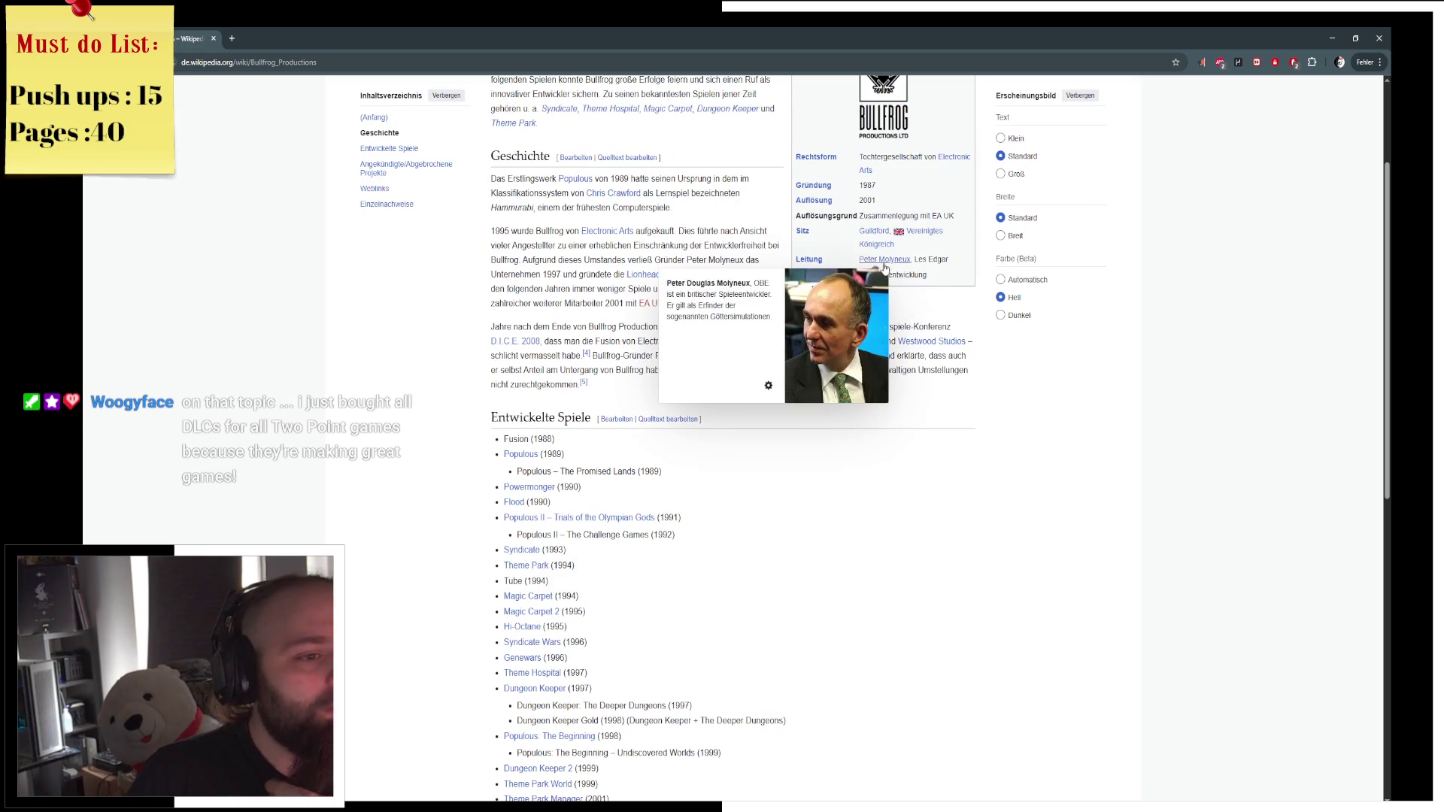
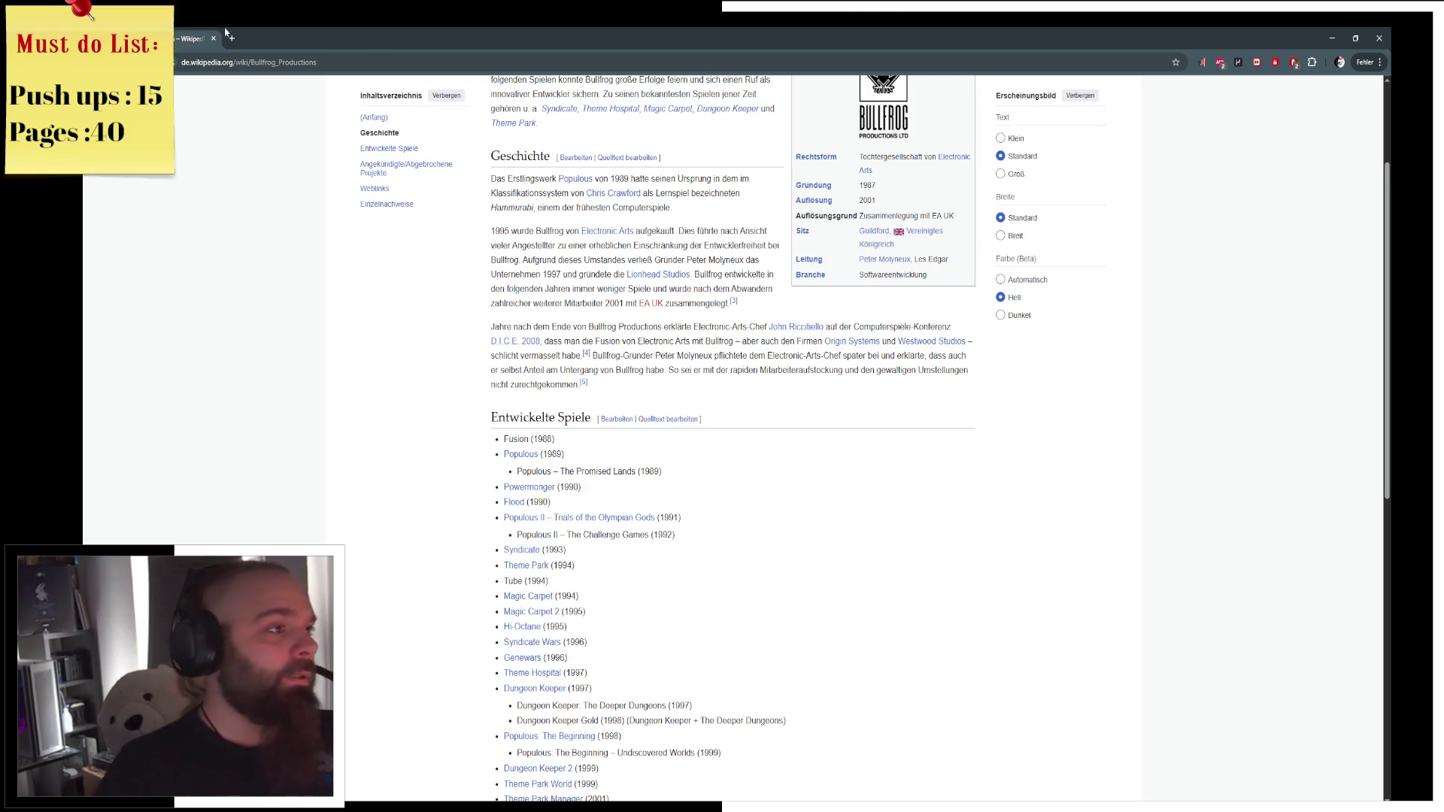
Return to Blender and bring the Metal-material cylinder closer into view.
{"action": "key", "text": "alt+Tab"}
{"action": "scroll", "coordinate": [596, 265], "scroll_direction": "up", "scroll_amount": 5}
{"action": "middle_click_drag", "start_coordinate": [596, 264], "coordinate": [512, 281]}
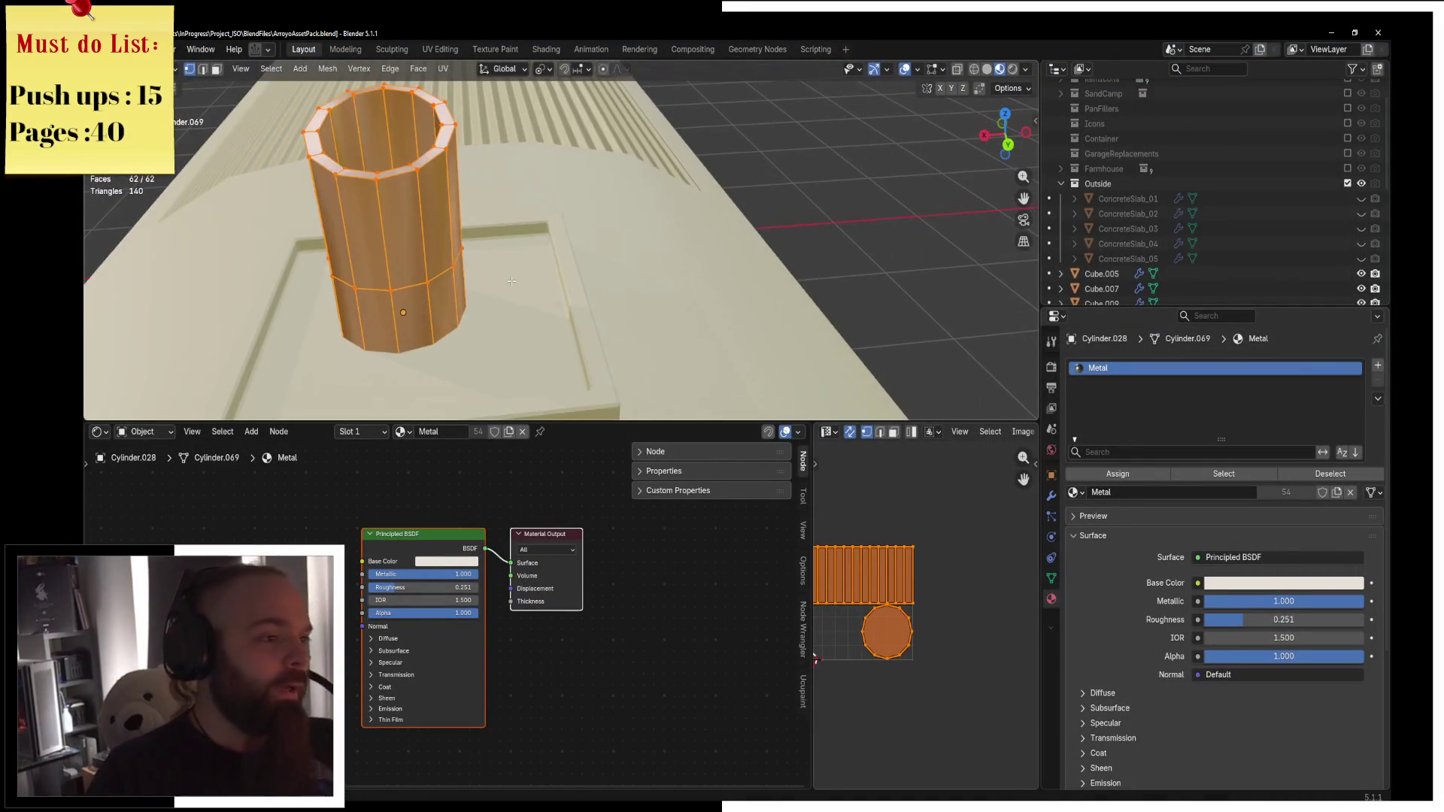
Select the cylinder's middle edge loop and dissolve it with X > Dissolve Edges.
{"action": "left_click", "coordinate": [409, 281], "text": "alt"}
{"action": "middle_click_drag", "start_coordinate": [410, 281], "coordinate": [561, 326]}
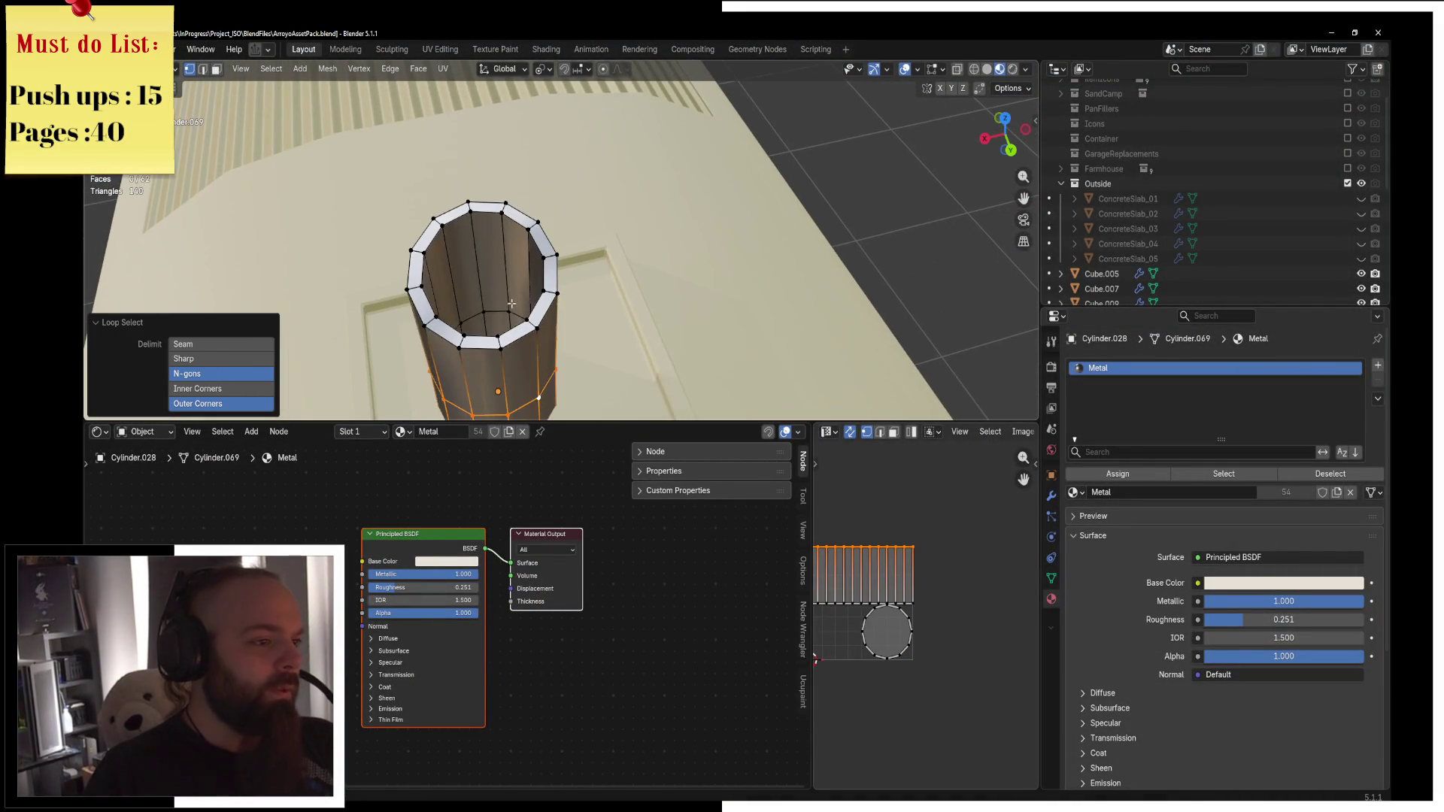
{"action": "key", "text": "x"}
{"action": "left_click", "coordinate": [686, 400]}
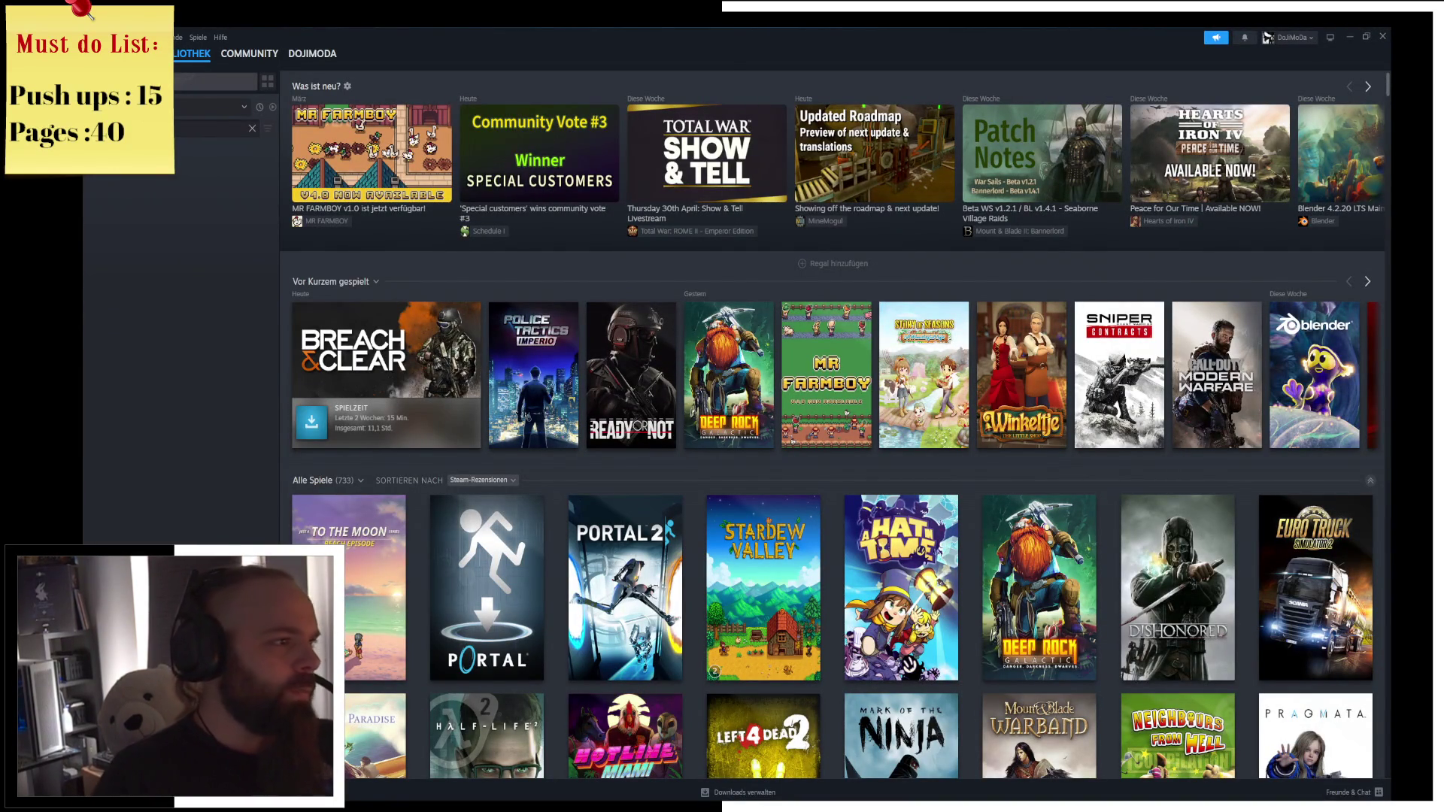
Open Two Point Hospital's store page from the library and browse its bundle offers.
{"action": "left_click", "coordinate": [214, 170]}
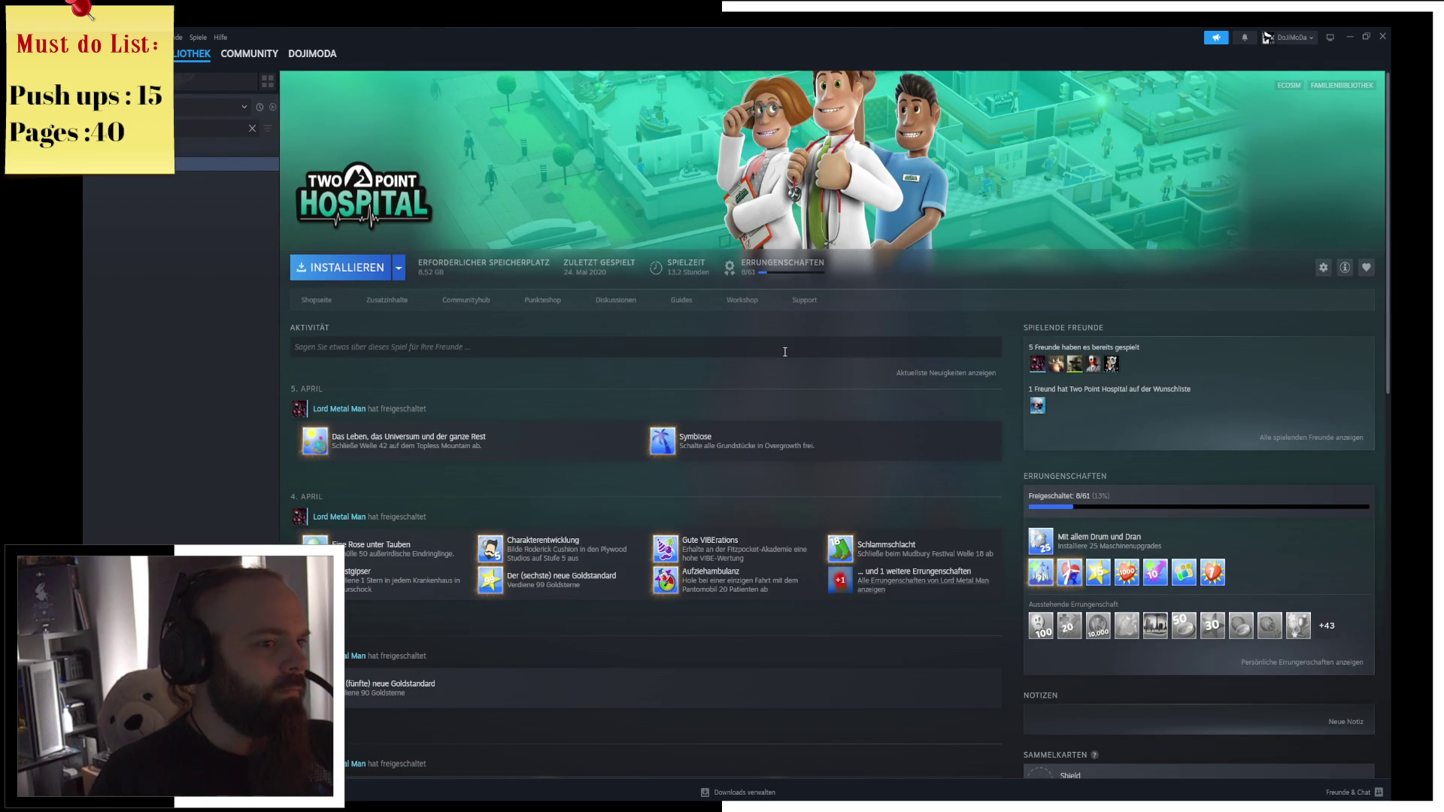
{"action": "left_click", "coordinate": [327, 307]}
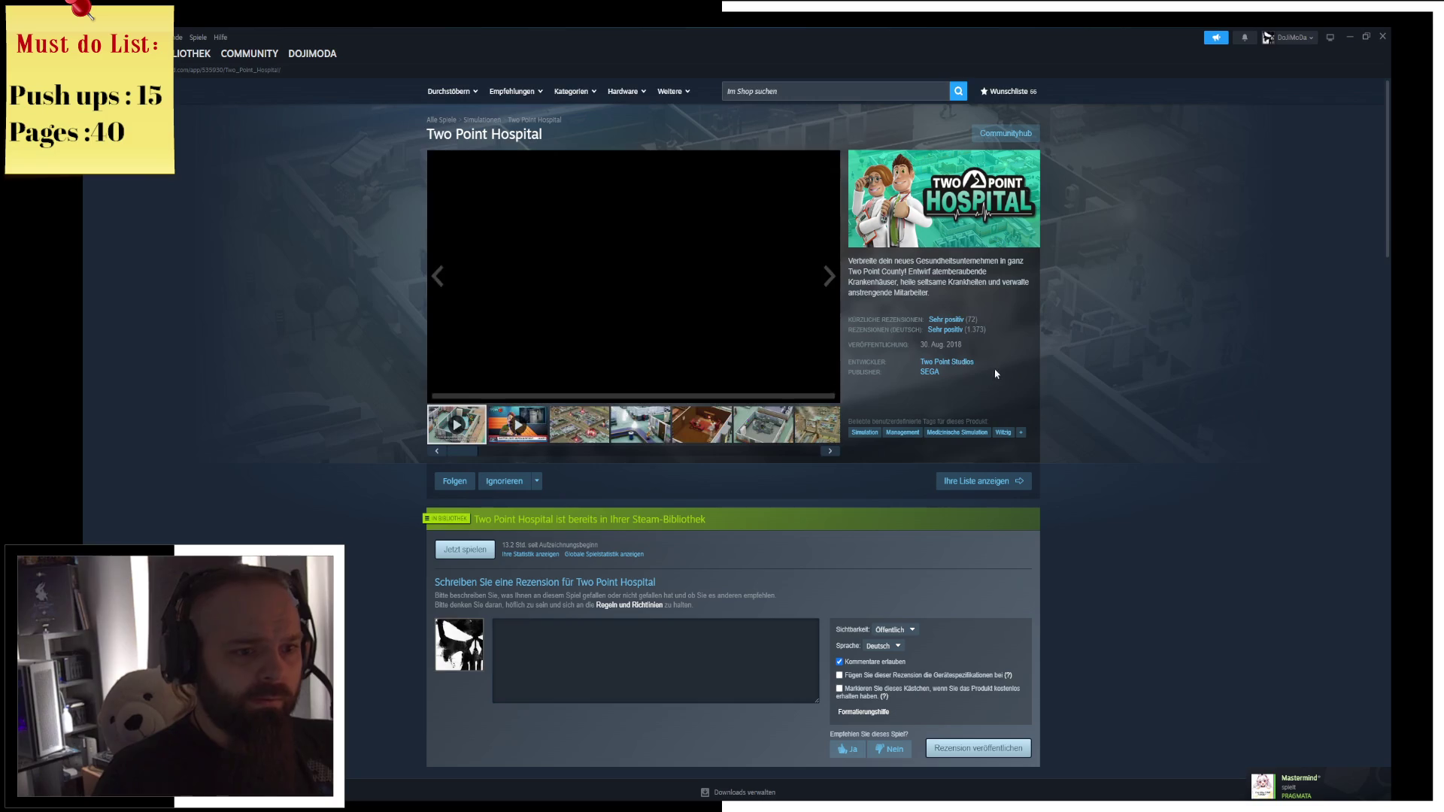
{"action": "scroll", "coordinate": [910, 349], "scroll_direction": "down", "scroll_amount": 5}
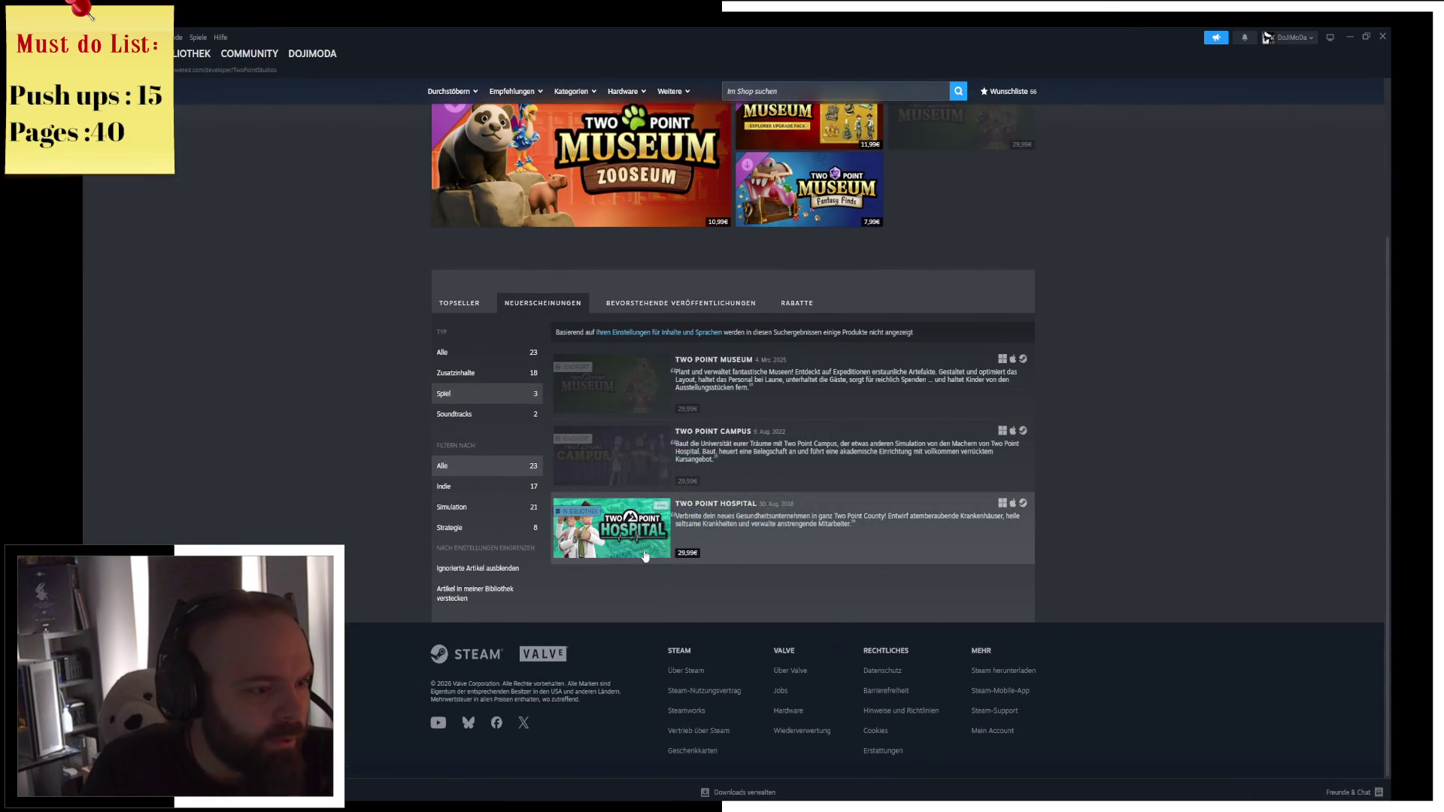
{"action": "left_click", "coordinate": [645, 558]}
{"action": "scroll", "coordinate": [704, 335], "scroll_direction": "down", "scroll_amount": 4}
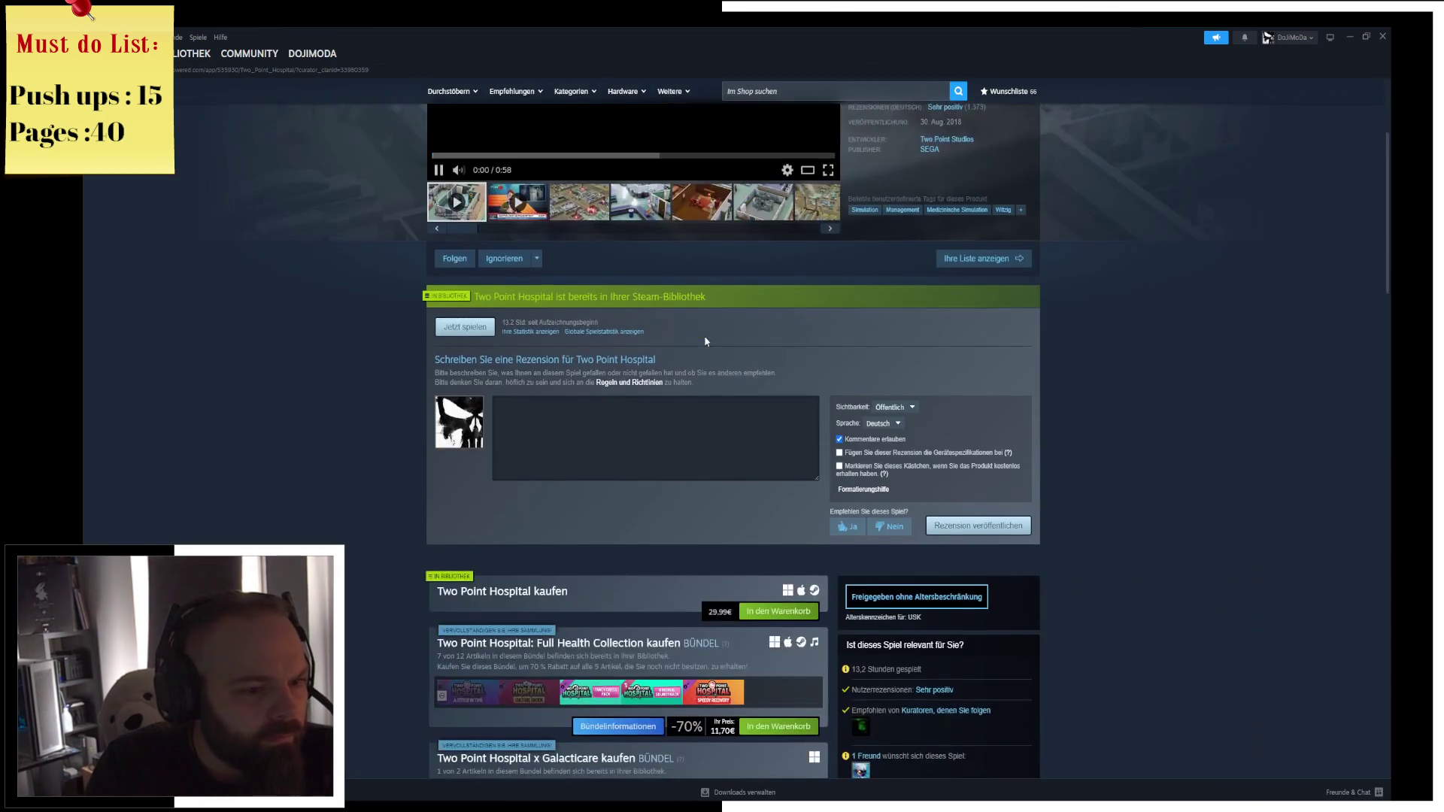
{"action": "scroll", "coordinate": [647, 167], "scroll_direction": "up", "scroll_amount": 2}
{"action": "scroll", "coordinate": [841, 403], "scroll_direction": "down", "scroll_amount": 5}
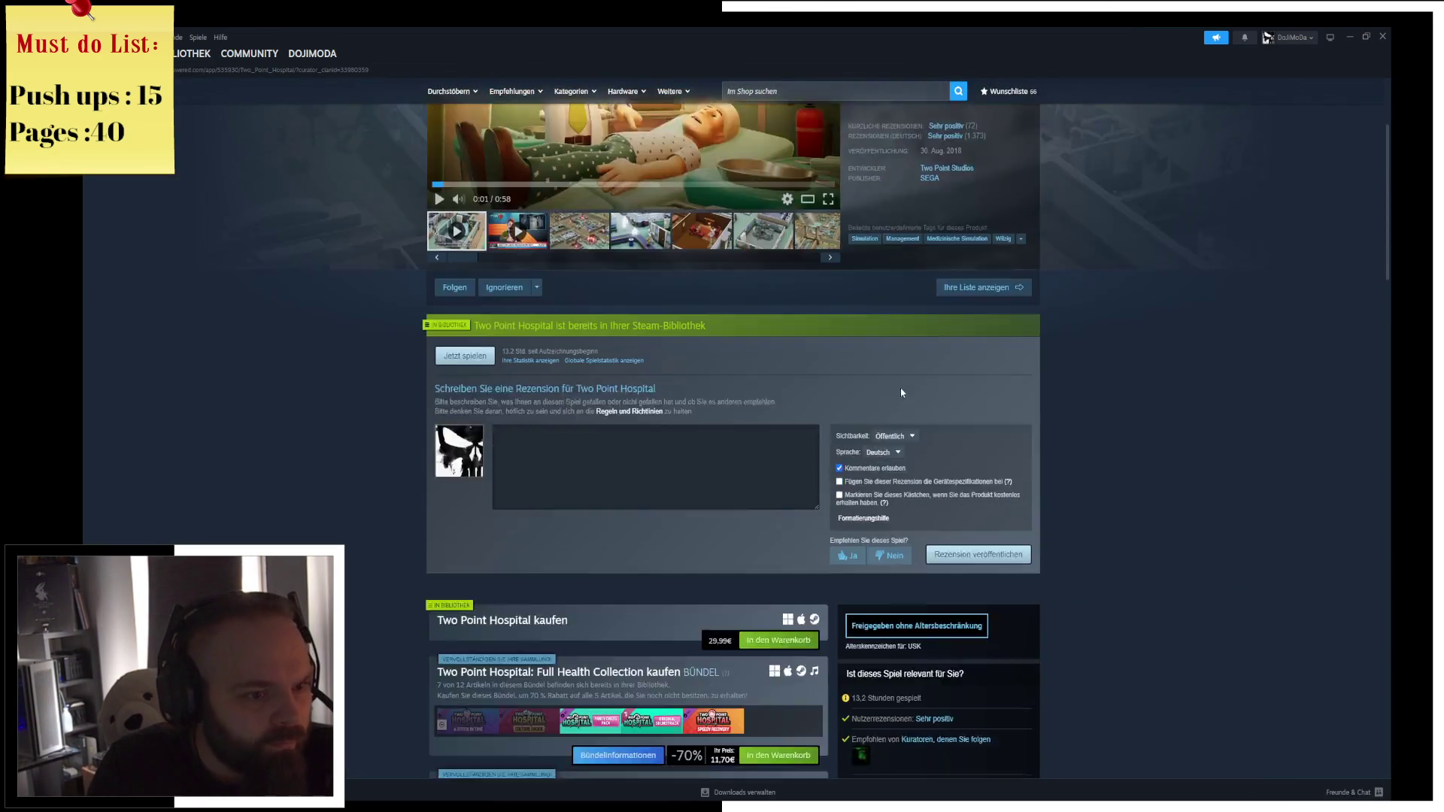
{"action": "mouse_move", "coordinate": [668, 427]}
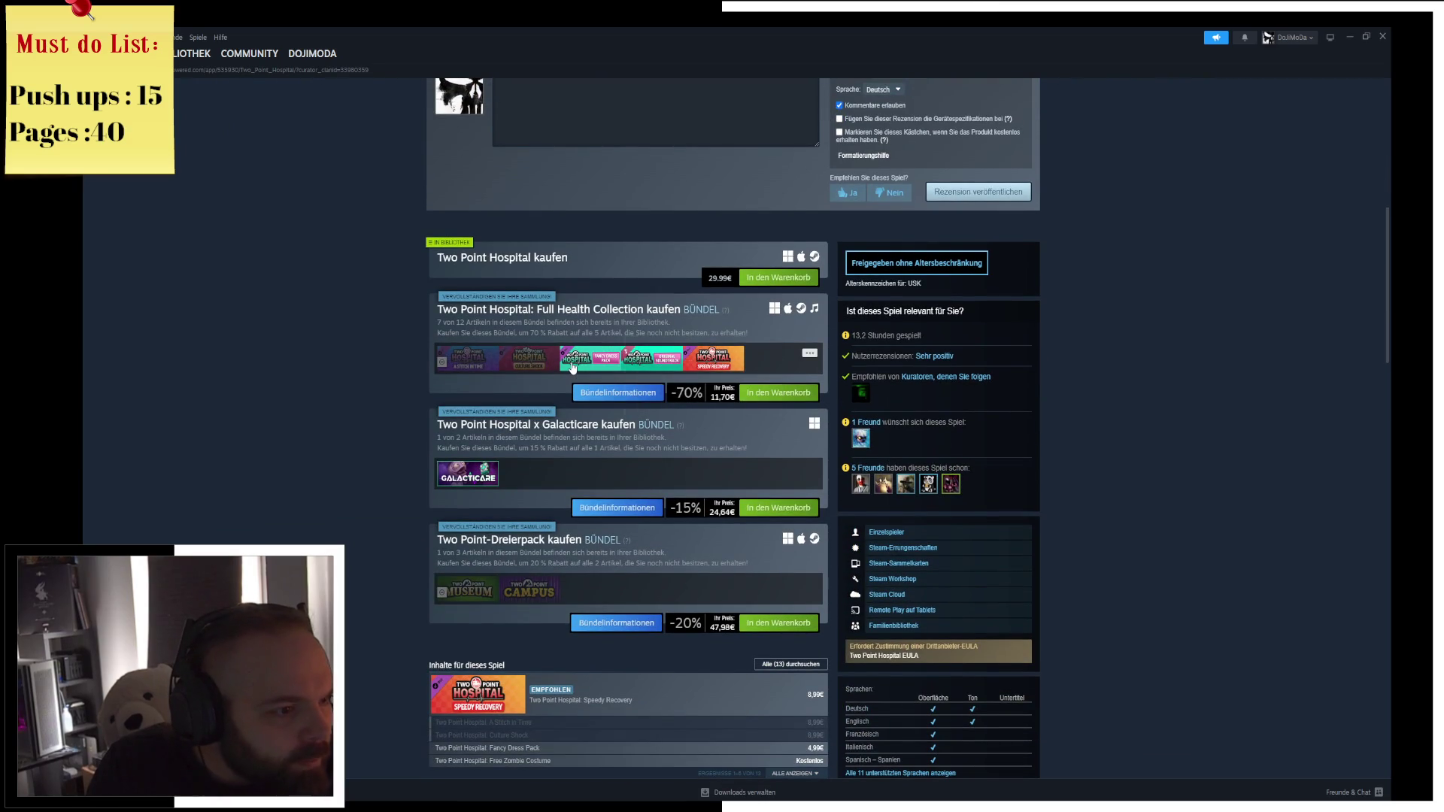
{"action": "mouse_move", "coordinate": [574, 367]}
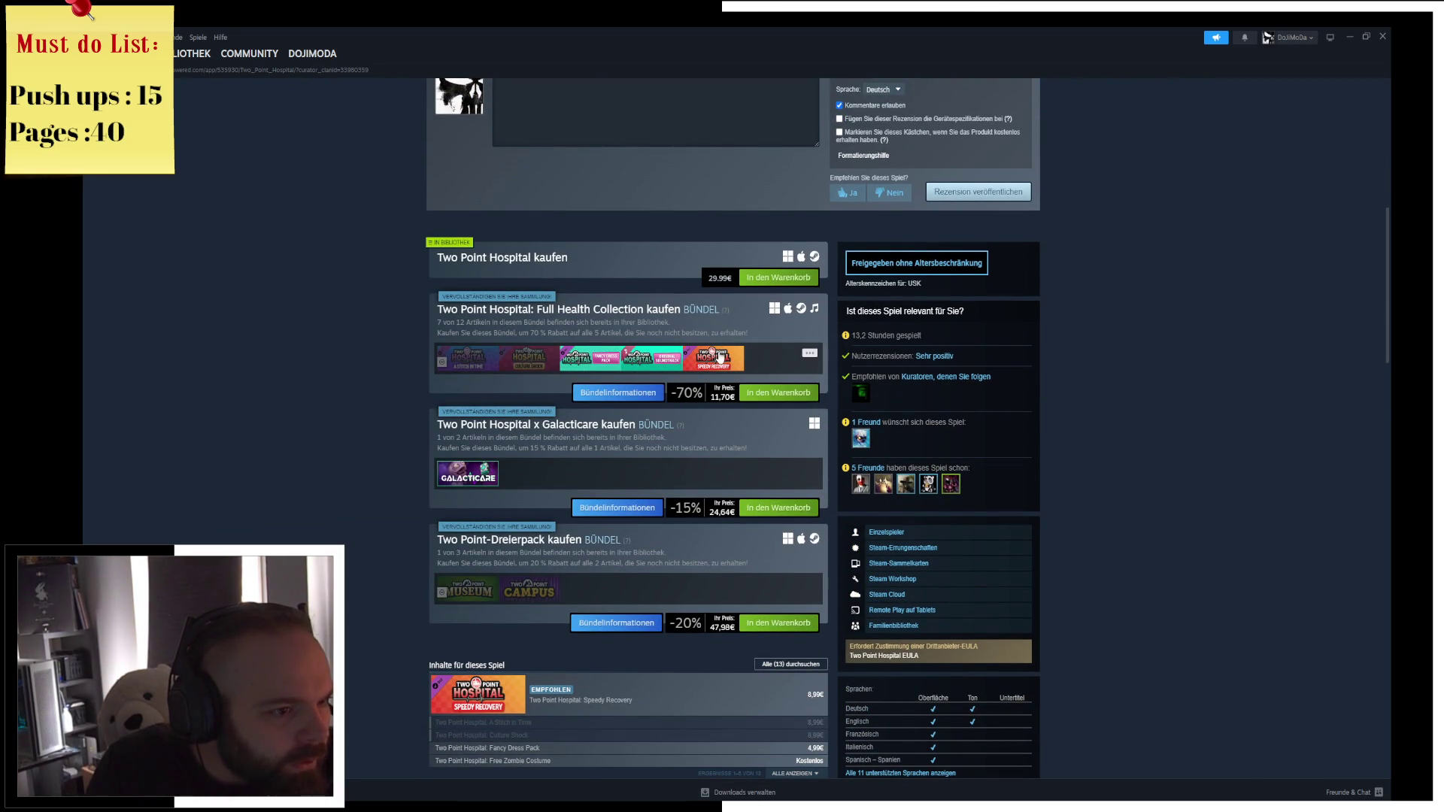
{"action": "mouse_move", "coordinate": [720, 358]}
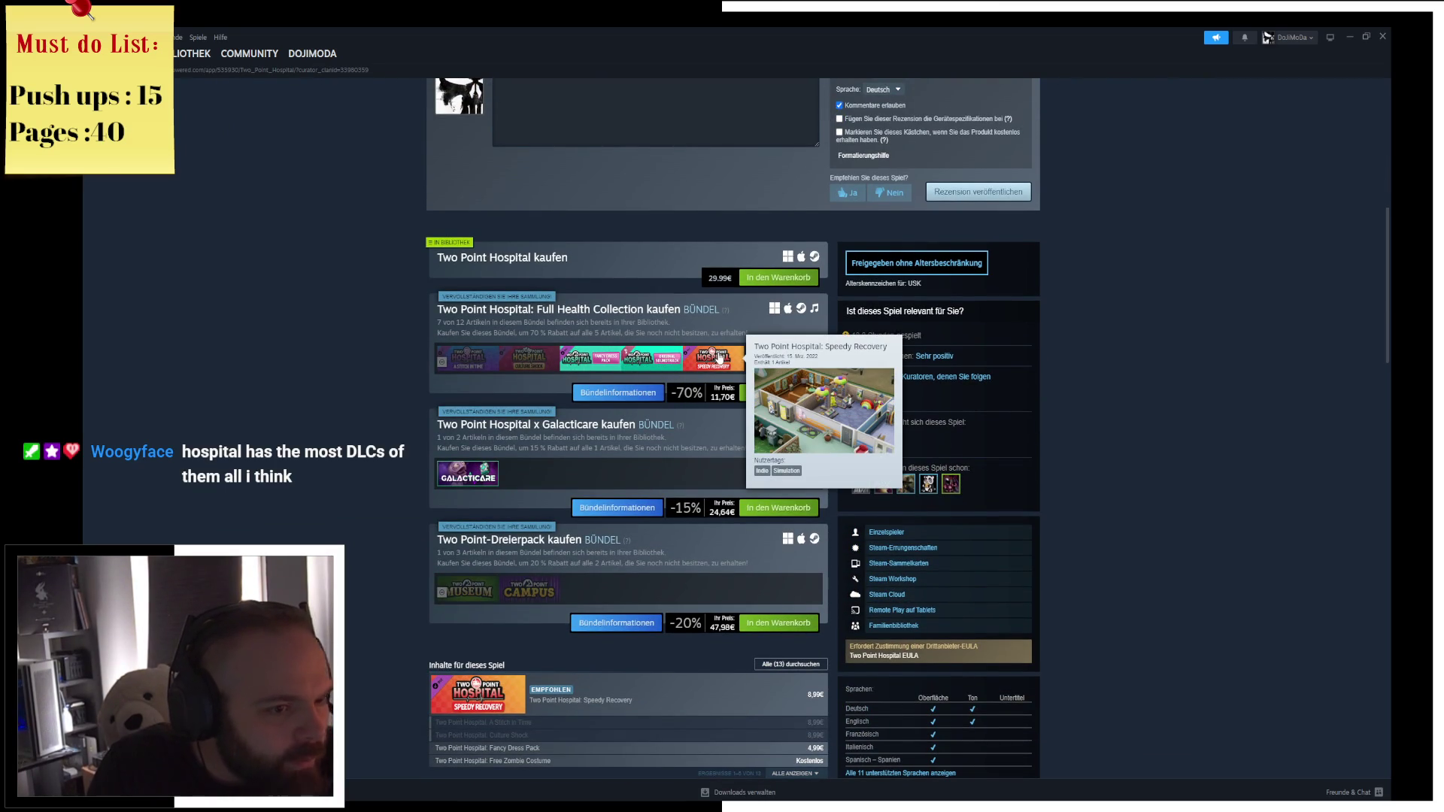
Glance at the Blender window, then cycle back to Steam.
{"action": "key", "text": "alt+Tab"}
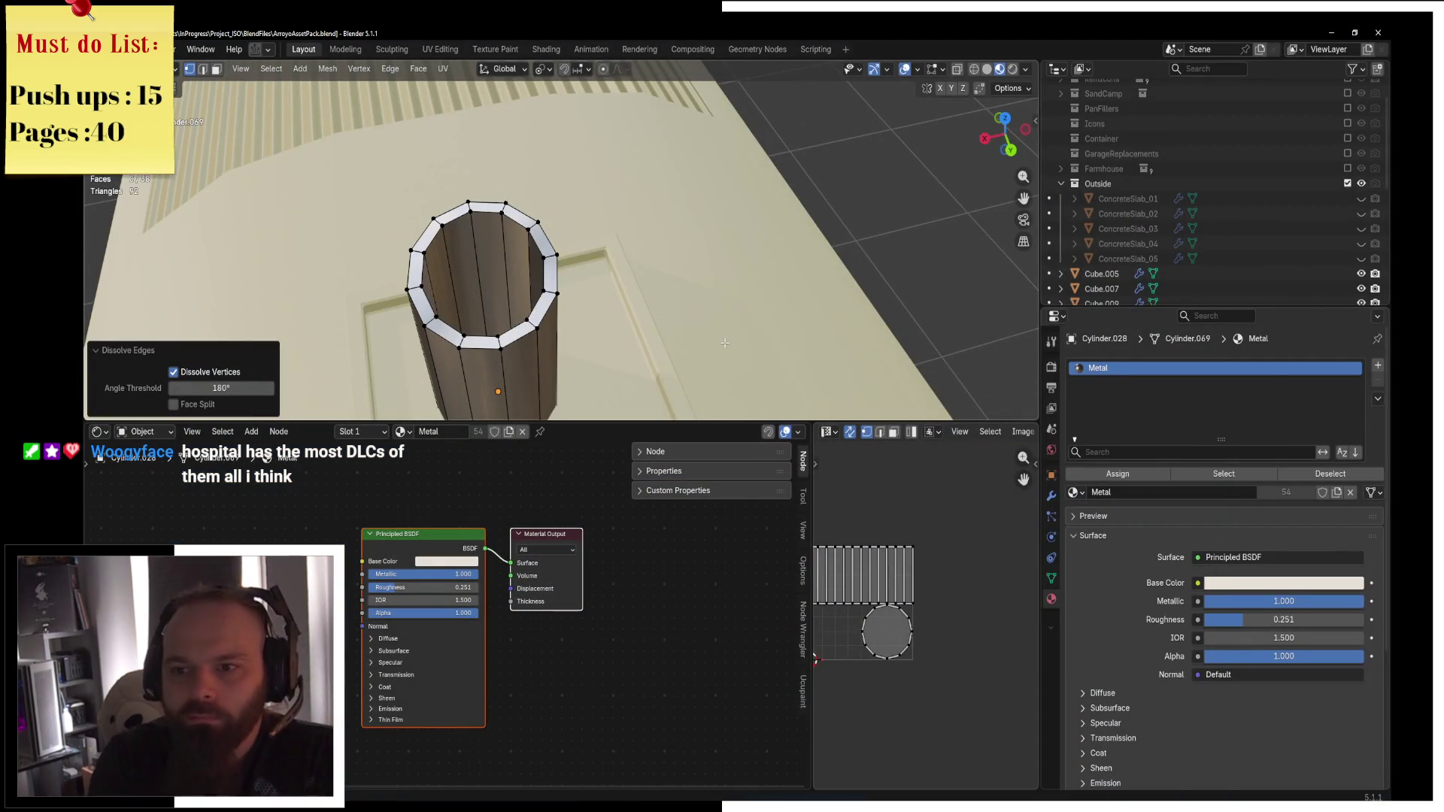
{"action": "scroll", "coordinate": [546, 365], "scroll_direction": "down", "scroll_amount": 5}
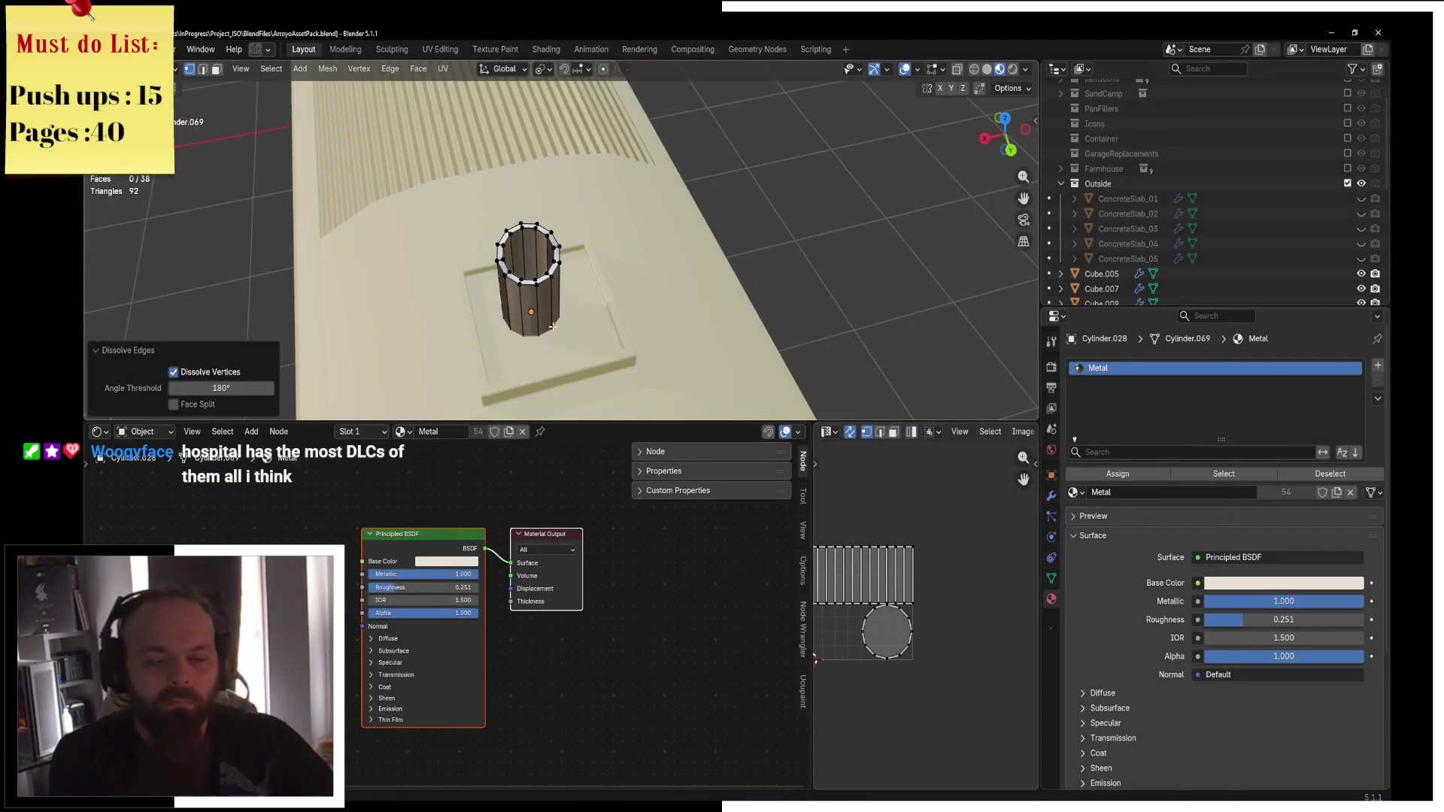
{"action": "key", "text": "alt+Tab"}
{"action": "key", "text": "Tab"}
{"action": "key", "text": "Tab"}
{"action": "key", "text": "Tab"}
{"action": "key", "text": "Tab"}
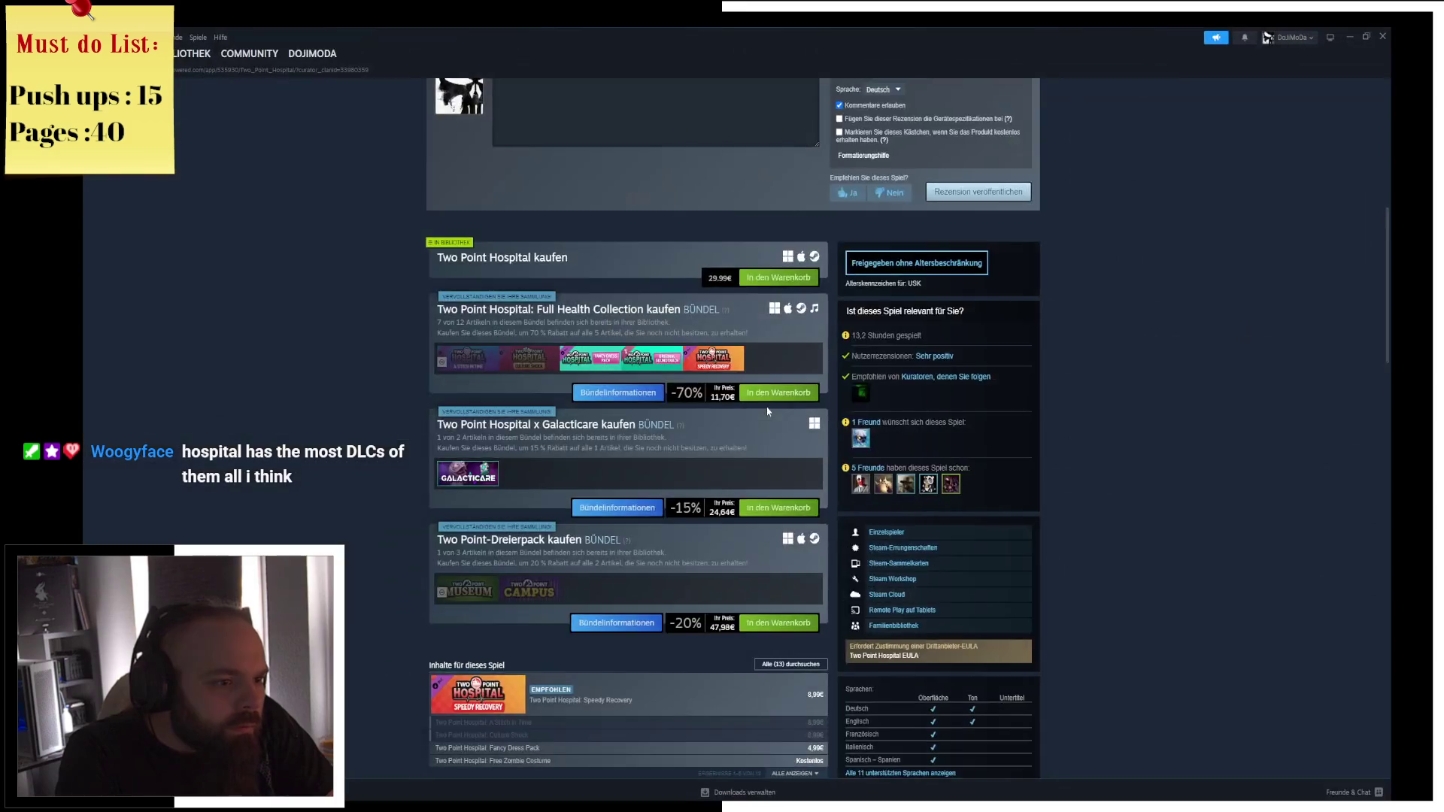
Scroll the Two Point Hospital page, briefly visit its library page, then go back to the store.
{"action": "scroll", "coordinate": [645, 463], "scroll_direction": "down", "scroll_amount": 5}
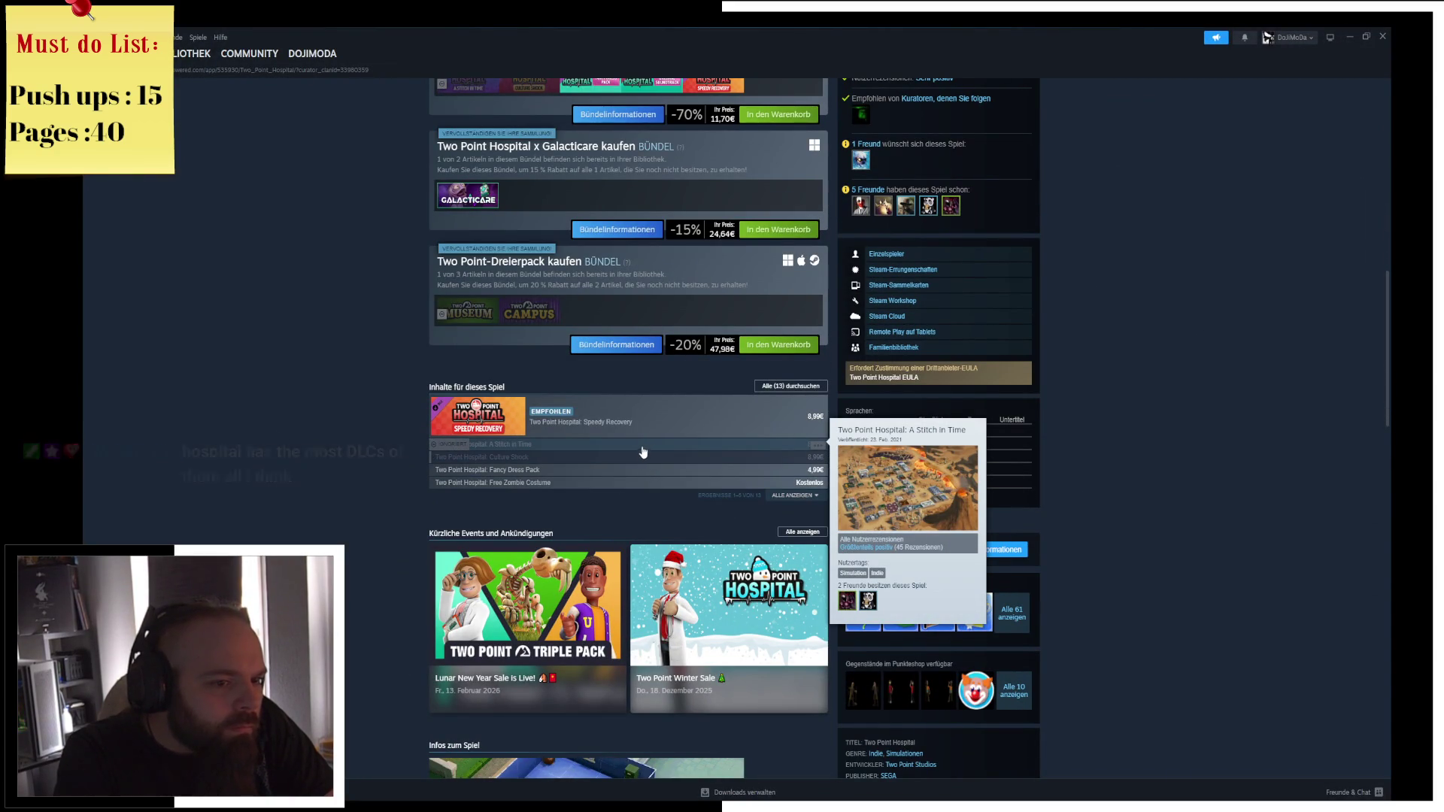
{"action": "scroll", "coordinate": [634, 461], "scroll_direction": "down", "scroll_amount": 5}
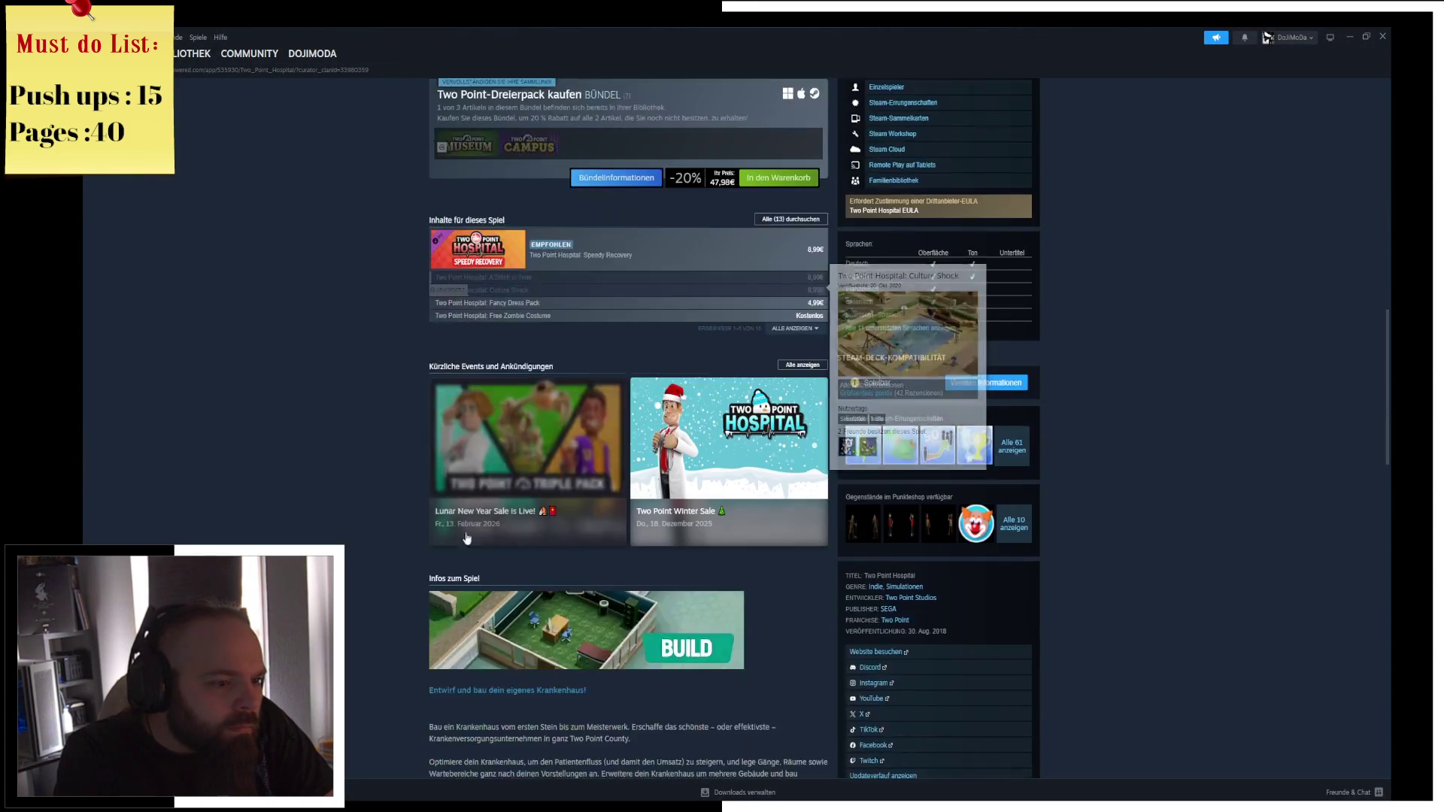
{"action": "scroll", "coordinate": [365, 422], "scroll_direction": "up", "scroll_amount": 15}
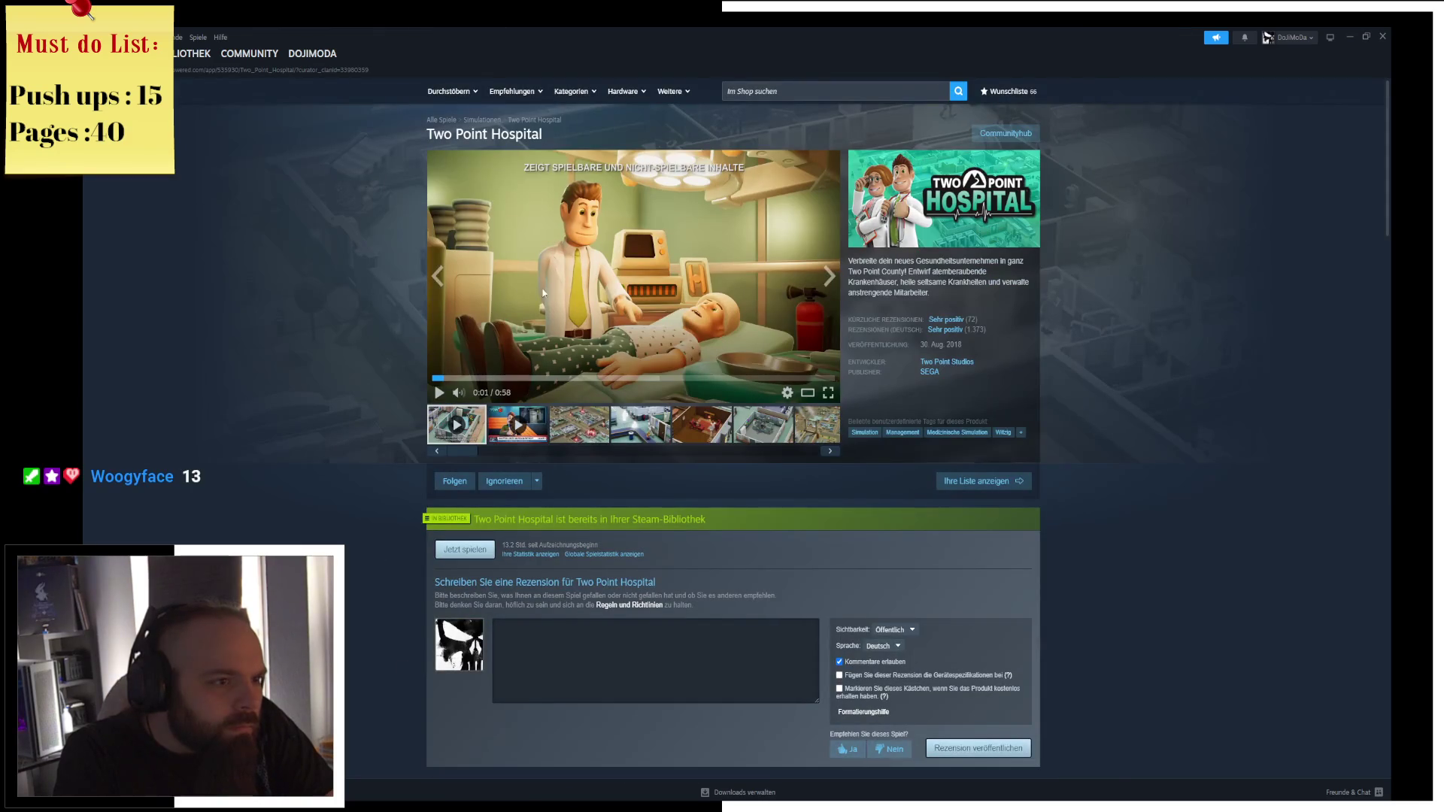
{"action": "left_click", "coordinate": [180, 56]}
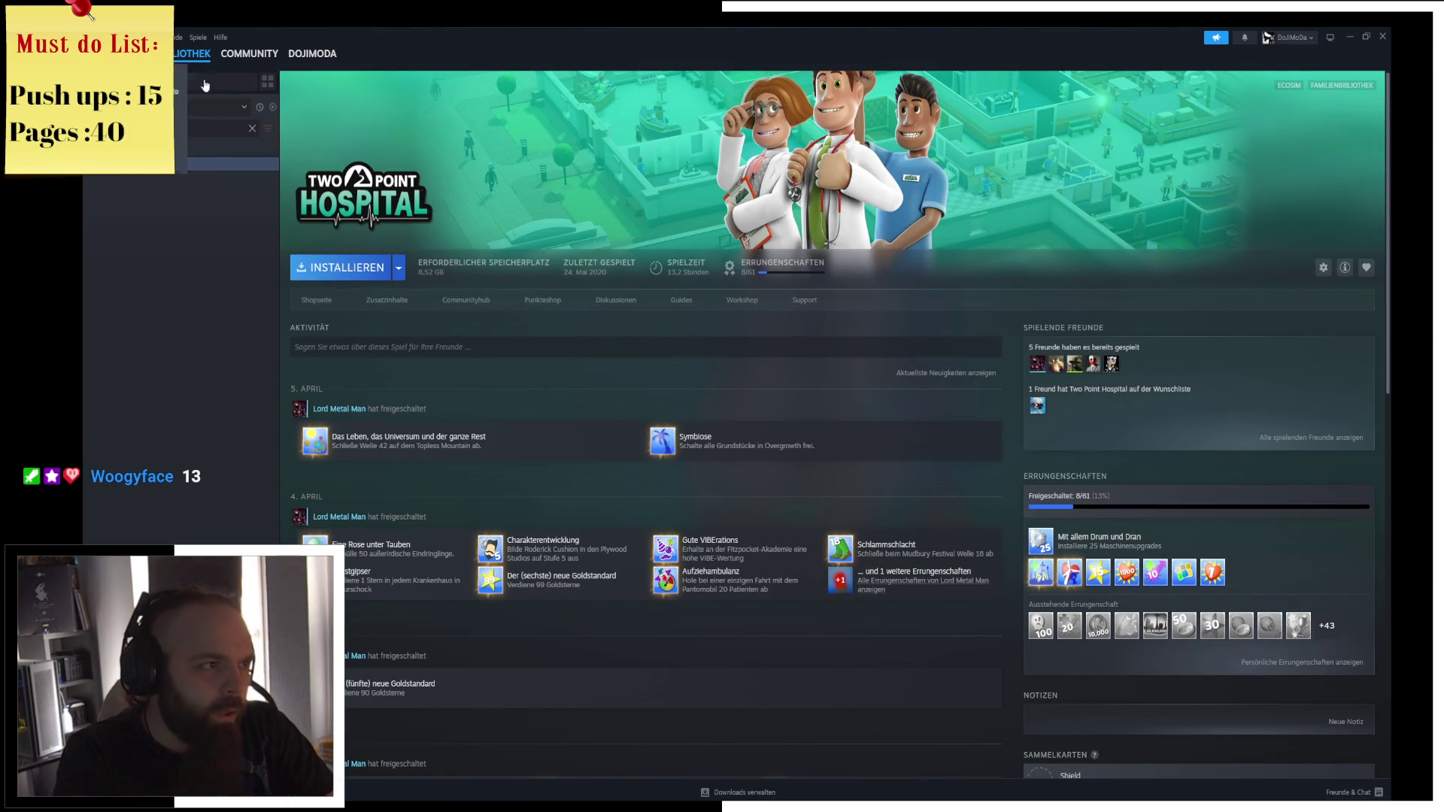
{"action": "key", "text": "alt+Left"}
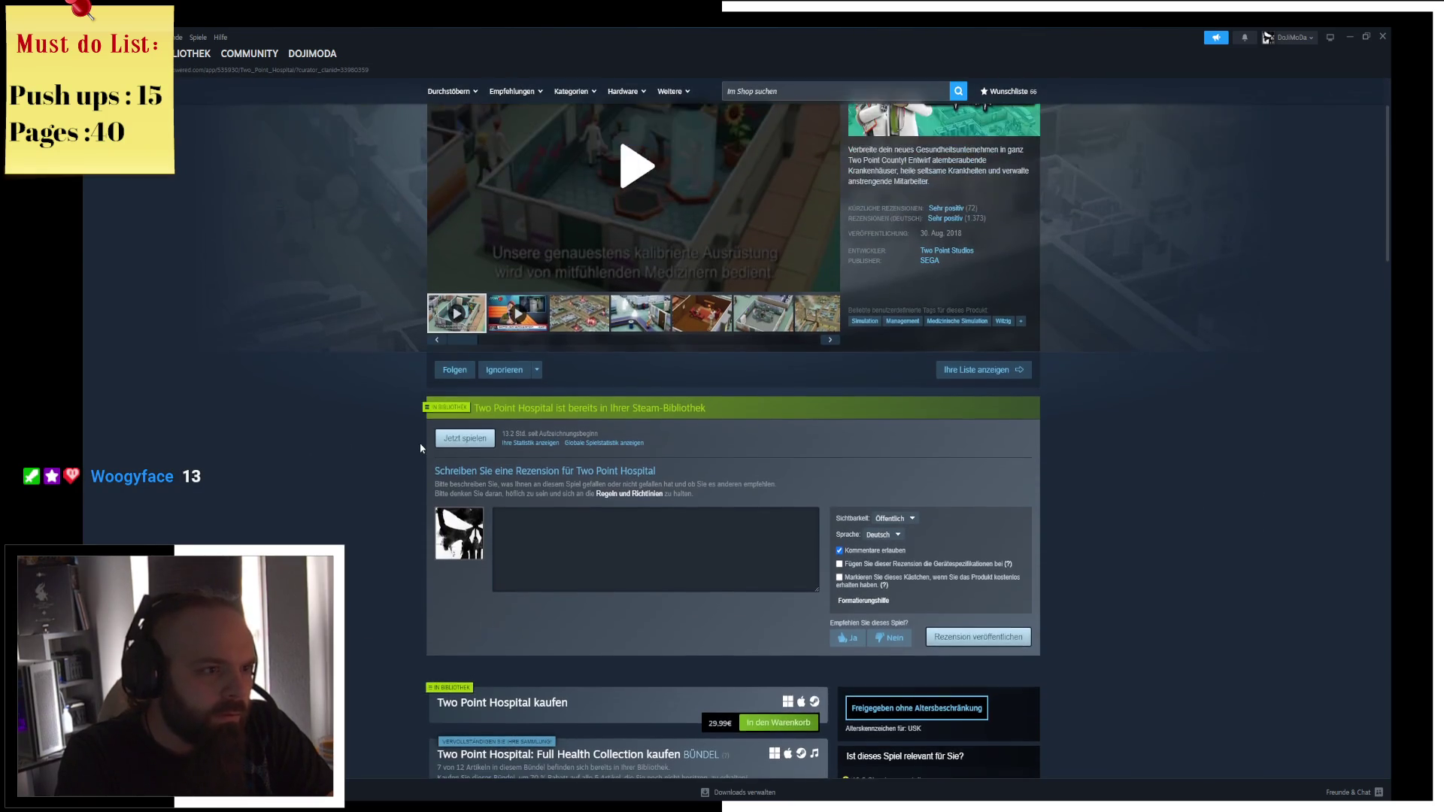
Scroll to 'Inhalte für dieses Spiel' and expand the list to all 13 DLCs.
{"action": "scroll", "coordinate": [422, 449], "scroll_direction": "down", "scroll_amount": 7}
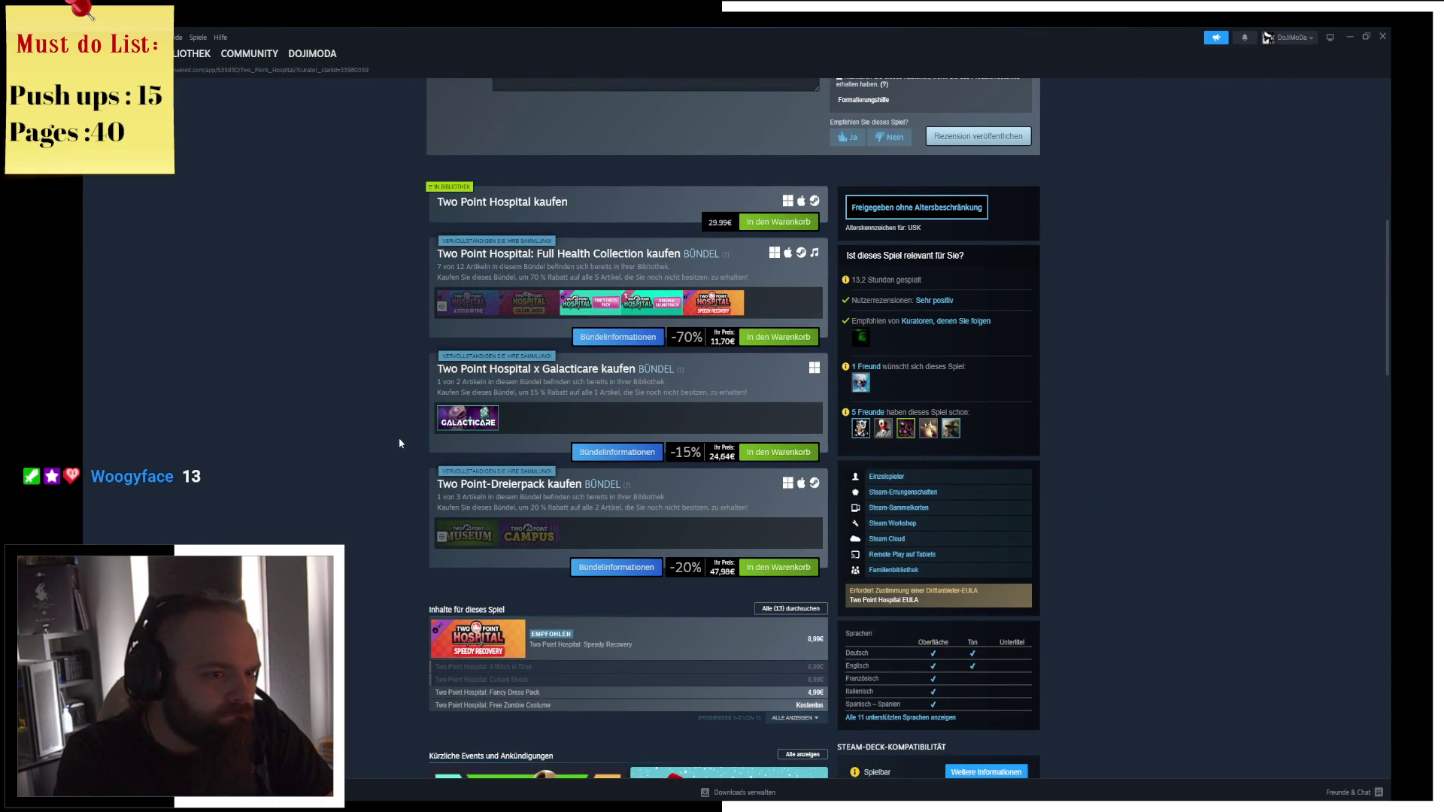
{"action": "scroll", "coordinate": [403, 436], "scroll_direction": "down", "scroll_amount": 8}
{"action": "scroll", "coordinate": [423, 435], "scroll_direction": "down", "scroll_amount": 6}
{"action": "scroll", "coordinate": [404, 327], "scroll_direction": "up", "scroll_amount": 13}
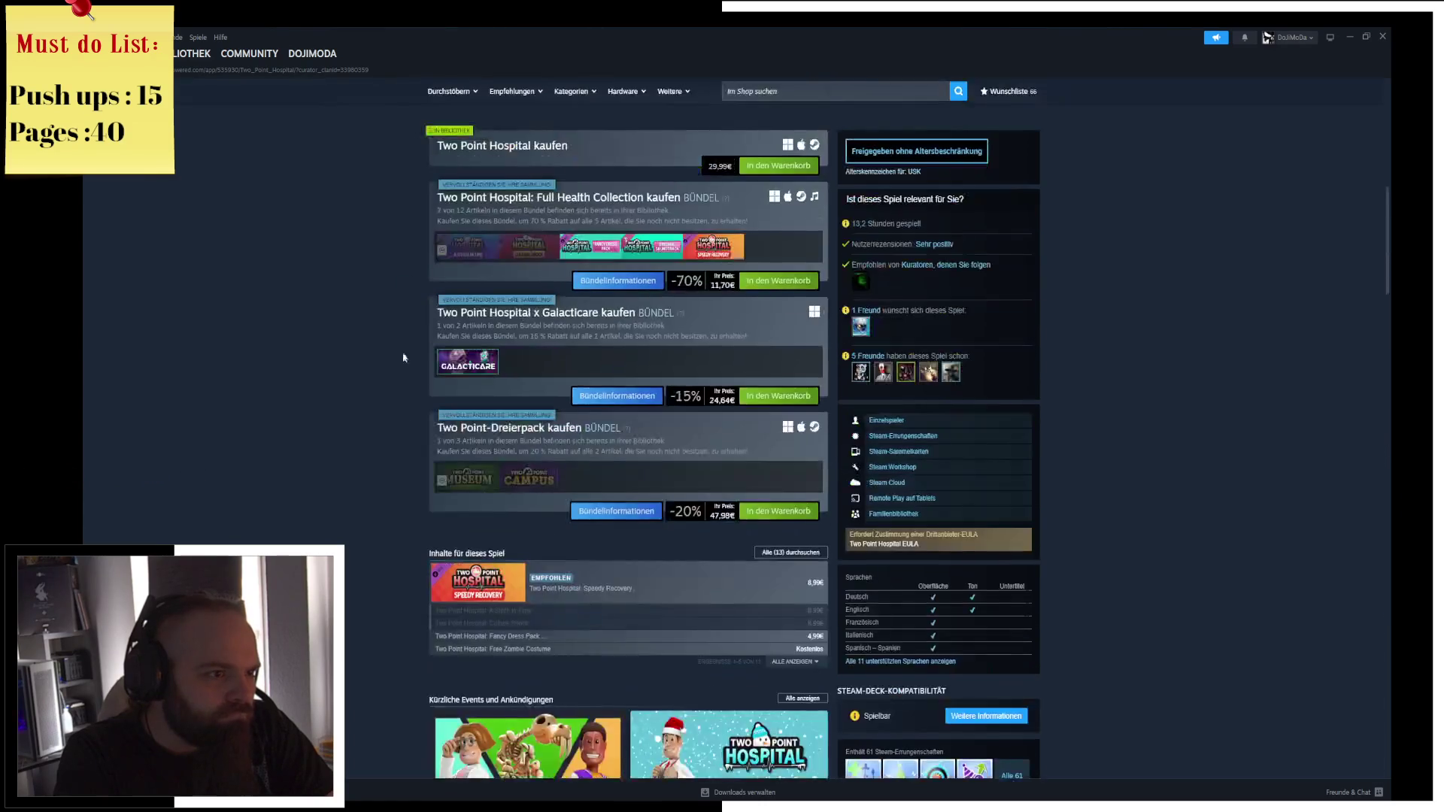
{"action": "left_click", "coordinate": [796, 662]}
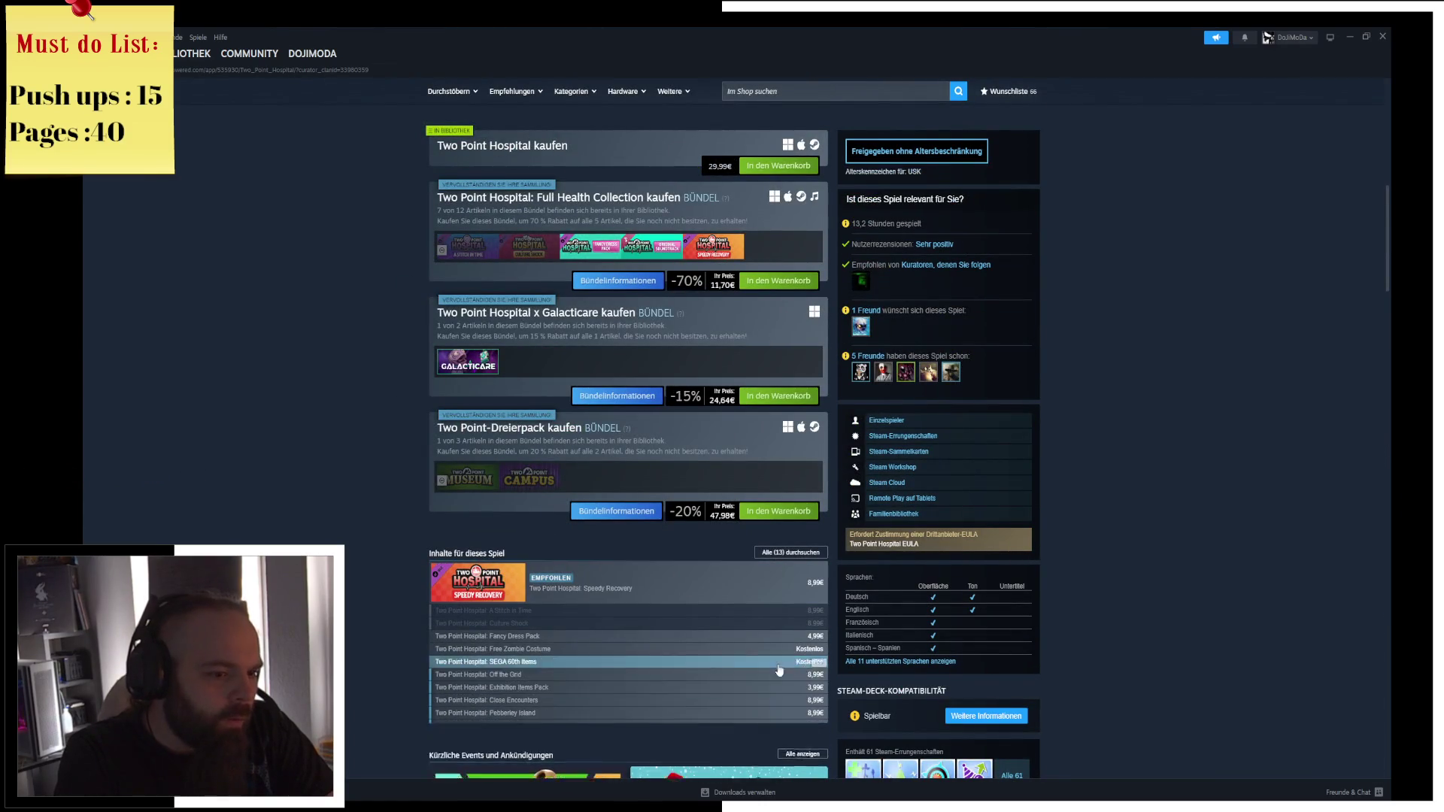
{"action": "scroll", "coordinate": [377, 592], "scroll_direction": "down", "scroll_amount": 2}
{"action": "scroll", "coordinate": [377, 592], "scroll_direction": "down", "scroll_amount": 1}
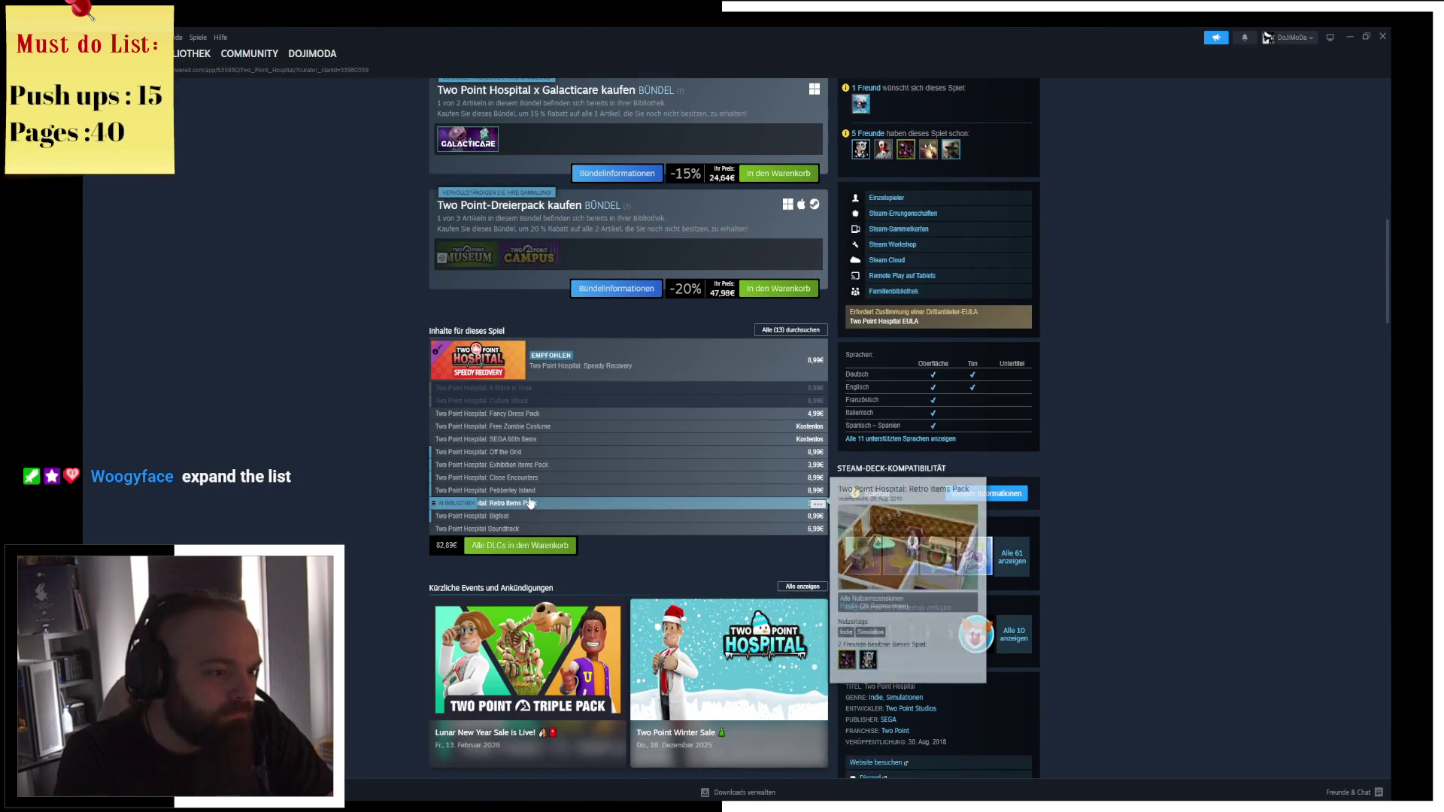
Open the SEGA 60th Items DLC page, view its screenshots, and close Steam.
{"action": "mouse_move", "coordinate": [533, 497]}
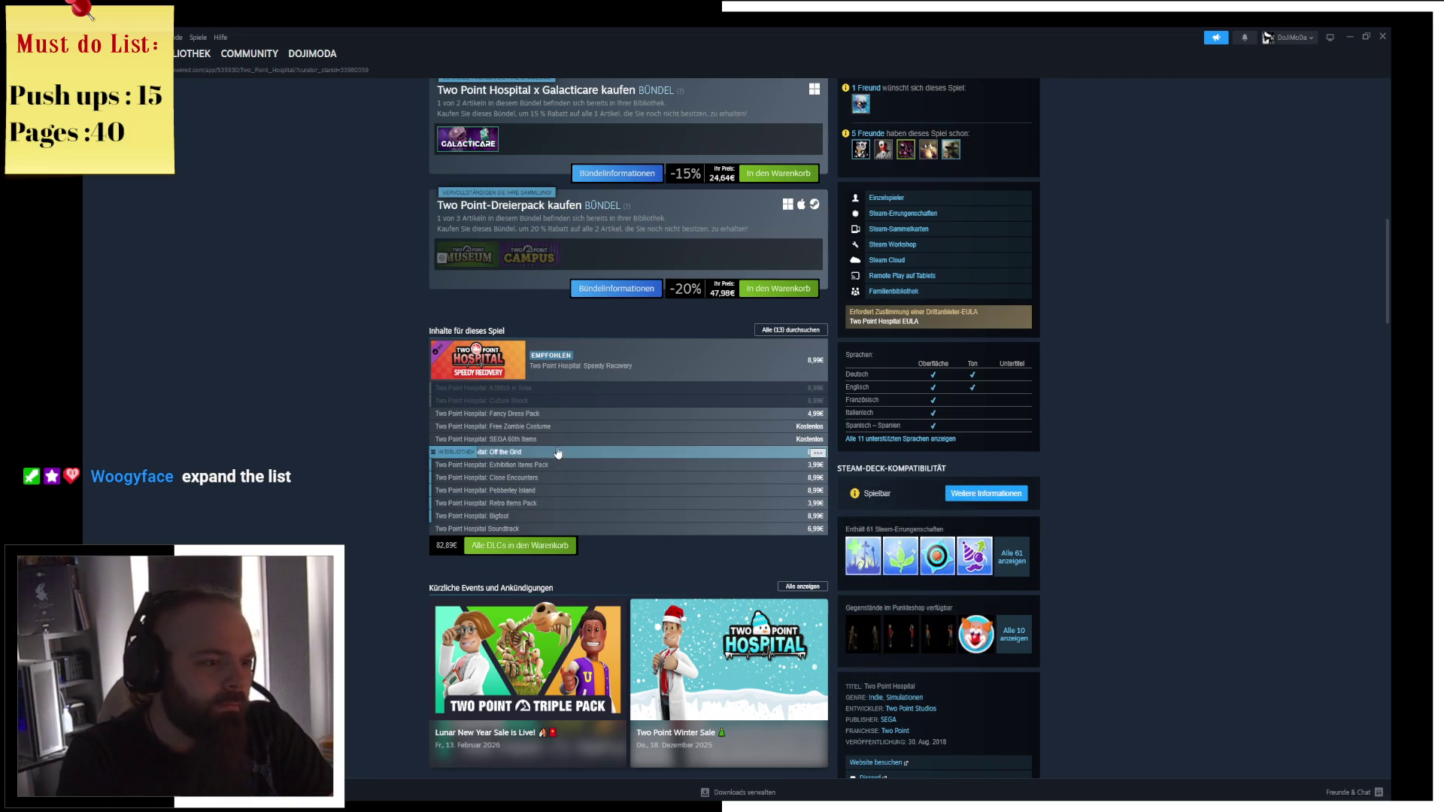
{"action": "mouse_move", "coordinate": [562, 449]}
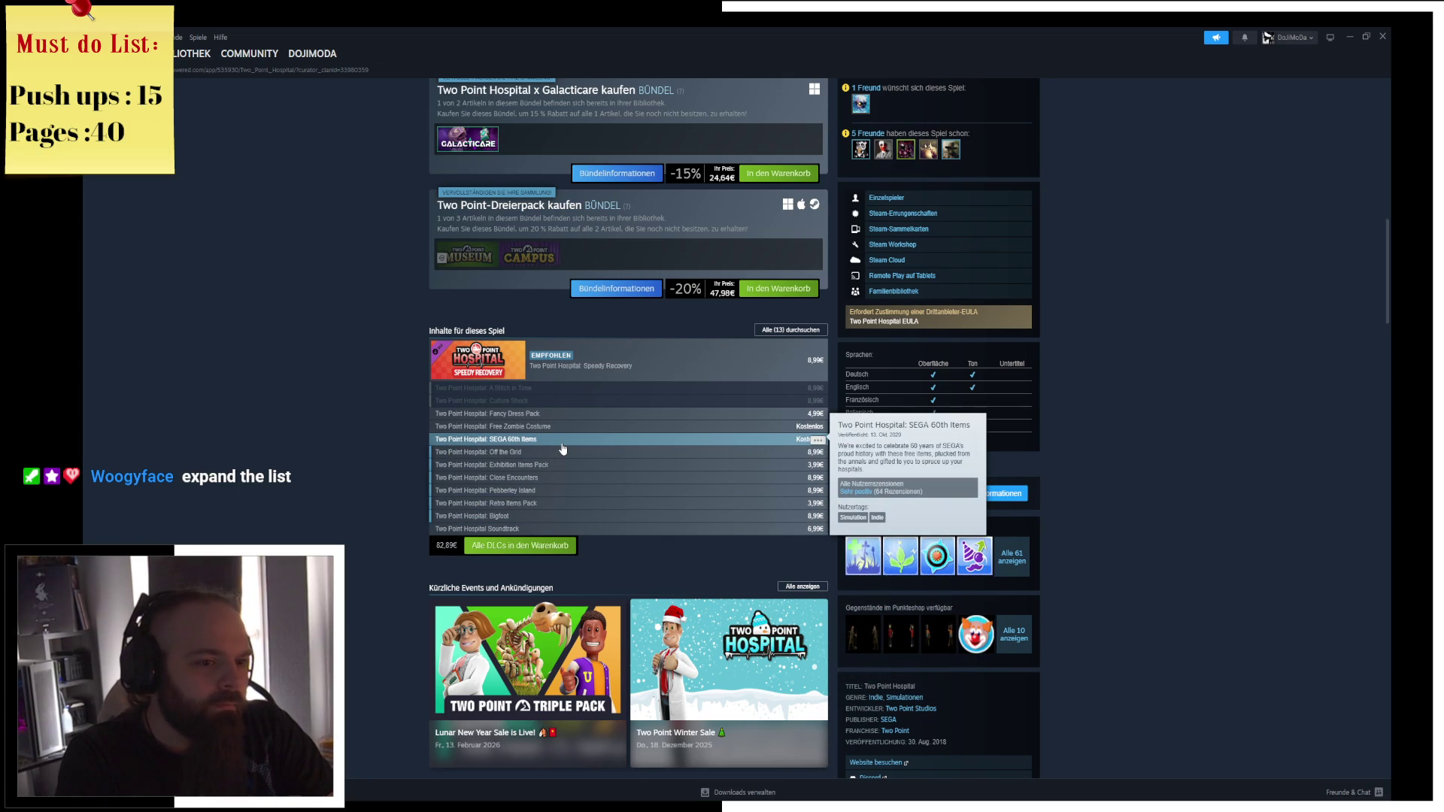
{"action": "left_click", "coordinate": [564, 448]}
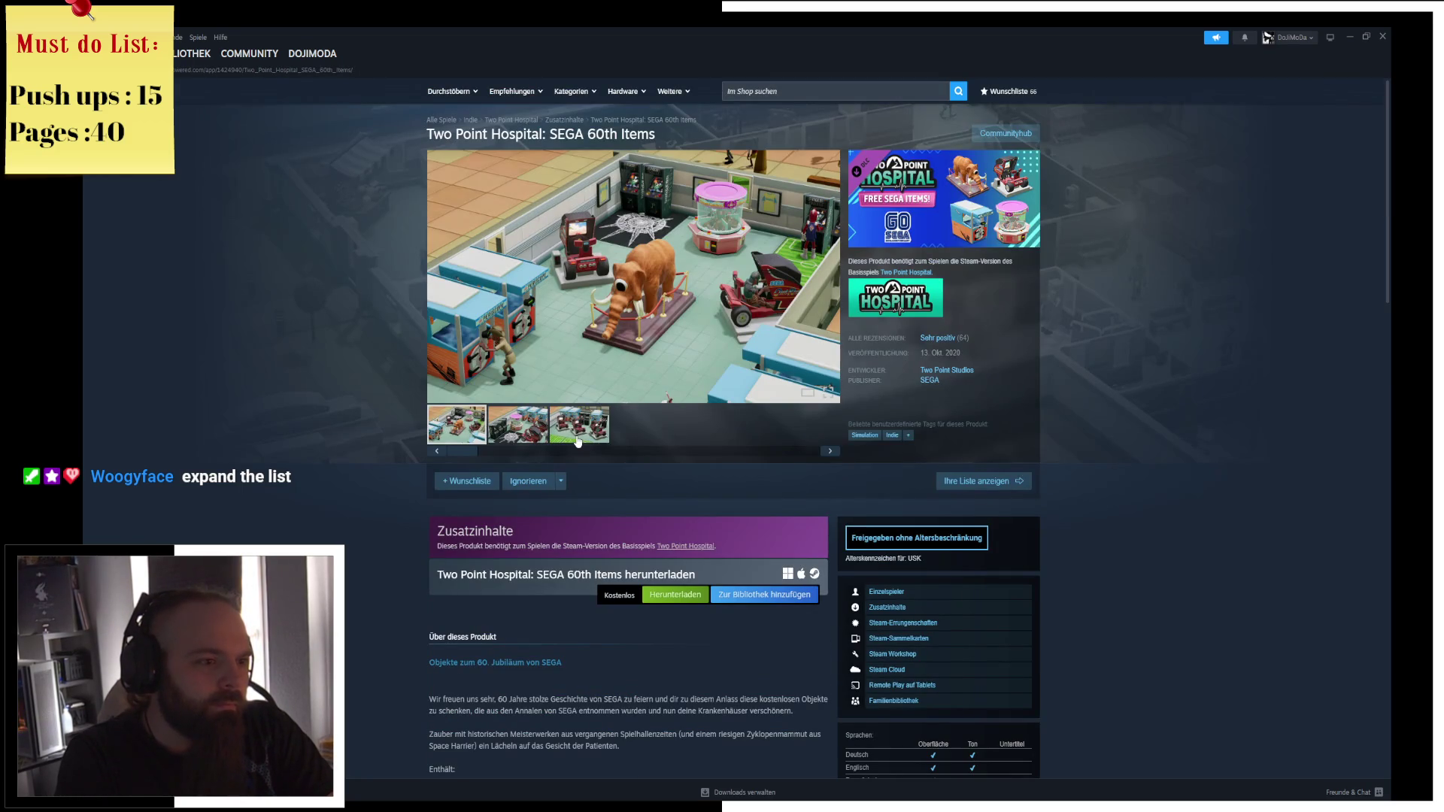
{"action": "left_click", "coordinate": [530, 431]}
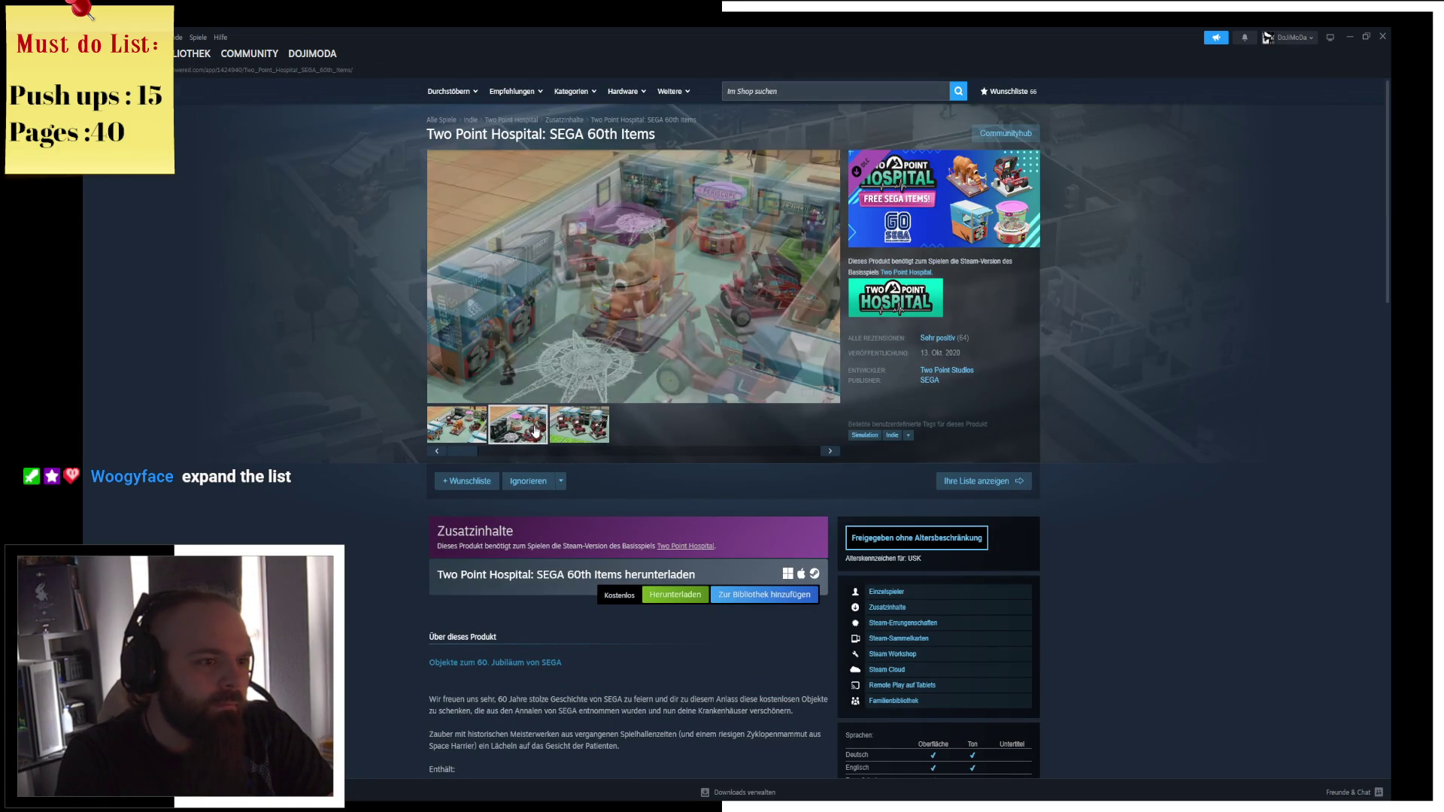
{"action": "left_click", "coordinate": [594, 430]}
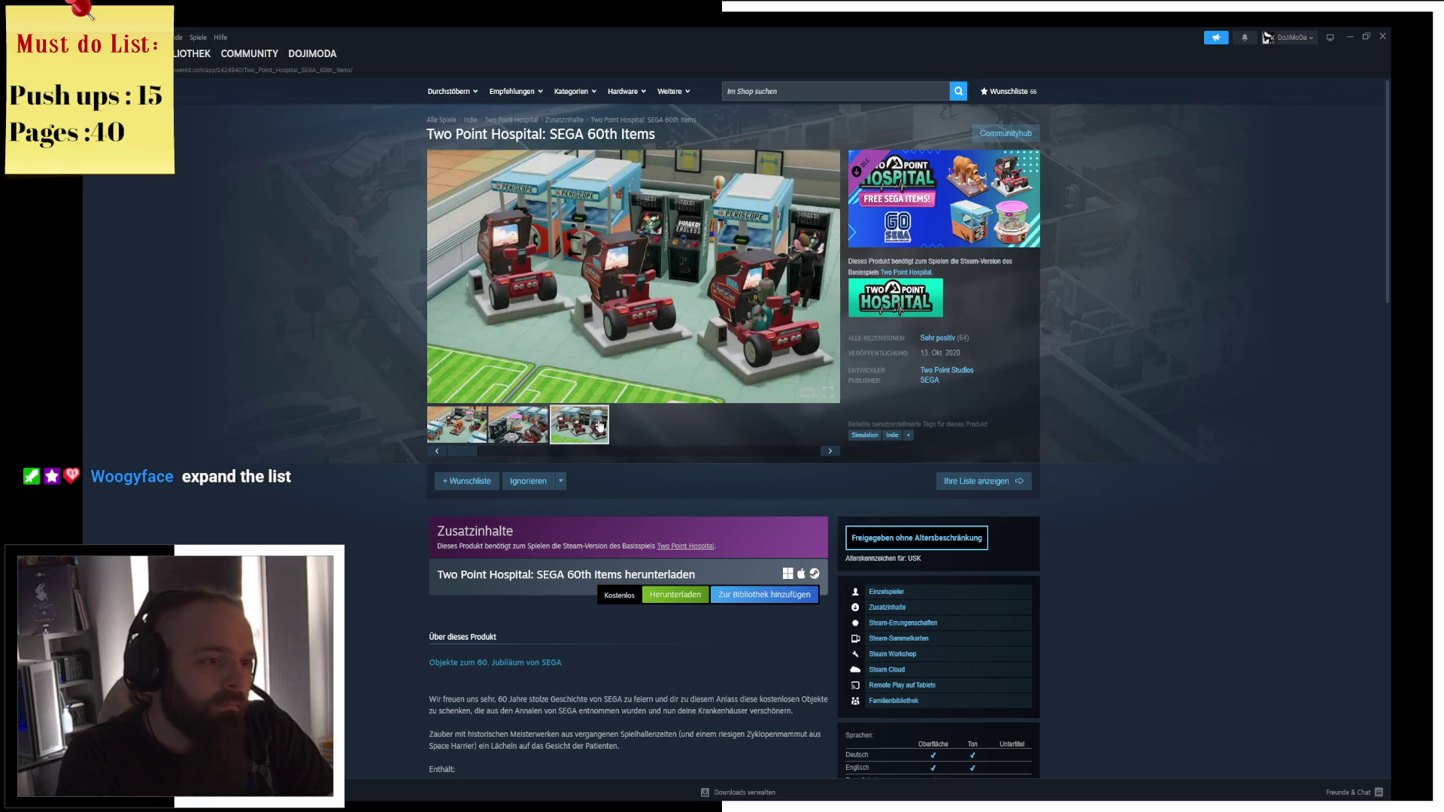
{"action": "left_click", "coordinate": [1382, 34]}
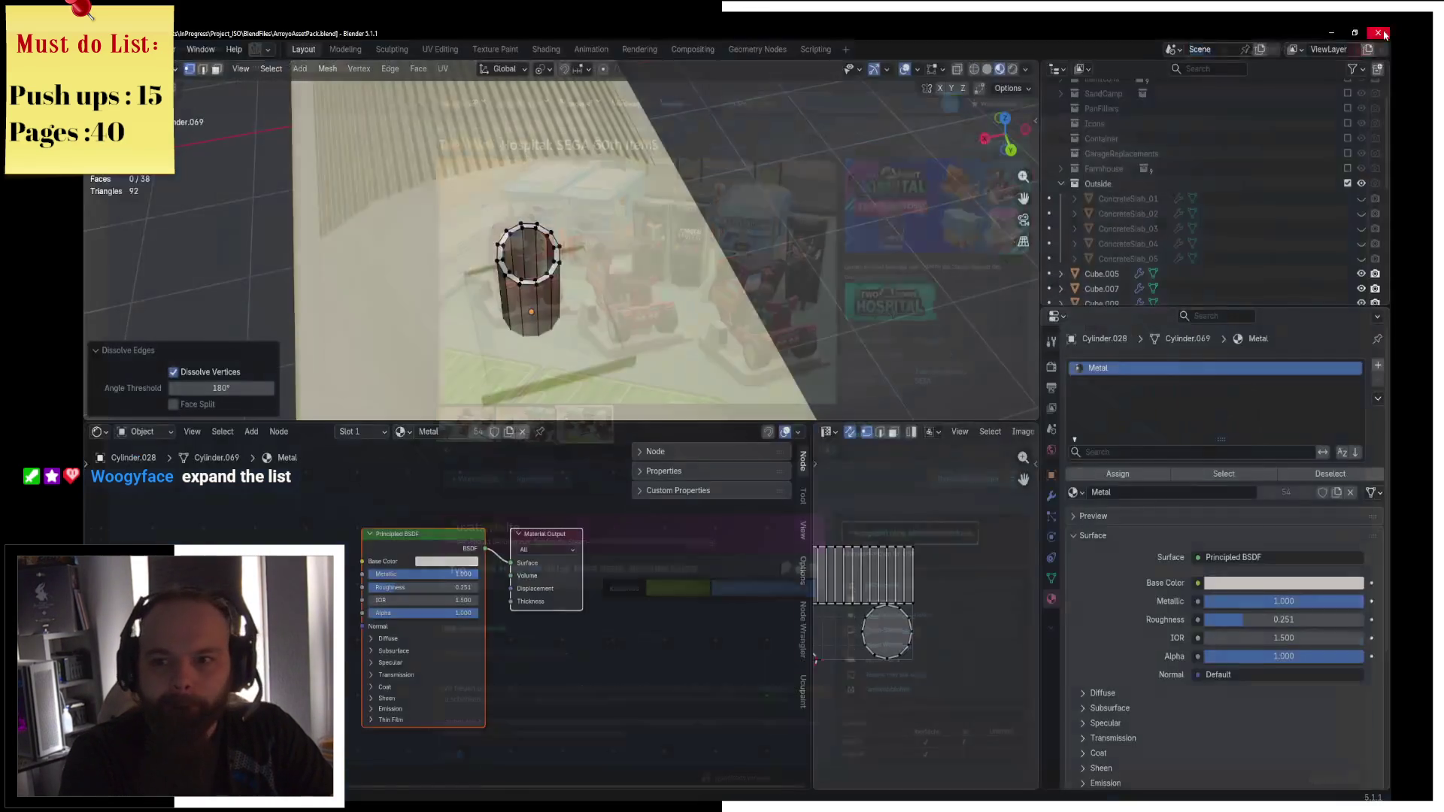
Select the cylinder's top ring, extrude it twice, and tilt it 15° around X.
{"action": "mouse_move", "coordinate": [520, 266]}
{"action": "middle_mouse_down"}
{"action": "mouse_move", "coordinate": [928, 273]}
{"action": "mouse_move", "coordinate": [600, 345]}
{"action": "mouse_move", "coordinate": [454, 260]}
{"action": "mouse_move", "coordinate": [474, 229]}
{"action": "middle_mouse_up"}
{"action": "left_click", "coordinate": [473, 229], "text": "alt"}
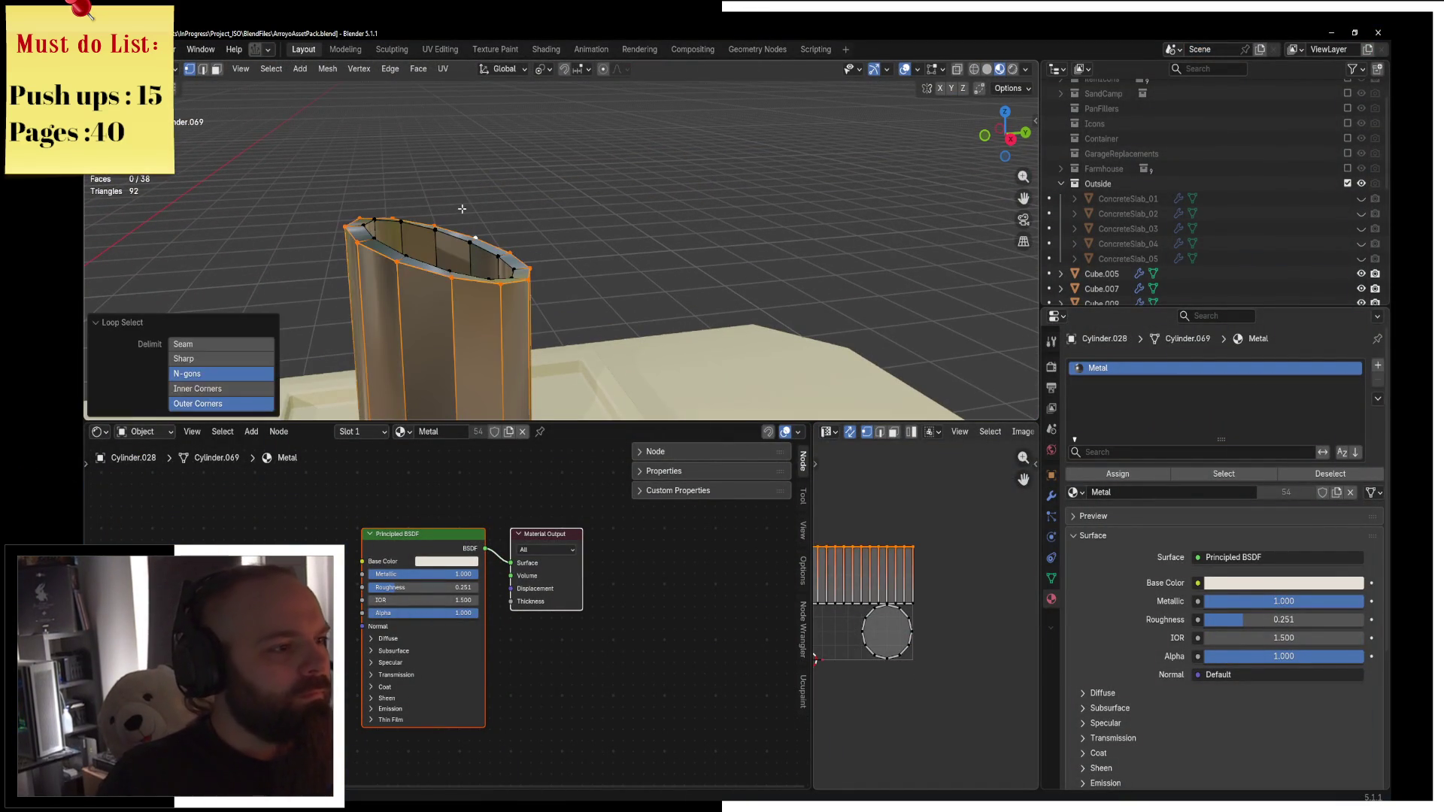
{"action": "key", "text": "e"}
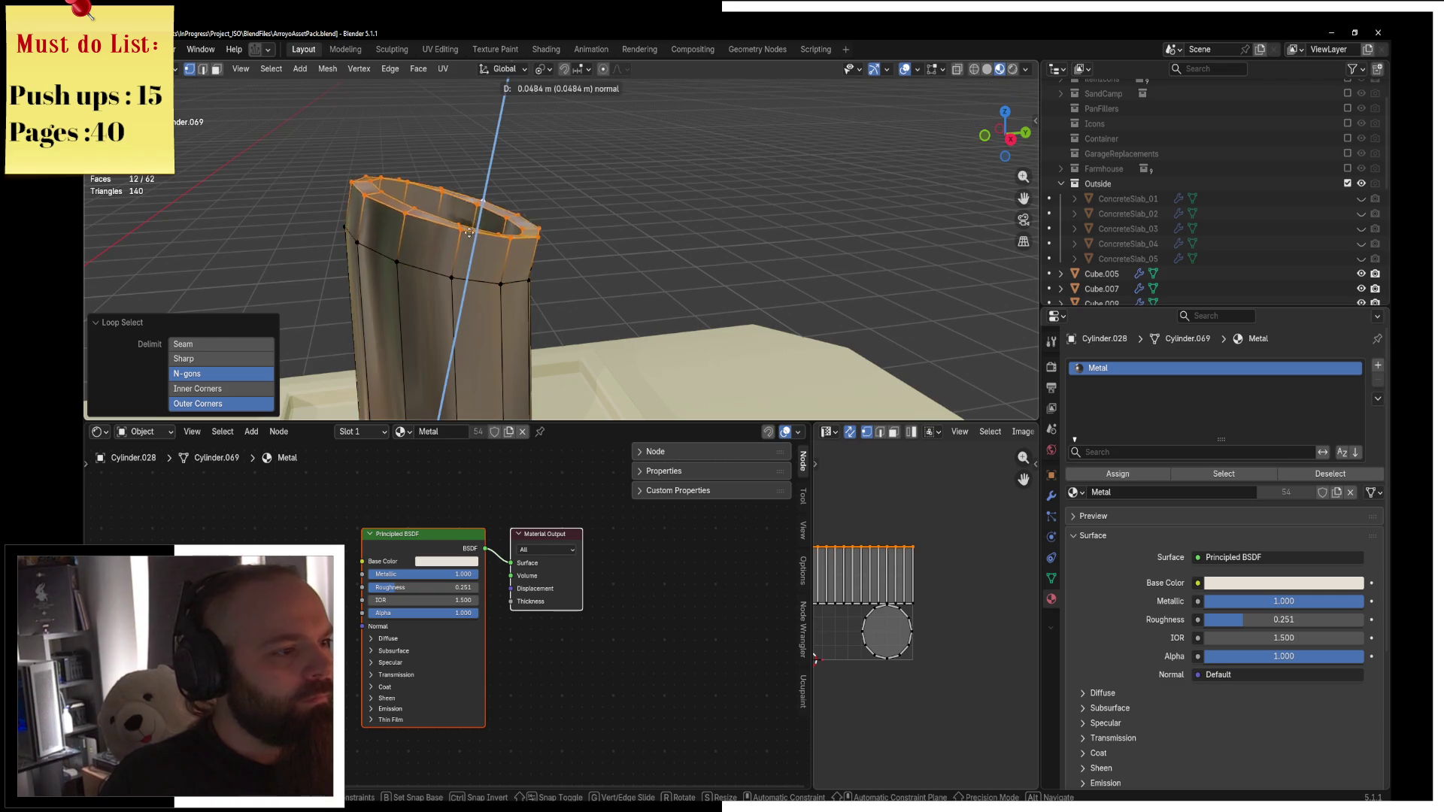
{"action": "left_click", "coordinate": [519, 215]}
{"action": "key", "text": "e"}
{"action": "left_click", "coordinate": [548, 191]}
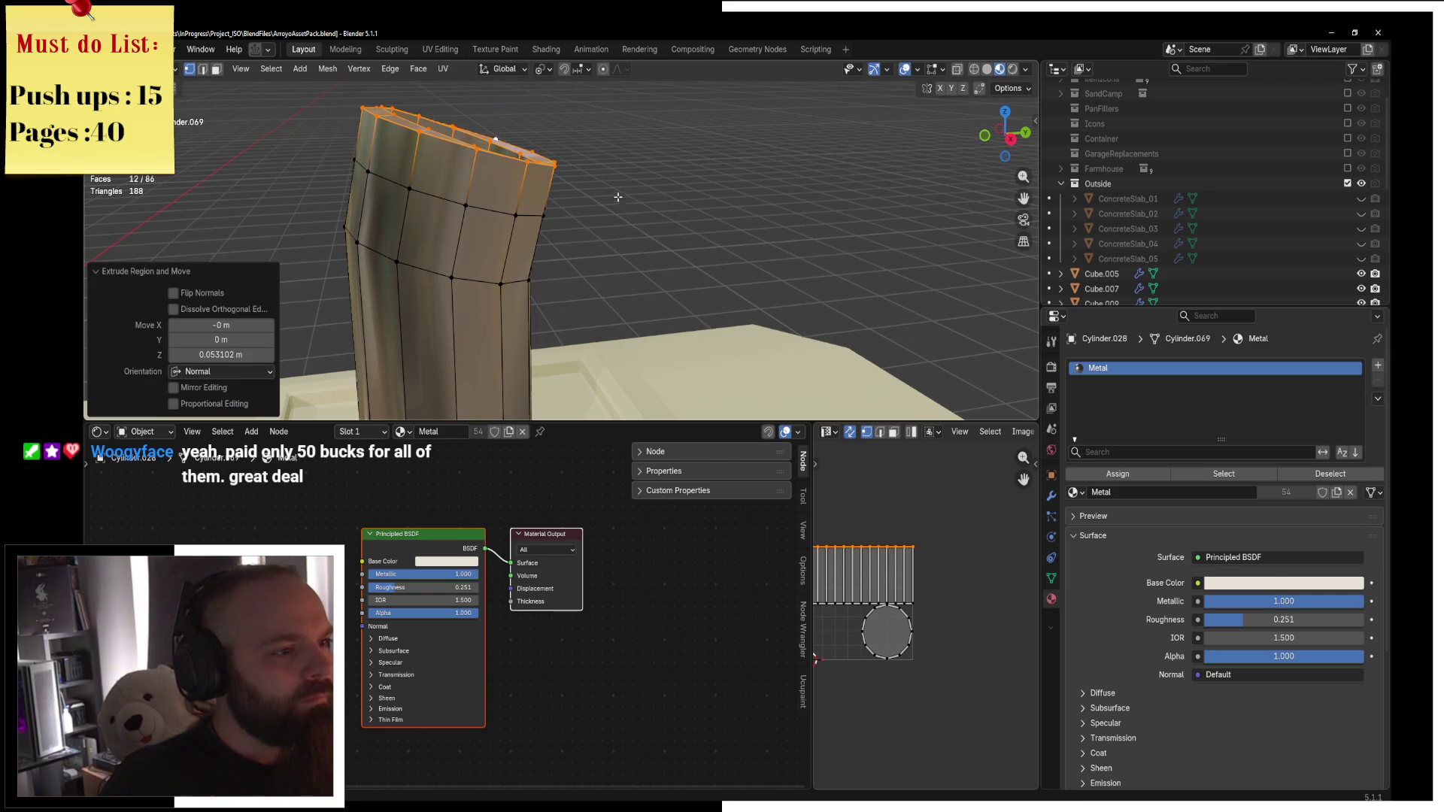
{"action": "middle_click_drag", "start_coordinate": [571, 219], "coordinate": [565, 209]}
{"action": "key", "text": "r"}
{"action": "type", "text": "x"}
{"action": "type", "text": "5"}
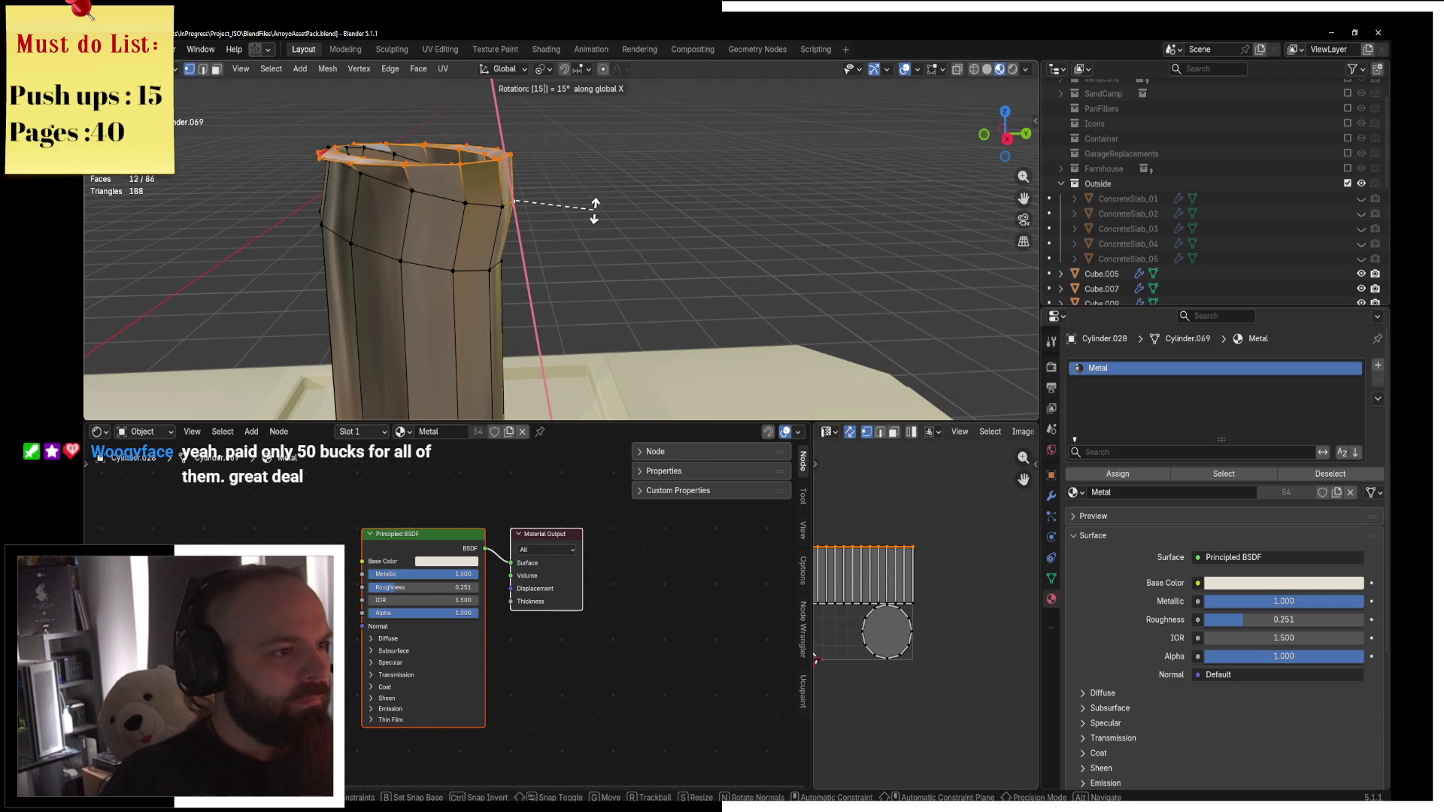
{"action": "key", "text": "Return"}
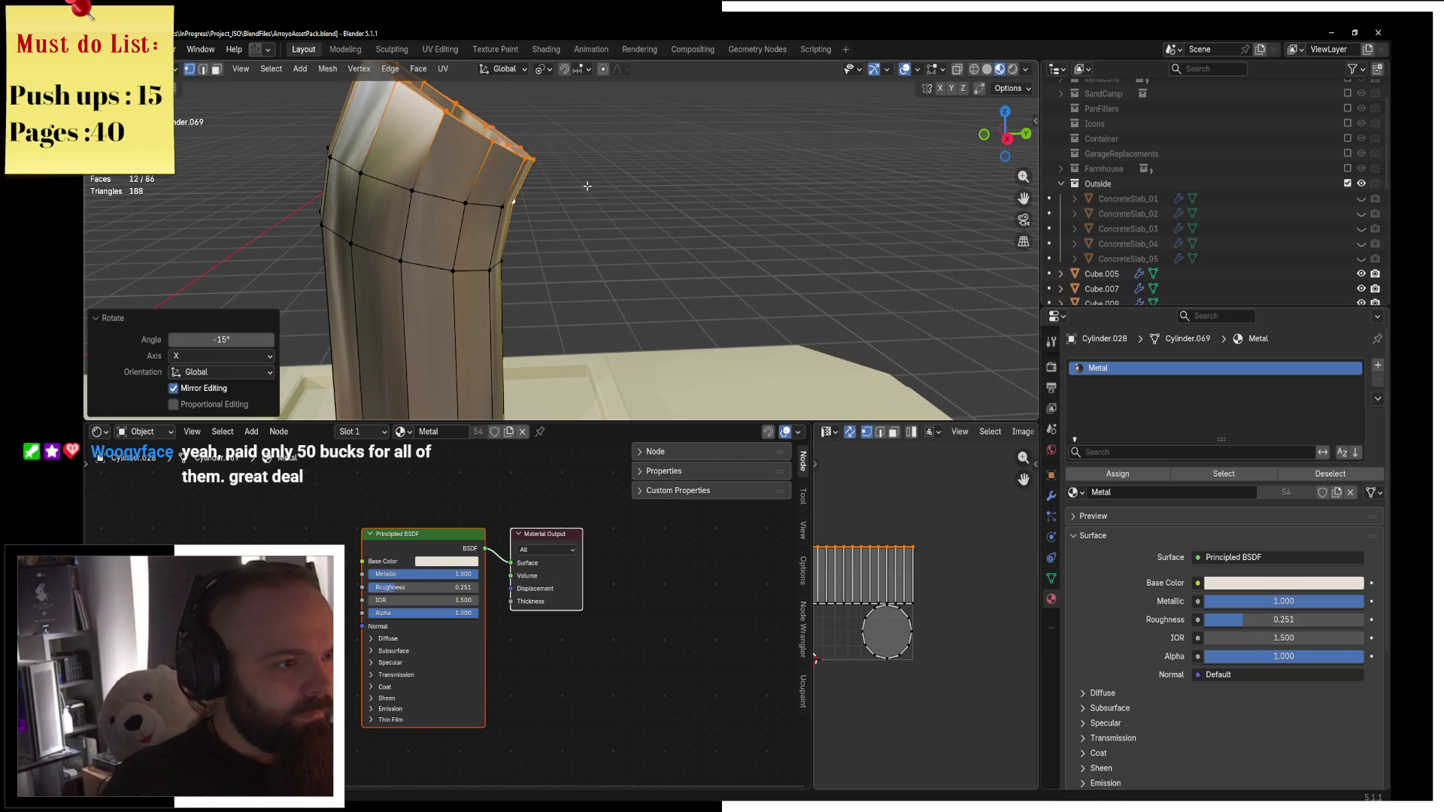
Extrude more ring segments, tilting each −15° around X to bend the pipe forward.
{"action": "key", "text": "e"}
{"action": "key", "text": "Escape"}
{"action": "key", "text": "e"}
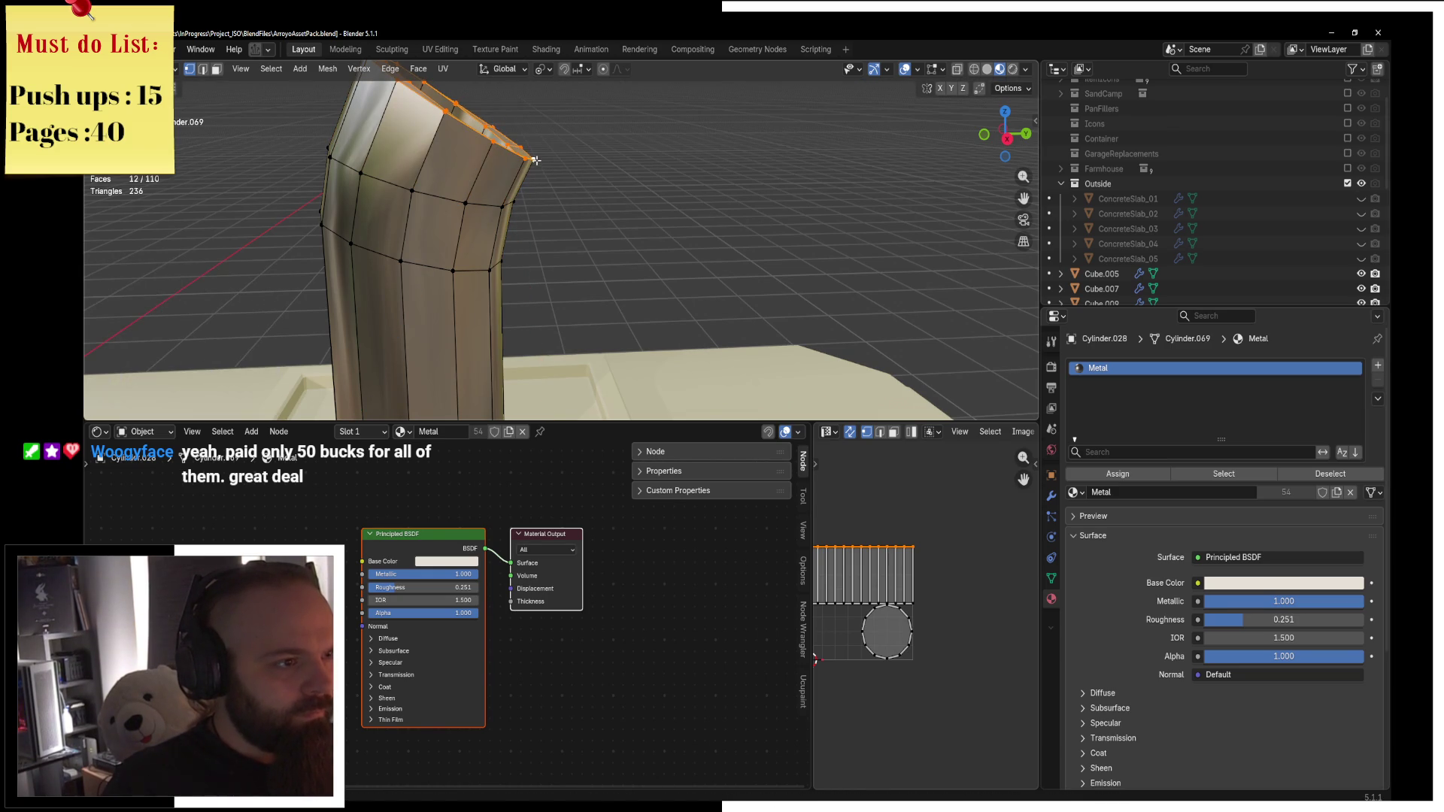
{"action": "type", "text": "x"}
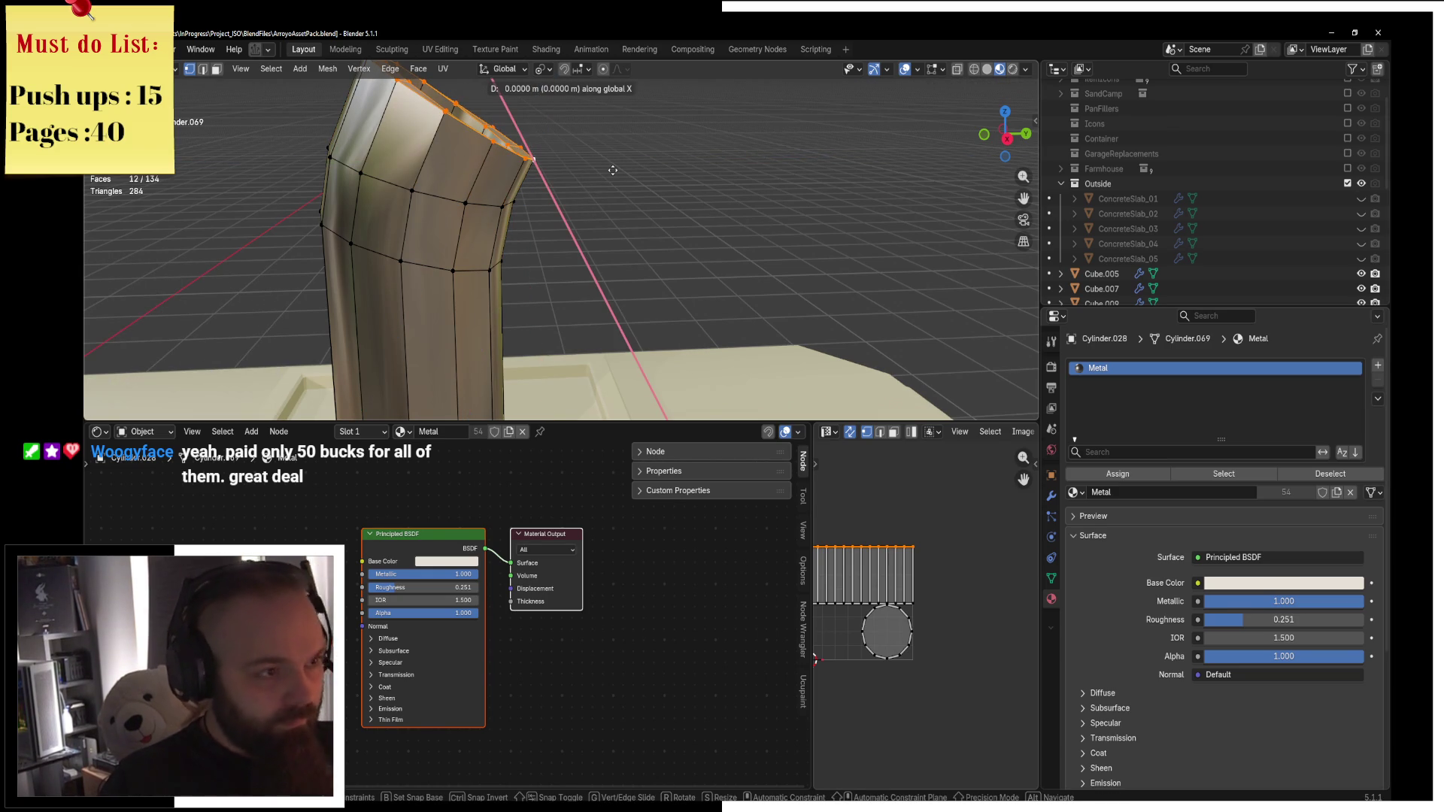
{"action": "type", "text": "-15x"}
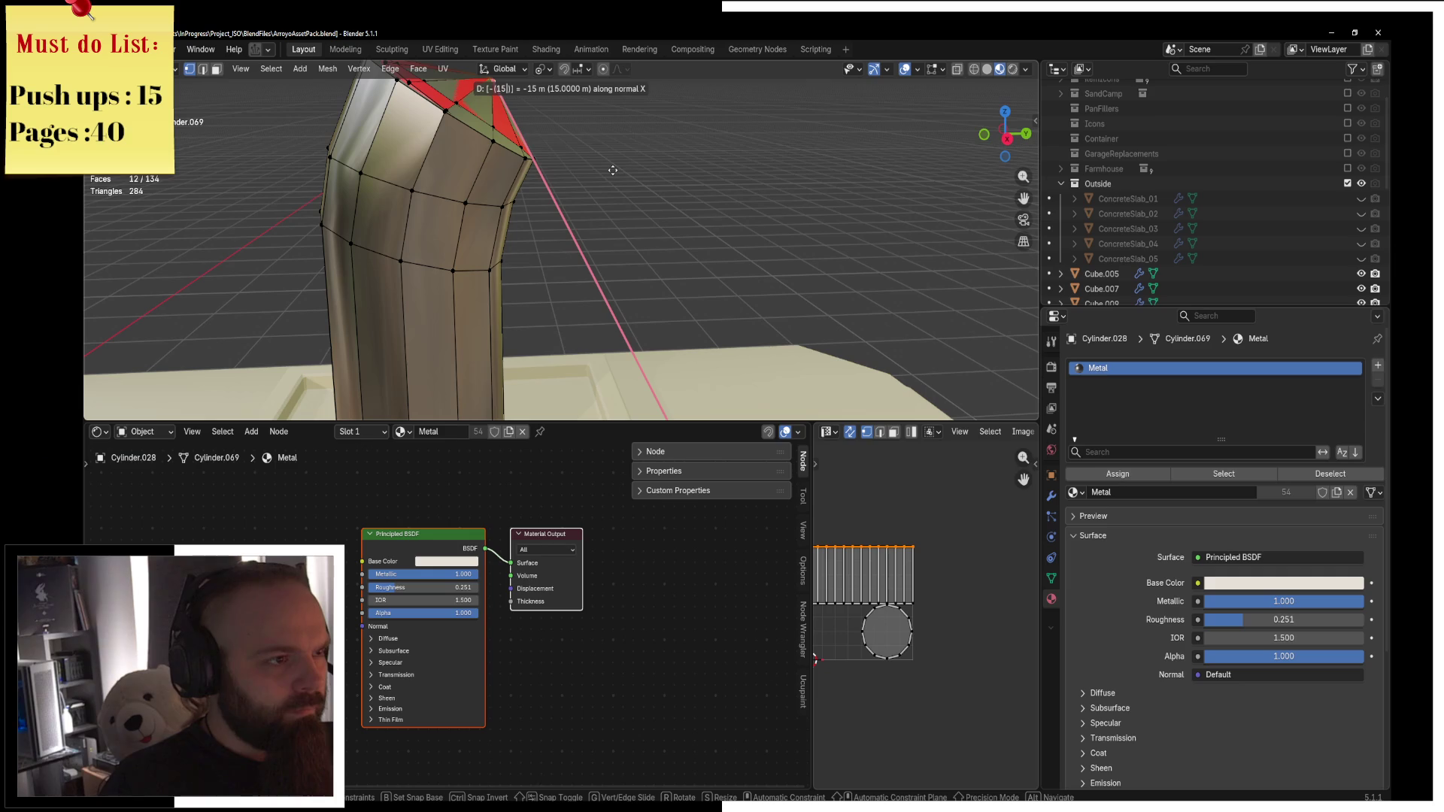
{"action": "key", "text": "Return"}
{"action": "key", "text": "r"}
{"action": "key", "text": "y"}
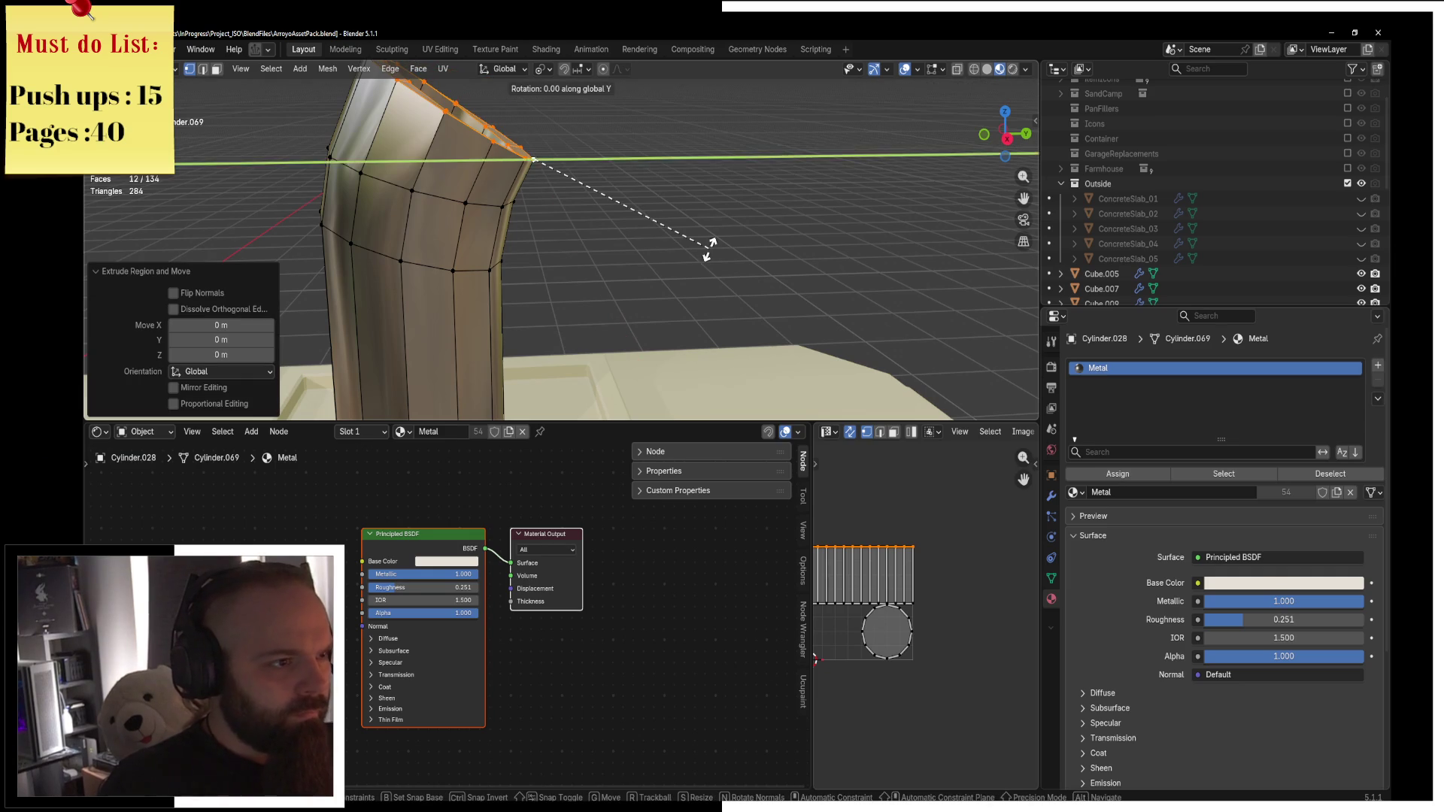
{"action": "key", "text": "x"}
{"action": "type", "text": "5"}
{"action": "key", "text": "Return"}
{"action": "key", "text": "e"}
{"action": "key", "text": "Return"}
{"action": "type", "text": "rx"}
{"action": "type", "text": "-15"}
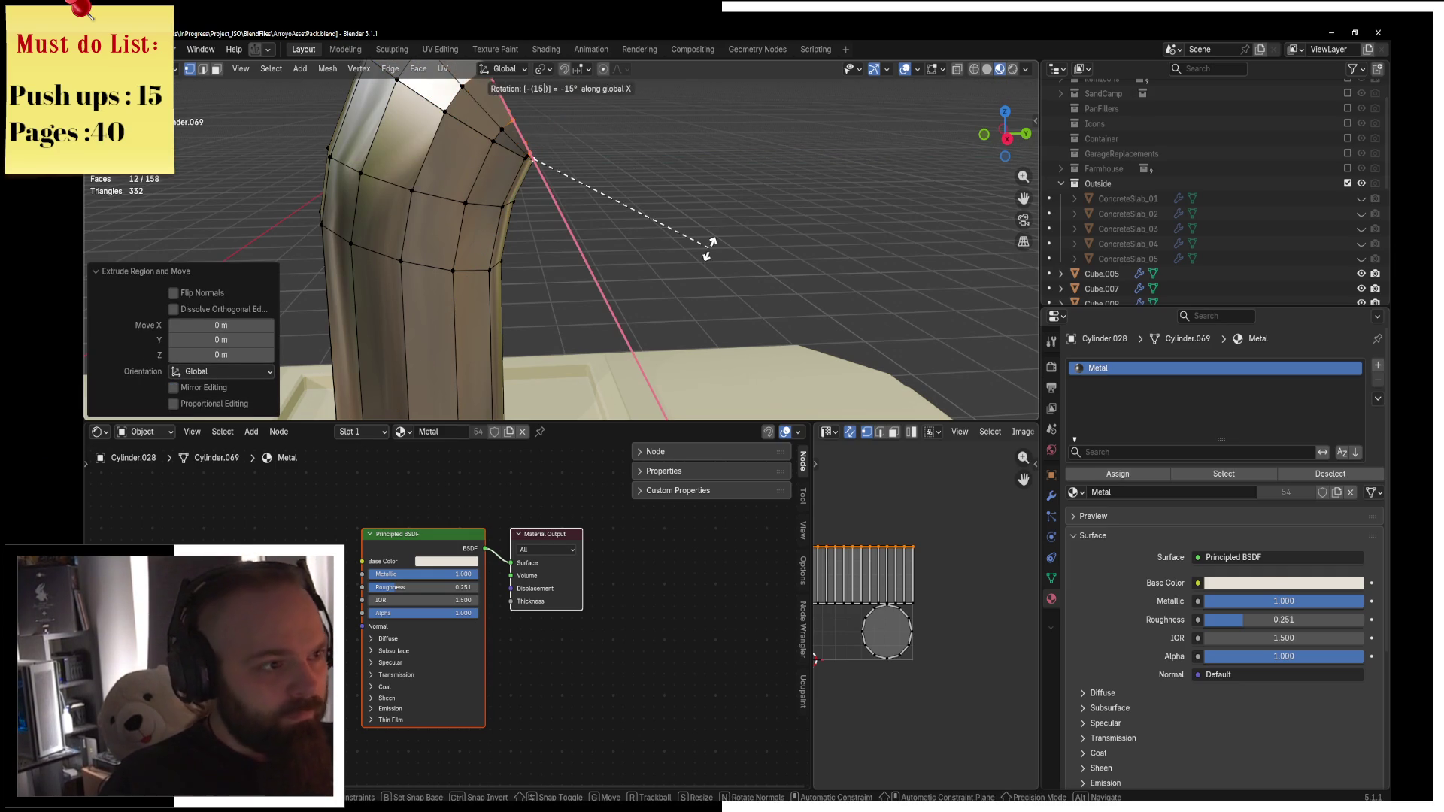
{"action": "key", "text": "Return"}
{"action": "key", "text": "ctrl+Tab"}
Apply Shade Auto Smooth to the bent pipe in Object Mode.
{"action": "left_click", "coordinate": [615, 229]}
{"action": "scroll", "coordinate": [620, 222], "scroll_direction": "down", "scroll_amount": 5}
{"action": "right_click", "coordinate": [765, 256]}
{"action": "left_click", "coordinate": [765, 256]}
{"action": "middle_click_drag", "start_coordinate": [765, 256], "coordinate": [745, 225]}
Select all of the pipe's vertices and merge duplicates By Distance.
{"action": "key", "text": "ctrl+Tab"}
{"action": "left_click", "coordinate": [733, 207]}
{"action": "key", "text": "a"}
{"action": "key", "text": "m"}
{"action": "left_click", "coordinate": [716, 215]}
{"action": "key", "text": "ctrl+Tab"}
{"action": "left_click", "coordinate": [564, 222]}
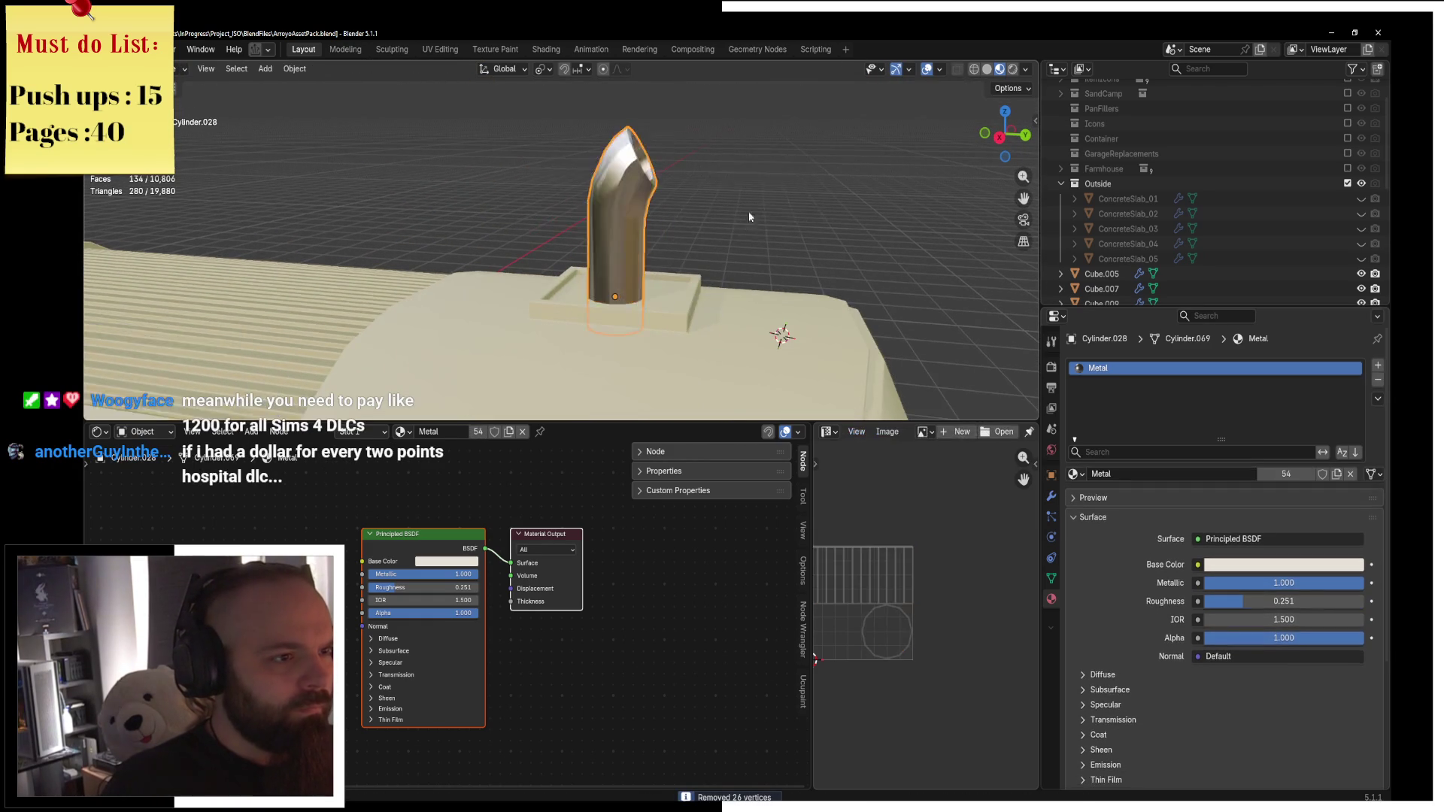
{"action": "scroll", "coordinate": [678, 226], "scroll_direction": "down", "scroll_amount": 3}
Lower the pipe mesh along Z into the roof box and check it from the train's front.
{"action": "key", "text": "ctrl+Tab"}
{"action": "left_click", "coordinate": [784, 234]}
{"action": "key", "text": "g"}
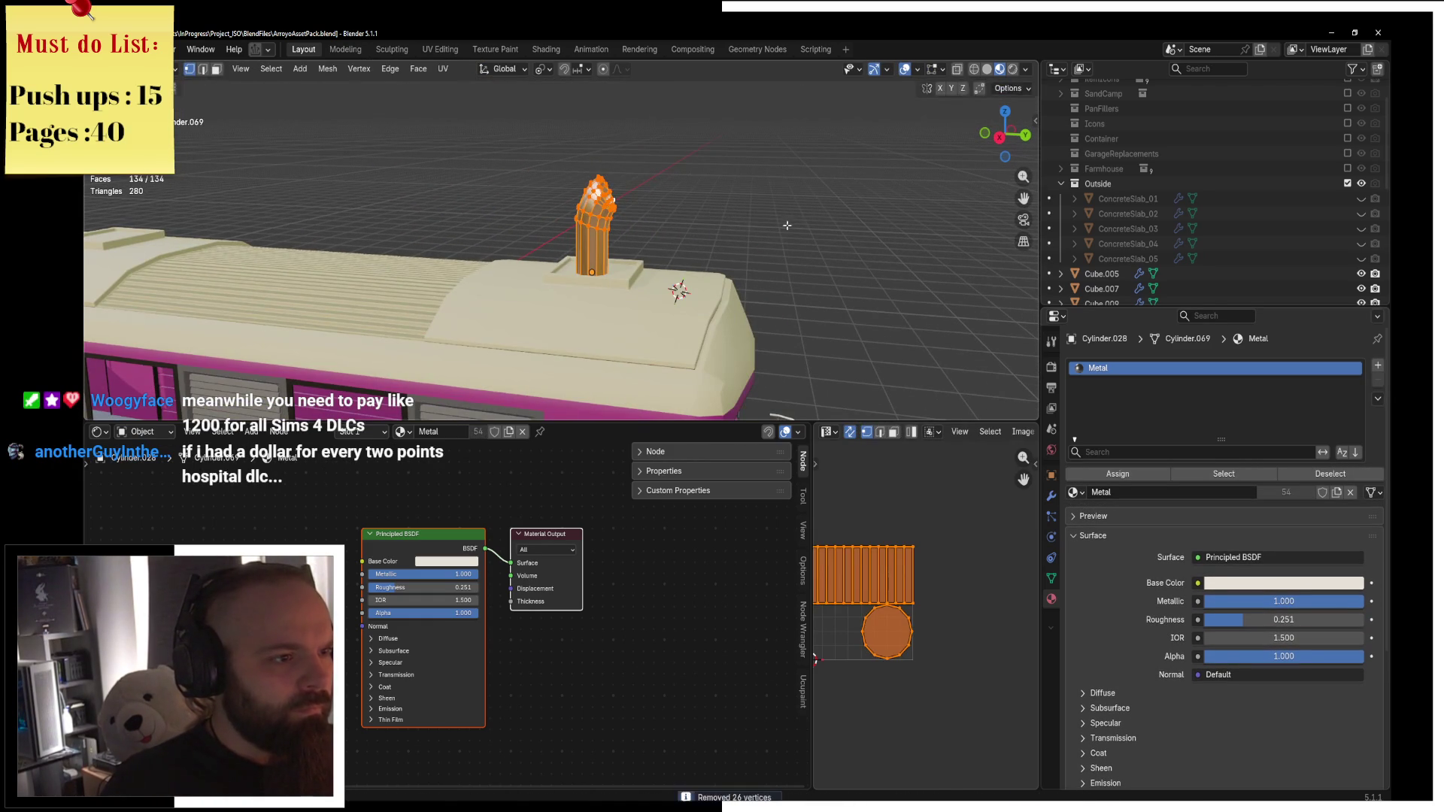
{"action": "key", "text": "z"}
{"action": "left_click", "coordinate": [774, 260]}
{"action": "key", "text": "ctrl+Tab"}
{"action": "left_click", "coordinate": [662, 258]}
{"action": "mouse_move", "coordinate": [662, 258]}
{"action": "middle_mouse_down"}
{"action": "mouse_move", "coordinate": [650, 218]}
{"action": "mouse_move", "coordinate": [774, 251]}
{"action": "mouse_move", "coordinate": [716, 236]}
{"action": "mouse_move", "coordinate": [560, 258]}
{"action": "mouse_move", "coordinate": [722, 196]}
{"action": "mouse_move", "coordinate": [616, 211]}
{"action": "mouse_move", "coordinate": [862, 193]}
{"action": "middle_mouse_up"}
{"action": "key", "text": "ctrl+Tab"}
{"action": "left_click", "coordinate": [897, 216]}
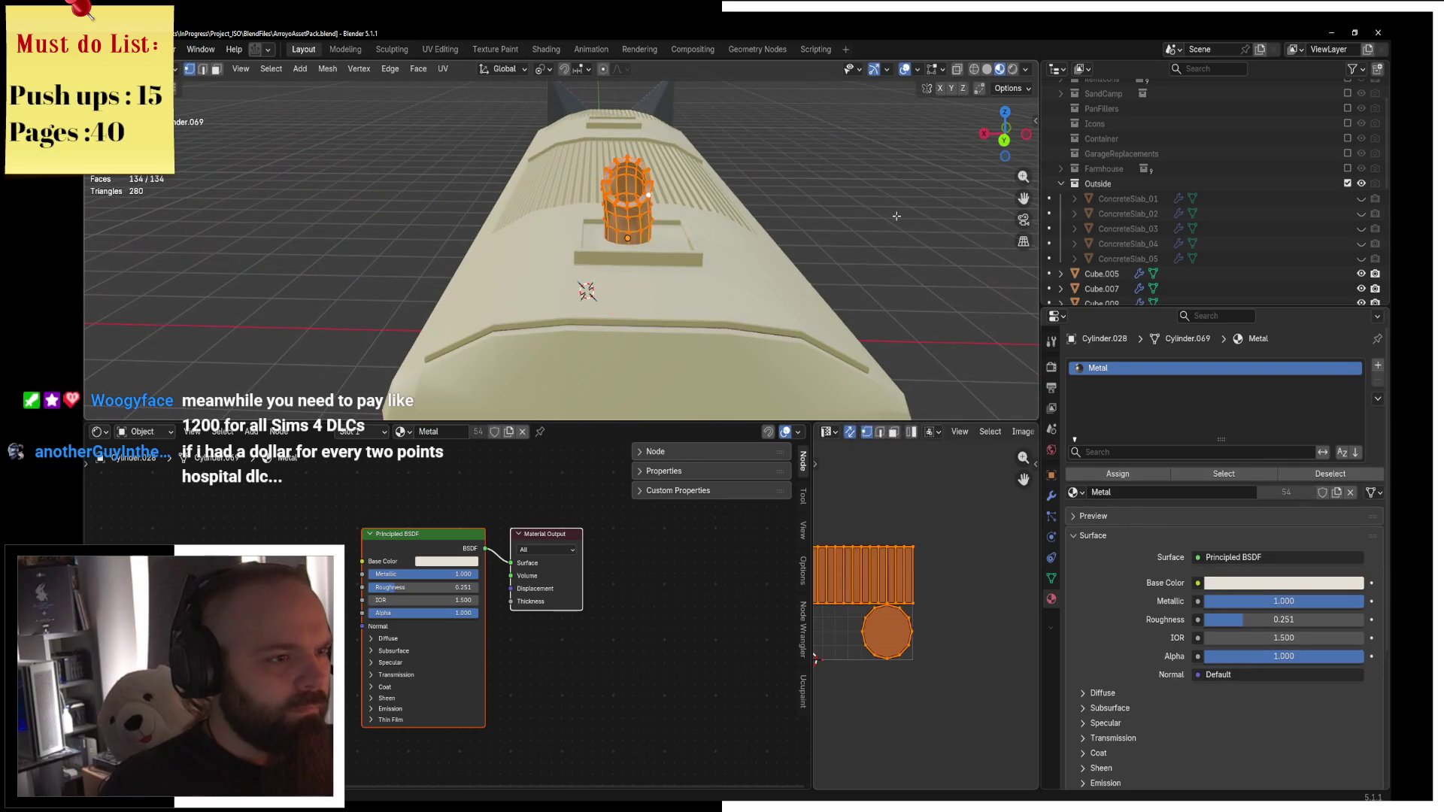
{"action": "key", "text": "ctrl+Tab"}
{"action": "left_click", "coordinate": [796, 223]}
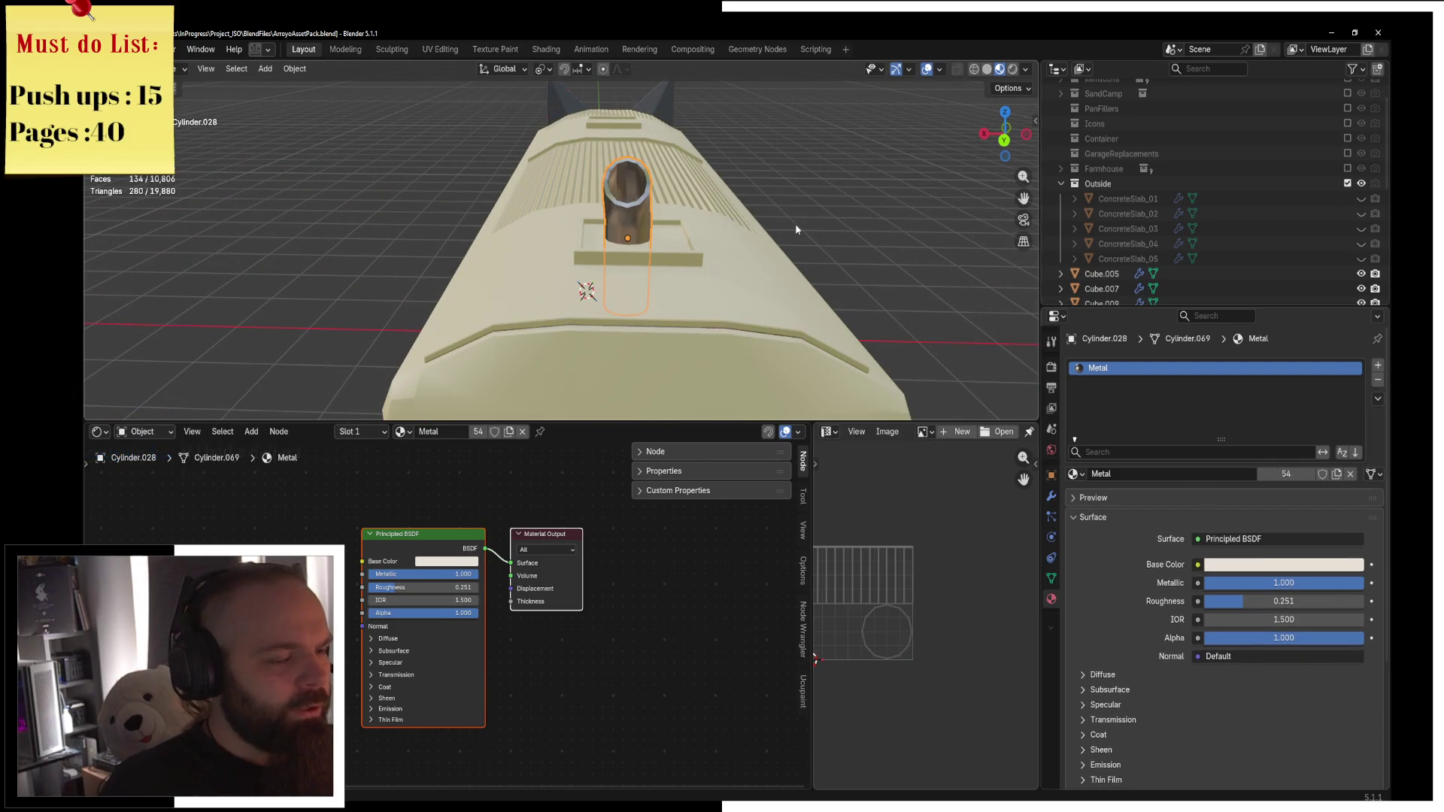
Delete the bent pipe and add a new mesh cylinder.
{"action": "key", "text": "Delete"}
{"action": "middle_click_drag", "start_coordinate": [743, 228], "coordinate": [593, 245]}
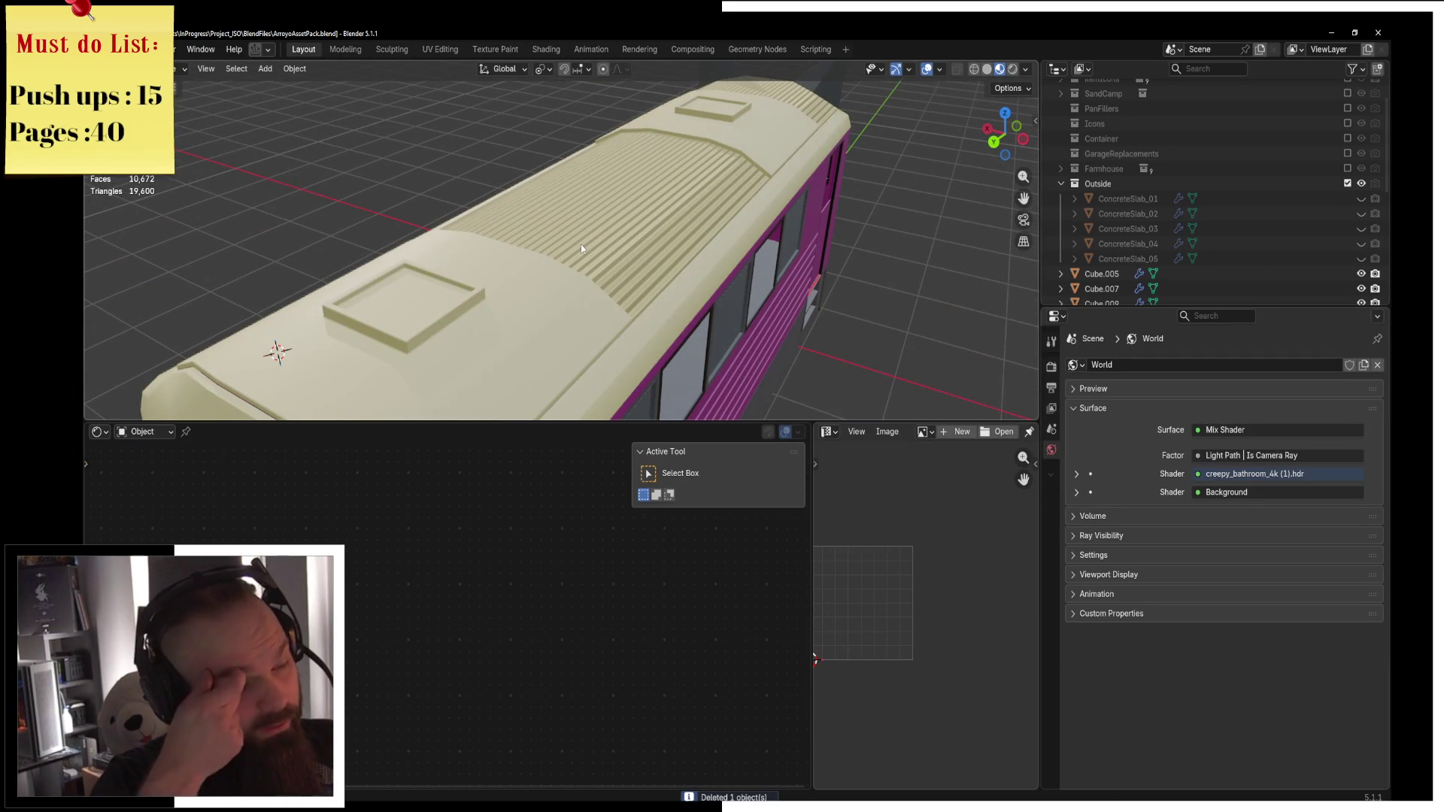
{"action": "key", "text": "shift+a"}
{"action": "mouse_move", "coordinate": [581, 245]}
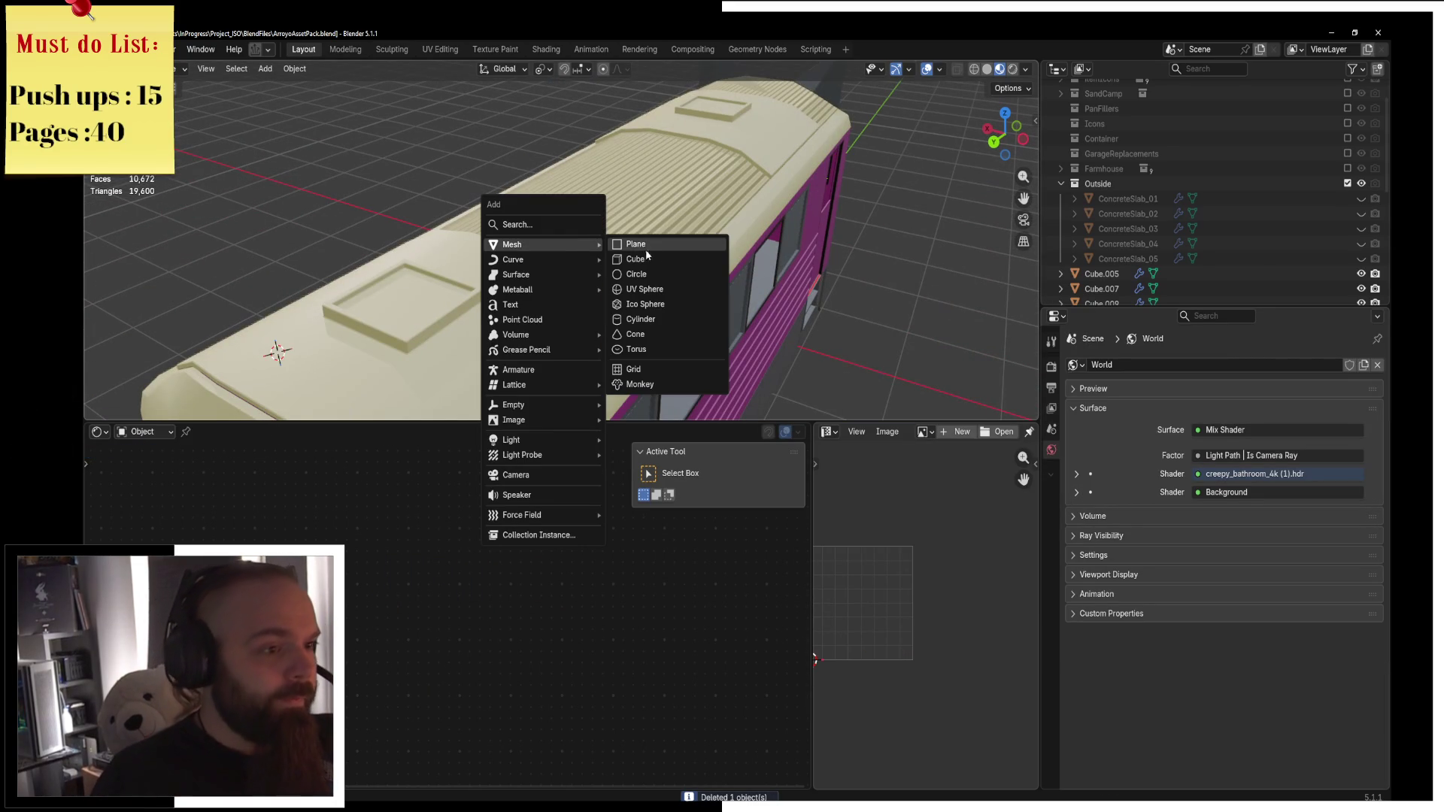
{"action": "left_click", "coordinate": [681, 324]}
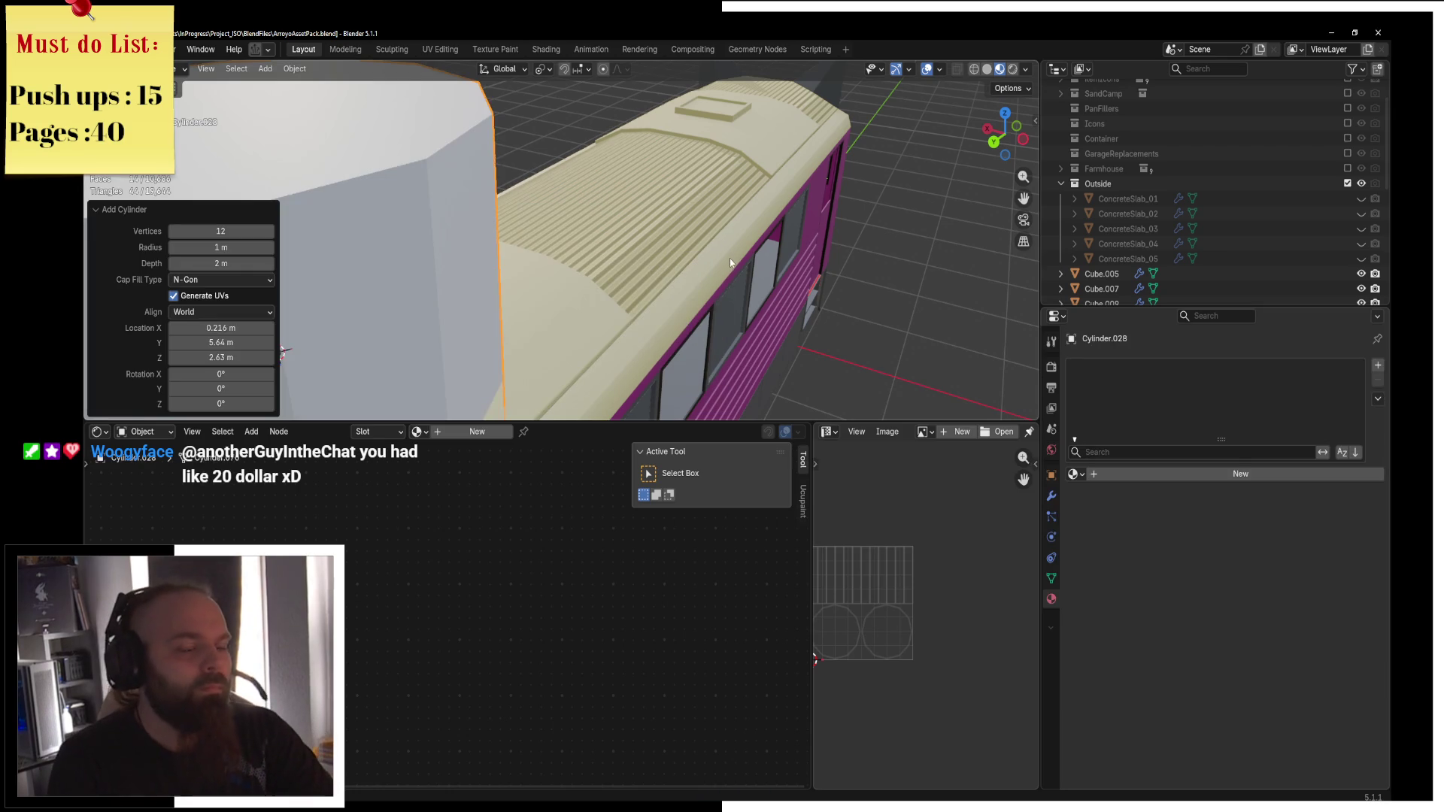
Frame the new cylinder in top view with wireframe shading.
{"action": "key", "text": "KP_7"}
{"action": "scroll", "coordinate": [741, 203], "scroll_direction": "down", "scroll_amount": 3}
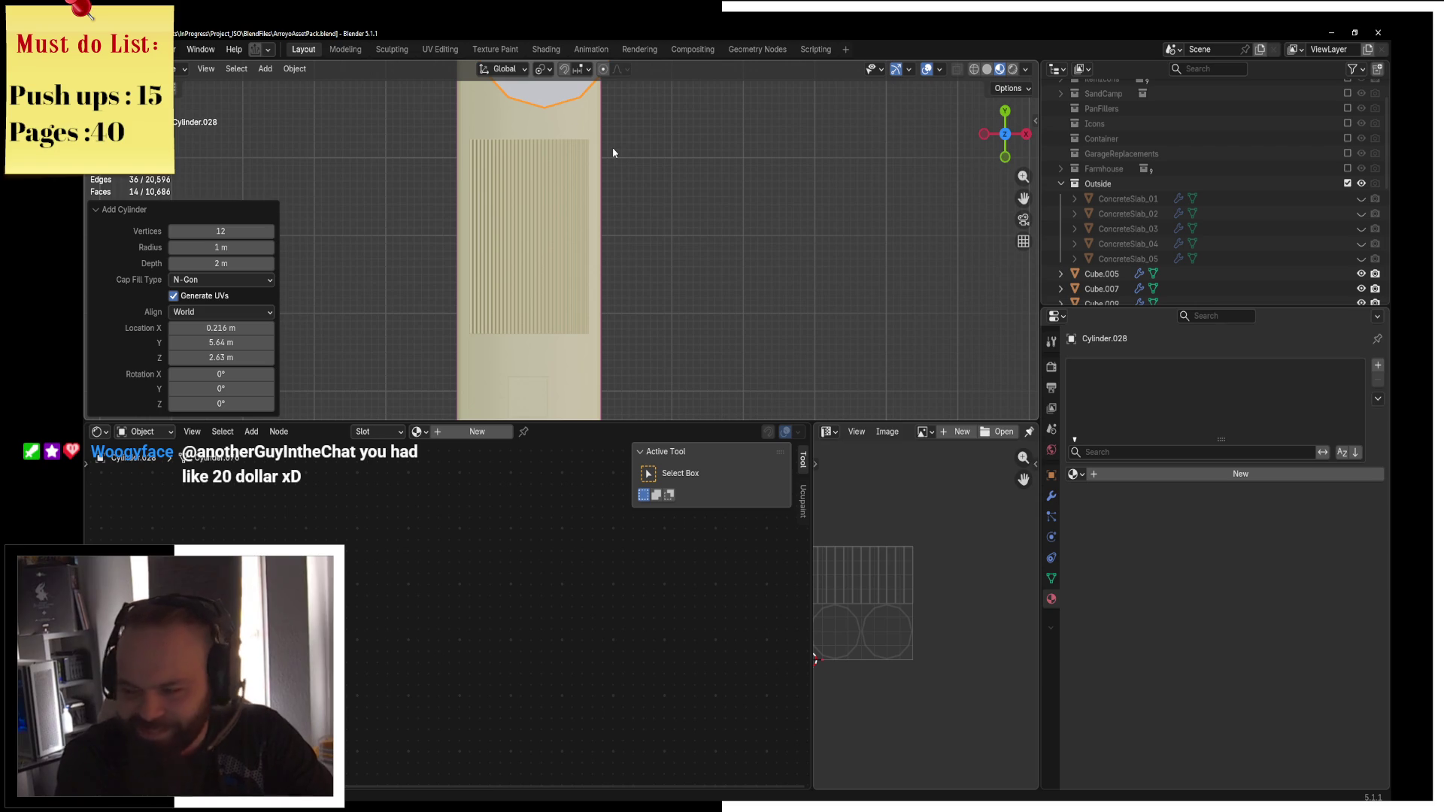
{"action": "key", "text": "KP_Decimal"}
{"action": "key", "text": "z"}
{"action": "left_click", "coordinate": [635, 296]}
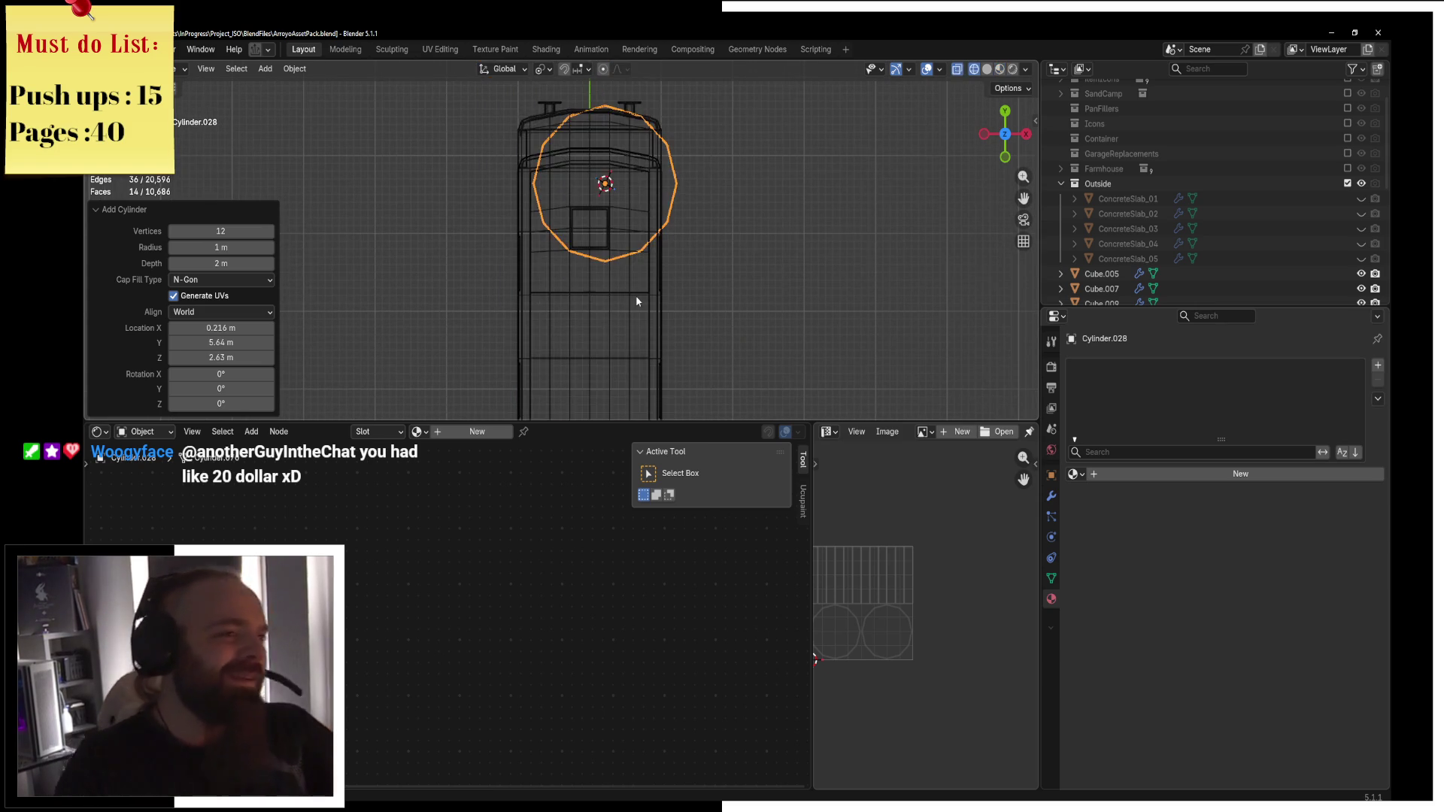
{"action": "scroll", "coordinate": [666, 253], "scroll_direction": "up", "scroll_amount": 5}
{"action": "scroll", "coordinate": [686, 269], "scroll_direction": "up", "scroll_amount": 2}
Move the cylinder along X and Y over the roof box and scale it to 0.283.
{"action": "key", "text": "g"}
{"action": "key", "text": "y"}
{"action": "key", "text": "x"}
{"action": "left_click", "coordinate": [635, 264]}
{"action": "key", "text": "g"}
{"action": "key", "text": "y"}
{"action": "left_click", "coordinate": [618, 405]}
{"action": "key", "text": "s"}
{"action": "left_click", "coordinate": [677, 306]}
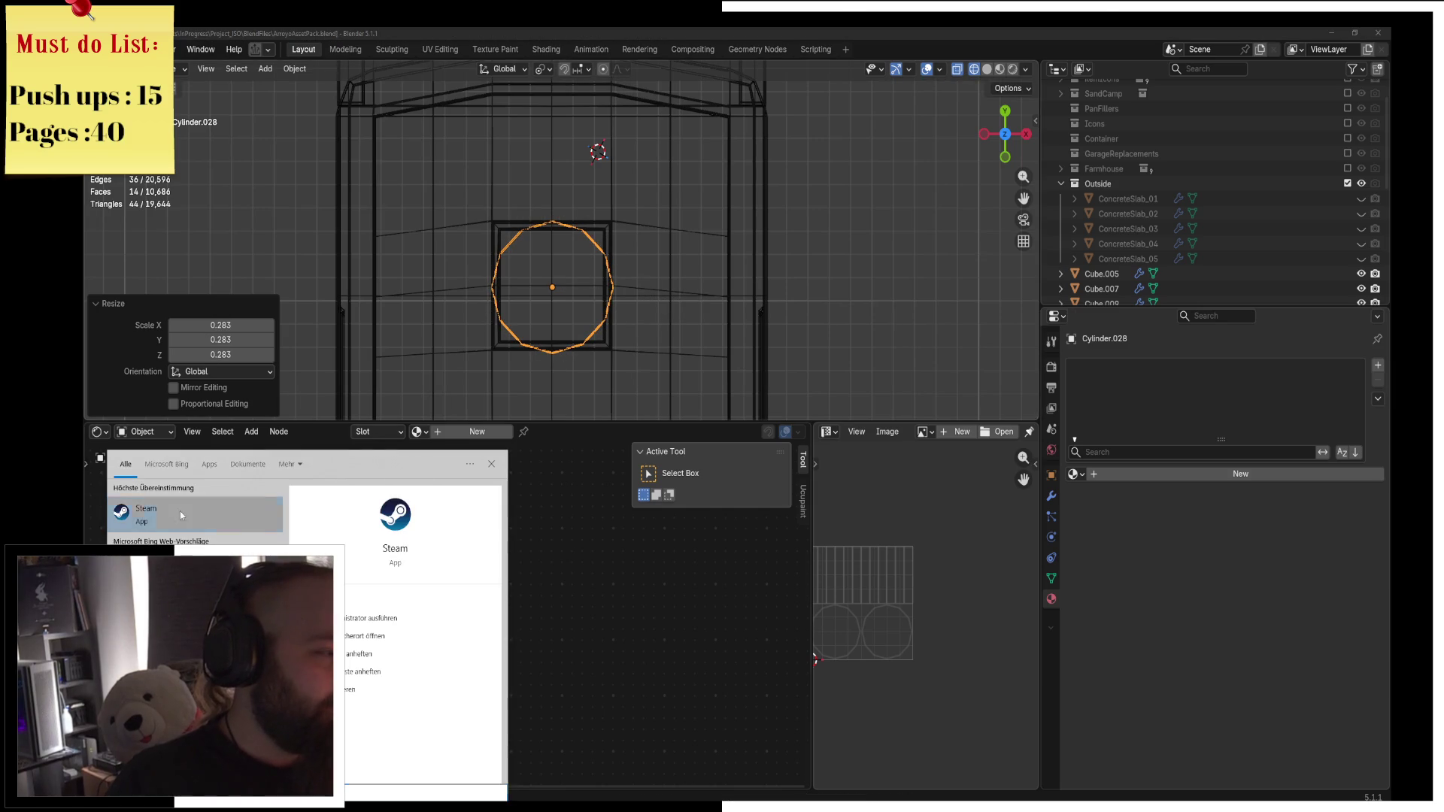
Launch Steam and filter the library to ready-to-play games.
{"action": "key", "text": "Return"}
{"action": "left_click", "coordinate": [176, 55]}
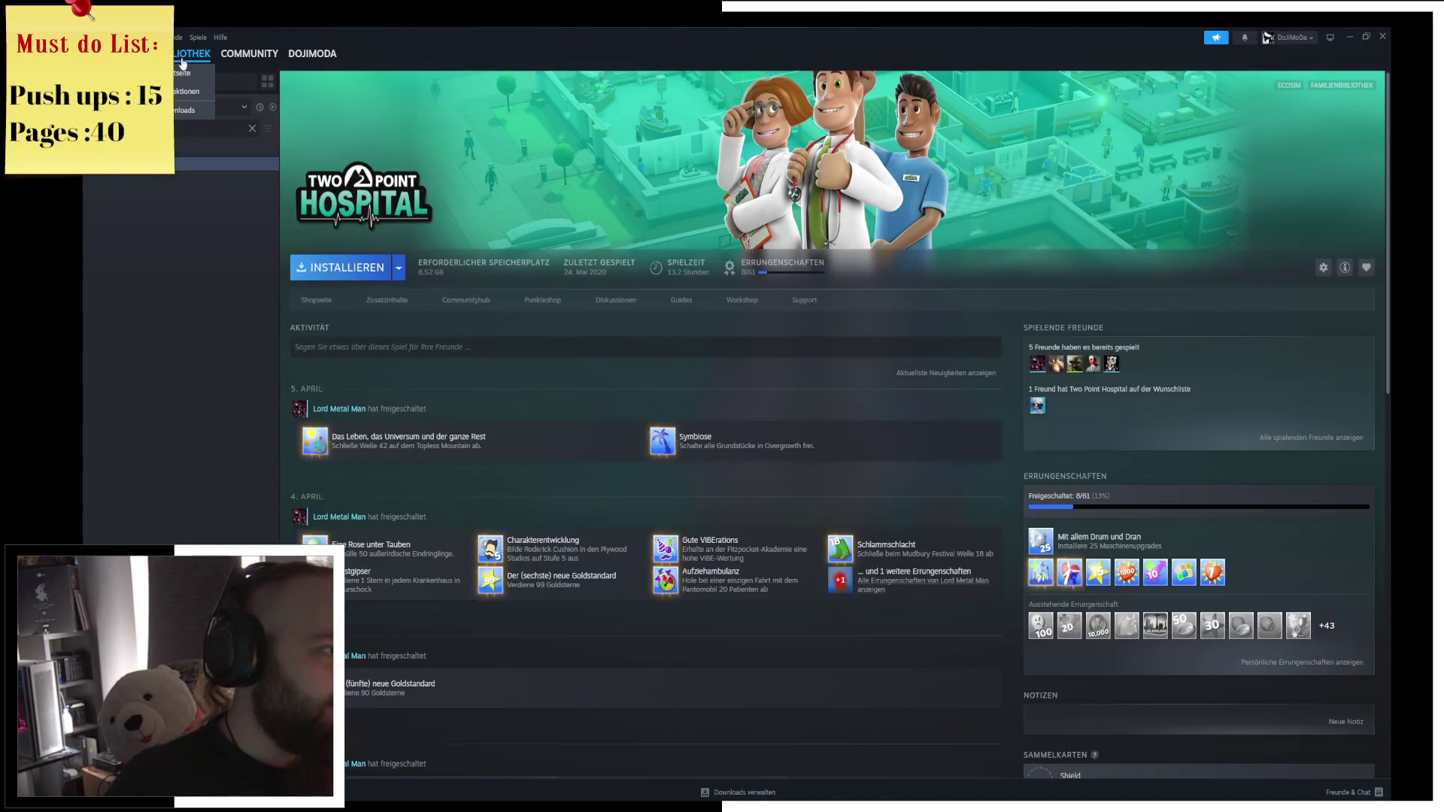
{"action": "left_click", "coordinate": [251, 130]}
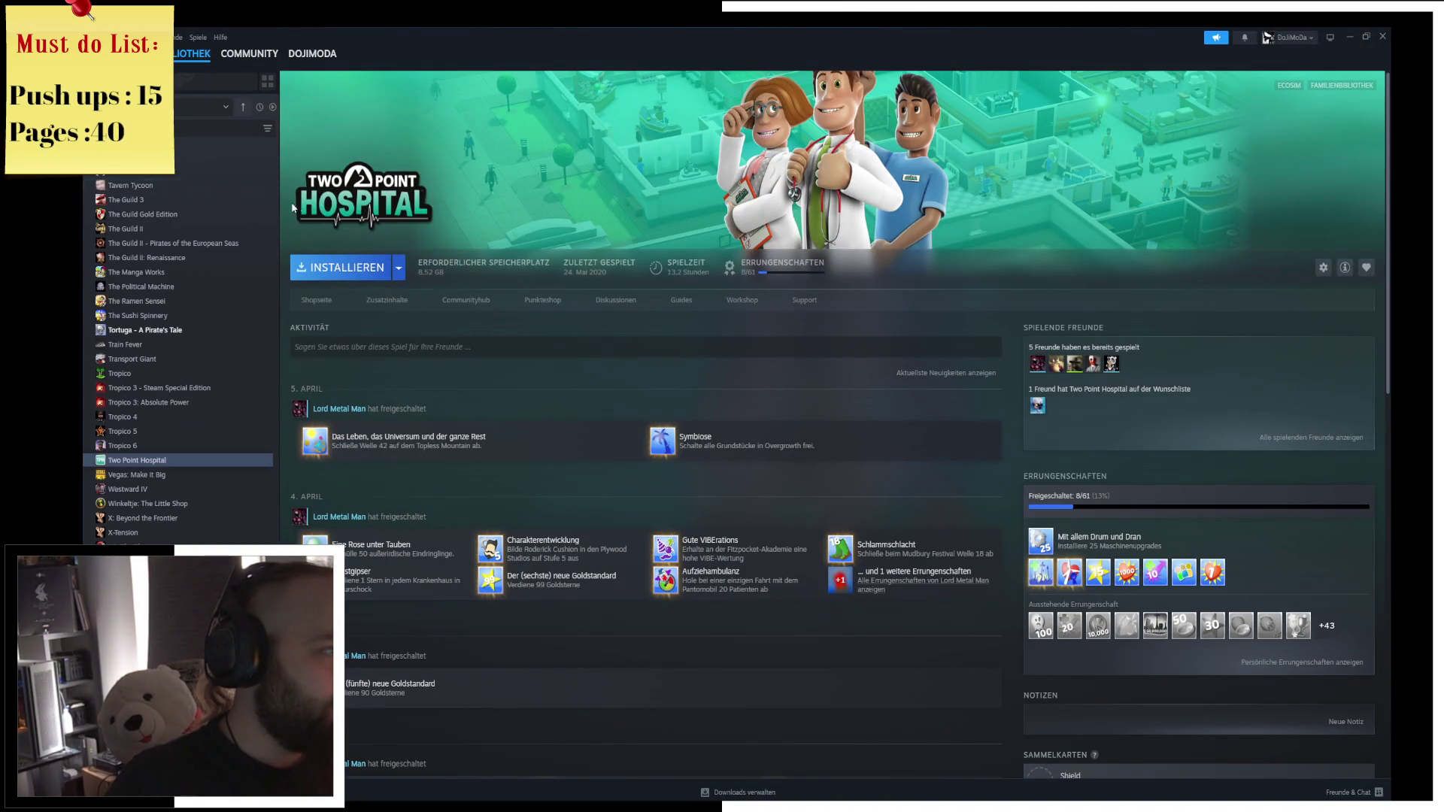
{"action": "left_click", "coordinate": [270, 130]}
{"action": "left_click", "coordinate": [448, 164]}
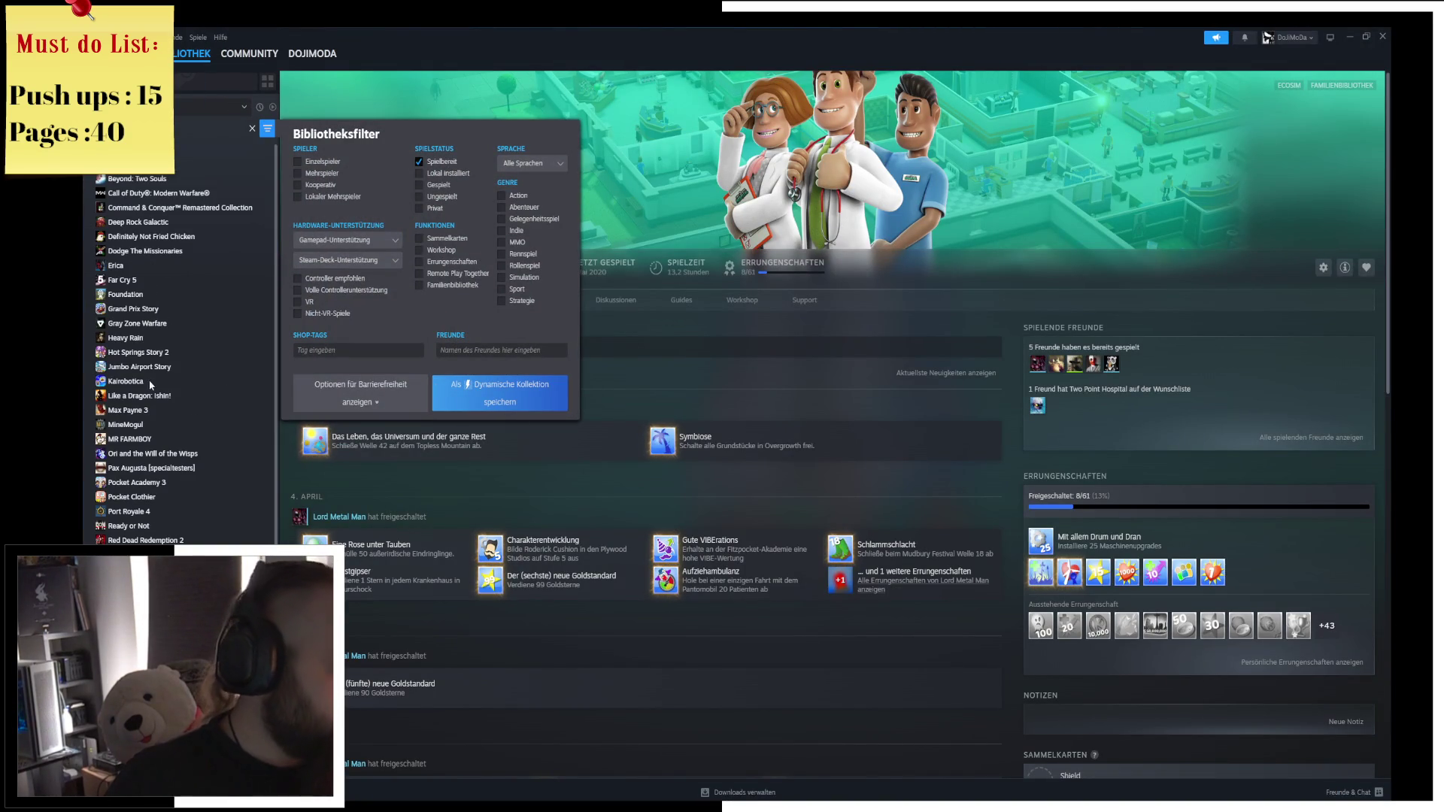
Launch MineMogul, then look over its store page.
{"action": "left_click", "coordinate": [125, 424]}
{"action": "double_click", "coordinate": [125, 424]}
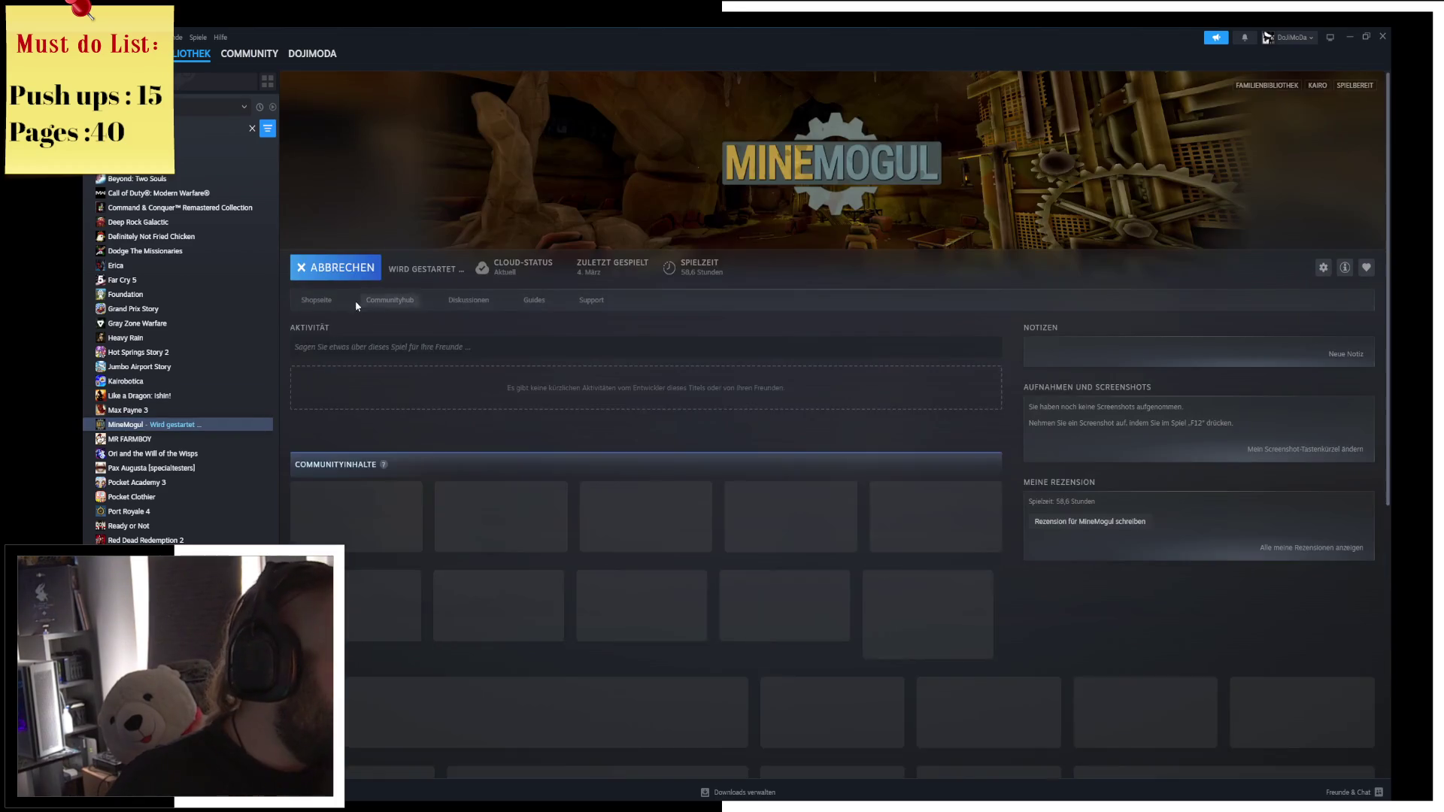
{"action": "left_click", "coordinate": [316, 301]}
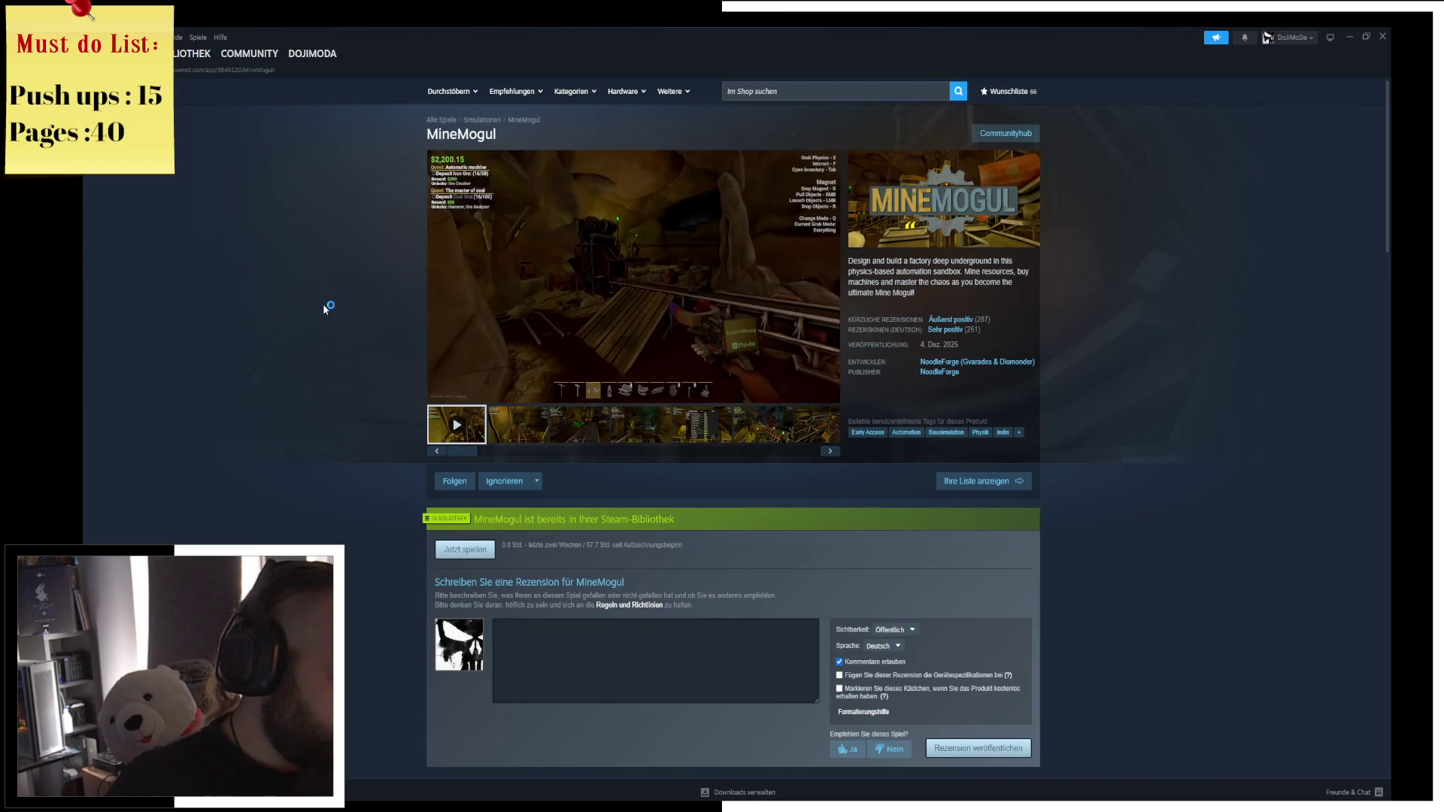
{"action": "scroll", "coordinate": [325, 310], "scroll_direction": "down", "scroll_amount": 6}
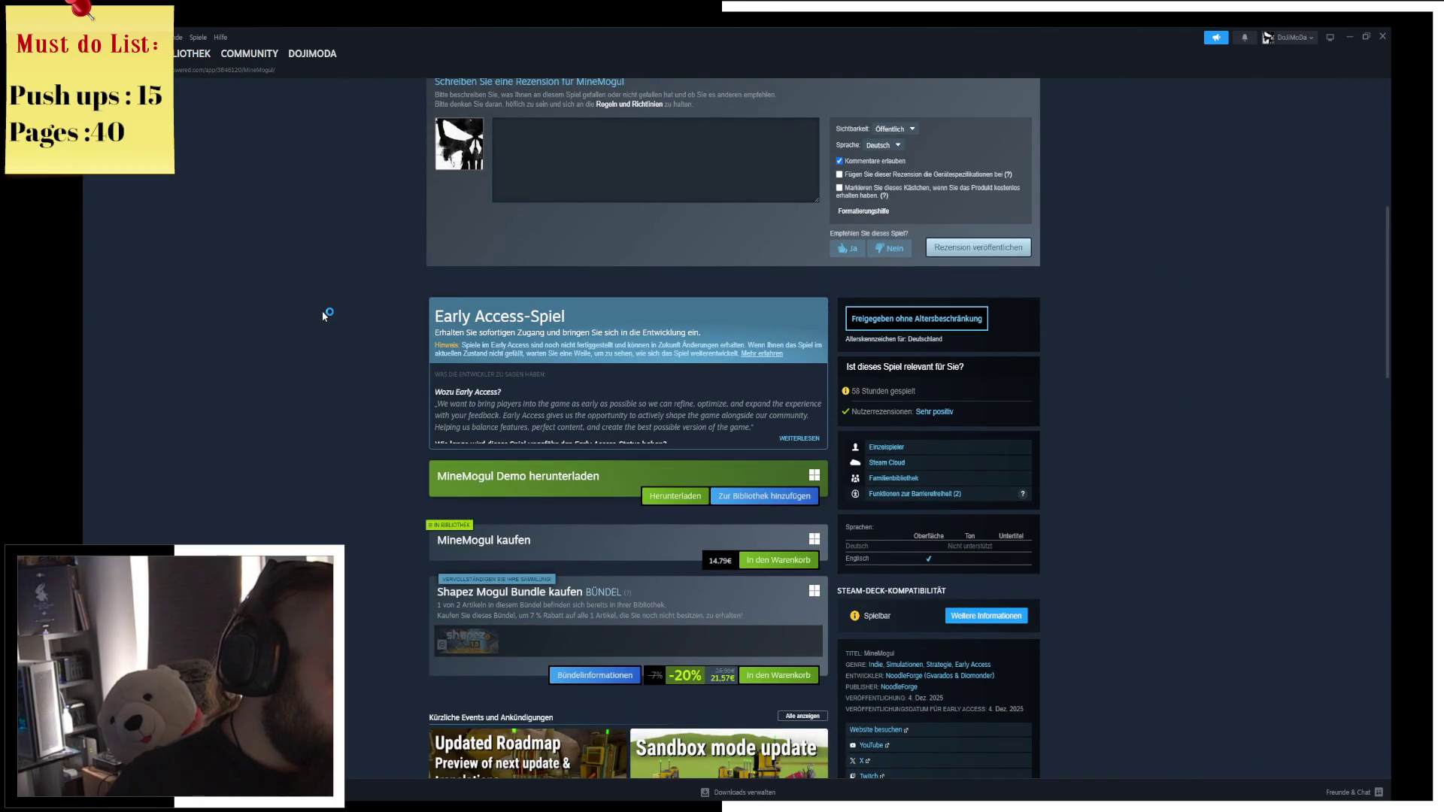
{"action": "key", "text": "alt+Left"}
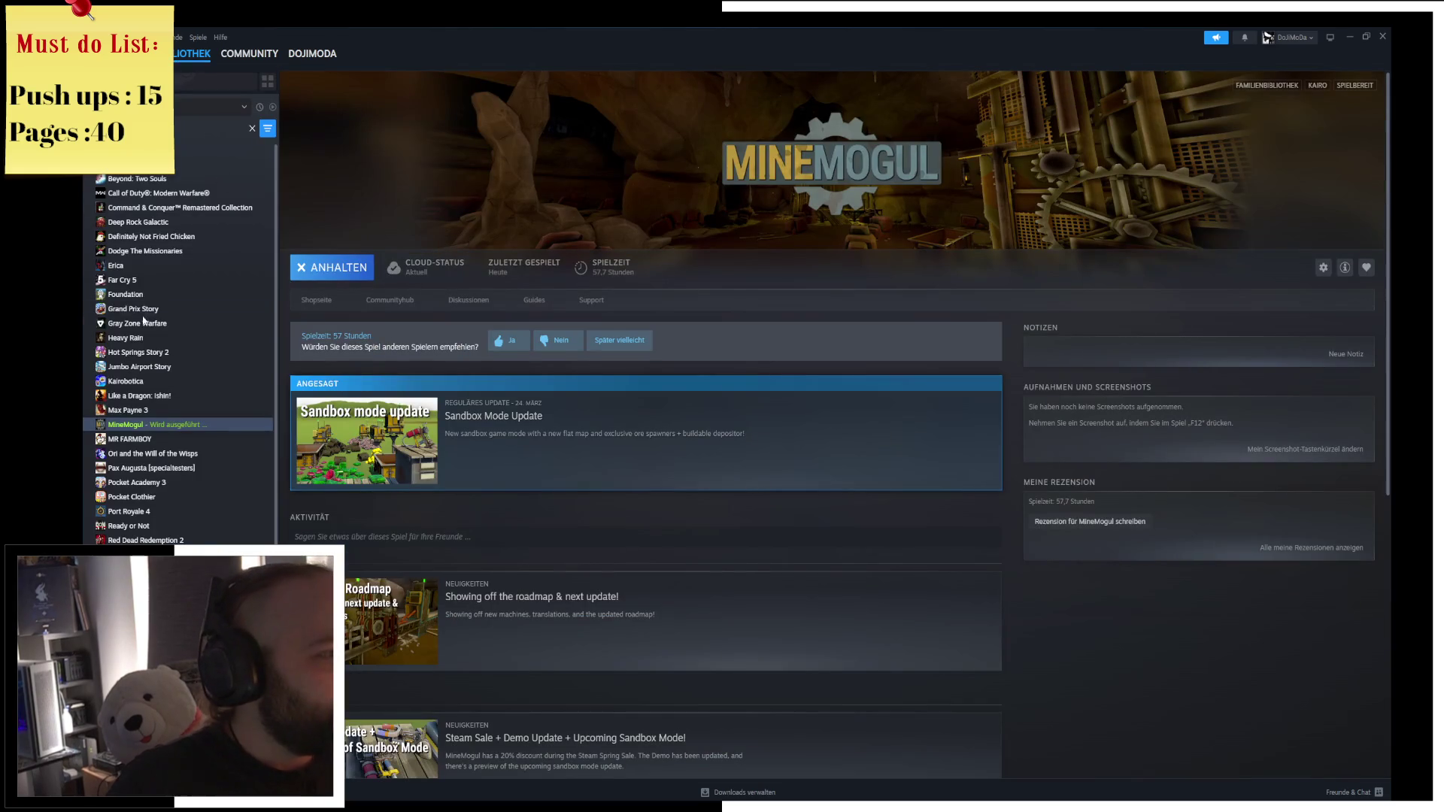
Browse Schedule I's store page, return to the library, and close the MineMogul window.
{"action": "scroll", "coordinate": [204, 447], "scroll_direction": "down", "scroll_amount": 1}
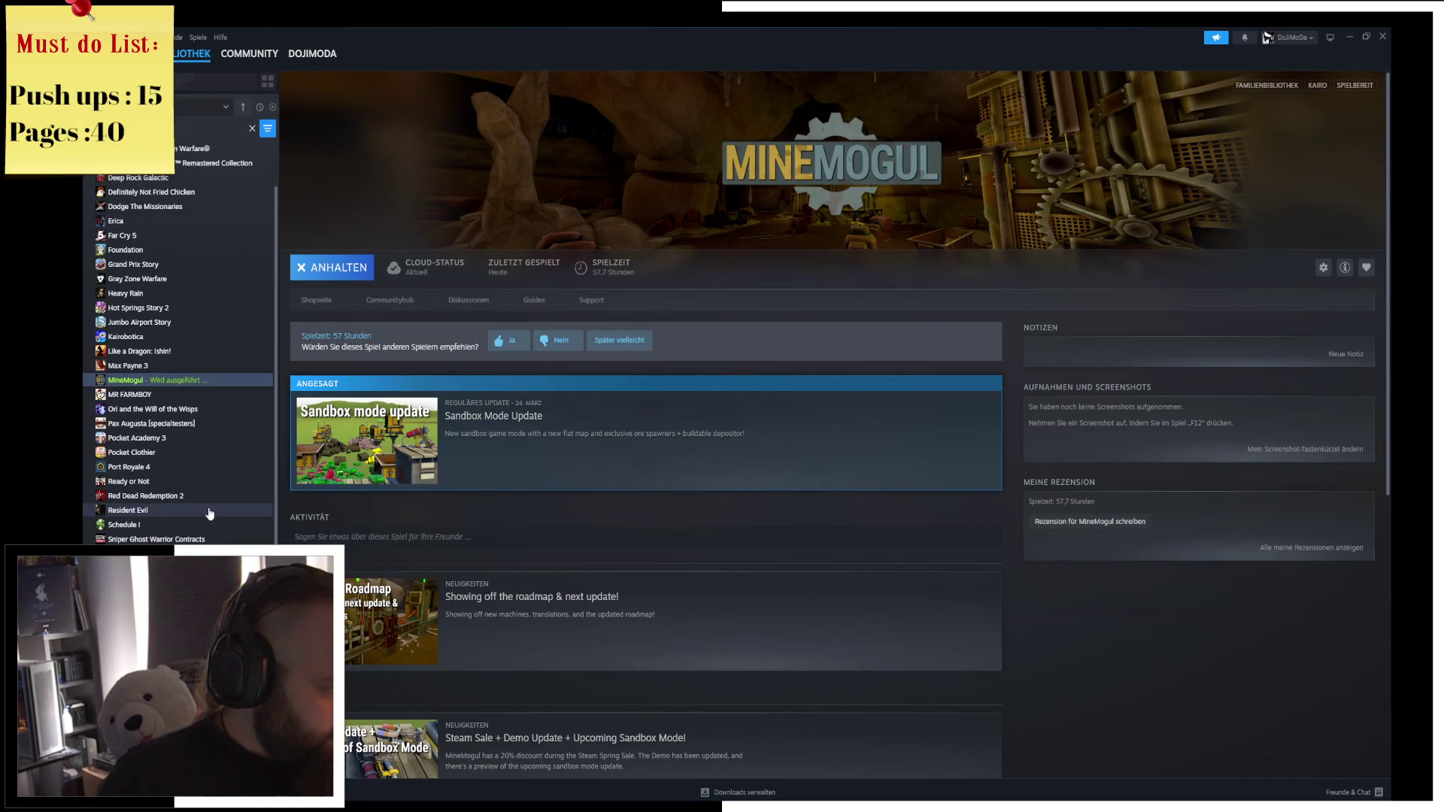
{"action": "left_click", "coordinate": [209, 524]}
{"action": "left_click", "coordinate": [320, 300]}
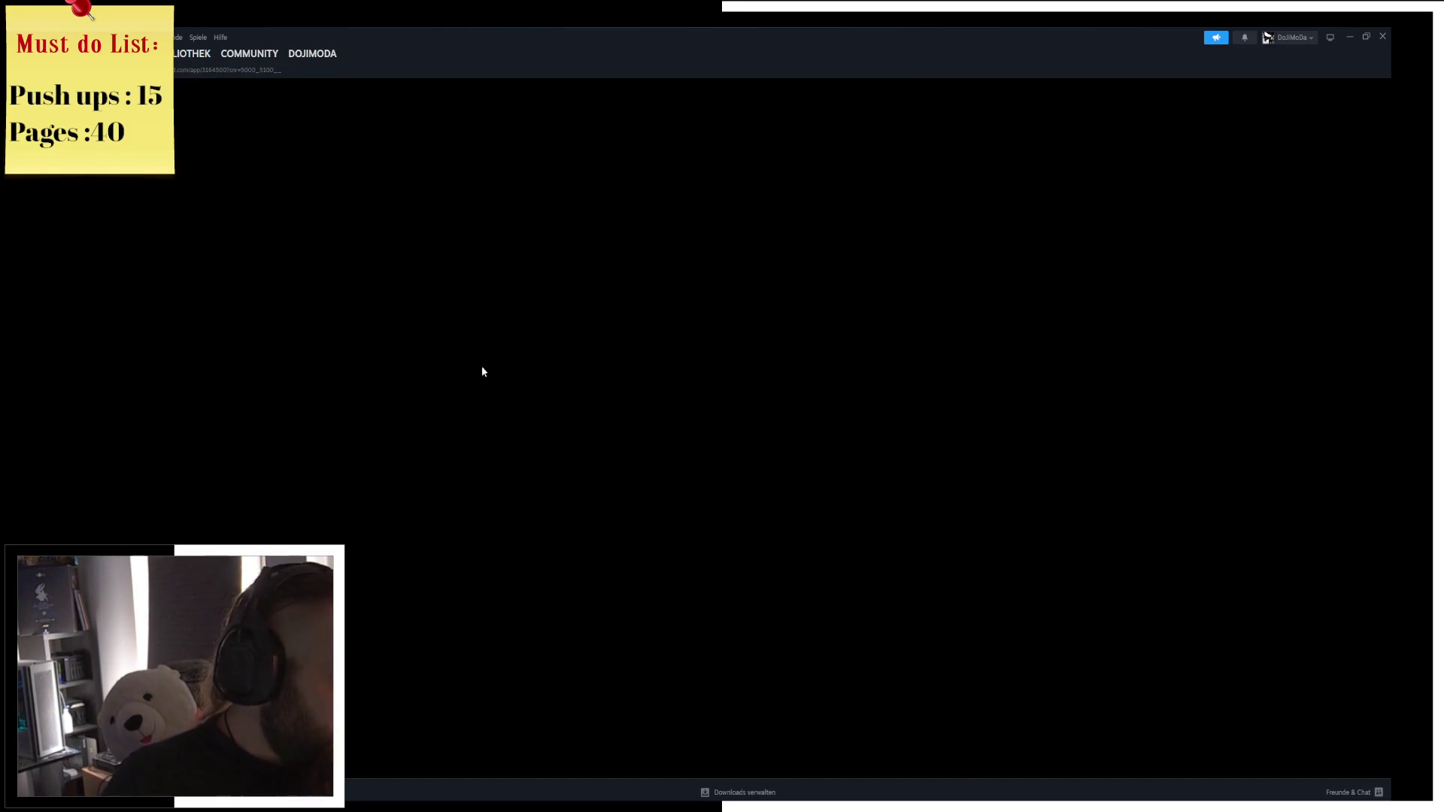
{"action": "scroll", "coordinate": [607, 451], "scroll_direction": "down", "scroll_amount": 6}
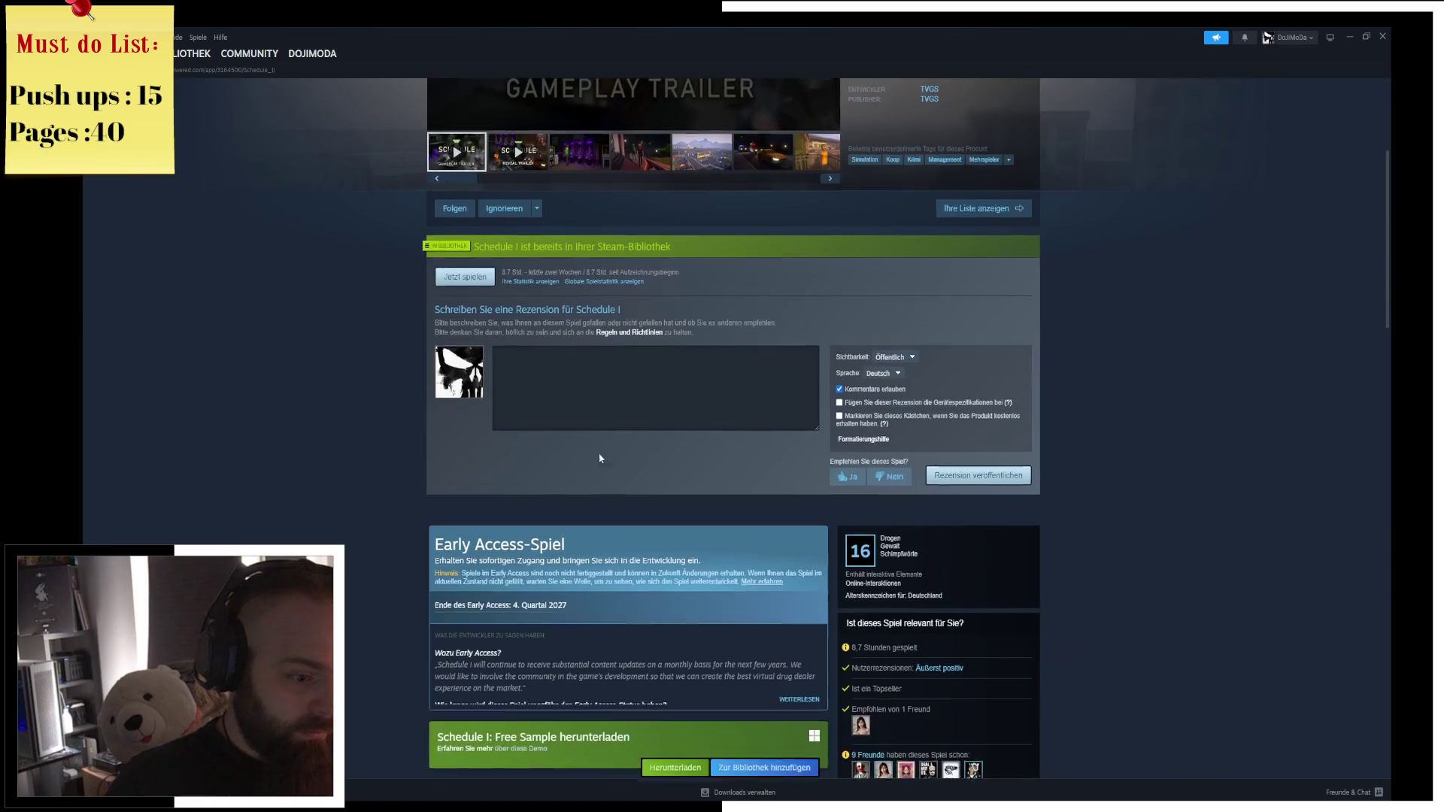
{"action": "scroll", "coordinate": [436, 493], "scroll_direction": "down", "scroll_amount": 1}
{"action": "scroll", "coordinate": [417, 489], "scroll_direction": "up", "scroll_amount": 8}
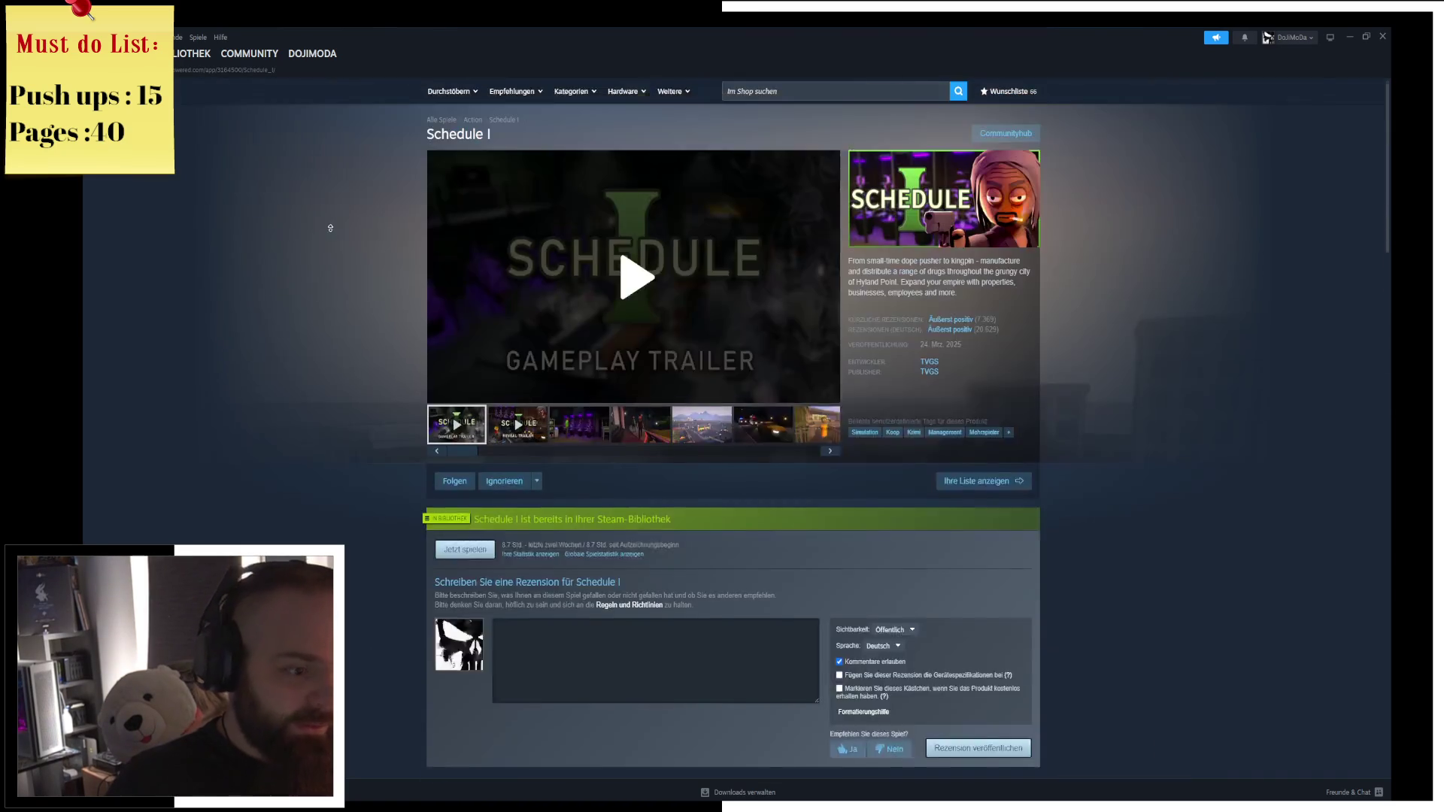
{"action": "left_click", "coordinate": [194, 53]}
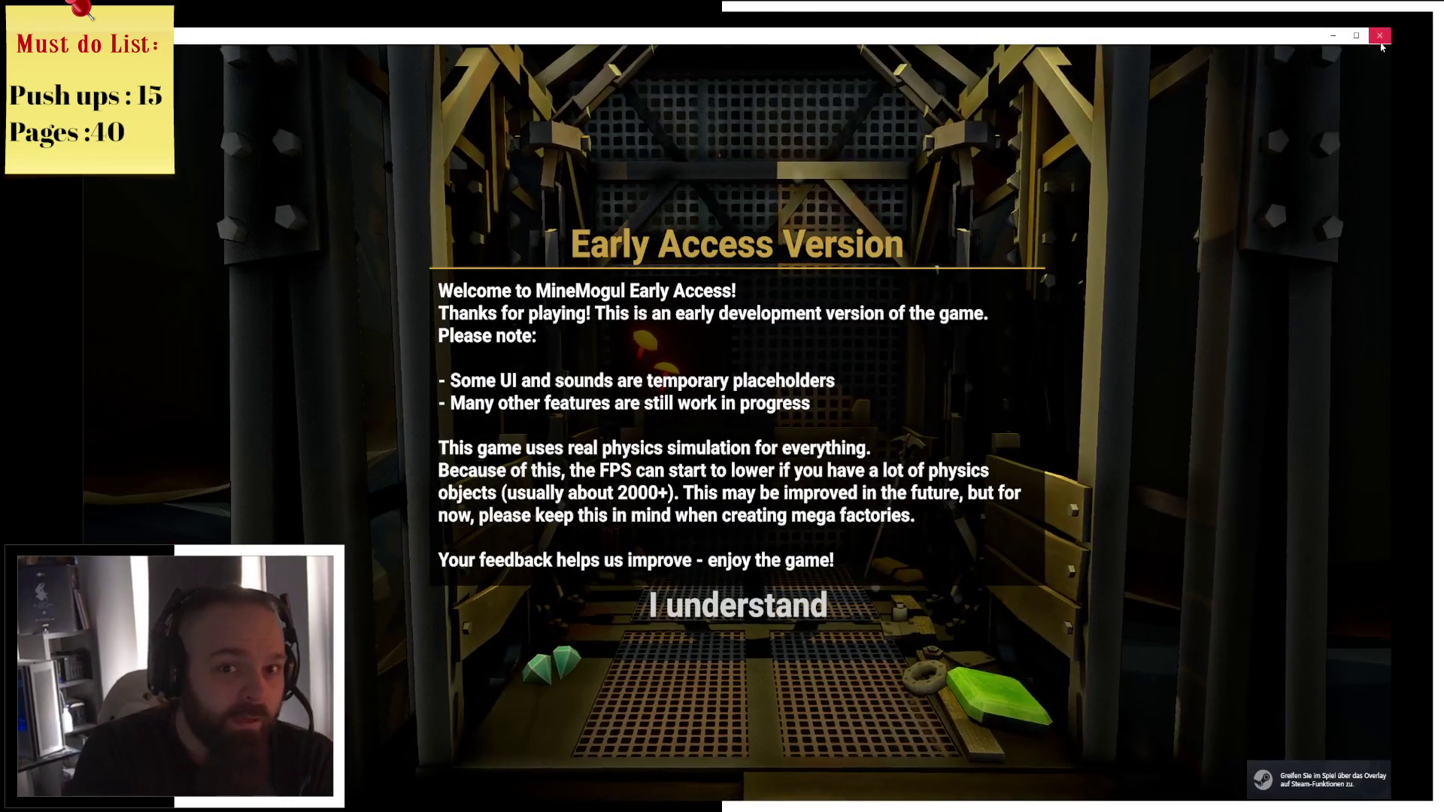
{"action": "left_click", "coordinate": [1381, 37]}
In Edit Mode, shrink the 12-sided cylinder to 0.862 and flatten its height to 0.243.
{"action": "middle_click_drag", "start_coordinate": [608, 250], "coordinate": [828, 194]}
{"action": "key", "text": "shift+z"}
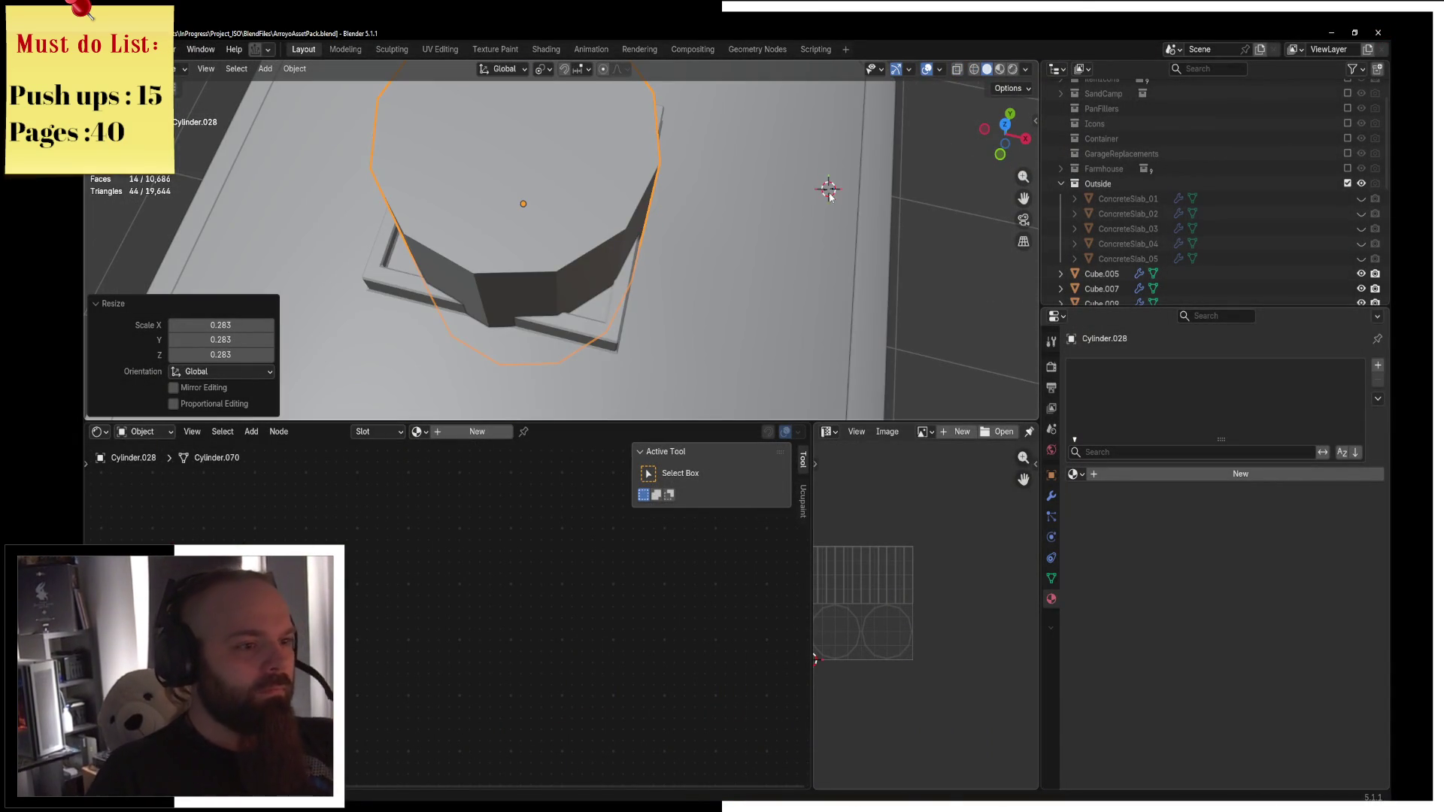
{"action": "key", "text": "KP_7"}
{"action": "key", "text": "ctrl+Tab"}
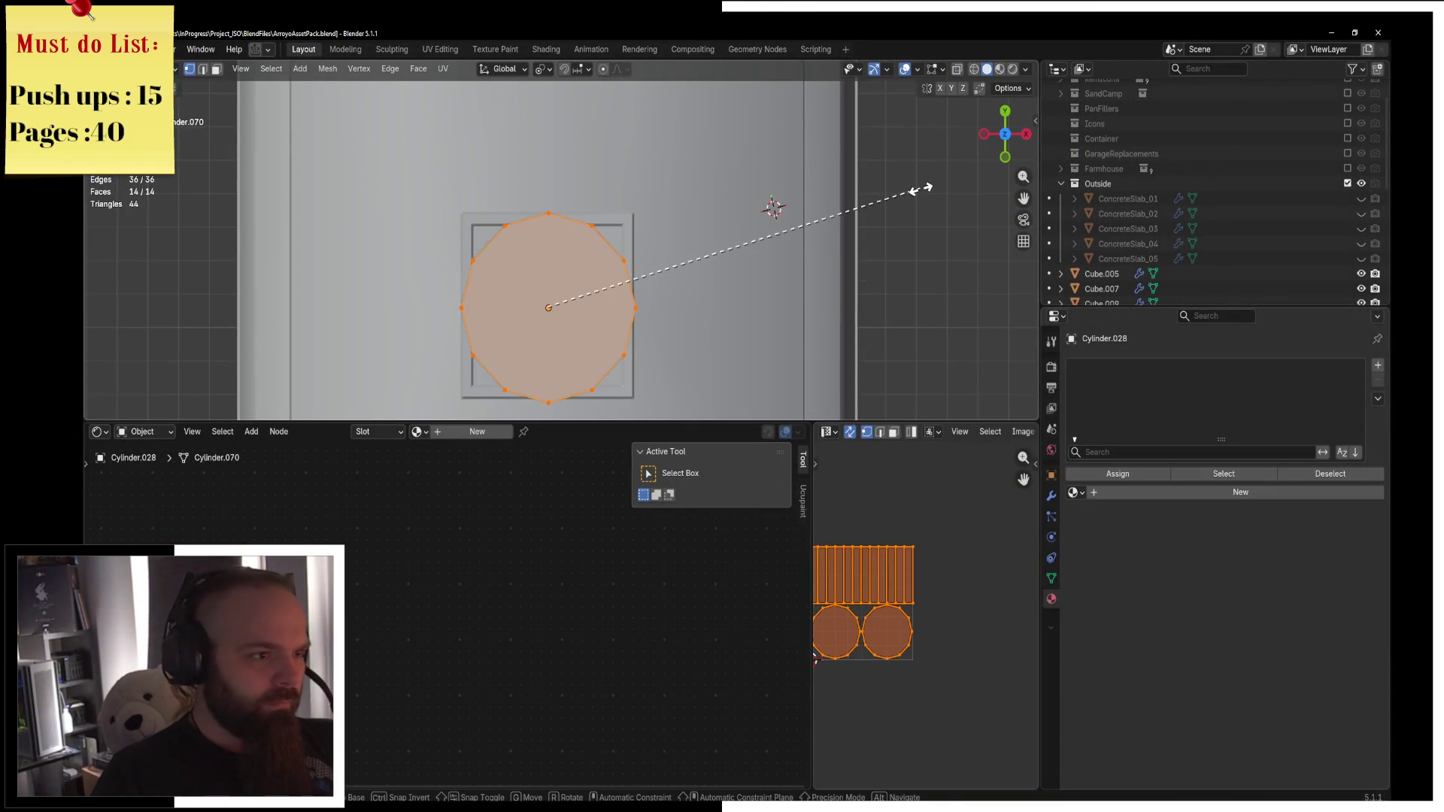
{"action": "key", "text": "s"}
{"action": "left_click", "coordinate": [865, 209]}
{"action": "mouse_move", "coordinate": [774, 207]}
{"action": "middle_mouse_down"}
{"action": "mouse_move", "coordinate": [647, 218]}
{"action": "mouse_move", "coordinate": [673, 235]}
{"action": "mouse_move", "coordinate": [711, 214]}
{"action": "middle_mouse_up"}
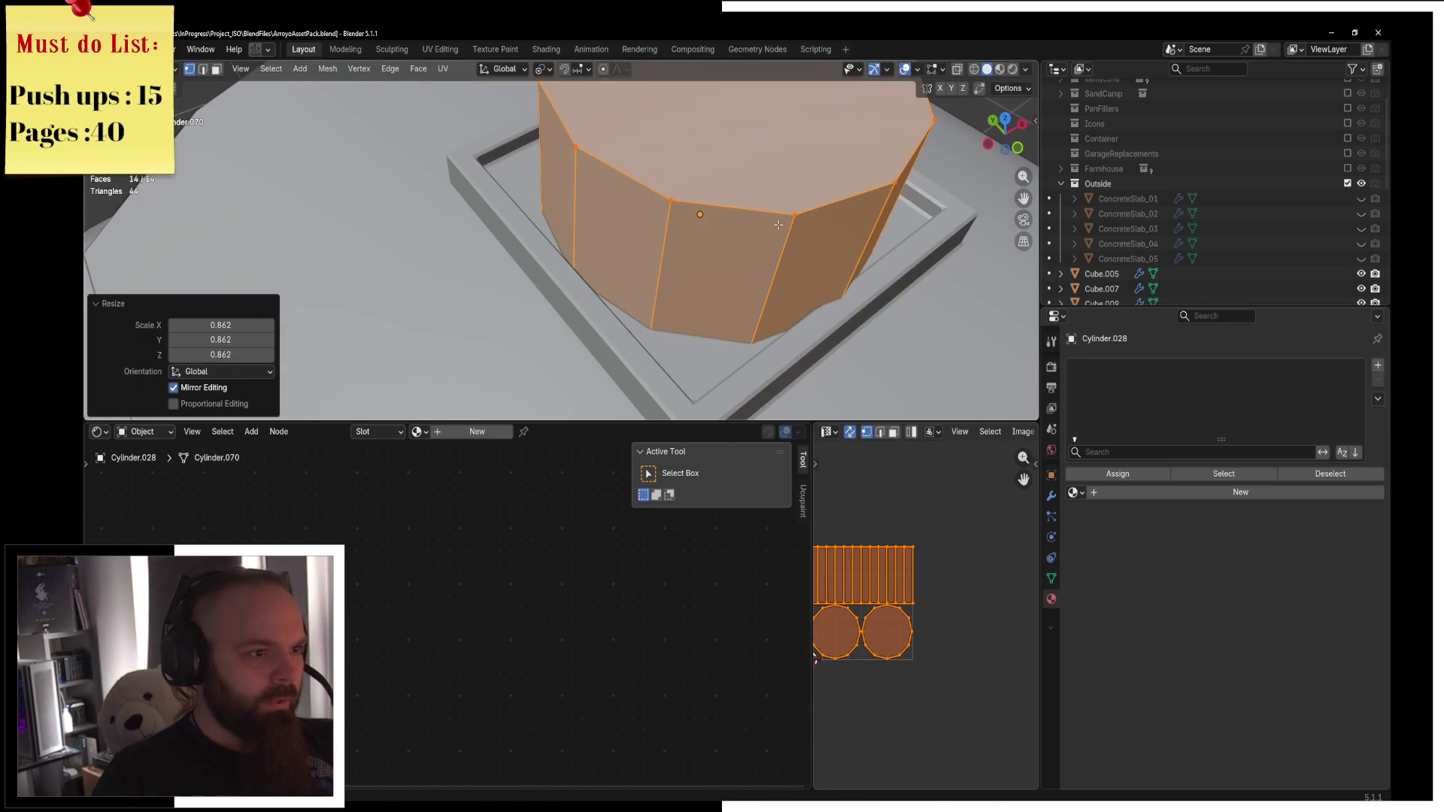
{"action": "key", "text": "s"}
{"action": "key", "text": "z"}
{"action": "left_click", "coordinate": [719, 221]}
Select the cylinder's top face, extrude it in place and inset it to 0.938 scale.
{"action": "middle_click_drag", "start_coordinate": [883, 224], "coordinate": [771, 230]}
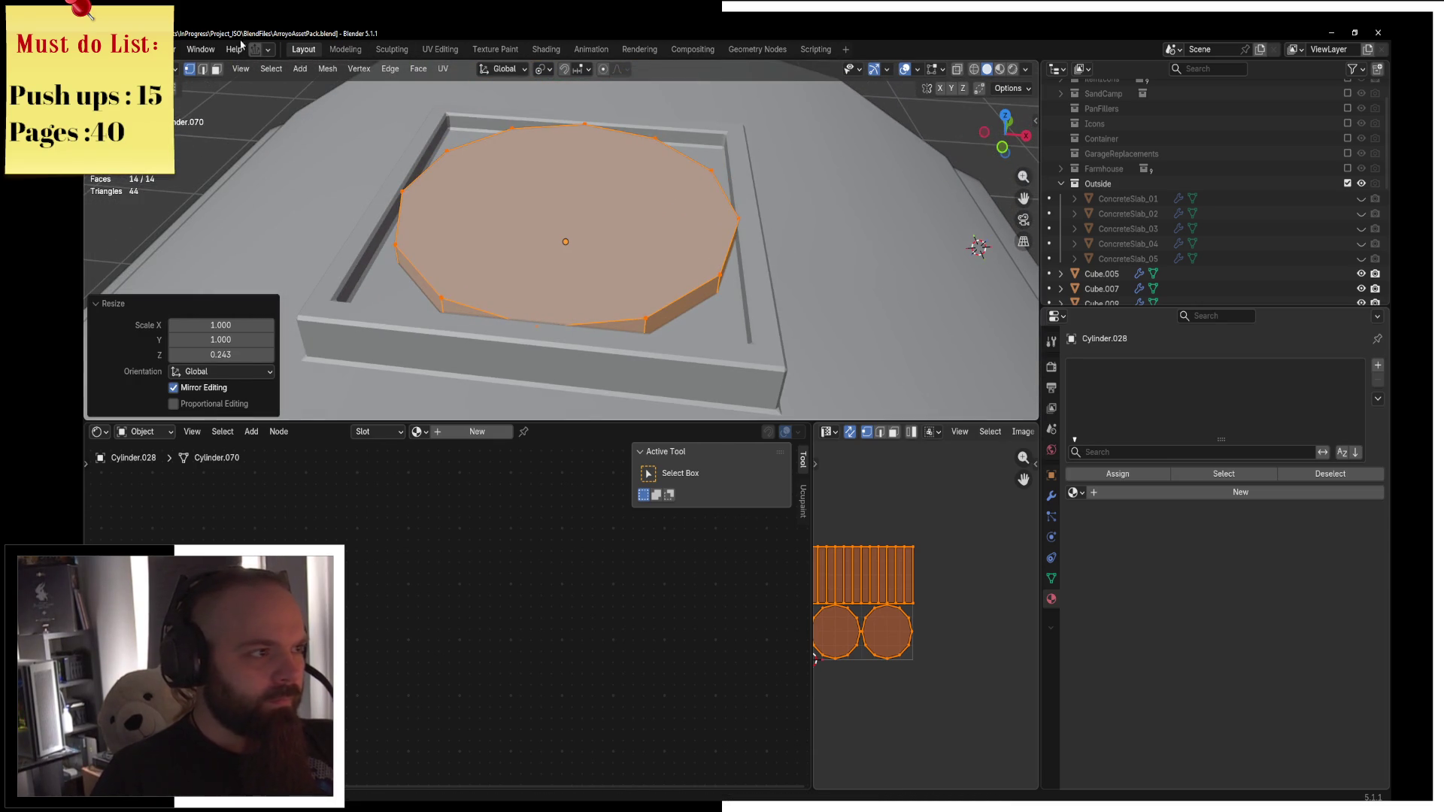
{"action": "left_click", "coordinate": [213, 72]}
{"action": "key", "text": "z"}
{"action": "left_click", "coordinate": [504, 179]}
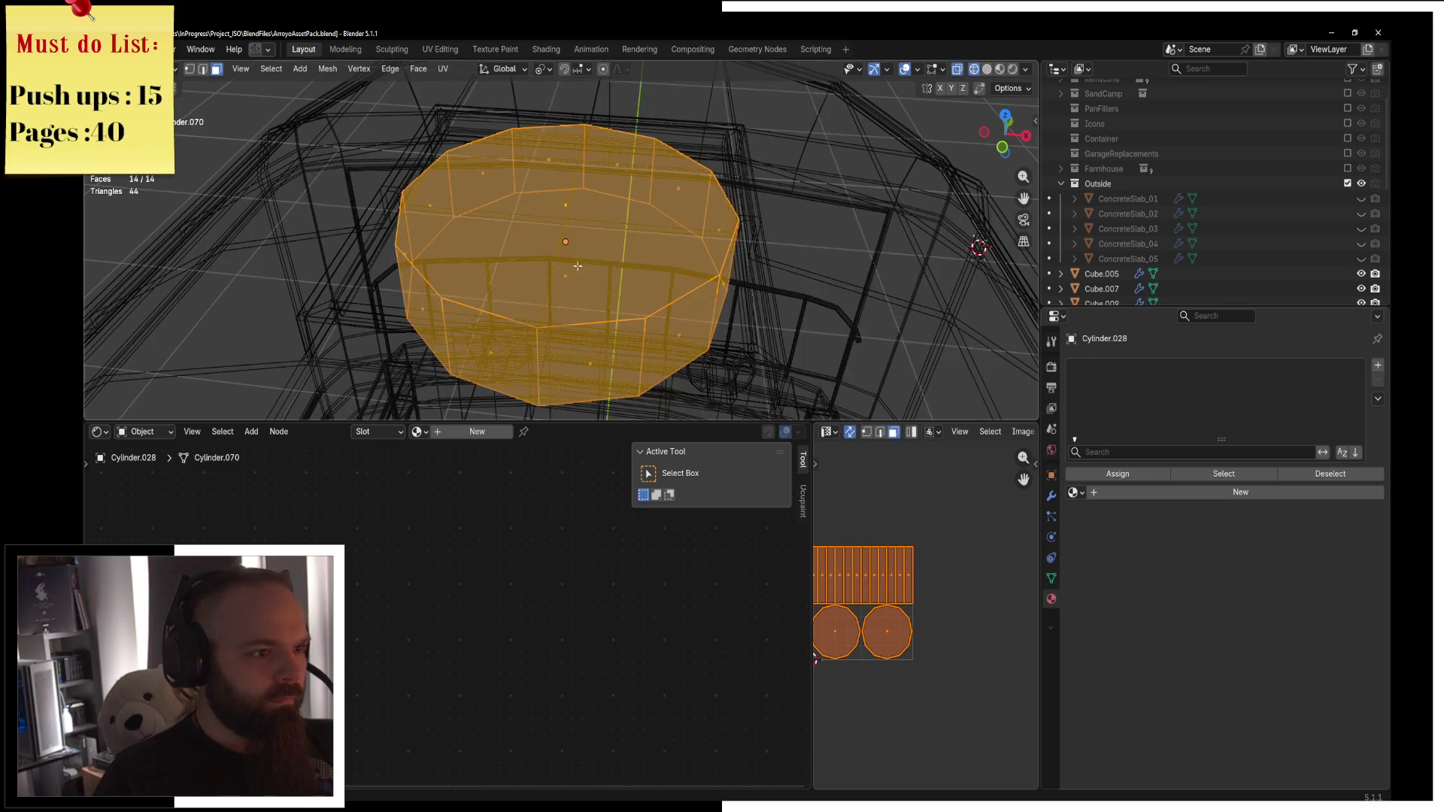
{"action": "left_click", "coordinate": [568, 213]}
{"action": "key", "text": "e"}
{"action": "key", "text": "z"}
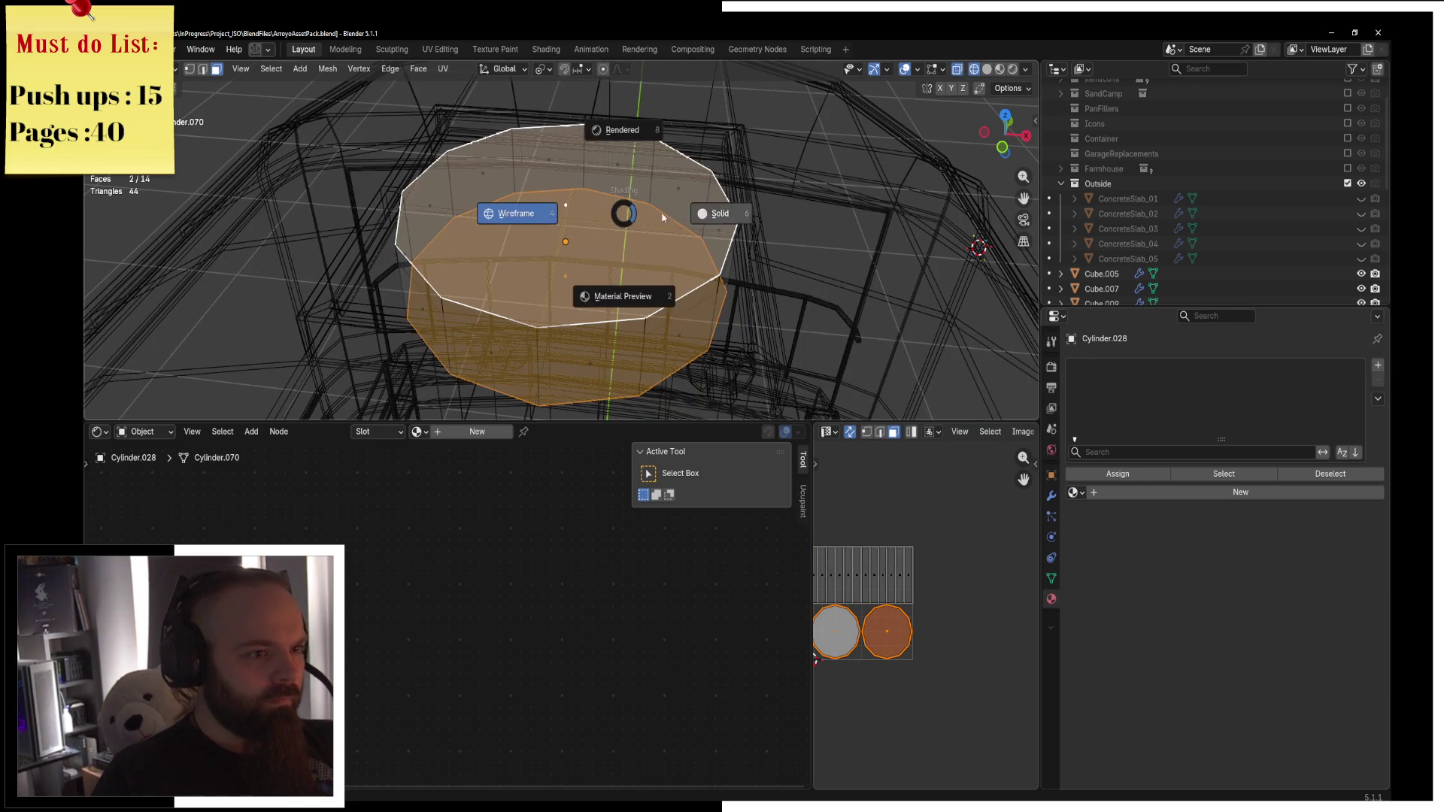
{"action": "left_click", "coordinate": [814, 215]}
{"action": "key", "text": "s"}
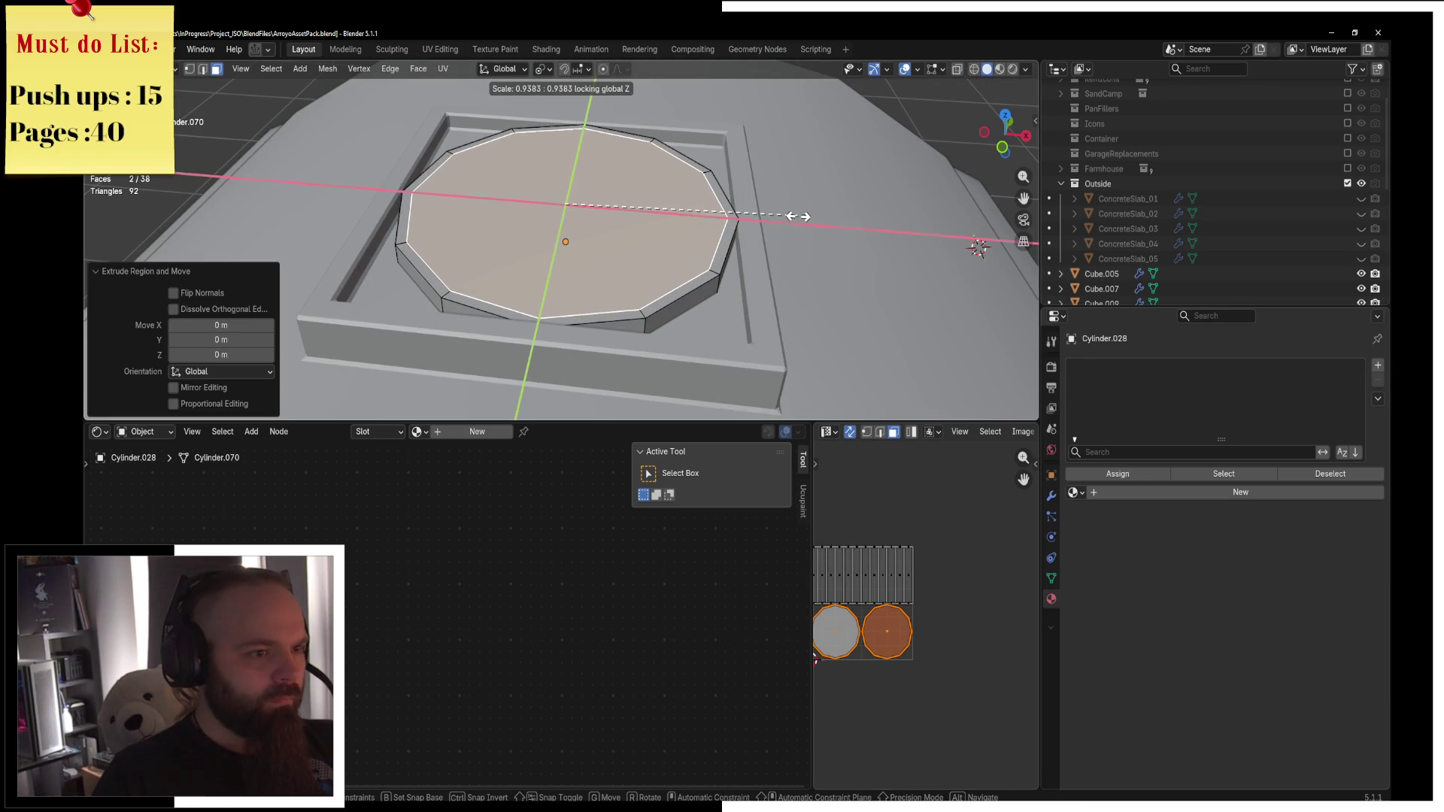
{"action": "left_click", "coordinate": [799, 218]}
Bridge the edge loops into a hollow ring wall and leave mesh editing.
{"action": "key", "text": "F3"}
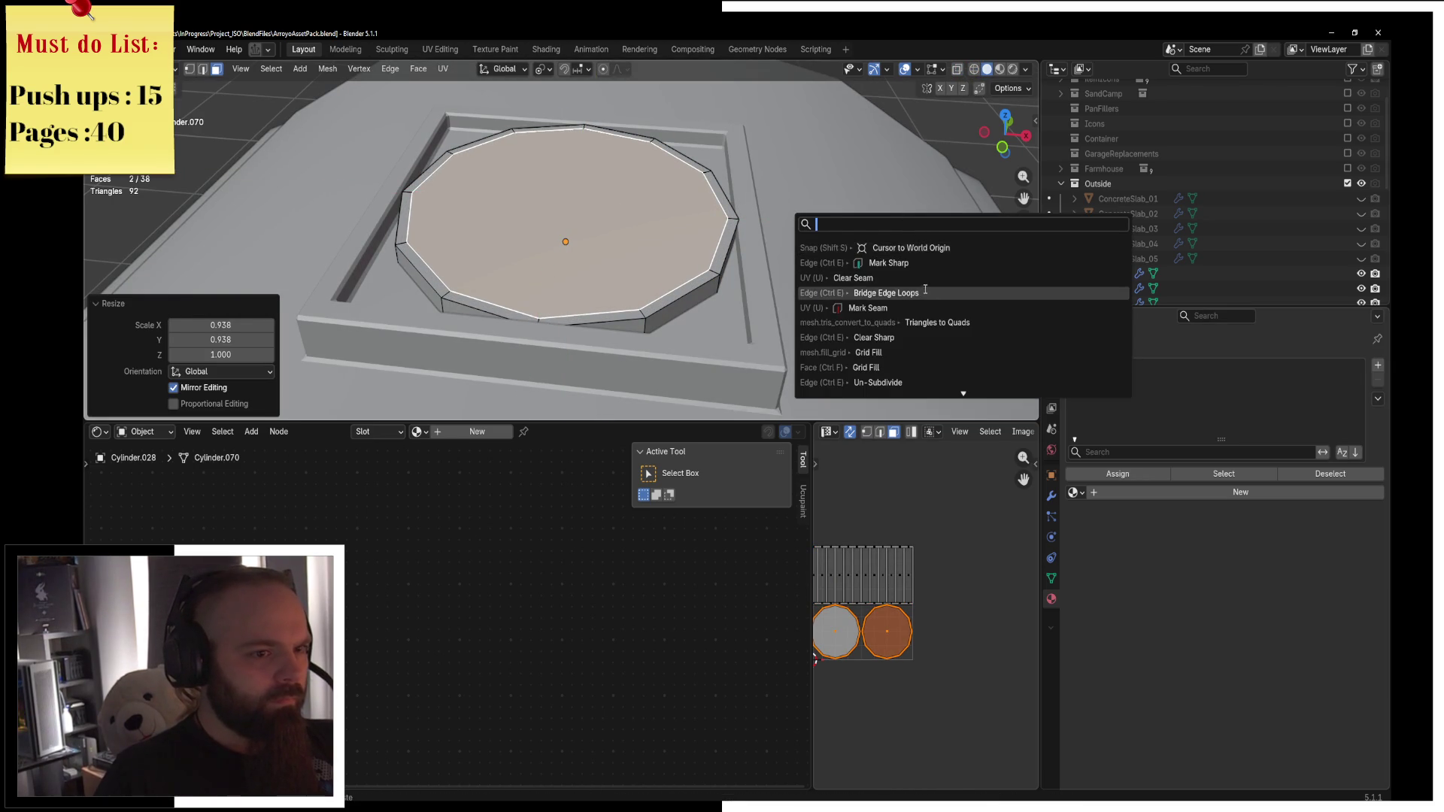
{"action": "left_click", "coordinate": [886, 292]}
{"action": "key", "text": "ctrl+Tab"}
{"action": "left_click", "coordinate": [761, 278]}
{"action": "key", "text": "ctrl+Tab"}
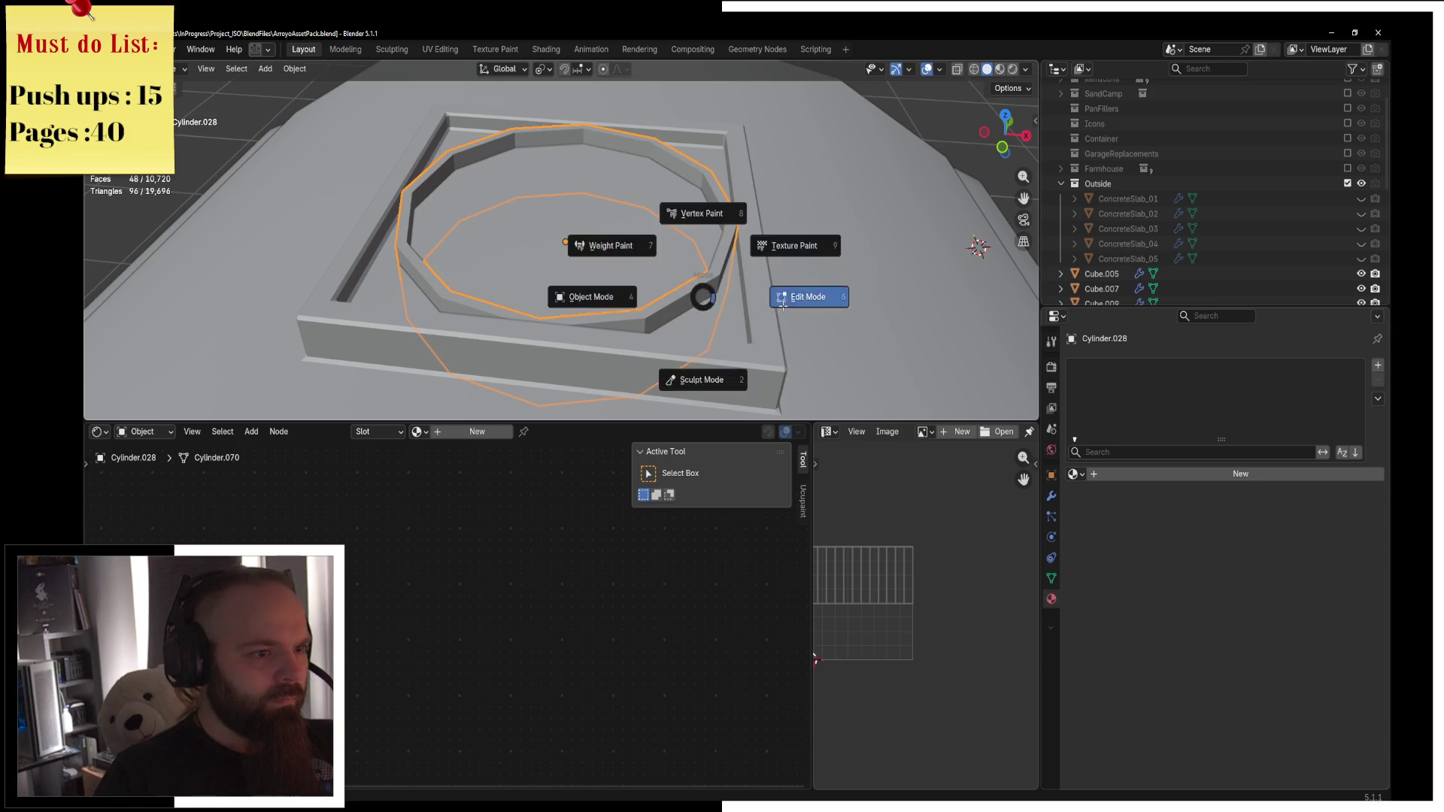
Re-enter mesh editing on the ring and inspect an edge and vertex in wireframe top view.
{"action": "left_click", "coordinate": [802, 296]}
{"action": "left_click", "coordinate": [203, 71]}
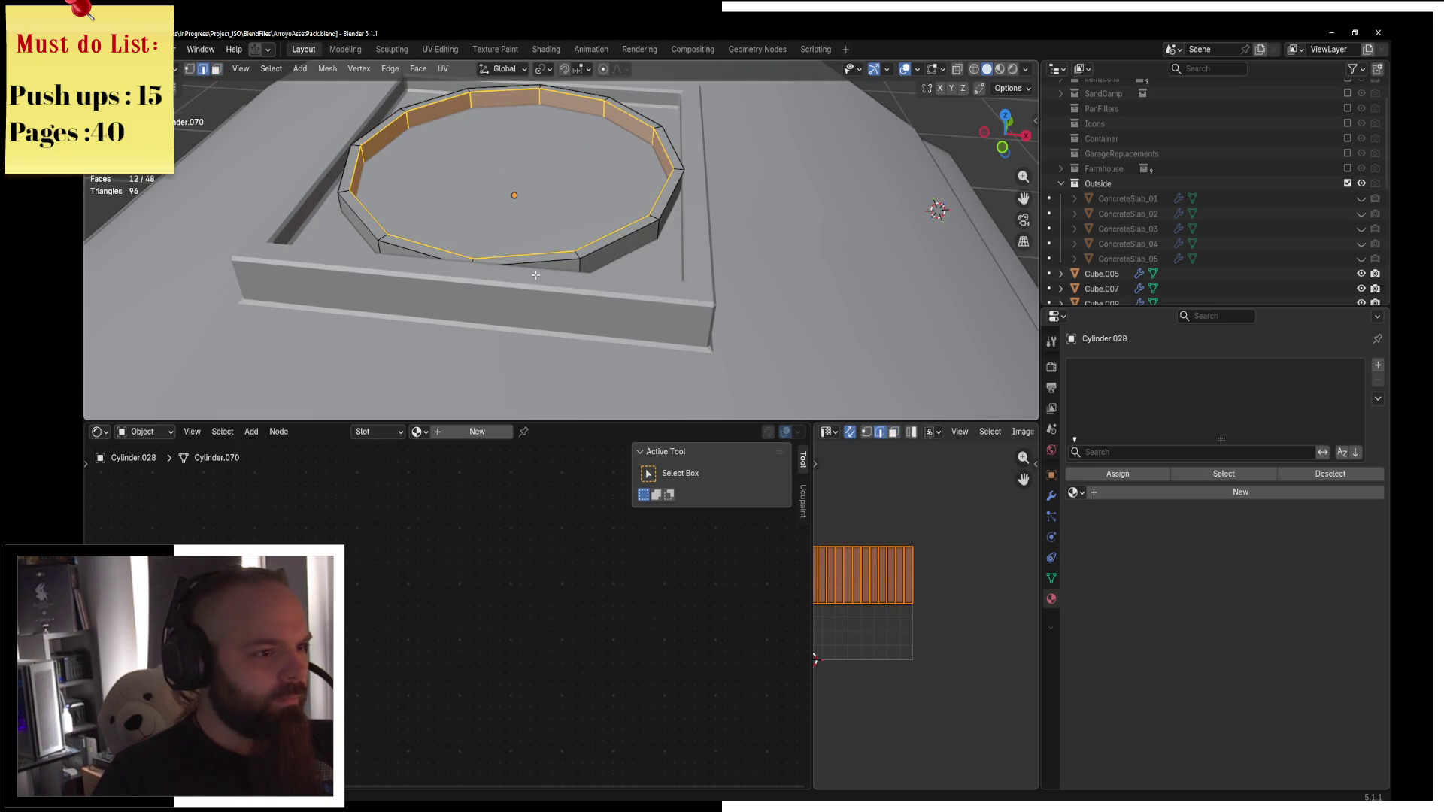
{"action": "key", "text": "shift+z"}
{"action": "left_click", "coordinate": [621, 309]}
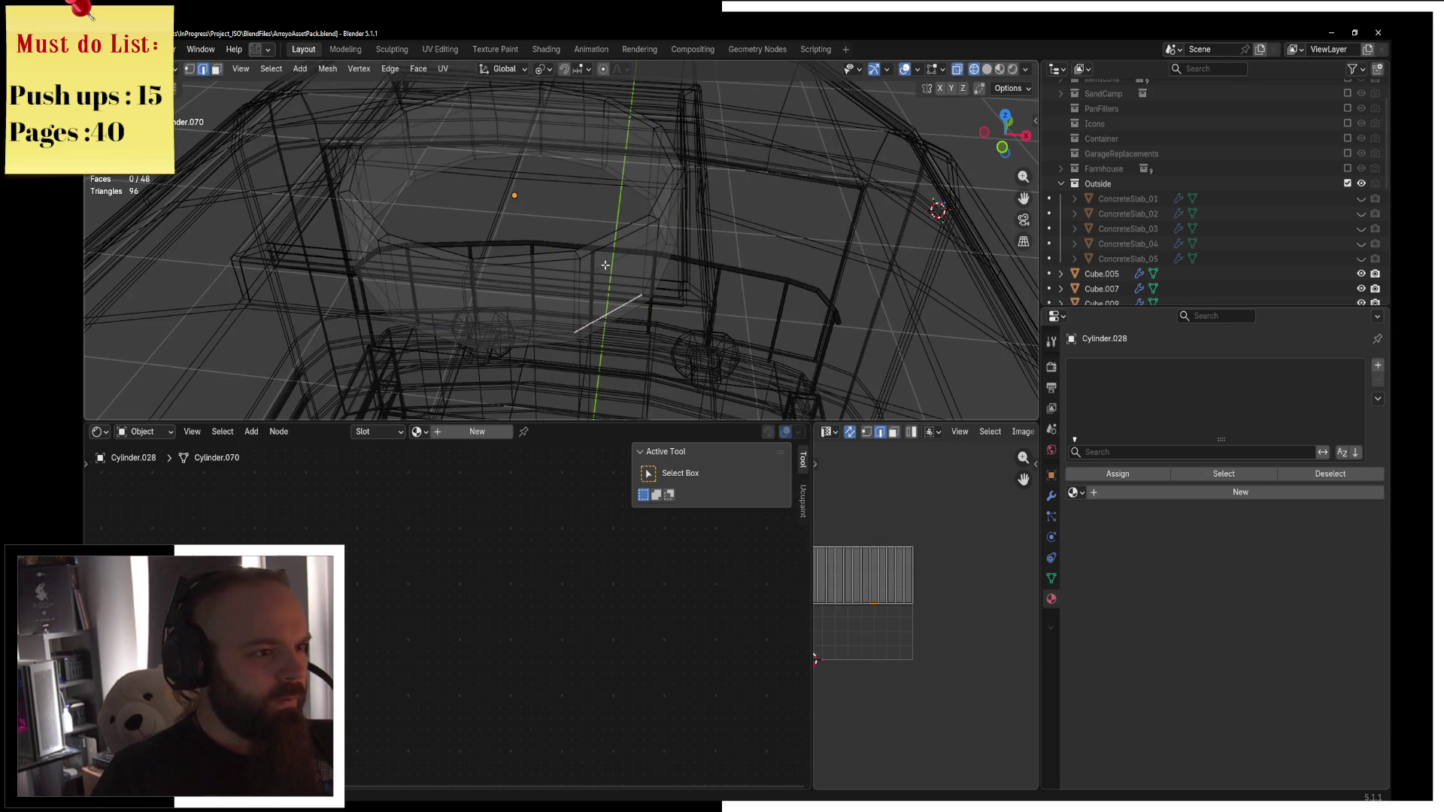
{"action": "left_click", "coordinate": [190, 69]}
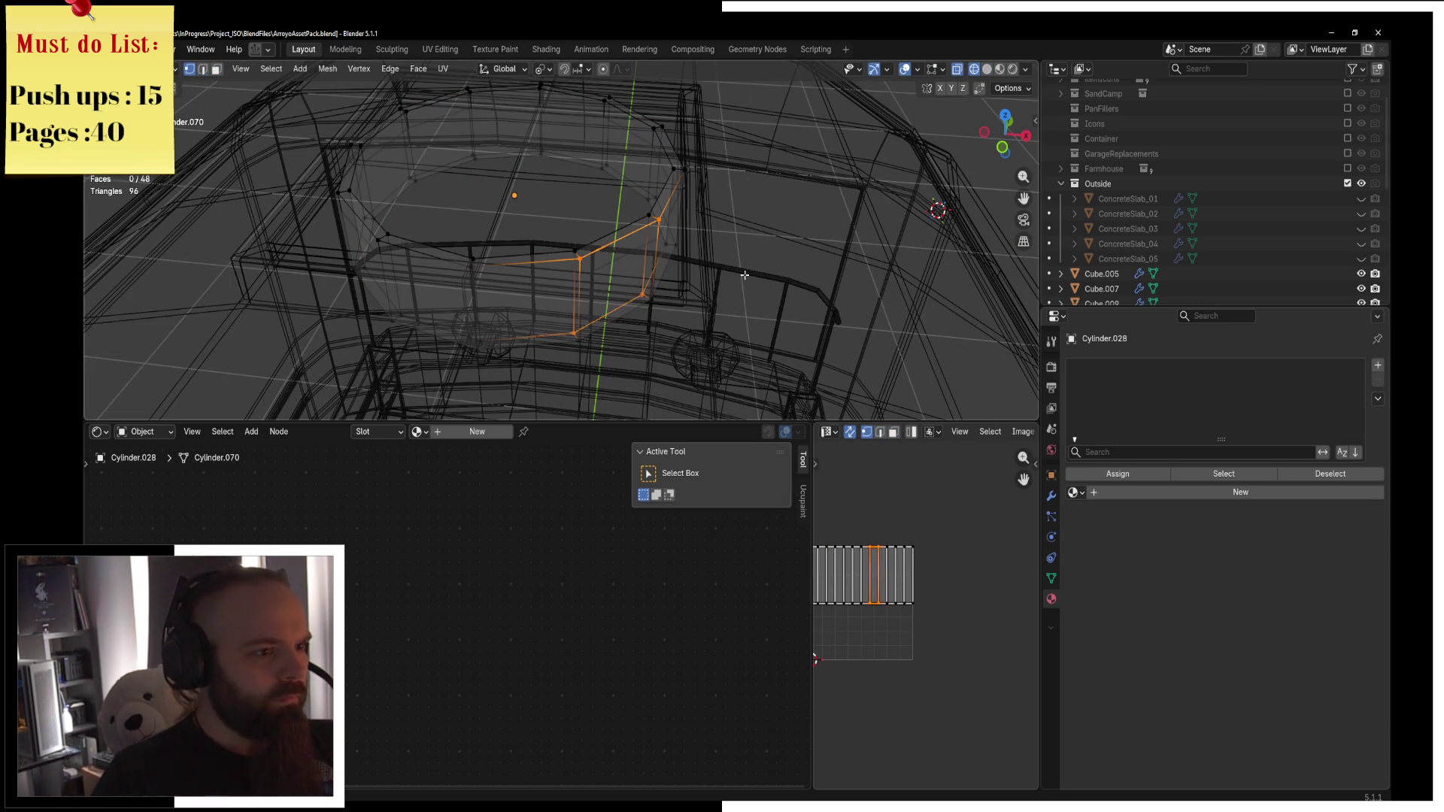
{"action": "key", "text": "KP_7"}
{"action": "scroll", "coordinate": [674, 353], "scroll_direction": "up", "scroll_amount": 6}
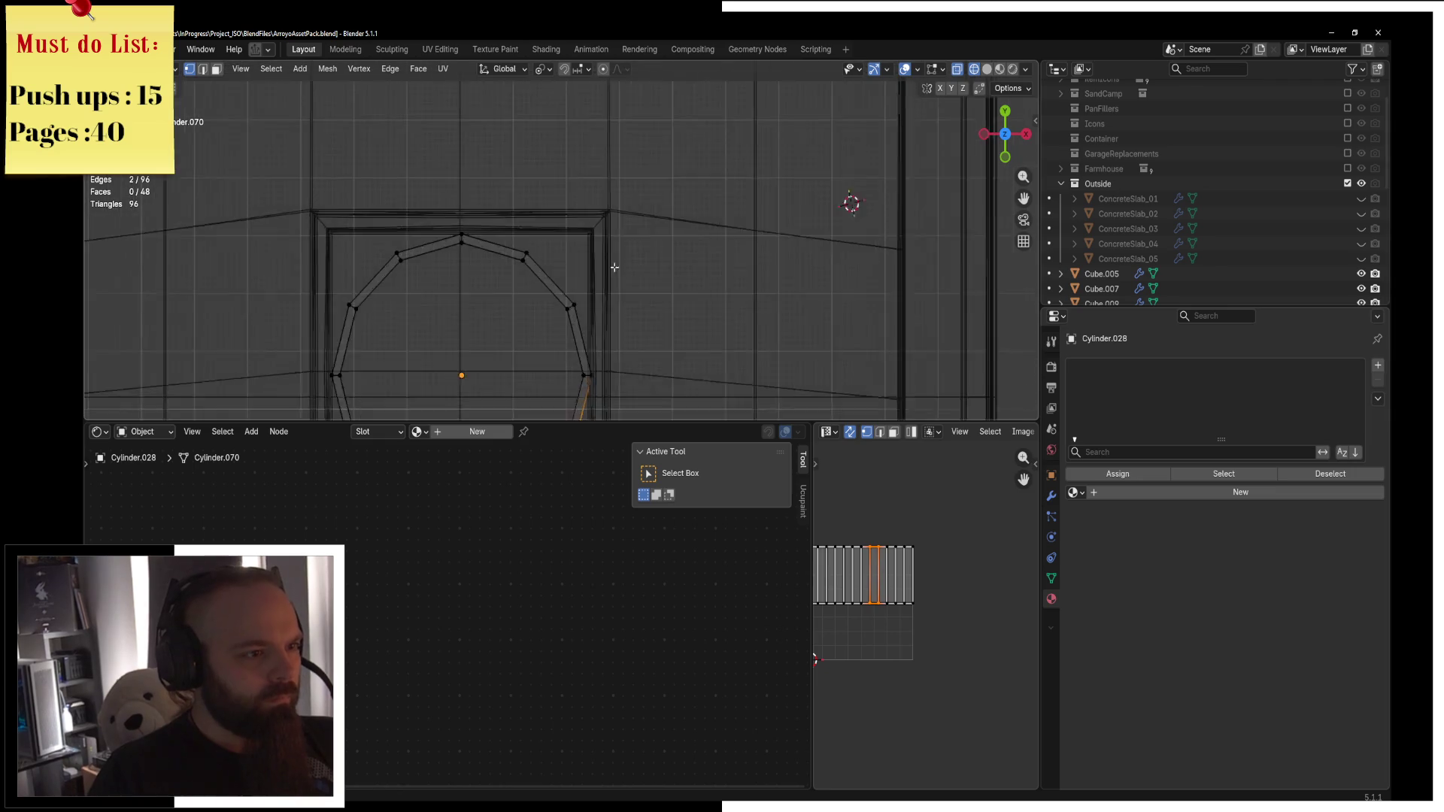
{"action": "left_click", "coordinate": [474, 272]}
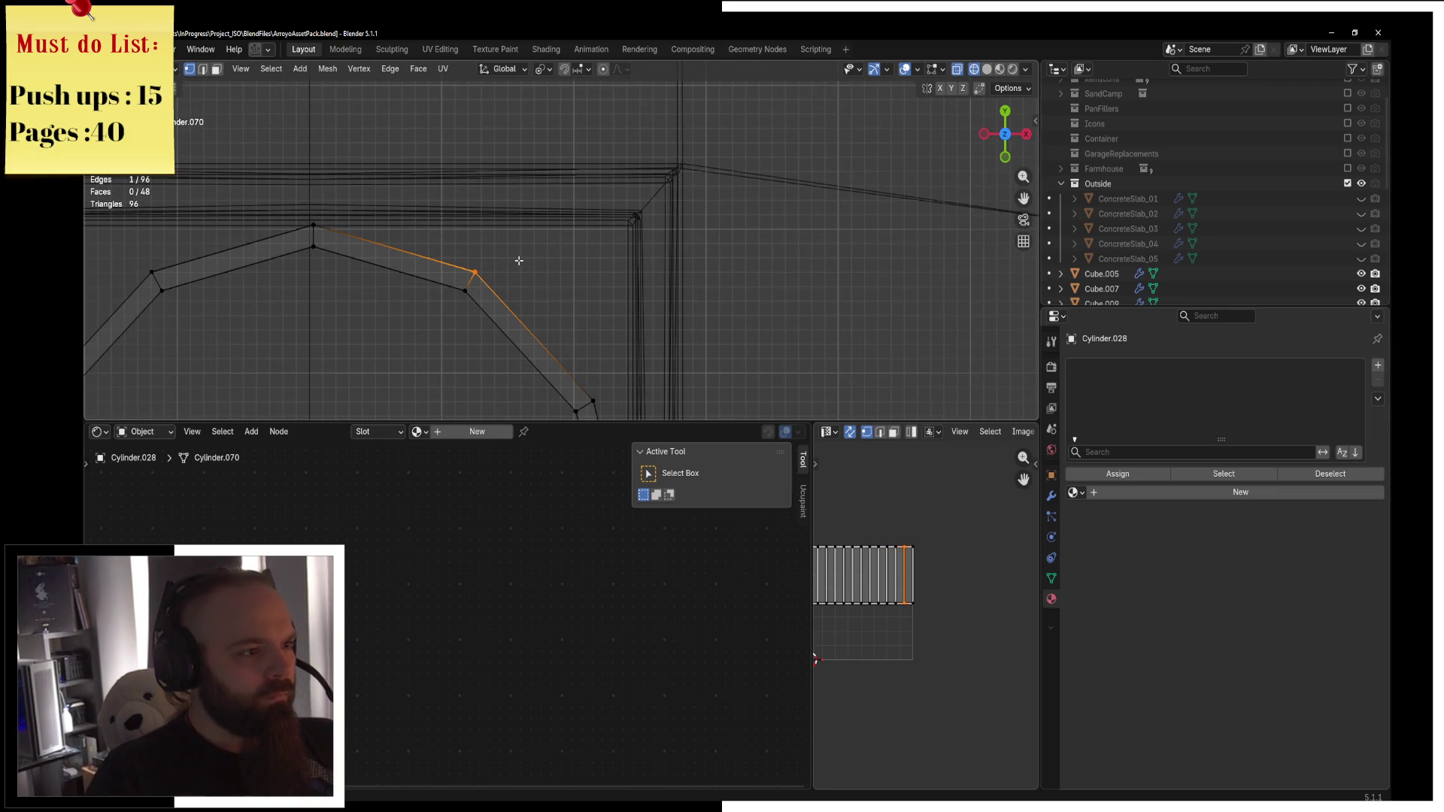
{"action": "scroll", "coordinate": [520, 260], "scroll_direction": "down", "scroll_amount": 4}
{"action": "scroll", "coordinate": [574, 374], "scroll_direction": "down", "scroll_amount": 3, "text": "shift"}
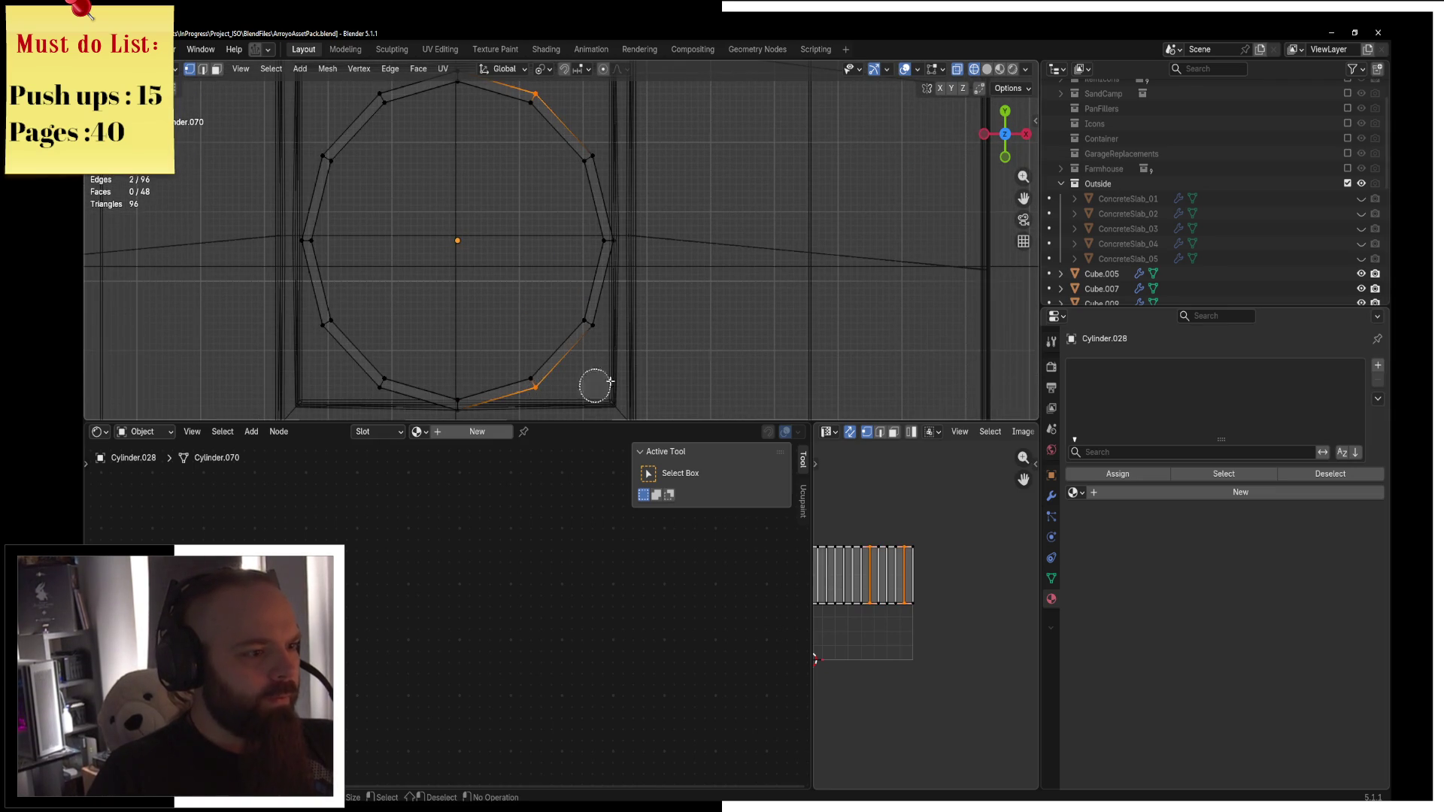
{"action": "key", "text": "Escape"}
Select the whole ring and nudge it along X and Y to re-centre it.
{"action": "key", "text": "a"}
{"action": "key", "text": "g"}
{"action": "key", "text": "x"}
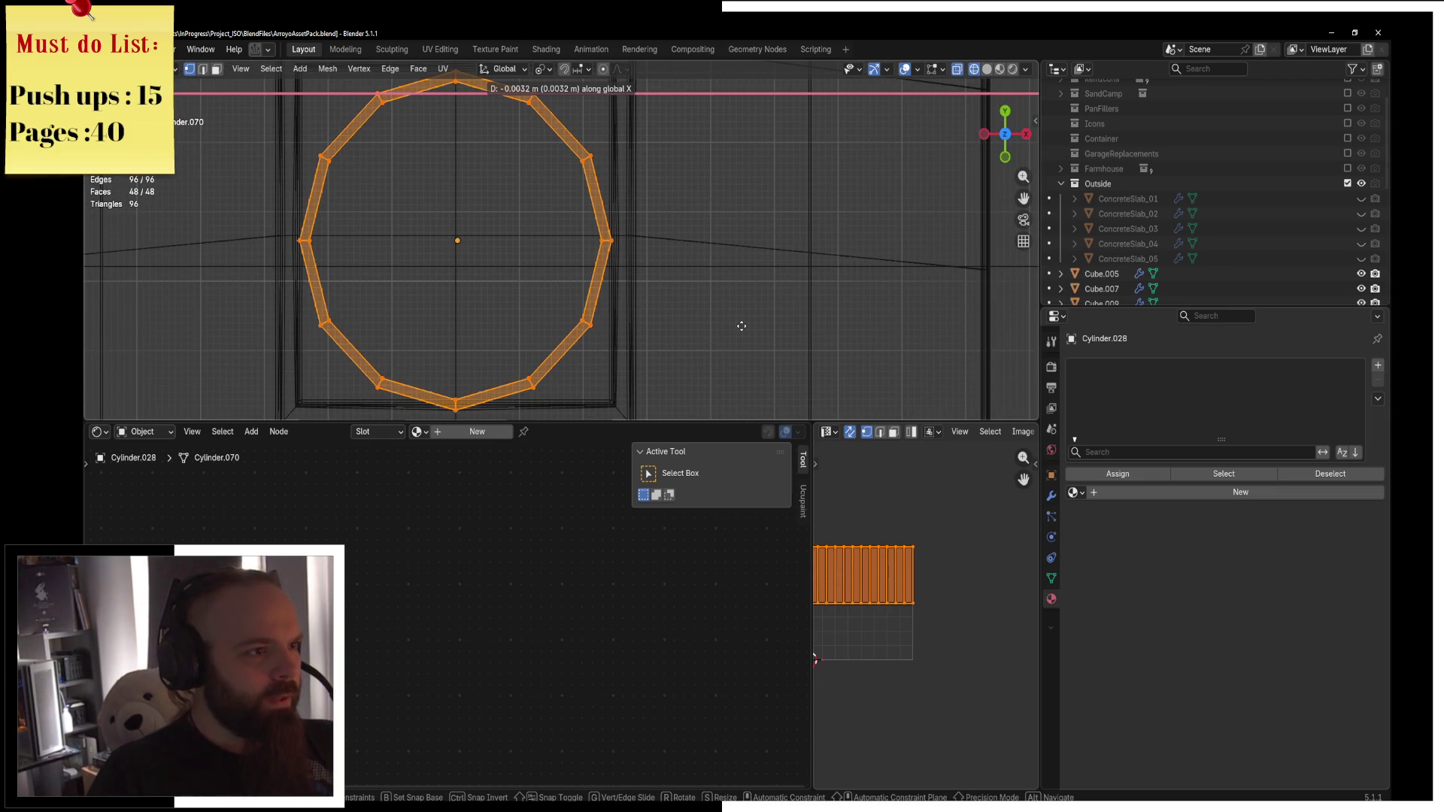
{"action": "left_click", "coordinate": [742, 326]}
{"action": "key", "text": "g"}
{"action": "key", "text": "y"}
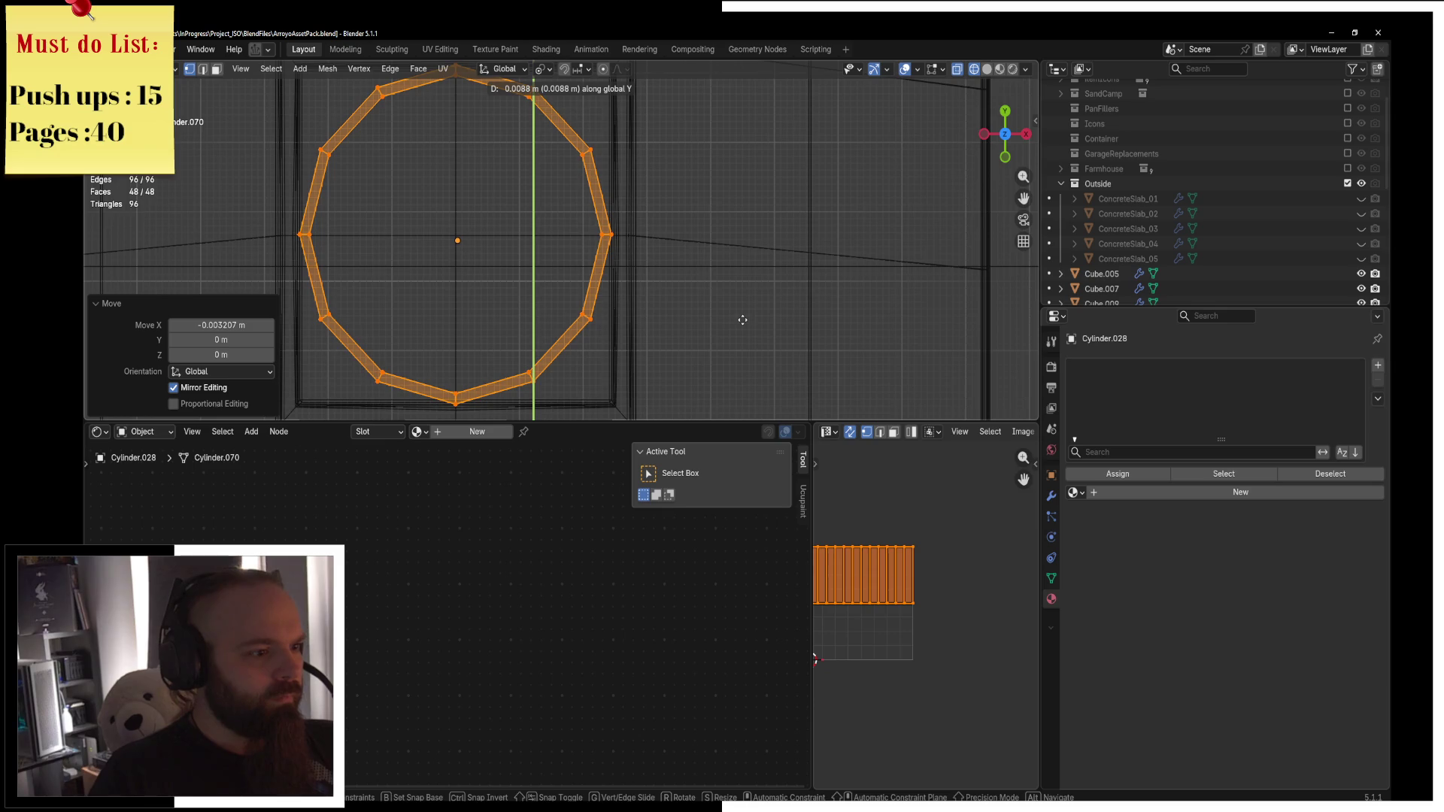
{"action": "left_click", "coordinate": [742, 320]}
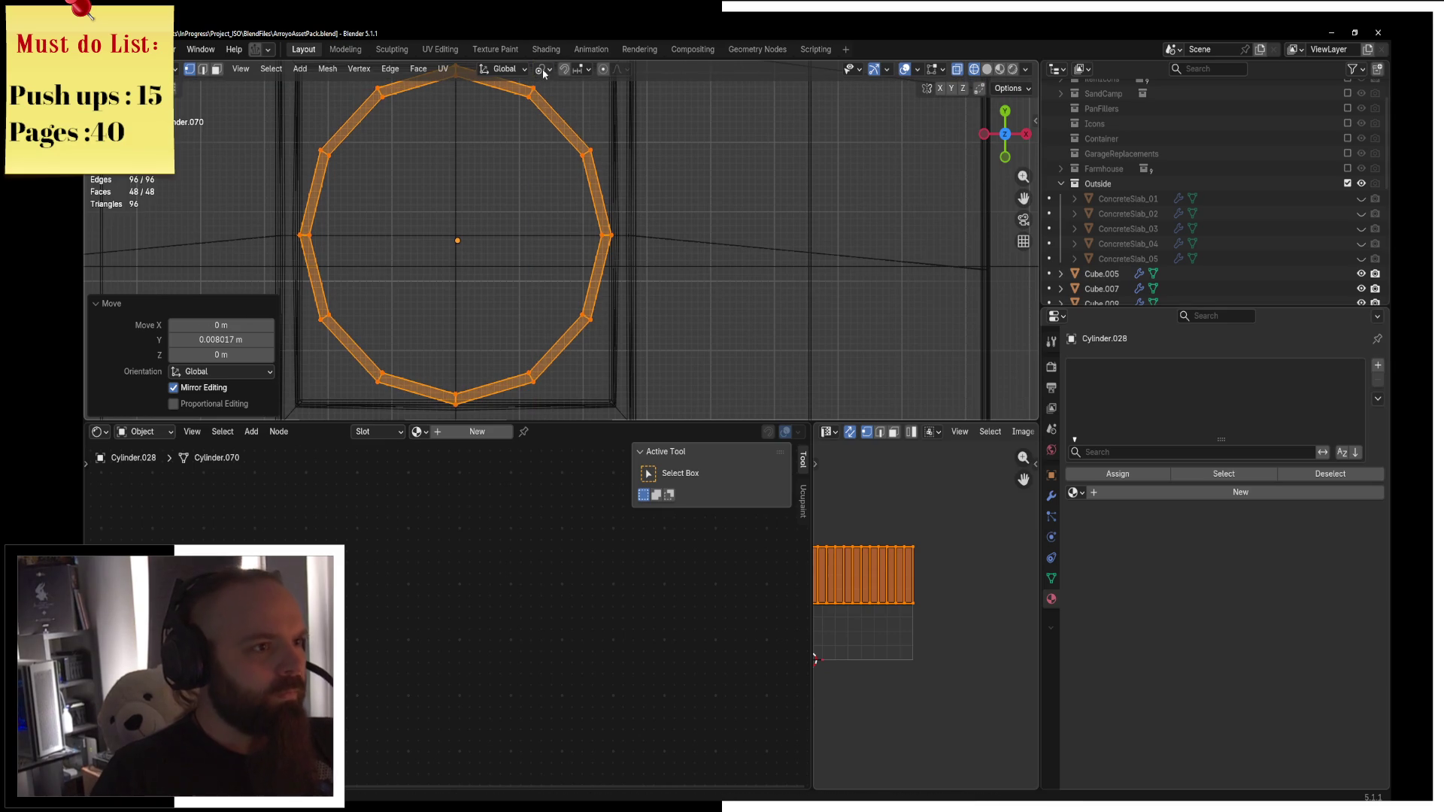
Scale the ring horizontally to 0.959 about the chosen pivot, keeping its height unchanged.
{"action": "left_click", "coordinate": [543, 73]}
{"action": "left_click", "coordinate": [587, 168]}
{"action": "key", "text": "s"}
{"action": "key", "text": "shift+z"}
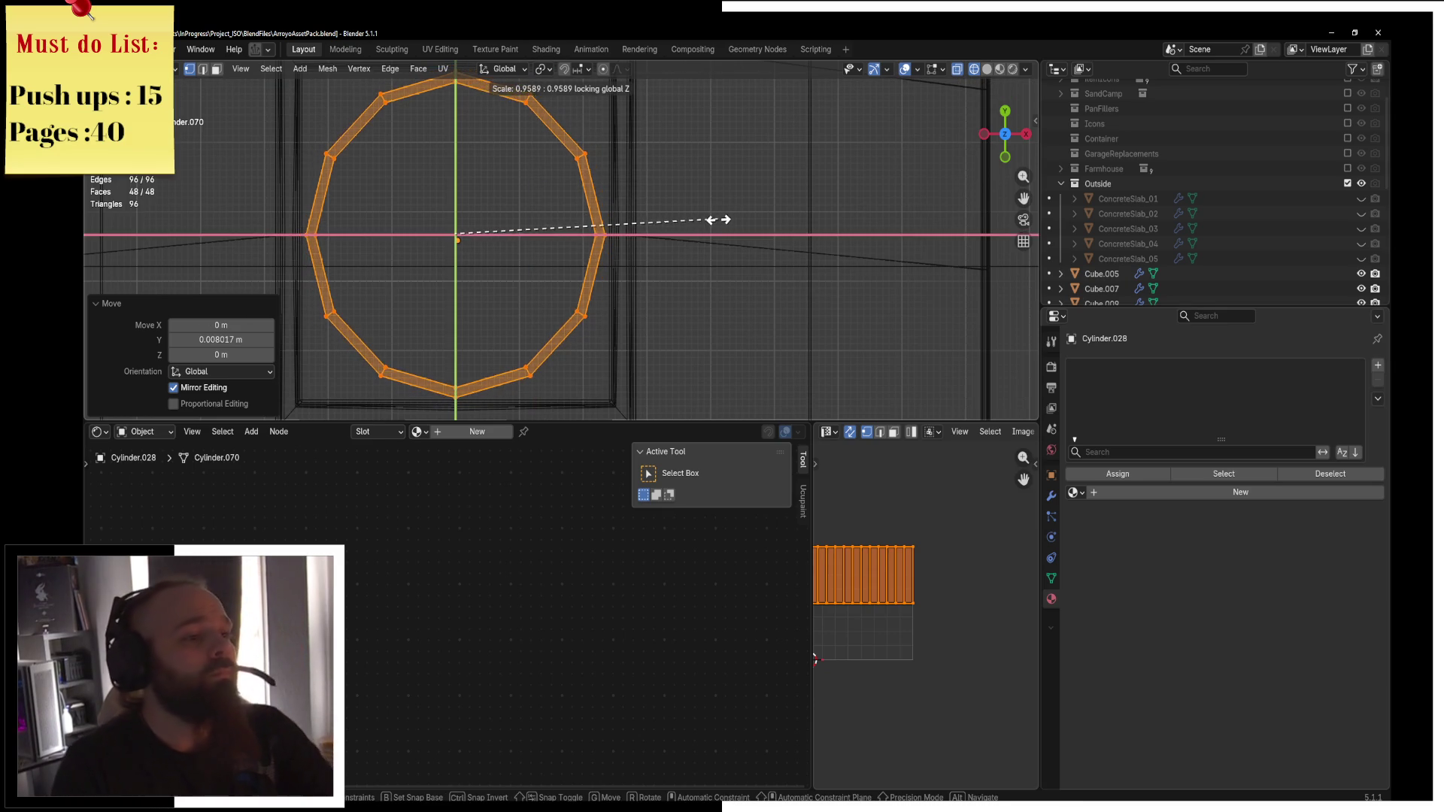
{"action": "left_click", "coordinate": [718, 220]}
{"action": "key", "text": "z"}
{"action": "left_click", "coordinate": [813, 219]}
{"action": "middle_click_drag", "start_coordinate": [813, 219], "coordinate": [682, 121]}
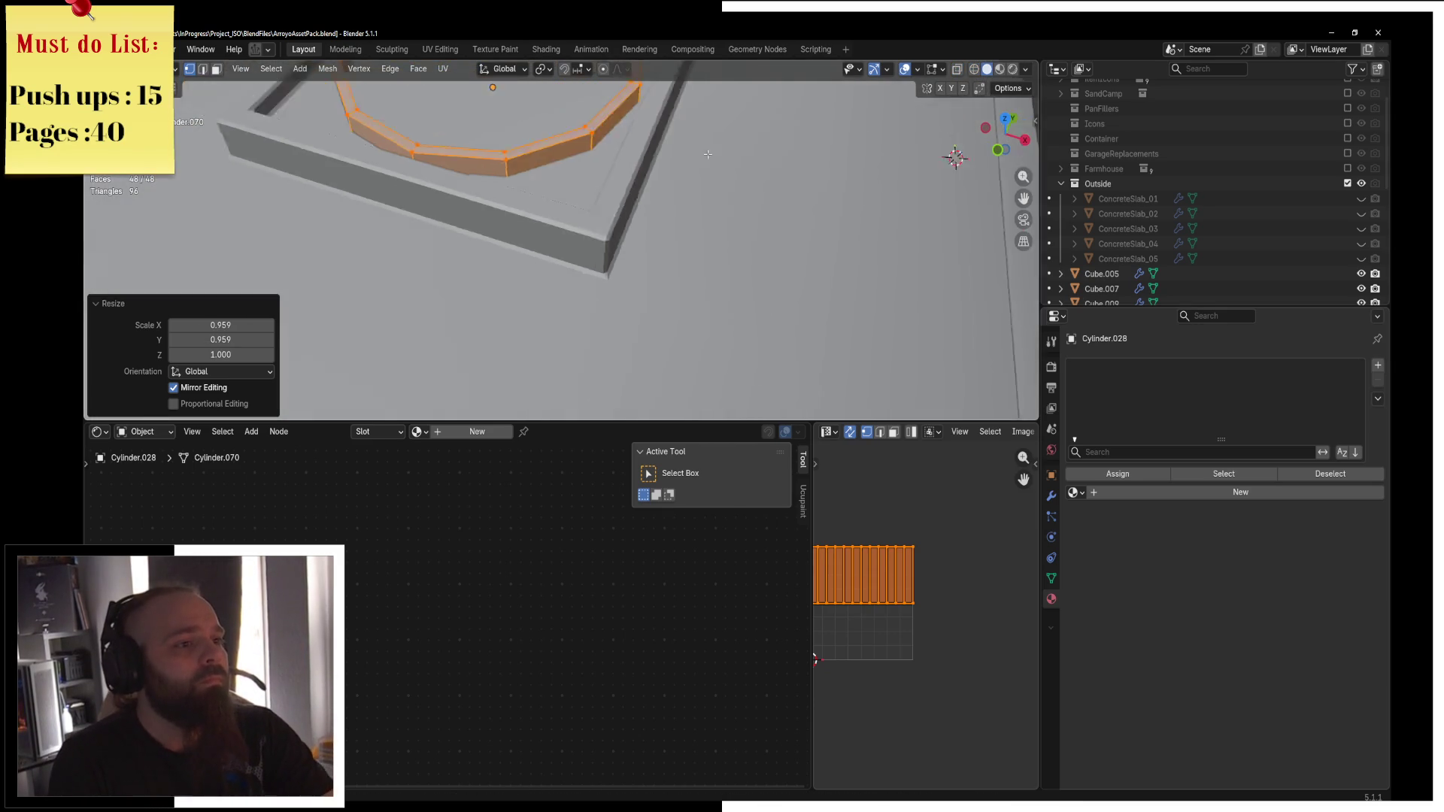
{"action": "key", "text": "KP_Decimal"}
Extrude the outer face loop into a band, lower its height to 0.826 and widen it.
{"action": "left_click", "coordinate": [217, 69]}
{"action": "middle_click_drag", "start_coordinate": [572, 173], "coordinate": [661, 180]}
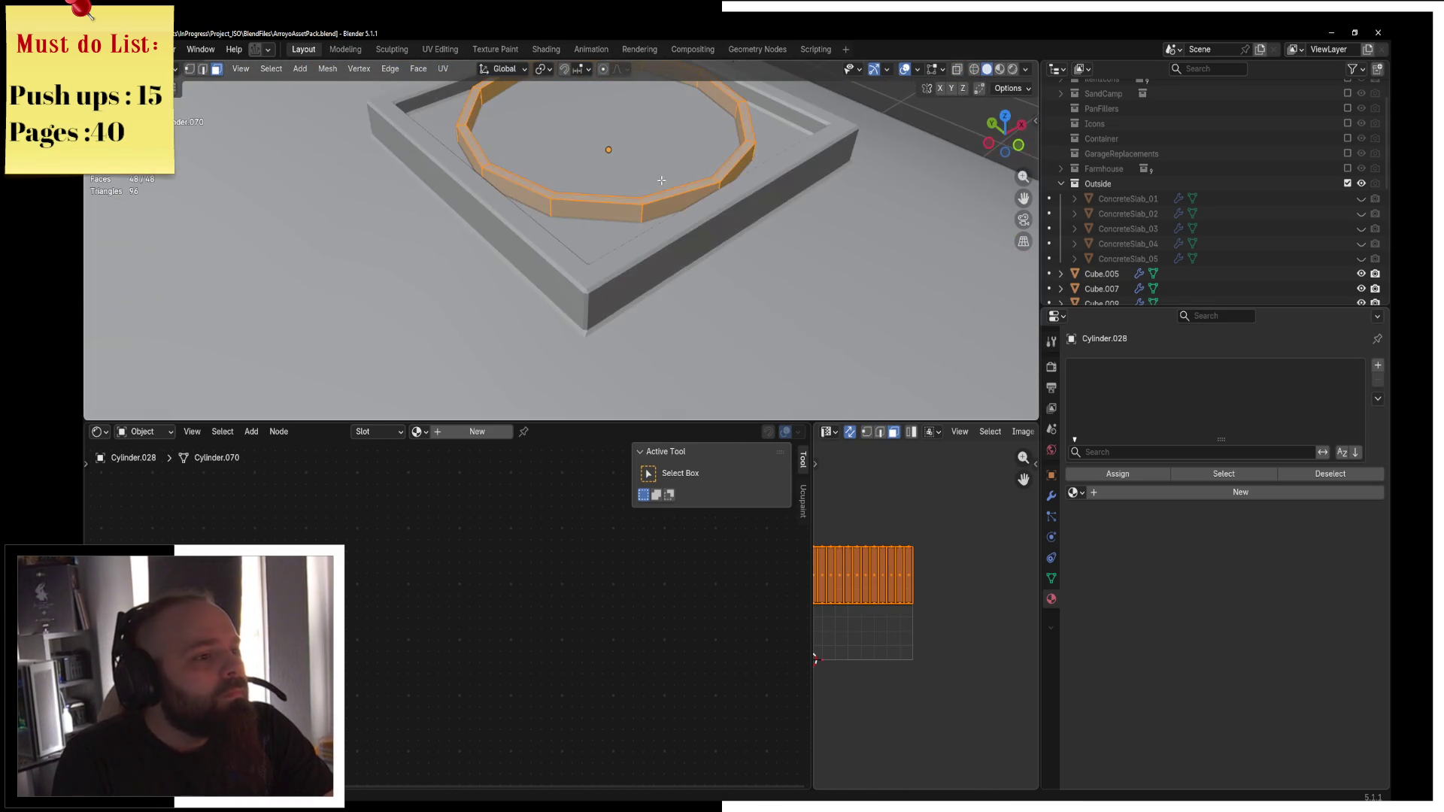
{"action": "left_click", "coordinate": [560, 216]}
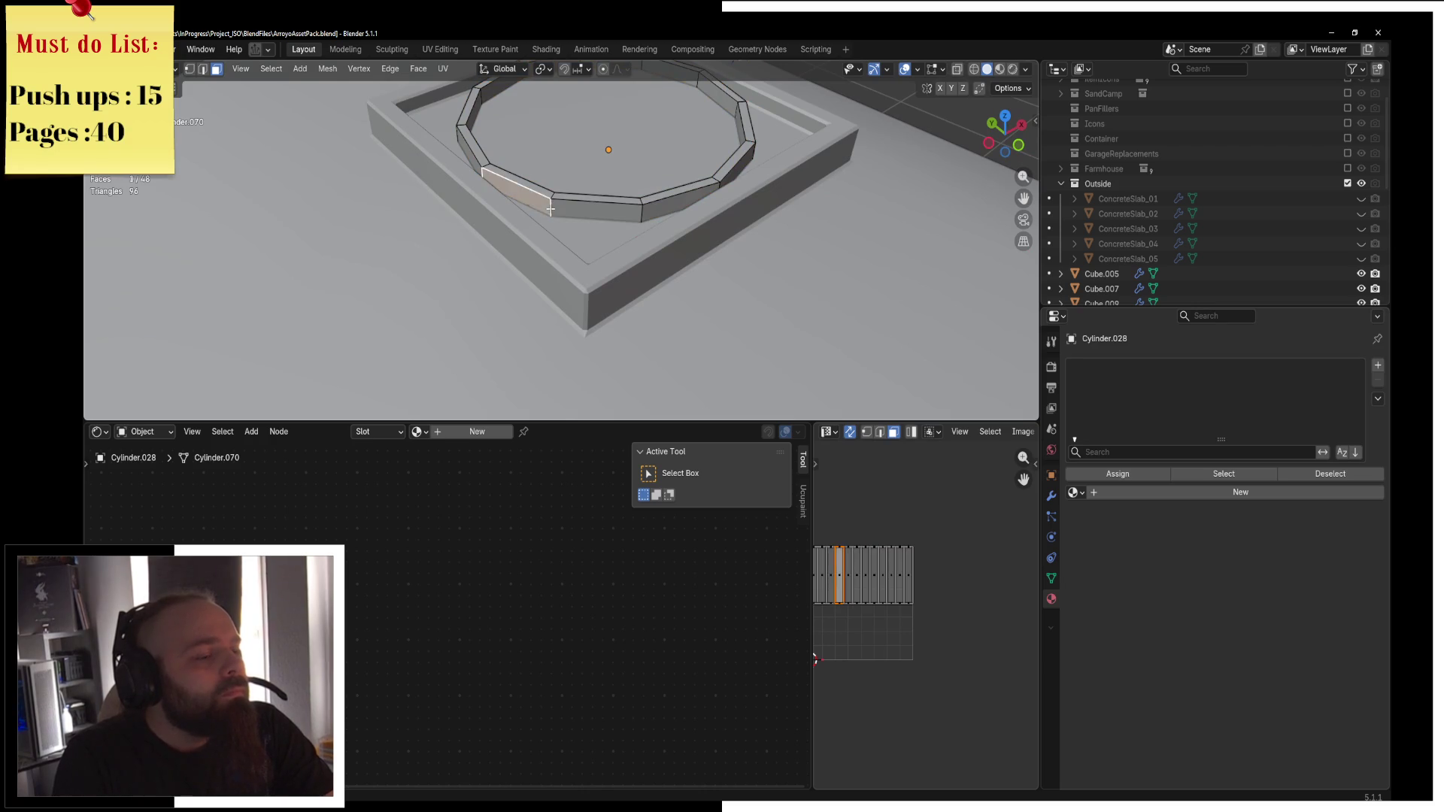
{"action": "left_click", "coordinate": [555, 208], "text": "alt"}
{"action": "key", "text": "e"}
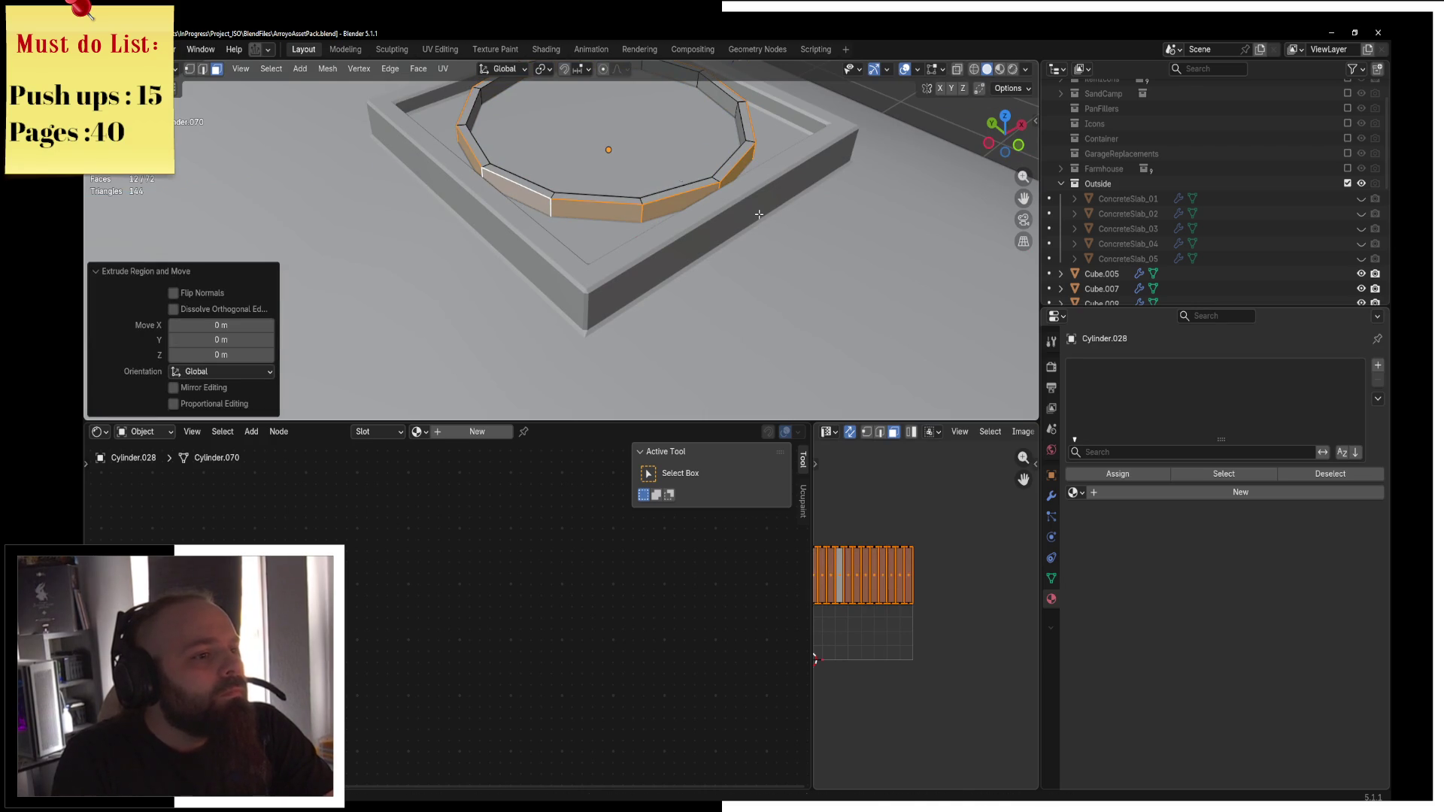
{"action": "key", "text": "s"}
{"action": "key", "text": "z"}
{"action": "left_click", "coordinate": [726, 215]}
{"action": "key", "text": "s"}
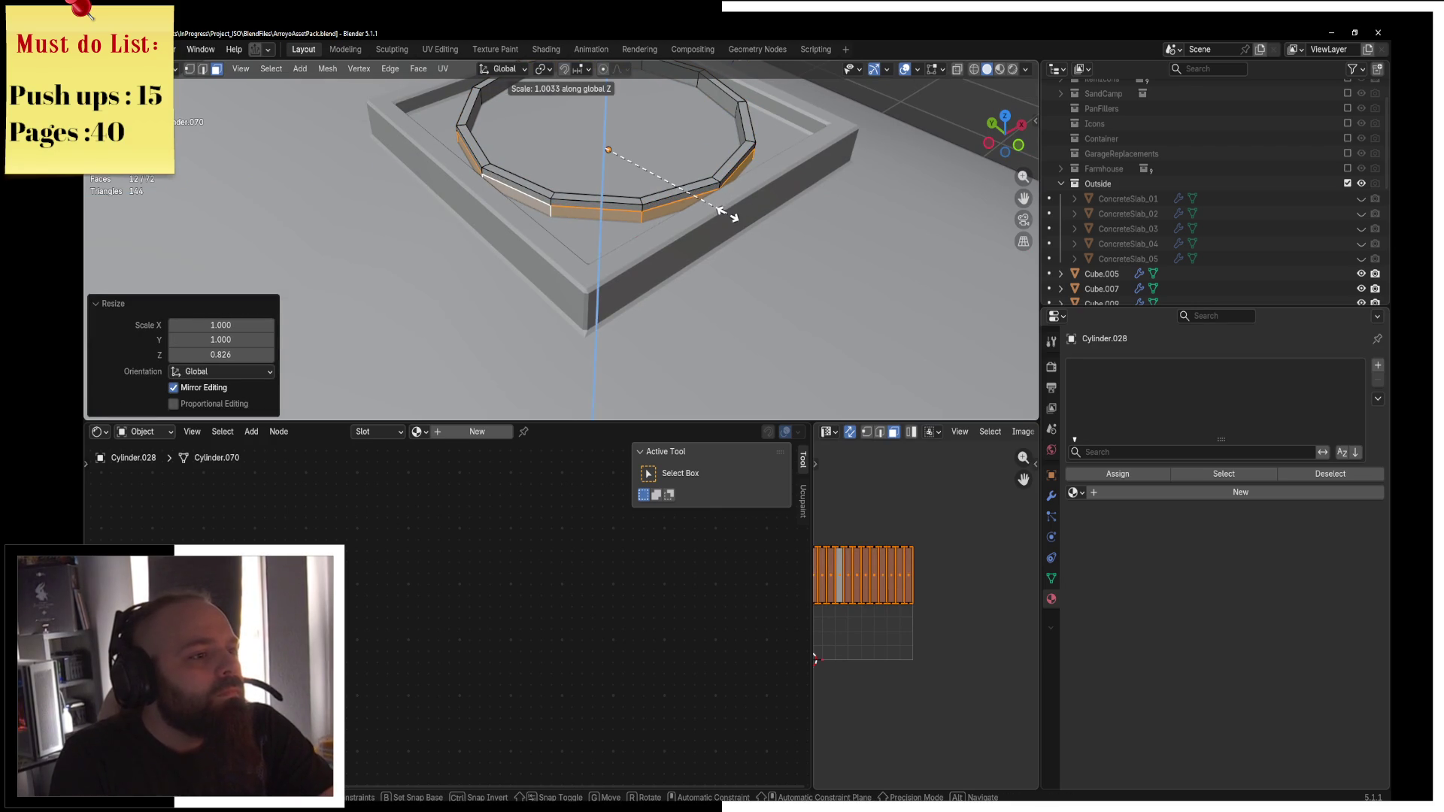
{"action": "key", "text": "shift+z"}
{"action": "left_click", "coordinate": [743, 225]}
Extrude the band again and flare the lower flange outward to 1.169 scale.
{"action": "key", "text": "e"}
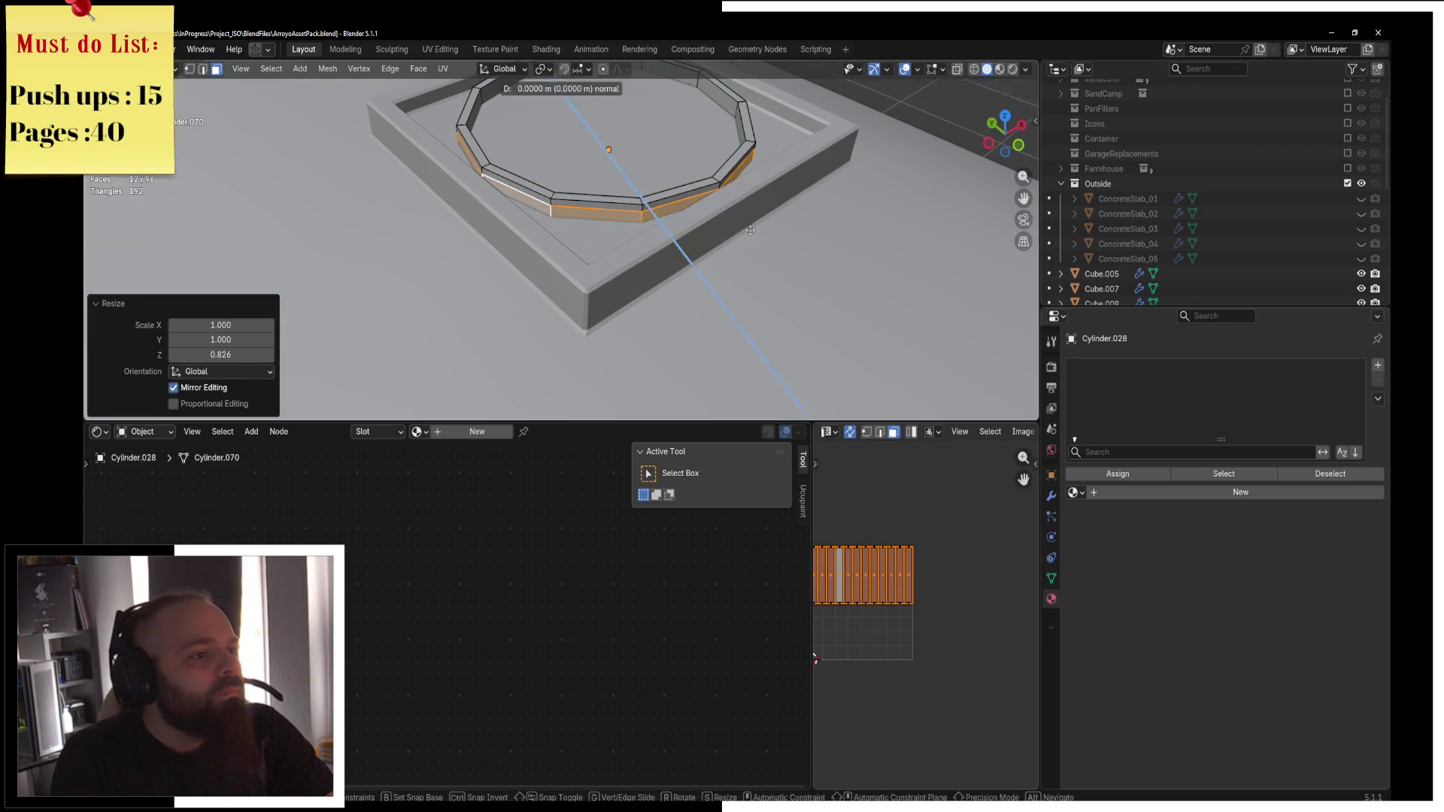
{"action": "right_click", "coordinate": [745, 227]}
{"action": "key", "text": "s"}
{"action": "key", "text": "shift+z"}
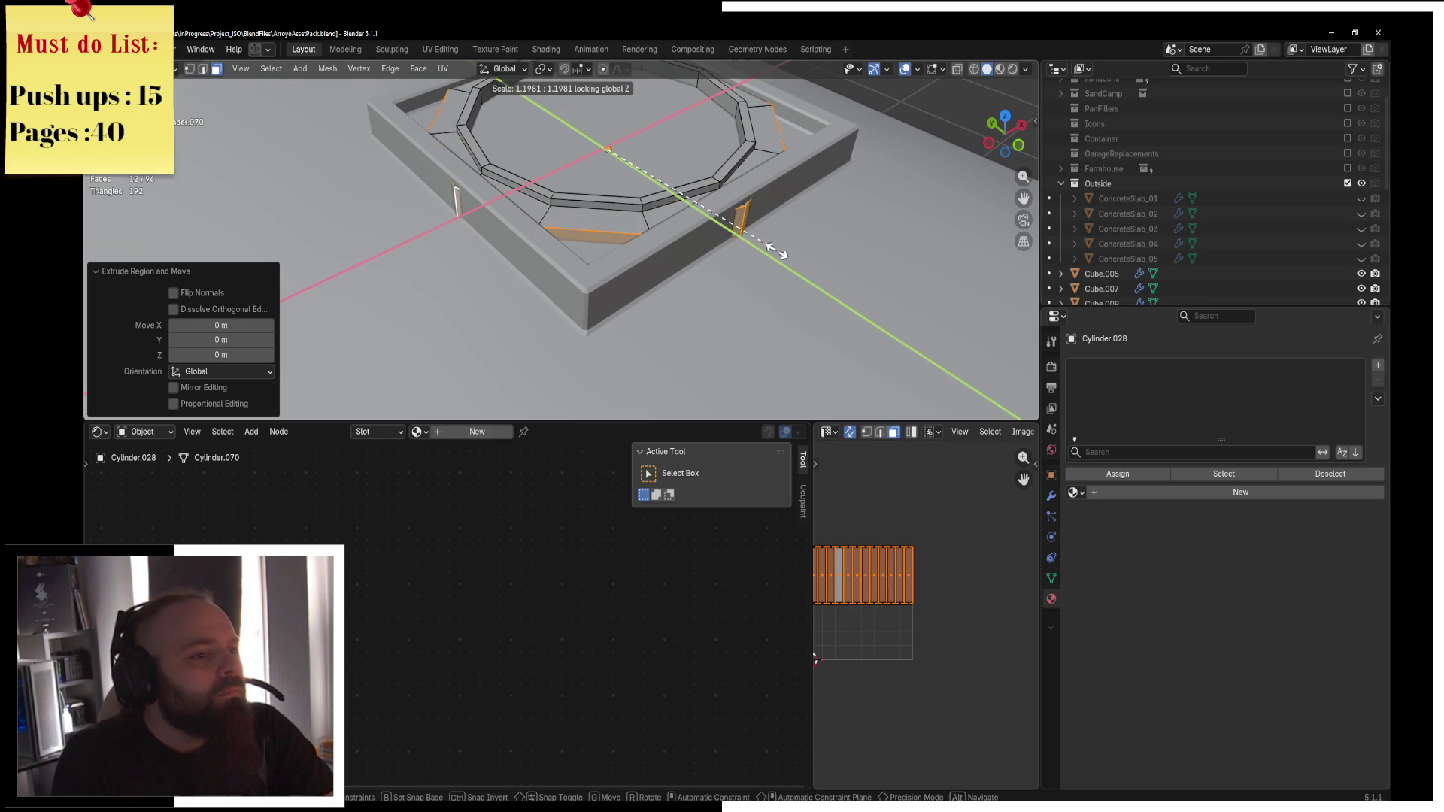
{"action": "left_click", "coordinate": [769, 256]}
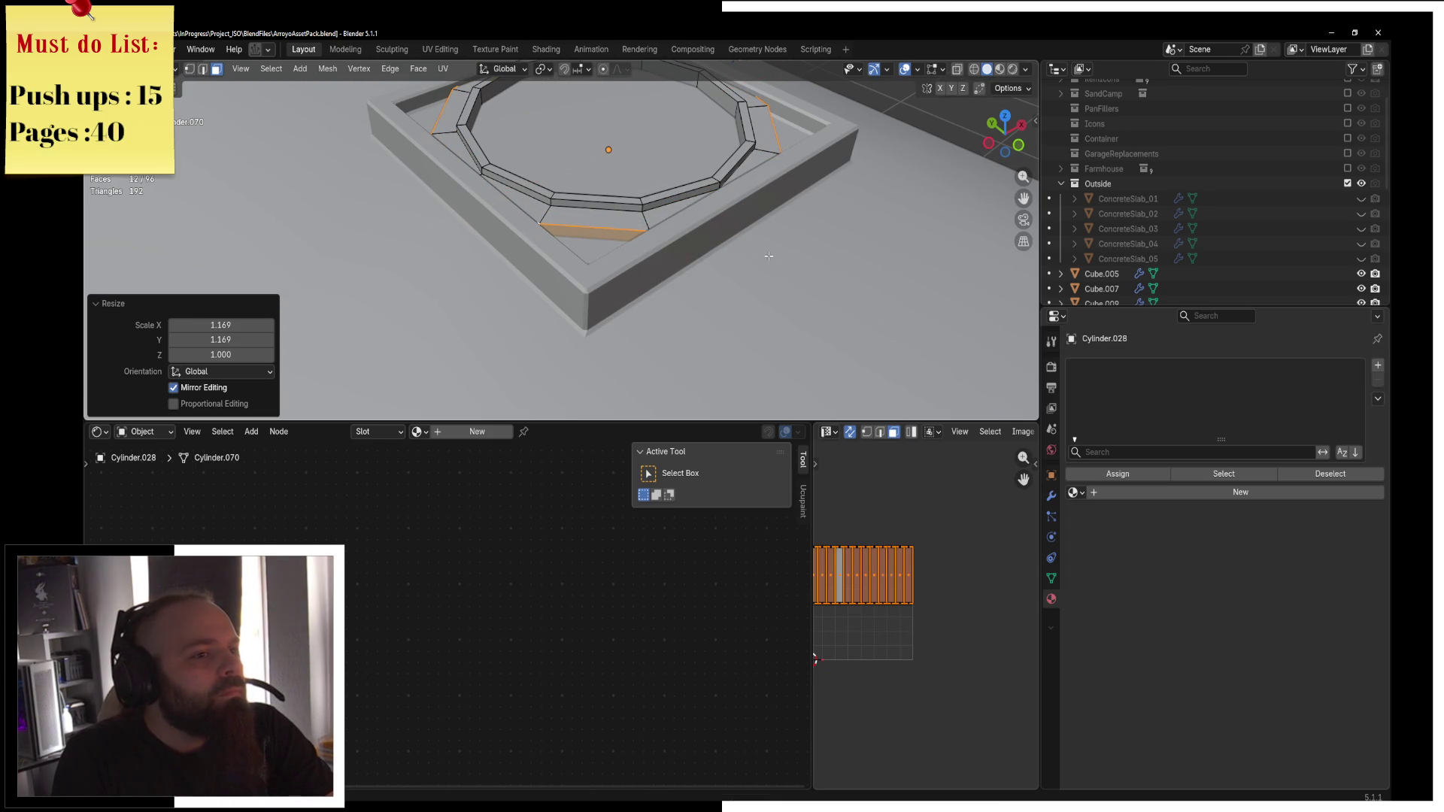
{"action": "key", "text": "KP_7"}
{"action": "key", "text": "z"}
{"action": "left_click", "coordinate": [644, 233]}
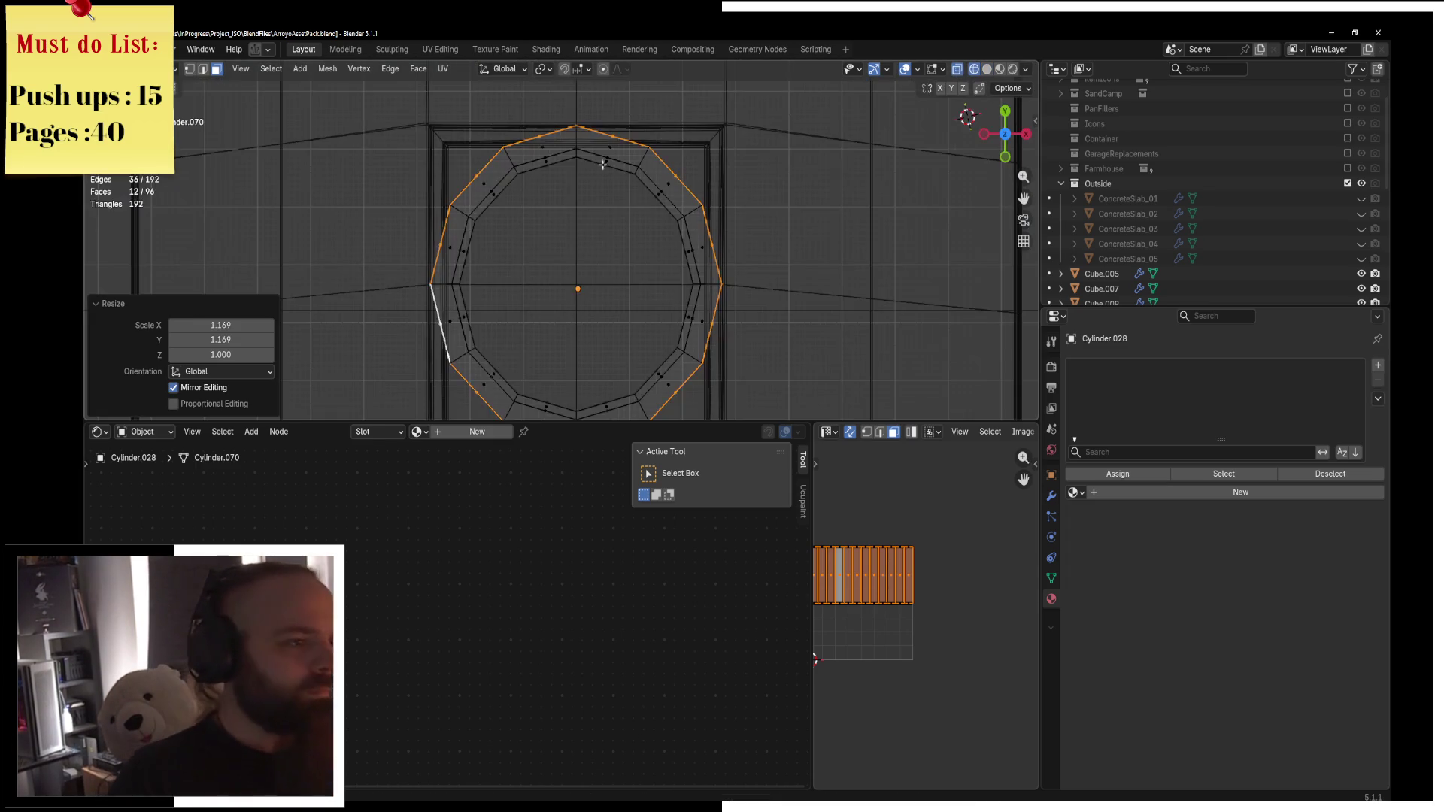
Brush-select the vertices on the left side of the ring.
{"action": "left_click", "coordinate": [189, 69]}
{"action": "key", "text": "alt+a"}
{"action": "key", "text": "c"}
{"action": "left_click", "coordinate": [450, 204]}
{"action": "left_click", "coordinate": [698, 197]}
{"action": "right_click", "coordinate": [699, 198]}
{"action": "key", "text": "ctrl+z"}
{"action": "key", "text": "c"}
{"action": "key", "text": "s"}
{"action": "key", "text": "y"}
{"action": "key", "text": "Escape"}
Flatten the left-side vertices into a vertical line by scaling X to 0.
{"action": "left_click", "coordinate": [543, 69]}
{"action": "left_click", "coordinate": [579, 170]}
{"action": "key", "text": "s"}
{"action": "key", "text": "y"}
{"action": "key", "text": "x"}
{"action": "key", "text": "0"}
{"action": "key", "text": "Escape"}
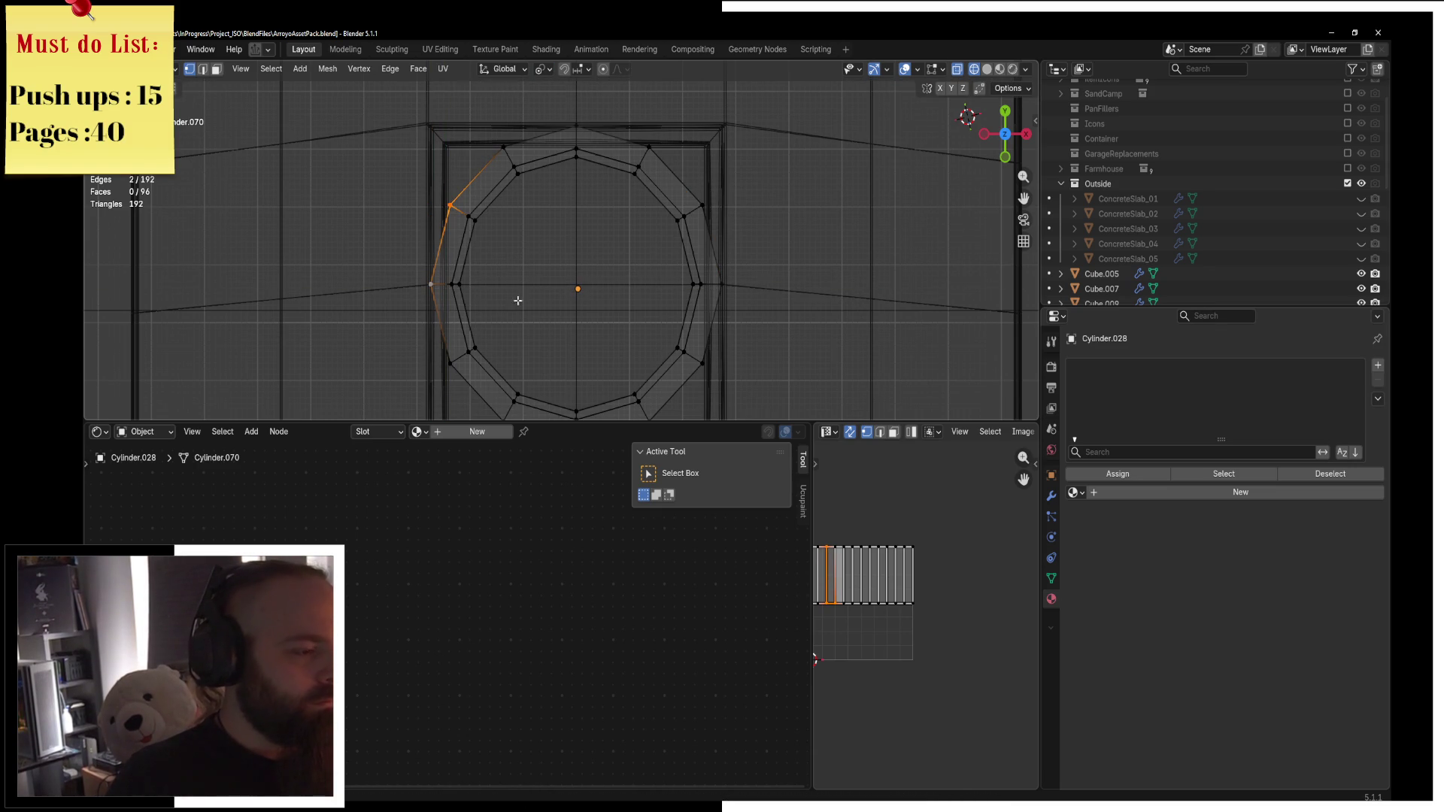
{"action": "key", "text": "s"}
{"action": "key", "text": "y"}
{"action": "key", "text": "x"}
{"action": "key", "text": "0"}
{"action": "key", "text": "Return"}
Flatten the right-side vertices into a vertical line with X scale 0.
{"action": "left_click", "coordinate": [707, 208]}
{"action": "key", "text": "c"}
{"action": "key", "text": "s"}
{"action": "key", "text": "x"}
{"action": "key", "text": "0"}
{"action": "key", "text": "Return"}
Flatten the top and bottom vertices into straight lines with Y scale 0.
{"action": "left_click", "coordinate": [679, 141]}
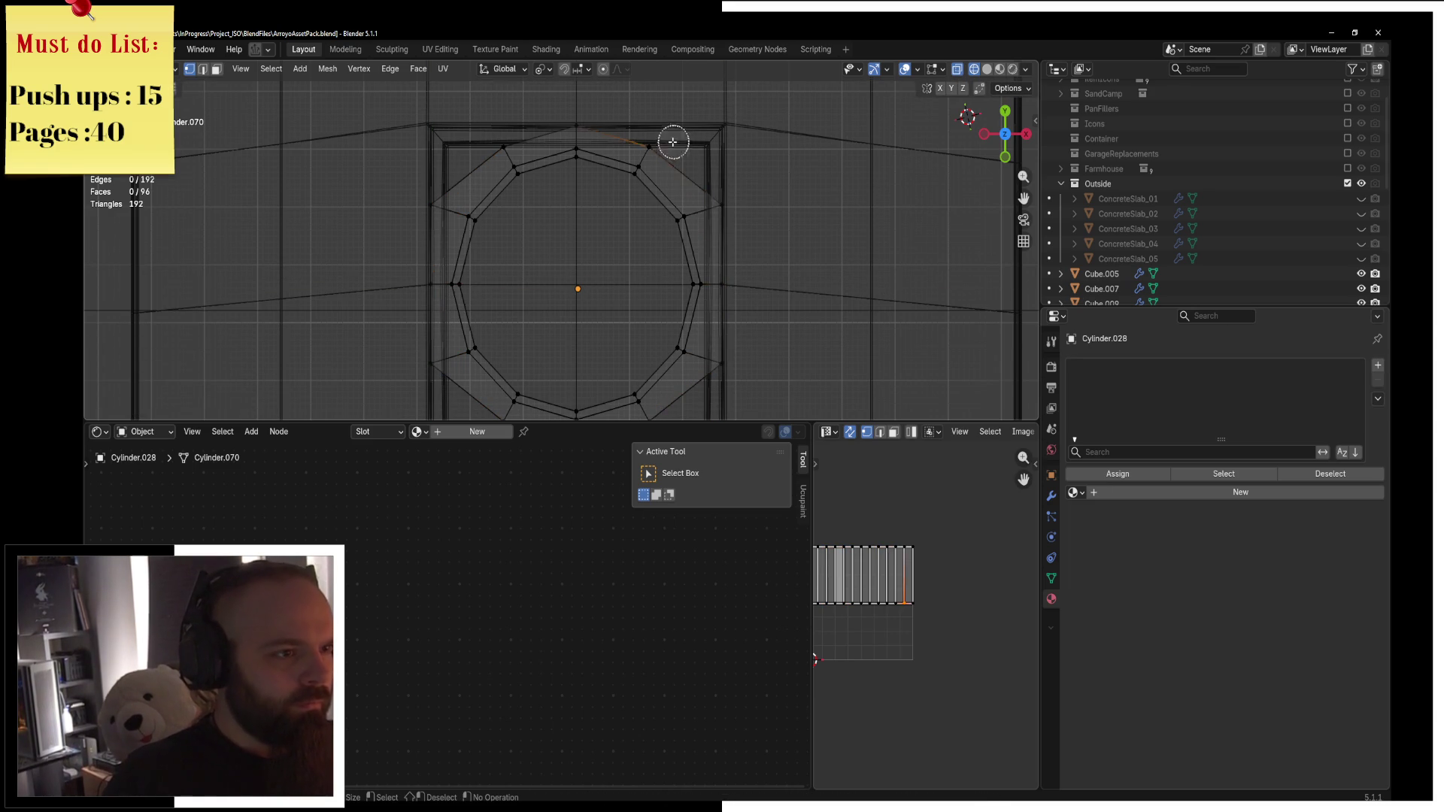
{"action": "key", "text": "s"}
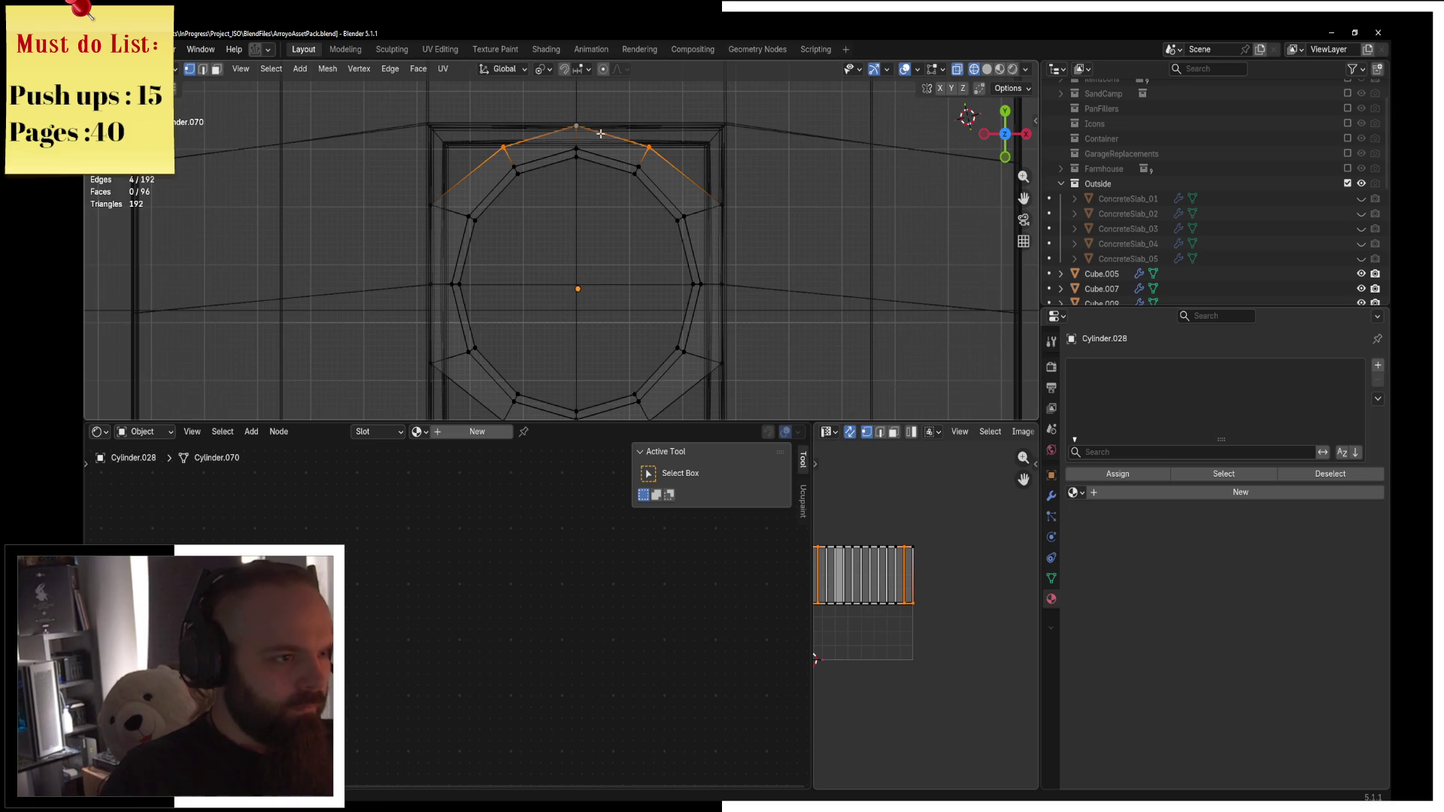
{"action": "key", "text": "y"}
{"action": "key", "text": "0"}
{"action": "key", "text": "Return"}
{"action": "middle_click_drag", "start_coordinate": [734, 150], "coordinate": [769, 57], "text": "shift"}
{"action": "left_click", "coordinate": [586, 344]}
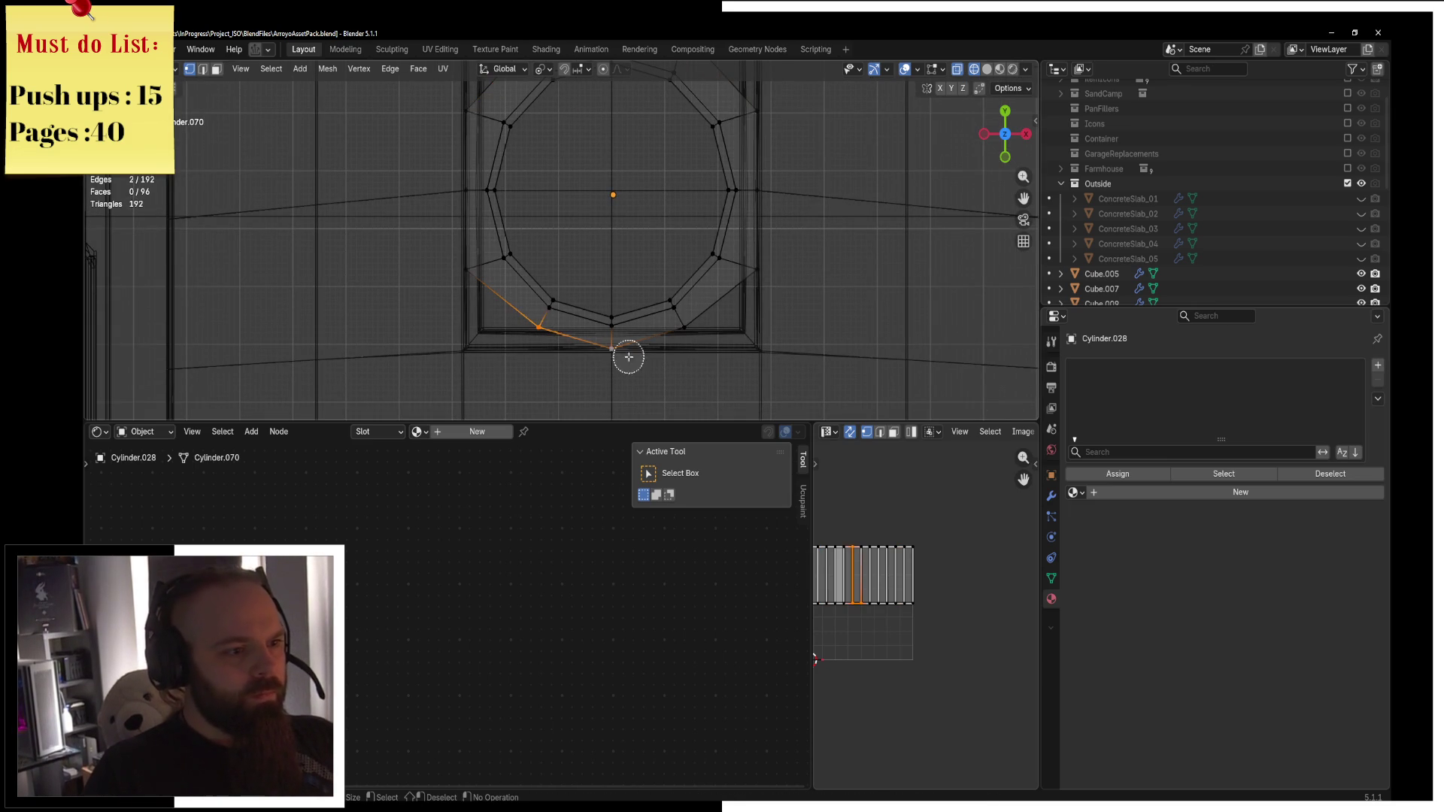
{"action": "left_click", "coordinate": [668, 334]}
{"action": "key", "text": "s"}
{"action": "key", "text": "y"}
{"action": "key", "text": "0"}
{"action": "key", "text": "Return"}
In see-through solid view, add centred loop cuts across the frame's corners.
{"action": "key", "text": "z"}
{"action": "left_click", "coordinate": [835, 394]}
{"action": "key", "text": "z"}
{"action": "left_click", "coordinate": [788, 294]}
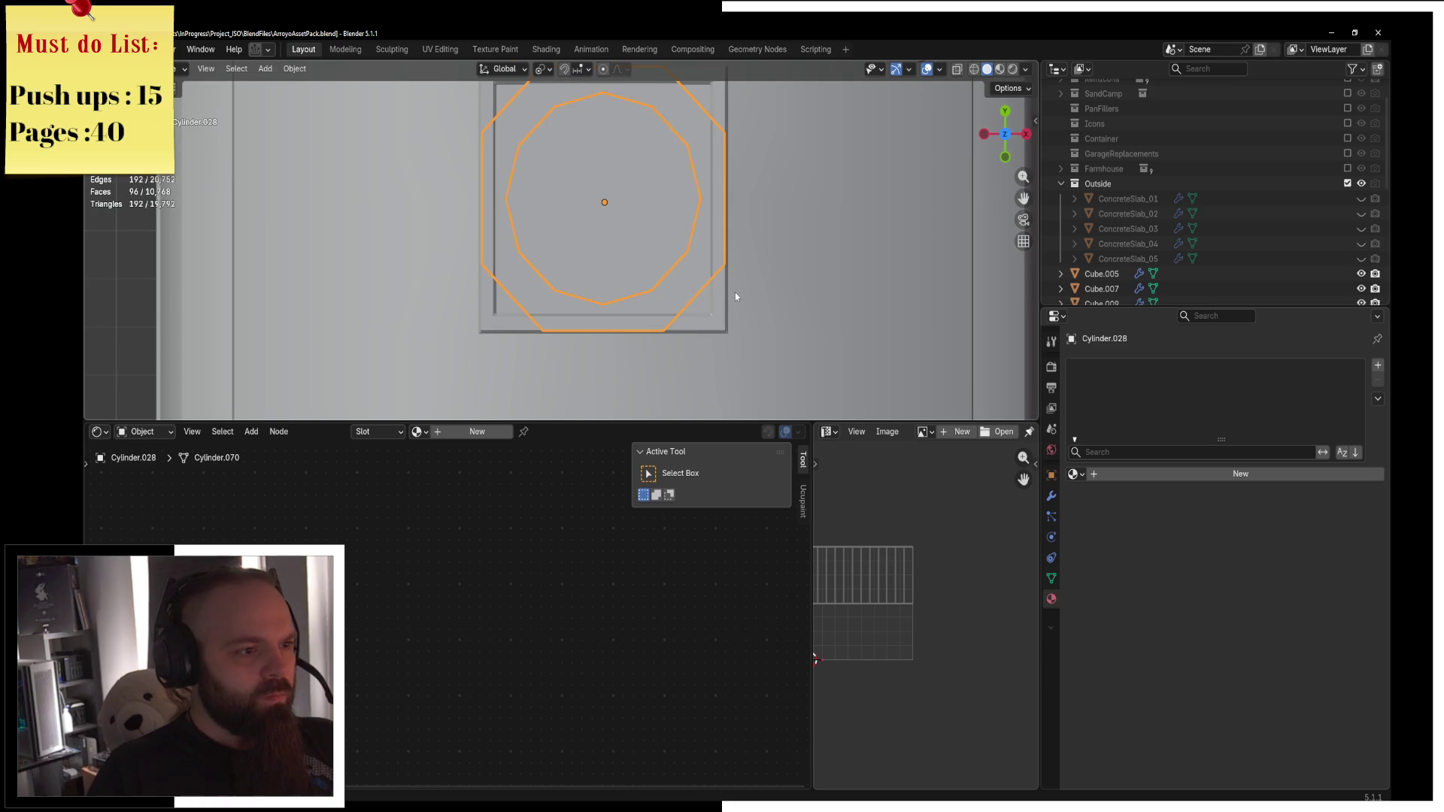
{"action": "key", "text": "ctrl+r"}
{"action": "left_click", "coordinate": [524, 284]}
{"action": "right_click", "coordinate": [523, 284]}
{"action": "key", "text": "ctrl+r"}
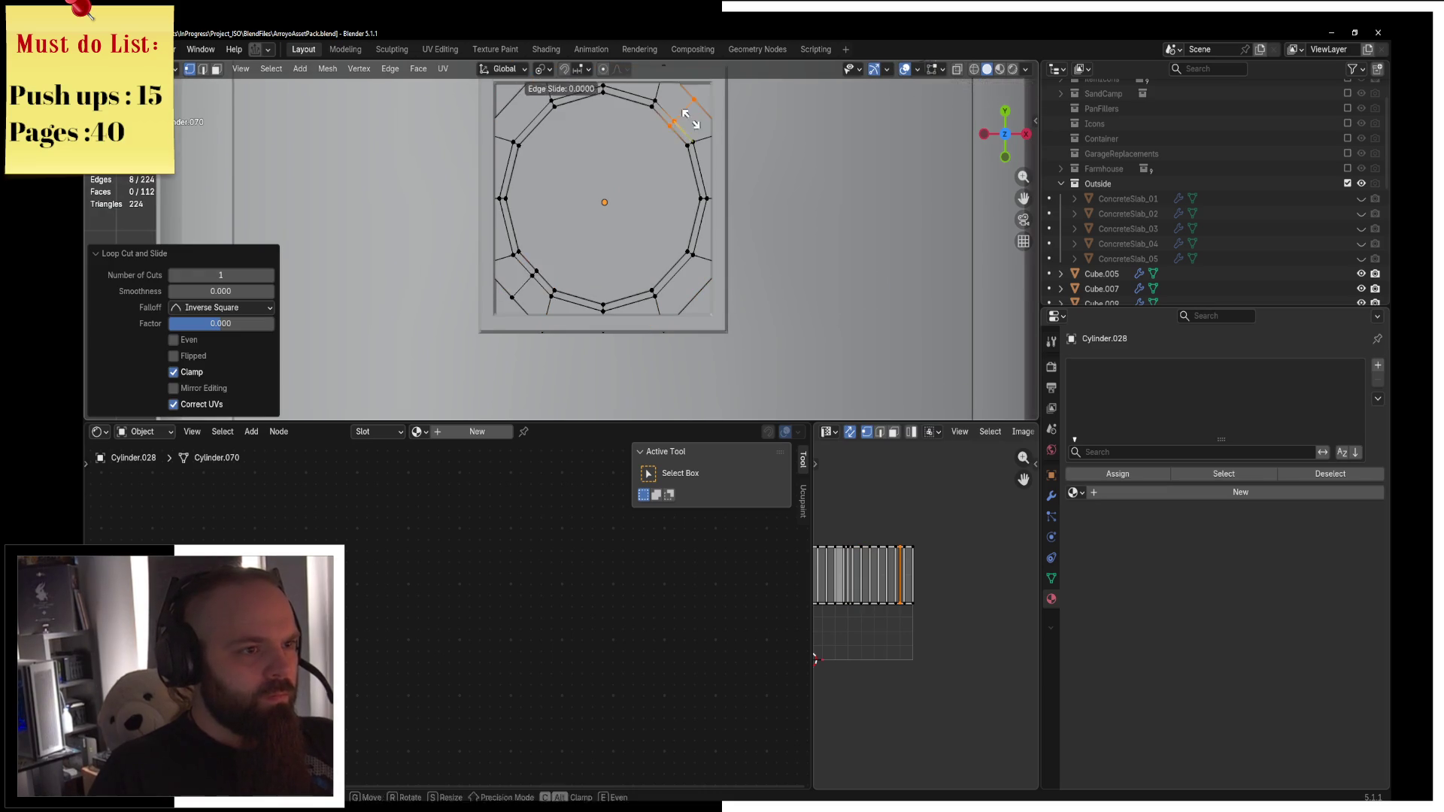
{"action": "middle_click_drag", "start_coordinate": [690, 126], "coordinate": [668, 183], "text": "shift"}
{"action": "left_click", "coordinate": [668, 182]}
{"action": "left_click", "coordinate": [668, 182]}
{"action": "right_click", "coordinate": [668, 182]}
{"action": "key", "text": "ctrl+r"}
{"action": "left_click", "coordinate": [500, 167]}
{"action": "right_click", "coordinate": [500, 167]}
{"action": "key", "text": "ctrl+r"}
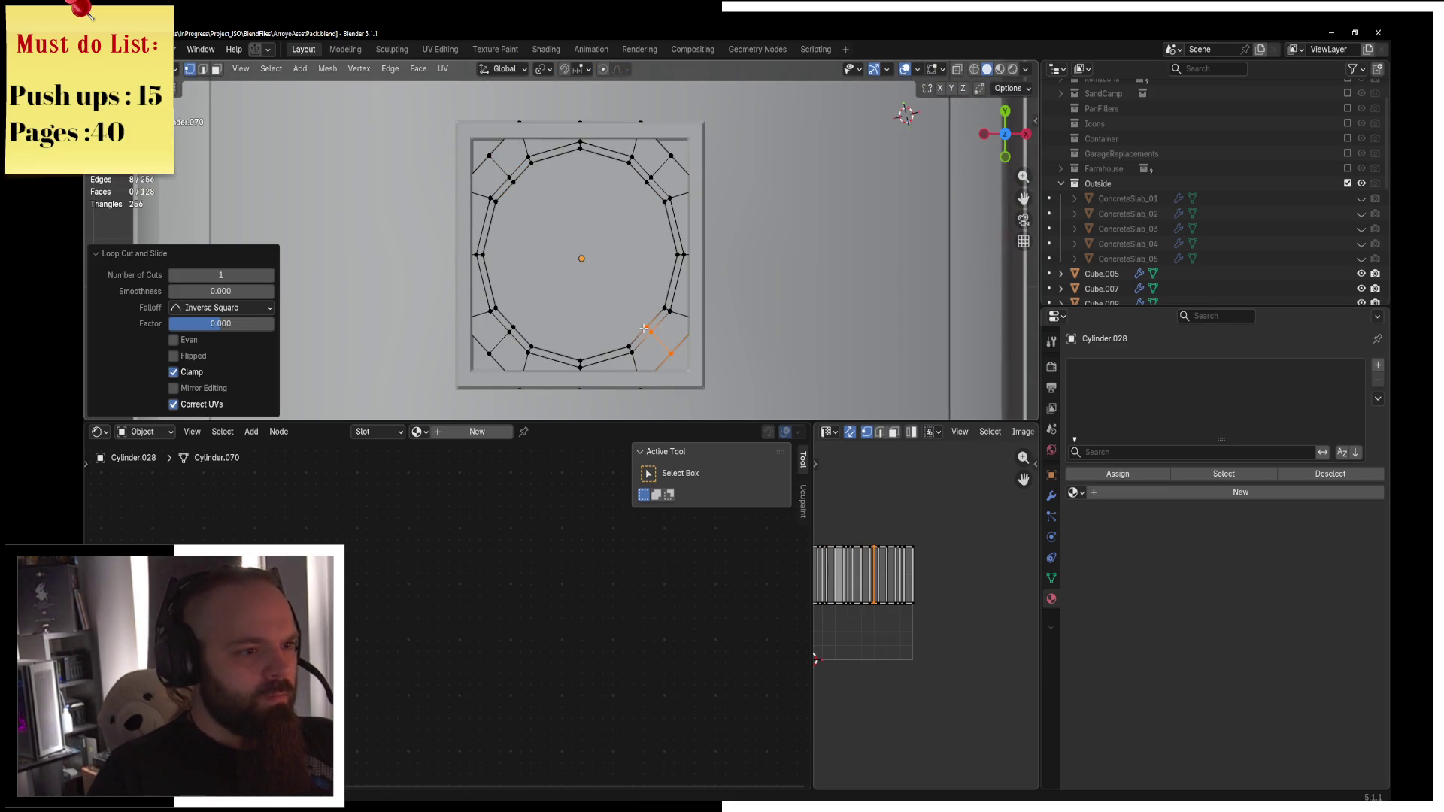
Select the four corner vertices and scale them outward with Z locked.
{"action": "key", "text": "shift+z"}
{"action": "key", "text": "alt+a"}
{"action": "key", "text": "c"}
{"action": "left_click", "coordinate": [489, 353]}
{"action": "left_click", "coordinate": [672, 354]}
{"action": "left_click", "coordinate": [671, 155]}
{"action": "left_click", "coordinate": [490, 154]}
{"action": "key", "text": "Escape"}
{"action": "left_click", "coordinate": [540, 68]}
{"action": "left_click", "coordinate": [587, 157]}
{"action": "key", "text": "s"}
{"action": "key", "text": "shift+z"}
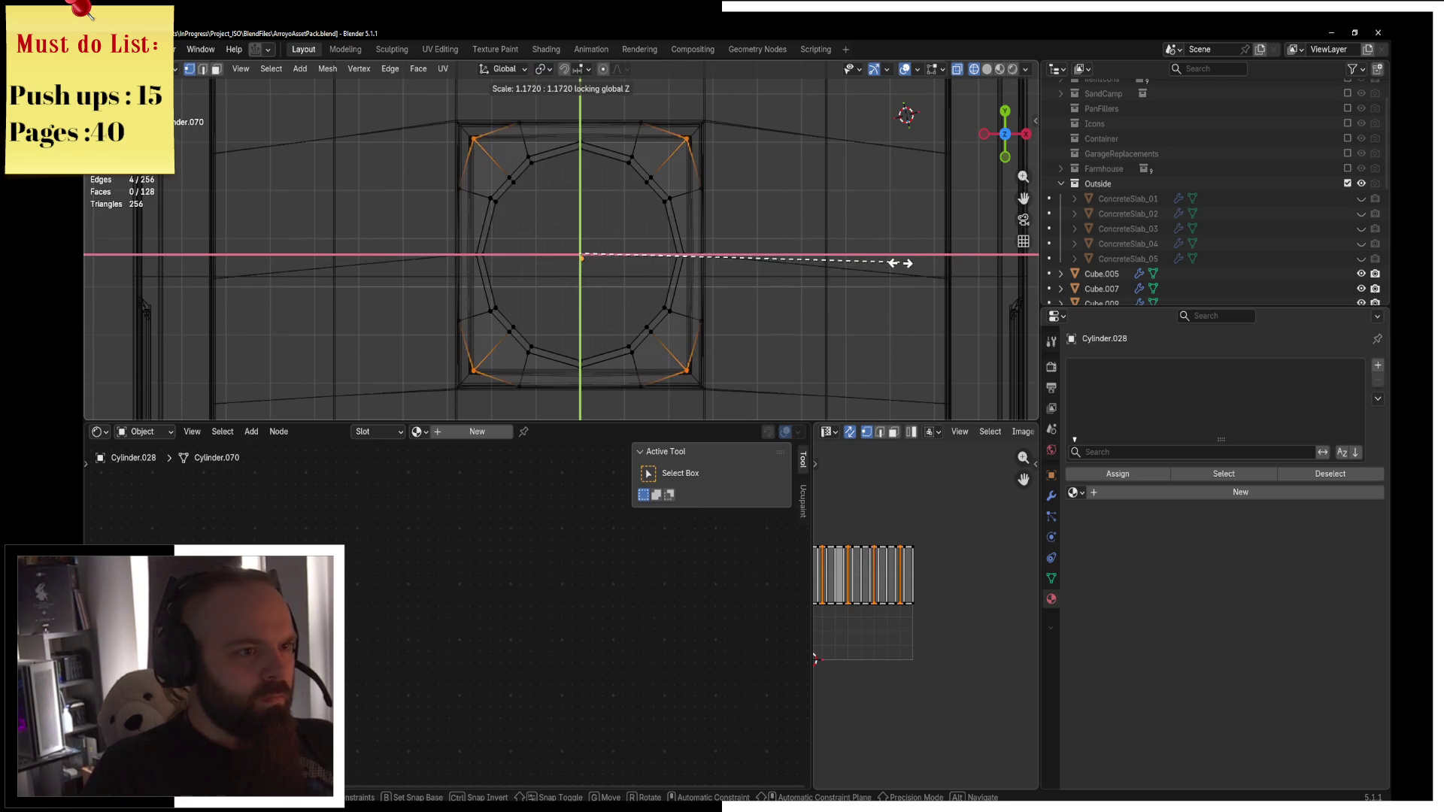
{"action": "left_click", "coordinate": [945, 251]}
Return to Object Mode and view the squared ring in material preview.
{"action": "key", "text": "z"}
{"action": "left_click", "coordinate": [986, 259]}
{"action": "key", "text": "ctrl+Tab"}
{"action": "left_click", "coordinate": [887, 249]}
{"action": "middle_click_drag", "start_coordinate": [888, 249], "coordinate": [748, 212]}
{"action": "key", "text": "z"}
{"action": "left_click", "coordinate": [672, 345]}
{"action": "scroll", "coordinate": [672, 346], "scroll_direction": "up", "scroll_amount": 3}
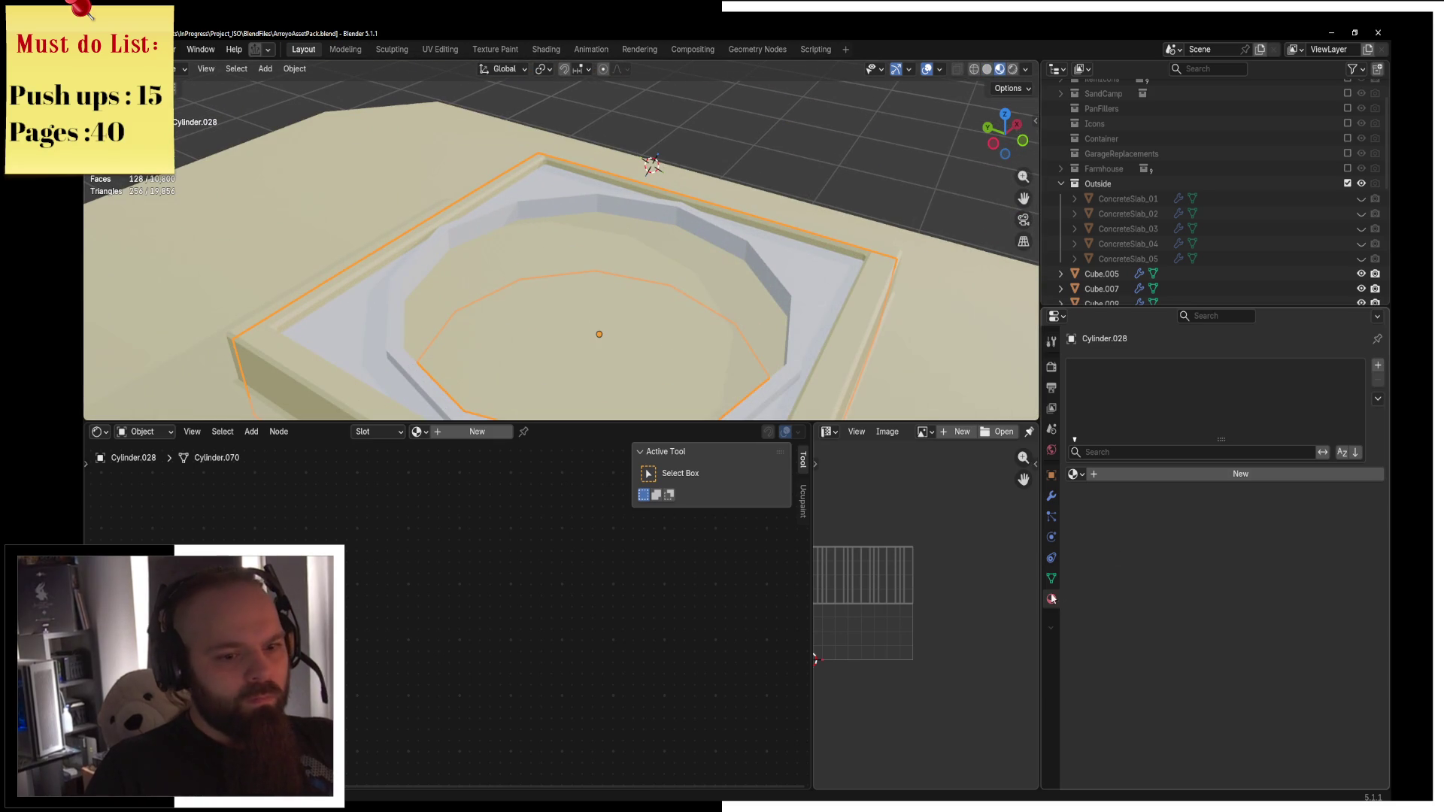
Search 'train me' in the material browser and assign Train_Metal to the ring.
{"action": "left_click", "coordinate": [1072, 474]}
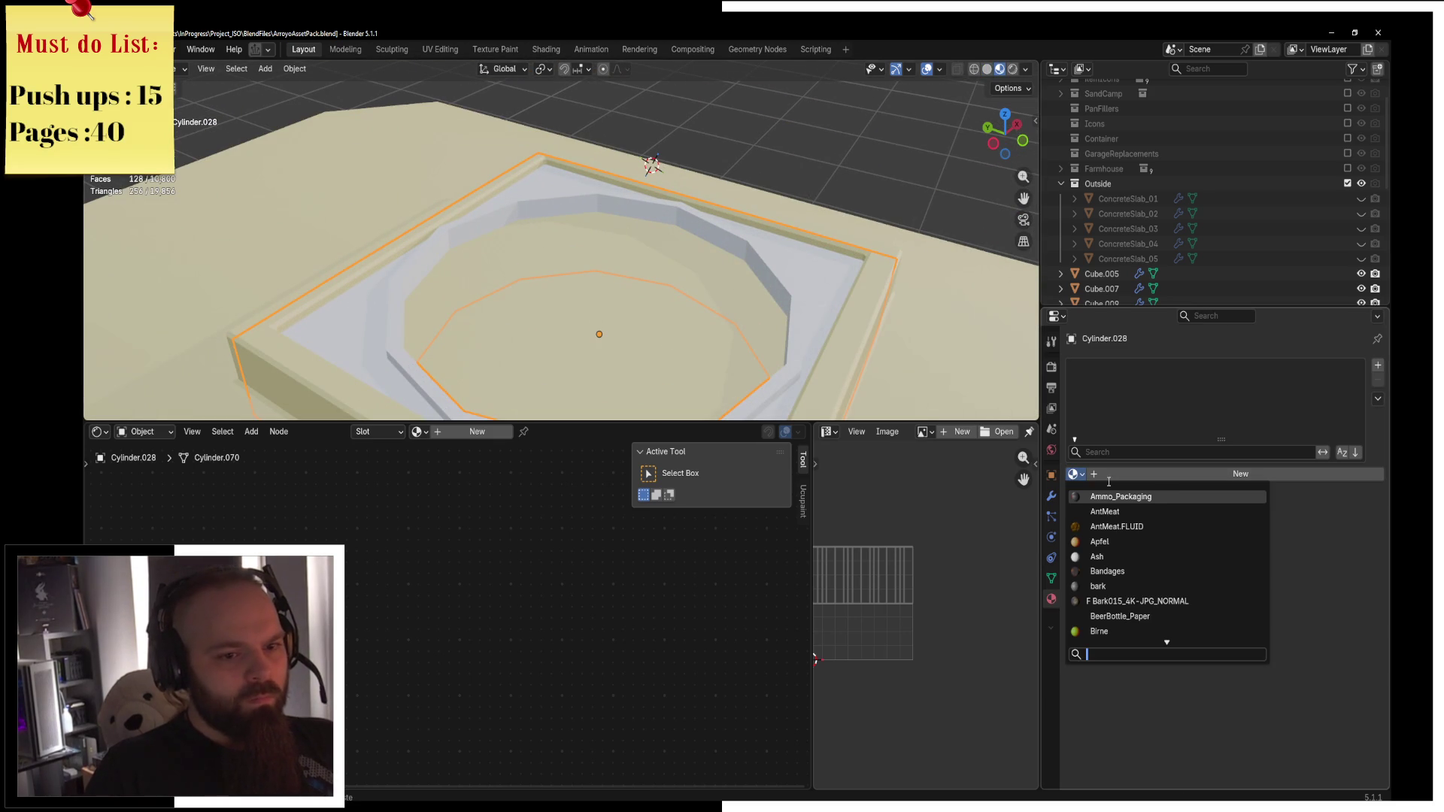
{"action": "type", "text": "me"}
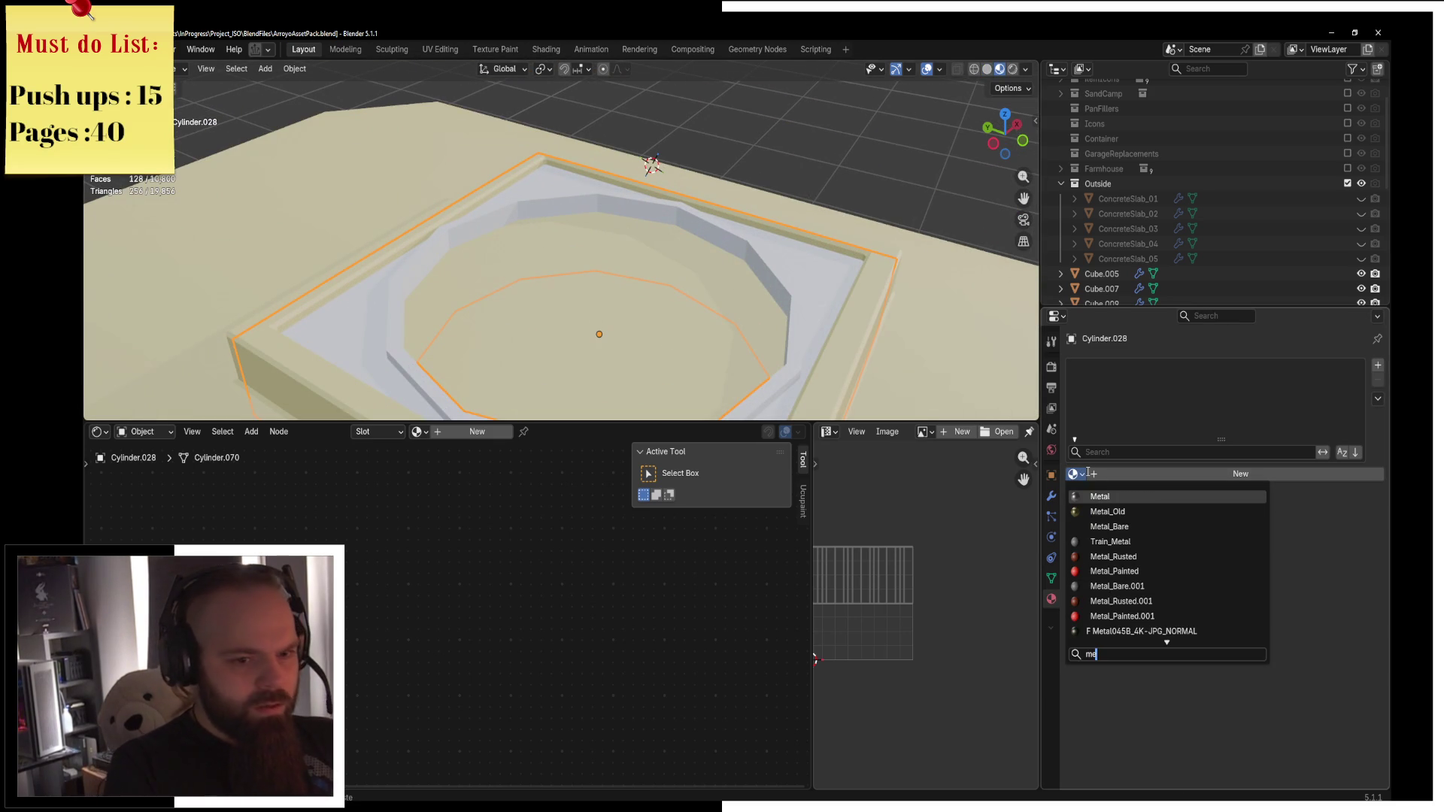
{"action": "key", "text": "BackSpace"}
{"action": "key", "text": "BackSpace"}
{"action": "key", "text": "BackSpace"}
{"action": "type", "text": "train me"}
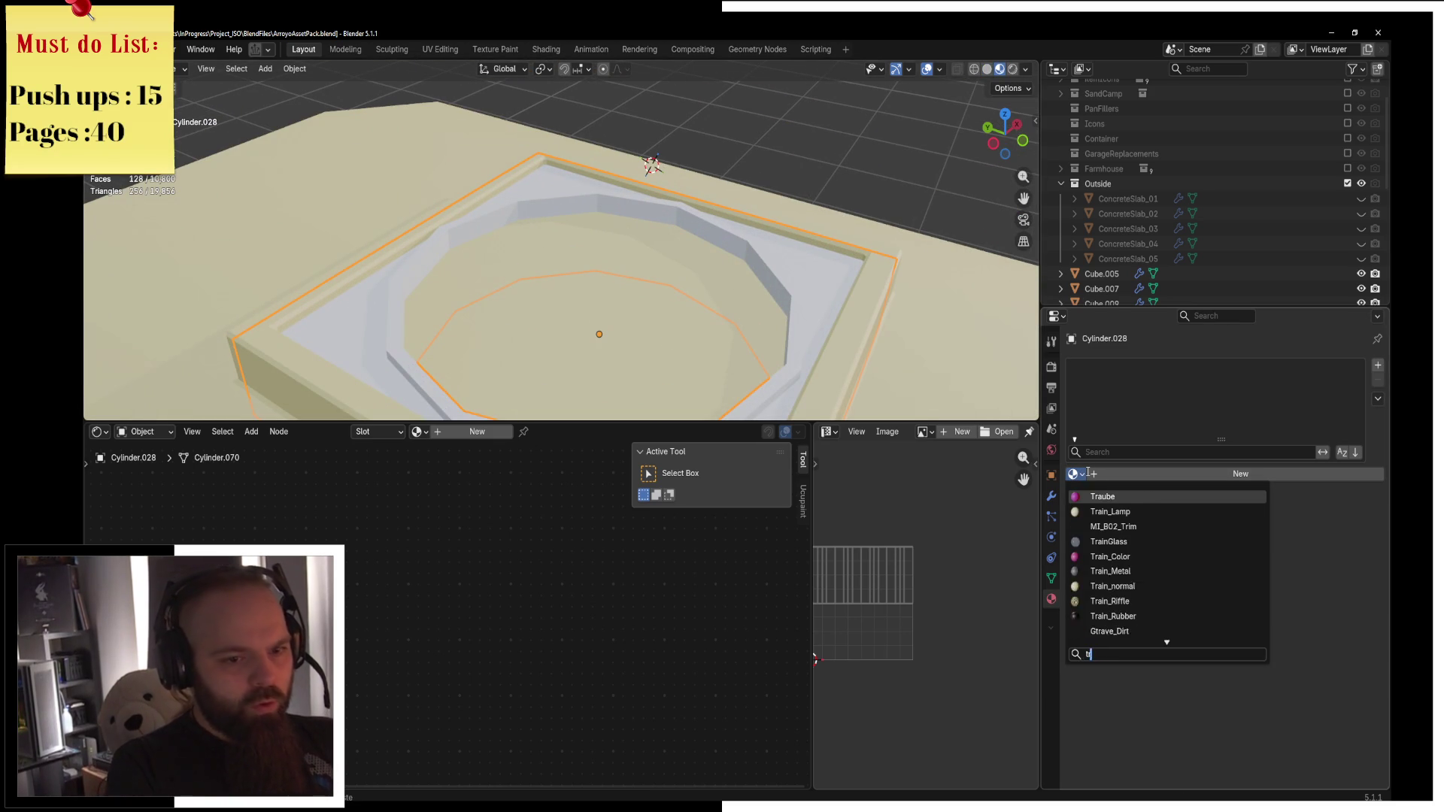
{"action": "key", "text": "Return"}
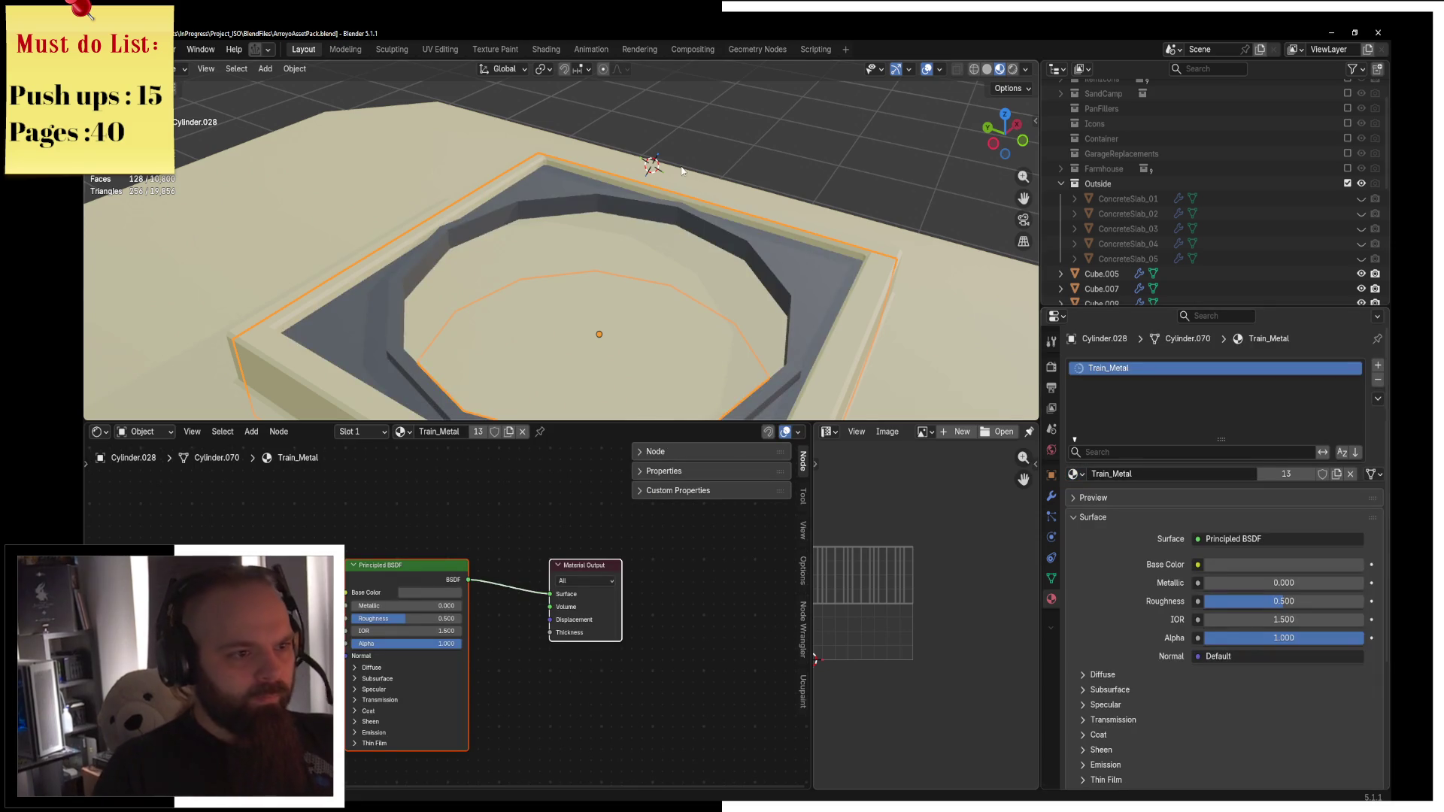
{"action": "scroll", "coordinate": [682, 170], "scroll_direction": "down", "scroll_amount": 4}
{"action": "key", "text": "Tab"}
Duplicate the inner wall loop and shrink it, Z locked, into a small central cylinder.
{"action": "key", "text": "2"}
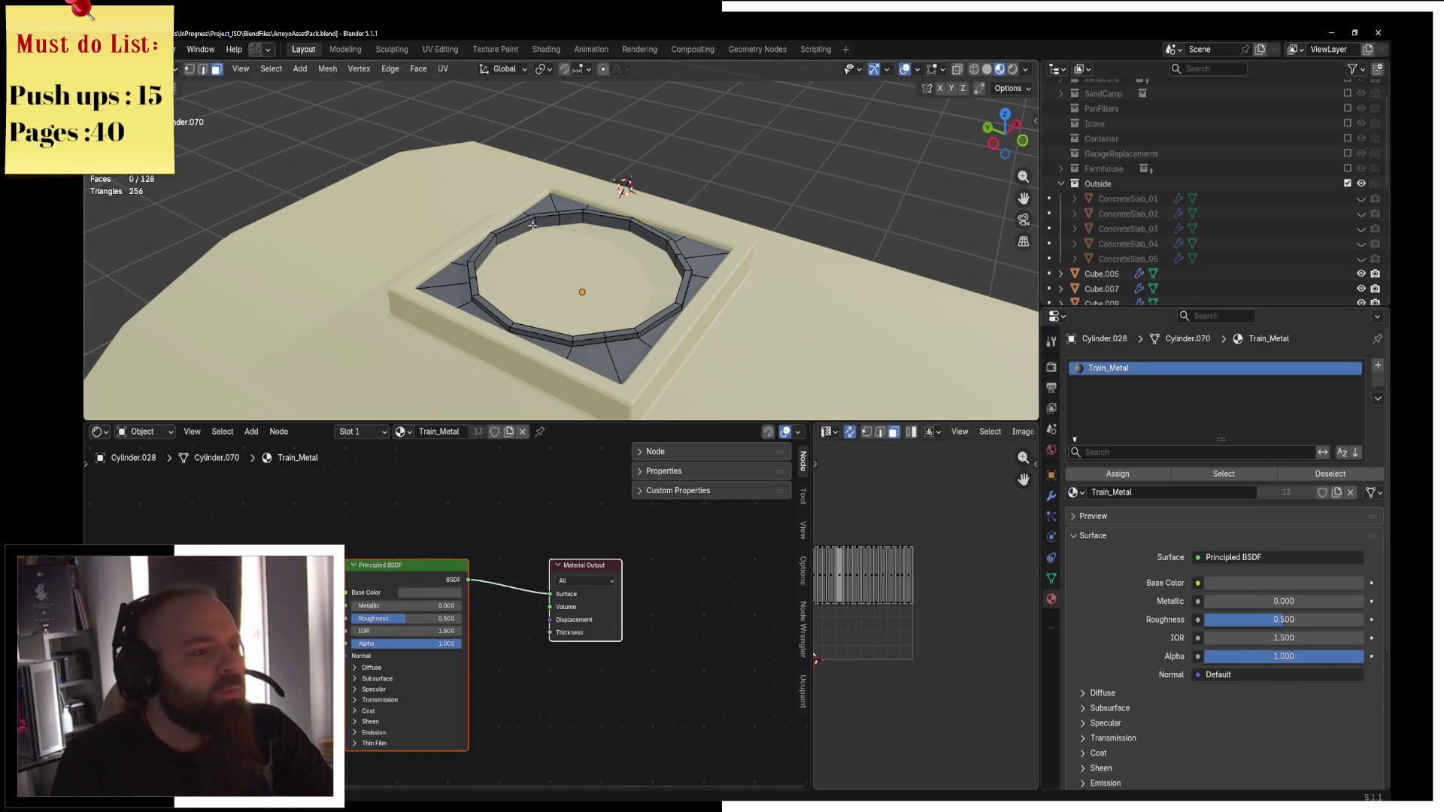
{"action": "left_click", "coordinate": [533, 226], "text": "alt"}
{"action": "key", "text": "alt+e"}
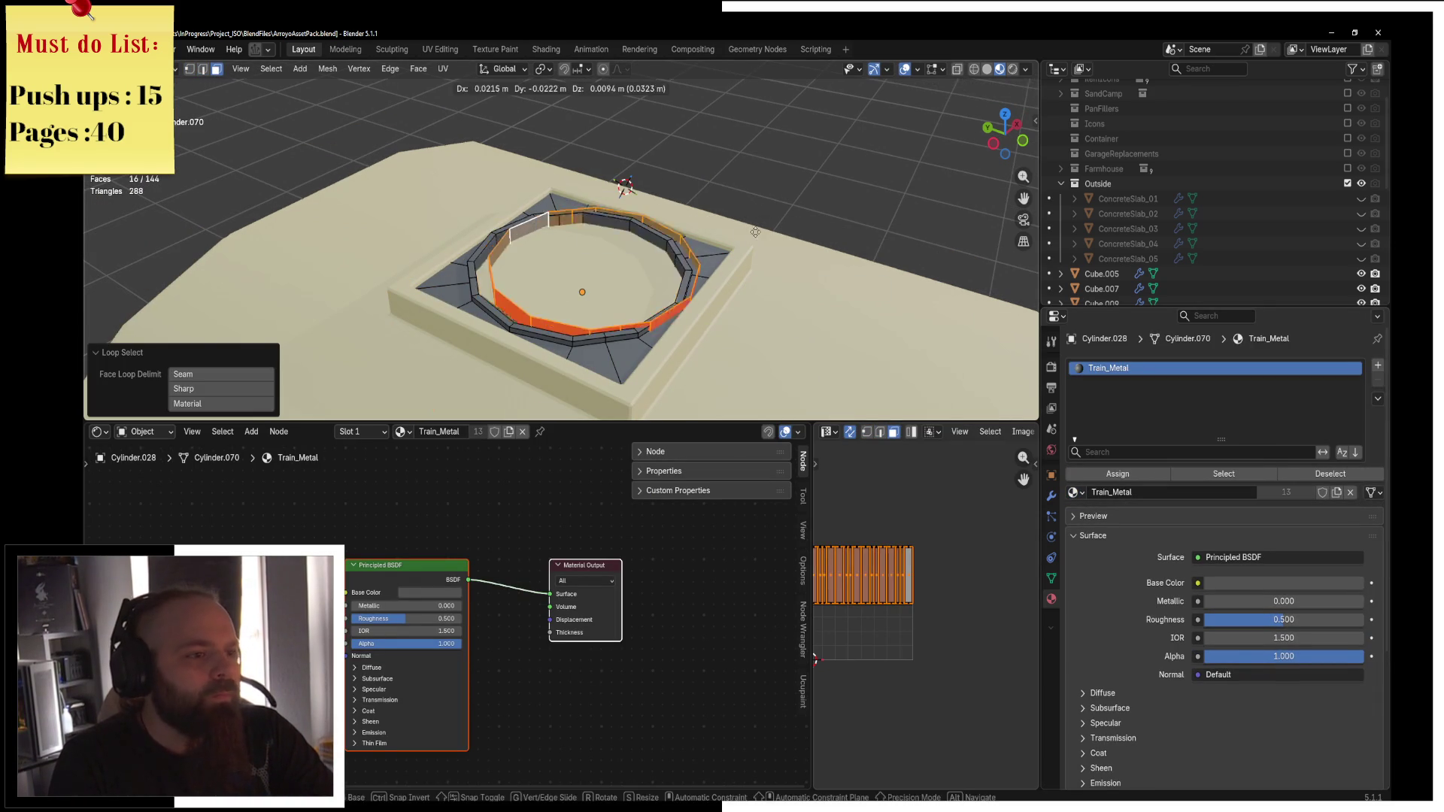
{"action": "right_click", "coordinate": [753, 234]}
{"action": "key", "text": "s"}
{"action": "key", "text": "shift+z"}
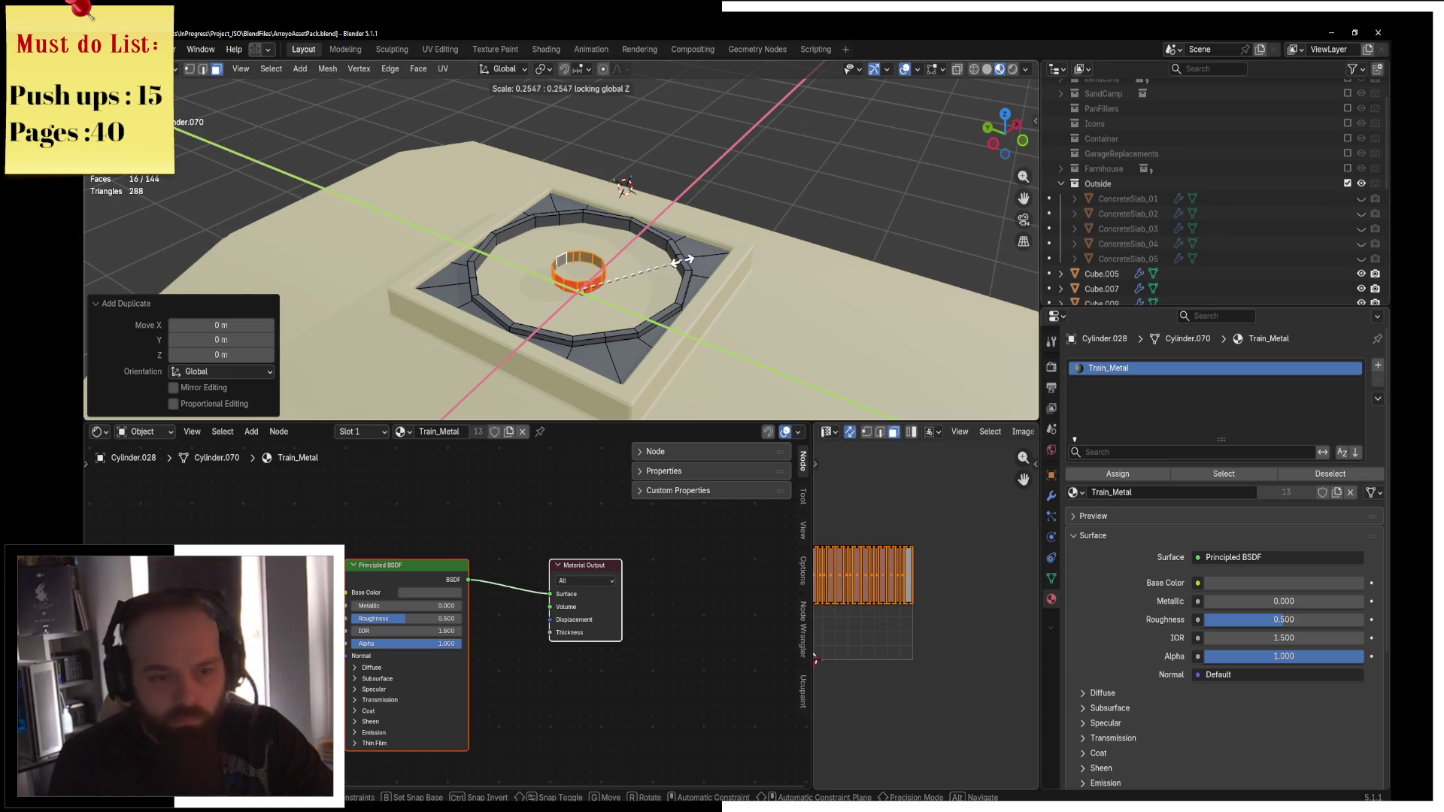
{"action": "left_click", "coordinate": [666, 257]}
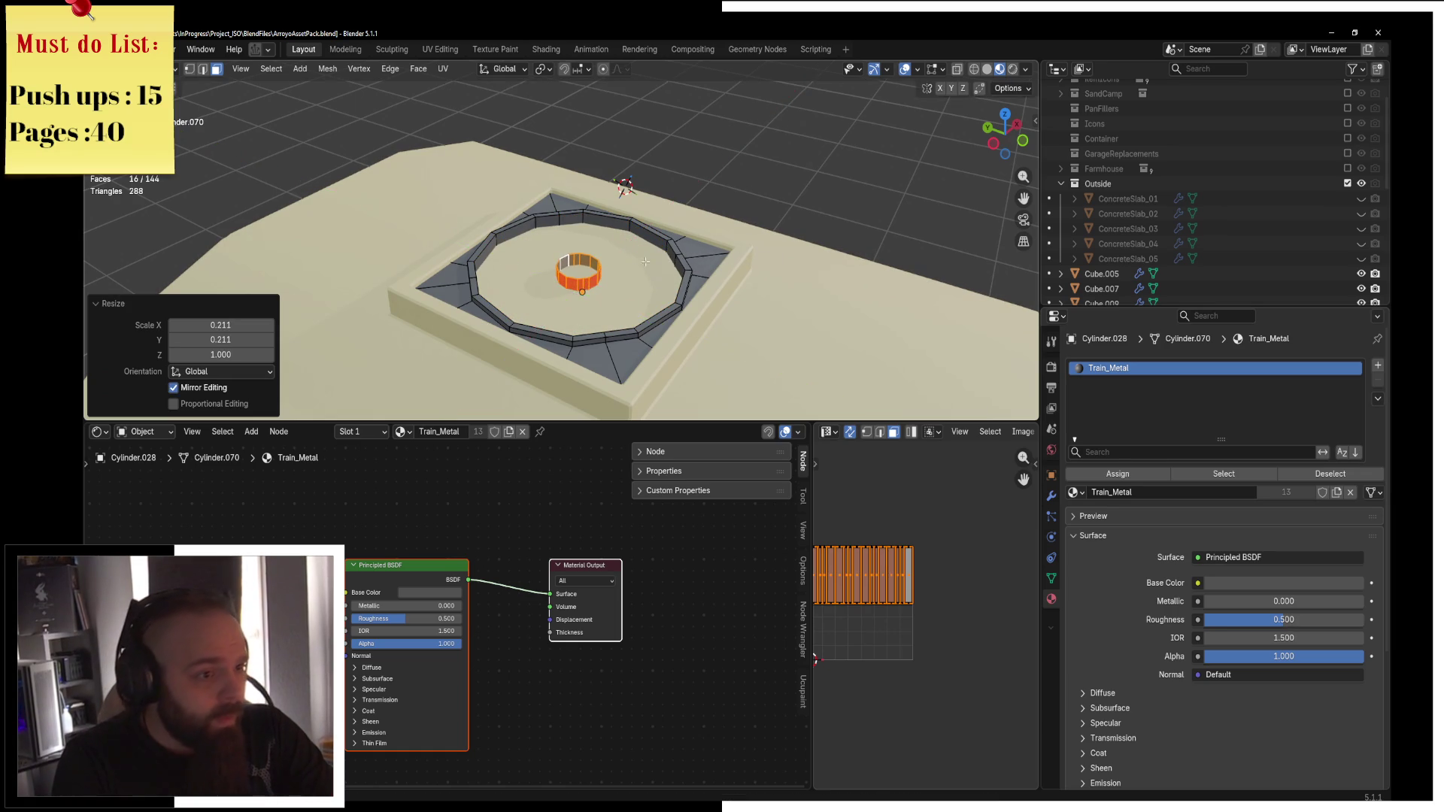
{"action": "scroll", "coordinate": [362, 150], "scroll_direction": "up", "scroll_amount": 6}
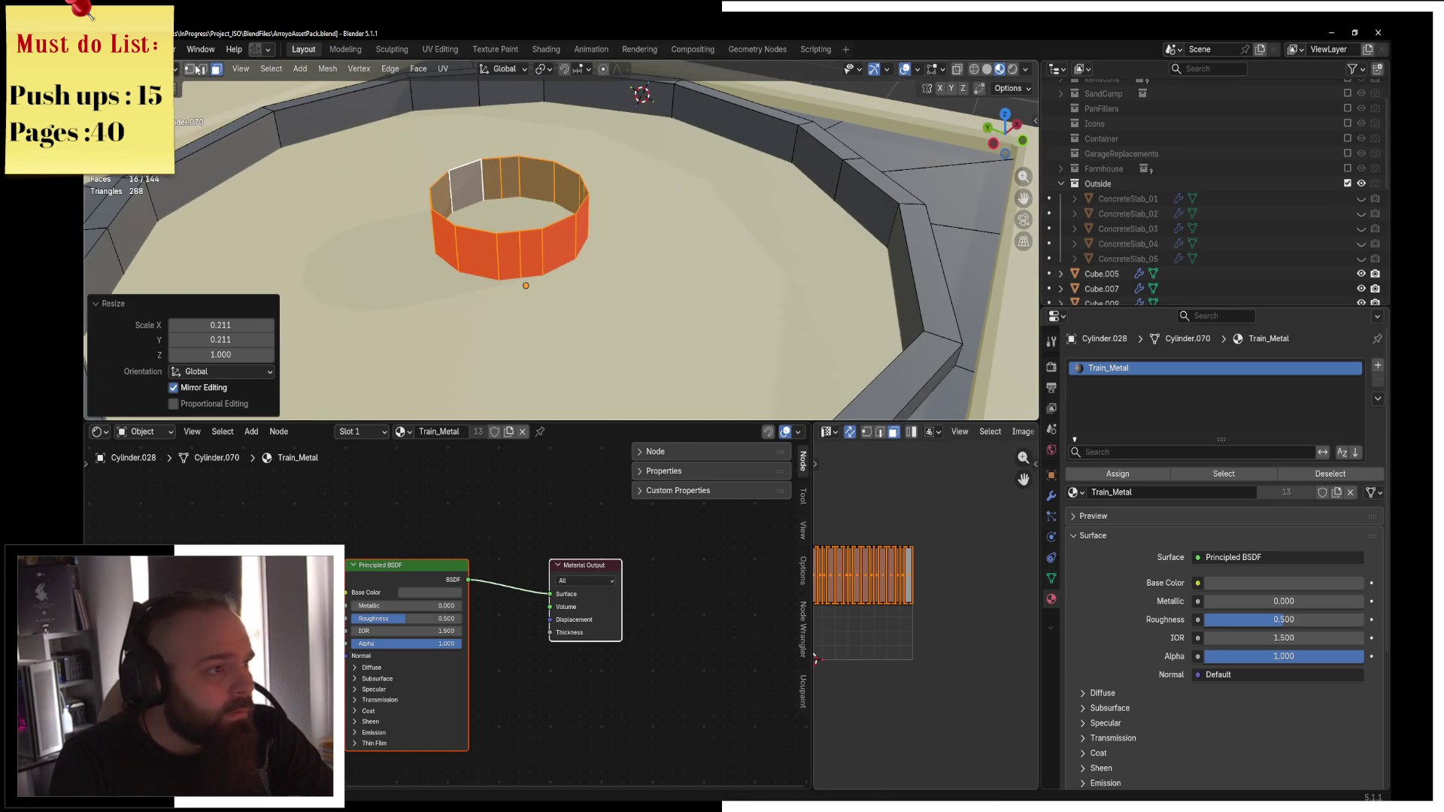
Dissolve the extra edges, fill the cylinder's top, and recalculate normals outward.
{"action": "left_click", "coordinate": [202, 70]}
{"action": "key", "text": "alt+a"}
{"action": "middle_click_drag", "start_coordinate": [518, 267], "coordinate": [606, 214]}
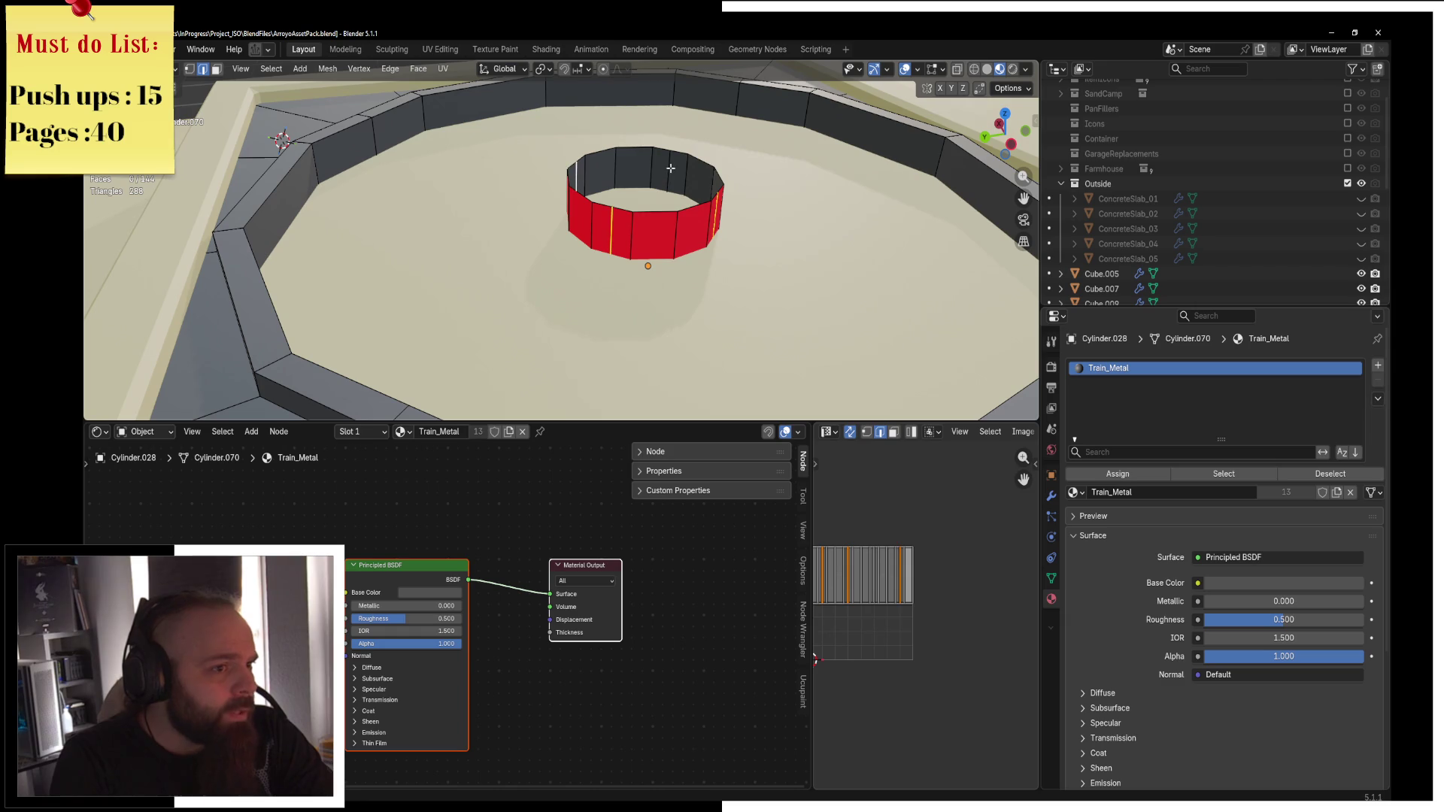
{"action": "key", "text": "x"}
{"action": "left_click", "coordinate": [827, 223]}
{"action": "middle_click_drag", "start_coordinate": [828, 223], "coordinate": [601, 278]}
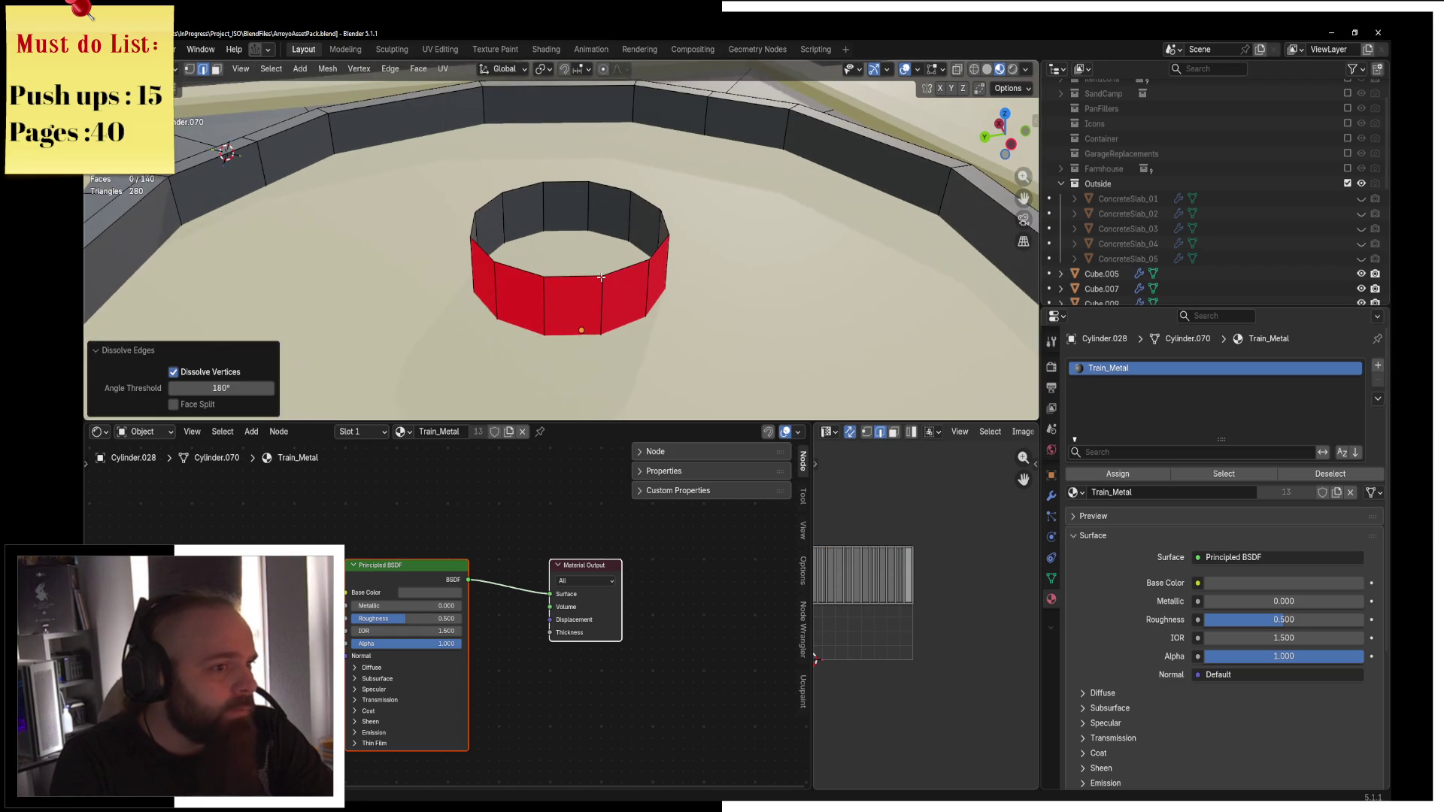
{"action": "left_click", "coordinate": [601, 278]}
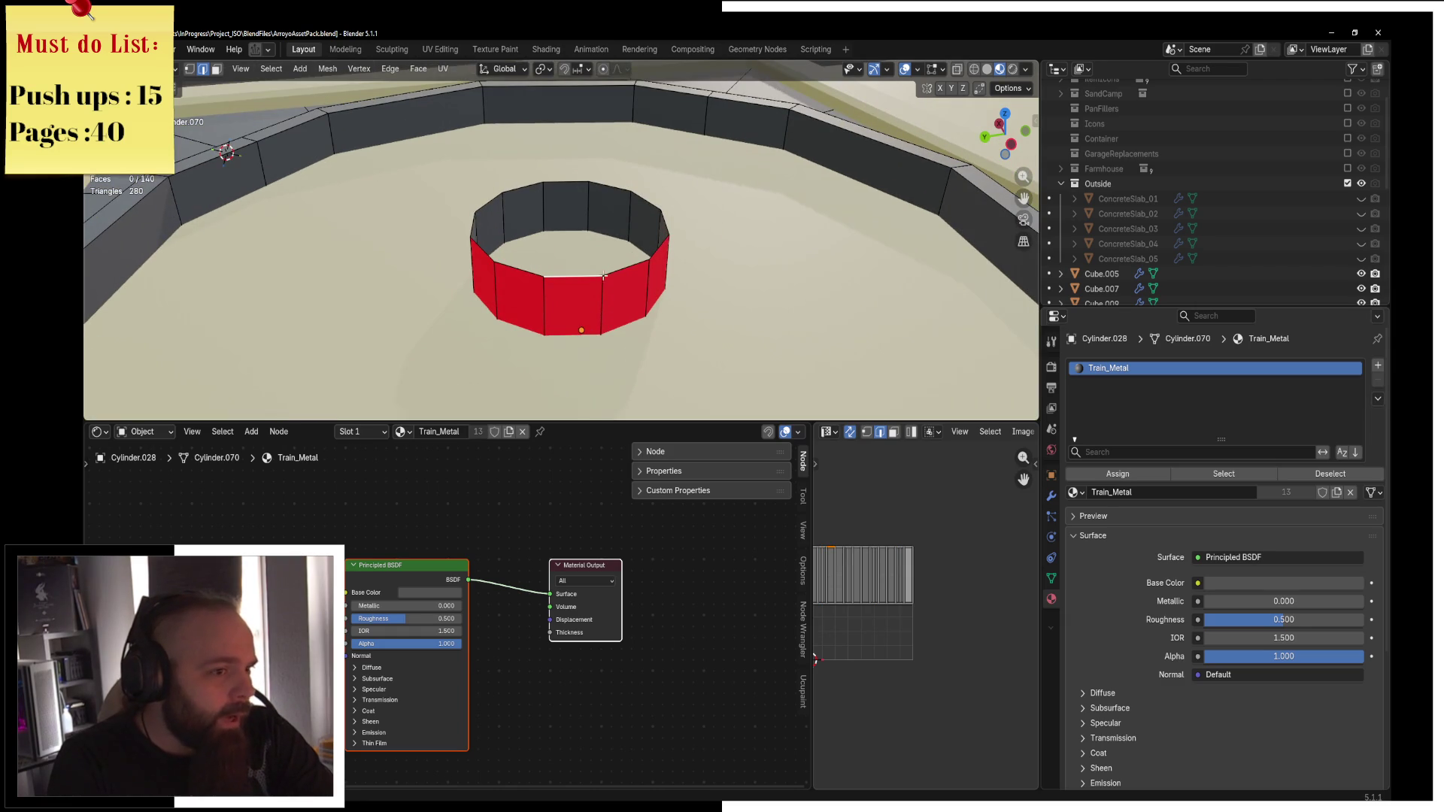
{"action": "key", "text": "f"}
{"action": "key", "text": "f"}
{"action": "key", "text": "f"}
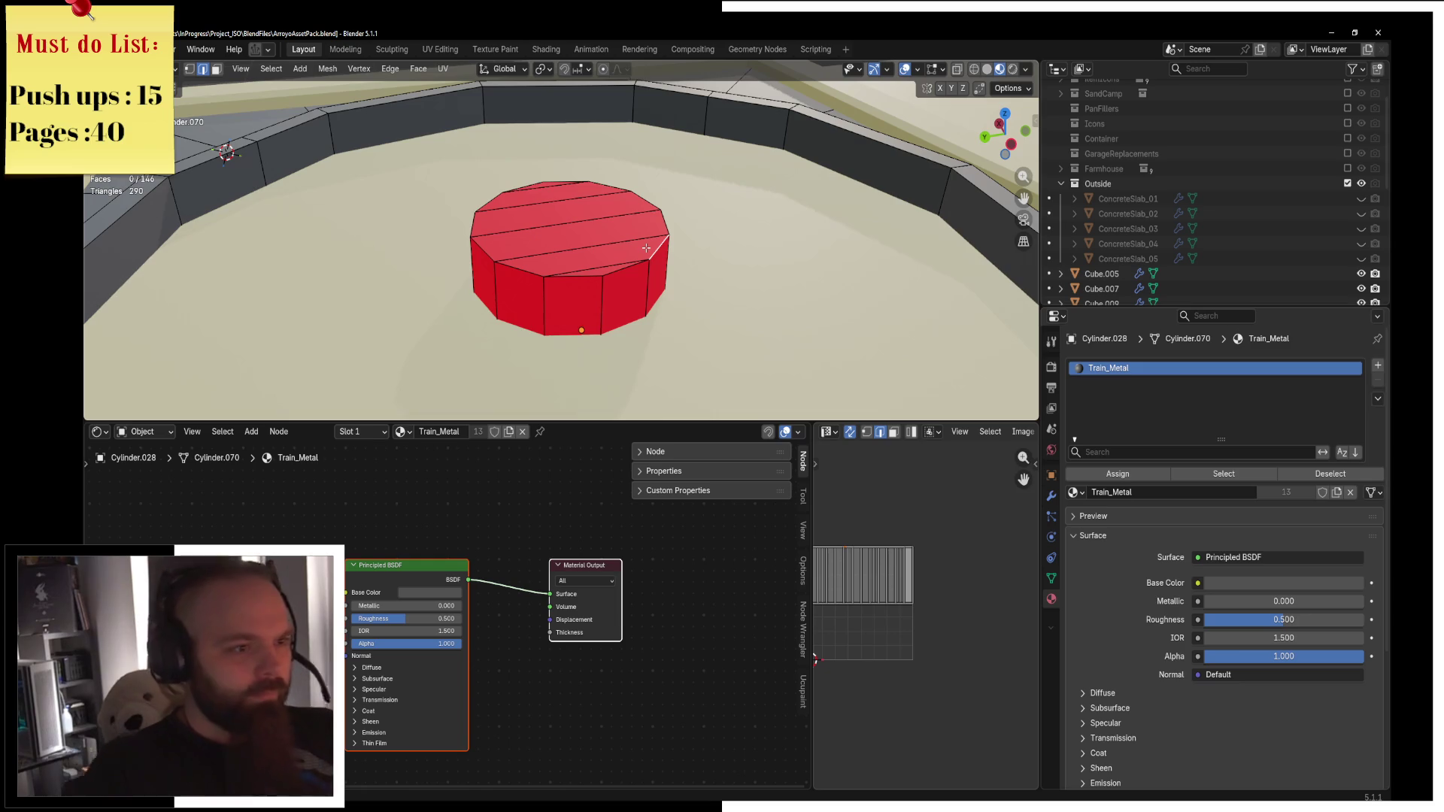
{"action": "key", "text": "ctrl+l"}
{"action": "key", "text": "alt+n"}
{"action": "left_click", "coordinate": [594, 256]}
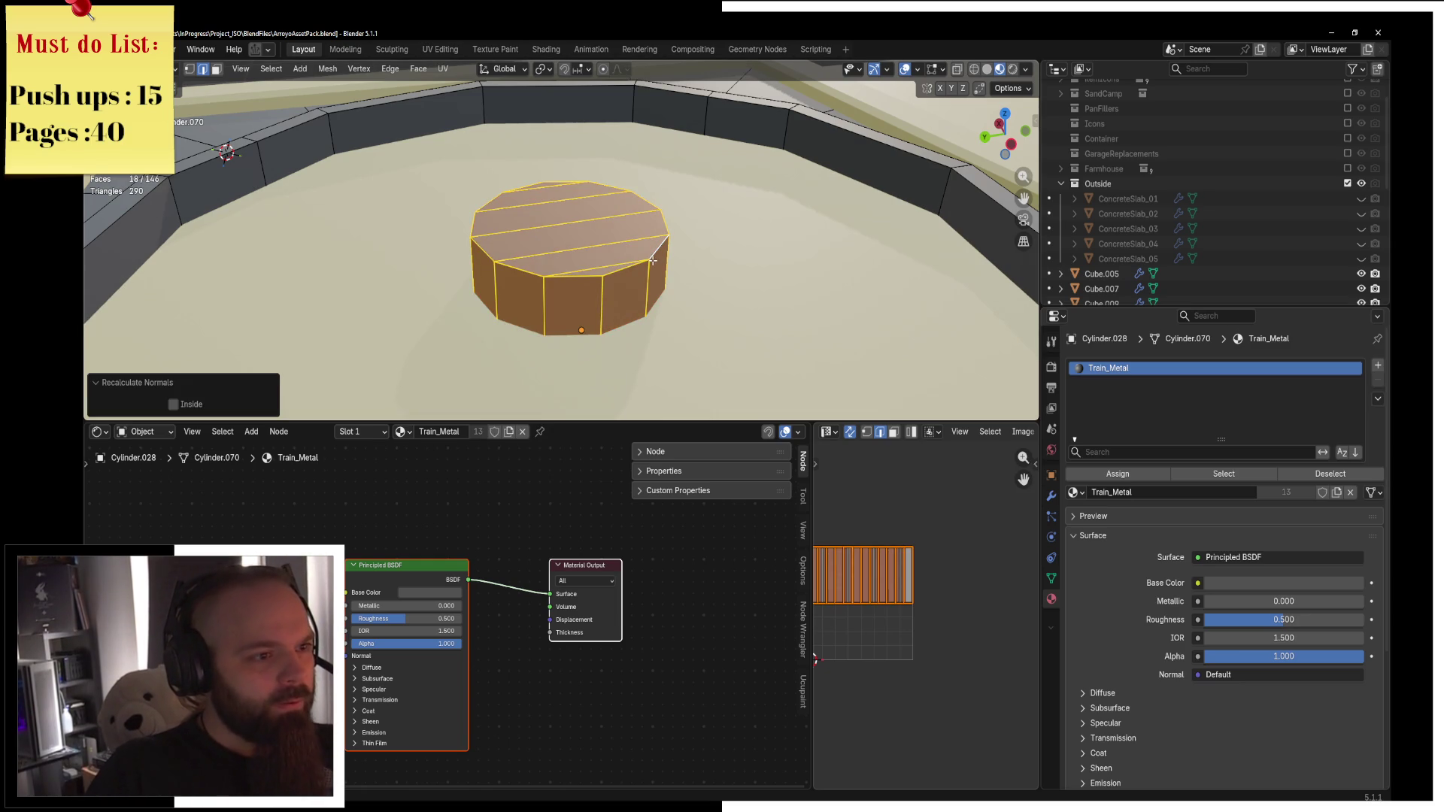
Duplicate the cylinder's side face ring in place and squash it to about half height.
{"action": "left_click", "coordinate": [224, 75]}
{"action": "left_click", "coordinate": [519, 298]}
{"action": "left_click", "coordinate": [546, 305], "text": "alt"}
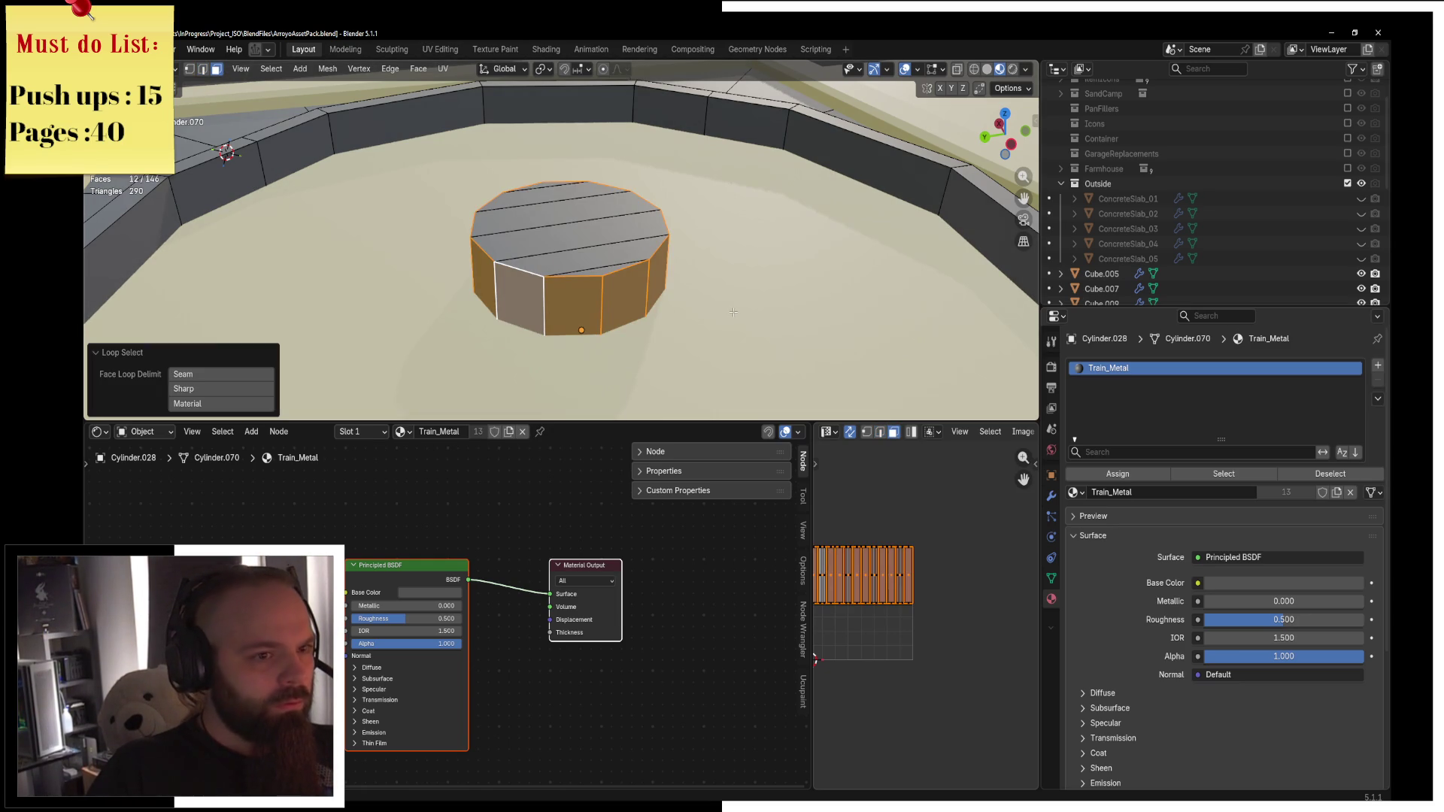
{"action": "key", "text": "shift+d"}
{"action": "right_click", "coordinate": [718, 316]}
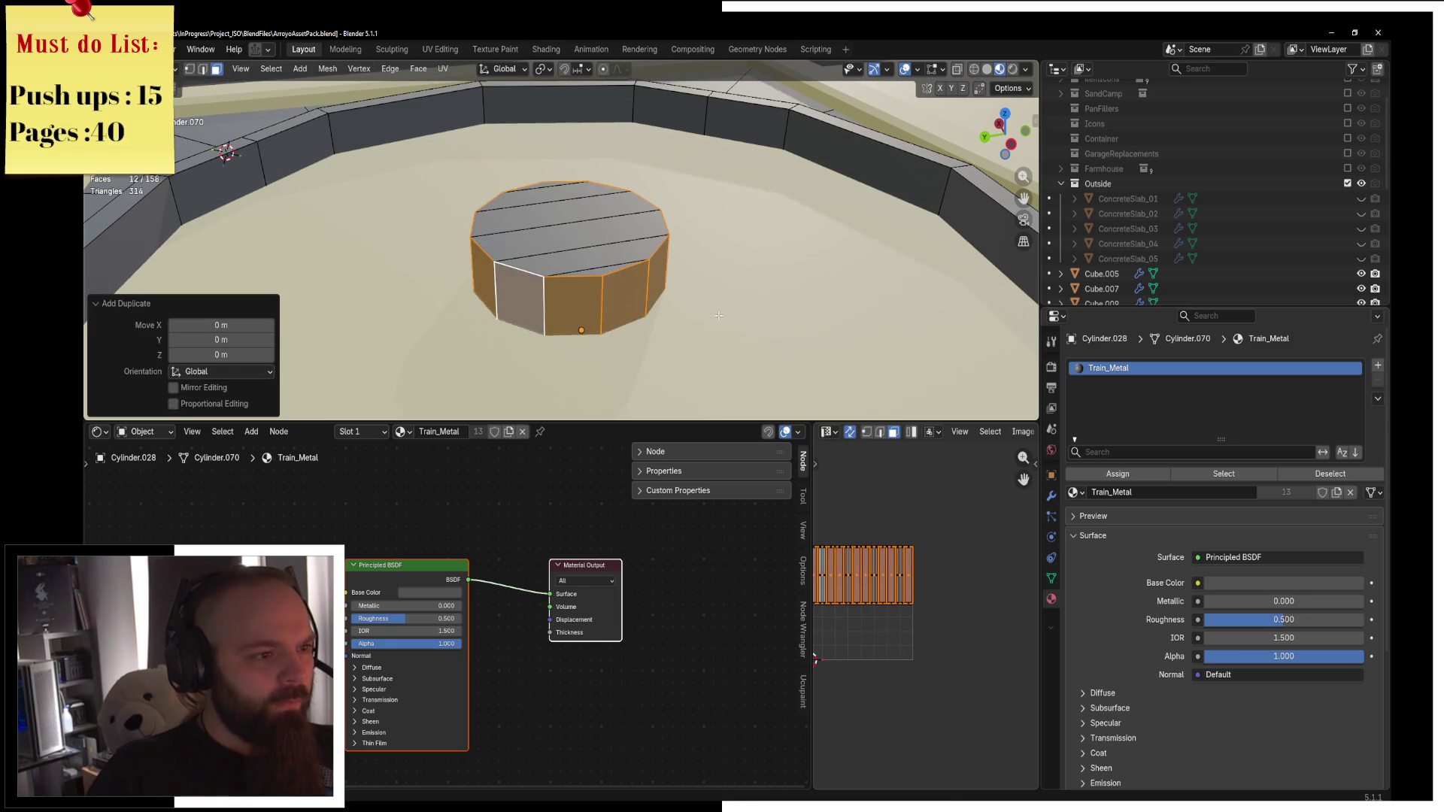
{"action": "key", "text": "s"}
{"action": "key", "text": "z"}
{"action": "left_click", "coordinate": [638, 279]}
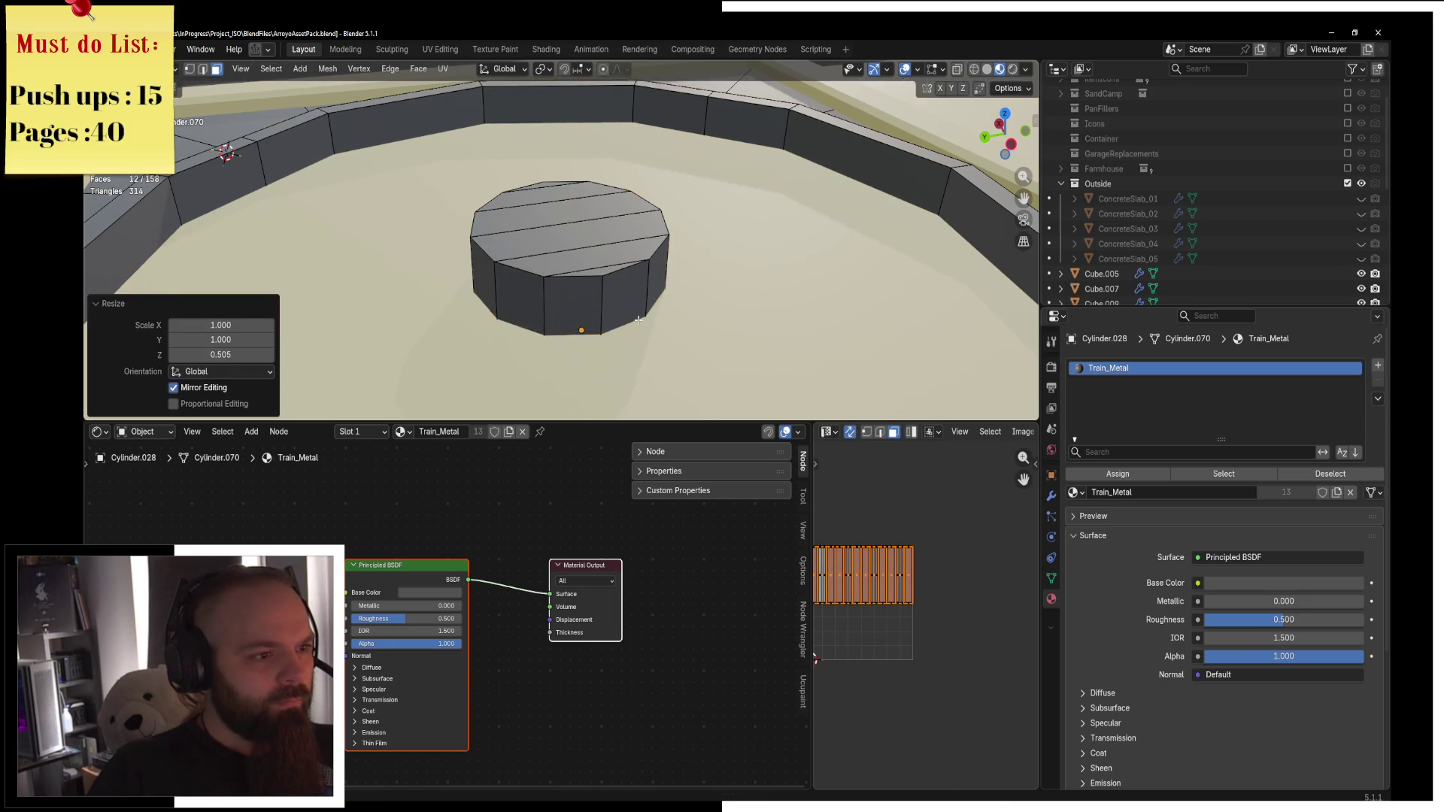
Move and rescale the duplicate along Z into a thin 0.121-high band mid-cylinder.
{"action": "key", "text": "g"}
{"action": "key", "text": "z"}
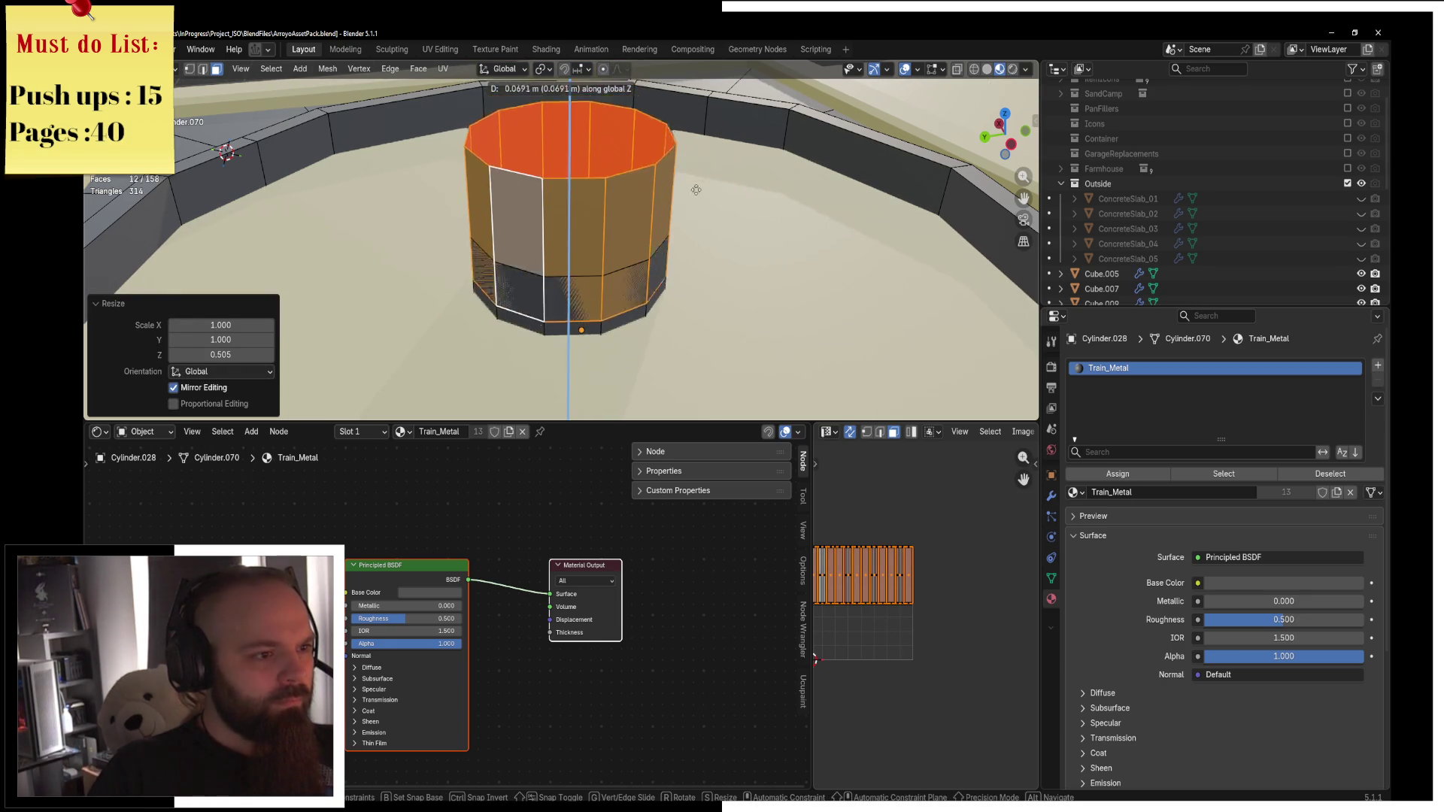
{"action": "left_click", "coordinate": [702, 206]}
{"action": "key", "text": "s"}
{"action": "key", "text": "z"}
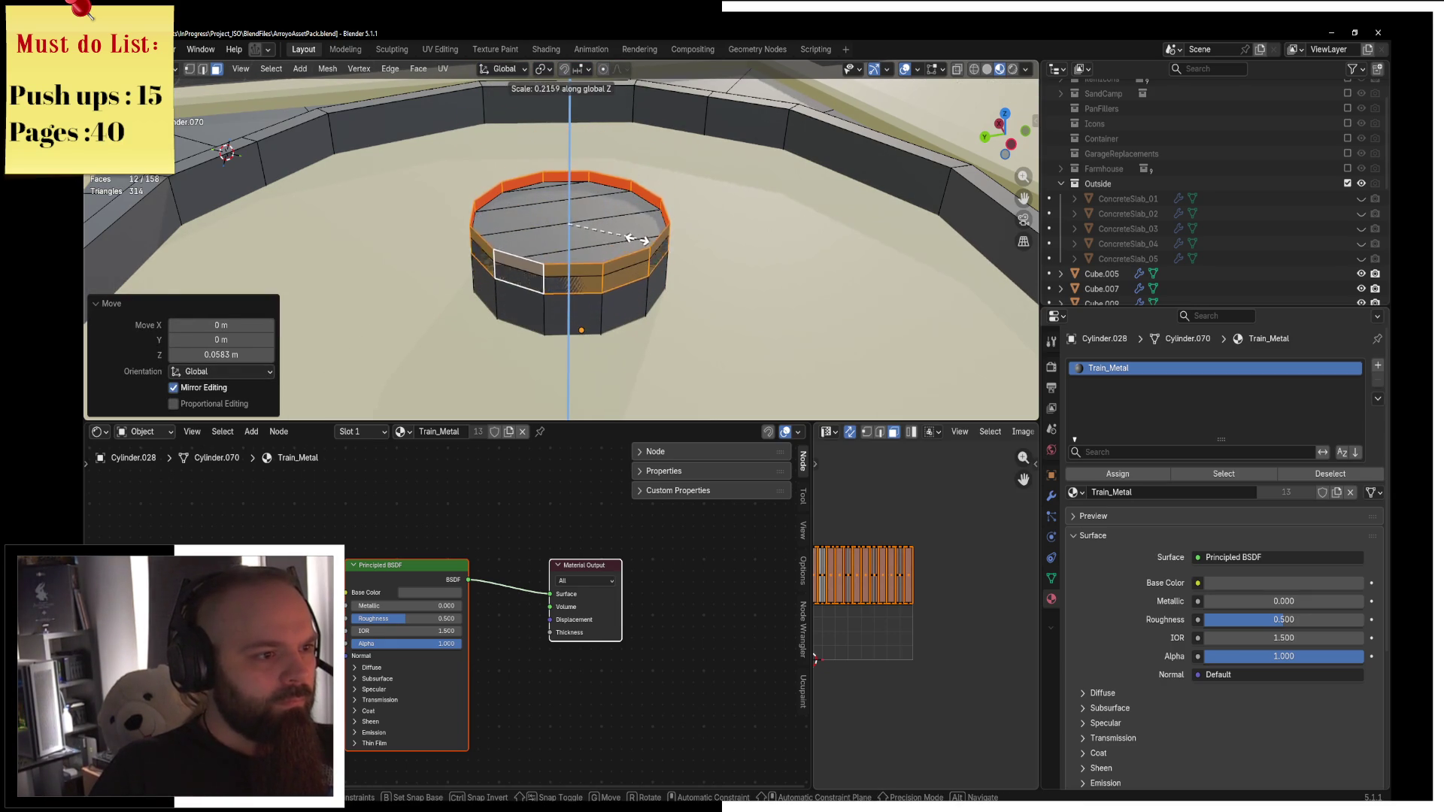
{"action": "left_click", "coordinate": [600, 246]}
{"action": "key", "text": "g"}
{"action": "key", "text": "z"}
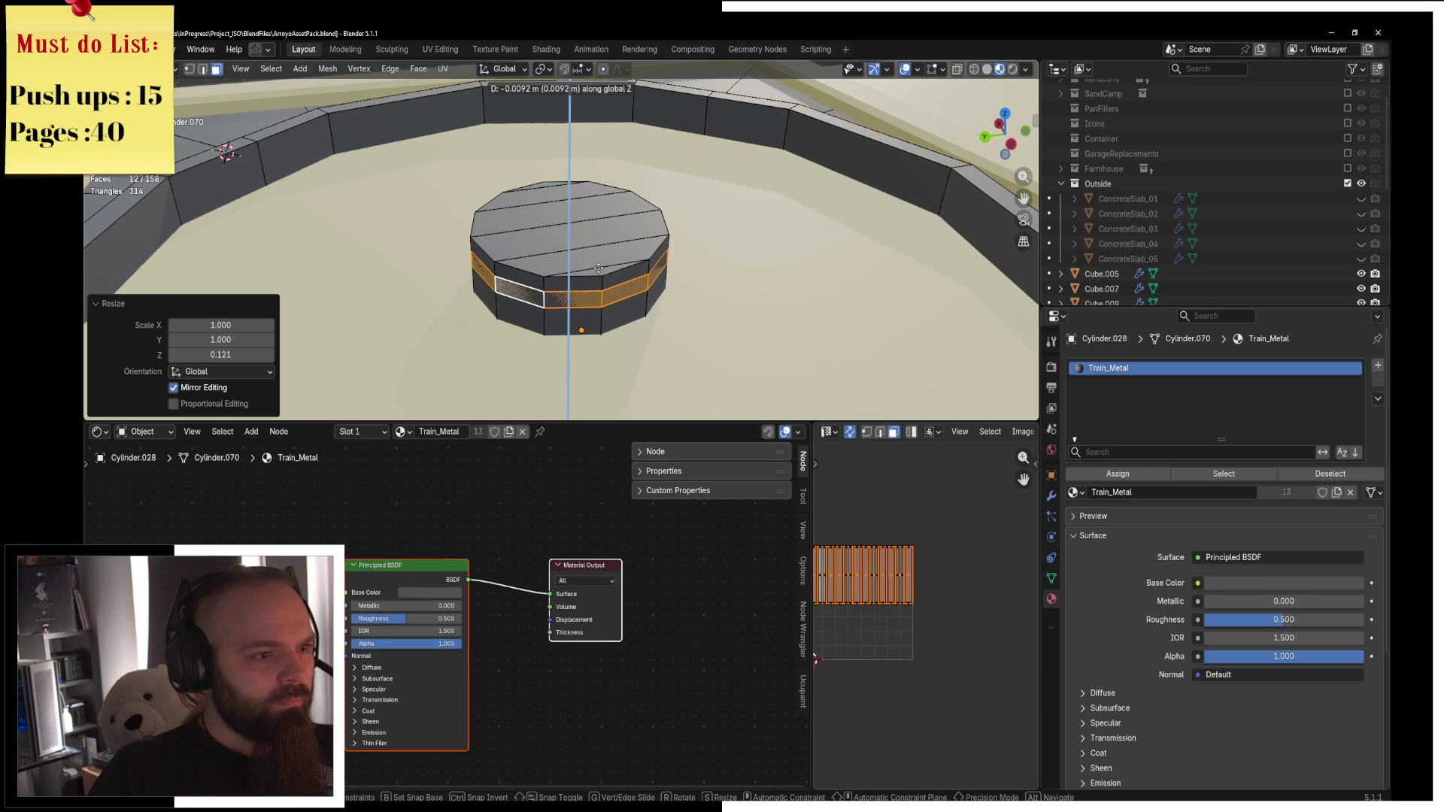
{"action": "left_click", "coordinate": [598, 270]}
Separate the band into its own object and select the capped cylinder in Object Mode.
{"action": "key", "text": "p"}
{"action": "left_click", "coordinate": [625, 275]}
{"action": "key", "text": "Tab"}
{"action": "left_click", "coordinate": [593, 274]}
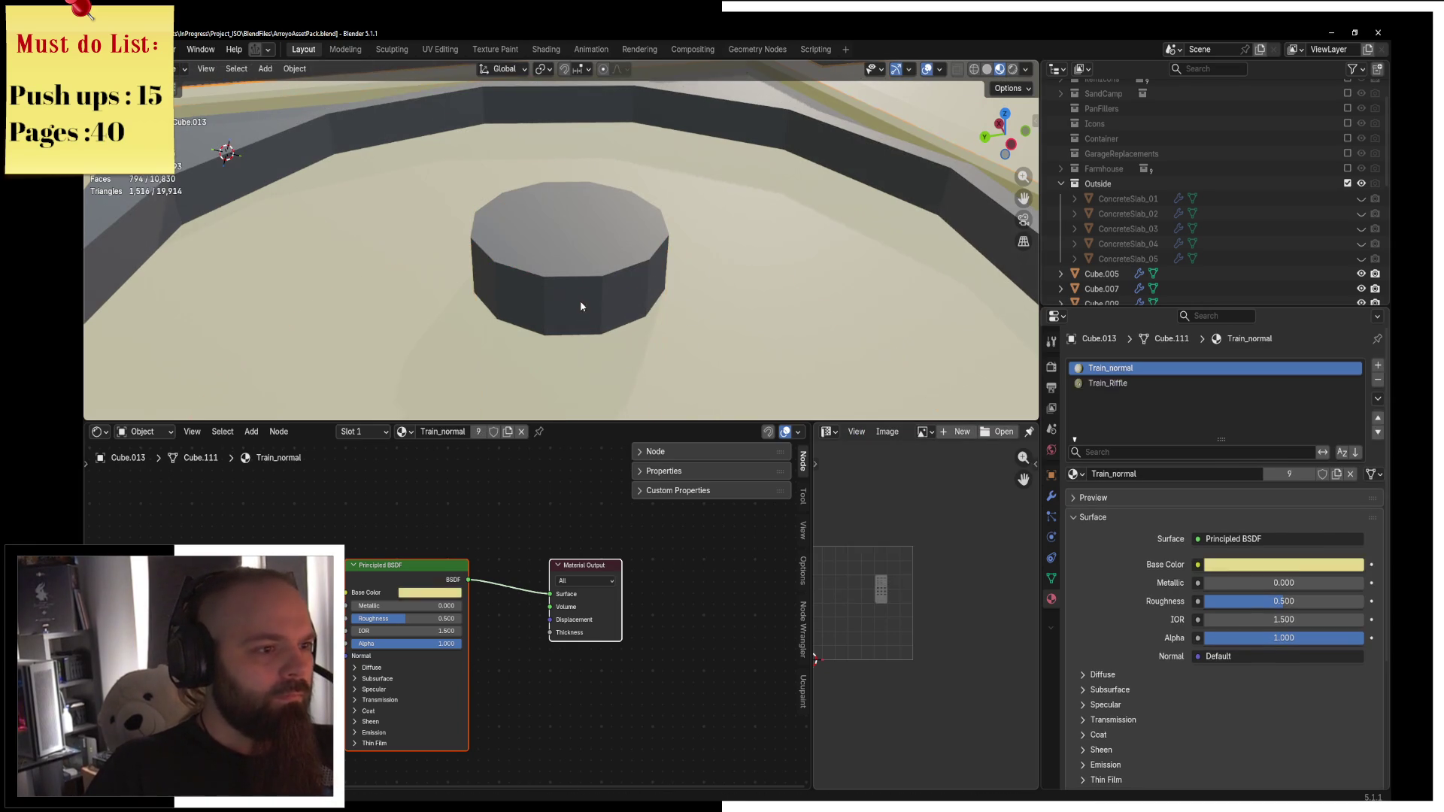
Hide the capped cylinder and delete all but one face of the separated ring band.
{"action": "key", "text": "h"}
{"action": "left_click", "coordinate": [583, 300]}
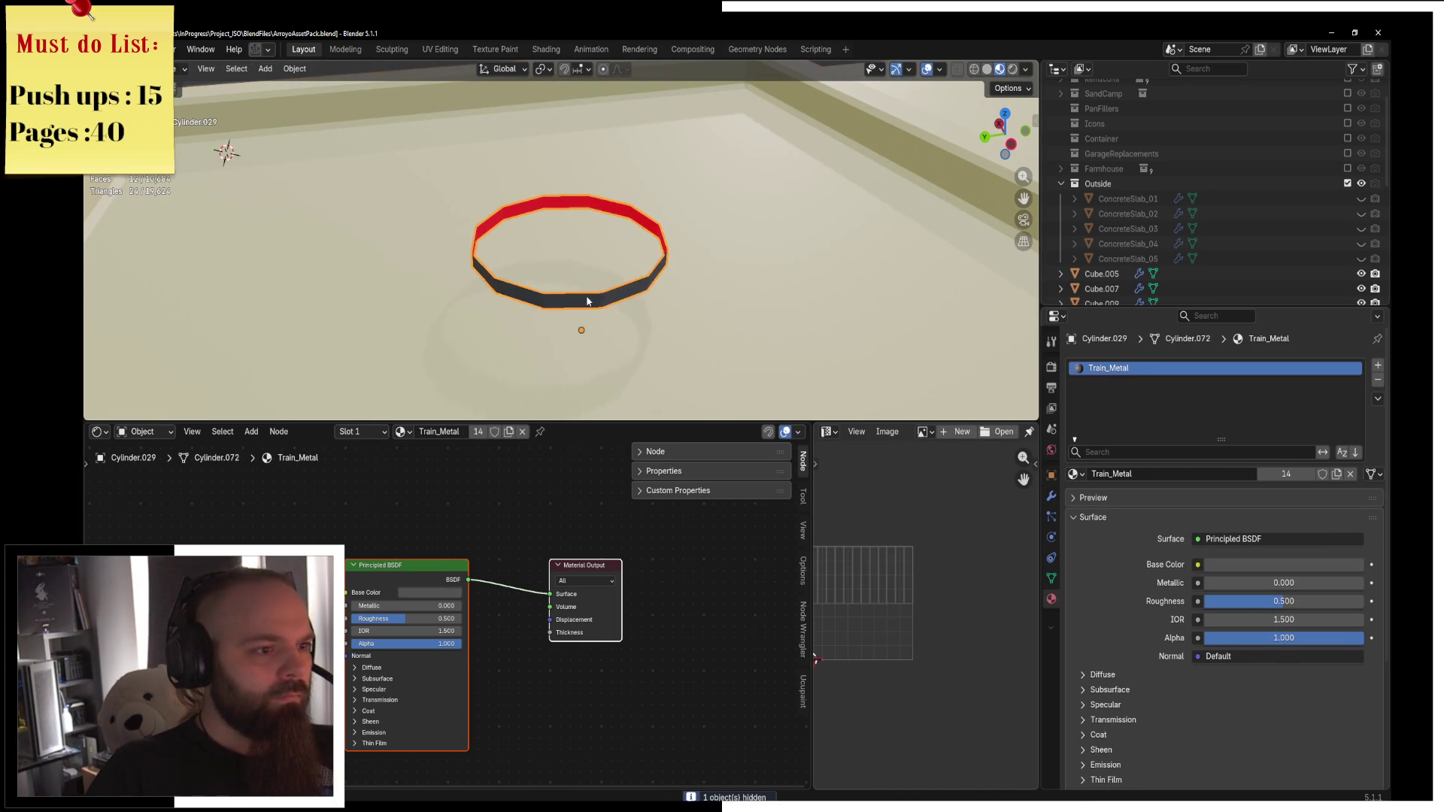
{"action": "key", "text": "Tab"}
{"action": "left_click", "coordinate": [546, 298]}
{"action": "left_click", "coordinate": [512, 292]}
{"action": "mouse_move", "coordinate": [486, 268]}
{"action": "left_mouse_down"}
{"action": "mouse_move", "coordinate": [624, 210]}
{"action": "mouse_move", "coordinate": [656, 274]}
{"action": "left_mouse_up"}
{"action": "key", "text": "x"}
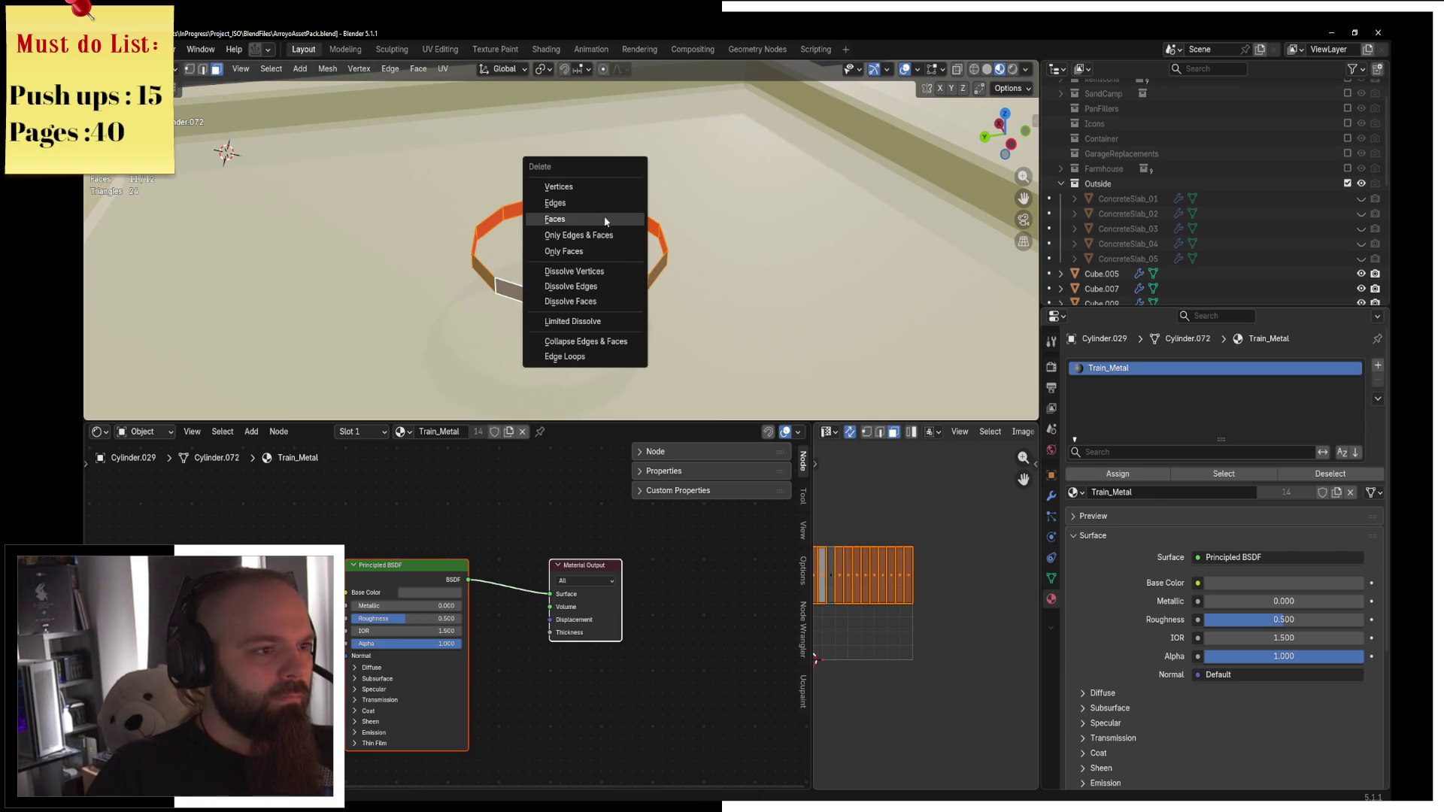
{"action": "left_click", "coordinate": [606, 221]}
Flatten the remaining face along Z and extrude it outward into a flat piece.
{"action": "key", "text": "s"}
{"action": "key", "text": "z"}
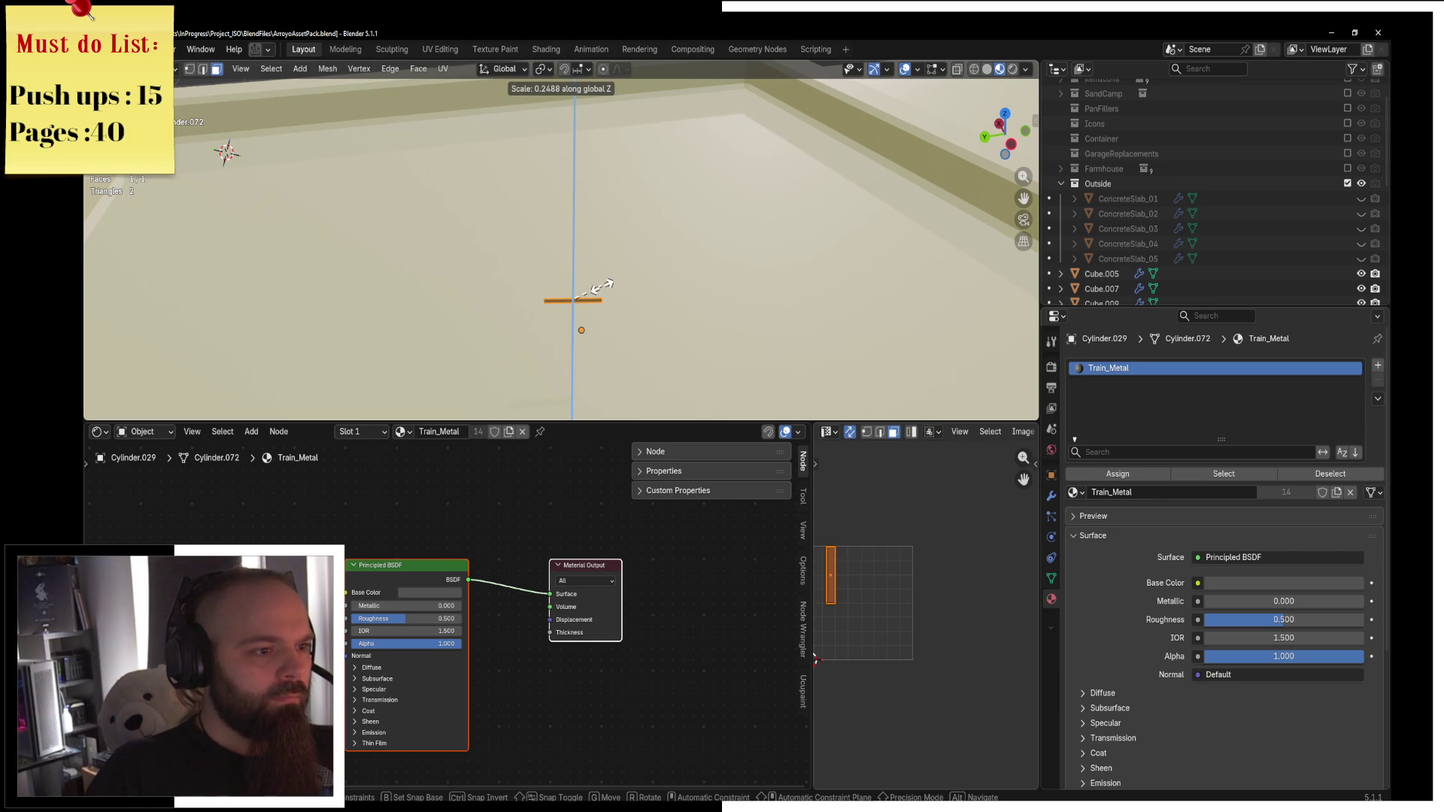
{"action": "left_click", "coordinate": [602, 288]}
{"action": "scroll", "coordinate": [594, 301], "scroll_direction": "down", "scroll_amount": 3}
{"action": "key", "text": "e"}
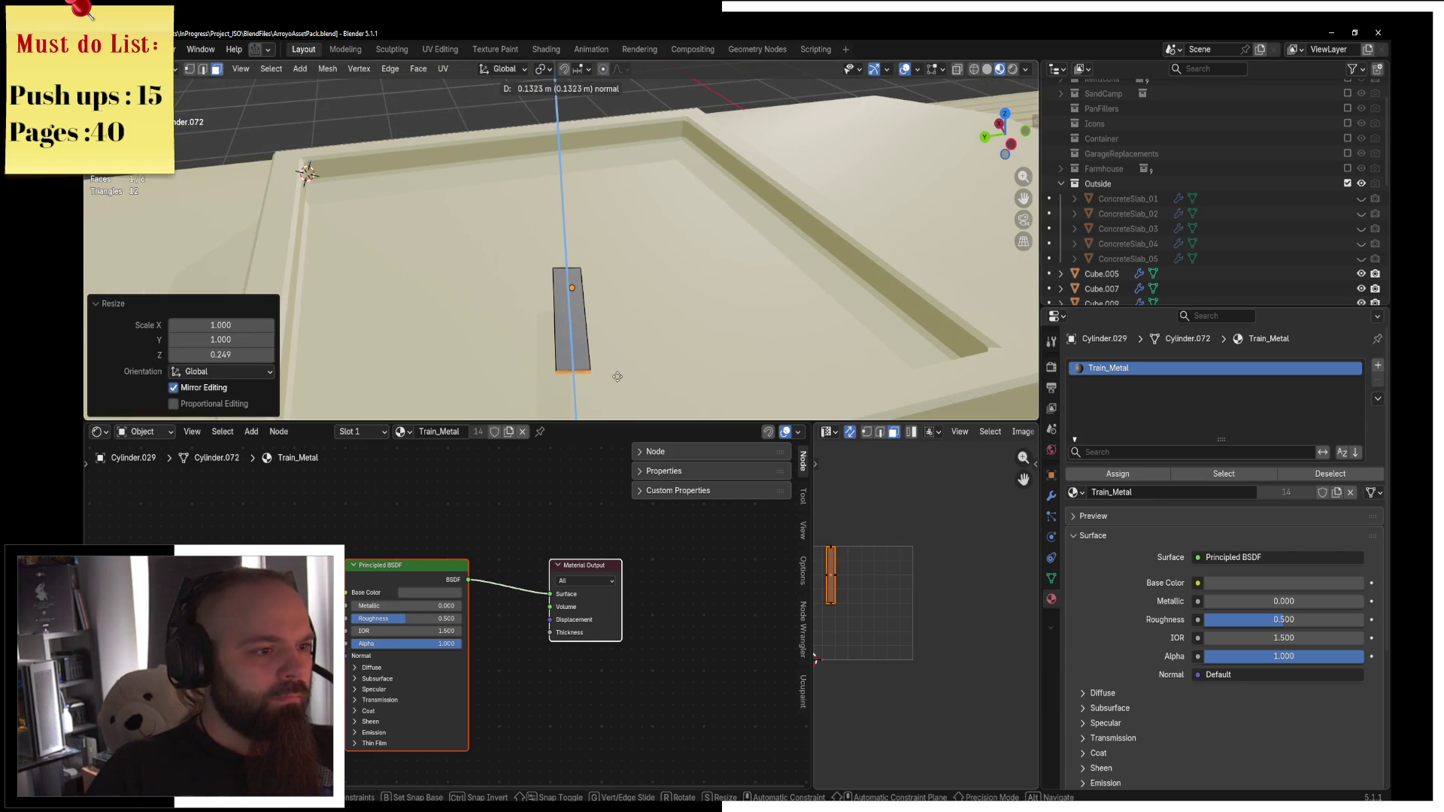
{"action": "left_click", "coordinate": [618, 393]}
{"action": "key", "text": "Tab"}
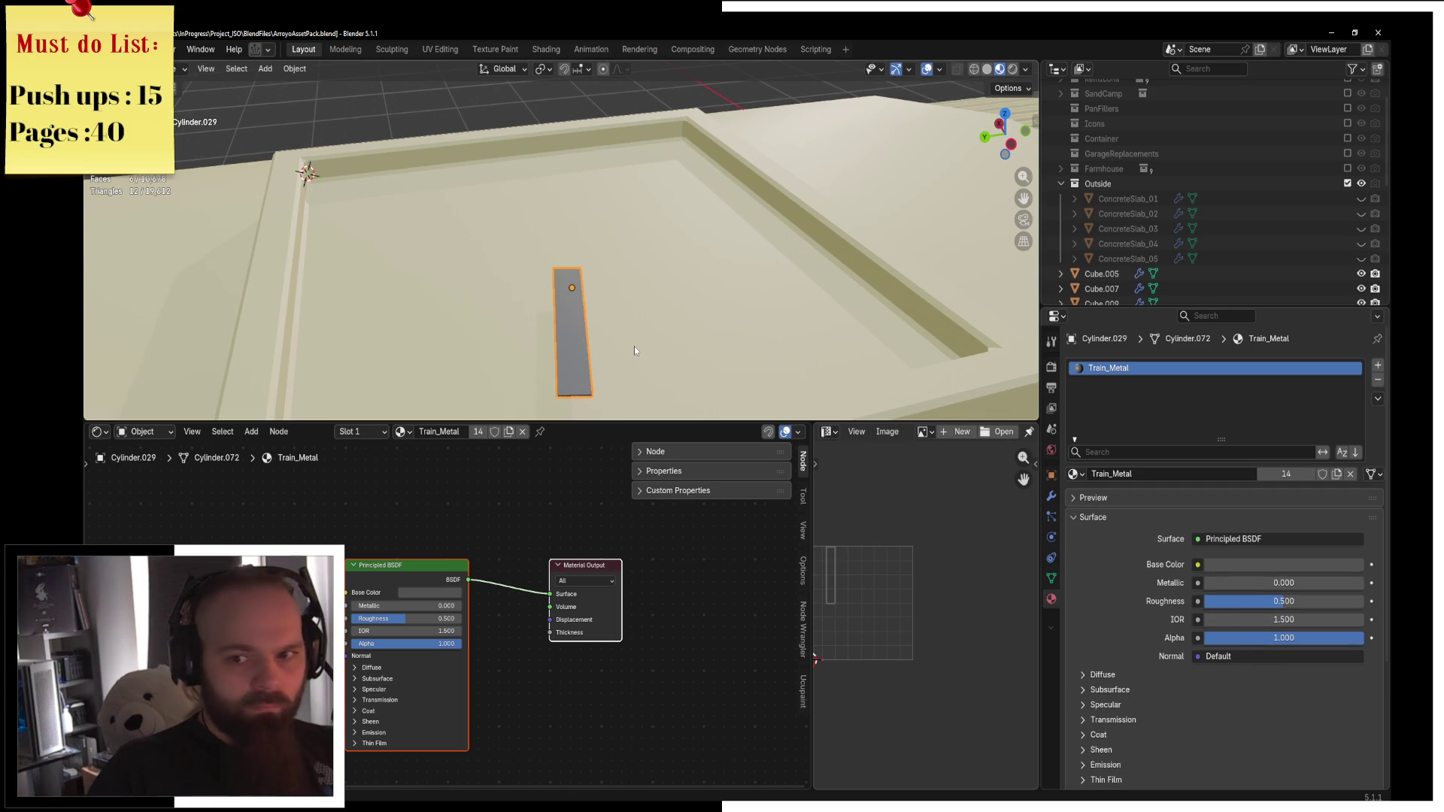
{"action": "key", "text": "slash"}
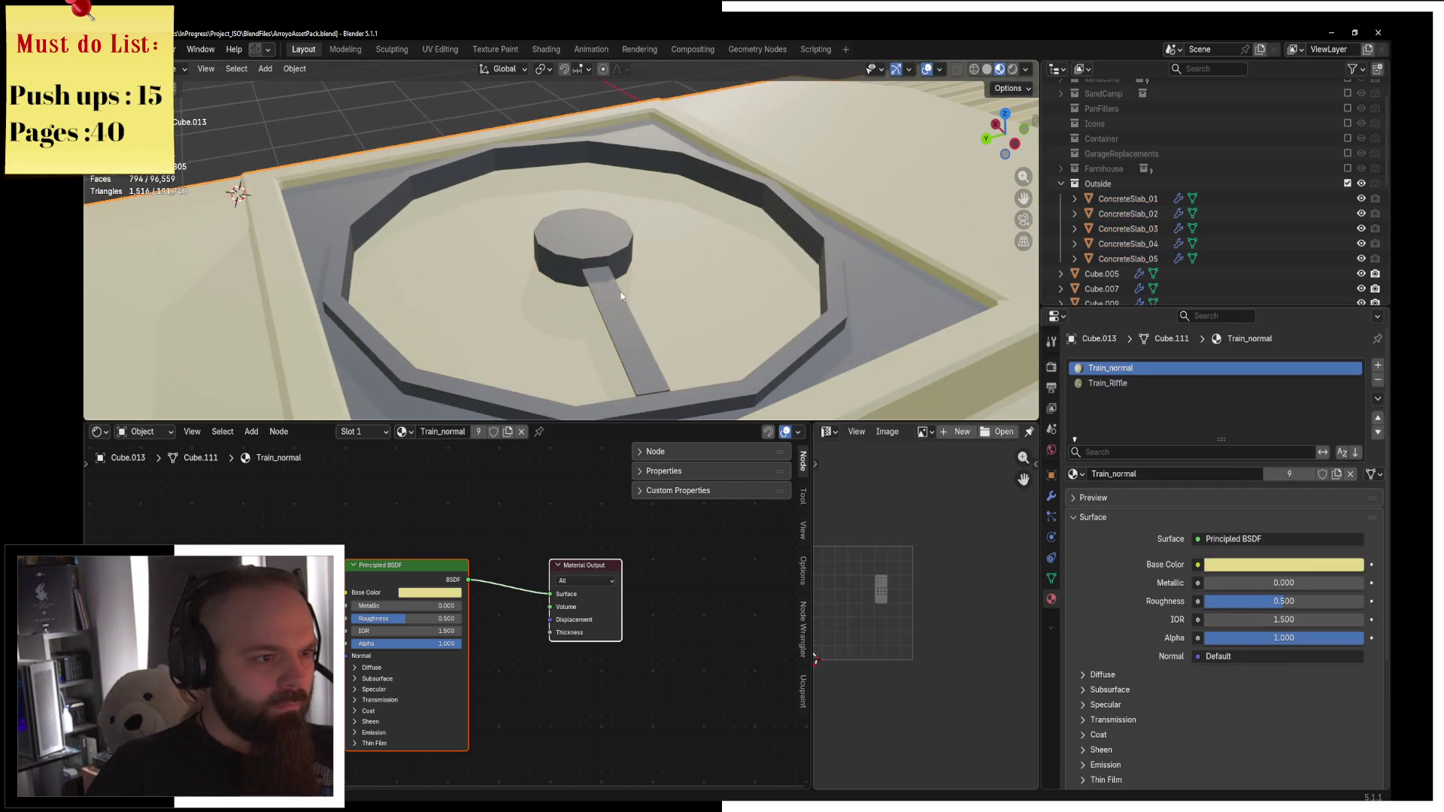
{"action": "scroll", "coordinate": [605, 271], "scroll_direction": "down", "scroll_amount": 3}
Scale the piece's outer edge by 3.118 and shift it vertically to form a wedge blade.
{"action": "key", "text": "Tab"}
{"action": "key", "text": "z"}
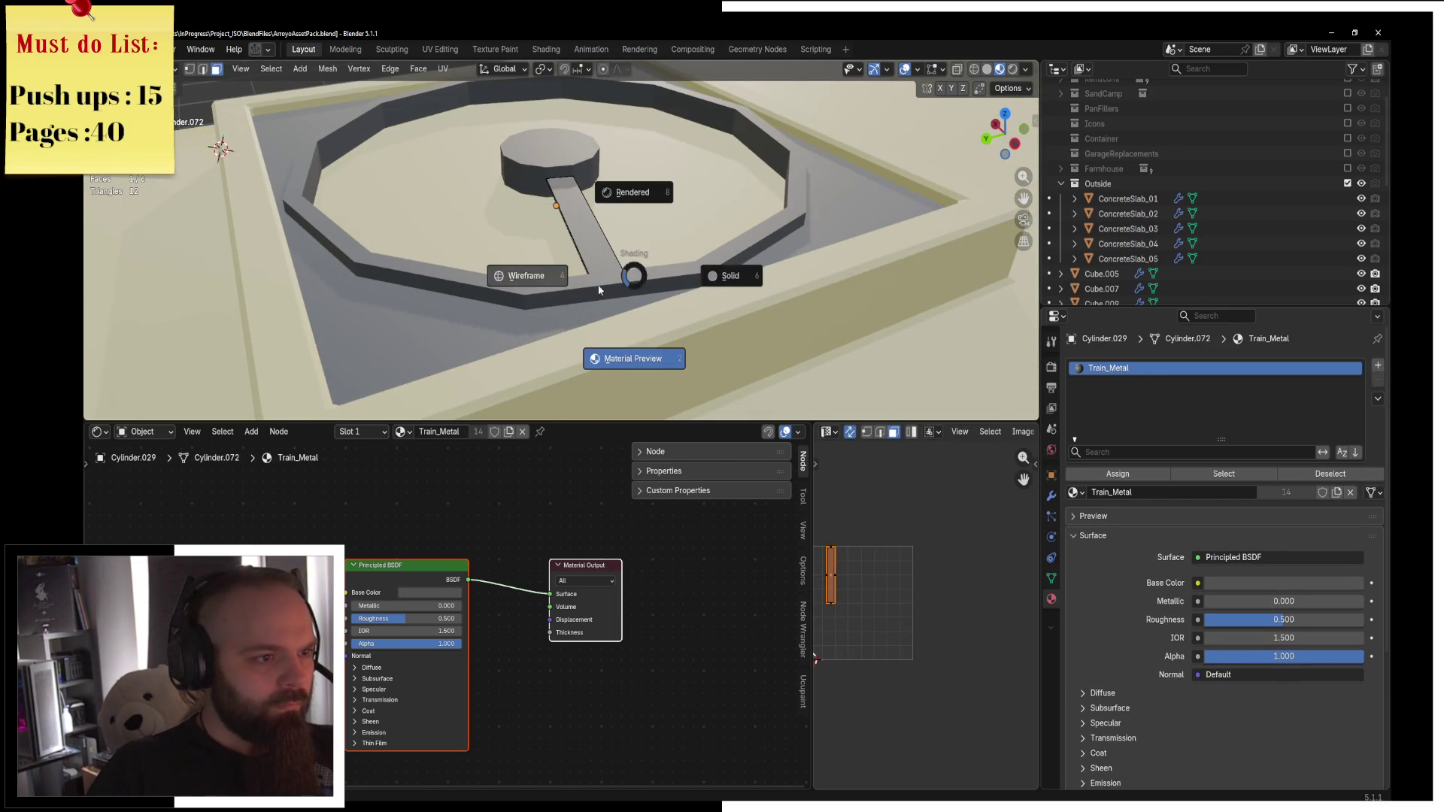
{"action": "left_click", "coordinate": [519, 271]}
{"action": "key", "text": "s"}
{"action": "left_click", "coordinate": [1000, 293]}
{"action": "key", "text": "z"}
{"action": "left_click", "coordinate": [1092, 292]}
{"action": "mouse_move", "coordinate": [753, 241]}
{"action": "middle_mouse_down"}
{"action": "mouse_move", "coordinate": [684, 216]}
{"action": "mouse_move", "coordinate": [716, 264]}
{"action": "middle_mouse_up"}
{"action": "key", "text": "g"}
{"action": "key", "text": "z"}
{"action": "left_click", "coordinate": [684, 216]}
In top view, select the central hub and search for the center-of-mass origin operator.
{"action": "key", "text": "a"}
{"action": "key", "text": "KP_7"}
{"action": "key", "text": "Tab"}
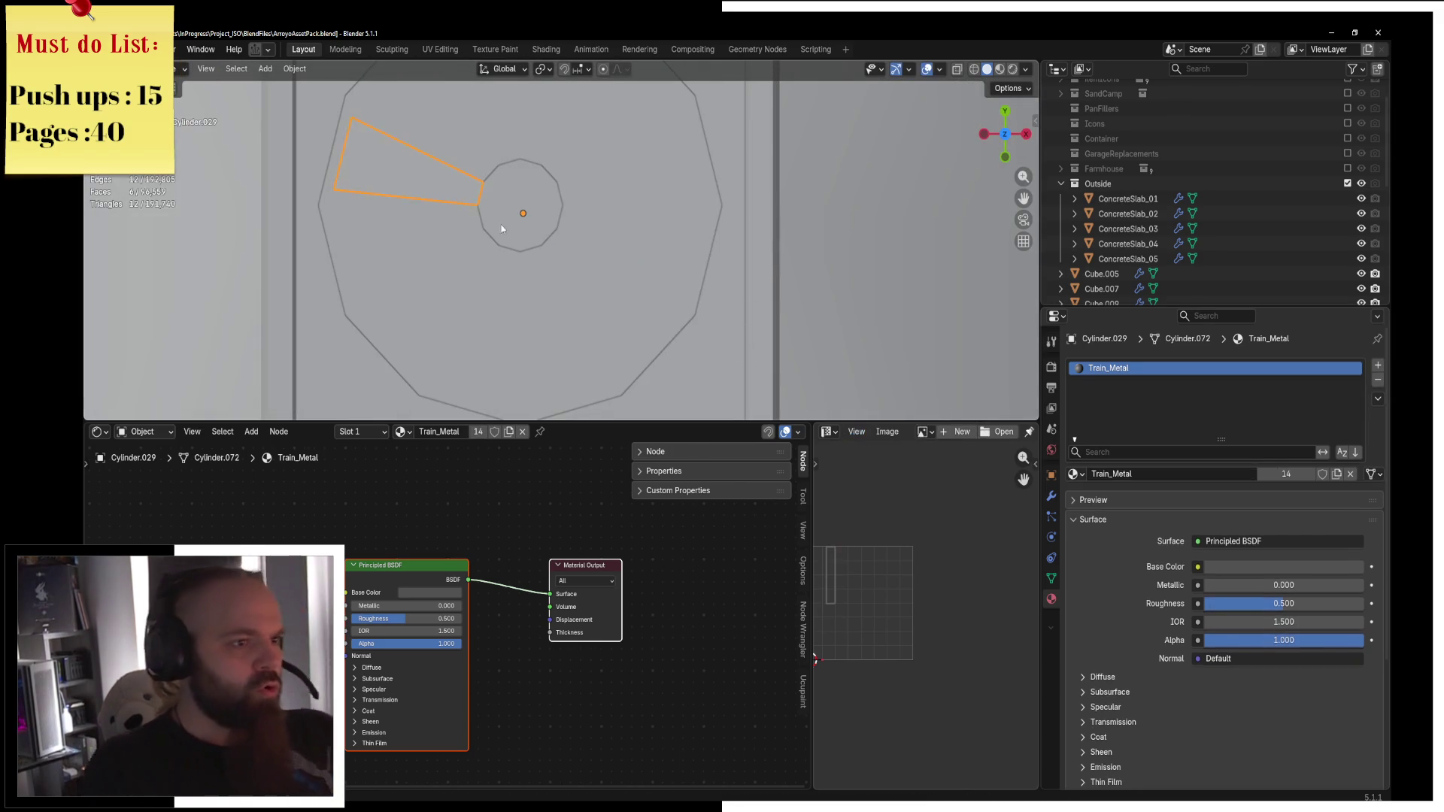
{"action": "left_click", "coordinate": [489, 204]}
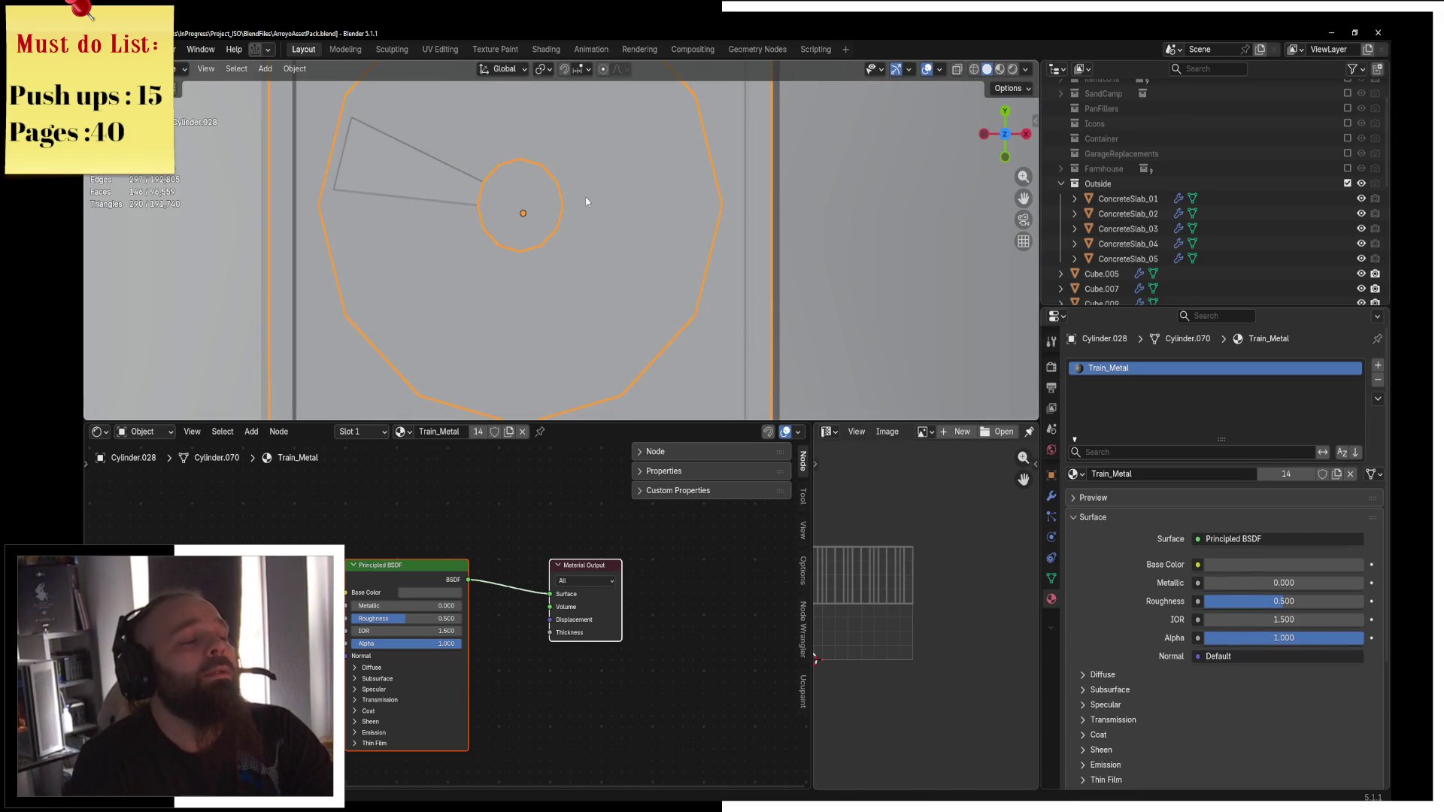
{"action": "key", "text": "F3"}
{"action": "type", "text": "cu"}
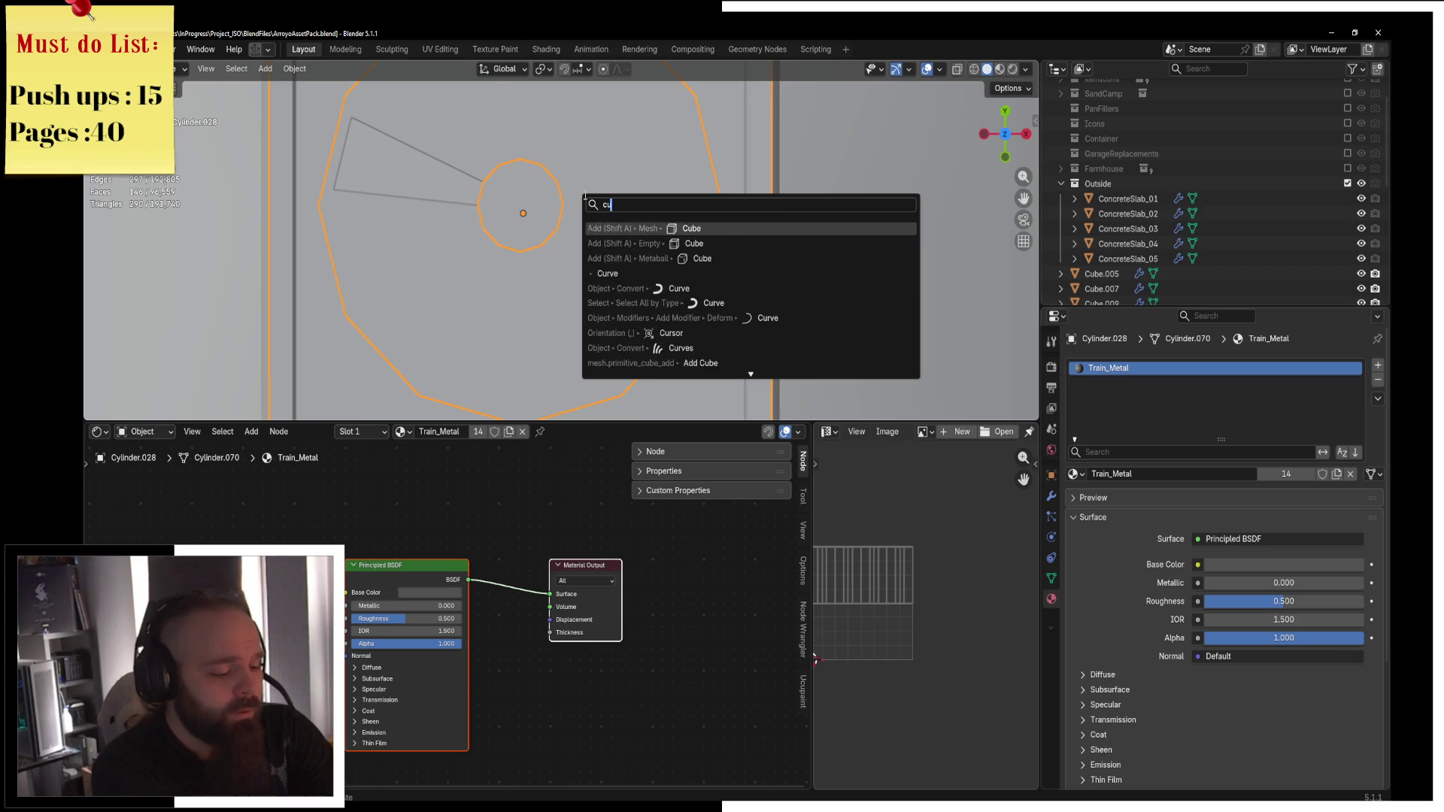
{"action": "type", "text": "rsor to center ma"}
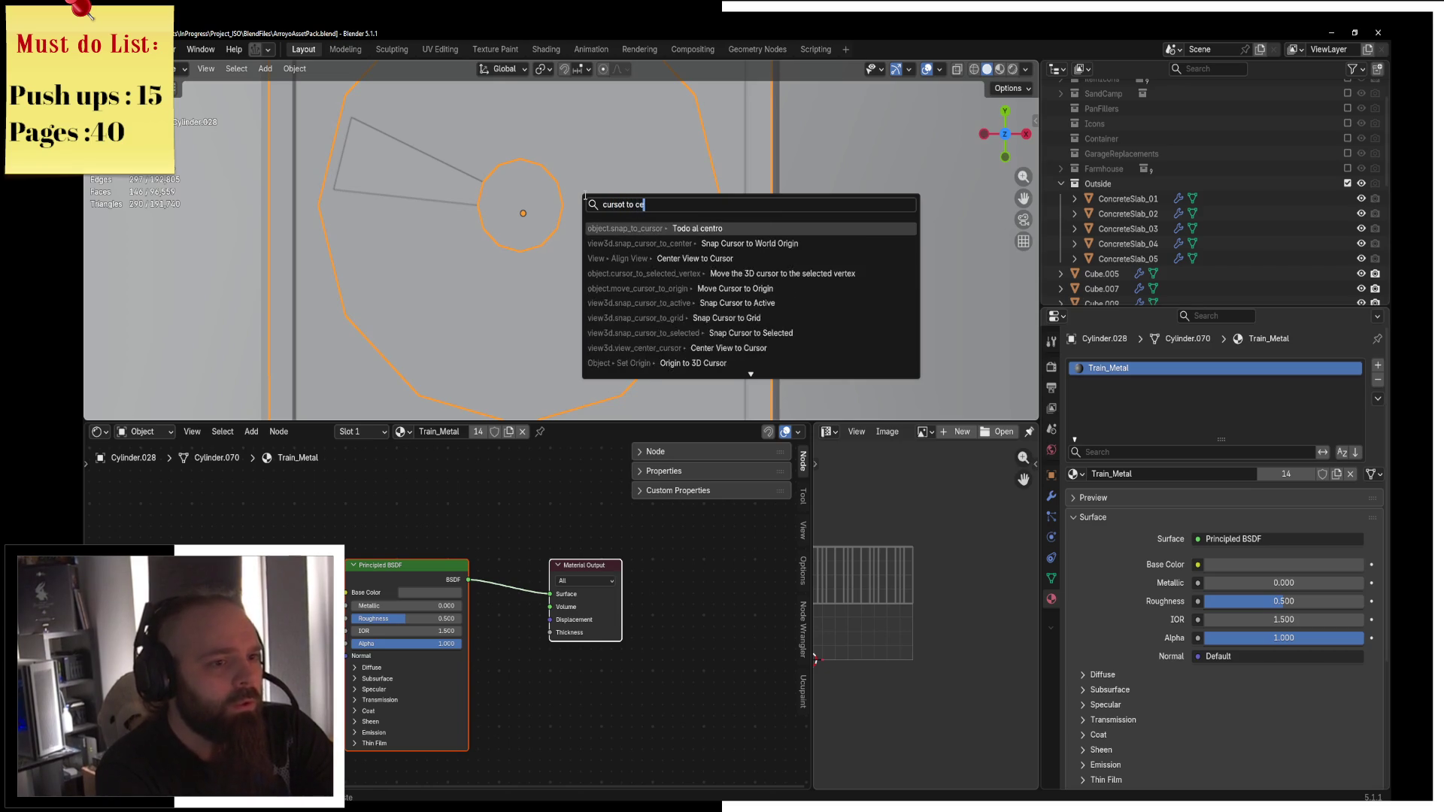
Set the hub's origin to its centre of mass.
{"action": "key", "text": "ctrl+a"}
{"action": "type", "text": "center mass"}
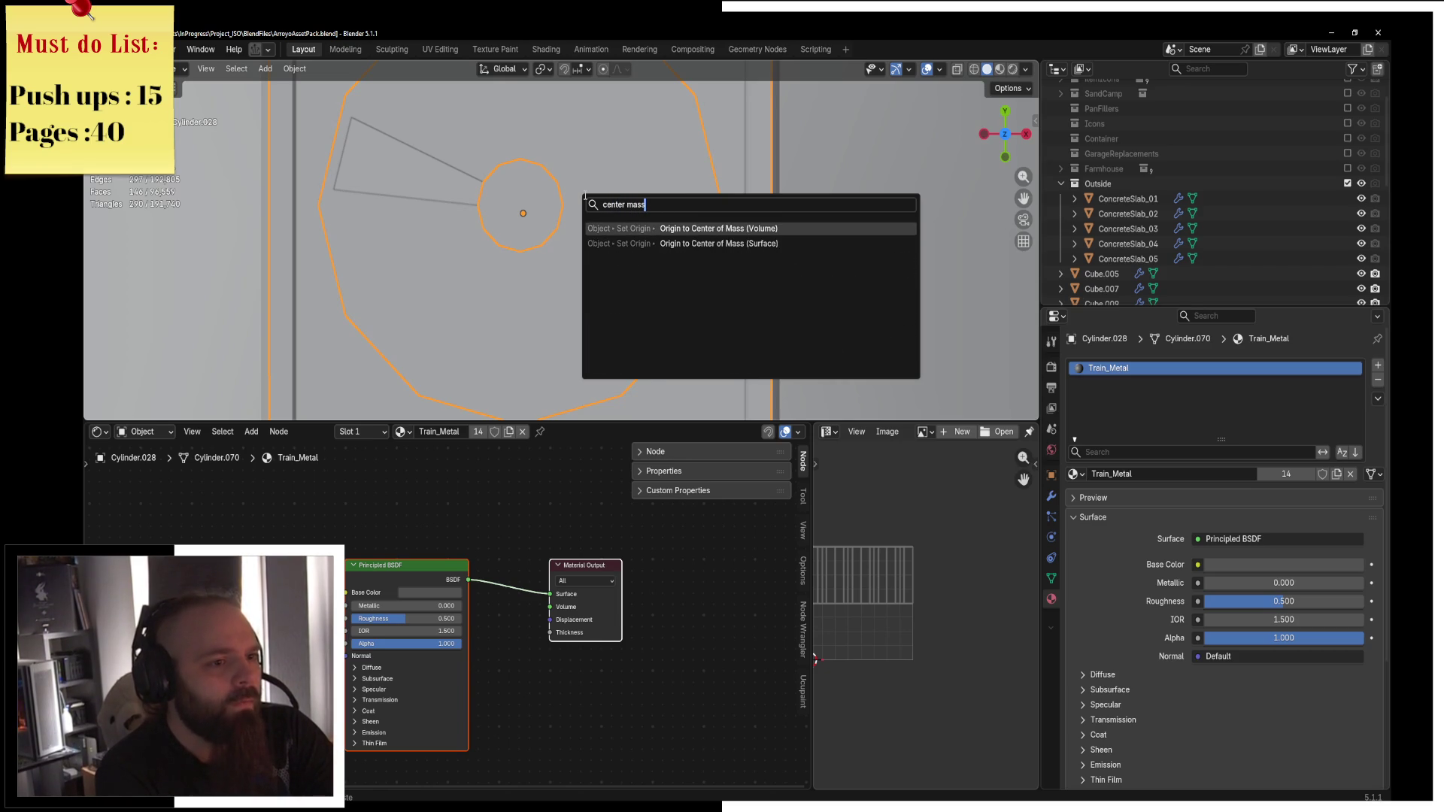
{"action": "key", "text": "Return"}
Add two evenly spaced lengthwise loop cuts to the wedge blade.
{"action": "left_click", "coordinate": [397, 206]}
{"action": "left_click", "coordinate": [398, 183]}
{"action": "key", "text": "ctrl+Tab"}
{"action": "left_click", "coordinate": [484, 175]}
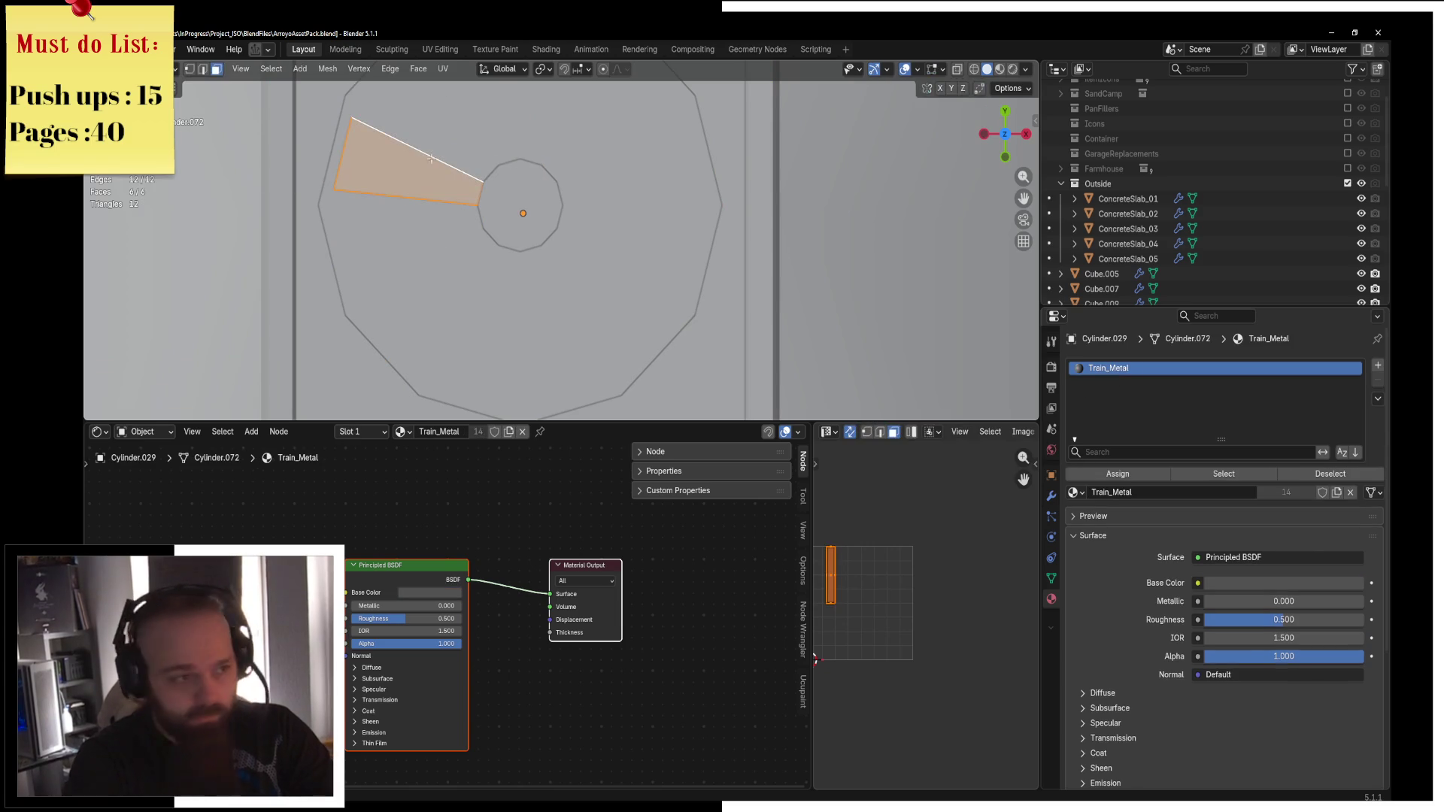
{"action": "key", "text": "2"}
{"action": "key", "text": "ctrl+r"}
{"action": "scroll", "coordinate": [347, 141], "scroll_direction": "up", "scroll_amount": 1}
{"action": "left_click", "coordinate": [347, 141]}
{"action": "right_click", "coordinate": [347, 141]}
Select the new cut edges and slide them along the X axis.
{"action": "key", "text": "shift+z"}
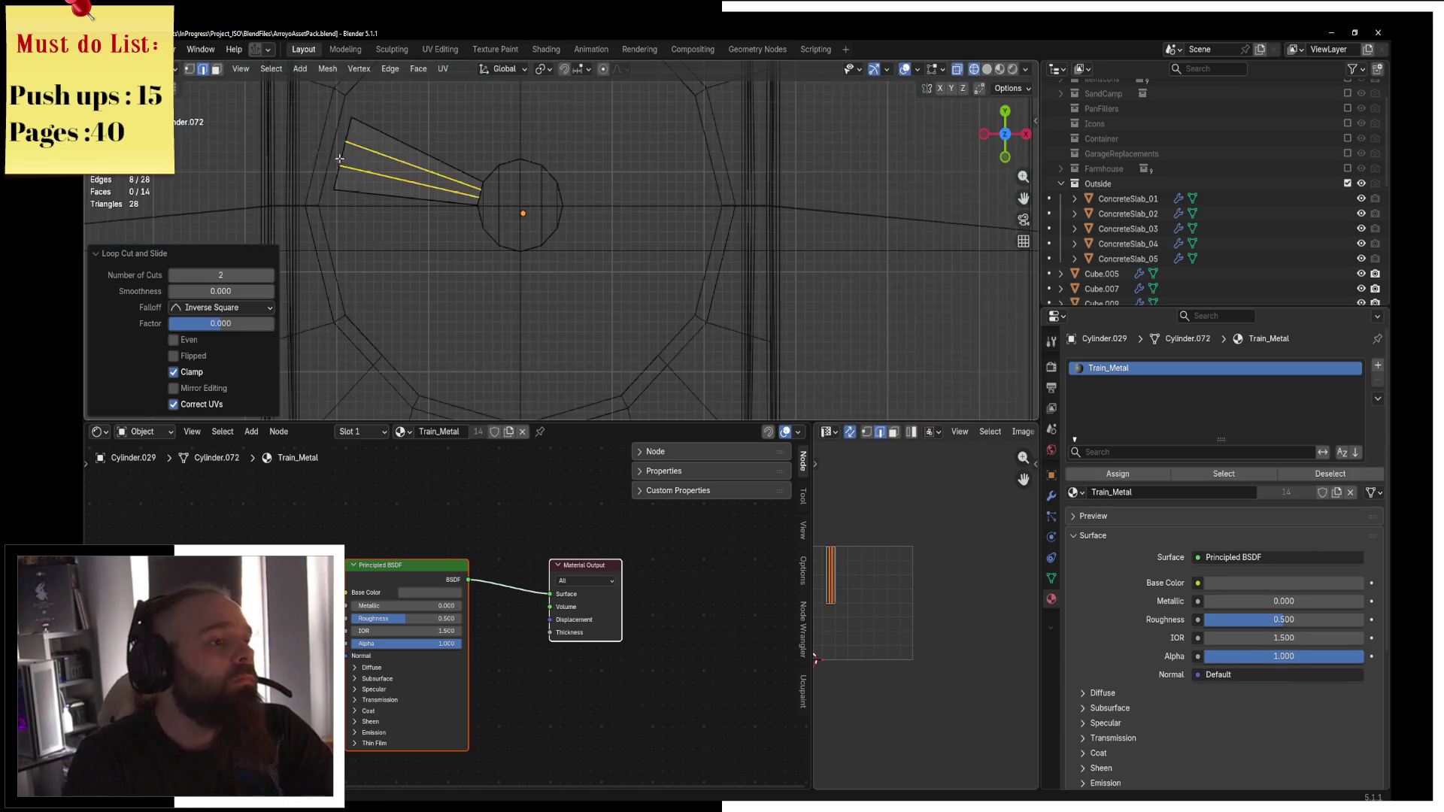
{"action": "key", "text": "c"}
{"action": "key", "text": "g"}
{"action": "key", "text": "x"}
{"action": "left_click", "coordinate": [476, 185]}
Back in object mode, duplicate the wedge blade in place.
{"action": "key", "text": "a"}
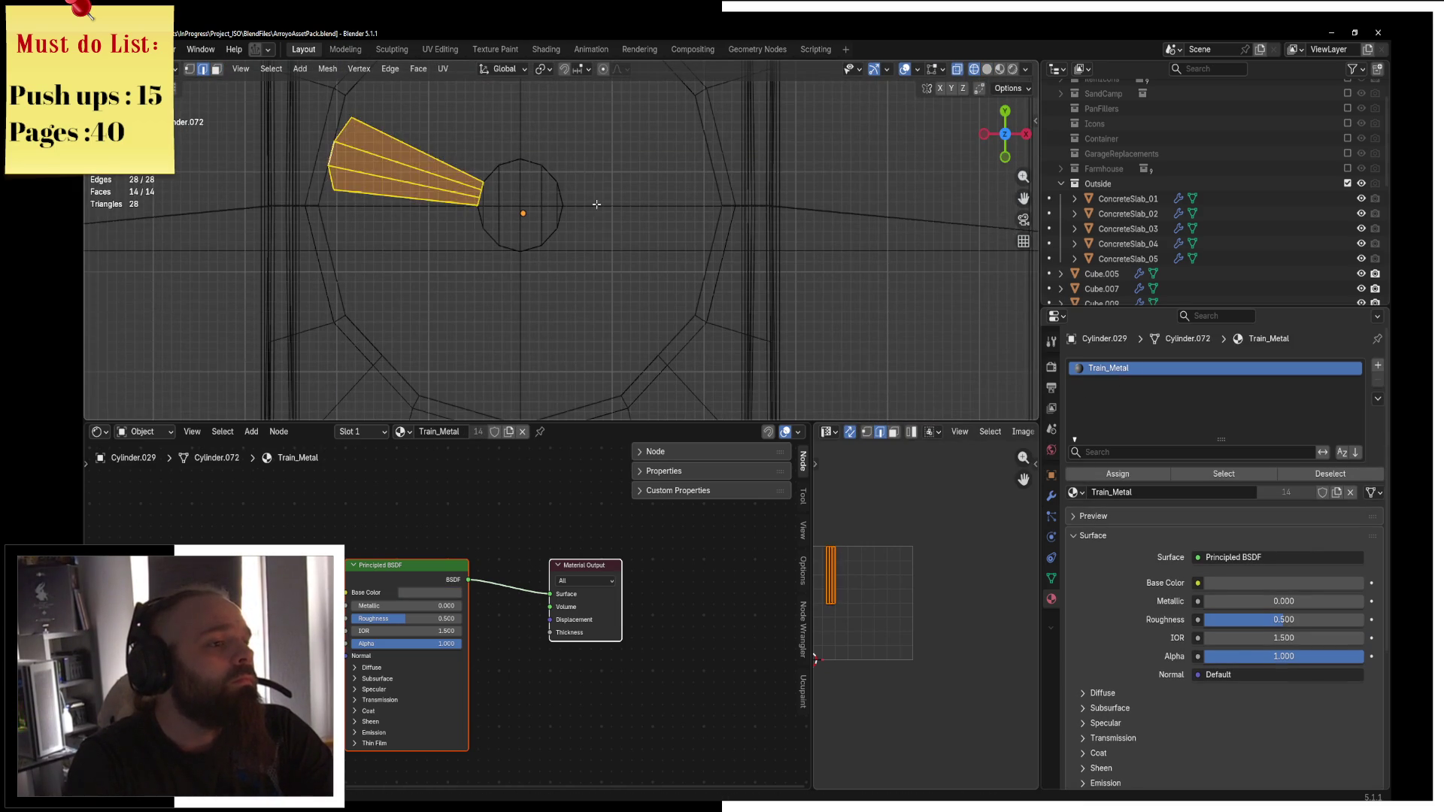
{"action": "key", "text": "shift+z"}
{"action": "key", "text": "ctrl+Tab"}
{"action": "key", "text": "4"}
{"action": "key", "text": "shift+d"}
{"action": "right_click", "coordinate": [665, 221]}
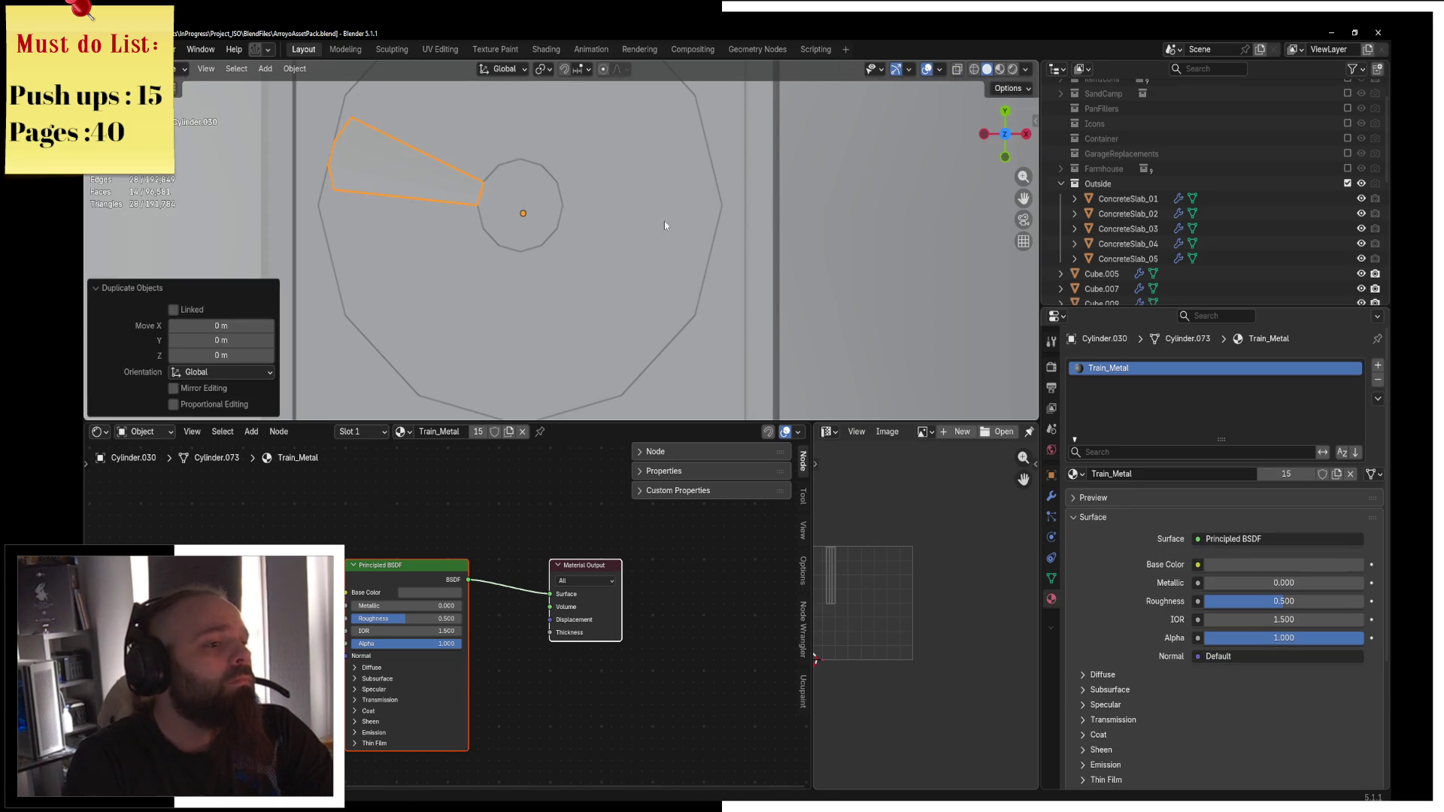
Undo the blade duplicate and select the central hub.
{"action": "key", "text": "ctrl+z"}
{"action": "left_click", "coordinate": [549, 210]}
{"action": "left_click", "coordinate": [549, 209]}
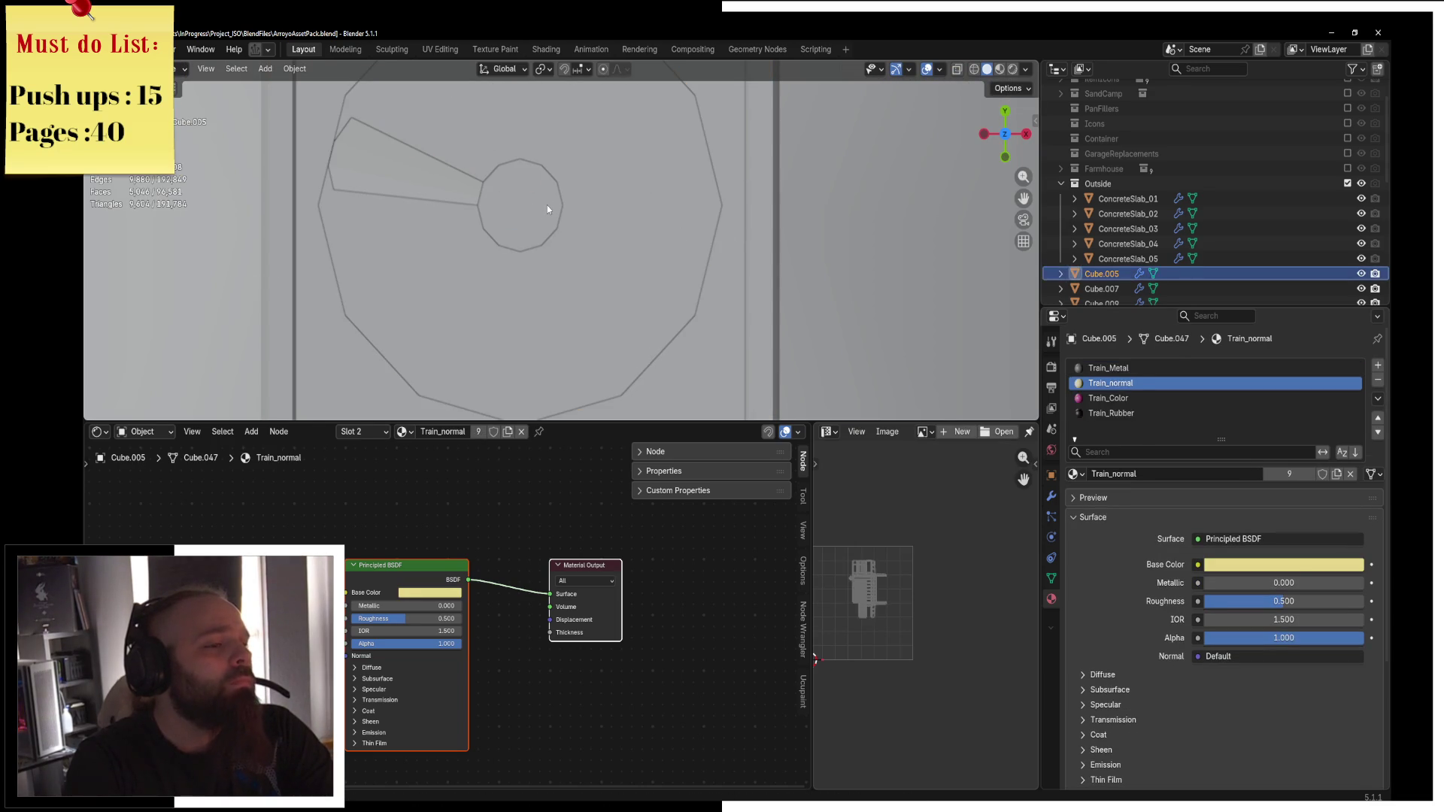
{"action": "left_click", "coordinate": [527, 204]}
Snap the 3D cursor to the centre of the hub's outer edge loop.
{"action": "key", "text": "Tab"}
{"action": "right_click", "coordinate": [614, 206], "text": "shift"}
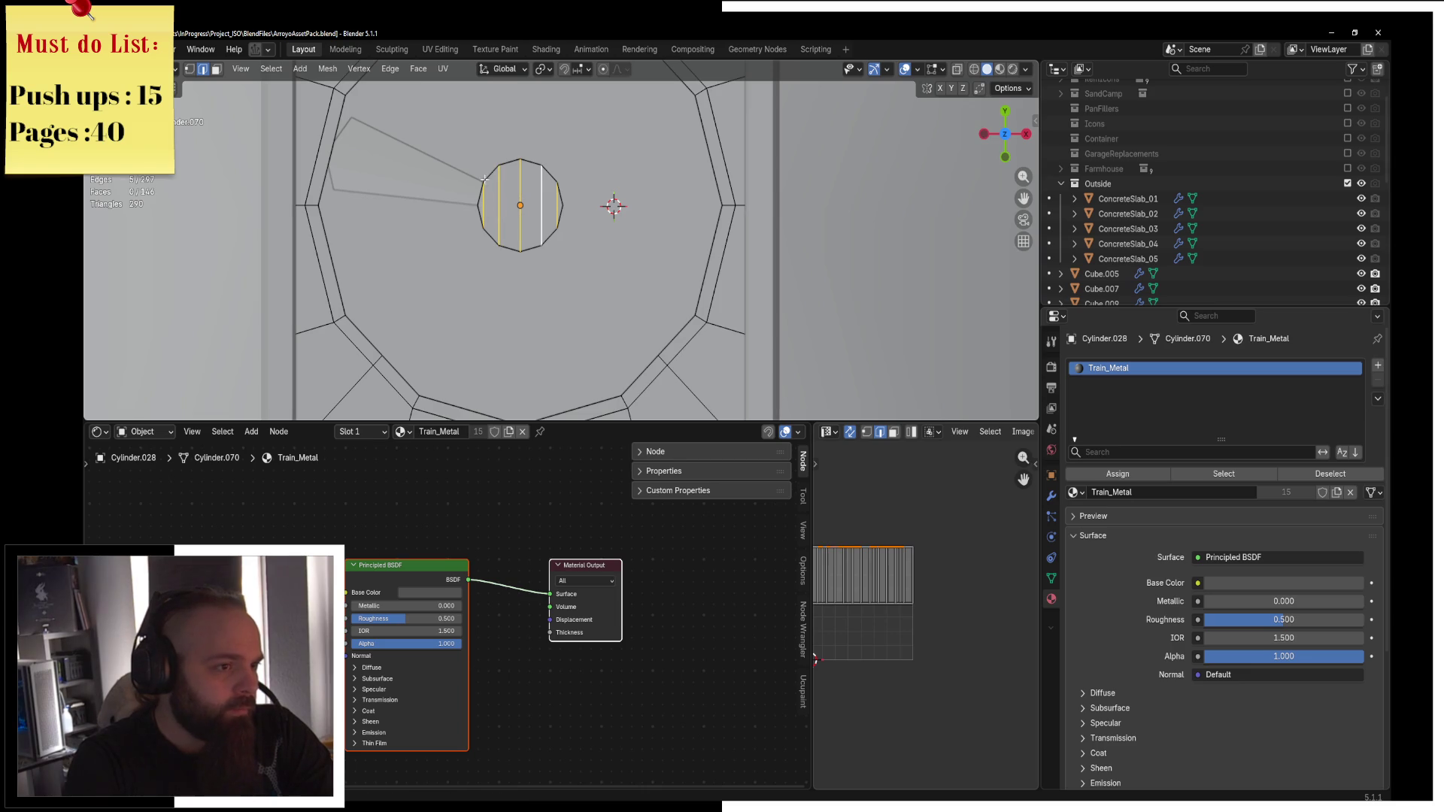
{"action": "left_click", "coordinate": [501, 225], "text": "alt+shift"}
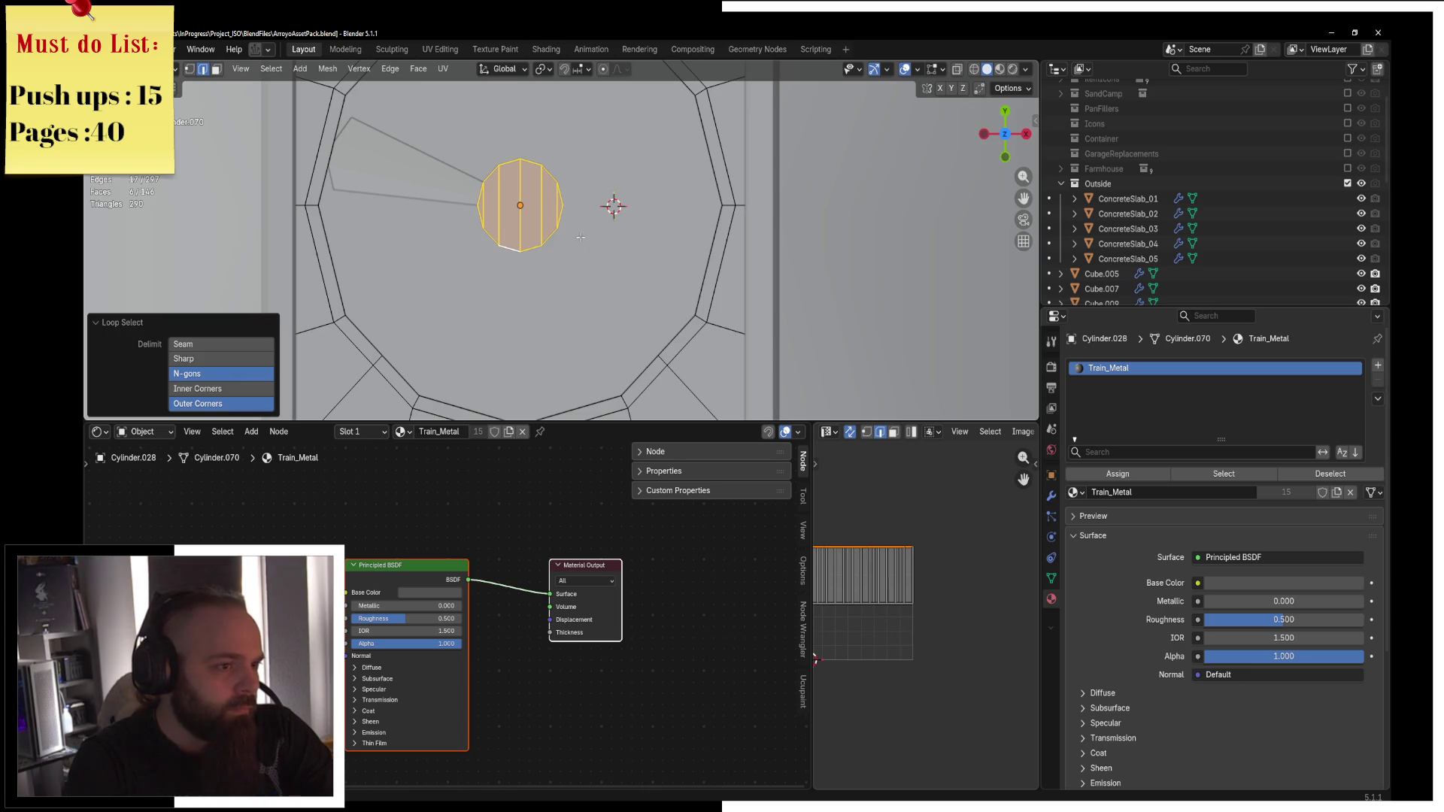
{"action": "key", "text": "F3"}
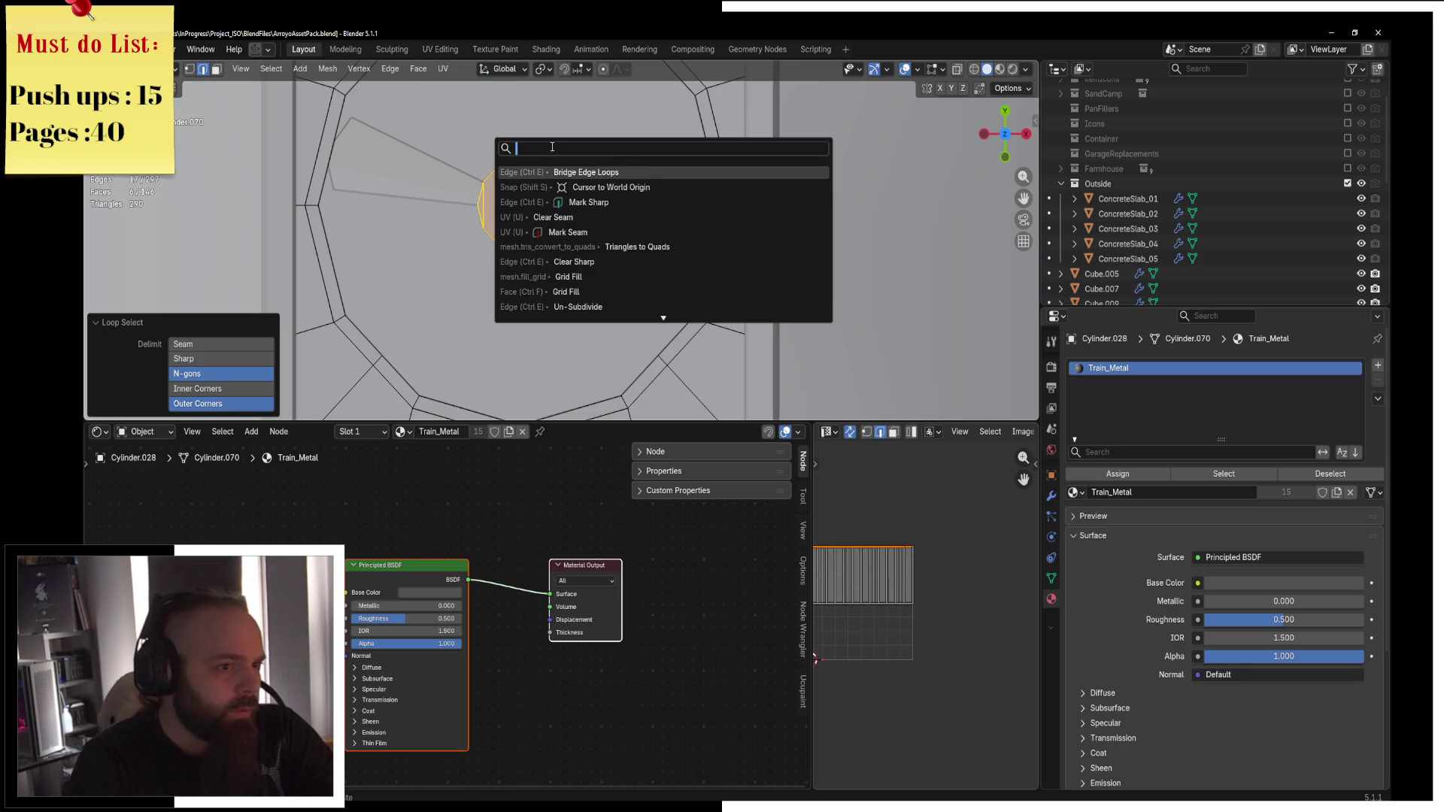
{"action": "type", "text": "cu"}
{"action": "type", "text": "sel"}
{"action": "key", "text": "Return"}
Set the wedge blade's origin to the 3D cursor at the hub centre.
{"action": "key", "text": "ctrl+Tab"}
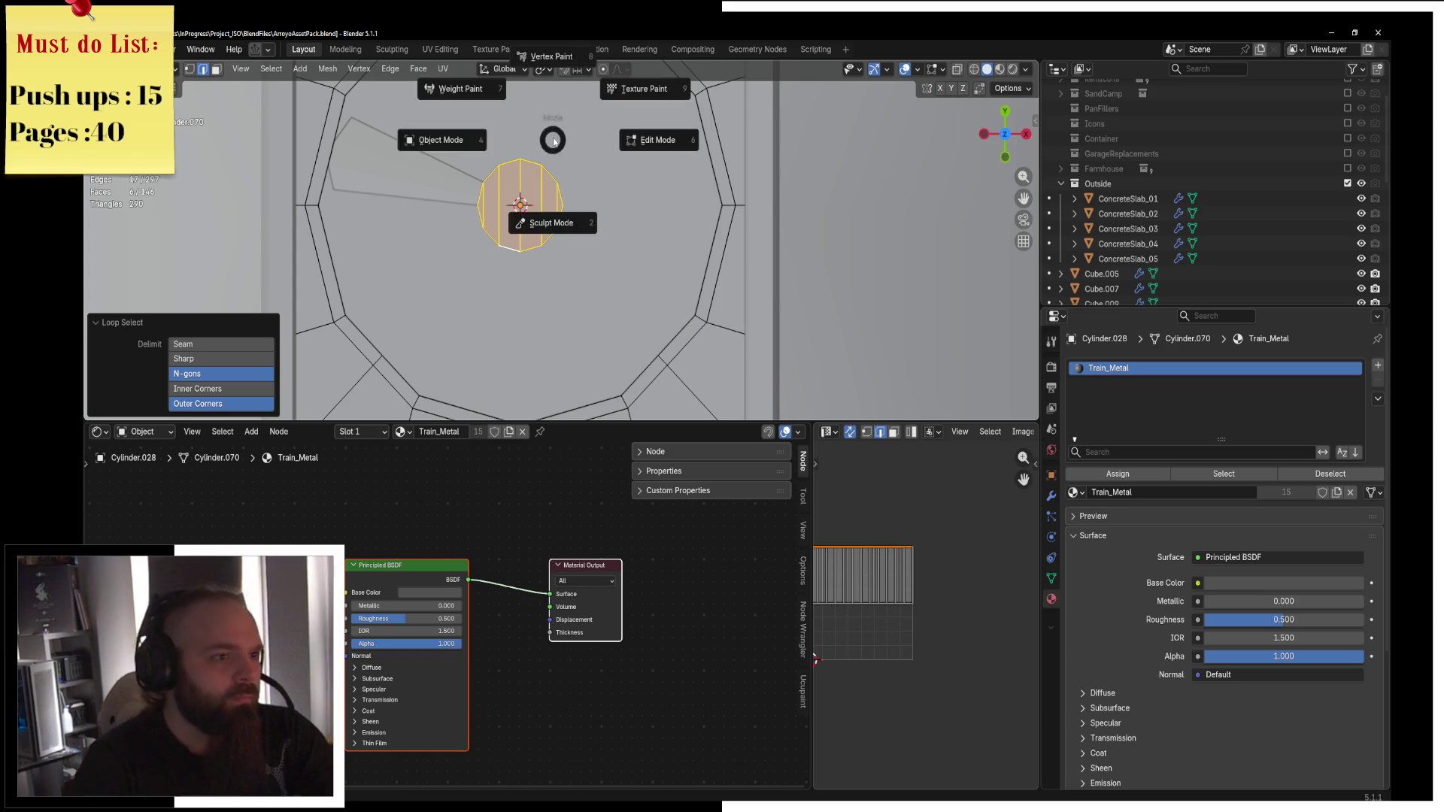
{"action": "left_click", "coordinate": [443, 145]}
{"action": "left_click", "coordinate": [430, 174]}
{"action": "left_click", "coordinate": [295, 69]}
{"action": "mouse_move", "coordinate": [338, 104]}
{"action": "left_click", "coordinate": [511, 136]}
{"action": "key", "text": "Tab"}
Duplicate the wedge faces and rotate the copy 180° around Z.
{"action": "key", "text": "shift+d"}
{"action": "right_click", "coordinate": [687, 180]}
{"action": "left_click", "coordinate": [543, 69]}
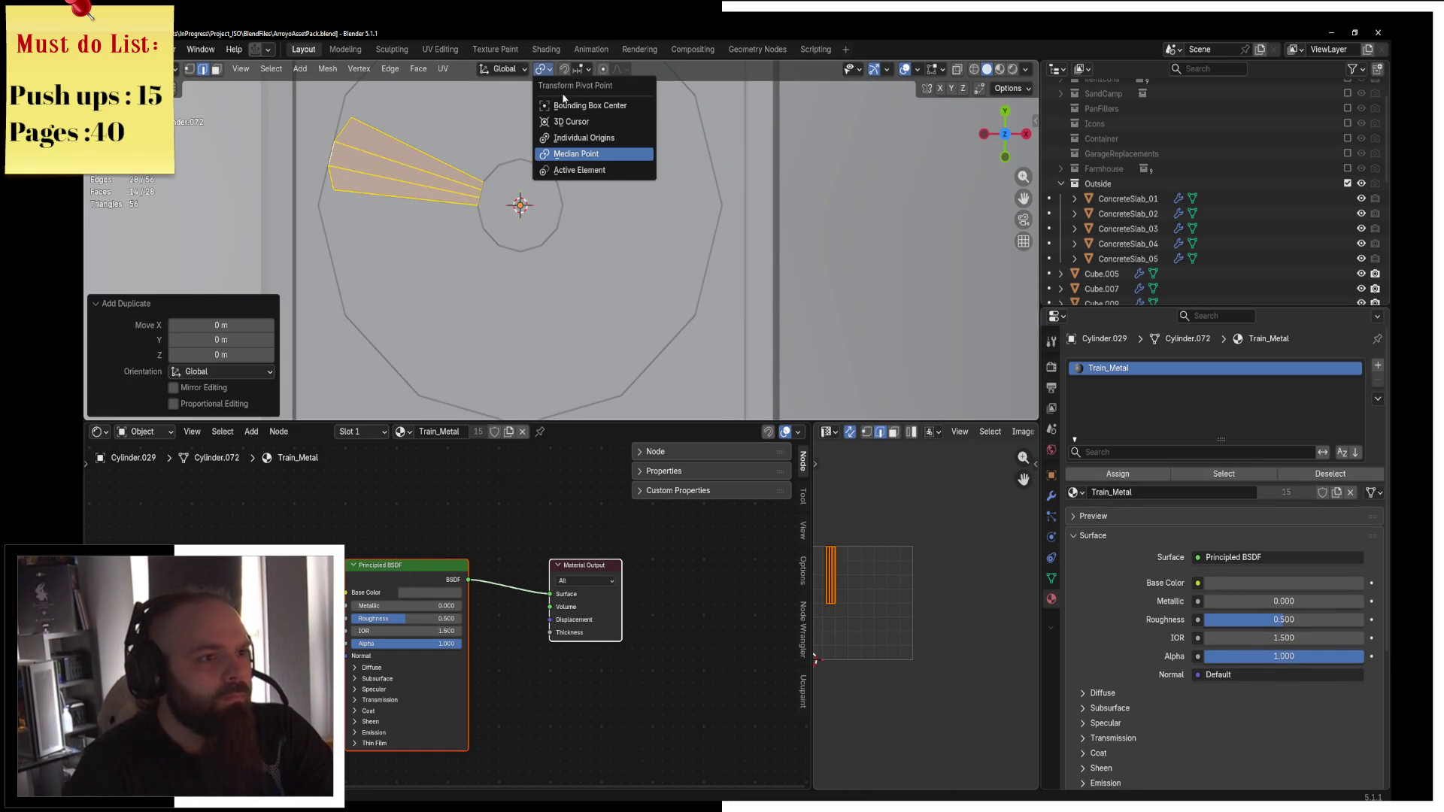
{"action": "type", "text": "rz"}
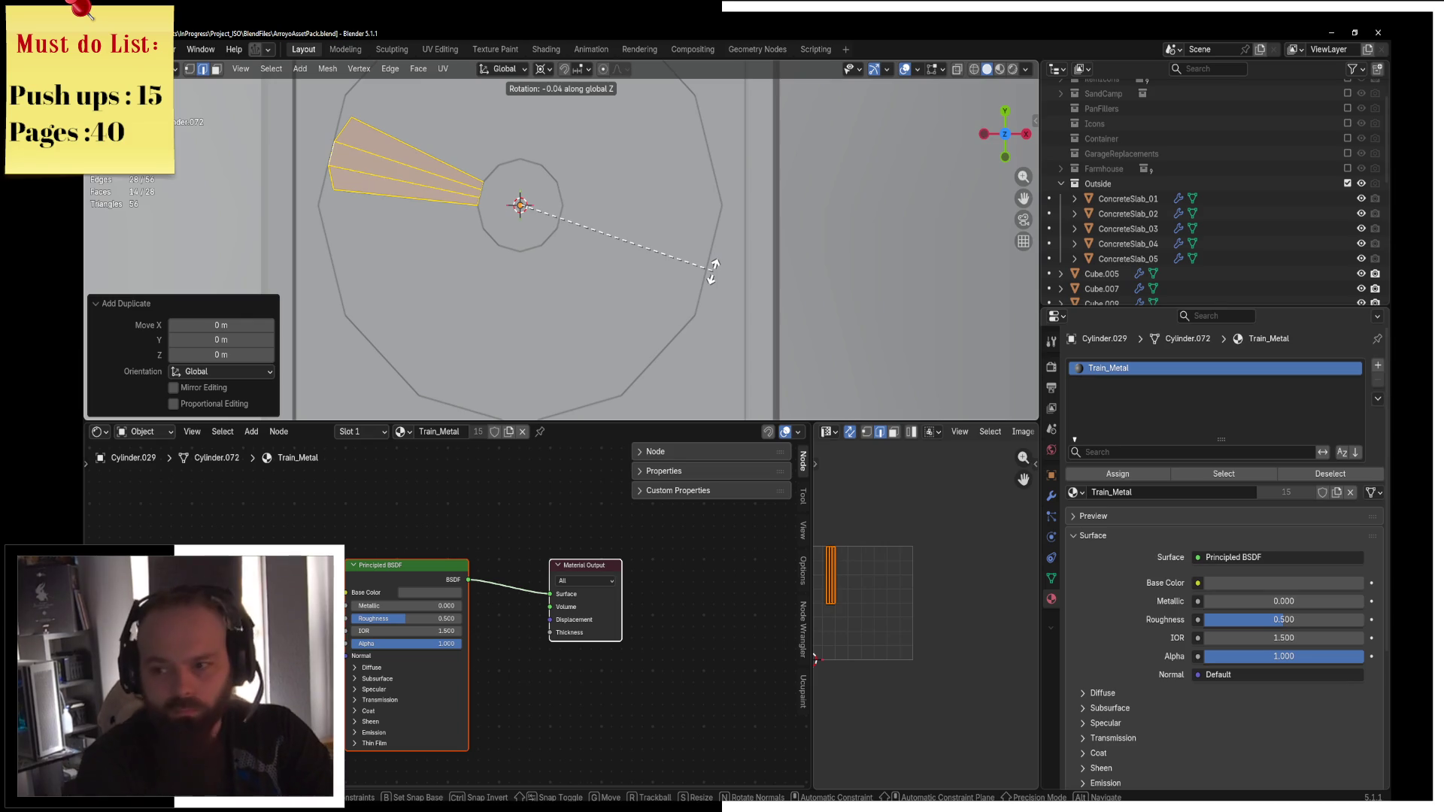
{"action": "type", "text": "80"}
{"action": "key", "text": "Return"}
Duplicate all wedges rotated 90°, then duplicate all four again rotated 45°.
{"action": "key", "text": "a"}
{"action": "key", "text": "shift+d"}
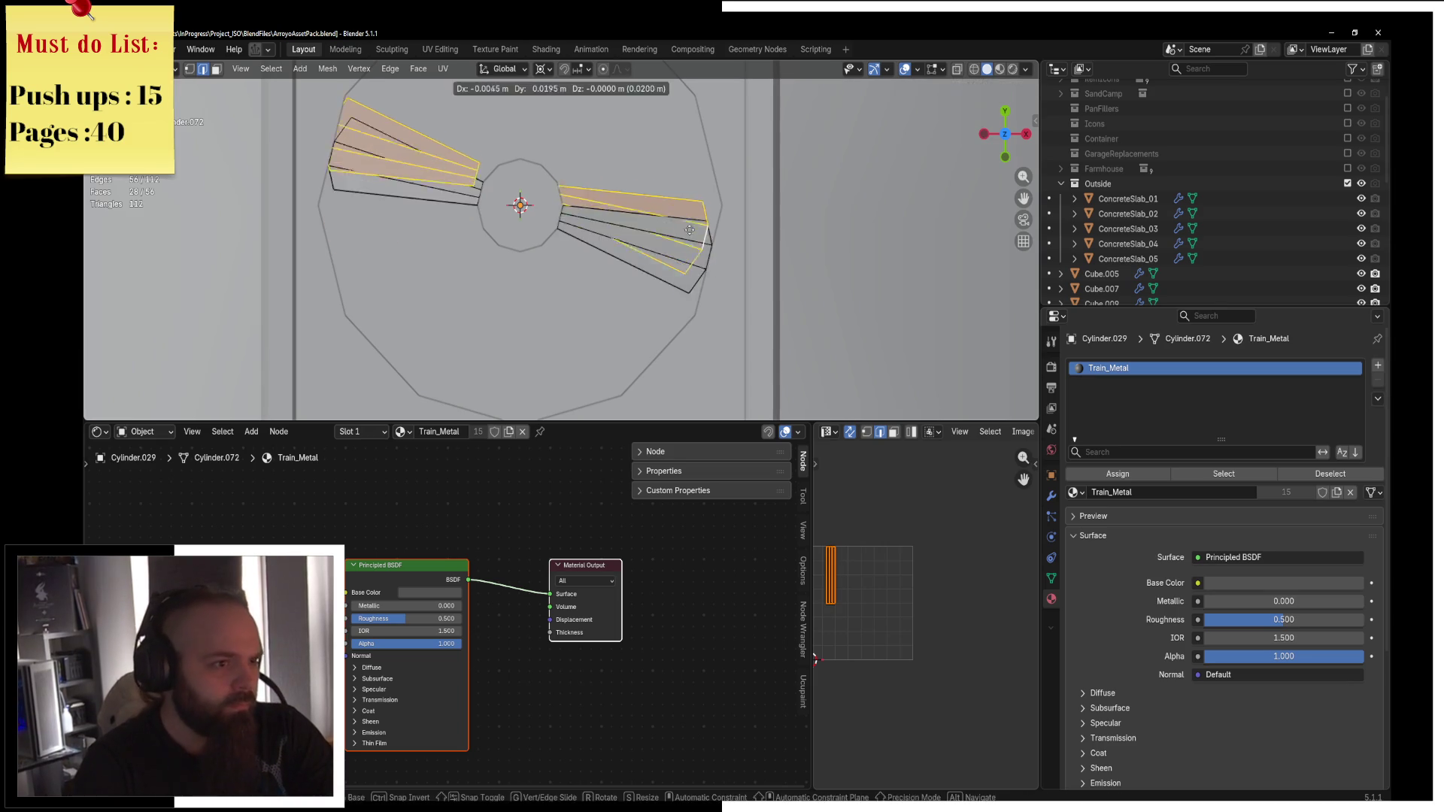
{"action": "type", "text": "r90"}
{"action": "key", "text": "Return"}
{"action": "key", "text": "a"}
{"action": "key", "text": "shift+d"}
{"action": "type", "text": "r"}
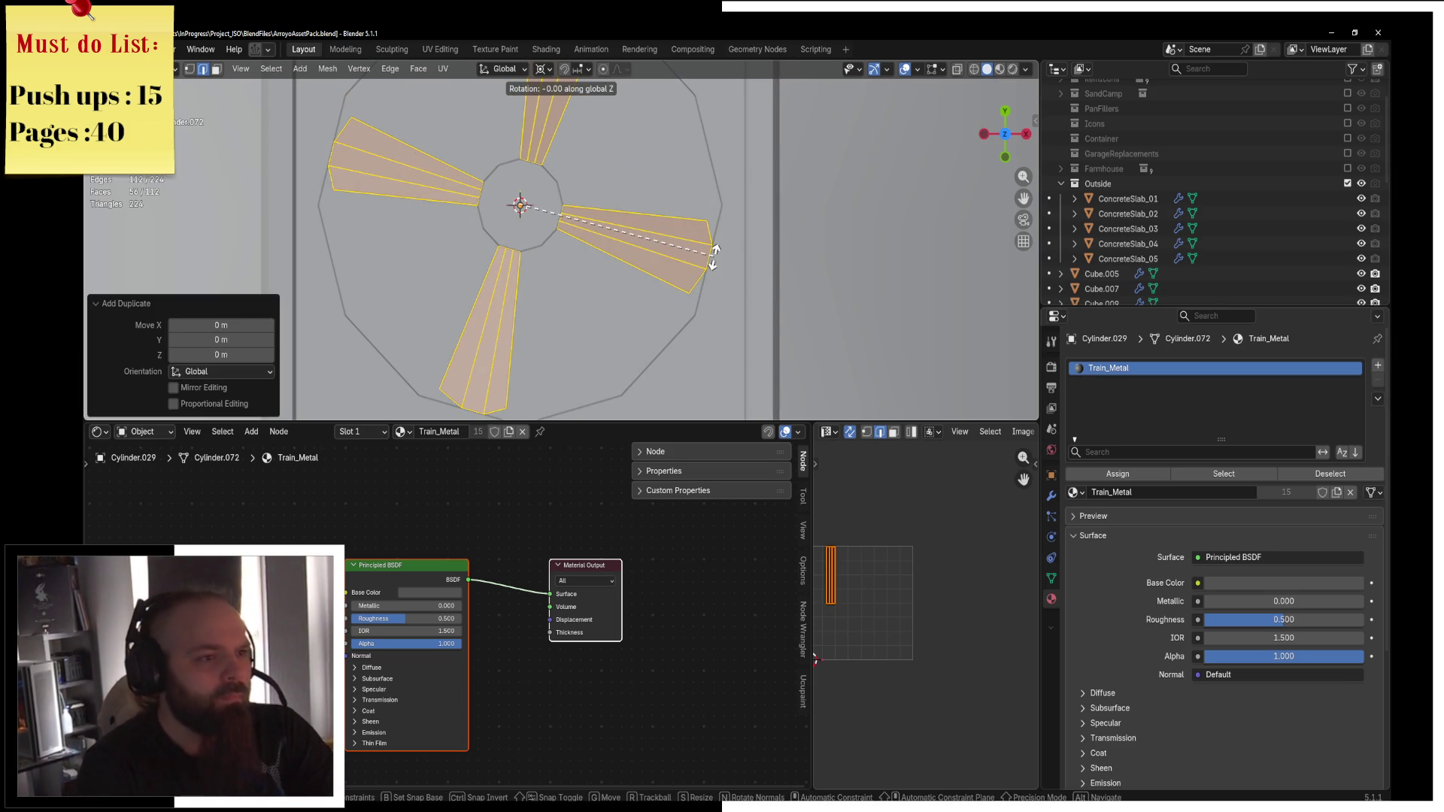
{"action": "type", "text": "45"}
{"action": "key", "text": "Return"}
Add further wedge copies rotated 22.5° and 45° to fill out the radial fan.
{"action": "key", "text": "shift+d"}
{"action": "type", "text": "rz"}
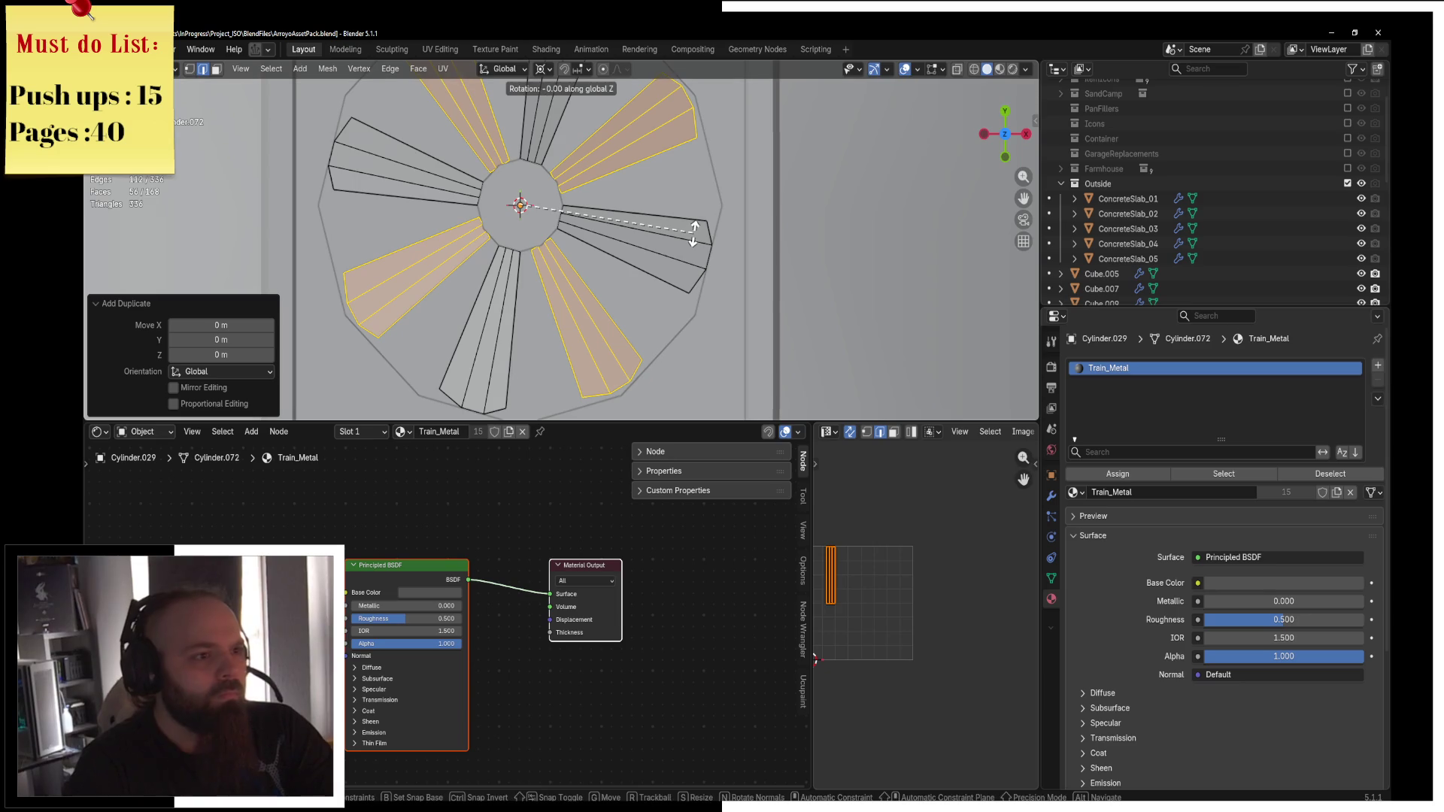
{"action": "type", "text": "25"}
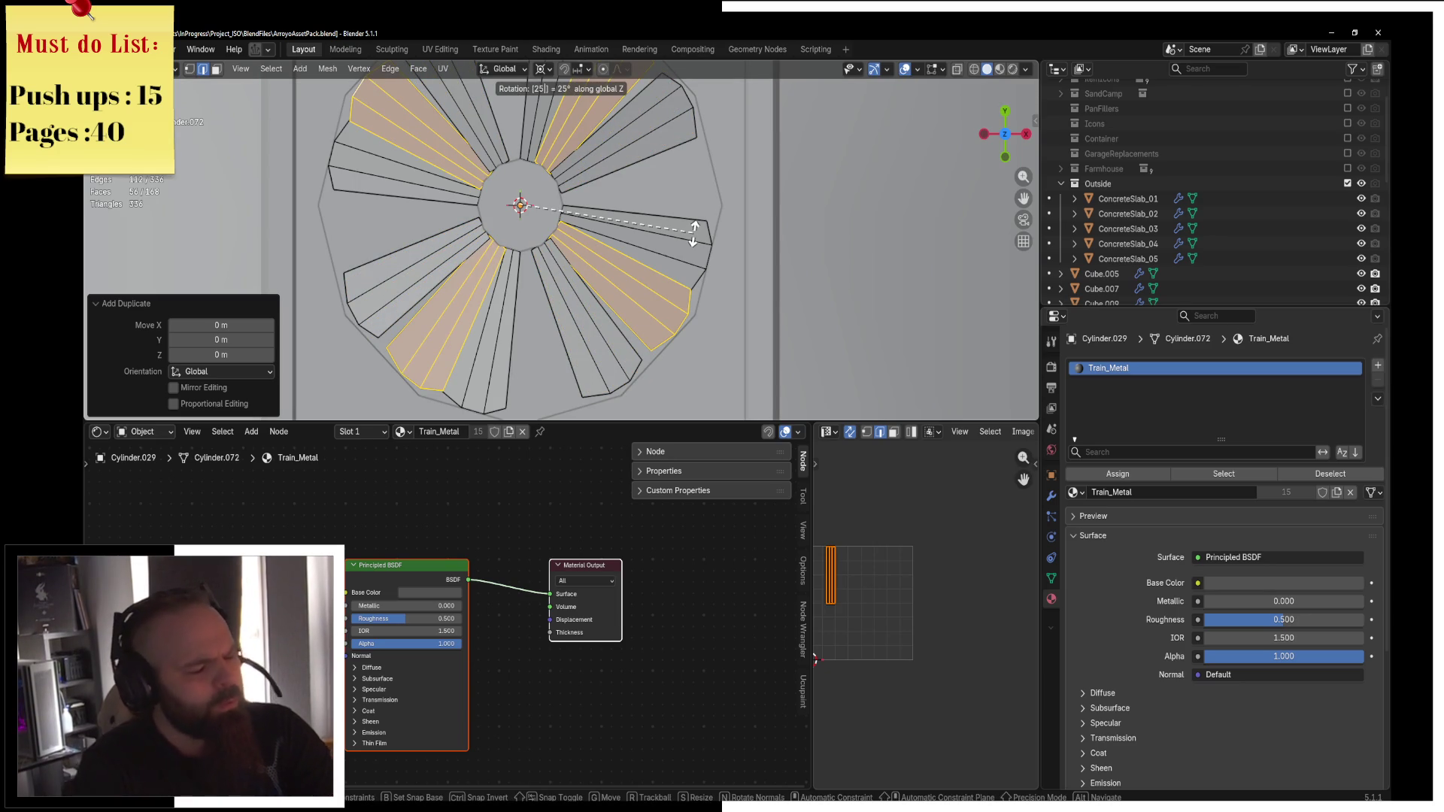
{"action": "key", "text": "BackSpace"}
{"action": "key", "text": "BackSpace"}
{"action": "type", "text": "22."}
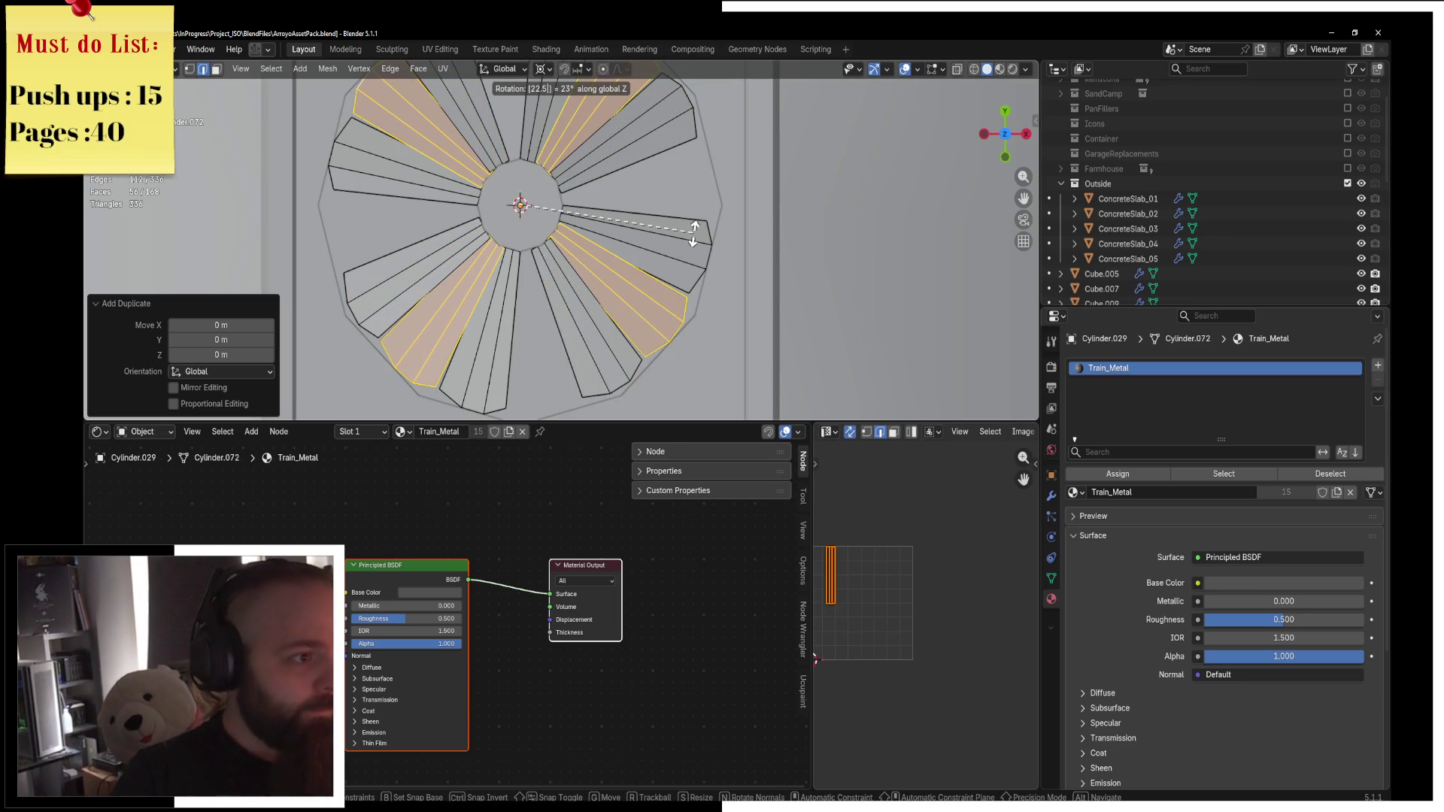
{"action": "key", "text": "Return"}
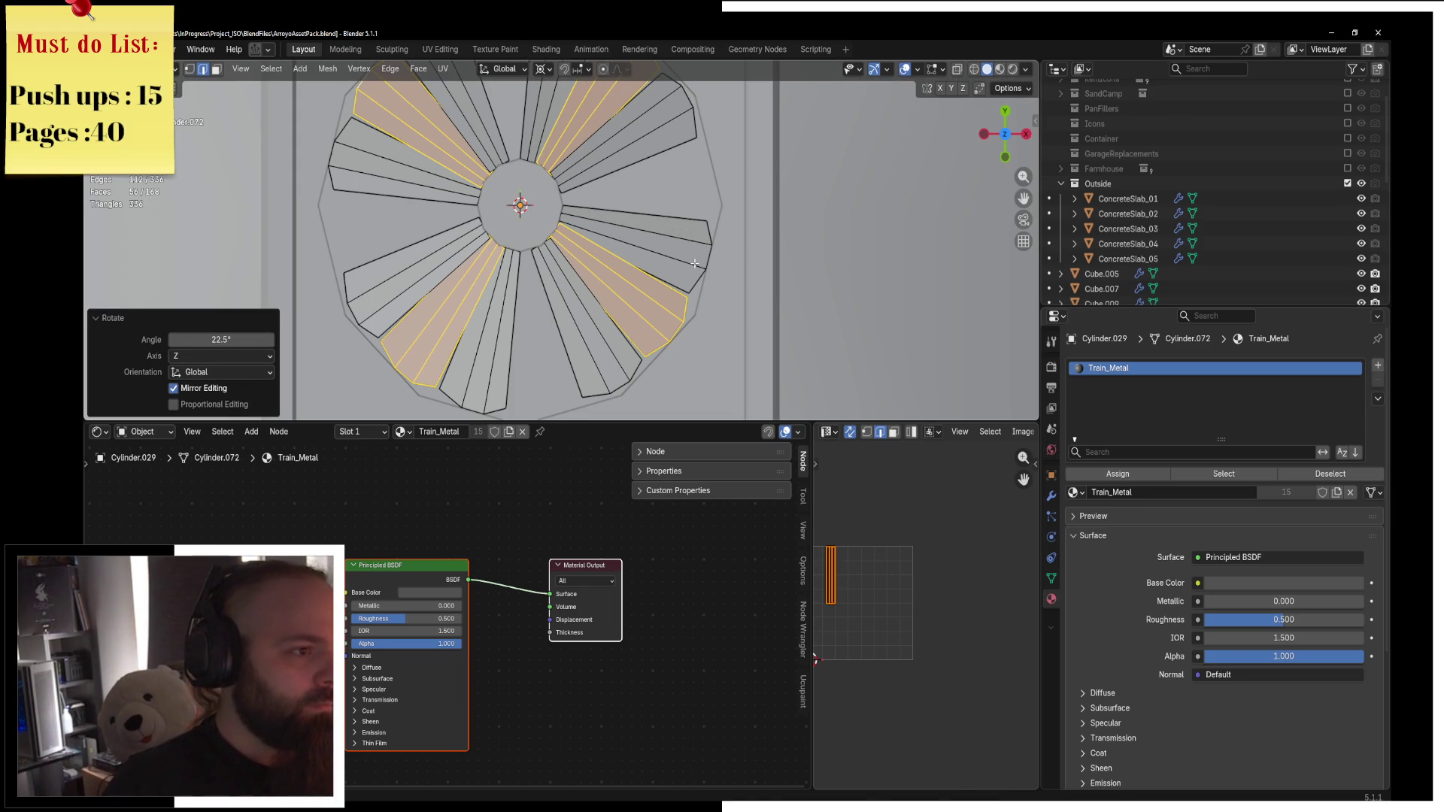
{"action": "key", "text": "shift+d"}
{"action": "key", "text": "r"}
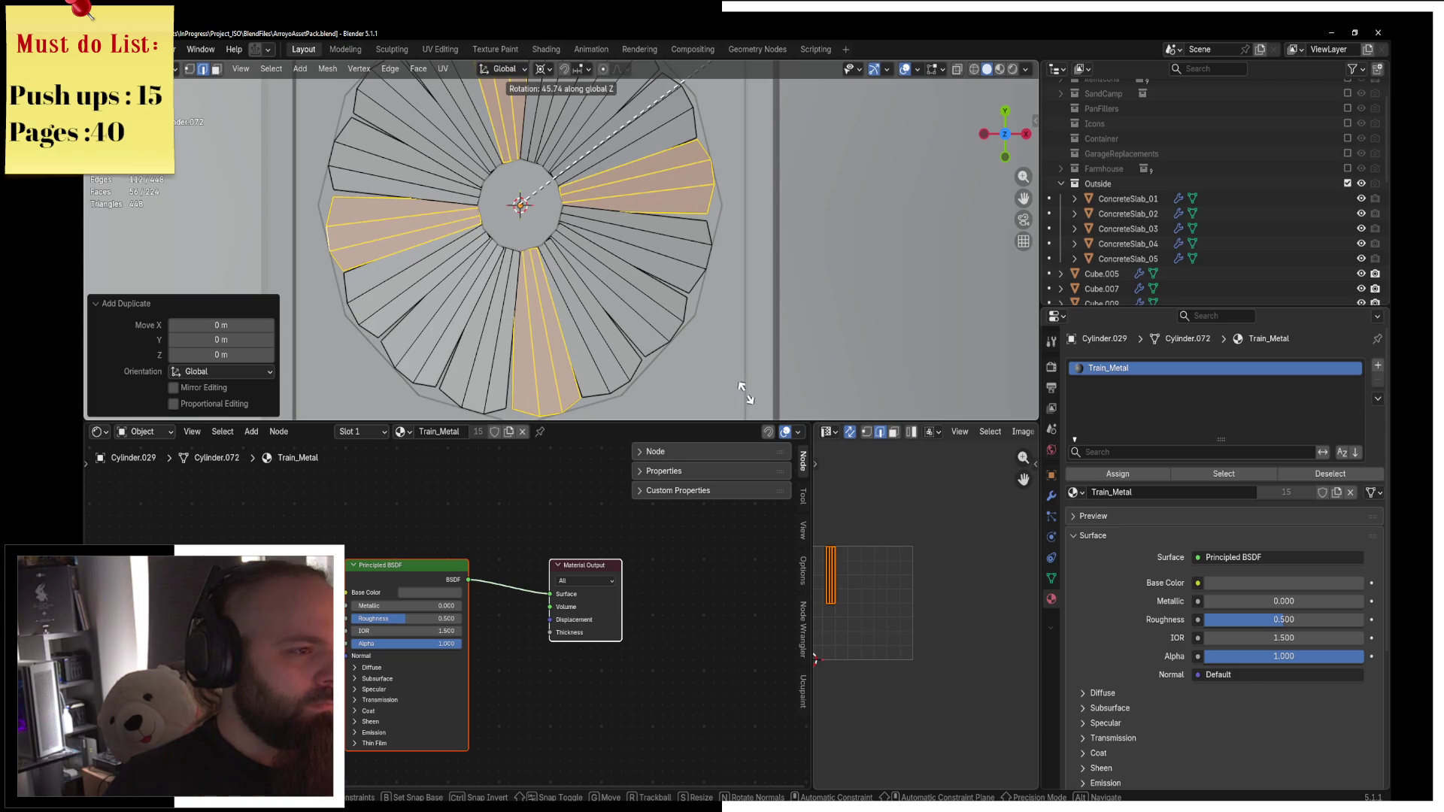
{"action": "type", "text": "45"}
{"action": "key", "text": "Return"}
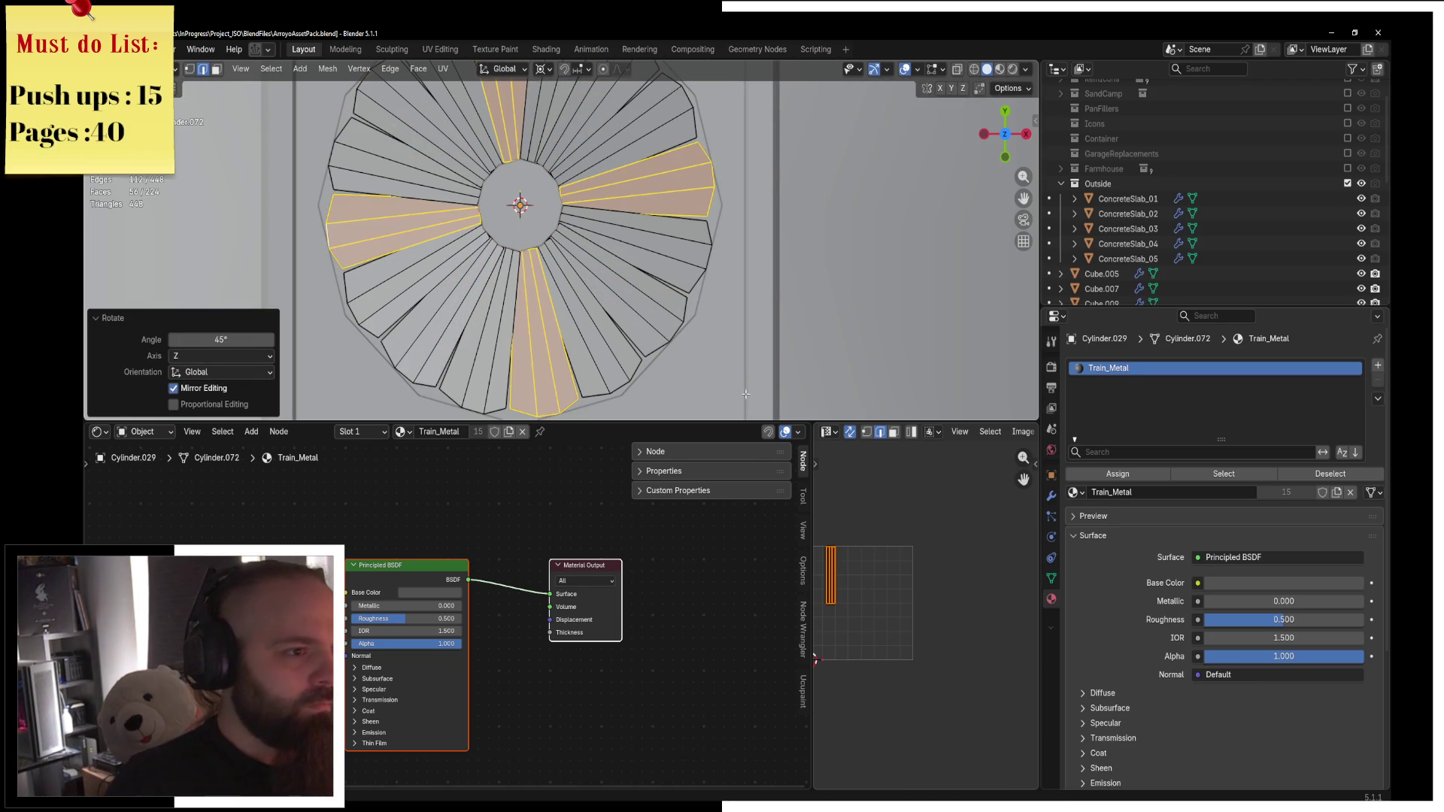
{"action": "scroll", "coordinate": [746, 394], "scroll_direction": "down", "scroll_amount": 2}
{"action": "middle_click_drag", "start_coordinate": [746, 394], "coordinate": [572, 190]}
{"action": "key", "text": "shift+z"}
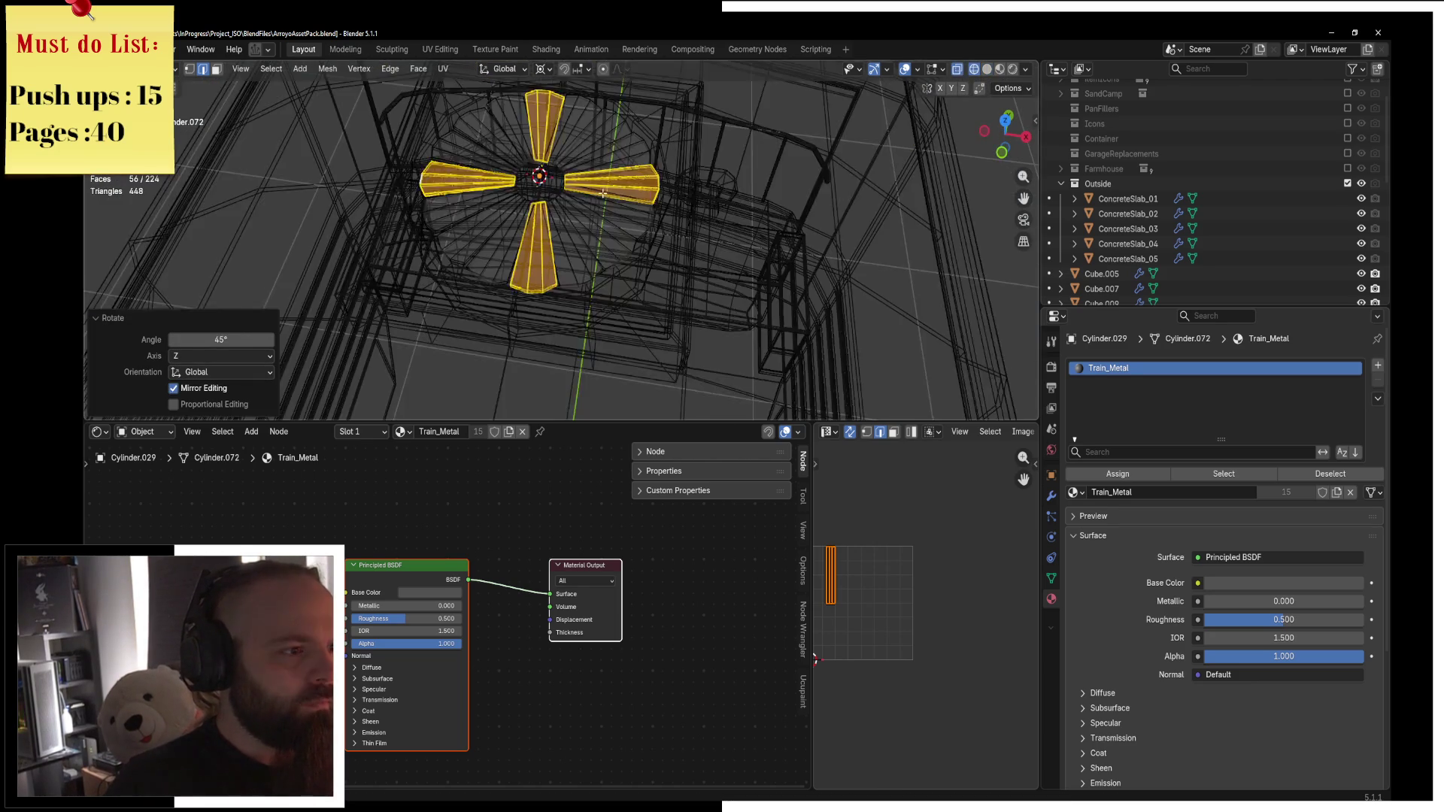
Select vent tray Cylinder.028 and place a duplicate 4.1688 m further along Y.
{"action": "key", "text": "shift+z"}
{"action": "key", "text": "ctrl+Tab"}
{"action": "mouse_move", "coordinate": [572, 204]}
{"action": "middle_mouse_down"}
{"action": "mouse_move", "coordinate": [504, 248]}
{"action": "mouse_move", "coordinate": [541, 225]}
{"action": "mouse_move", "coordinate": [632, 219]}
{"action": "mouse_move", "coordinate": [589, 189]}
{"action": "mouse_move", "coordinate": [568, 216]}
{"action": "mouse_move", "coordinate": [592, 229]}
{"action": "middle_mouse_up"}
{"action": "scroll", "coordinate": [503, 244], "scroll_direction": "down", "scroll_amount": 2}
{"action": "left_click", "coordinate": [554, 217], "text": "shift"}
{"action": "scroll", "coordinate": [554, 218], "scroll_direction": "down", "scroll_amount": 3}
{"action": "scroll", "coordinate": [568, 216], "scroll_direction": "down", "scroll_amount": 2}
{"action": "key", "text": "g"}
{"action": "left_click", "coordinate": [575, 202]}
{"action": "key", "text": "shift+d"}
{"action": "key", "text": "y"}
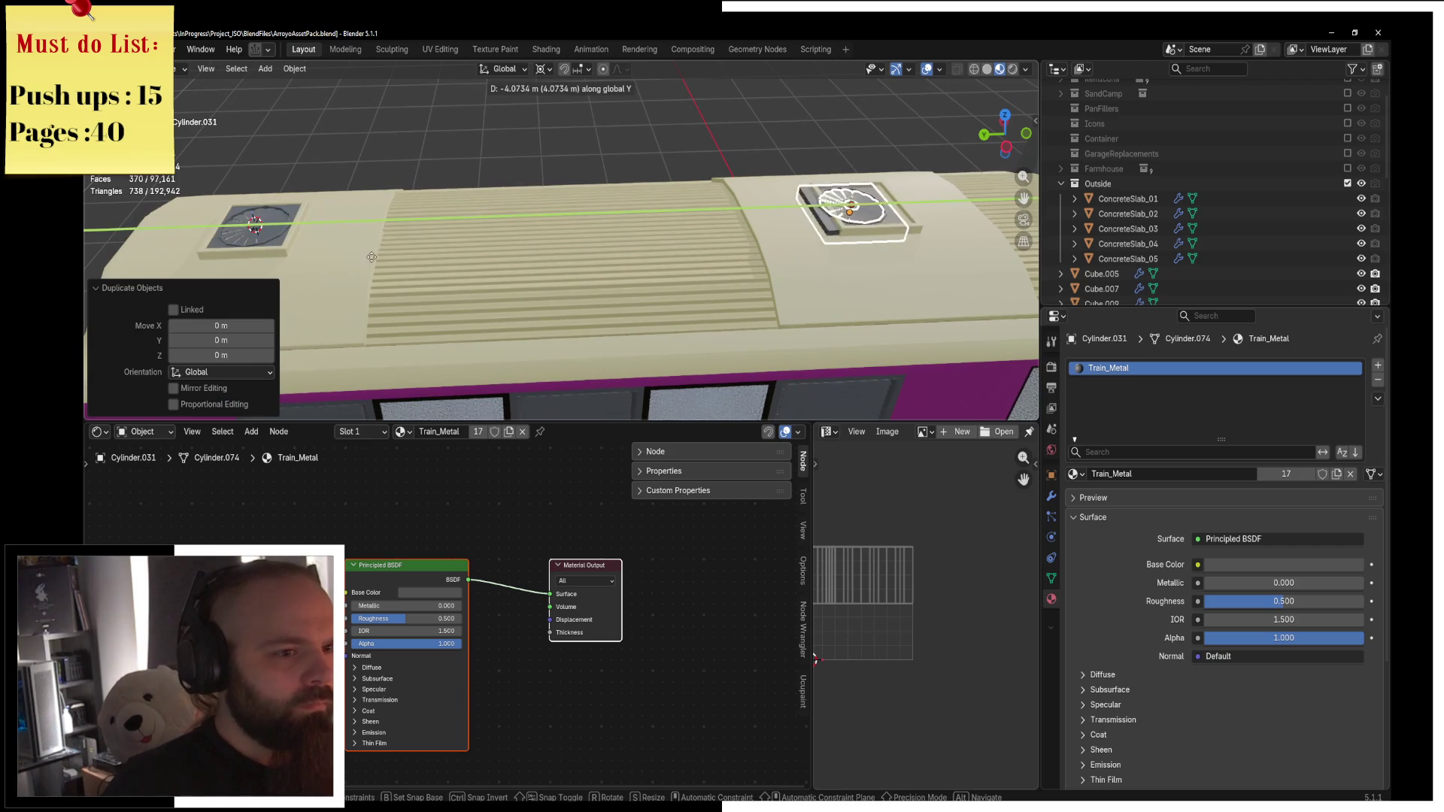
{"action": "left_click", "coordinate": [384, 253]}
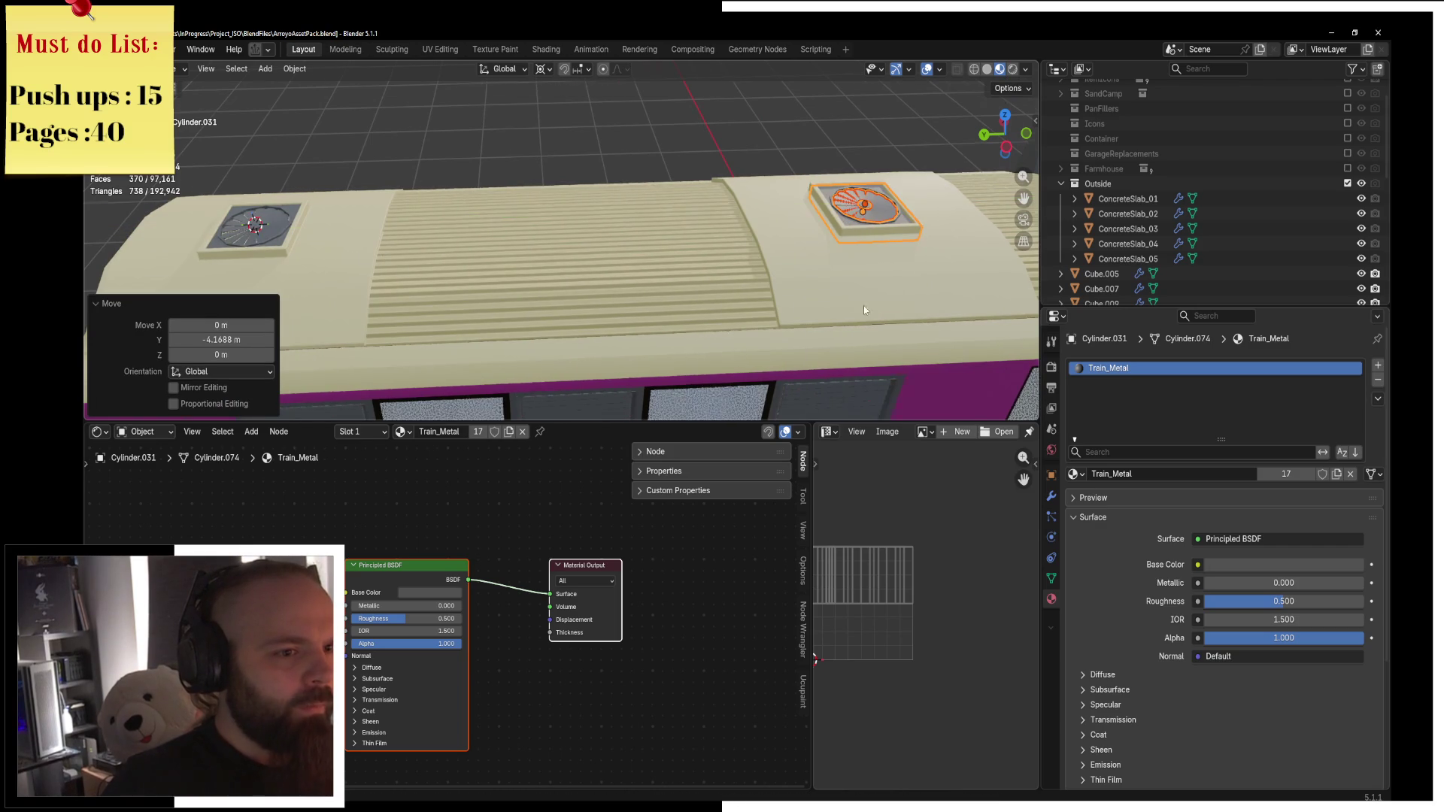
Isolate the roof body Cube.013 and enter edit mode on its mesh.
{"action": "middle_click_drag", "start_coordinate": [384, 253], "coordinate": [685, 270]}
{"action": "left_click", "coordinate": [684, 271]}
{"action": "key", "text": "KP_Divide"}
{"action": "scroll", "coordinate": [697, 271], "scroll_direction": "down", "scroll_amount": 3}
{"action": "key", "text": "ctrl+Tab"}
{"action": "left_click", "coordinate": [775, 332]}
{"action": "scroll", "coordinate": [774, 331], "scroll_direction": "up", "scroll_amount": 3}
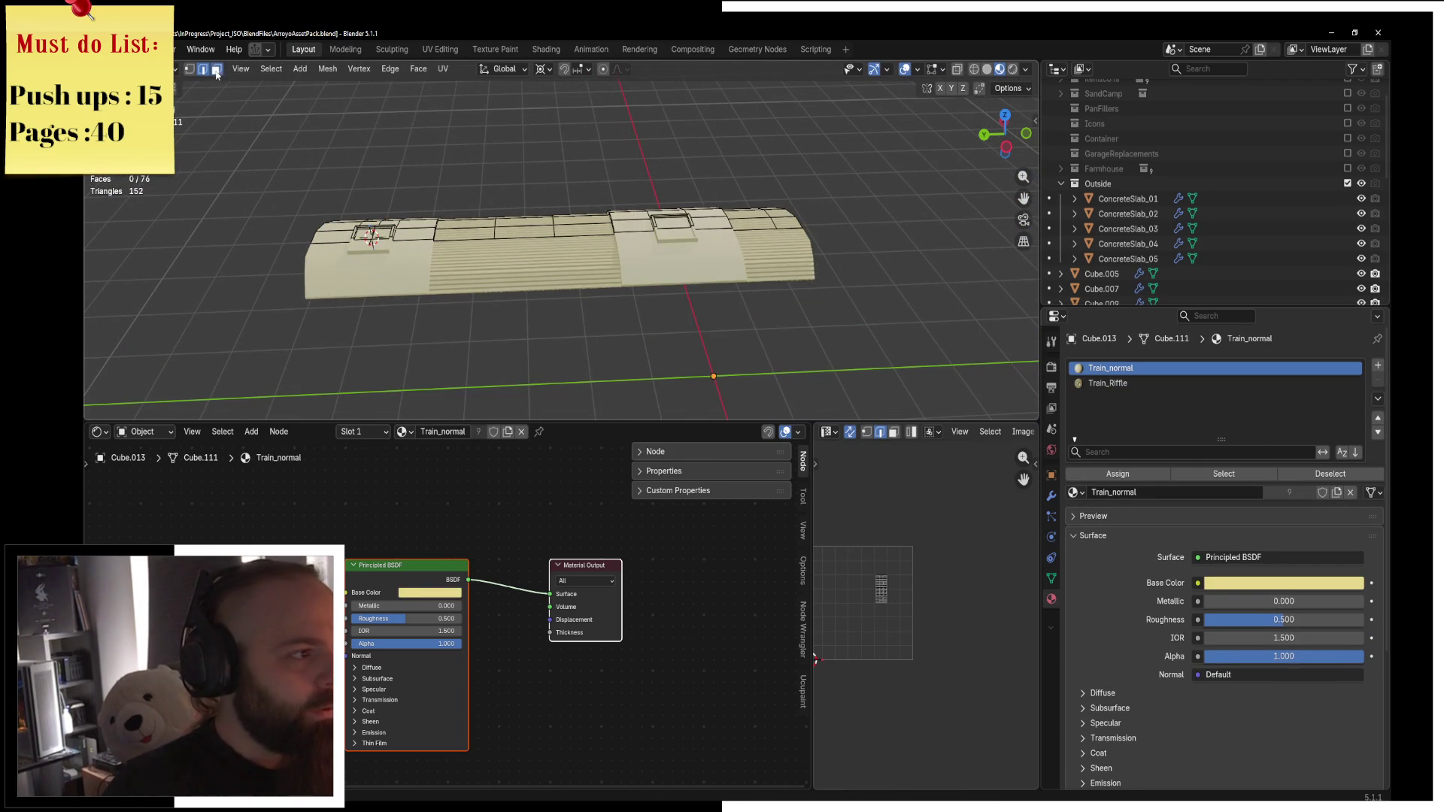
{"action": "scroll", "coordinate": [481, 260], "scroll_direction": "up", "scroll_amount": 3}
{"action": "mouse_move", "coordinate": [482, 260]}
{"action": "middle_mouse_down"}
{"action": "mouse_move", "coordinate": [572, 241]}
{"action": "mouse_move", "coordinate": [478, 276]}
{"action": "middle_mouse_up"}
Delete the roof face beneath the vent and return to object mode.
{"action": "key", "text": "x"}
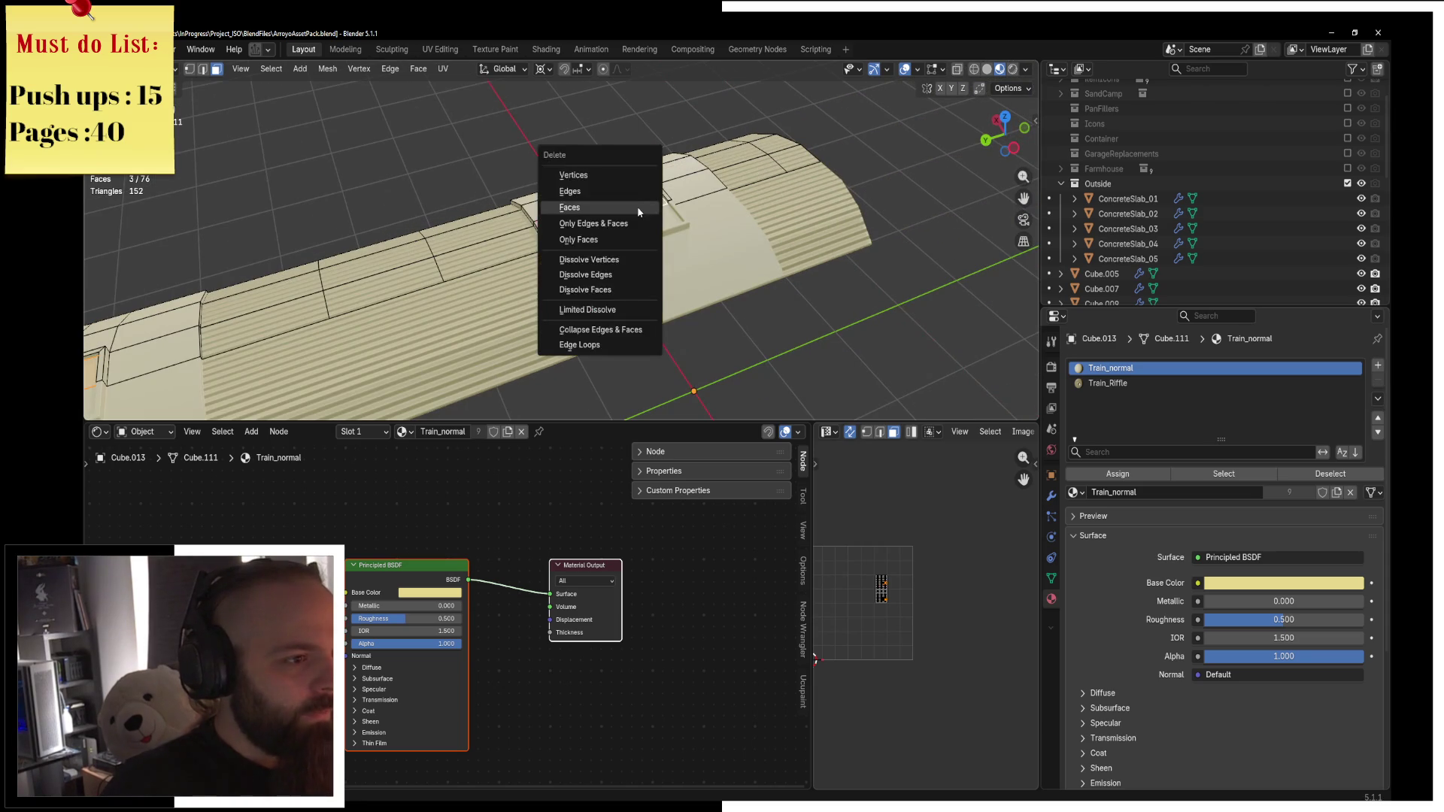
{"action": "left_click", "coordinate": [638, 206]}
{"action": "key", "text": "a"}
{"action": "key", "text": "ctrl+Tab"}
{"action": "left_click", "coordinate": [638, 272]}
{"action": "scroll", "coordinate": [638, 272], "scroll_direction": "down", "scroll_amount": 3}
{"action": "mouse_move", "coordinate": [638, 272]}
{"action": "middle_mouse_down"}
{"action": "mouse_move", "coordinate": [729, 297]}
{"action": "mouse_move", "coordinate": [705, 309]}
{"action": "middle_mouse_up"}
{"action": "scroll", "coordinate": [490, 270], "scroll_direction": "up", "scroll_amount": 3}
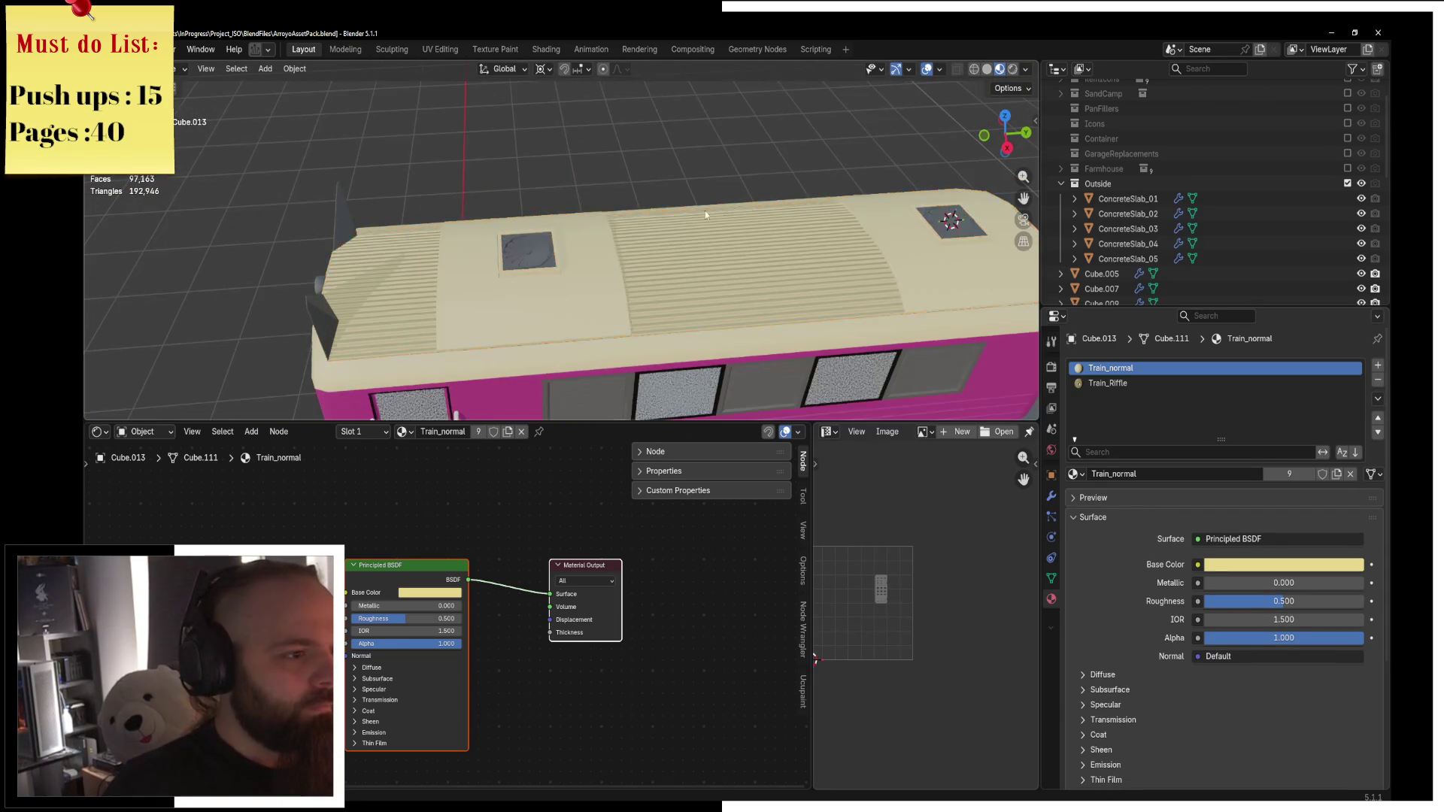
Orbit around the train roof and select the roof vent Cylinder.028.
{"action": "middle_click_drag", "start_coordinate": [643, 202], "coordinate": [602, 190]}
{"action": "scroll", "coordinate": [517, 176], "scroll_direction": "down", "scroll_amount": 3}
{"action": "mouse_move", "coordinate": [517, 176]}
{"action": "middle_mouse_down"}
{"action": "mouse_move", "coordinate": [691, 288]}
{"action": "mouse_move", "coordinate": [573, 223]}
{"action": "mouse_move", "coordinate": [412, 269]}
{"action": "mouse_move", "coordinate": [674, 215]}
{"action": "mouse_move", "coordinate": [751, 255]}
{"action": "mouse_move", "coordinate": [617, 246]}
{"action": "mouse_move", "coordinate": [643, 222]}
{"action": "mouse_move", "coordinate": [476, 220]}
{"action": "mouse_move", "coordinate": [503, 203]}
{"action": "middle_mouse_up"}
{"action": "scroll", "coordinate": [690, 288], "scroll_direction": "up", "scroll_amount": 3}
{"action": "scroll", "coordinate": [573, 222], "scroll_direction": "down", "scroll_amount": 3}
{"action": "scroll", "coordinate": [431, 188], "scroll_direction": "up", "scroll_amount": 3}
{"action": "scroll", "coordinate": [503, 203], "scroll_direction": "up", "scroll_amount": 6}
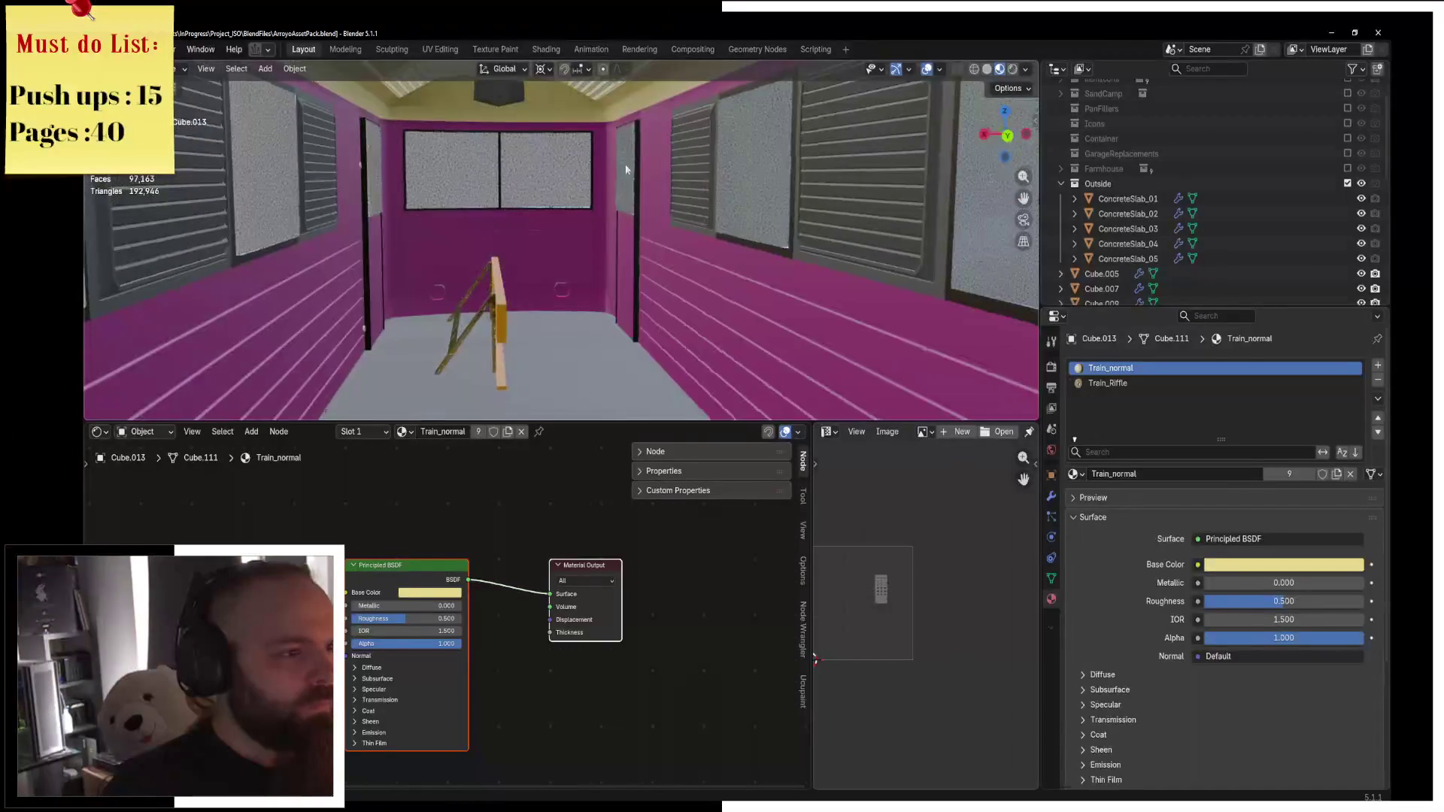
{"action": "left_click", "coordinate": [497, 316]}
{"action": "mouse_move", "coordinate": [497, 316]}
{"action": "middle_mouse_down"}
{"action": "mouse_move", "coordinate": [516, 291]}
{"action": "mouse_move", "coordinate": [508, 265]}
{"action": "mouse_move", "coordinate": [526, 261]}
{"action": "mouse_move", "coordinate": [611, 310]}
{"action": "mouse_move", "coordinate": [578, 342]}
{"action": "middle_mouse_up"}
{"action": "scroll", "coordinate": [602, 305], "scroll_direction": "down", "scroll_amount": 5}
{"action": "left_click", "coordinate": [578, 343]}
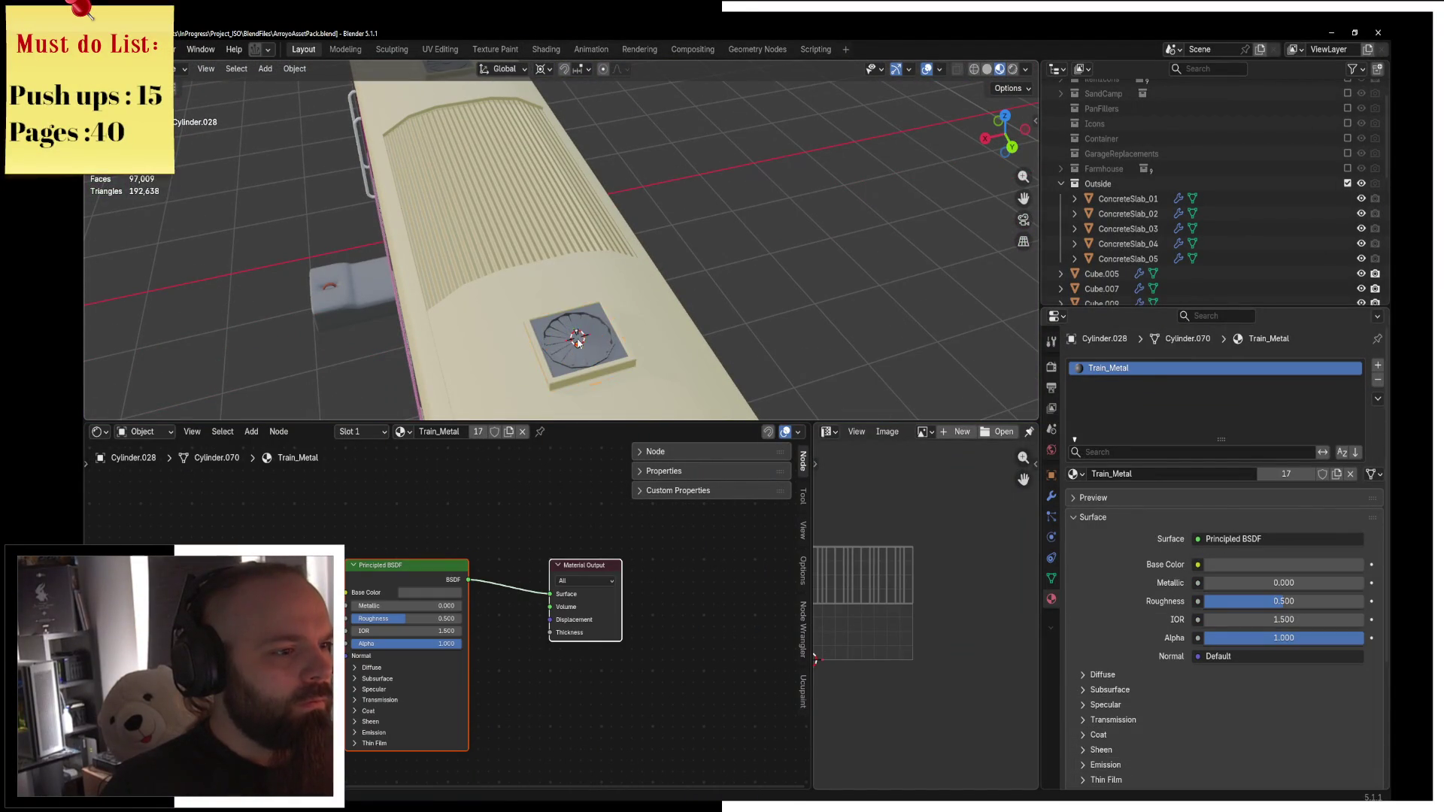
Select the duplicated vent Cylinder.031 and isolate it in local view.
{"action": "mouse_move", "coordinate": [594, 309]}
{"action": "middle_mouse_down"}
{"action": "mouse_move", "coordinate": [595, 265]}
{"action": "mouse_move", "coordinate": [524, 181]}
{"action": "middle_mouse_up"}
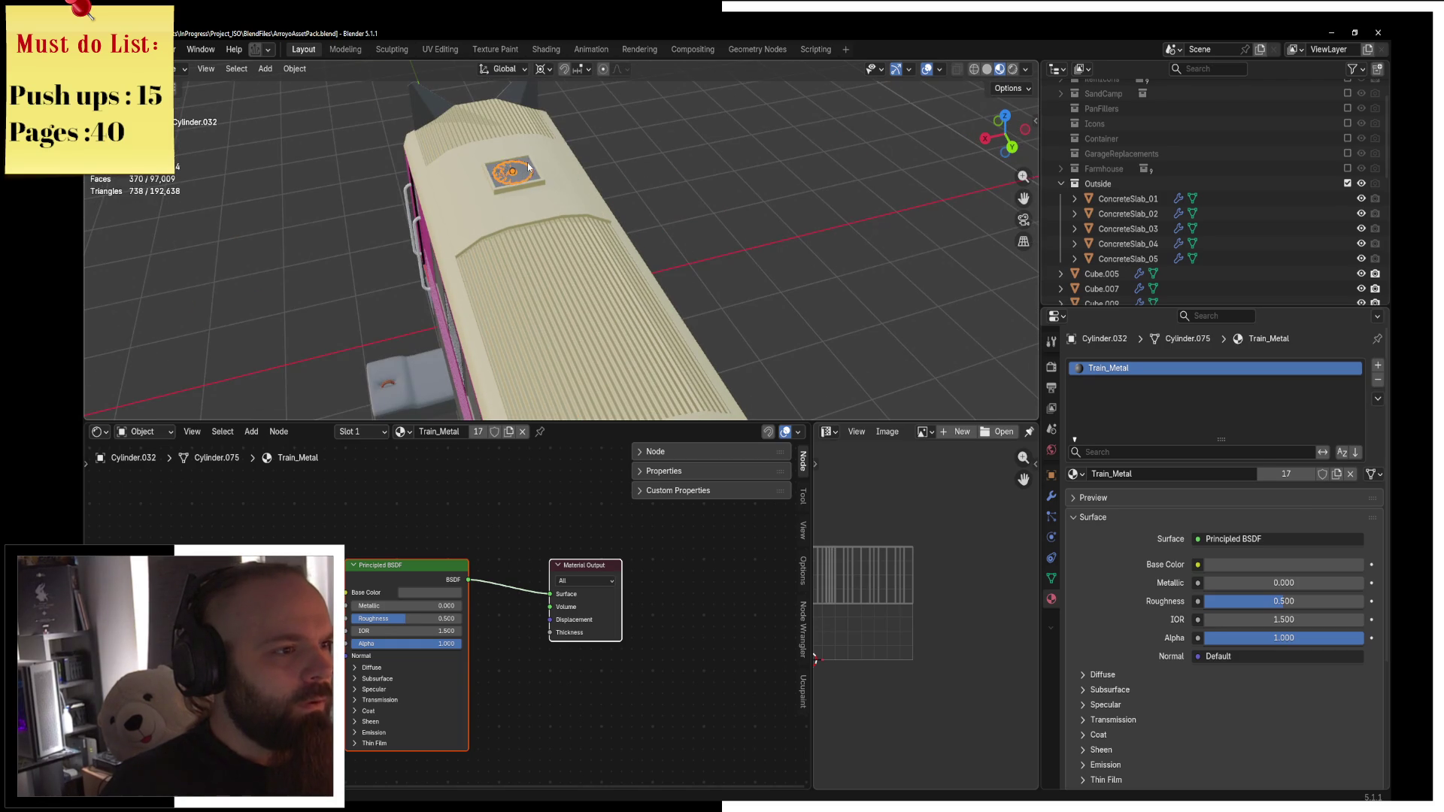
{"action": "left_click", "coordinate": [531, 165]}
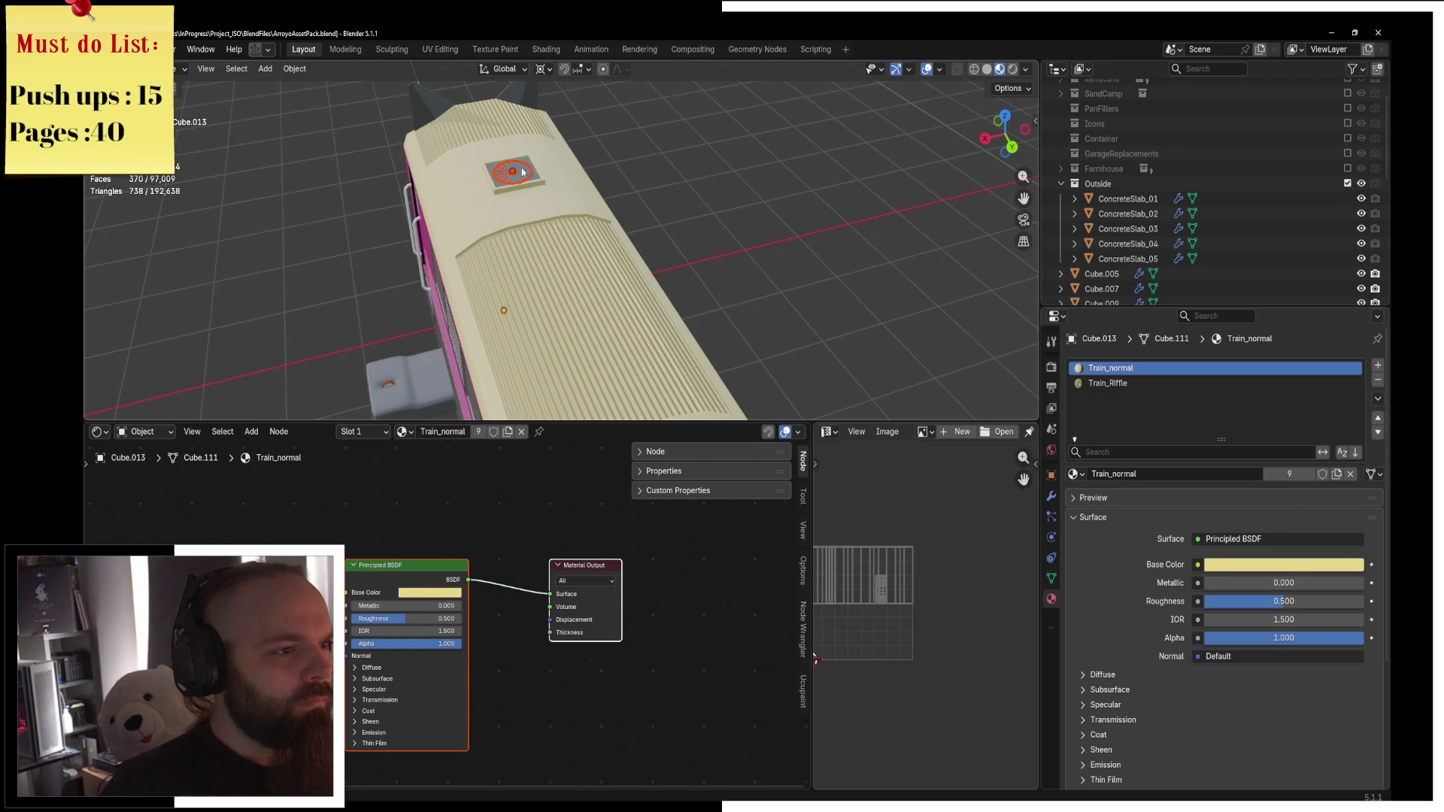
{"action": "left_click", "coordinate": [526, 164]}
{"action": "key", "text": "KP_Divide"}
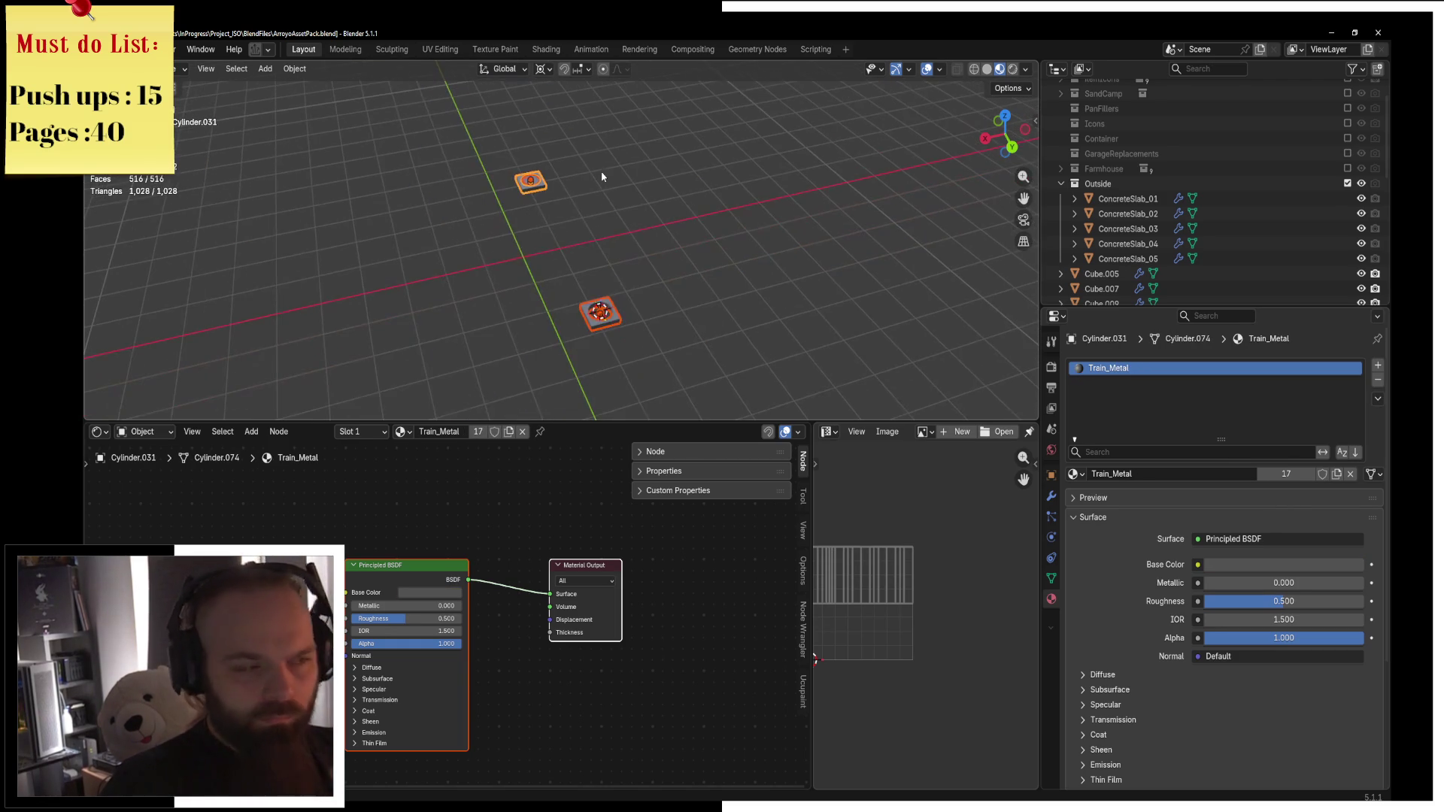
View the vent from the front and inspect its mesh in Edit Mode.
{"action": "key", "text": "KP_1"}
{"action": "key", "text": "ctrl+Tab"}
{"action": "left_click", "coordinate": [734, 190]}
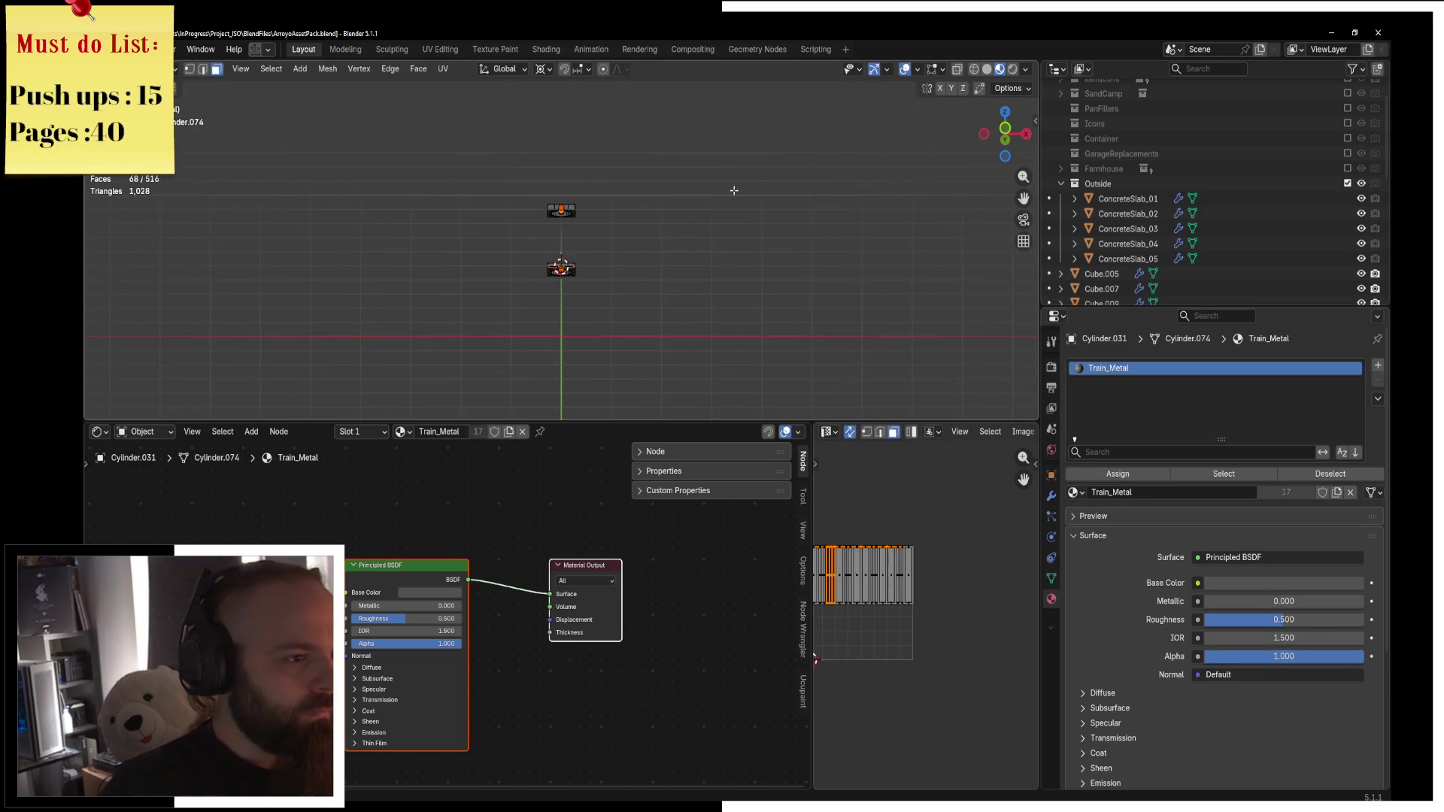
{"action": "mouse_move", "coordinate": [634, 245]}
{"action": "middle_mouse_down"}
{"action": "mouse_move", "coordinate": [635, 326]}
{"action": "mouse_move", "coordinate": [595, 248]}
{"action": "middle_mouse_up"}
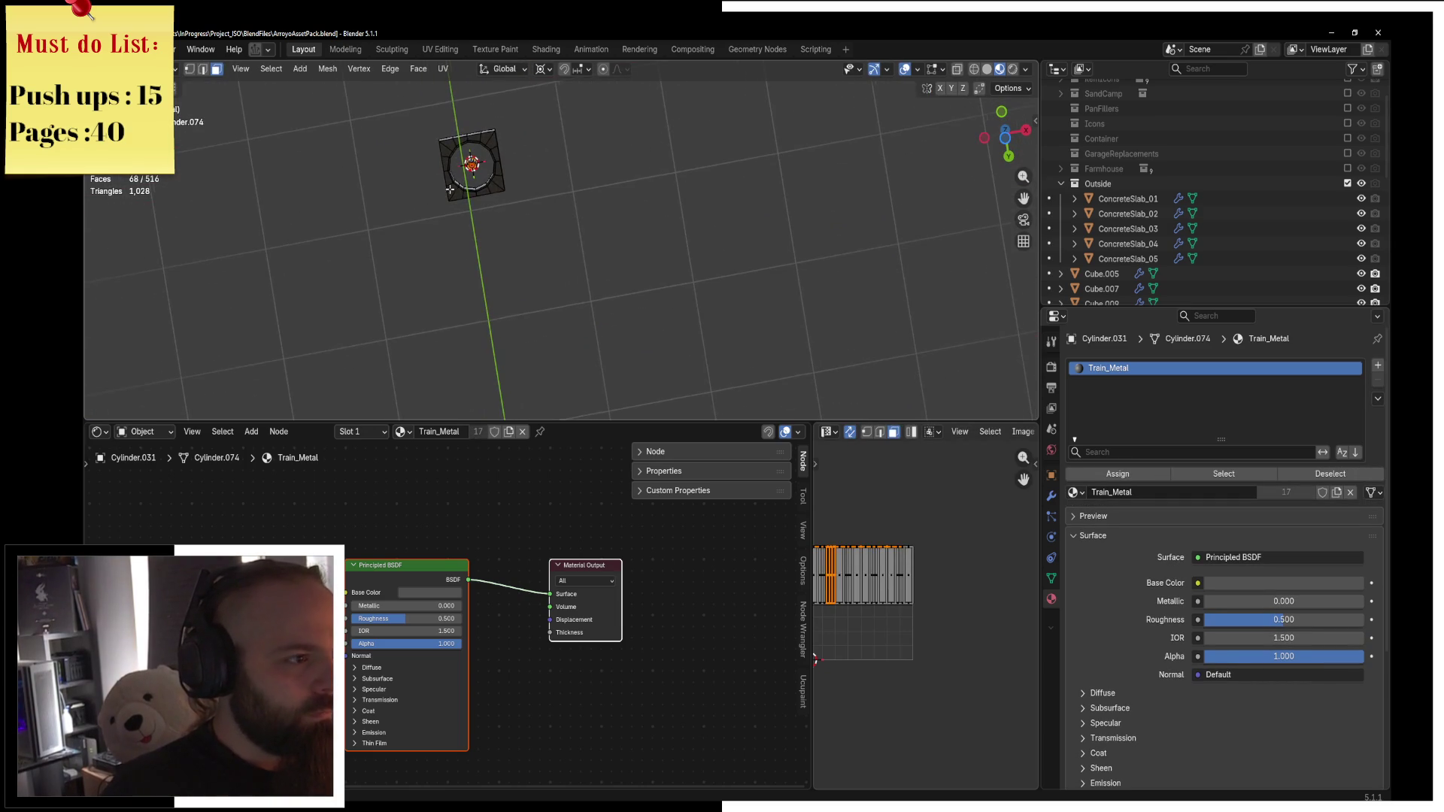
{"action": "scroll", "coordinate": [594, 244], "scroll_direction": "up", "scroll_amount": 4}
{"action": "scroll", "coordinate": [594, 244], "scroll_direction": "up", "scroll_amount": 5}
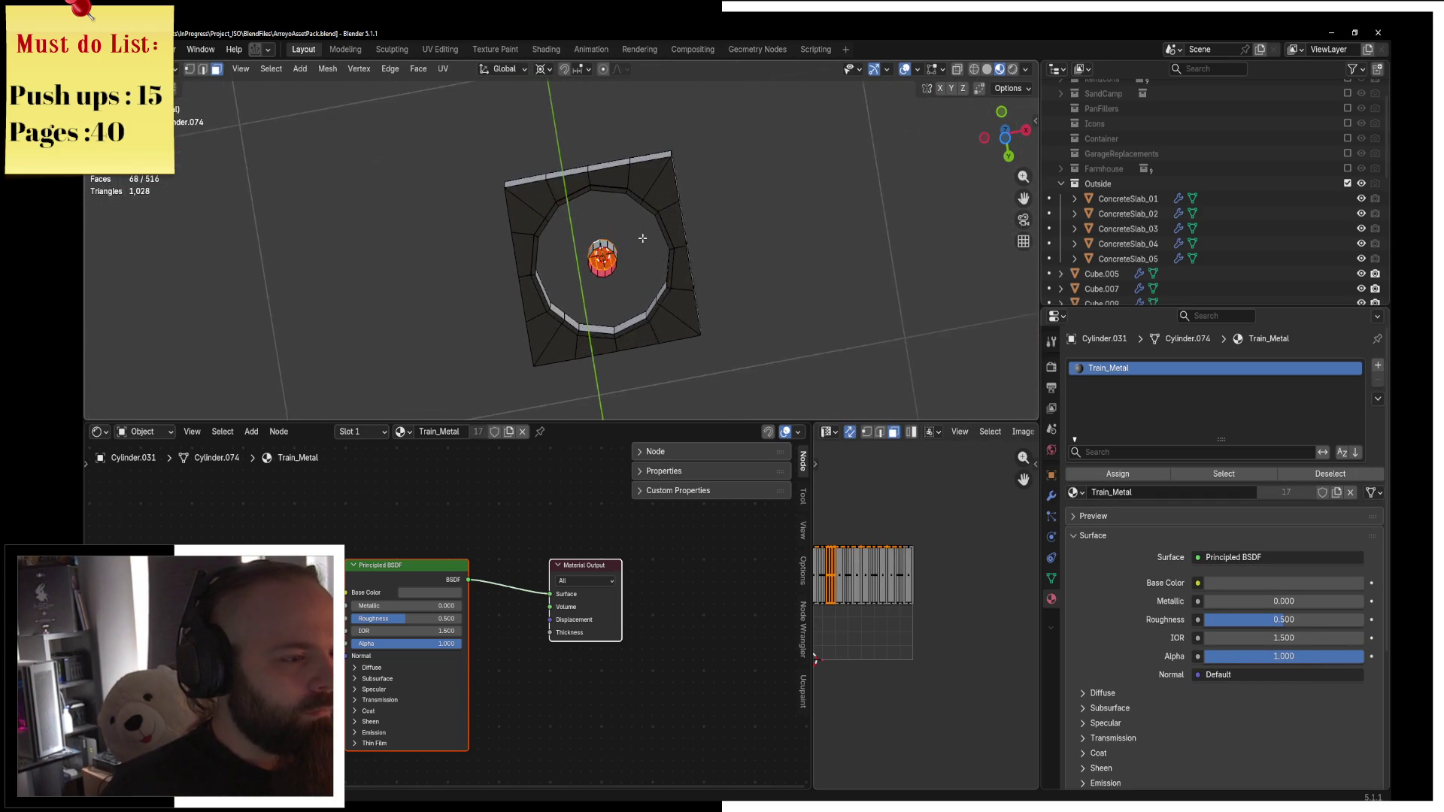
{"action": "scroll", "coordinate": [651, 243], "scroll_direction": "up", "scroll_amount": 2}
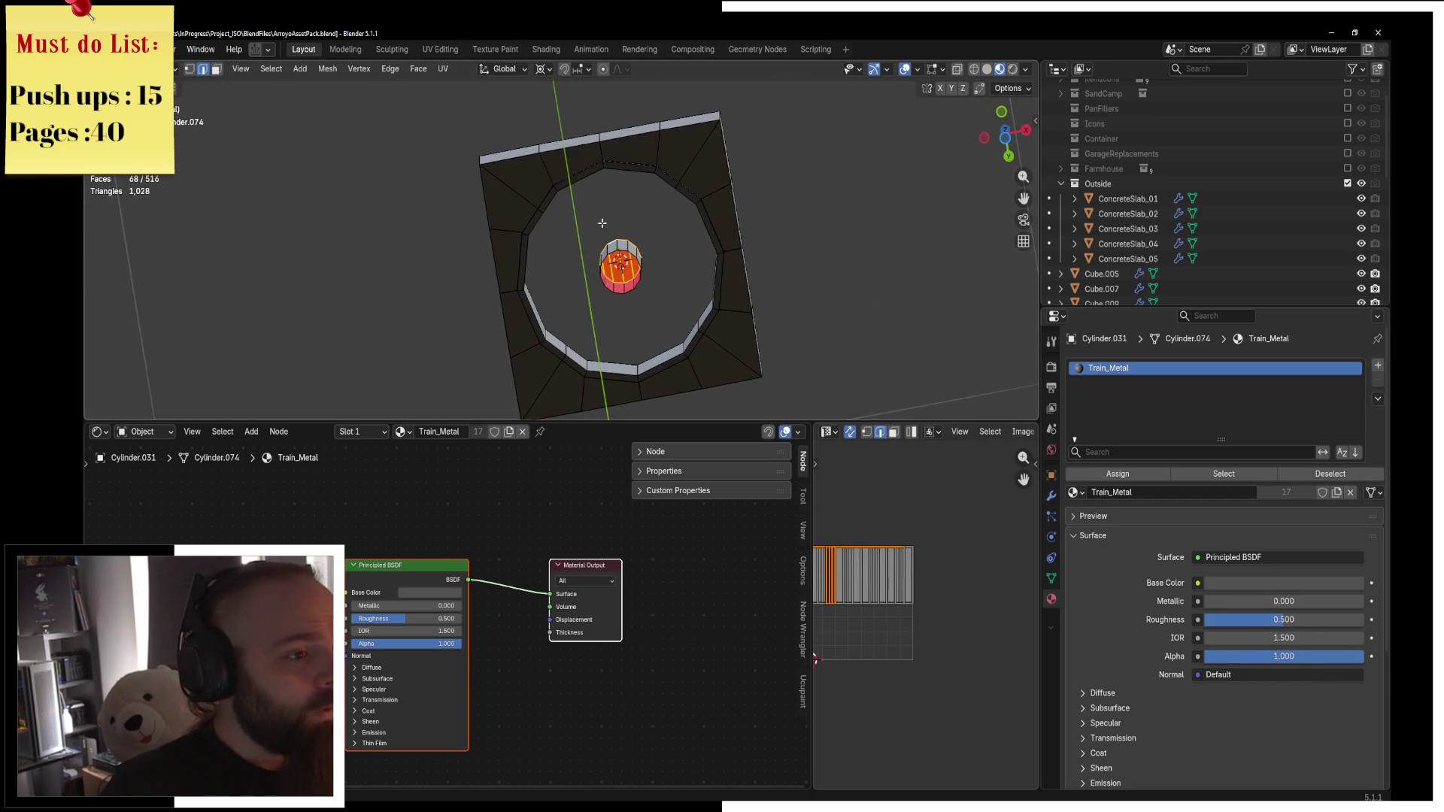
{"action": "key", "text": "ctrl+Tab"}
{"action": "left_click", "coordinate": [558, 248]}
Check the vent's mesh in Edit Mode again, then orbit out to show the whole train roof.
{"action": "middle_click_drag", "start_coordinate": [586, 259], "coordinate": [567, 290]}
{"action": "scroll", "coordinate": [591, 256], "scroll_direction": "down", "scroll_amount": 4}
{"action": "scroll", "coordinate": [591, 256], "scroll_direction": "up", "scroll_amount": 6}
{"action": "key", "text": "ctrl+Tab"}
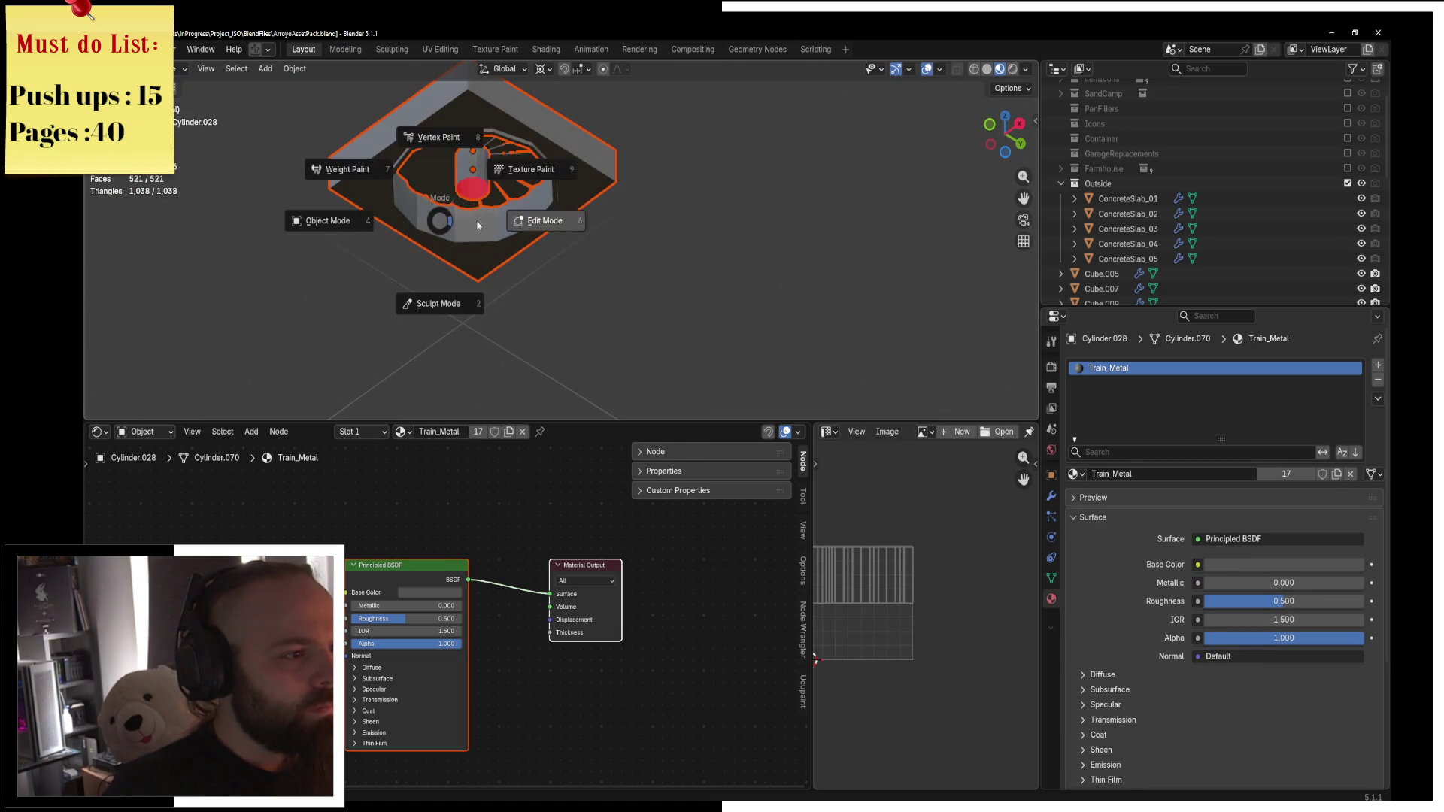
{"action": "left_click", "coordinate": [464, 224]}
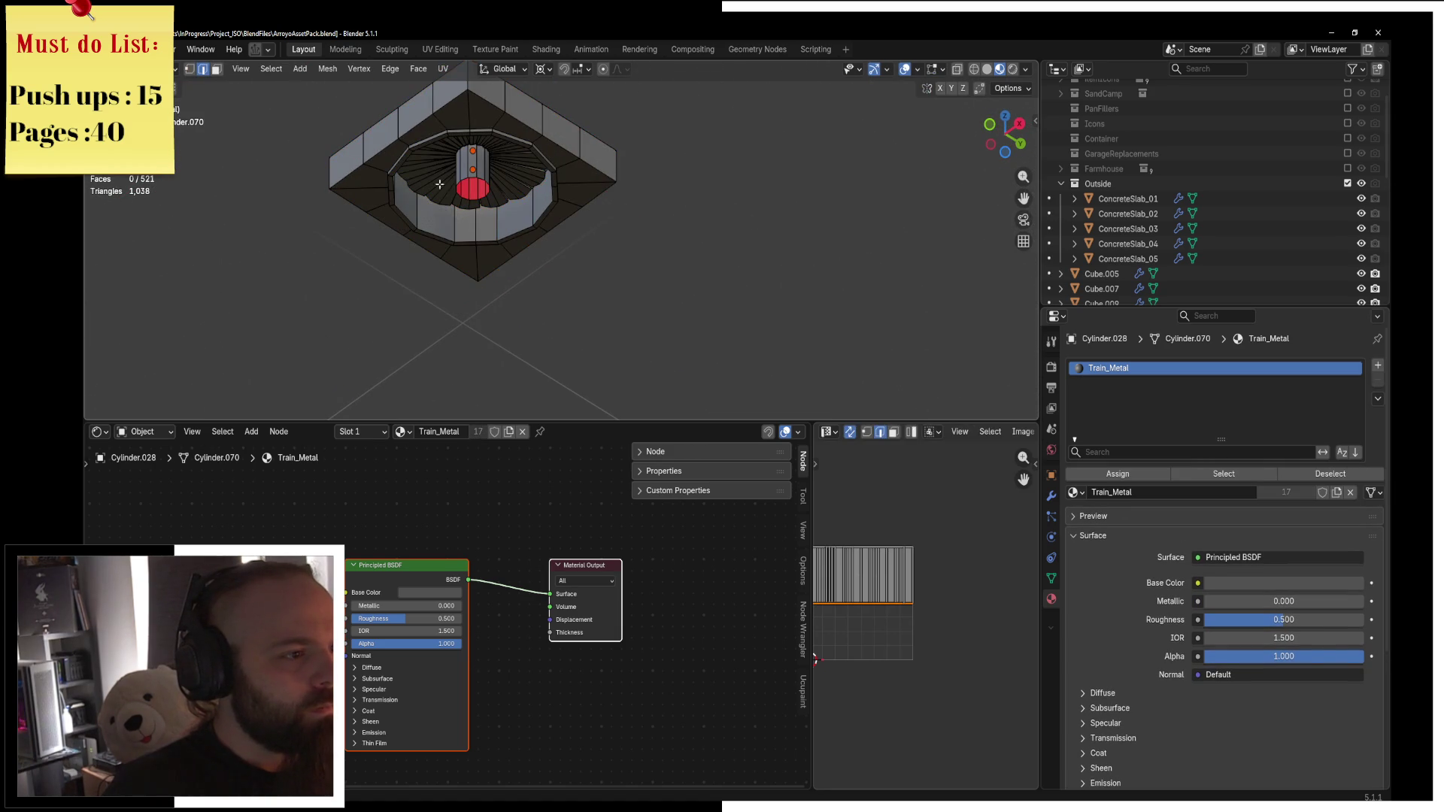
{"action": "left_click", "coordinate": [540, 210]}
{"action": "scroll", "coordinate": [519, 226], "scroll_direction": "down", "scroll_amount": 5}
{"action": "mouse_move", "coordinate": [519, 226]}
{"action": "middle_mouse_down"}
{"action": "mouse_move", "coordinate": [485, 231]}
{"action": "mouse_move", "coordinate": [513, 336]}
{"action": "mouse_move", "coordinate": [698, 233]}
{"action": "mouse_move", "coordinate": [720, 235]}
{"action": "mouse_move", "coordinate": [727, 292]}
{"action": "mouse_move", "coordinate": [829, 301]}
{"action": "mouse_move", "coordinate": [902, 273]}
{"action": "mouse_move", "coordinate": [761, 208]}
{"action": "mouse_move", "coordinate": [452, 249]}
{"action": "mouse_move", "coordinate": [783, 236]}
{"action": "mouse_move", "coordinate": [641, 246]}
{"action": "mouse_move", "coordinate": [761, 216]}
{"action": "mouse_move", "coordinate": [680, 216]}
{"action": "mouse_move", "coordinate": [688, 197]}
{"action": "mouse_move", "coordinate": [618, 129]}
{"action": "mouse_move", "coordinate": [691, 195]}
{"action": "mouse_move", "coordinate": [631, 224]}
{"action": "middle_mouse_up"}
{"action": "left_click", "coordinate": [698, 233]}
{"action": "left_click", "coordinate": [761, 207]}
Switch the viewport to Rendered shading, delete Cube.013, and go to the Chrome image search.
{"action": "key", "text": "z"}
{"action": "left_click", "coordinate": [595, 198]}
{"action": "key", "text": "Delete"}
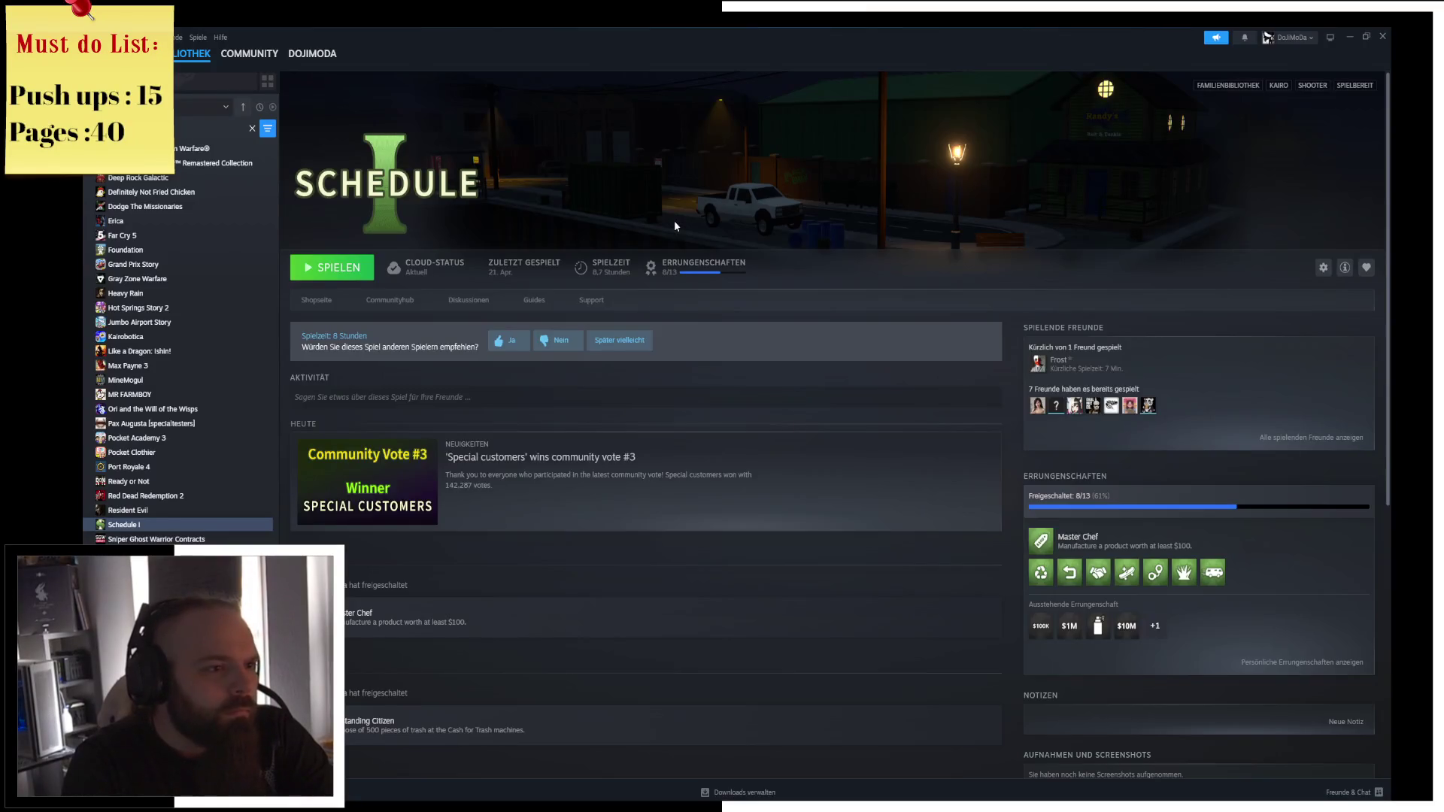
{"action": "key", "text": "alt+Tab"}
{"action": "key", "text": "alt+Tab"}
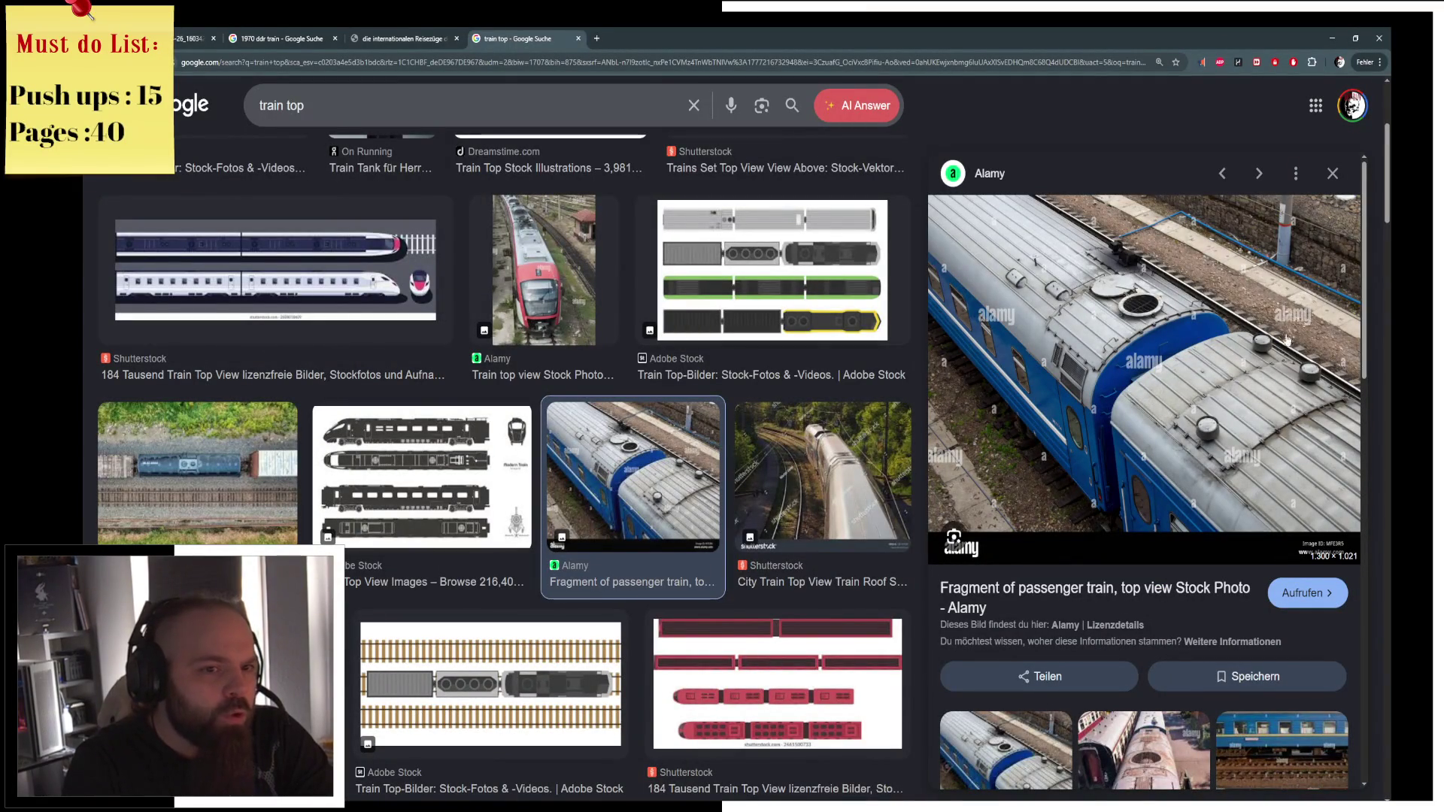
Scroll the image results and open the 123RF top-view passenger train photo.
{"action": "scroll", "coordinate": [856, 377], "scroll_direction": "down", "scroll_amount": 7}
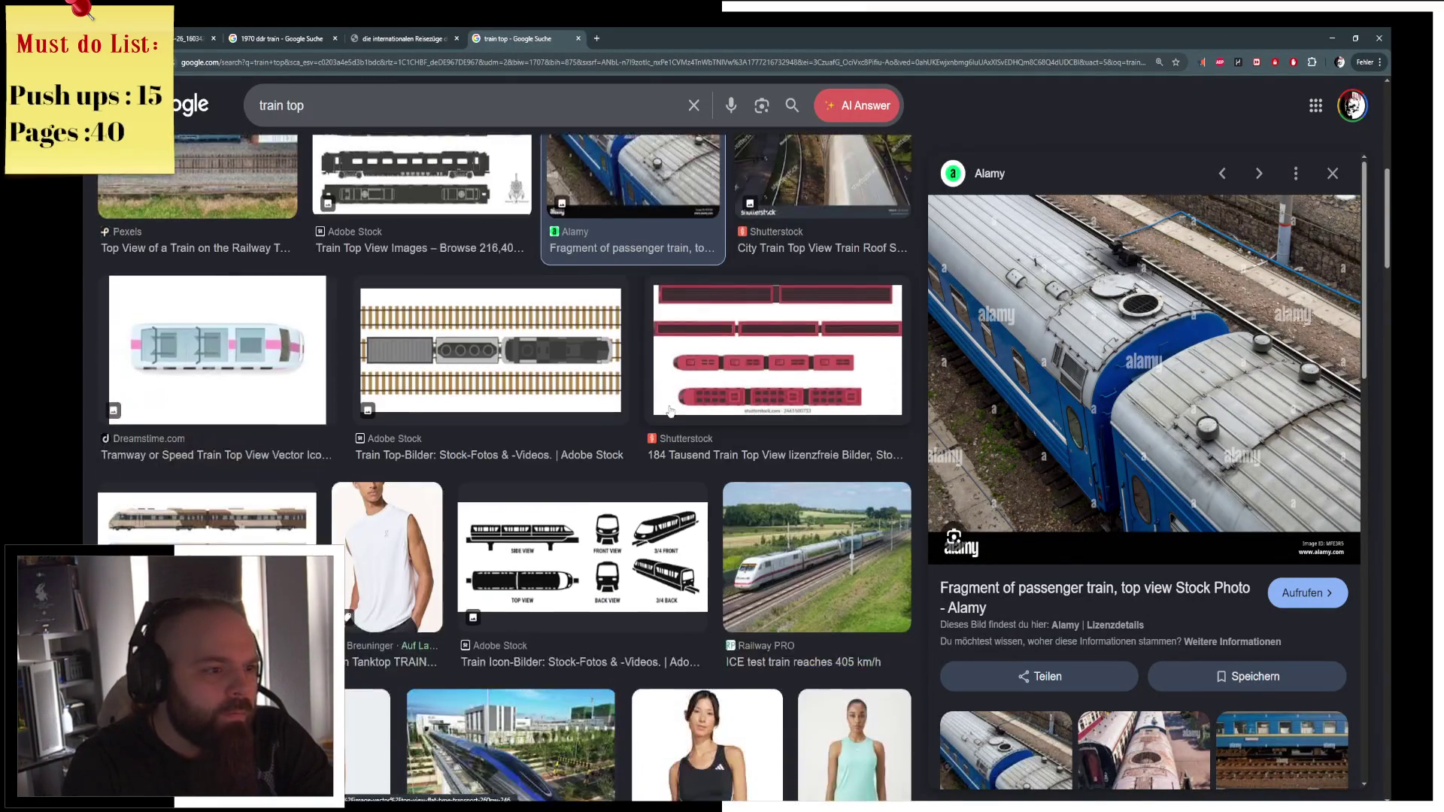
{"action": "scroll", "coordinate": [767, 429], "scroll_direction": "down", "scroll_amount": 6}
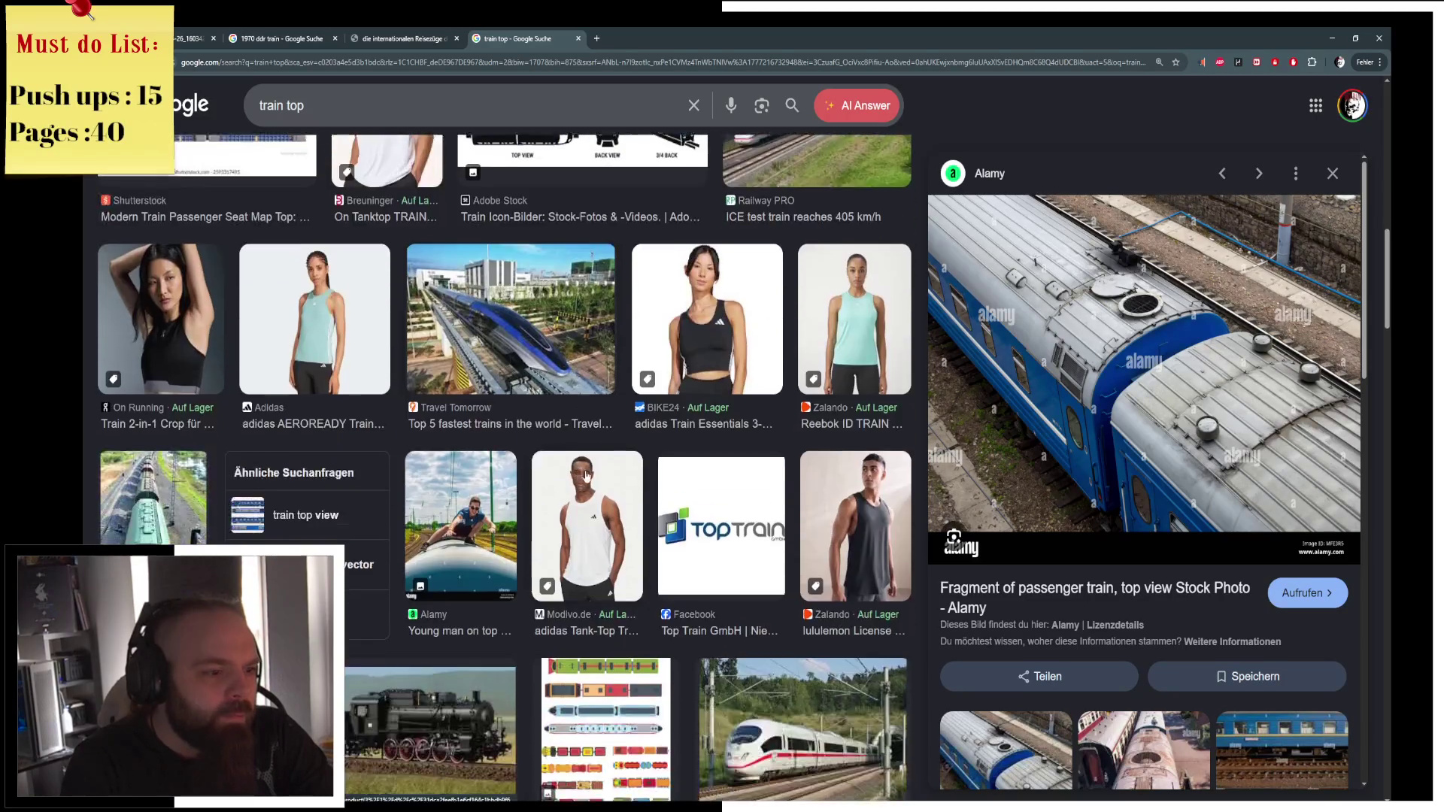
{"action": "scroll", "coordinate": [1092, 510], "scroll_direction": "down", "scroll_amount": 5}
{"action": "scroll", "coordinate": [1102, 481], "scroll_direction": "down", "scroll_amount": 5}
{"action": "scroll", "coordinate": [1107, 460], "scroll_direction": "down", "scroll_amount": 2}
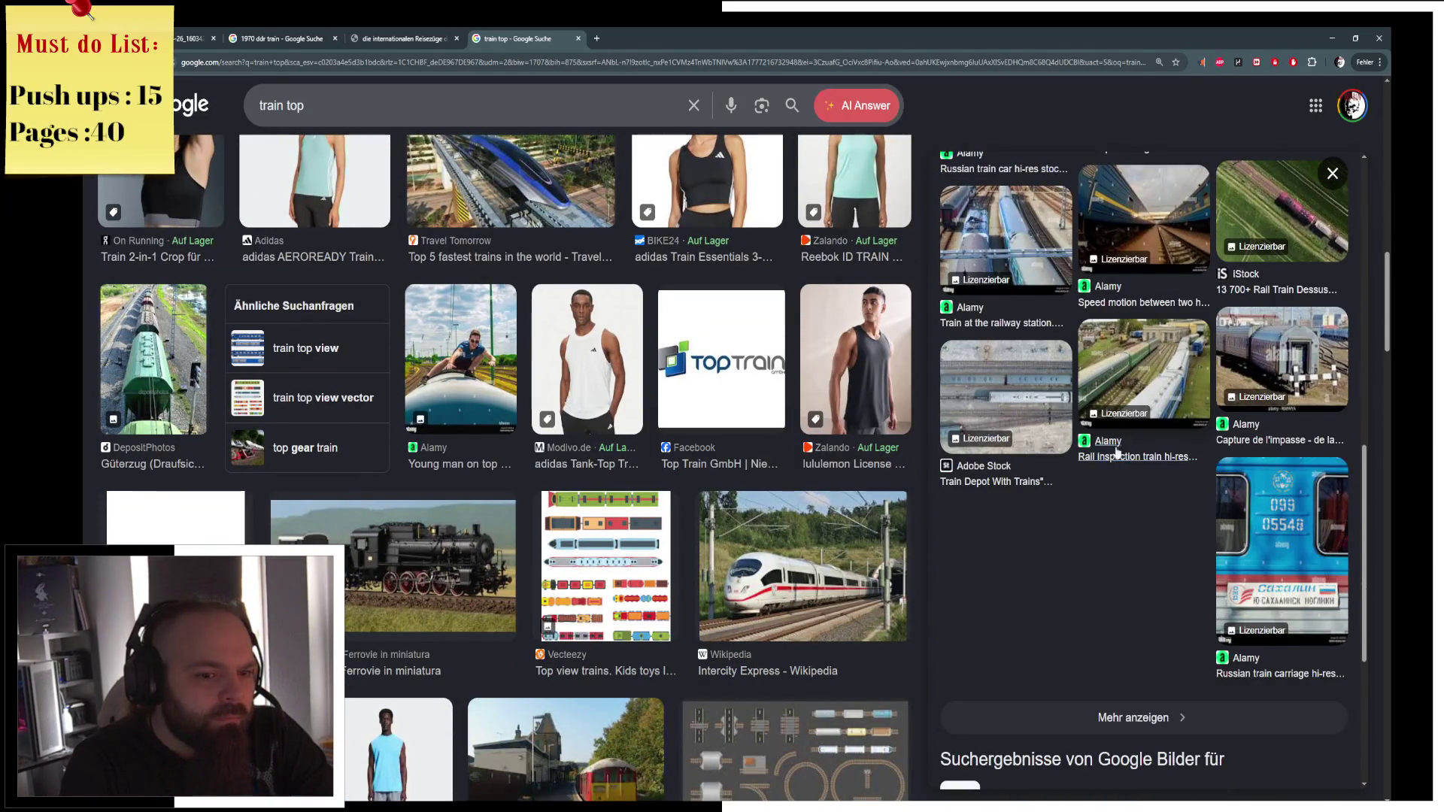
{"action": "scroll", "coordinate": [1121, 444], "scroll_direction": "down", "scroll_amount": 2}
{"action": "scroll", "coordinate": [1104, 459], "scroll_direction": "up", "scroll_amount": 5}
{"action": "scroll", "coordinate": [1128, 444], "scroll_direction": "up", "scroll_amount": 2}
{"action": "left_click", "coordinate": [1055, 340]}
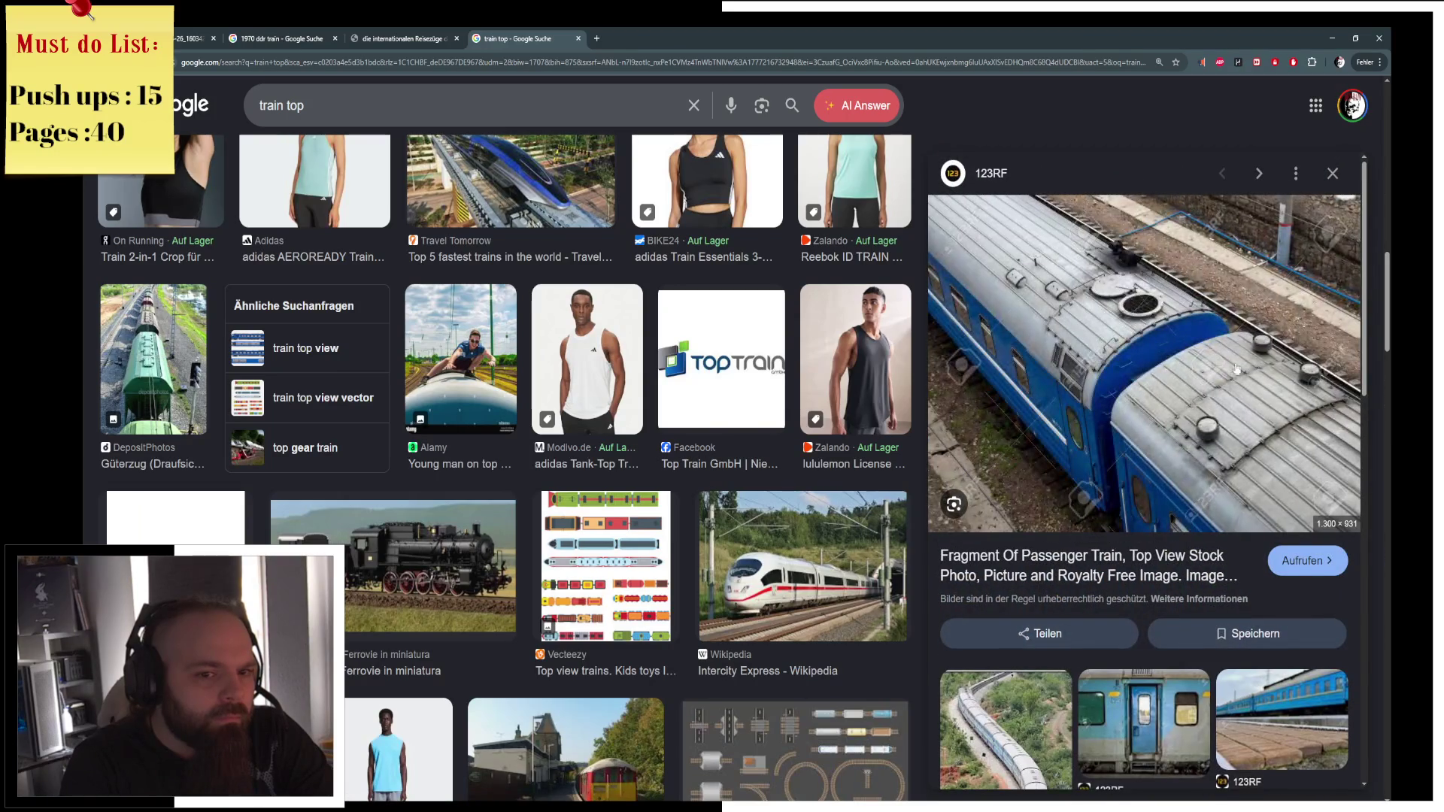
Return to Blender and select the train's roof body.
{"action": "key", "text": "alt+Tab"}
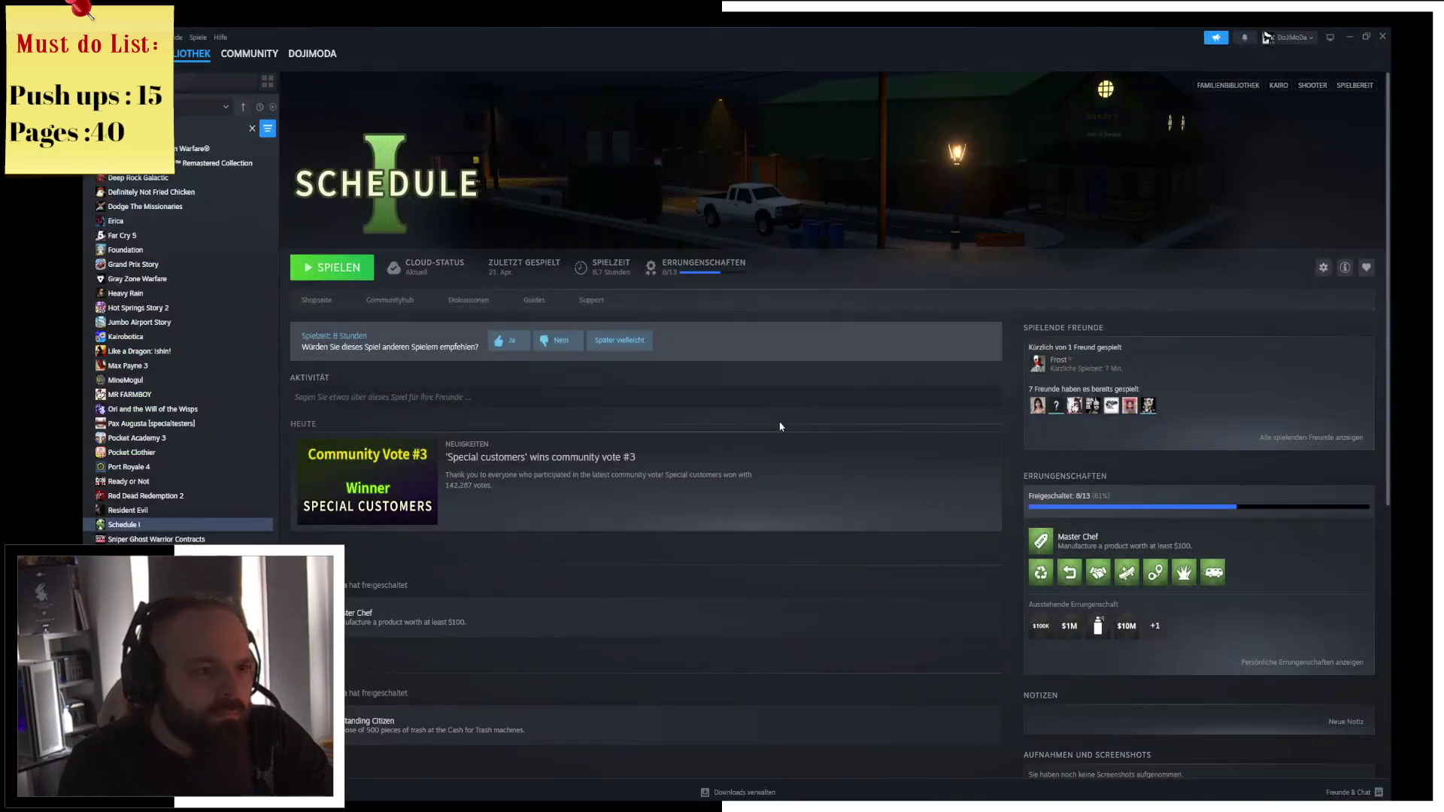
{"action": "key", "text": "alt+Tab"}
{"action": "mouse_move", "coordinate": [762, 410]}
{"action": "middle_mouse_down"}
{"action": "mouse_move", "coordinate": [538, 403]}
{"action": "mouse_move", "coordinate": [710, 316]}
{"action": "middle_mouse_up"}
{"action": "scroll", "coordinate": [709, 316], "scroll_direction": "up", "scroll_amount": 4}
{"action": "left_click", "coordinate": [611, 243]}
Add a 12-sided cylinder above the train roof.
{"action": "key", "text": "ctrl+Tab"}
{"action": "left_click", "coordinate": [709, 236]}
{"action": "scroll", "coordinate": [636, 238], "scroll_direction": "up", "scroll_amount": 5}
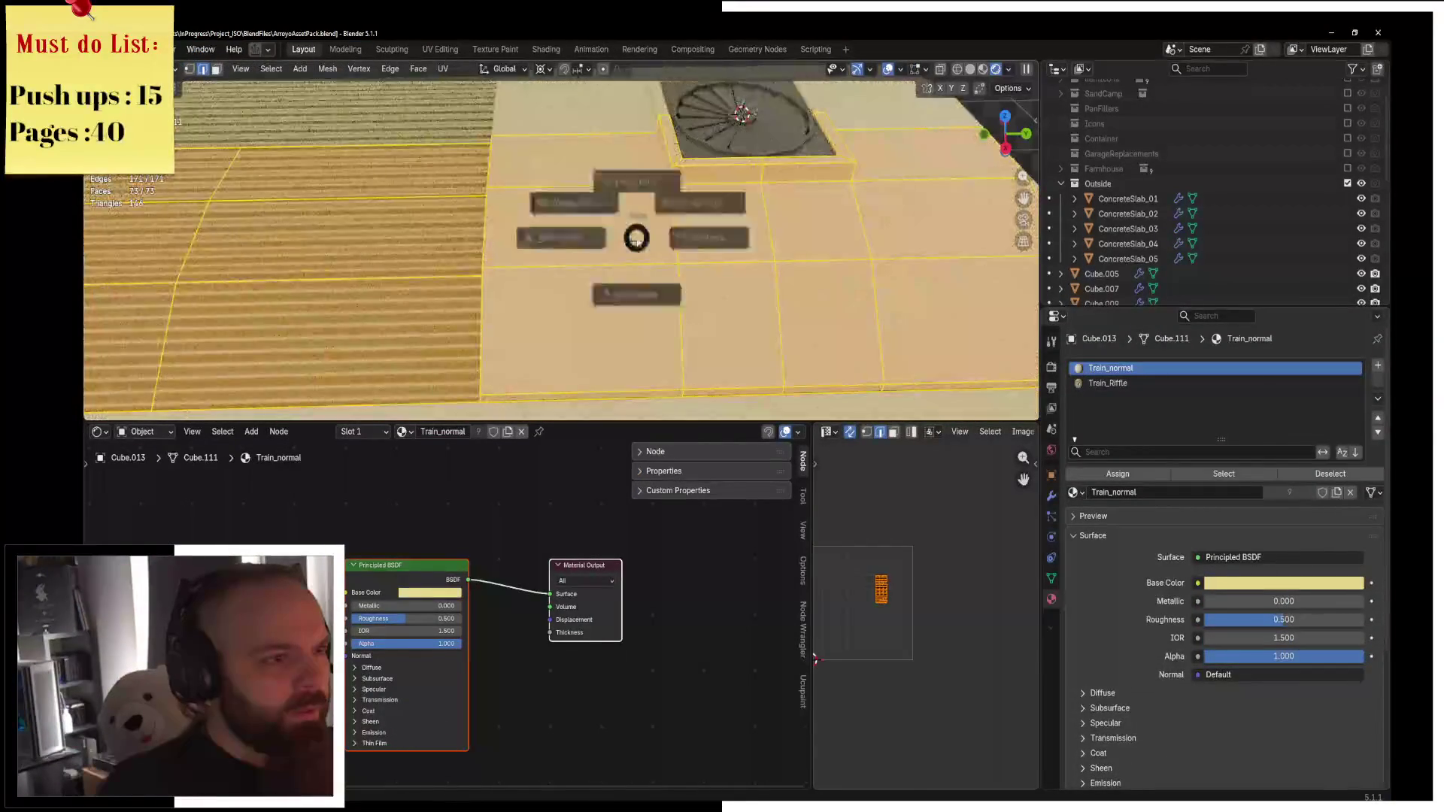
{"action": "key", "text": "Tab"}
{"action": "key", "text": "shift+a"}
{"action": "mouse_move", "coordinate": [677, 257]}
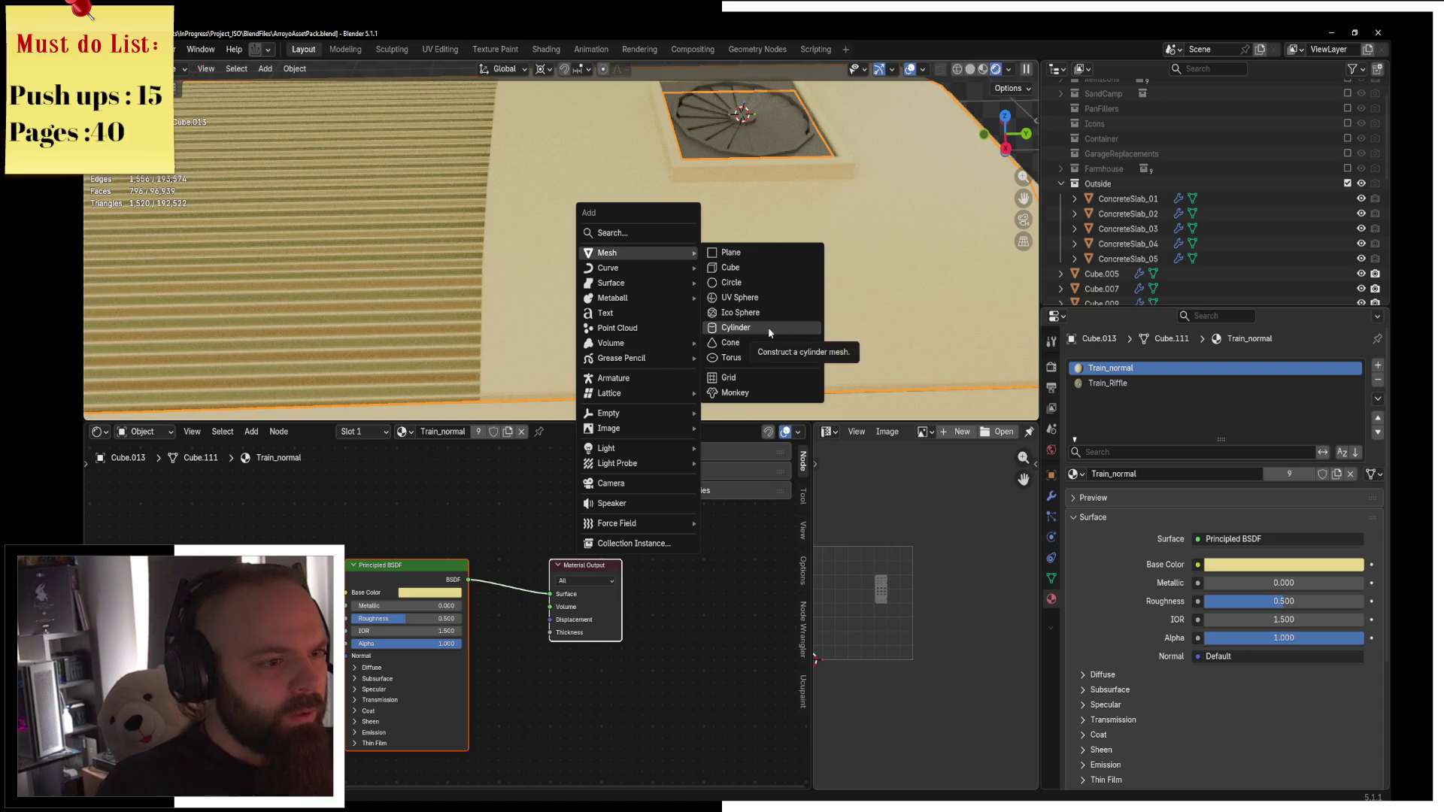
{"action": "left_click", "coordinate": [769, 327]}
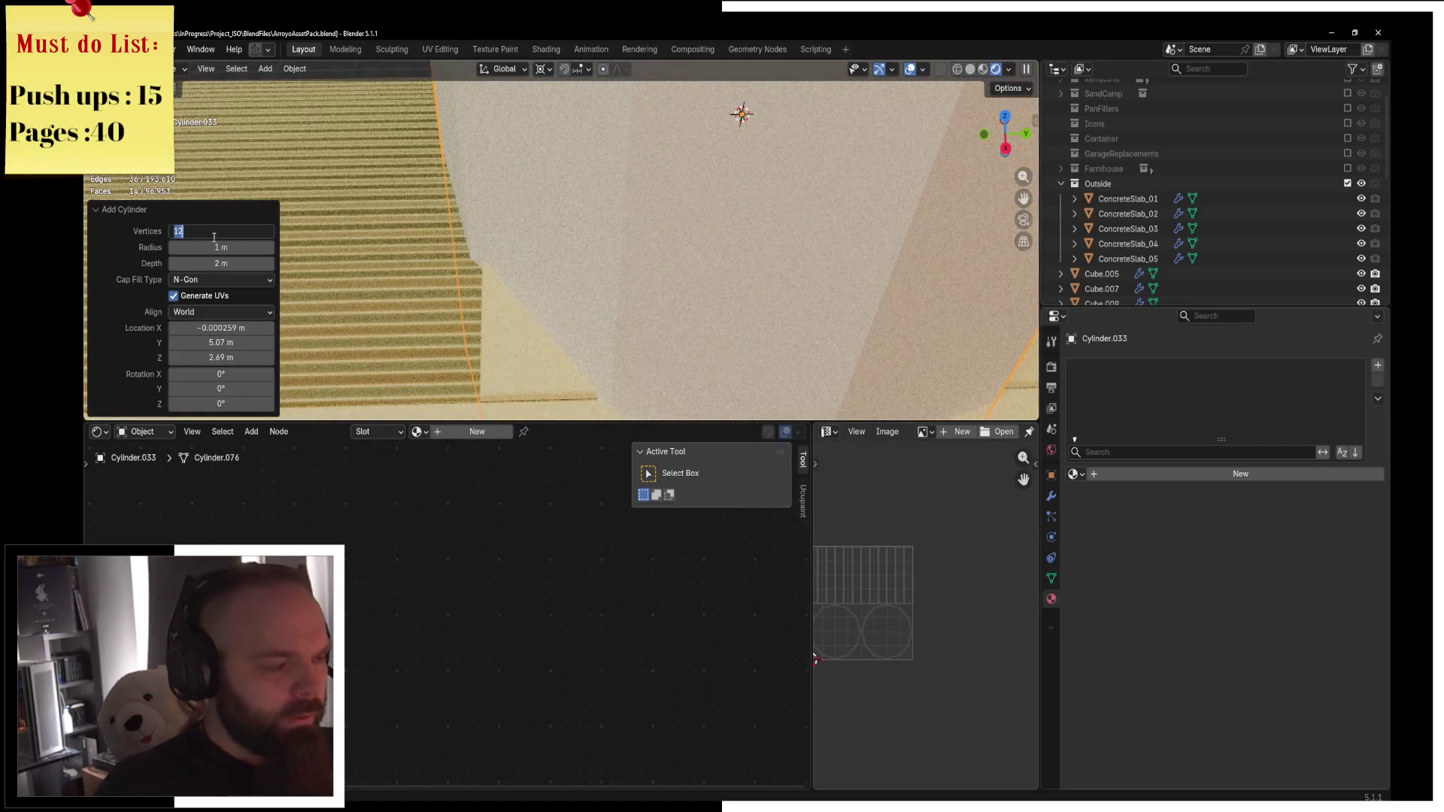
{"action": "key", "text": "Return"}
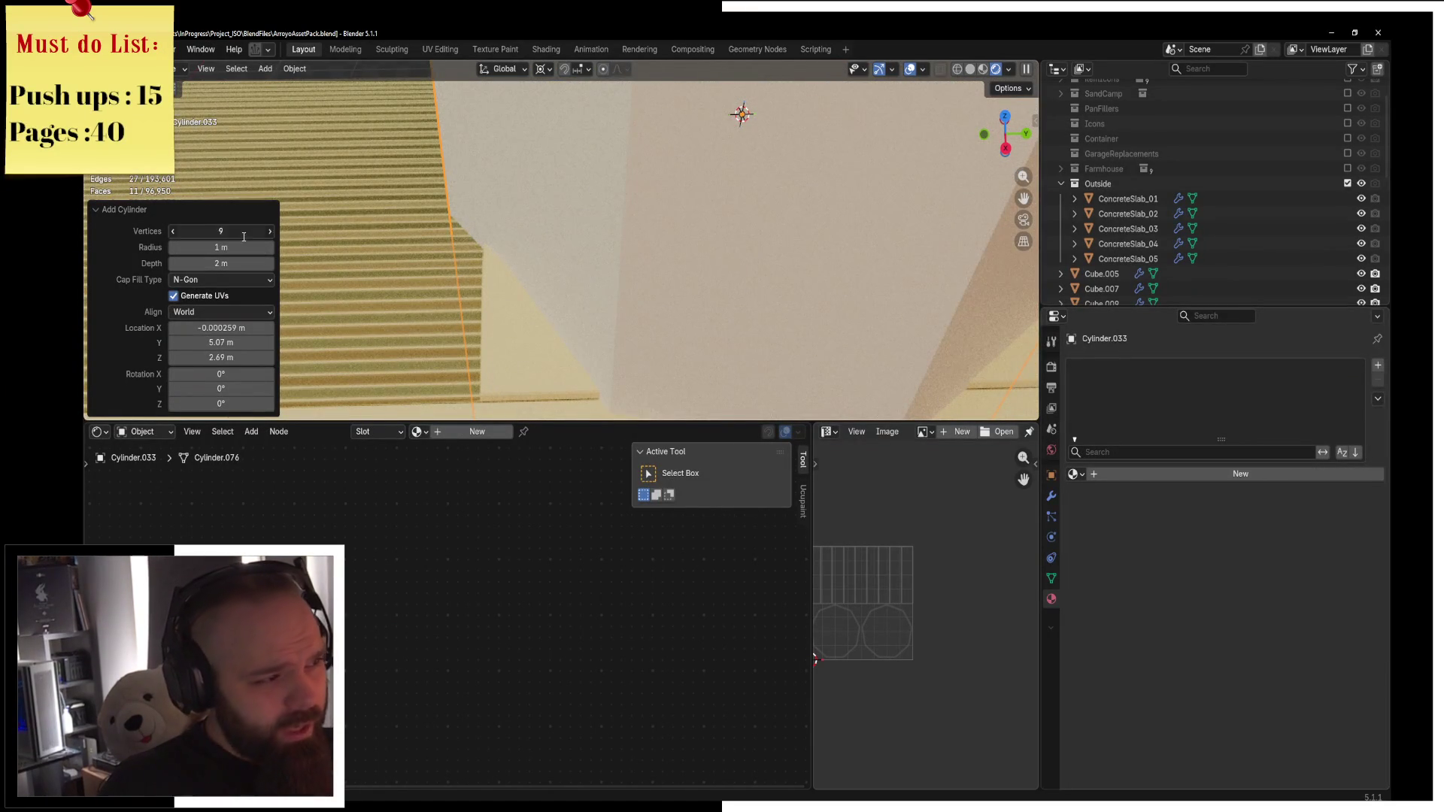
{"action": "type", "text": "8"}
{"action": "key", "text": "Return"}
{"action": "key", "text": "KP_Decimal"}
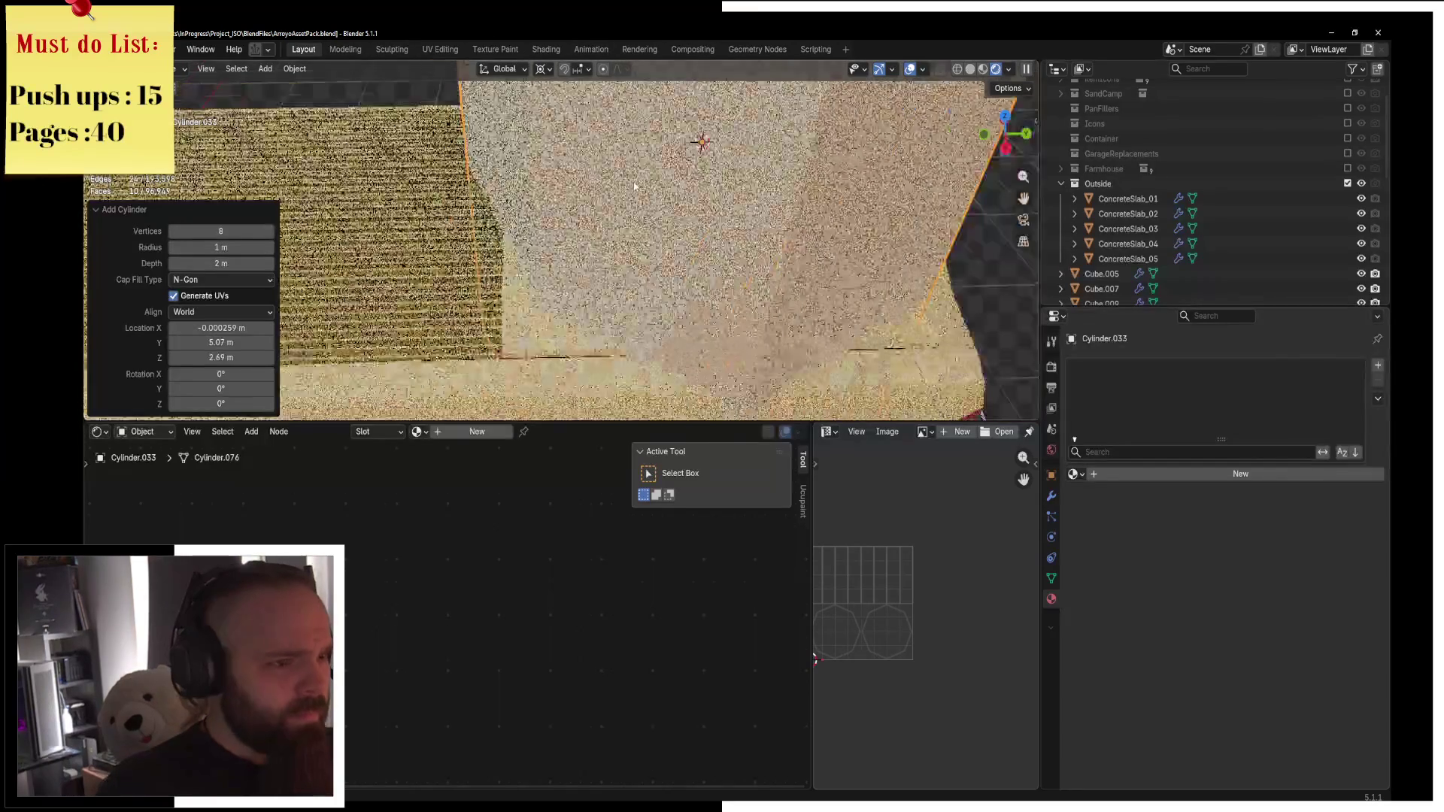
{"action": "type", "text": "12"}
{"action": "key", "text": "Return"}
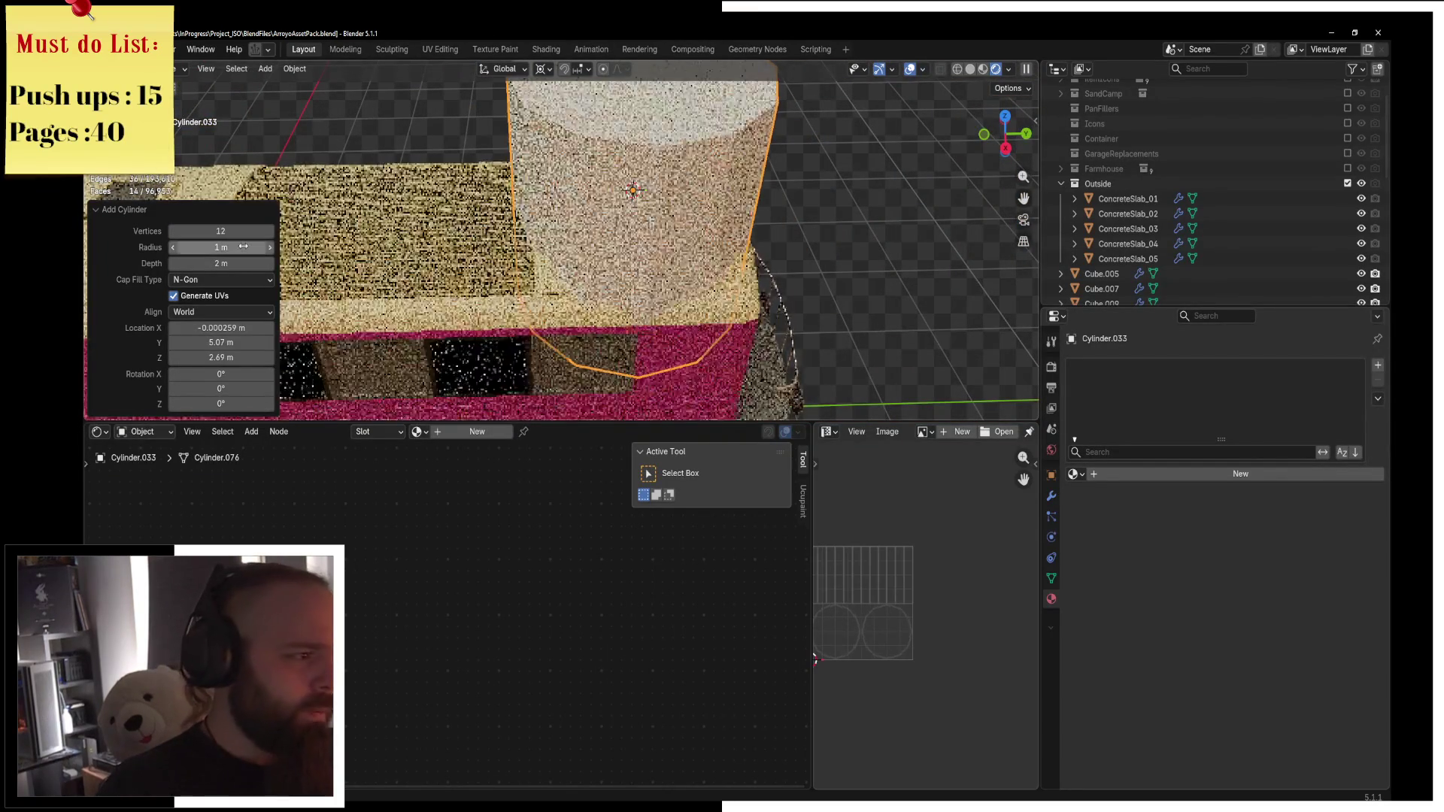
Scale the cylinder to 0.075 and move it along X and Z onto the roof.
{"action": "key", "text": "s"}
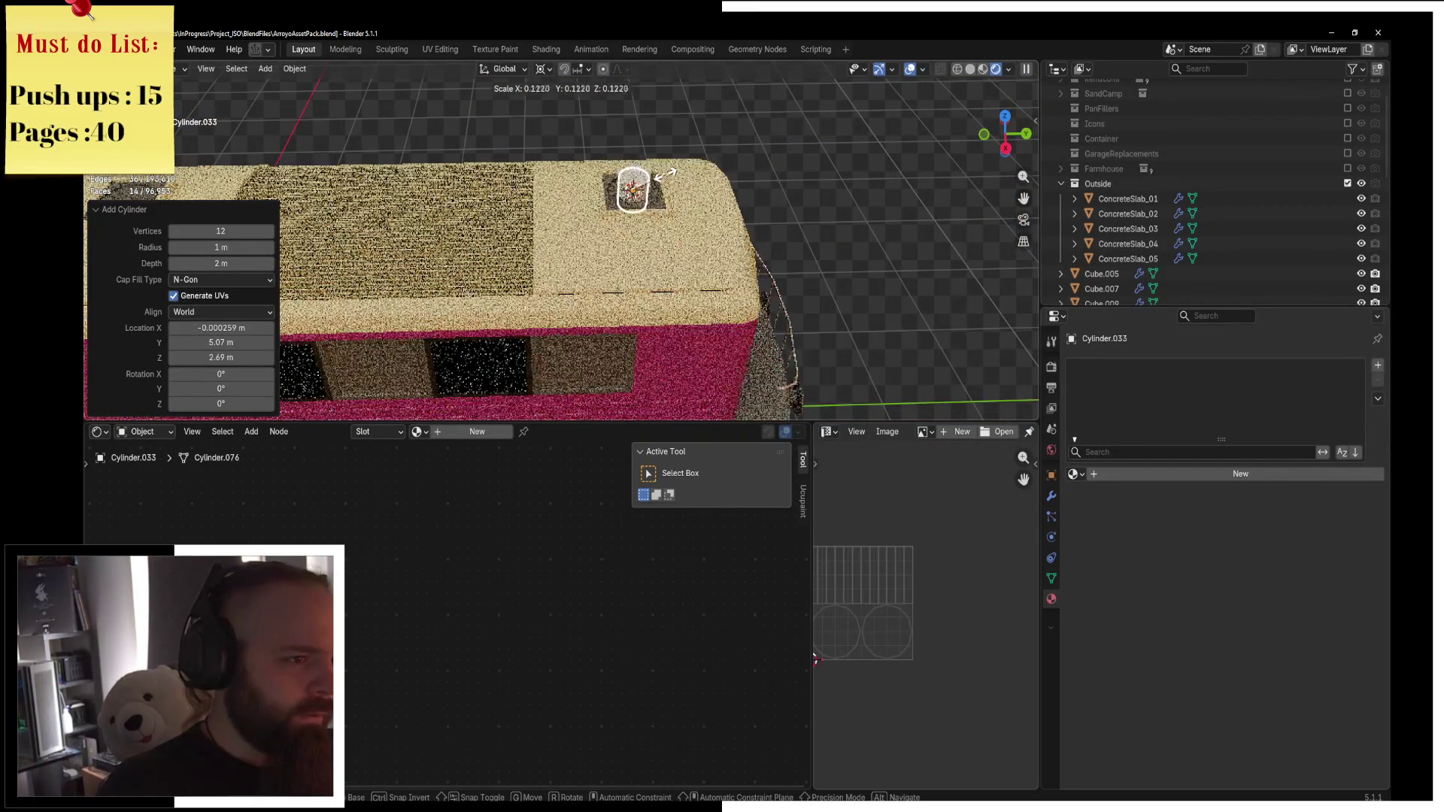
{"action": "type", "text": ".075"}
{"action": "key", "text": "Return"}
{"action": "middle_click_drag", "start_coordinate": [656, 181], "coordinate": [558, 195]}
{"action": "scroll", "coordinate": [558, 195], "scroll_direction": "up", "scroll_amount": 3}
{"action": "key", "text": "g"}
{"action": "key", "text": "x"}
{"action": "left_click", "coordinate": [677, 243]}
{"action": "middle_click_drag", "start_coordinate": [677, 243], "coordinate": [648, 308]}
{"action": "scroll", "coordinate": [648, 308], "scroll_direction": "up", "scroll_amount": 3}
{"action": "key", "text": "g"}
{"action": "key", "text": "z"}
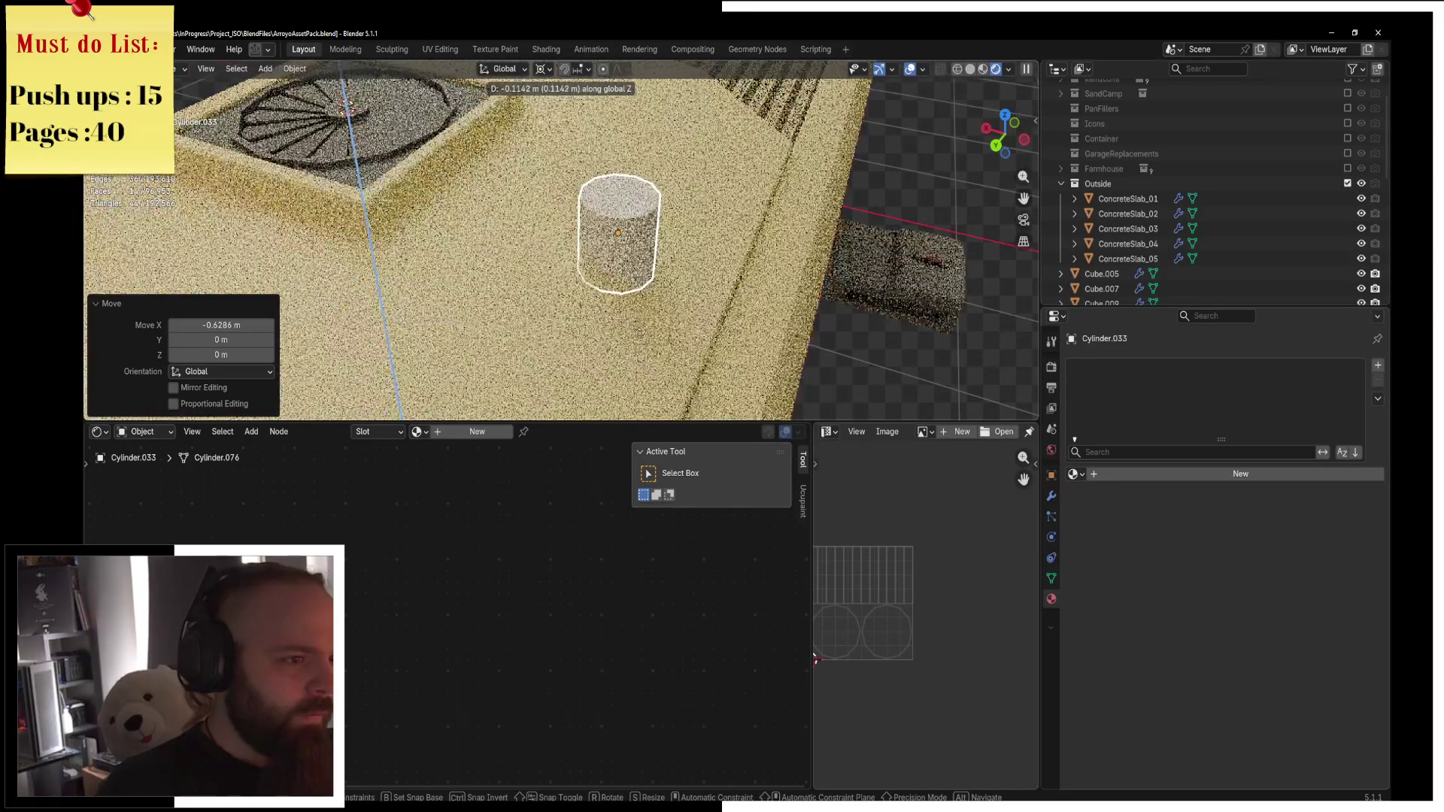
{"action": "left_click", "coordinate": [633, 342]}
Enter Edit Mode on the cylinder and duplicate its mesh geometry.
{"action": "key", "text": "ctrl+Tab"}
{"action": "left_click", "coordinate": [686, 339]}
{"action": "middle_click_drag", "start_coordinate": [686, 339], "coordinate": [682, 289]}
{"action": "key", "text": "shift+d"}
Delete the stray duplicated geometry and frame the cylinder in view.
{"action": "key", "text": "x"}
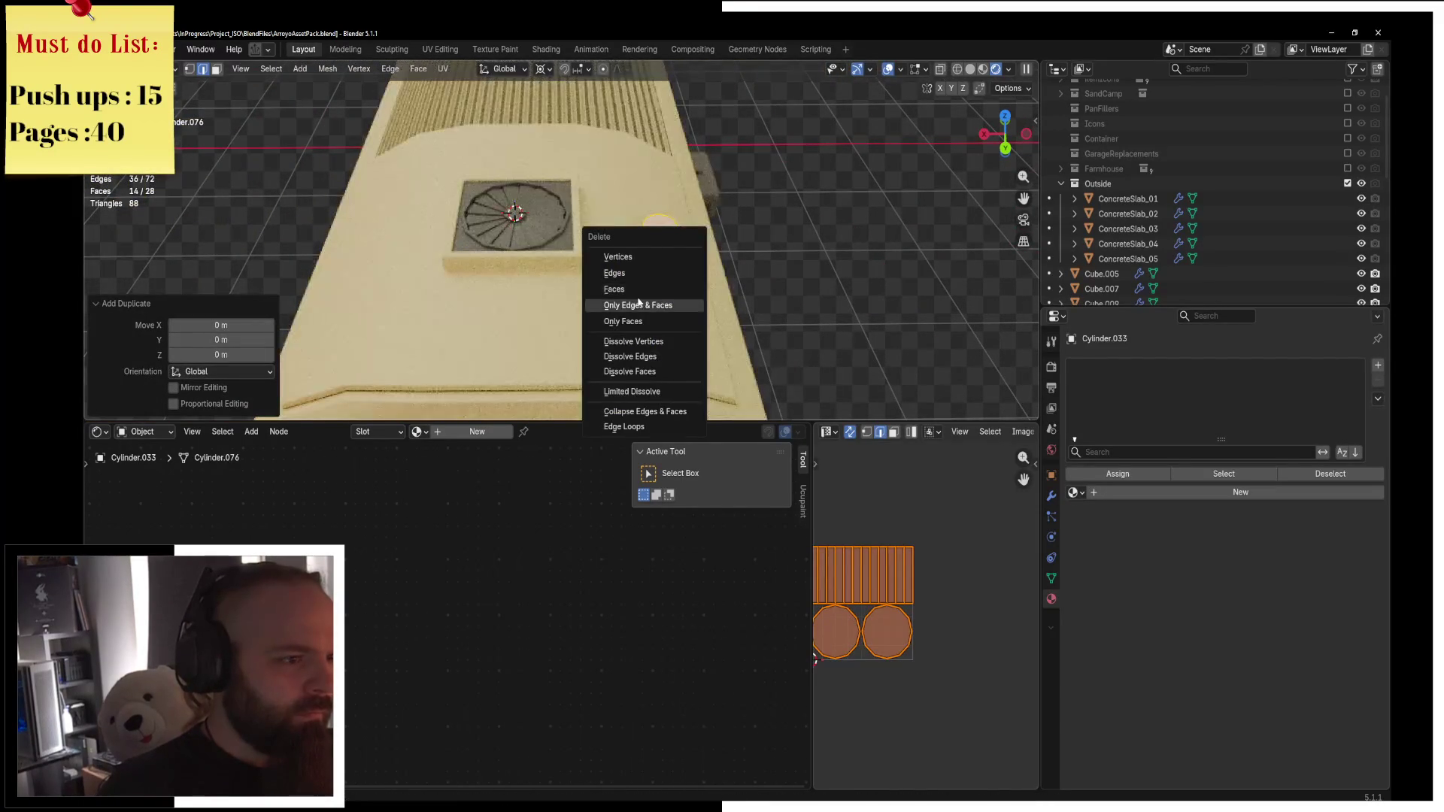
{"action": "left_click", "coordinate": [662, 303]}
{"action": "key", "text": "Tab"}
{"action": "key", "text": "KP_Decimal"}
{"action": "key", "text": "ctrl+Tab"}
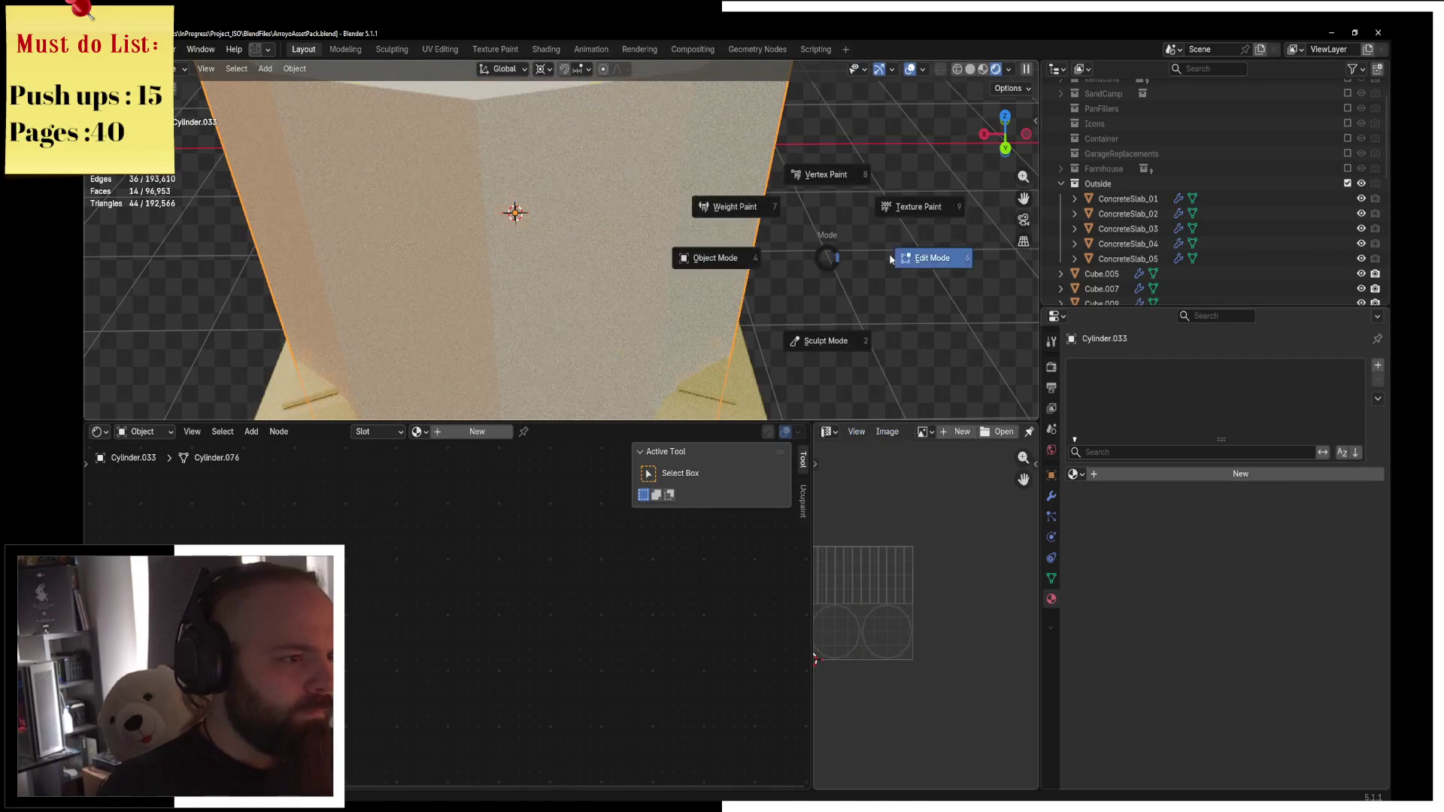
{"action": "left_click", "coordinate": [890, 254]}
Scale the cylinder mesh to 0.072 and move it along X and Y beside the louvres.
{"action": "key", "text": "s"}
{"action": "left_click", "coordinate": [536, 233]}
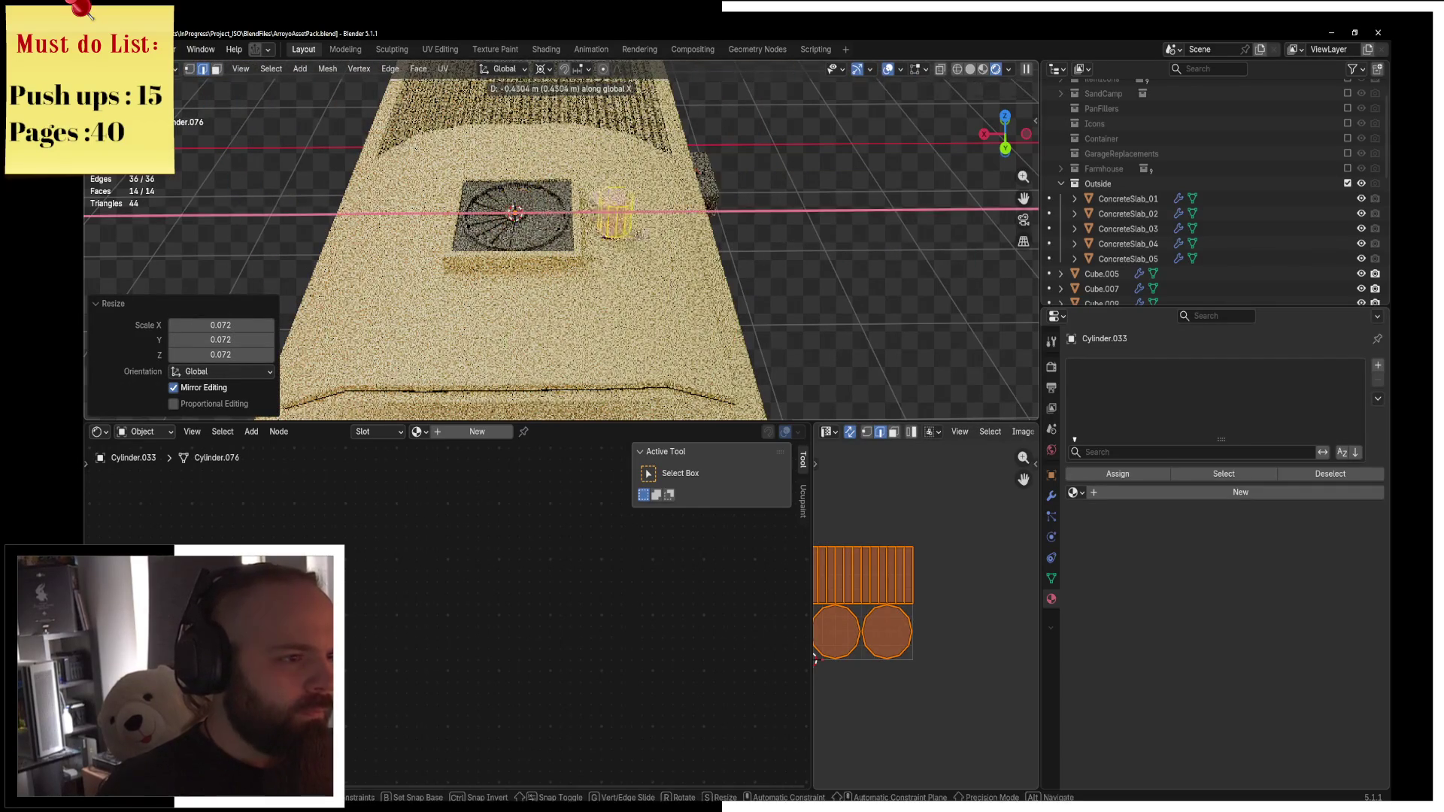
{"action": "left_click", "coordinate": [677, 238]}
{"action": "key", "text": "g"}
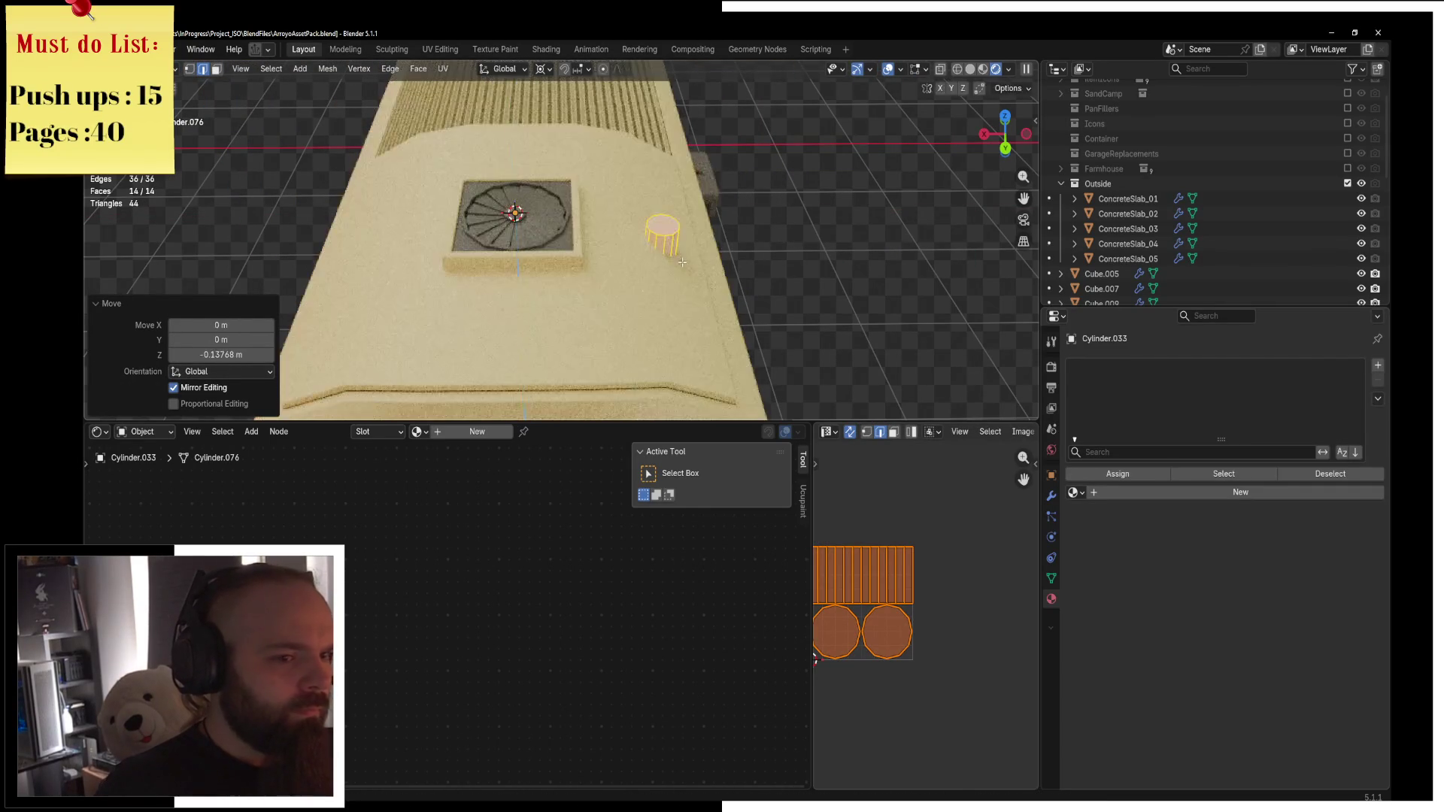
{"action": "key", "text": "y"}
{"action": "left_click", "coordinate": [708, 338]}
{"action": "middle_click_drag", "start_coordinate": [707, 338], "coordinate": [645, 283]}
{"action": "scroll", "coordinate": [586, 254], "scroll_direction": "up", "scroll_amount": 3}
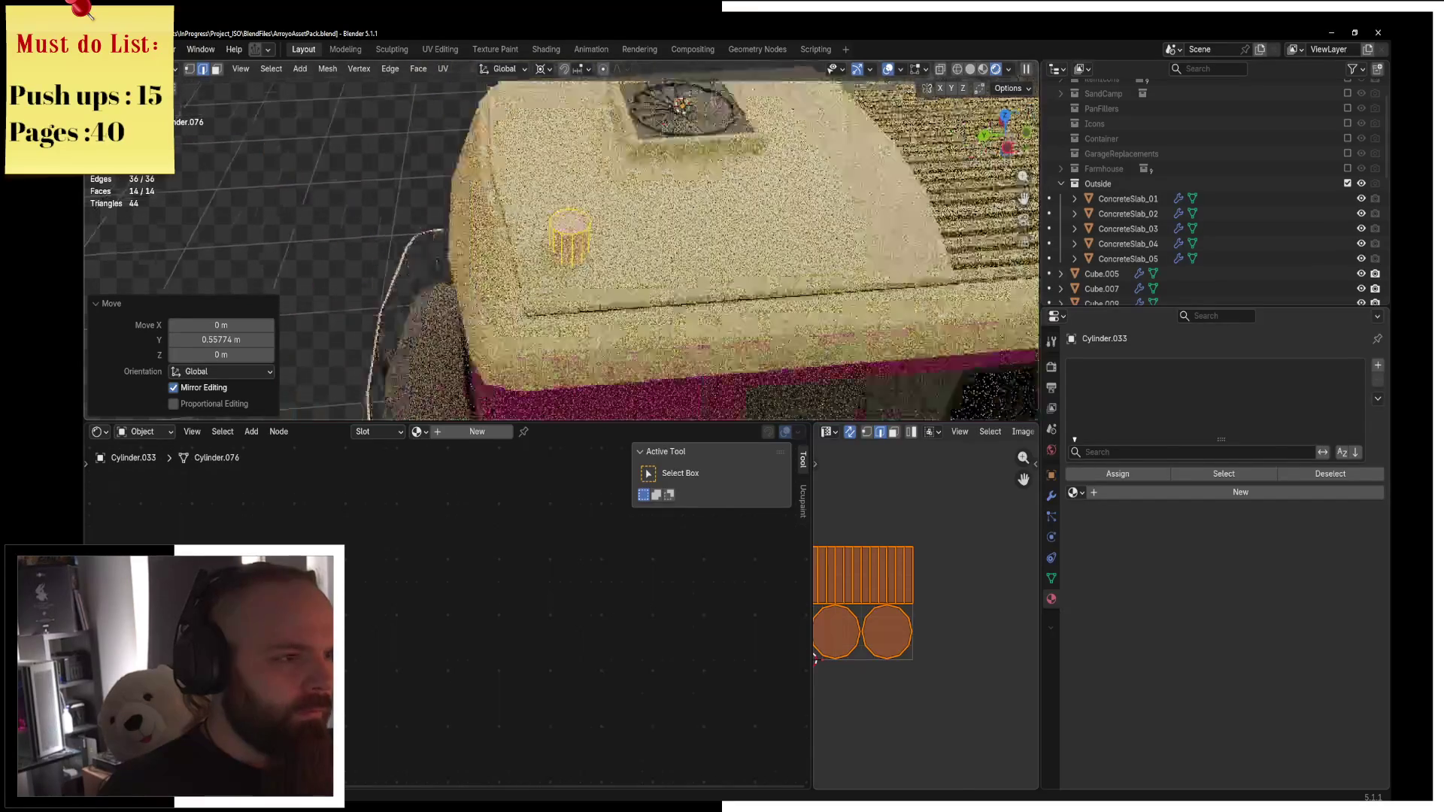
{"action": "key", "text": "g"}
{"action": "key", "text": "y"}
{"action": "left_click", "coordinate": [689, 245]}
{"action": "mouse_move", "coordinate": [688, 245]}
{"action": "middle_mouse_down"}
{"action": "mouse_move", "coordinate": [699, 226]}
{"action": "mouse_move", "coordinate": [688, 245]}
{"action": "mouse_move", "coordinate": [356, 148]}
{"action": "middle_mouse_up"}
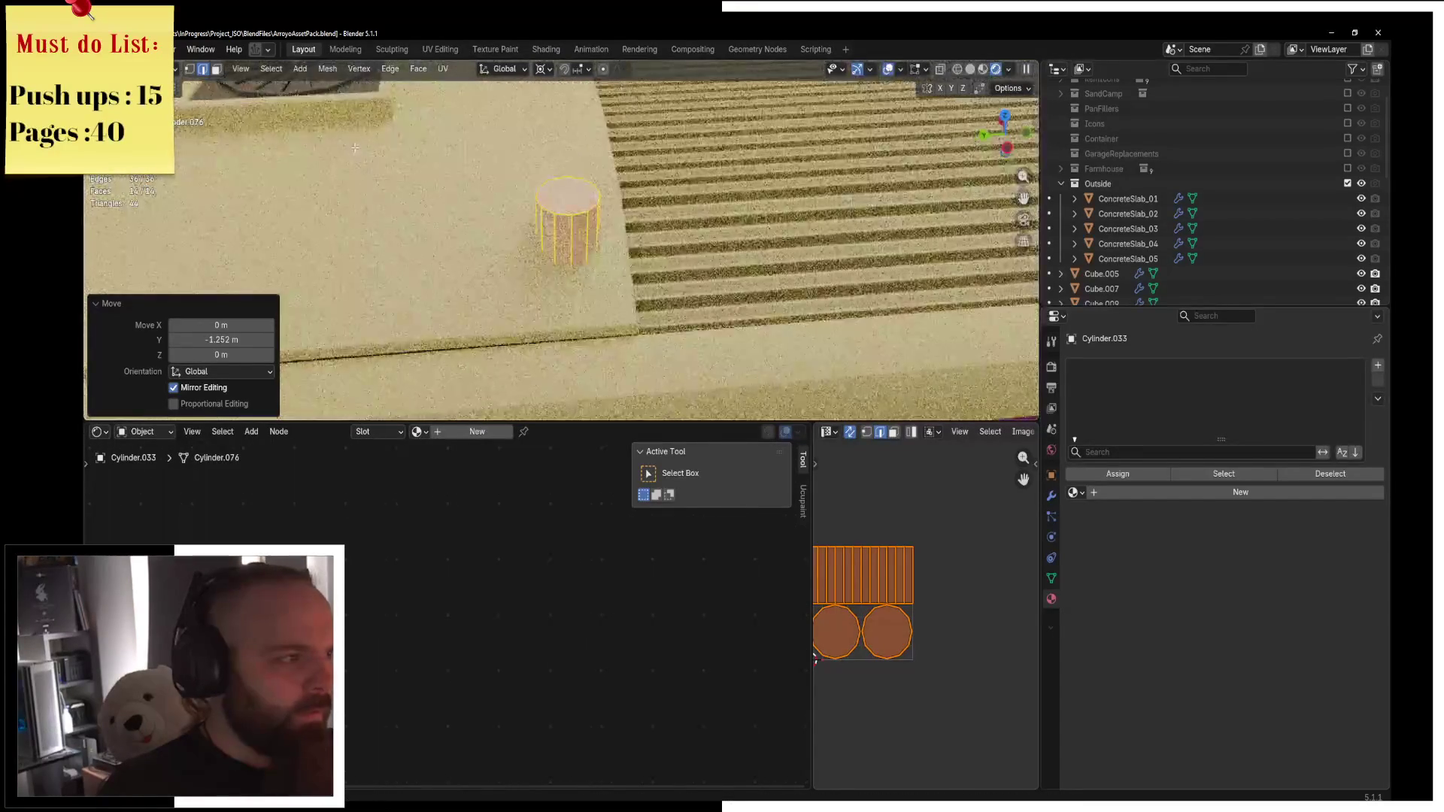
Extrude the cylinder's top face into a wider cap, then narrow the cap's top.
{"action": "left_click", "coordinate": [216, 69]}
{"action": "left_click", "coordinate": [594, 197]}
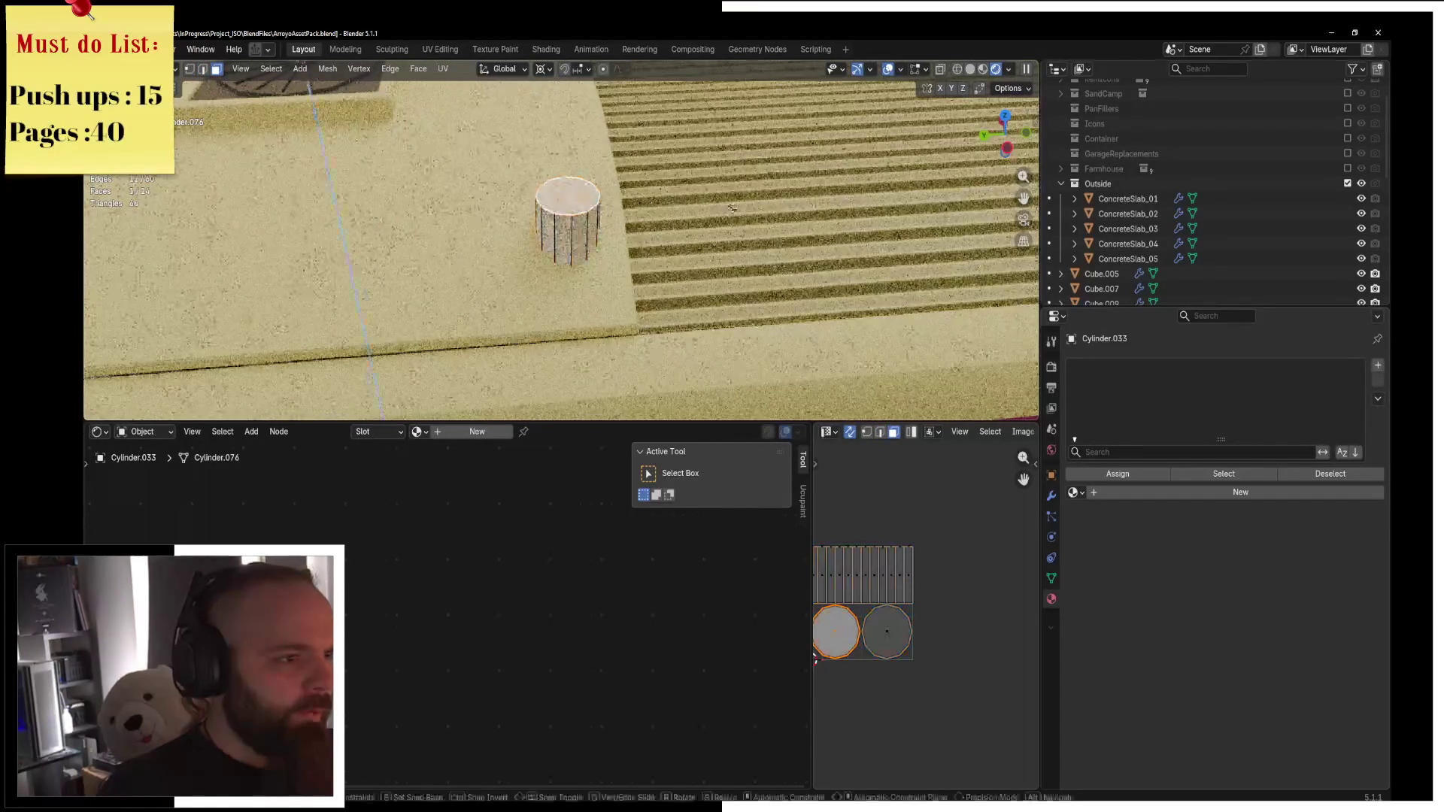
{"action": "key", "text": "e"}
{"action": "key", "text": "Escape"}
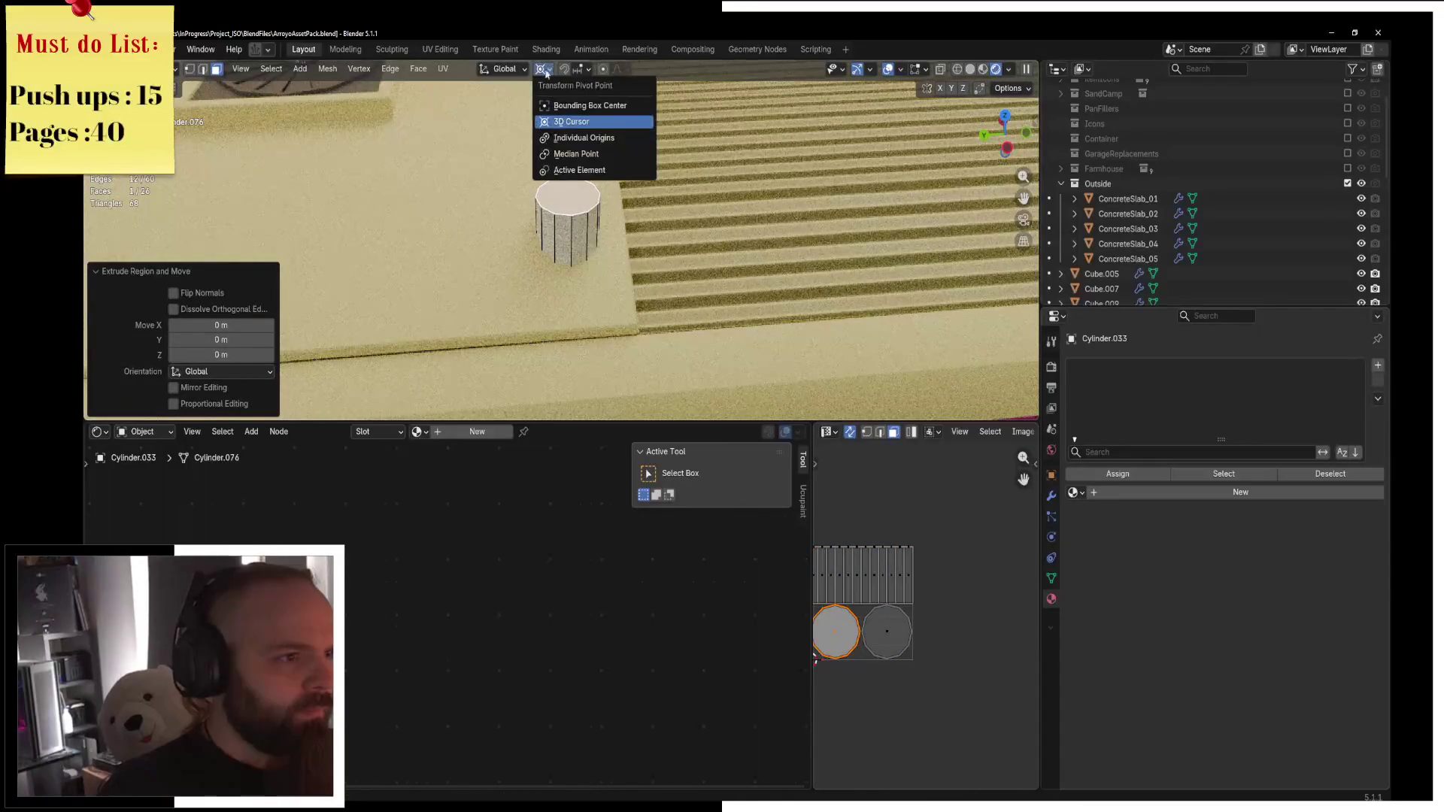
{"action": "left_click", "coordinate": [775, 224]}
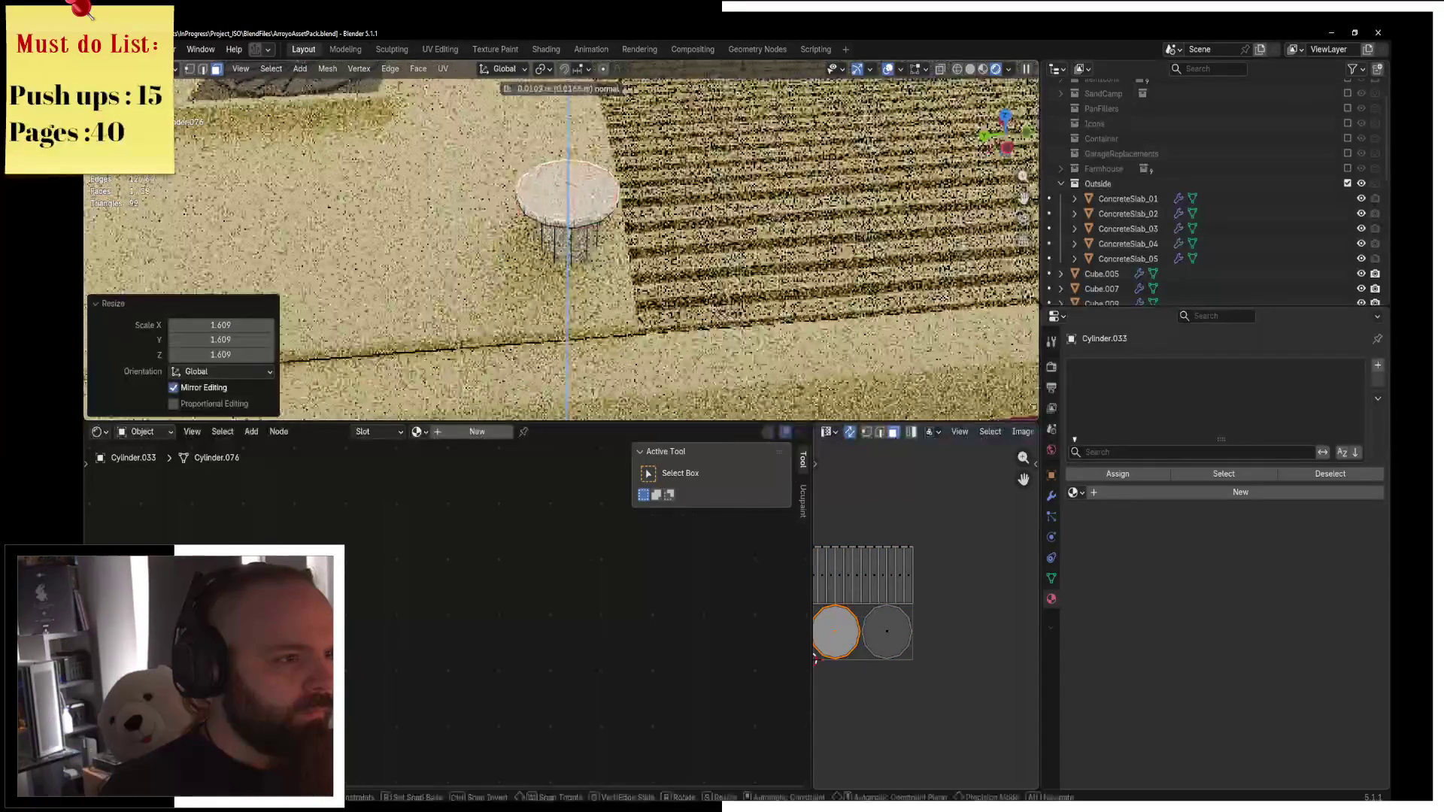
{"action": "key", "text": "e"}
{"action": "left_click", "coordinate": [752, 214]}
{"action": "key", "text": "s"}
{"action": "left_click", "coordinate": [734, 205]}
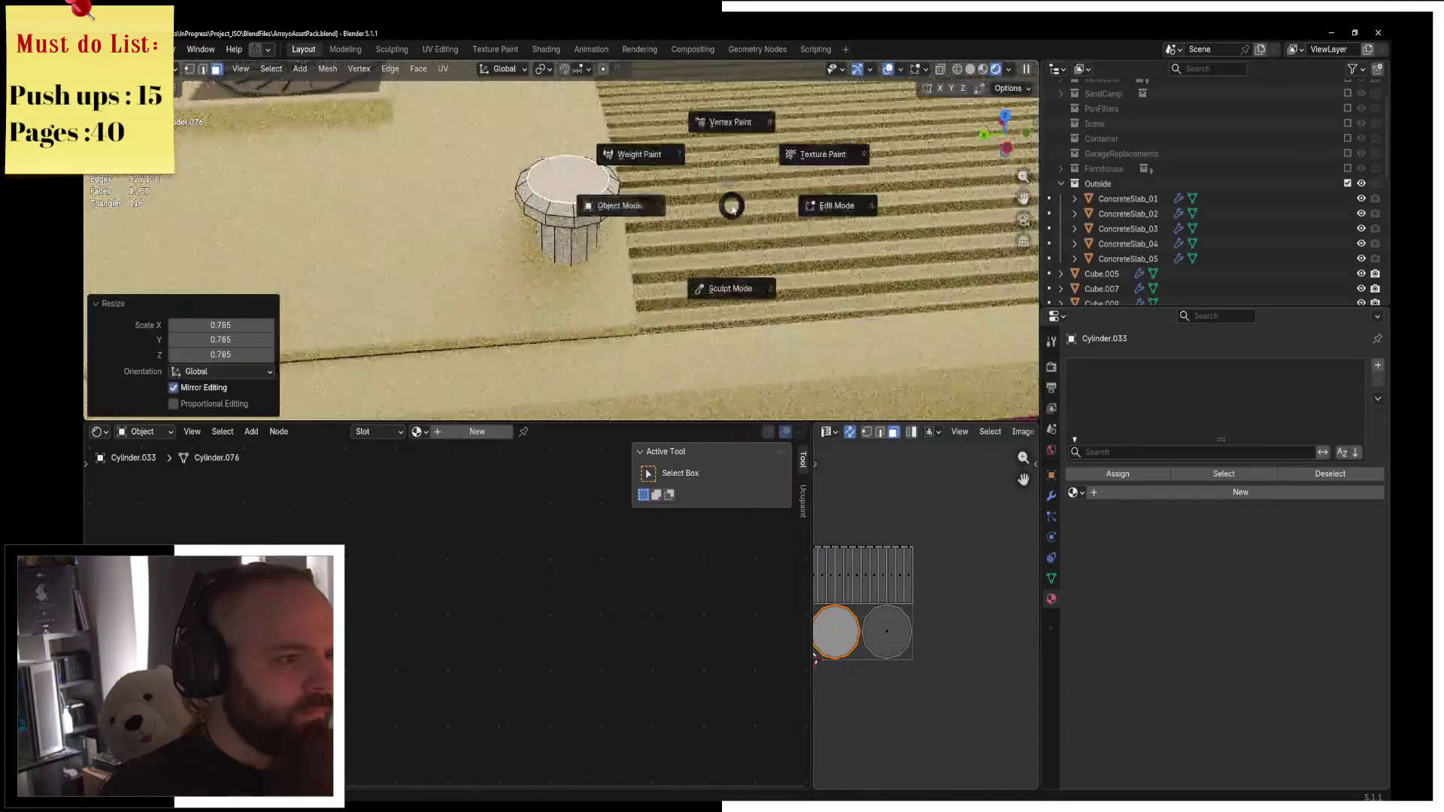
Switch to wireframe shading in Edit Mode to inspect the cap's vertices.
{"action": "key", "text": "Tab"}
{"action": "scroll", "coordinate": [734, 205], "scroll_direction": "down", "scroll_amount": 3}
{"action": "mouse_move", "coordinate": [735, 206]}
{"action": "middle_mouse_down"}
{"action": "mouse_move", "coordinate": [613, 224]}
{"action": "mouse_move", "coordinate": [828, 214]}
{"action": "middle_mouse_up"}
{"action": "scroll", "coordinate": [613, 224], "scroll_direction": "up", "scroll_amount": 3}
{"action": "key", "text": "Tab"}
{"action": "key", "text": "z"}
{"action": "left_click", "coordinate": [611, 215]}
{"action": "scroll", "coordinate": [619, 208], "scroll_direction": "up", "scroll_amount": 3}
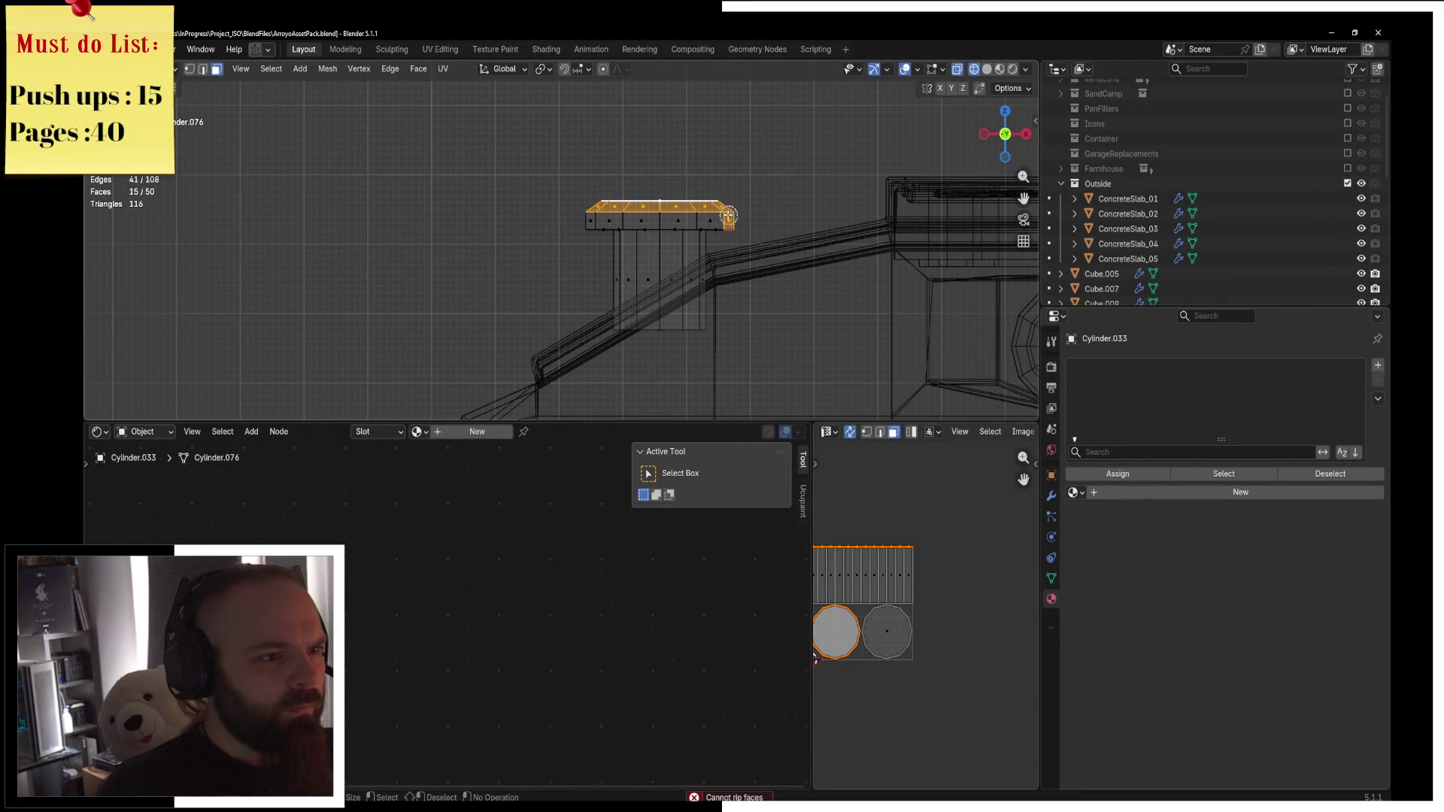
{"action": "key", "text": "Escape"}
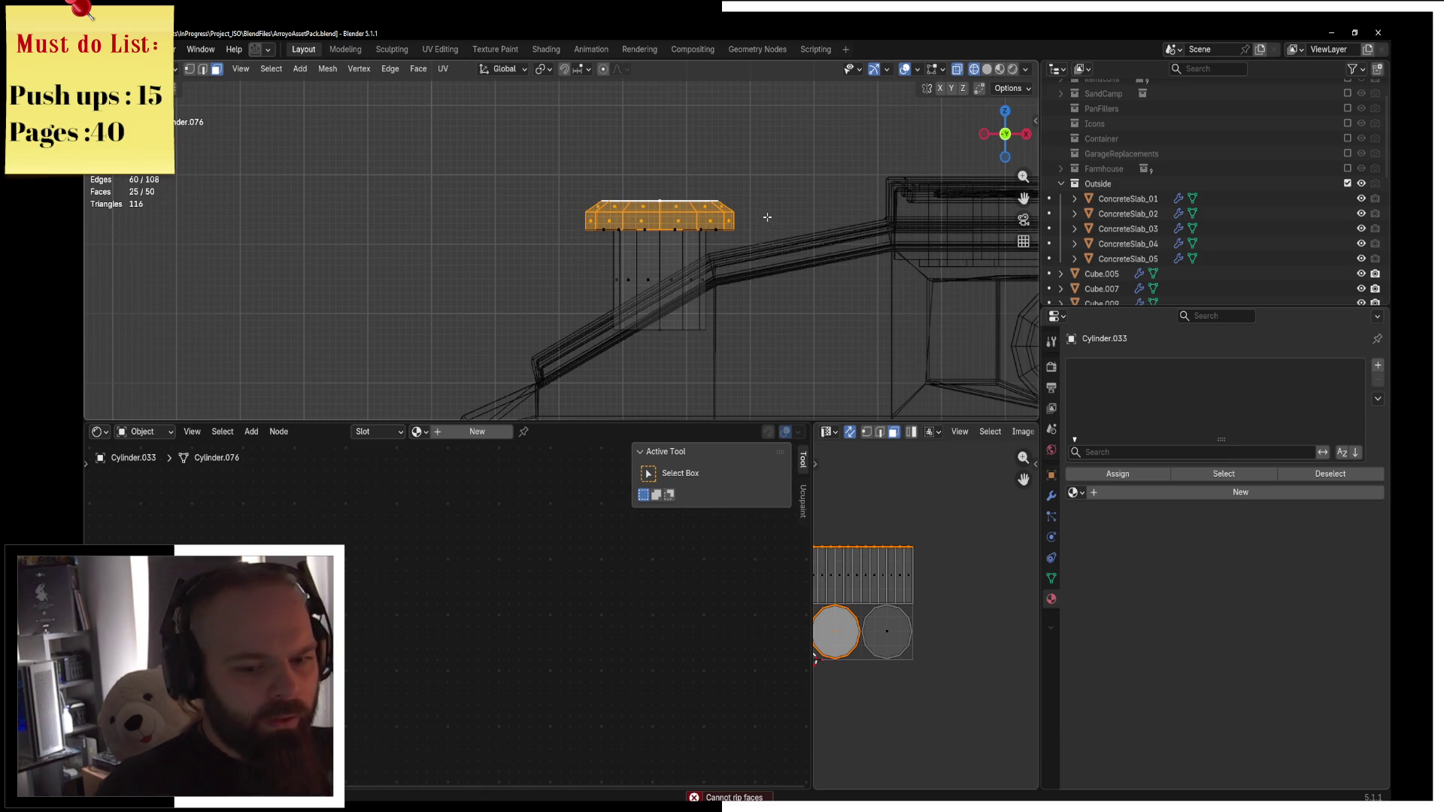
{"action": "scroll", "coordinate": [764, 228], "scroll_direction": "up", "scroll_amount": 1}
{"action": "scroll", "coordinate": [764, 228], "scroll_direction": "up", "scroll_amount": 1}
Raise the bolt's cap slightly along the Z axis.
{"action": "key", "text": "g"}
{"action": "key", "text": "z"}
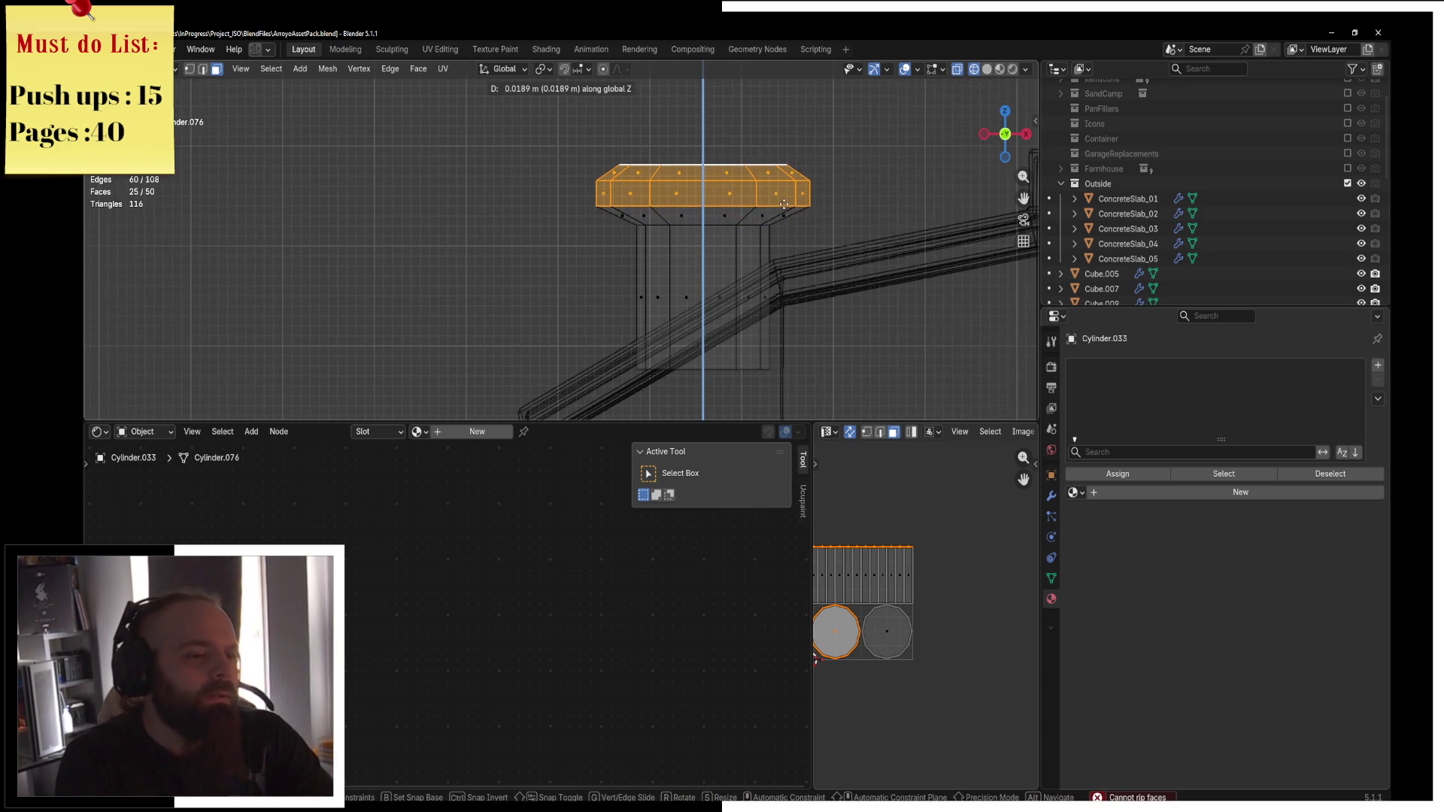
{"action": "left_click", "coordinate": [775, 210]}
{"action": "scroll", "coordinate": [735, 223], "scroll_direction": "down", "scroll_amount": 1}
{"action": "key", "text": "Tab"}
Narrow the bolt's stem by scaling its ring of side faces inward, excluding Z.
{"action": "key", "text": "ctrl+Tab"}
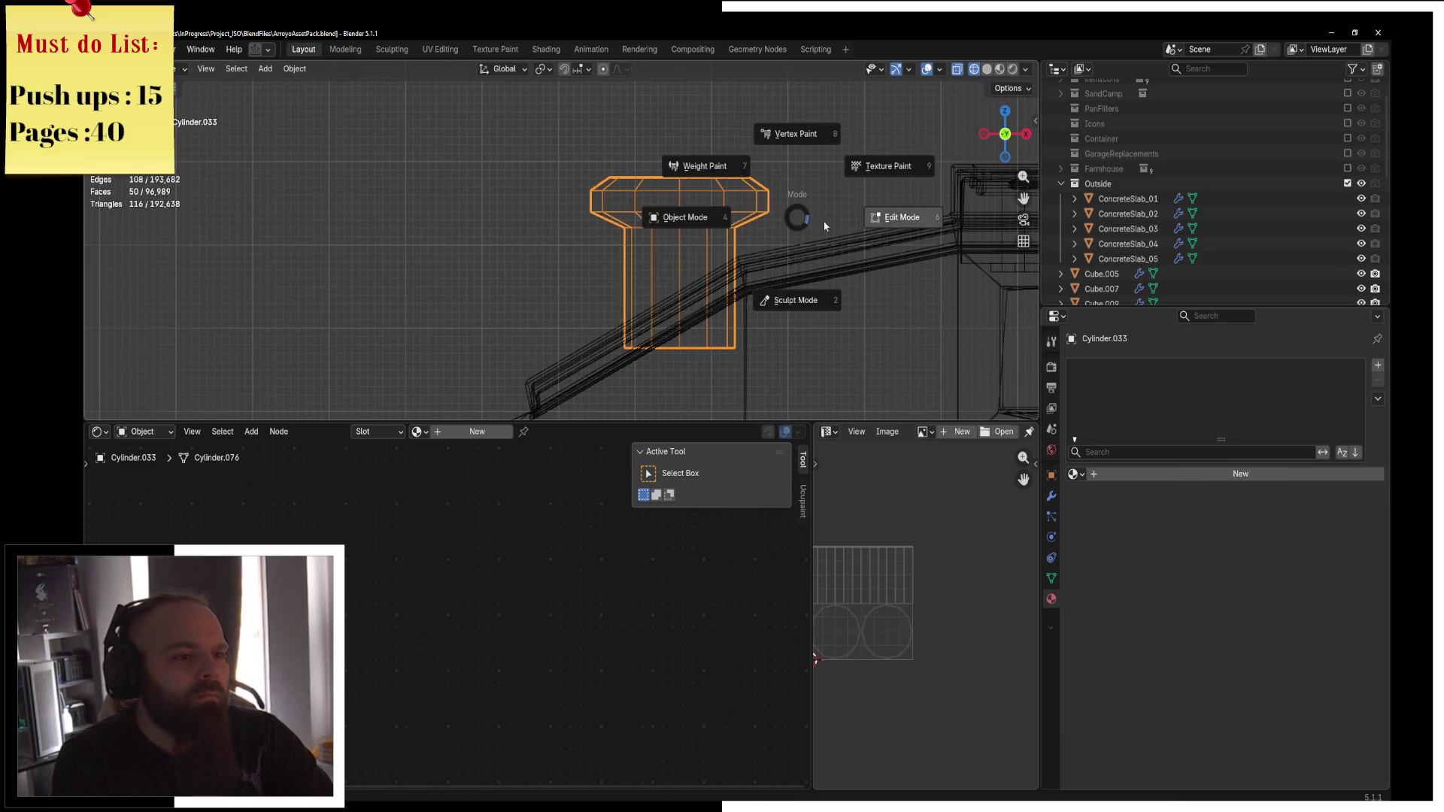
{"action": "left_click", "coordinate": [896, 215]}
{"action": "left_click", "coordinate": [714, 286], "text": "alt"}
{"action": "left_click", "coordinate": [765, 281], "text": "alt"}
{"action": "left_click", "coordinate": [728, 288], "text": "alt"}
{"action": "key", "text": "s"}
{"action": "key", "text": "shift+z"}
{"action": "left_click", "coordinate": [819, 271]}
Shrink the cap's top ring and top face to form a bevelled head.
{"action": "left_click", "coordinate": [764, 211], "text": "alt"}
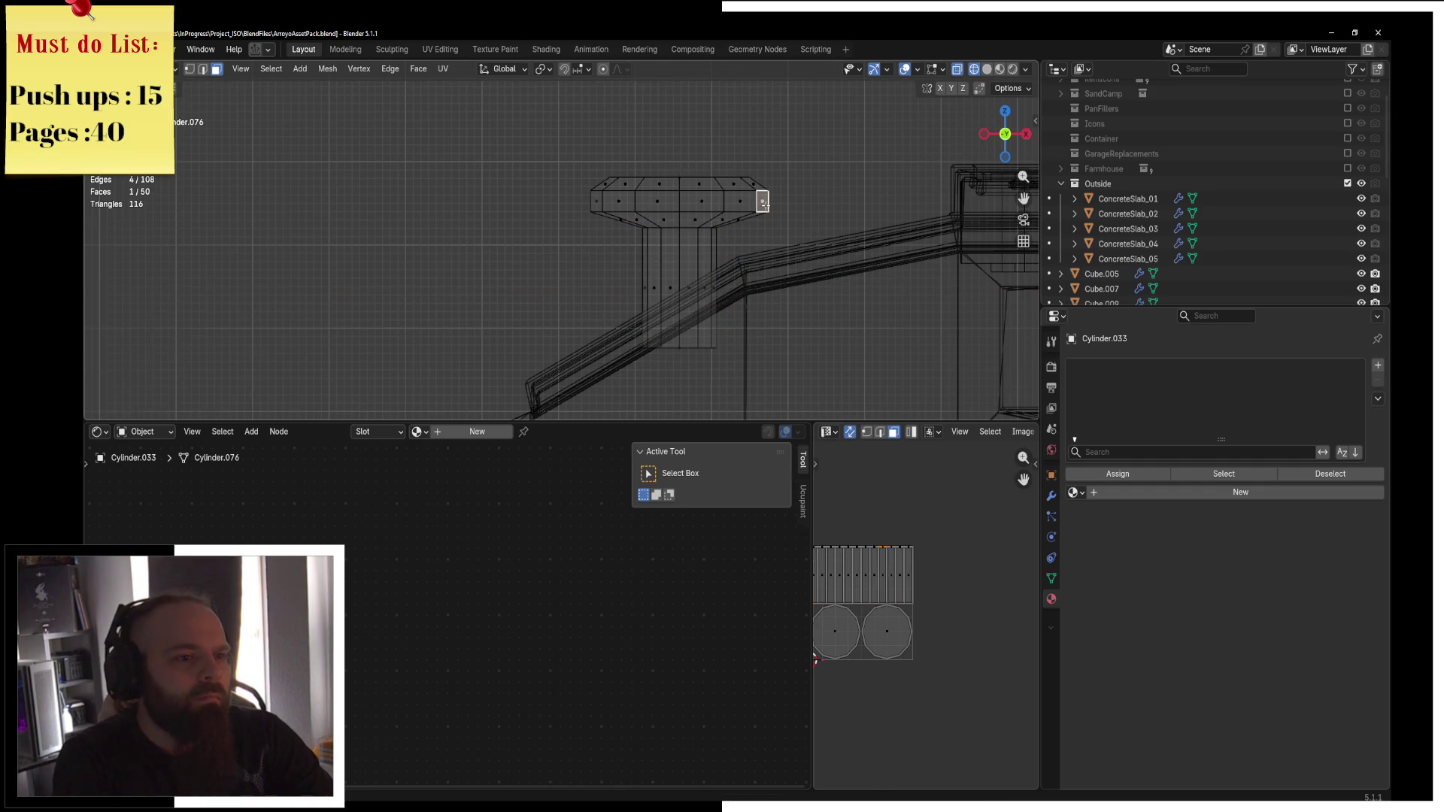
{"action": "left_click", "coordinate": [765, 206], "text": "alt"}
{"action": "key", "text": "s"}
{"action": "key", "text": "shift+z"}
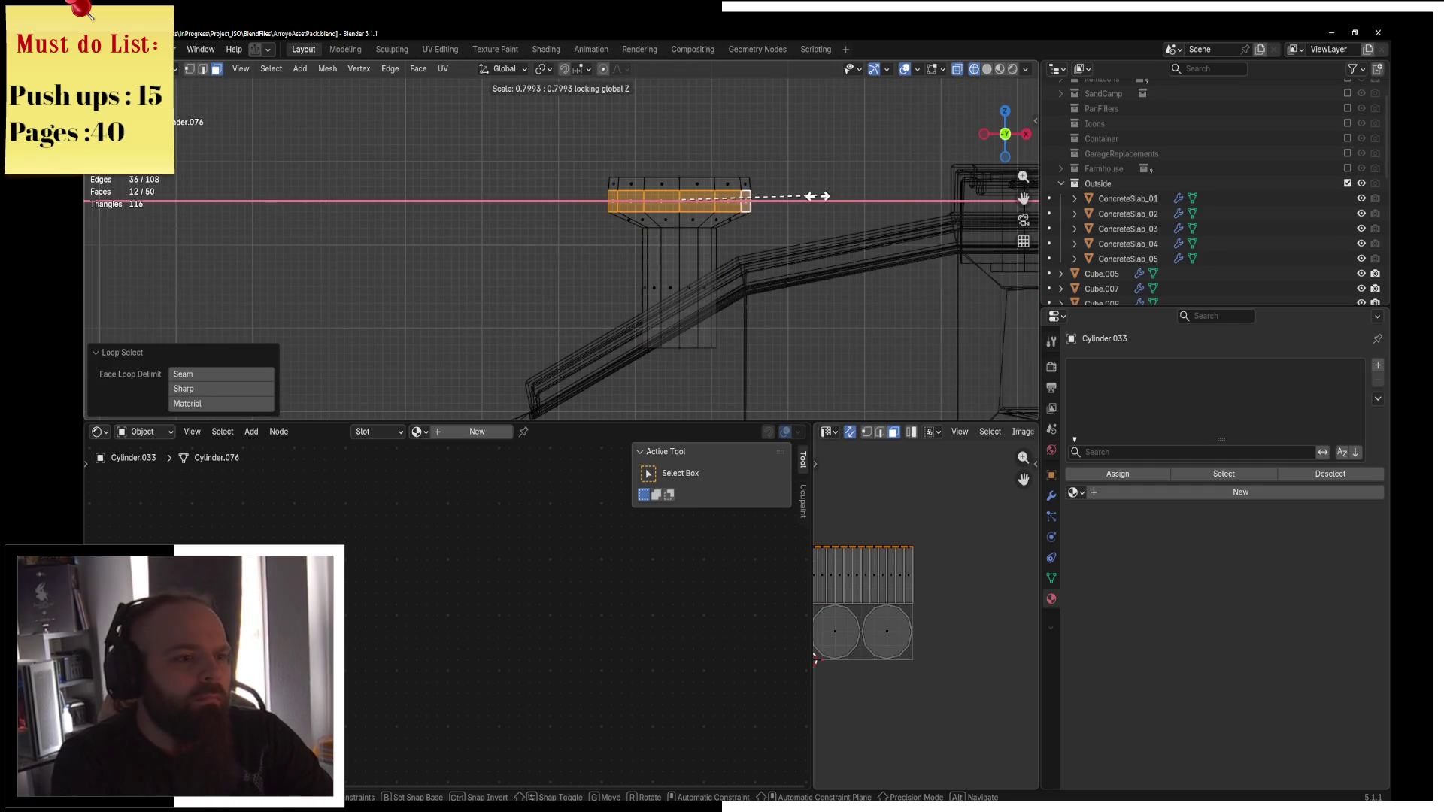
{"action": "left_click", "coordinate": [818, 197]}
{"action": "left_click", "coordinate": [680, 165]}
{"action": "key", "text": "s"}
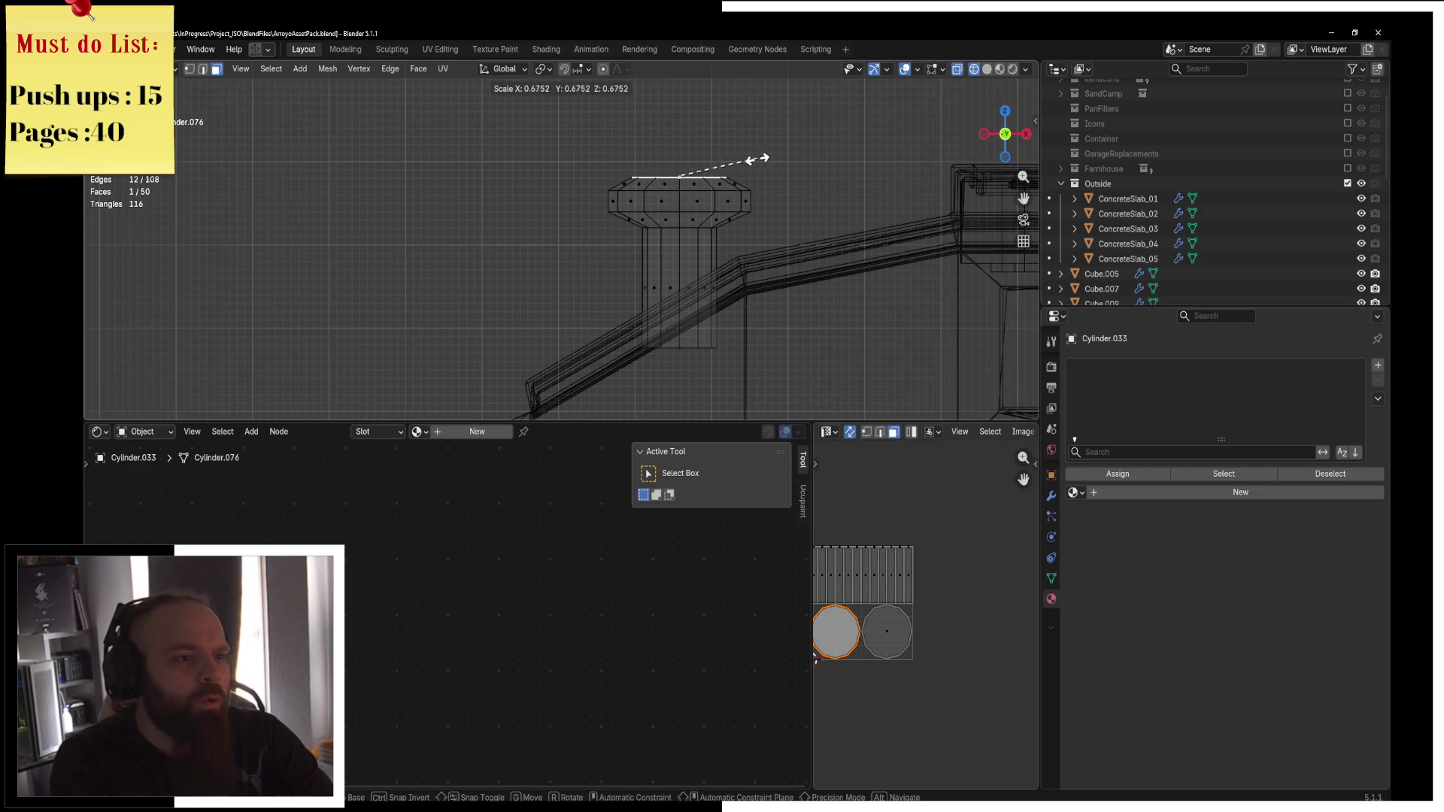
{"action": "left_click", "coordinate": [764, 156]}
Frame the bolt and inspect it in wireframe and solid shading.
{"action": "key", "text": "Tab"}
{"action": "key", "text": "KP_Decimal"}
{"action": "middle_click_drag", "start_coordinate": [764, 155], "coordinate": [698, 241]}
{"action": "key", "text": "ctrl+Tab"}
{"action": "left_click", "coordinate": [760, 234]}
{"action": "key", "text": "z"}
{"action": "left_click", "coordinate": [833, 240]}
{"action": "key", "text": "z"}
{"action": "left_click", "coordinate": [707, 247]}
{"action": "key", "text": "ctrl+Tab"}
{"action": "left_click", "coordinate": [685, 220]}
{"action": "key", "text": "z"}
{"action": "left_click", "coordinate": [790, 222]}
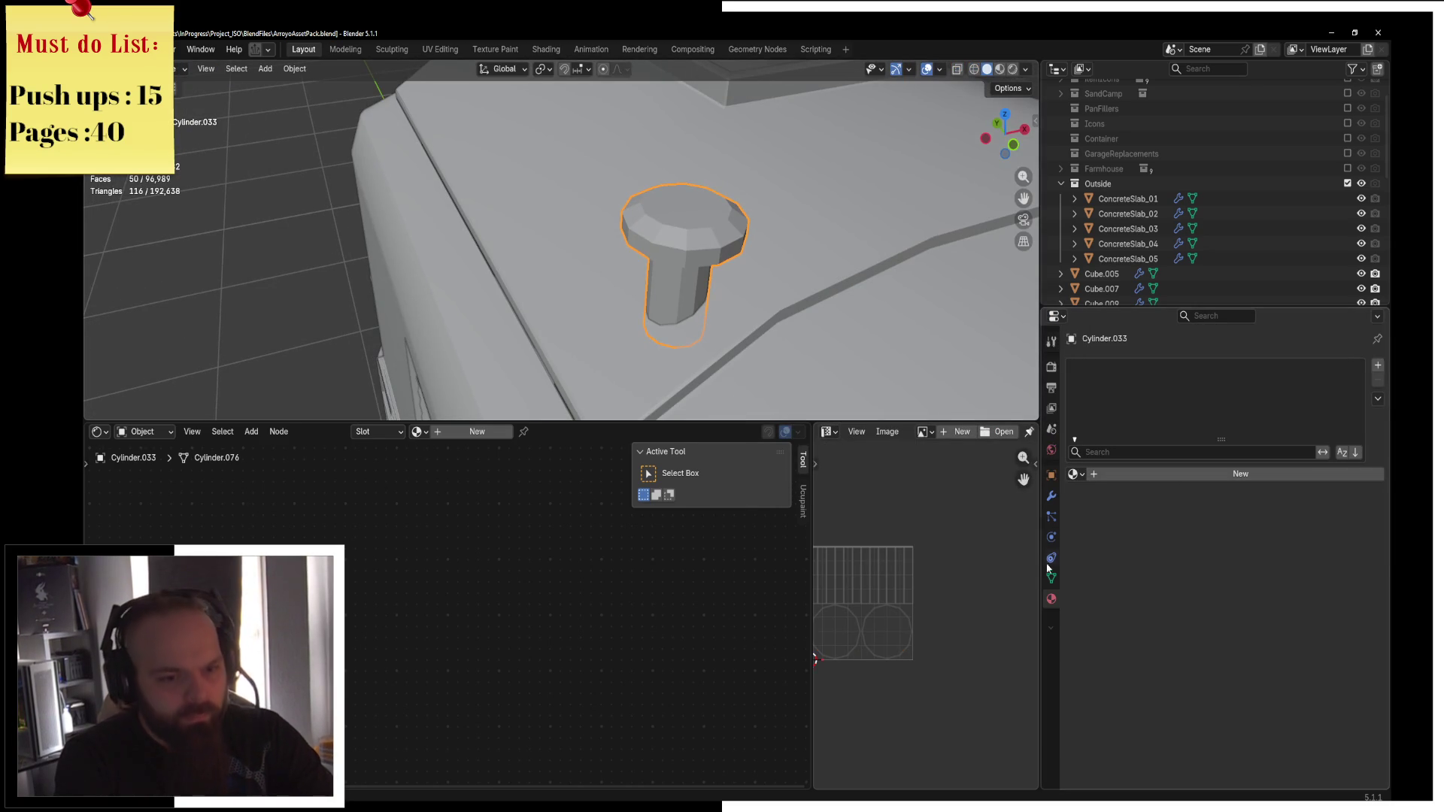
Assign the existing Train_Metal material to the bolt and view it in Material Preview.
{"action": "left_click", "coordinate": [1073, 475]}
{"action": "type", "text": "trai"}
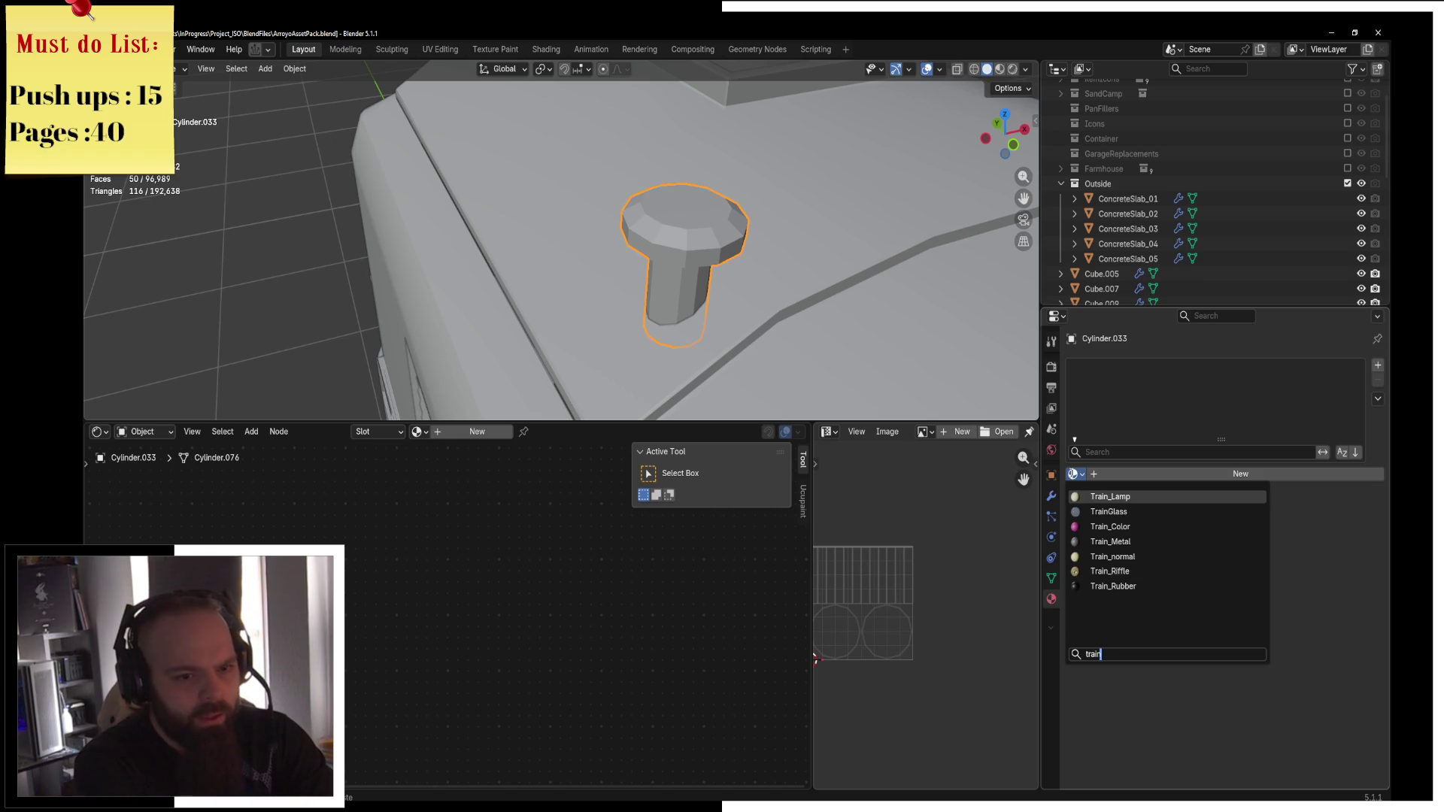
{"action": "key", "text": "Down"}
{"action": "key", "text": "Down"}
{"action": "key", "text": "Down"}
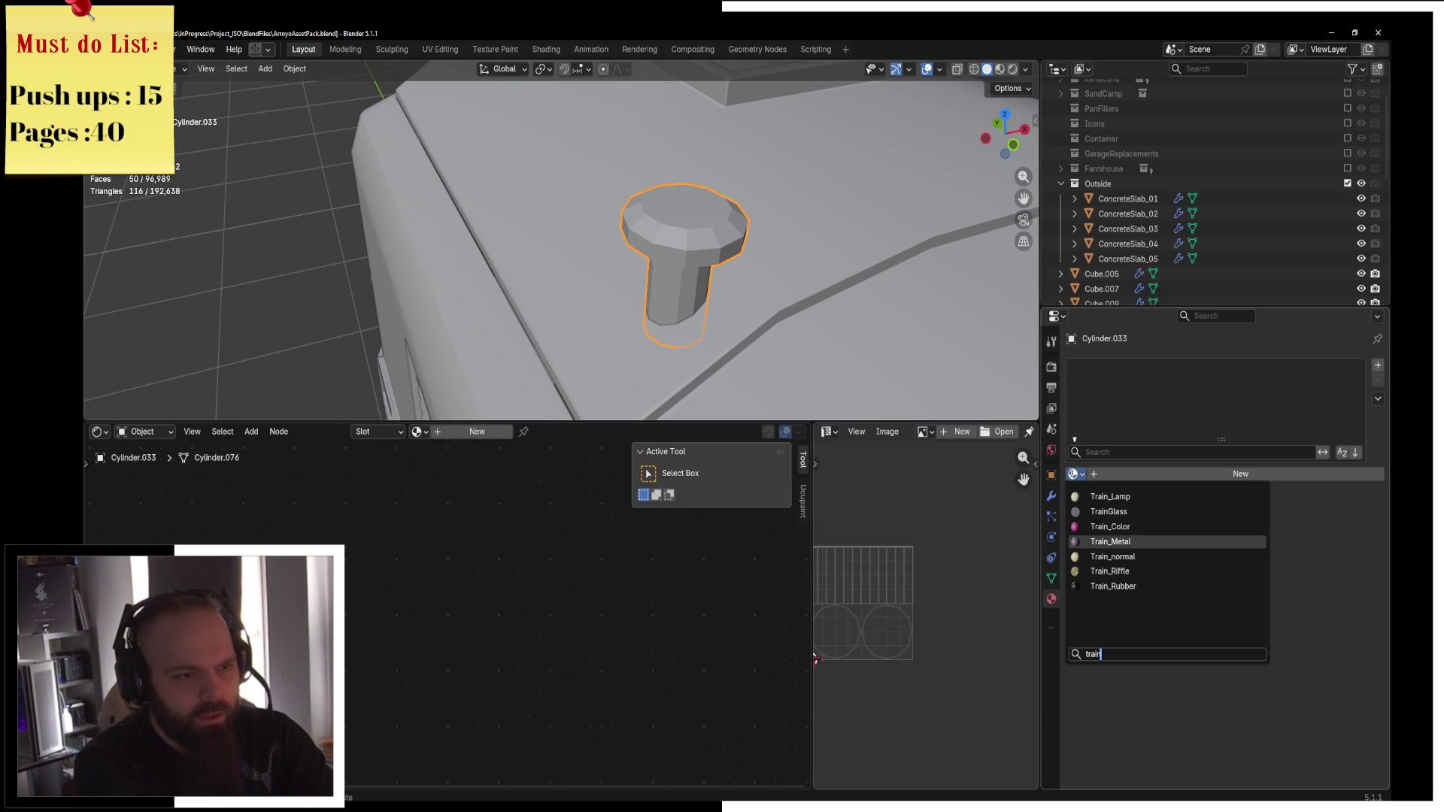
{"action": "key", "text": "Return"}
{"action": "mouse_move", "coordinate": [677, 324]}
{"action": "middle_mouse_down"}
{"action": "mouse_move", "coordinate": [715, 299]}
{"action": "mouse_move", "coordinate": [662, 246]}
{"action": "middle_mouse_up"}
{"action": "key", "text": "z"}
{"action": "left_click", "coordinate": [719, 374]}
{"action": "scroll", "coordinate": [711, 306], "scroll_direction": "down", "scroll_amount": 3}
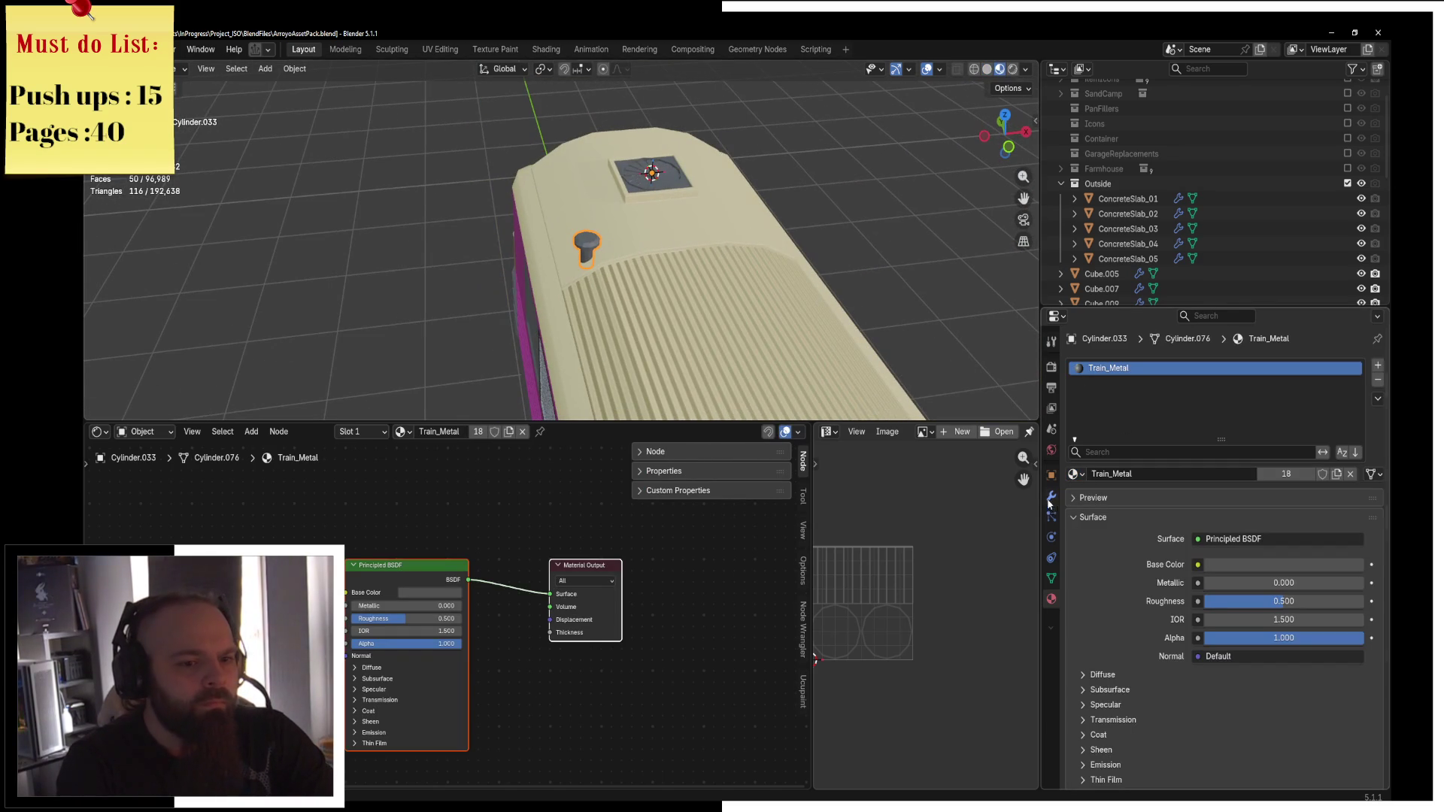
Add a Mirror modifier to the bolt so it repeats across the train's width.
{"action": "left_click", "coordinate": [1051, 498]}
{"action": "left_click", "coordinate": [1113, 354]}
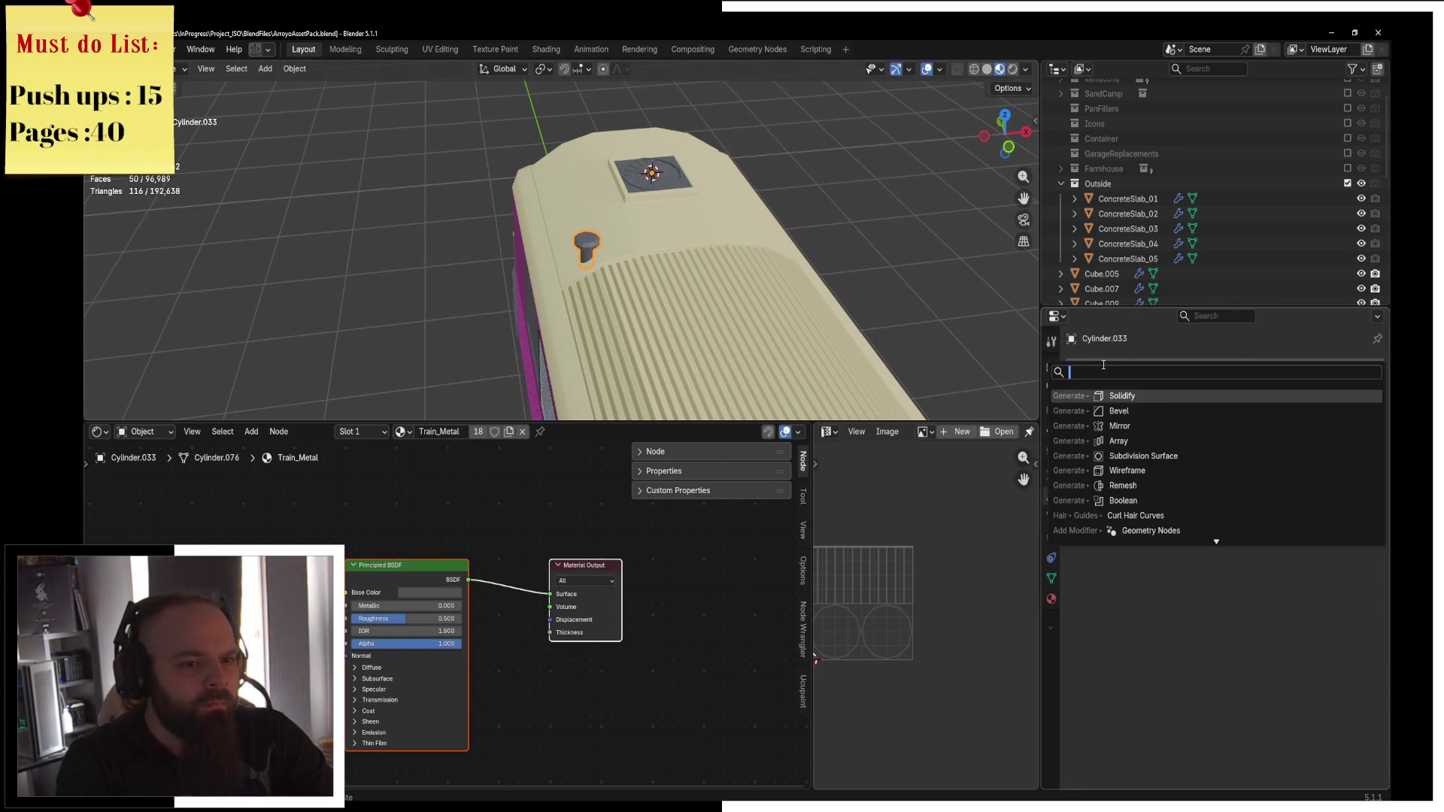
{"action": "left_click", "coordinate": [1168, 428]}
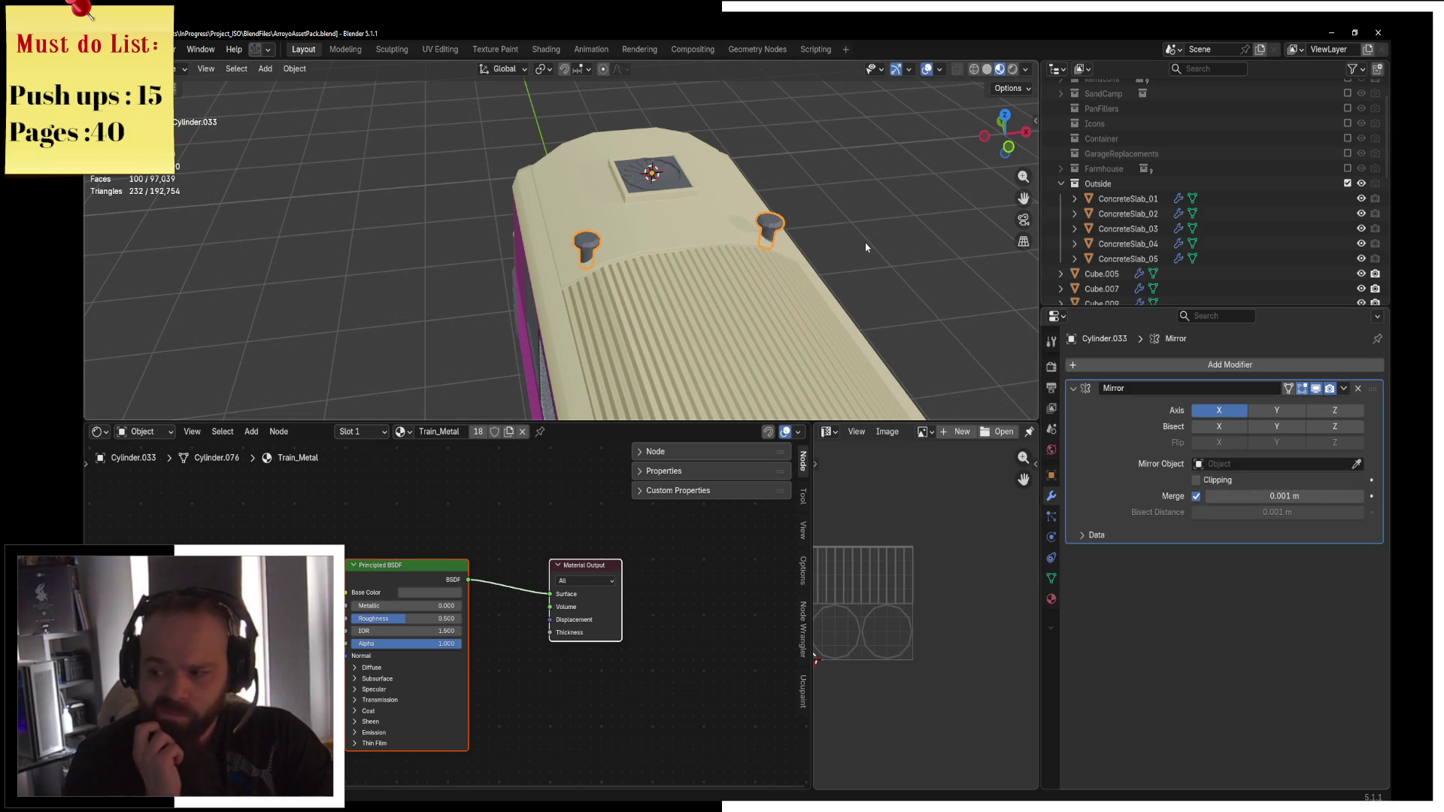
{"action": "mouse_move", "coordinate": [662, 226]}
{"action": "middle_mouse_down"}
{"action": "mouse_move", "coordinate": [753, 239]}
{"action": "mouse_move", "coordinate": [540, 231]}
{"action": "mouse_move", "coordinate": [721, 283]}
{"action": "mouse_move", "coordinate": [700, 272]}
{"action": "middle_mouse_up"}
Recalculate the bolt's normals to face outward.
{"action": "key", "text": "Tab"}
{"action": "key", "text": "alt+n"}
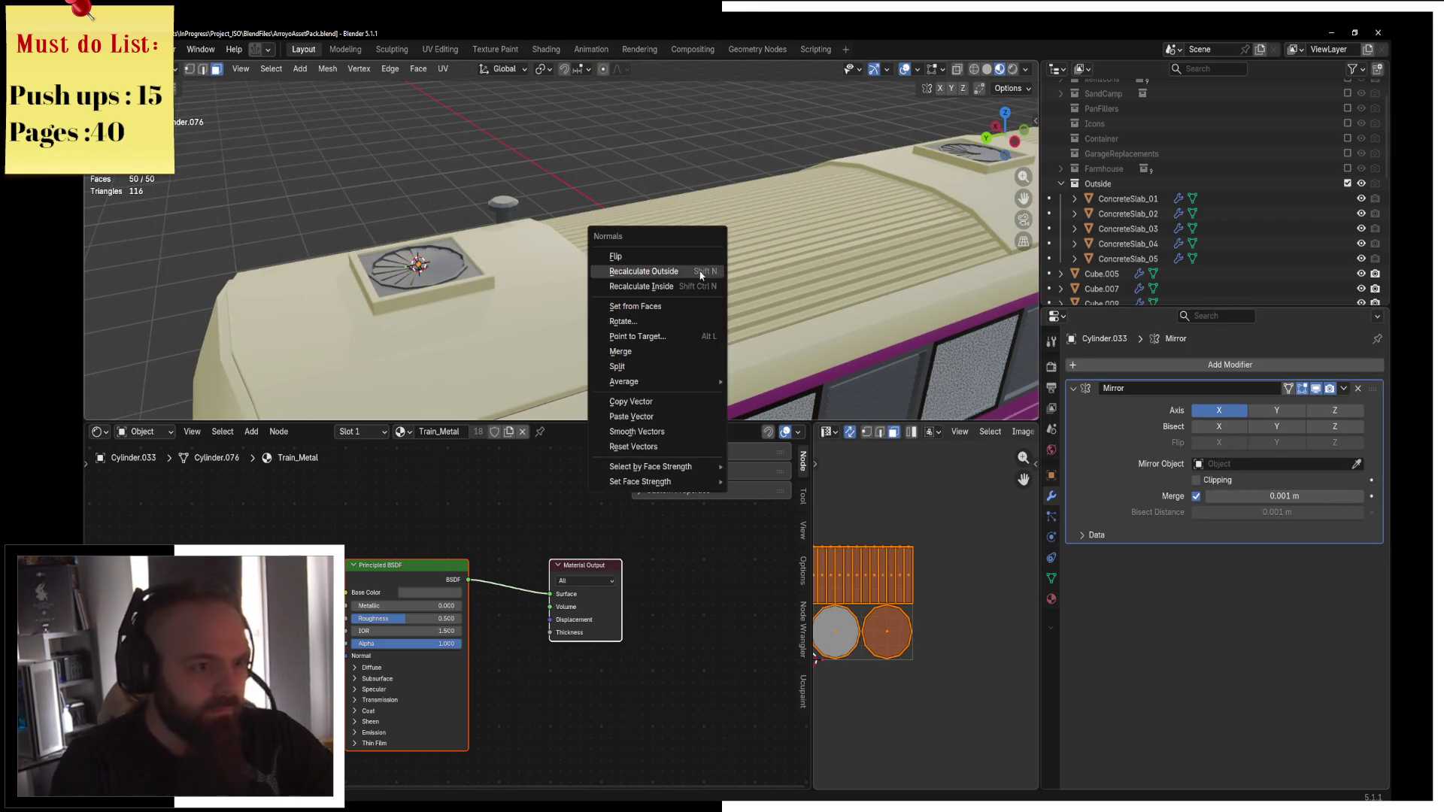
{"action": "left_click", "coordinate": [674, 256]}
{"action": "key", "text": "ctrl+Tab"}
{"action": "left_click", "coordinate": [653, 287]}
{"action": "mouse_move", "coordinate": [653, 287]}
{"action": "middle_mouse_down"}
{"action": "mouse_move", "coordinate": [593, 283]}
{"action": "mouse_move", "coordinate": [548, 245]}
{"action": "middle_mouse_up"}
{"action": "key", "text": "ctrl+Tab"}
{"action": "left_click", "coordinate": [731, 232]}
{"action": "key", "text": "ctrl+Tab"}
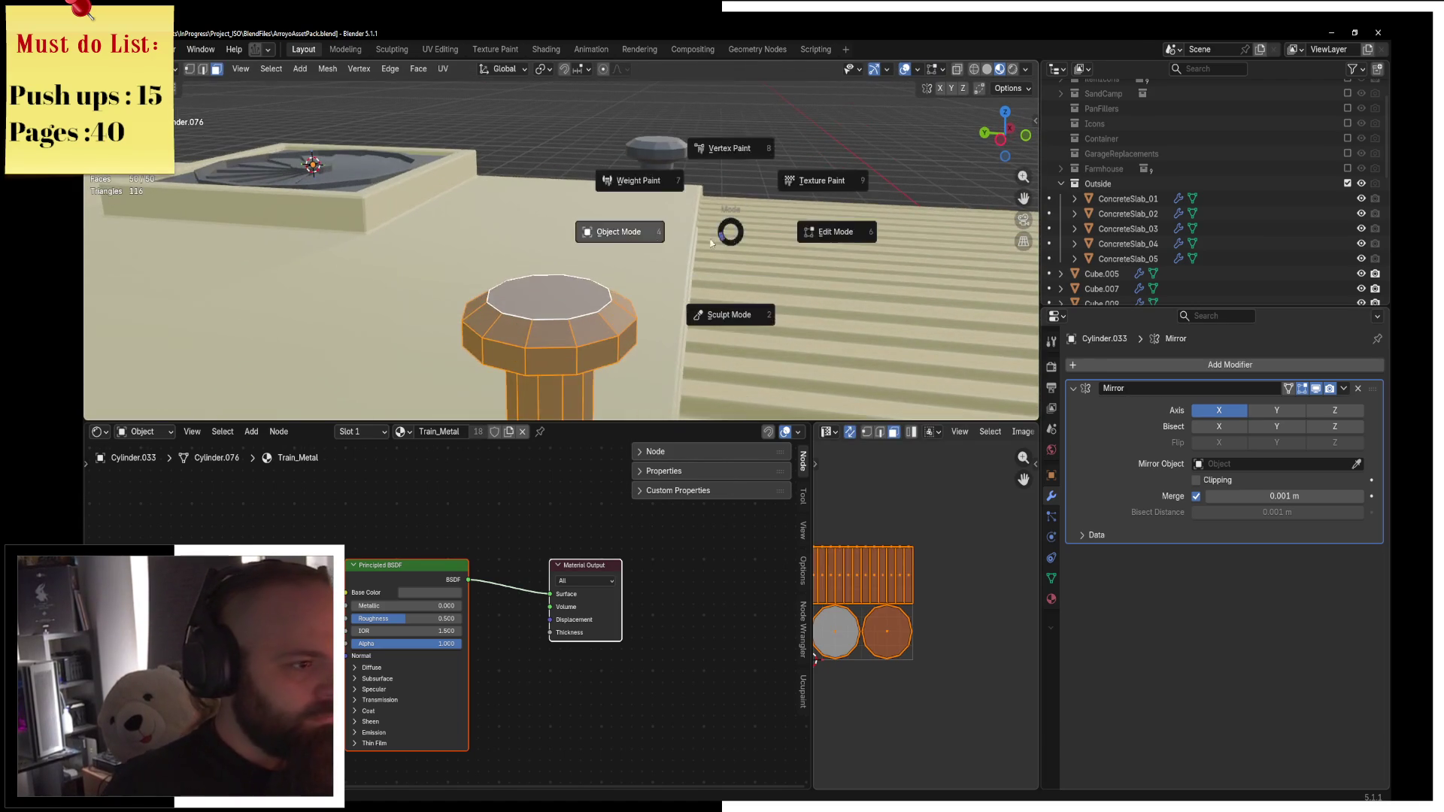
{"action": "left_click", "coordinate": [615, 232]}
Apply Shade Auto Smooth to the bolt at 30°.
{"action": "scroll", "coordinate": [677, 271], "scroll_direction": "up", "scroll_amount": 2}
{"action": "right_click", "coordinate": [752, 267]}
{"action": "left_click", "coordinate": [756, 305]}
{"action": "scroll", "coordinate": [756, 310], "scroll_direction": "down", "scroll_amount": 8}
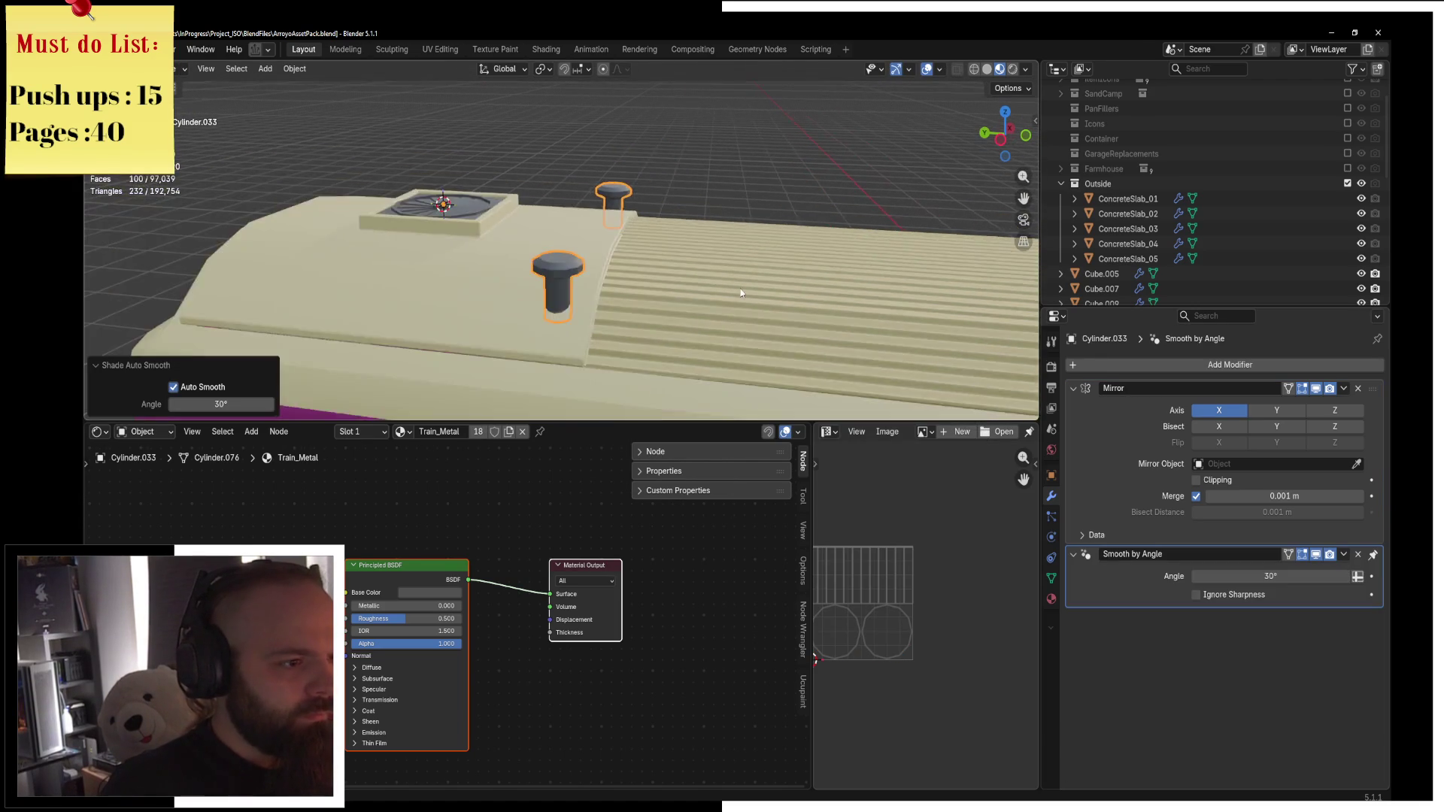
{"action": "scroll", "coordinate": [753, 282], "scroll_direction": "up", "scroll_amount": 3}
{"action": "middle_click_drag", "start_coordinate": [705, 286], "coordinate": [626, 273], "text": "shift"}
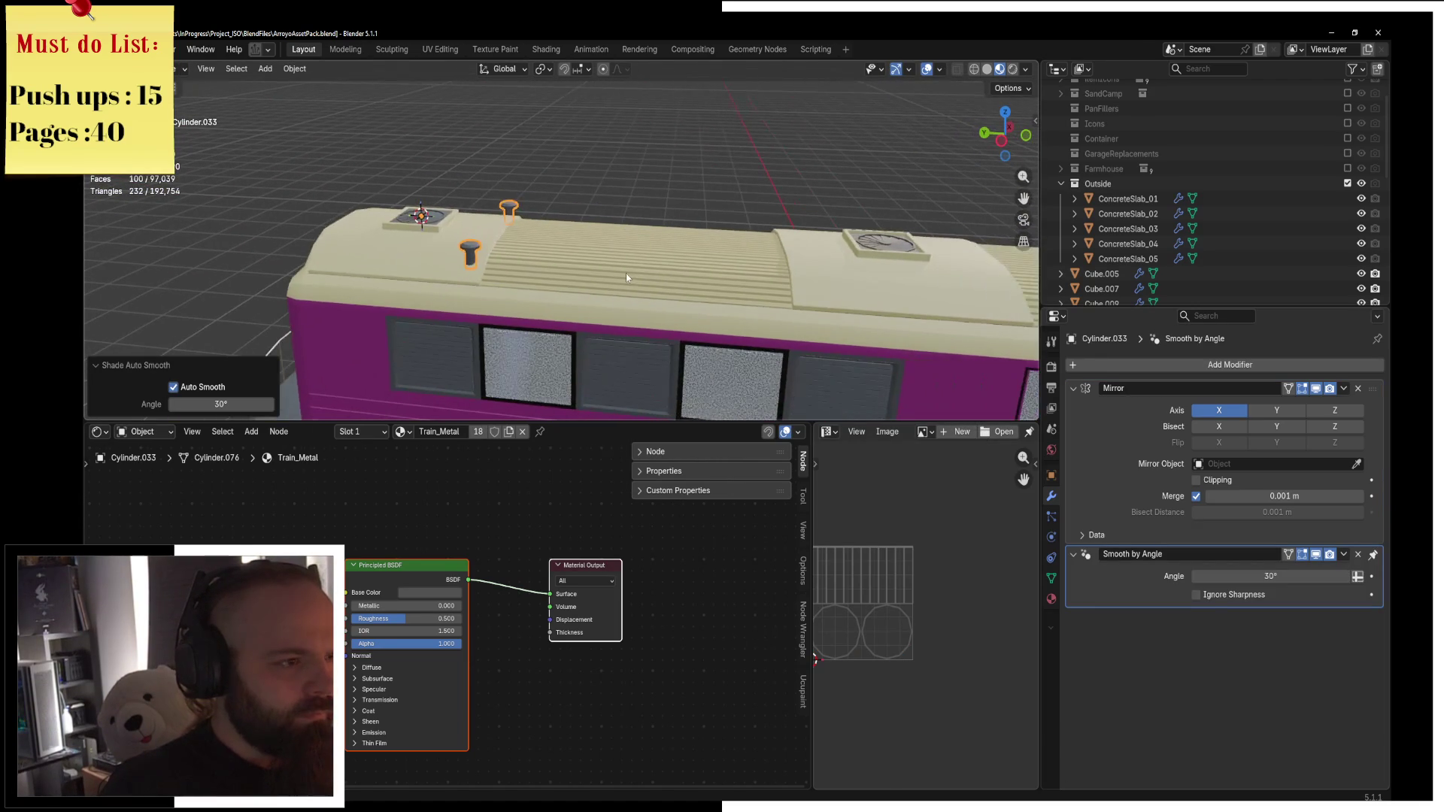
Duplicate the mirrored bolt pair and move the copy -4.1427 m along Y.
{"action": "key", "text": "shift+d"}
{"action": "key", "text": "y"}
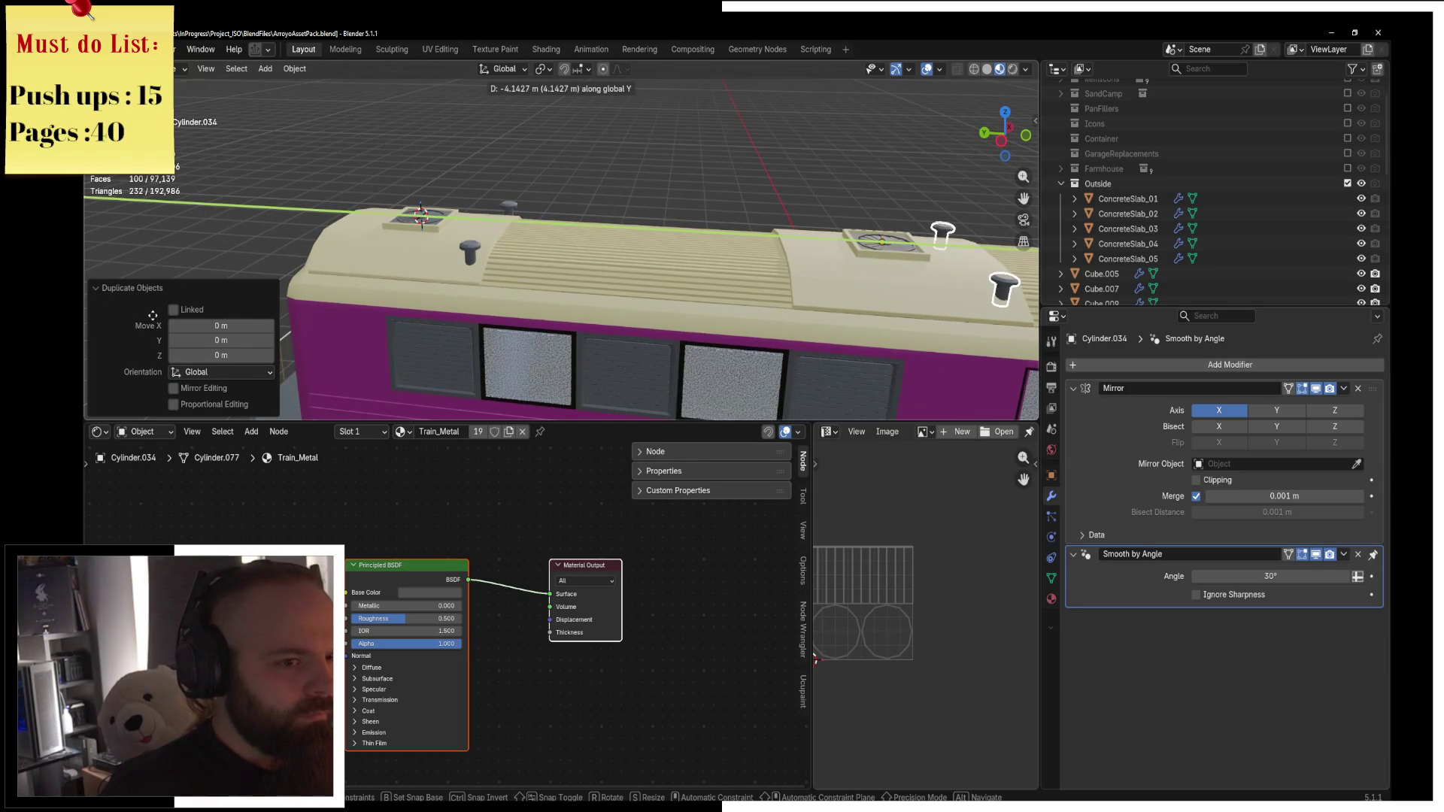
{"action": "left_click", "coordinate": [152, 316]}
{"action": "mouse_move", "coordinate": [480, 277]}
{"action": "middle_mouse_down"}
{"action": "mouse_move", "coordinate": [486, 245]}
{"action": "mouse_move", "coordinate": [408, 230]}
{"action": "mouse_move", "coordinate": [722, 196]}
{"action": "mouse_move", "coordinate": [531, 200]}
{"action": "mouse_move", "coordinate": [729, 232]}
{"action": "mouse_move", "coordinate": [670, 268]}
{"action": "mouse_move", "coordinate": [727, 256]}
{"action": "middle_mouse_up"}
{"action": "scroll", "coordinate": [408, 229], "scroll_direction": "down", "scroll_amount": 4}
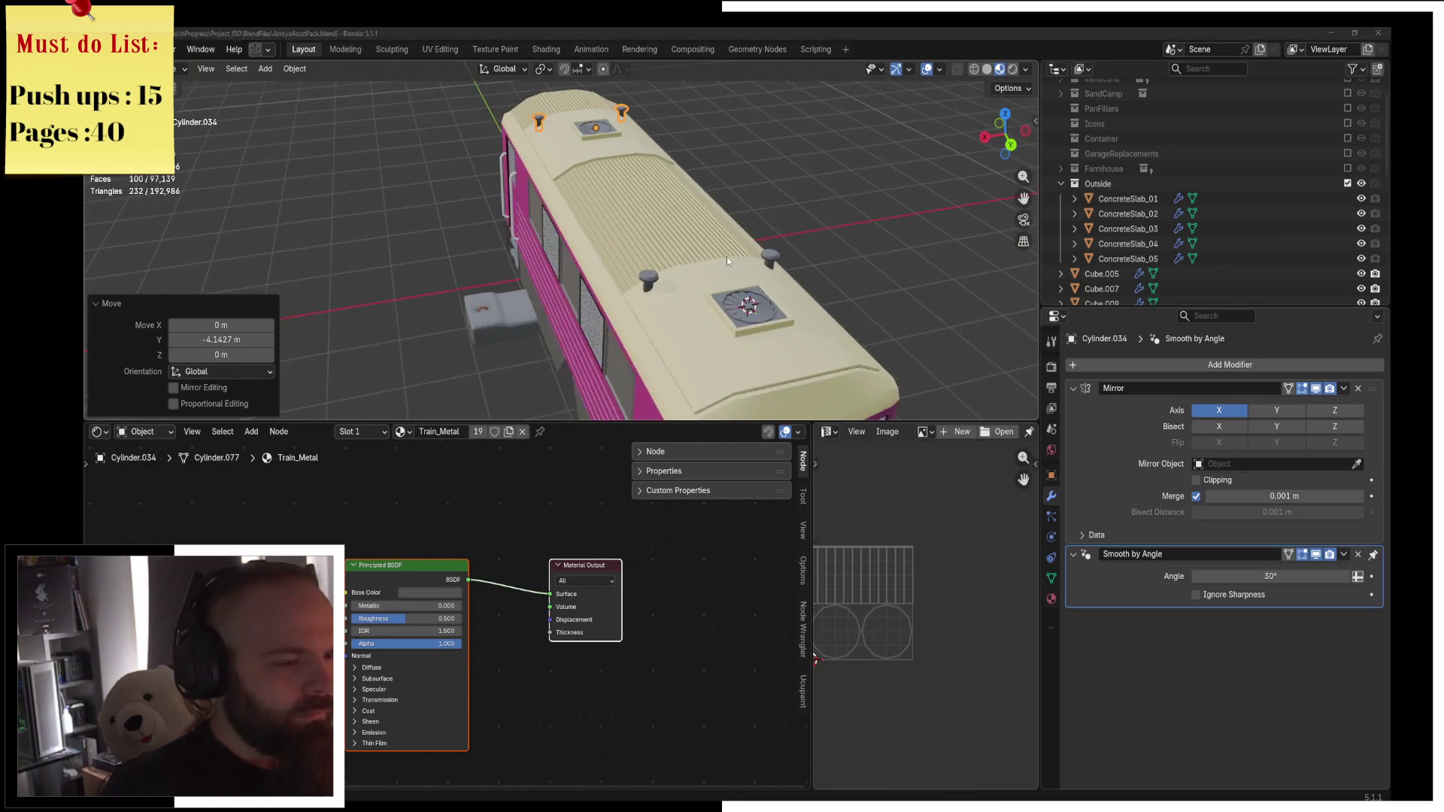
{"action": "key", "text": "alt+Tab"}
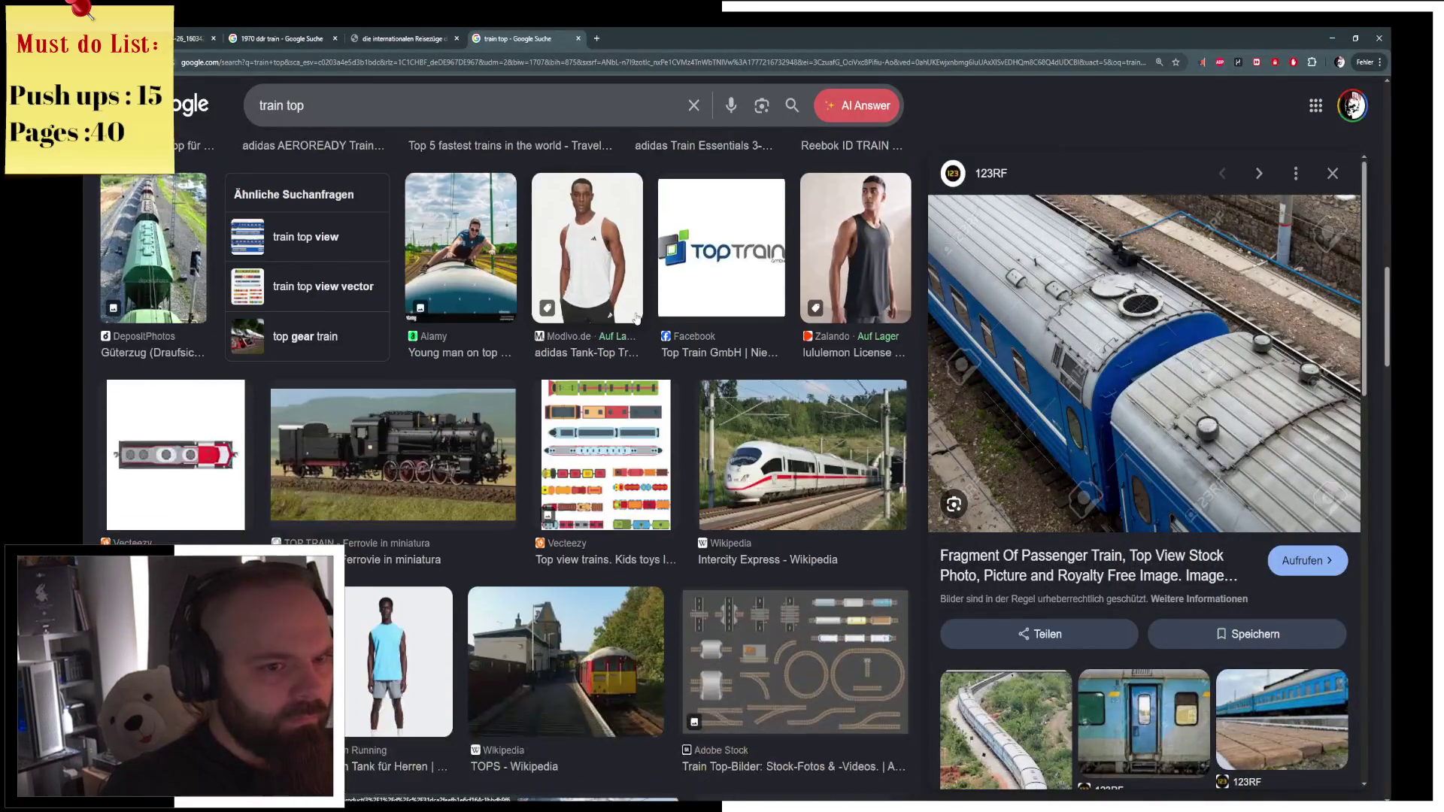
Browse the 'train top' results, previewing the Caravan Train, train-yard top view and Swiggy Diaries yellow train.
{"action": "scroll", "coordinate": [636, 318], "scroll_direction": "down", "scroll_amount": 6}
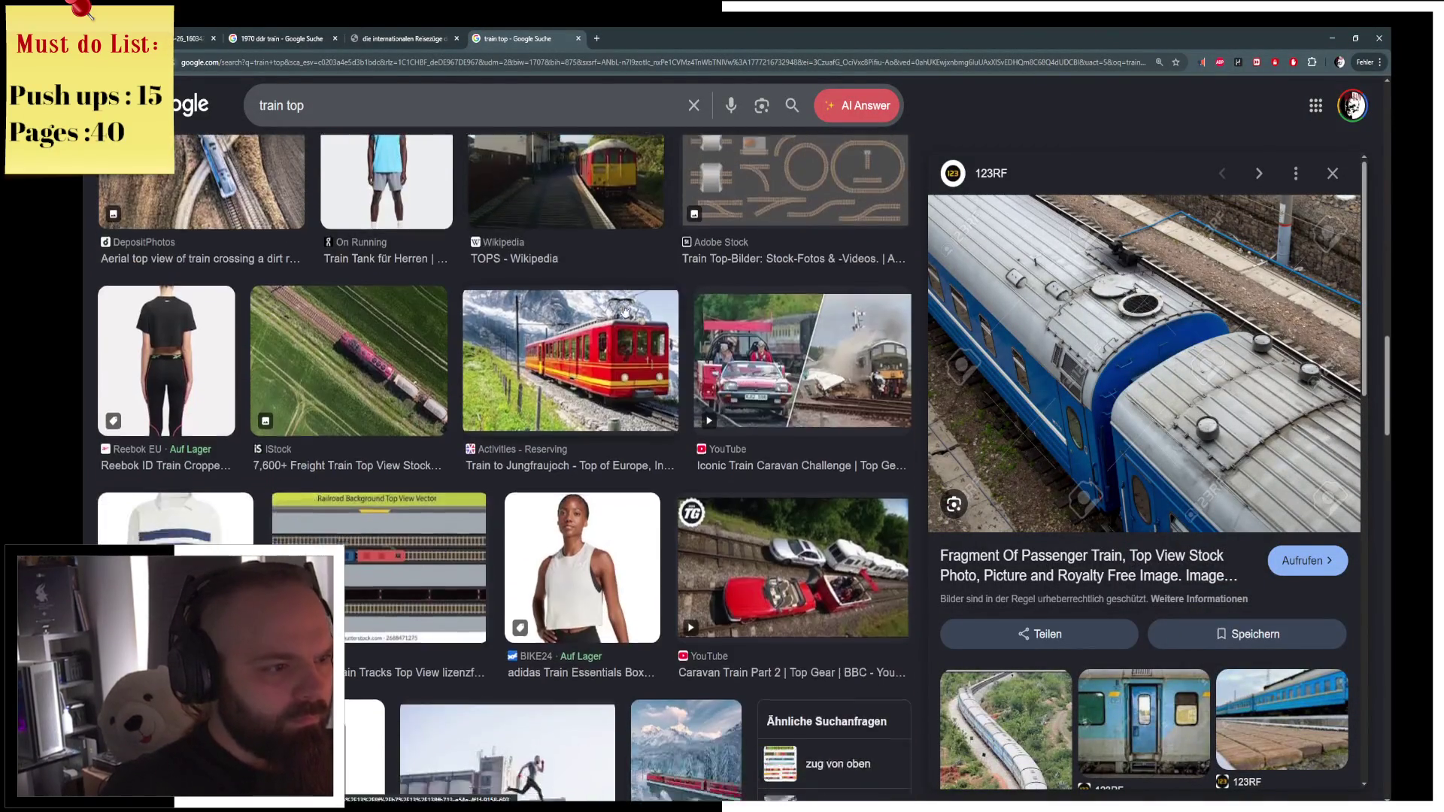
{"action": "scroll", "coordinate": [624, 309], "scroll_direction": "down", "scroll_amount": 5}
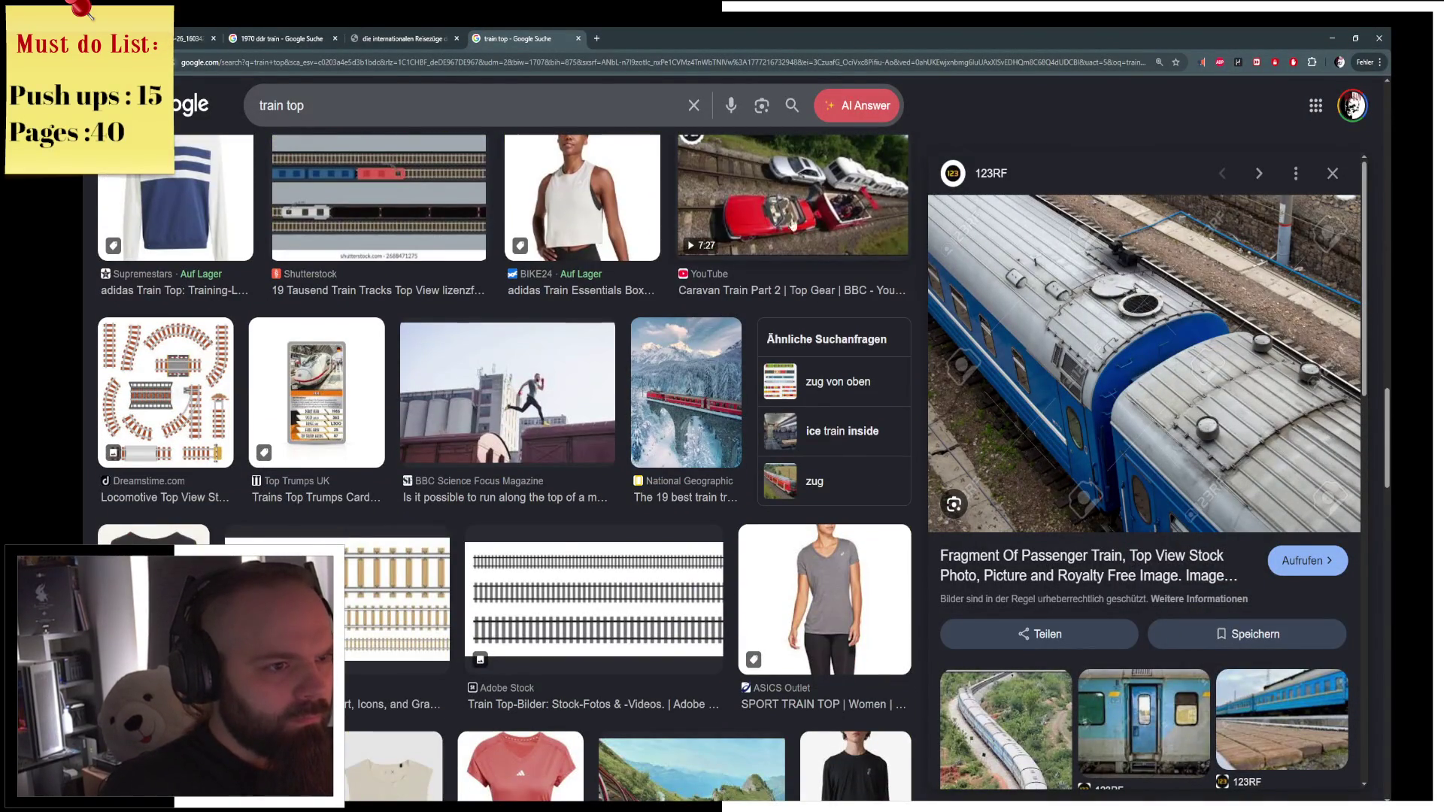
{"action": "left_click", "coordinate": [760, 257]}
{"action": "scroll", "coordinate": [535, 352], "scroll_direction": "down", "scroll_amount": 2}
{"action": "scroll", "coordinate": [535, 353], "scroll_direction": "down", "scroll_amount": 8}
{"action": "scroll", "coordinate": [656, 316], "scroll_direction": "up", "scroll_amount": 1}
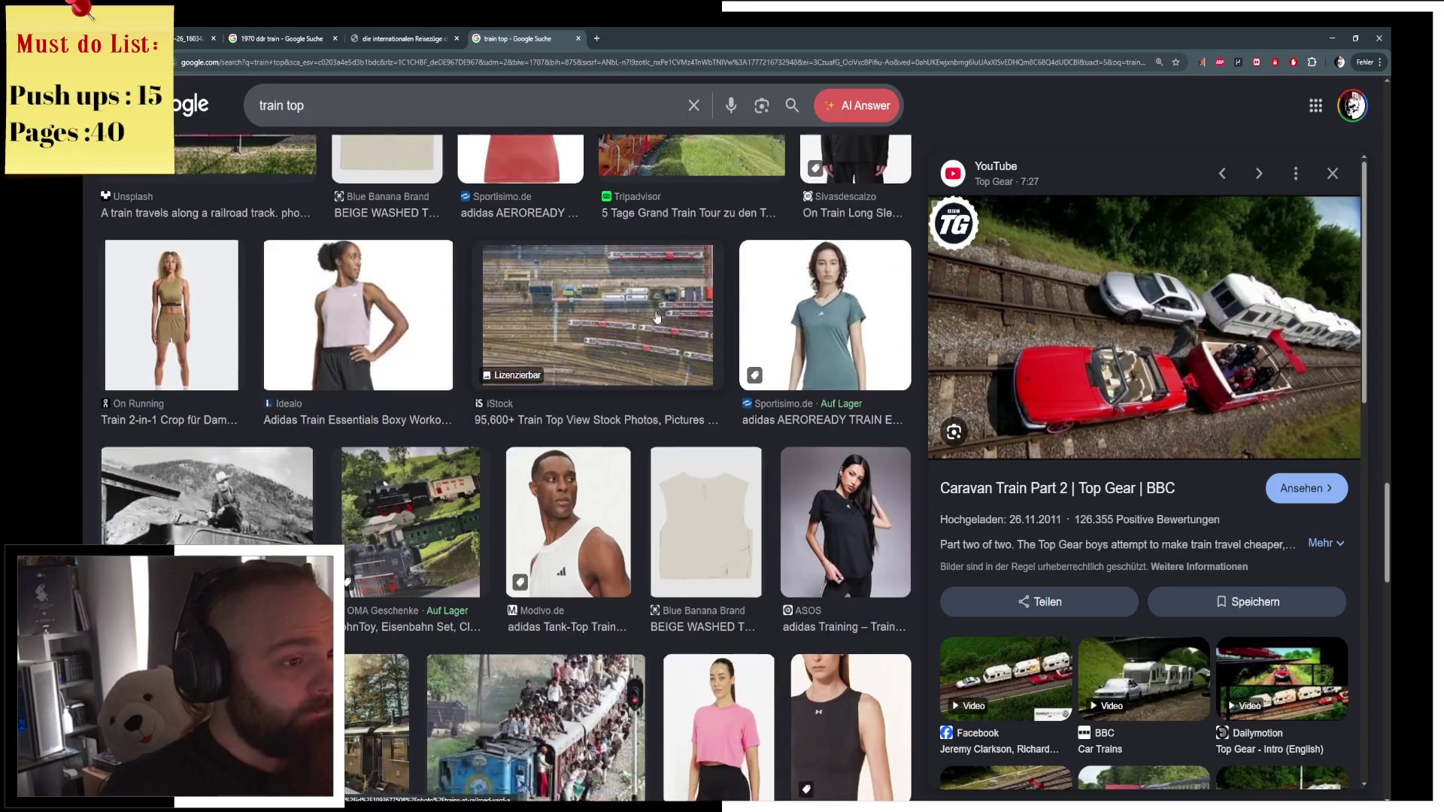
{"action": "left_click", "coordinate": [657, 317]}
{"action": "scroll", "coordinate": [863, 414], "scroll_direction": "down", "scroll_amount": 6}
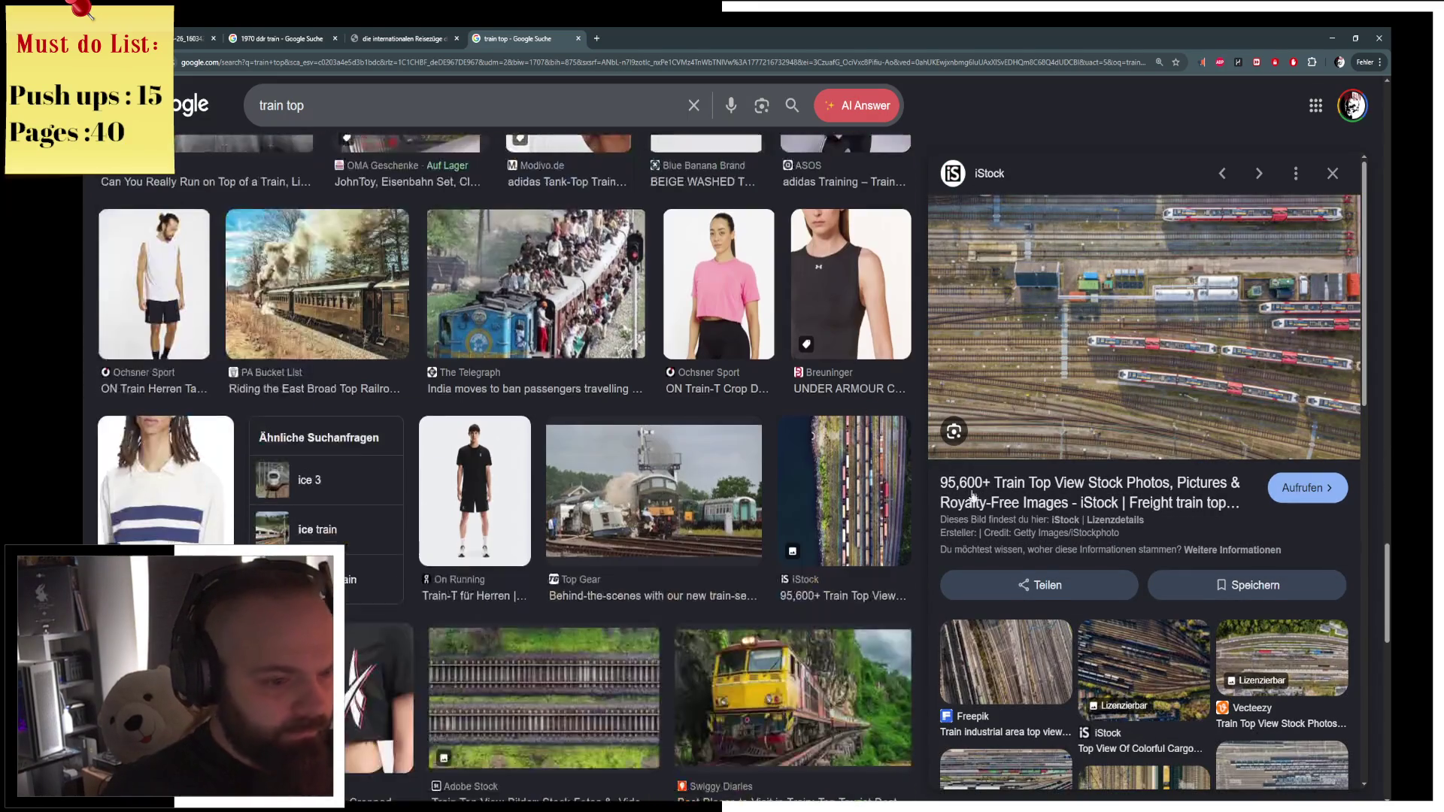
{"action": "scroll", "coordinate": [978, 421], "scroll_direction": "down", "scroll_amount": 4}
{"action": "scroll", "coordinate": [689, 437], "scroll_direction": "down", "scroll_amount": 4}
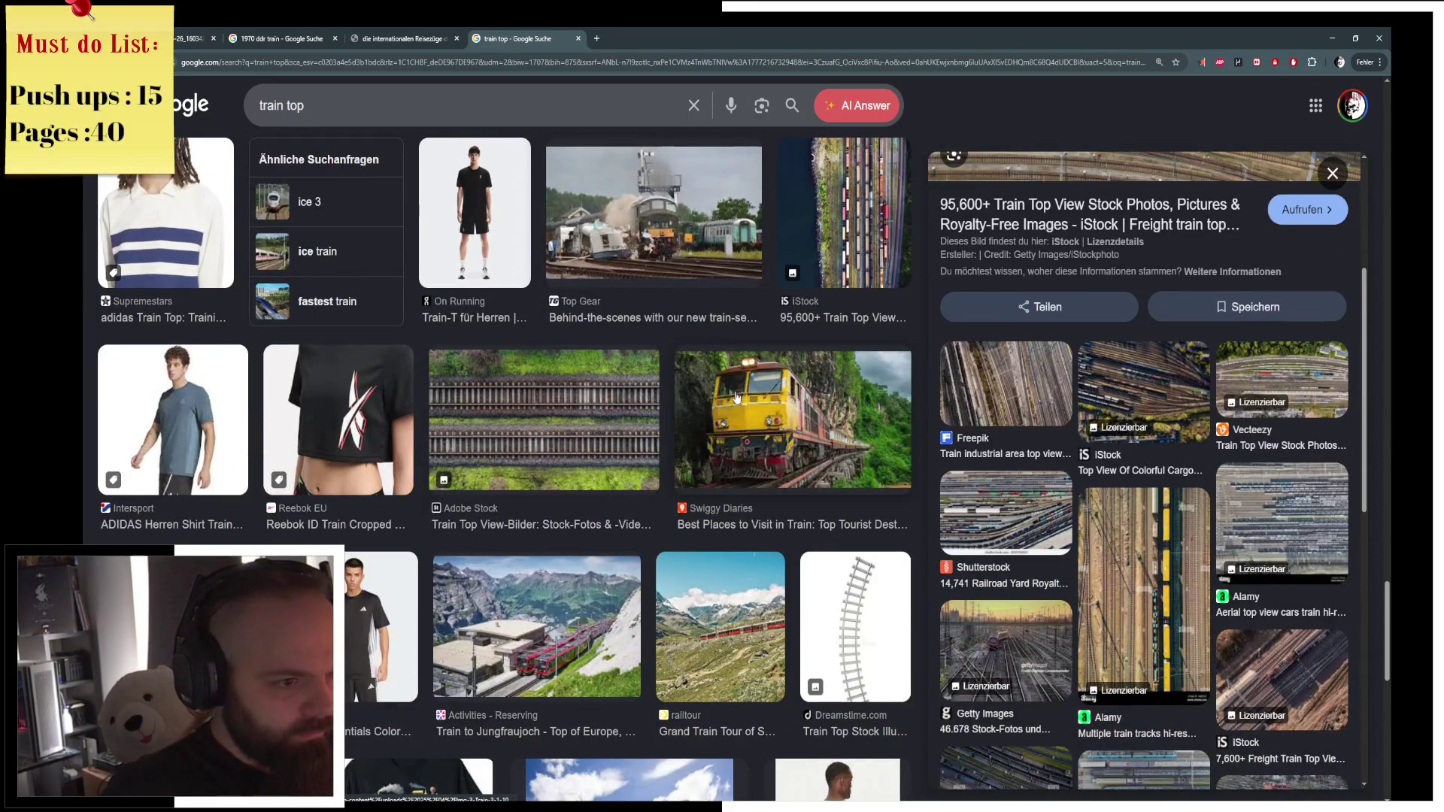
{"action": "left_click", "coordinate": [736, 398]}
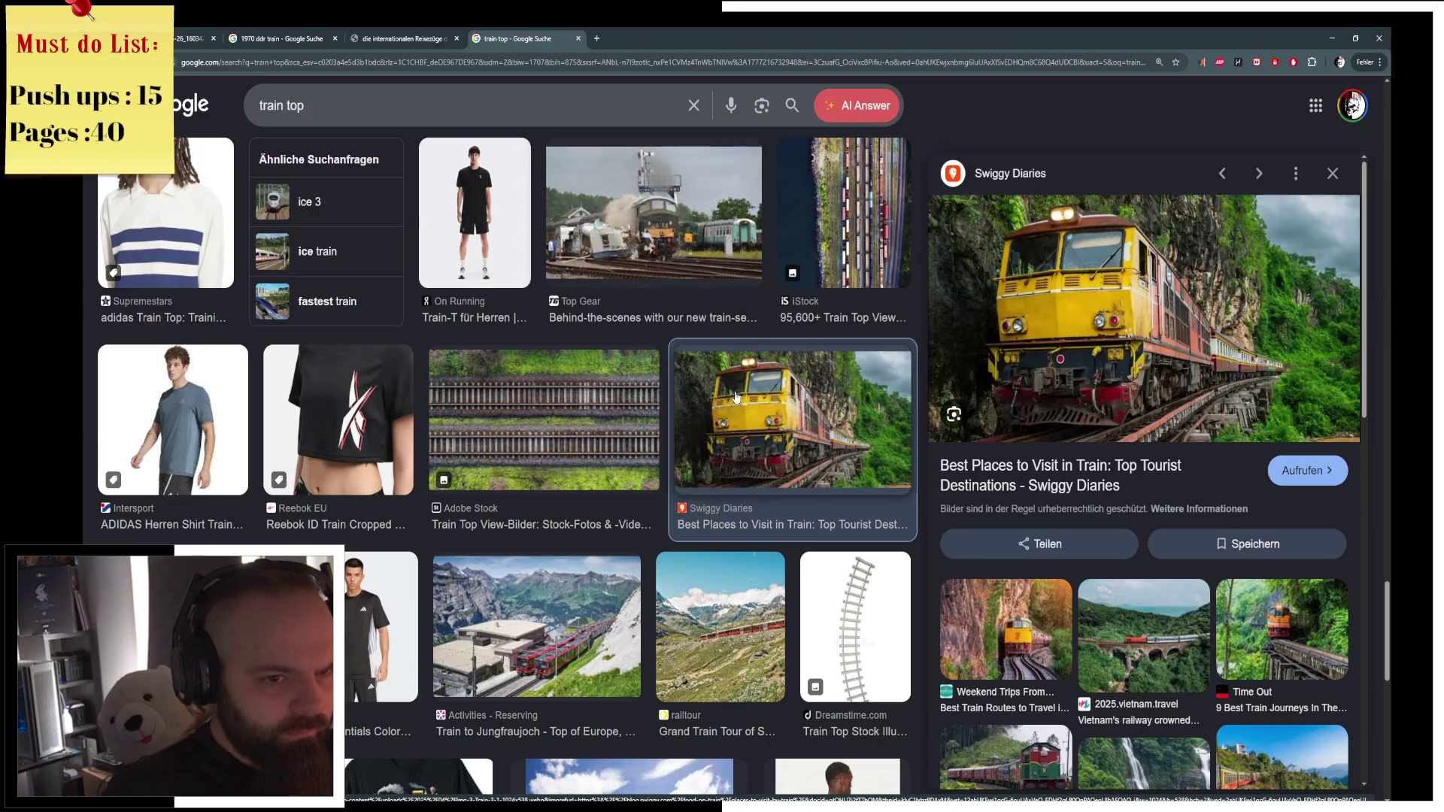
{"action": "key", "text": "alt+Tab"}
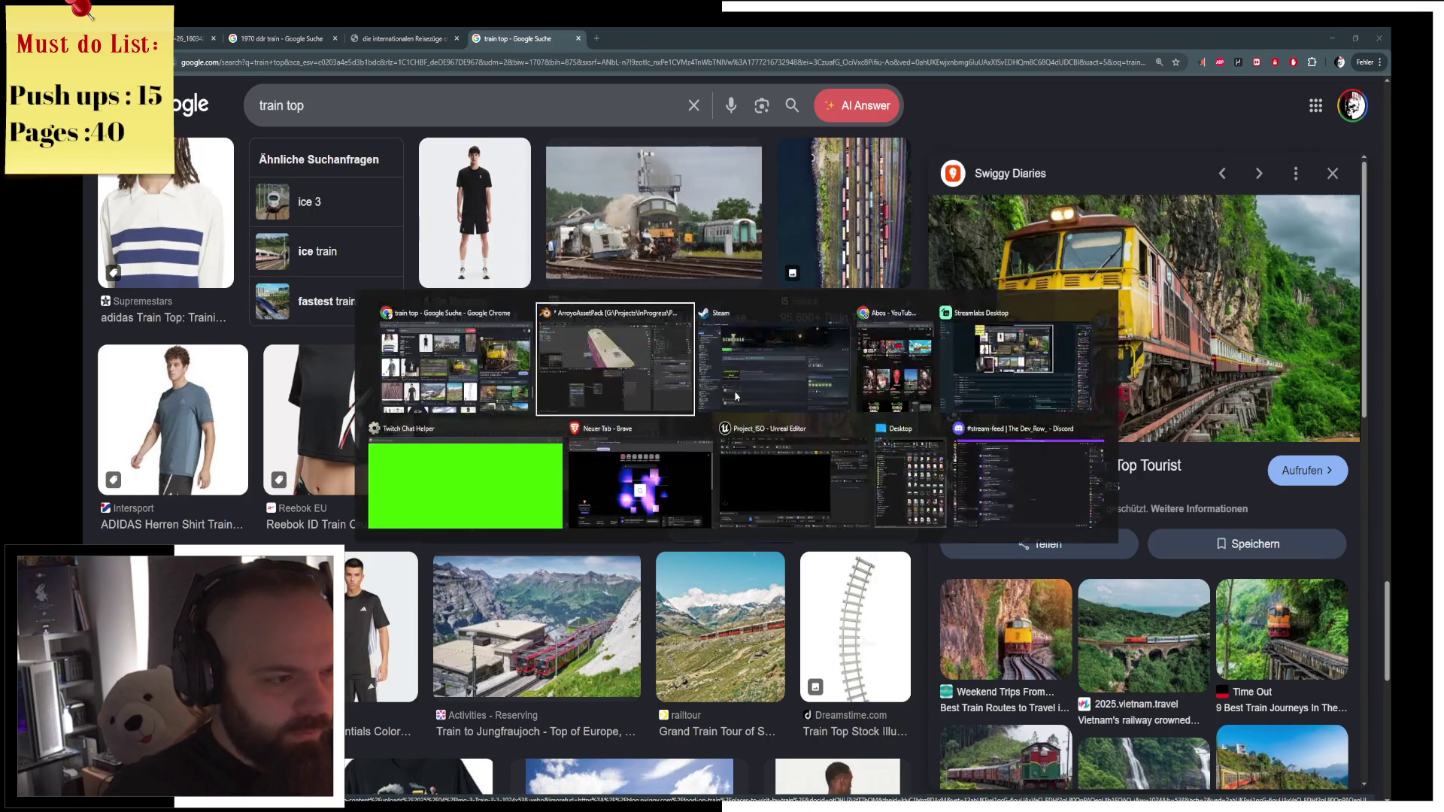
Select the train body Cube.005 from the front and enter Edit Mode.
{"action": "middle_click_drag", "start_coordinate": [720, 188], "coordinate": [664, 268]}
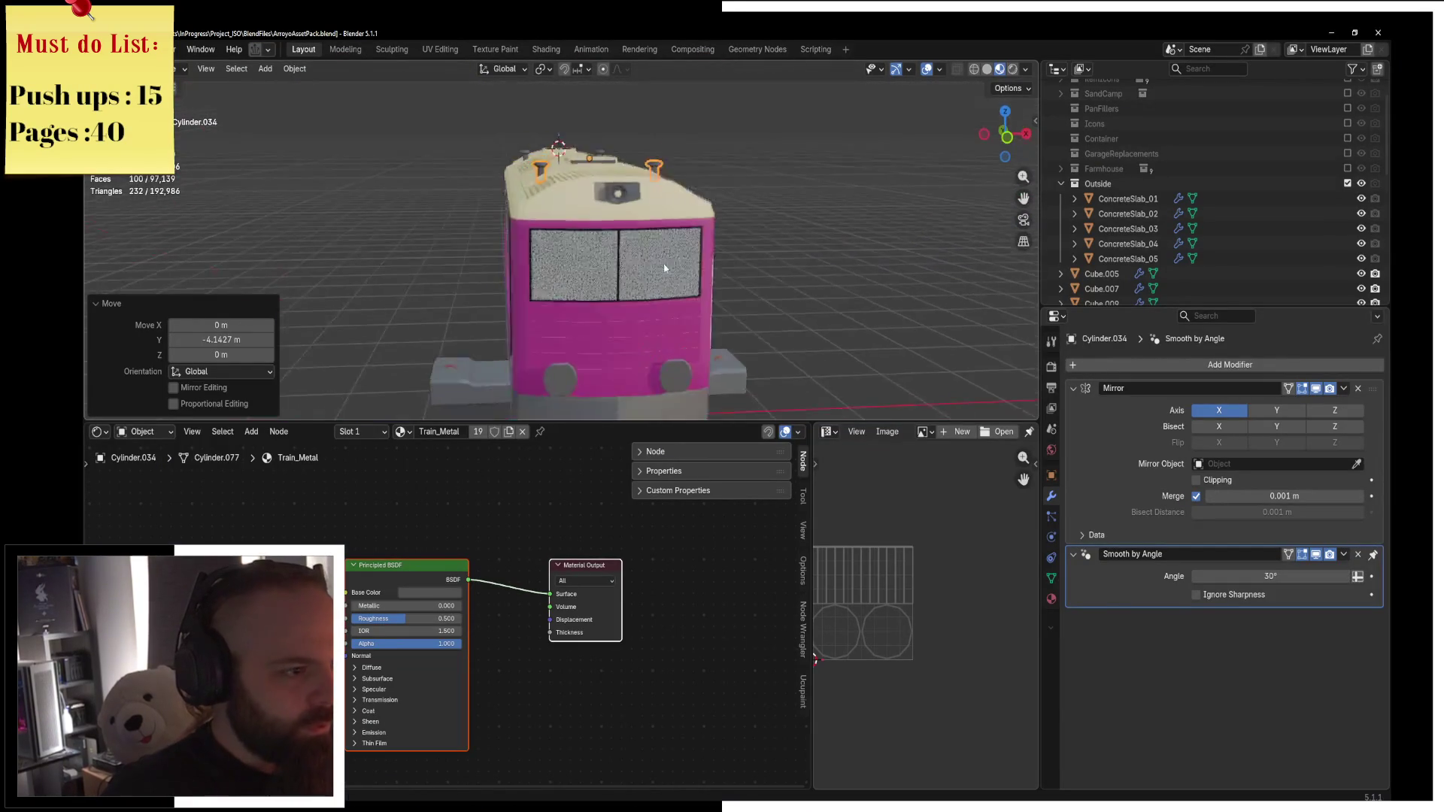
{"action": "scroll", "coordinate": [664, 268], "scroll_direction": "up", "scroll_amount": 2}
{"action": "left_click", "coordinate": [665, 269]}
{"action": "scroll", "coordinate": [662, 271], "scroll_direction": "up", "scroll_amount": 3}
{"action": "key", "text": "ctrl+Tab"}
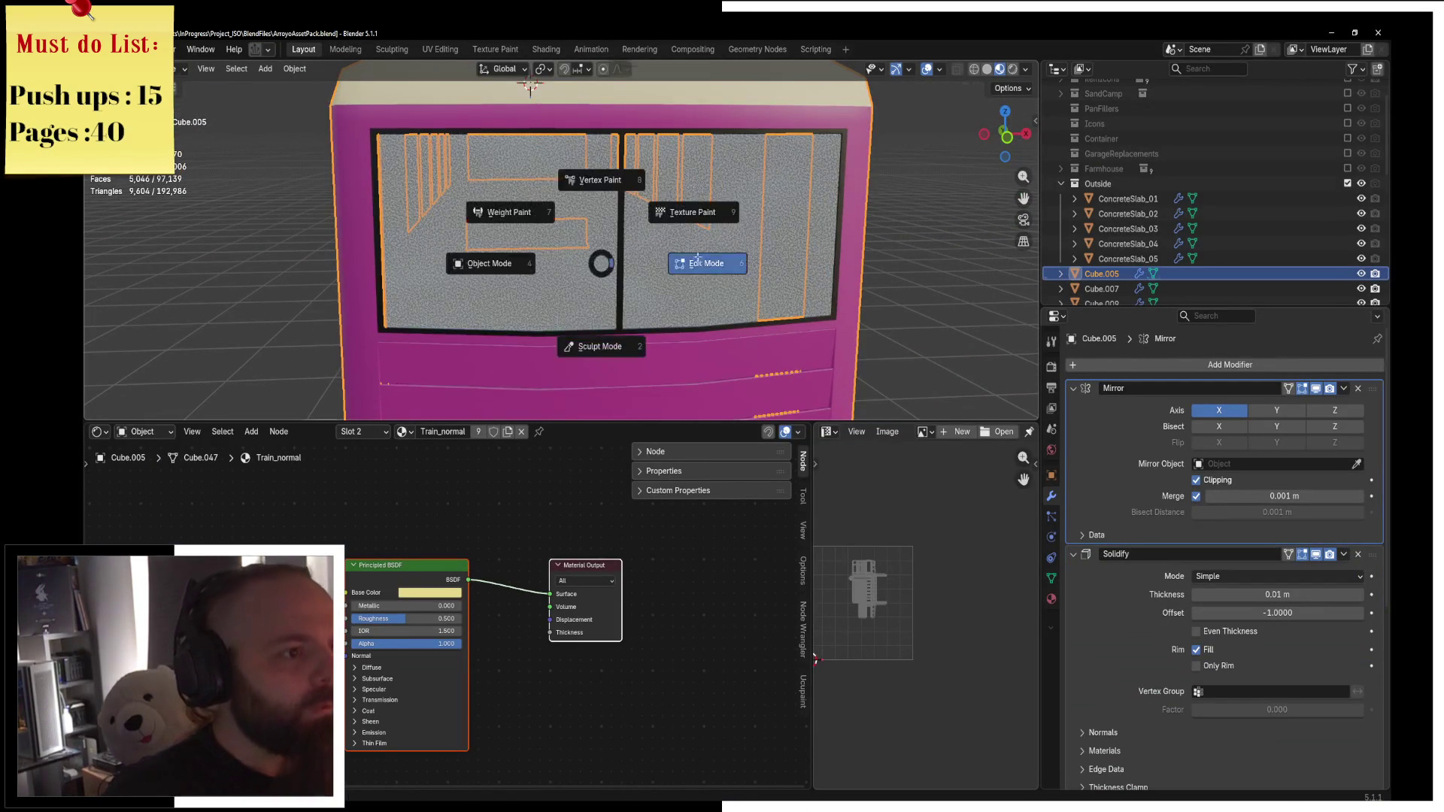
{"action": "left_click", "coordinate": [699, 261]}
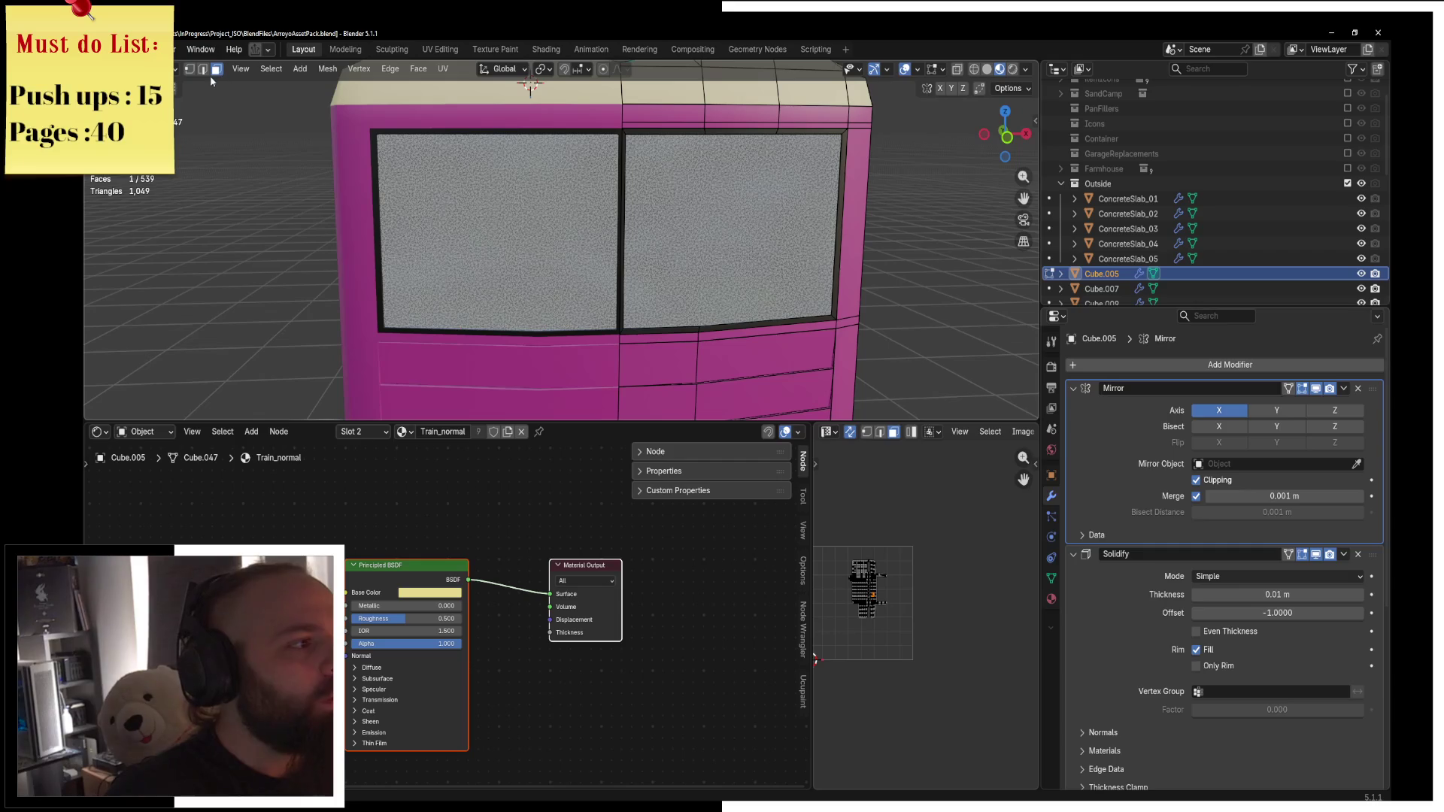
Mark the centre edge loop down the body's front as sharp and return to Object Mode.
{"action": "left_click", "coordinate": [621, 107], "text": "alt"}
{"action": "middle_click_drag", "start_coordinate": [639, 280], "coordinate": [620, 239], "text": "shift"}
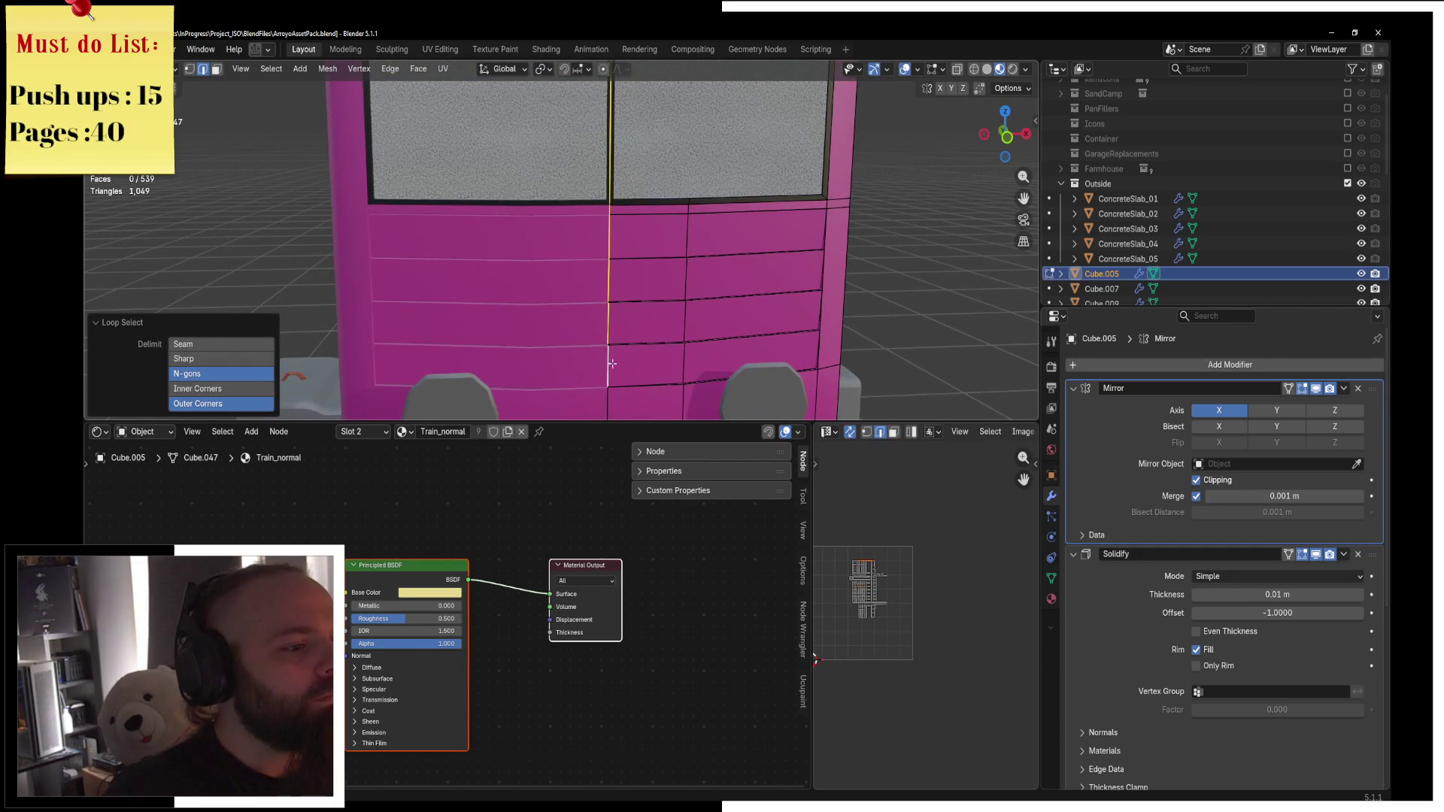
{"action": "middle_click_drag", "start_coordinate": [612, 364], "coordinate": [642, 241], "text": "shift"}
{"action": "right_click", "coordinate": [691, 266]}
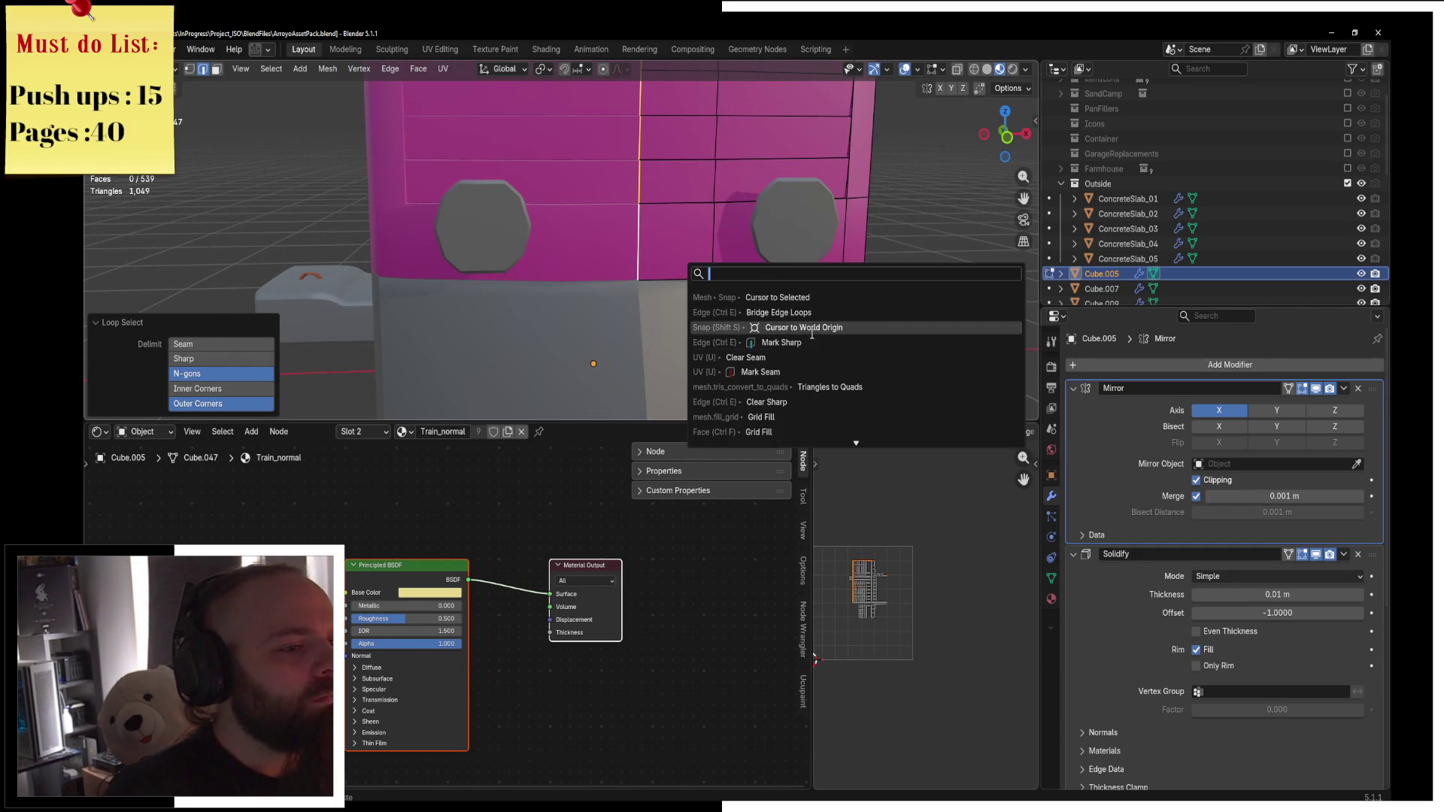
{"action": "left_click", "coordinate": [741, 342]}
{"action": "key", "text": "ctrl+Tab"}
{"action": "left_click", "coordinate": [725, 245]}
{"action": "key", "text": "KP_Decimal"}
{"action": "mouse_move", "coordinate": [674, 175]}
{"action": "middle_mouse_down"}
{"action": "mouse_move", "coordinate": [545, 276]}
{"action": "mouse_move", "coordinate": [598, 215]}
{"action": "mouse_move", "coordinate": [644, 242]}
{"action": "mouse_move", "coordinate": [603, 234]}
{"action": "mouse_move", "coordinate": [715, 238]}
{"action": "mouse_move", "coordinate": [656, 157]}
{"action": "mouse_move", "coordinate": [680, 188]}
{"action": "mouse_move", "coordinate": [459, 226]}
{"action": "mouse_move", "coordinate": [602, 293]}
{"action": "mouse_move", "coordinate": [691, 309]}
{"action": "mouse_move", "coordinate": [639, 309]}
{"action": "mouse_move", "coordinate": [644, 178]}
{"action": "middle_mouse_up"}
{"action": "scroll", "coordinate": [581, 260], "scroll_direction": "up", "scroll_amount": 3}
Frame the side railing Cube.018, check its mesh in Edit Mode, and orbit to the near side.
{"action": "left_click", "coordinate": [672, 212]}
{"action": "key", "text": "KP_Decimal"}
{"action": "key", "text": "ctrl+Tab"}
{"action": "left_click", "coordinate": [850, 201]}
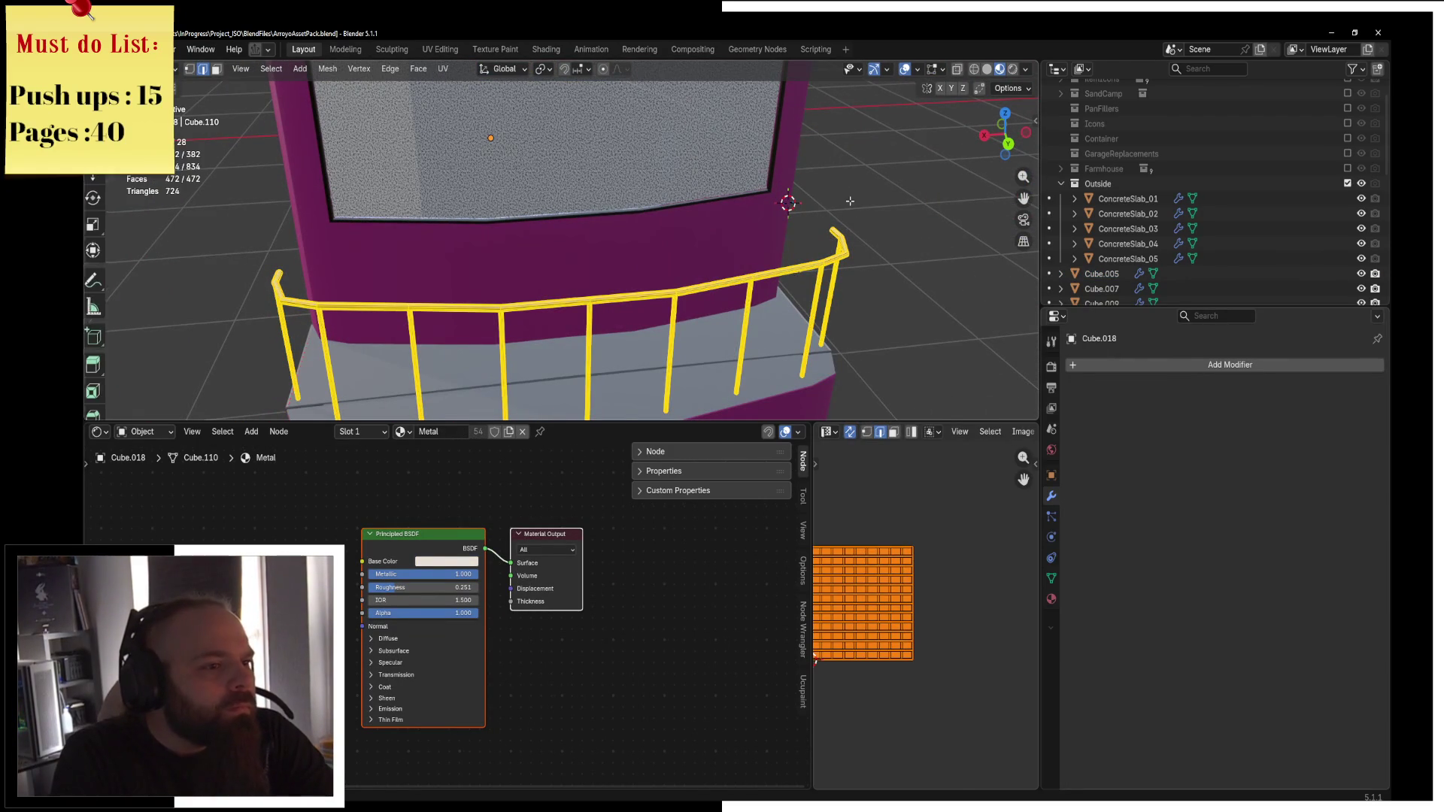
{"action": "scroll", "coordinate": [850, 200], "scroll_direction": "down", "scroll_amount": 4}
{"action": "key", "text": "ctrl+Tab"}
{"action": "left_click", "coordinate": [865, 213]}
{"action": "mouse_move", "coordinate": [865, 218]}
{"action": "middle_mouse_down"}
{"action": "mouse_move", "coordinate": [769, 187]}
{"action": "mouse_move", "coordinate": [568, 176]}
{"action": "mouse_move", "coordinate": [691, 215]}
{"action": "middle_mouse_up"}
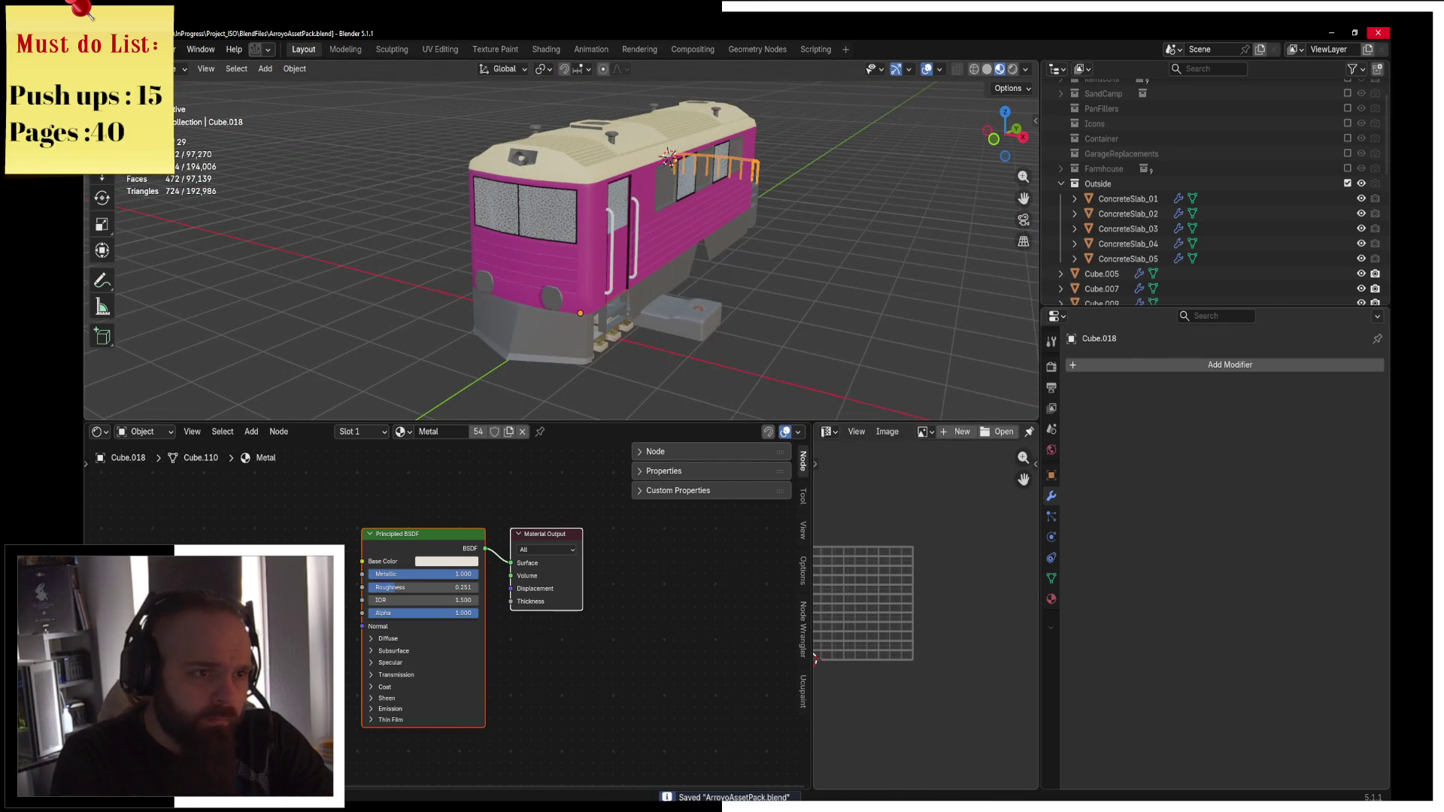
{"action": "key", "text": "alt+Tab"}
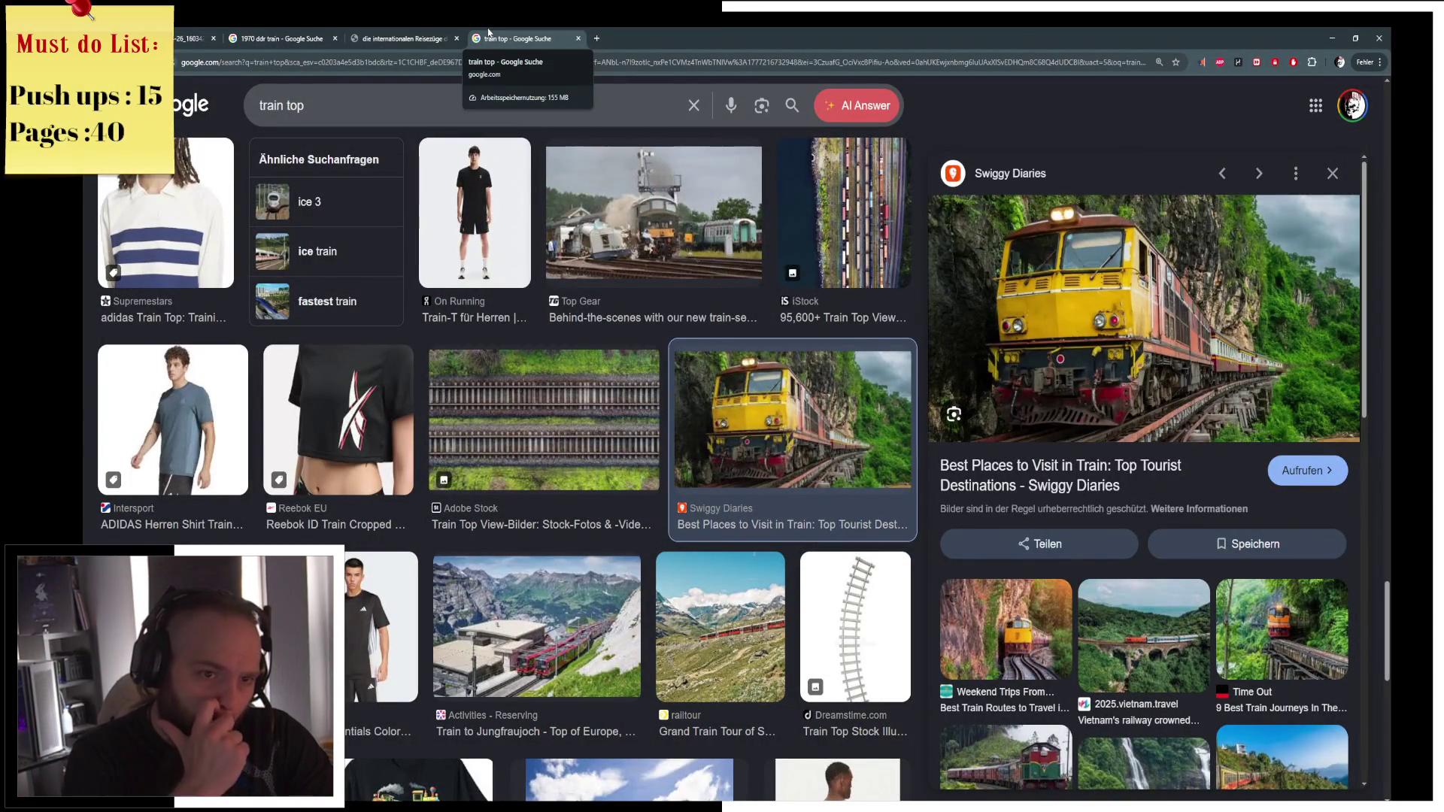
Close the 'train top' search tab and relaunch Blender.
{"action": "middle_click", "coordinate": [561, 32]}
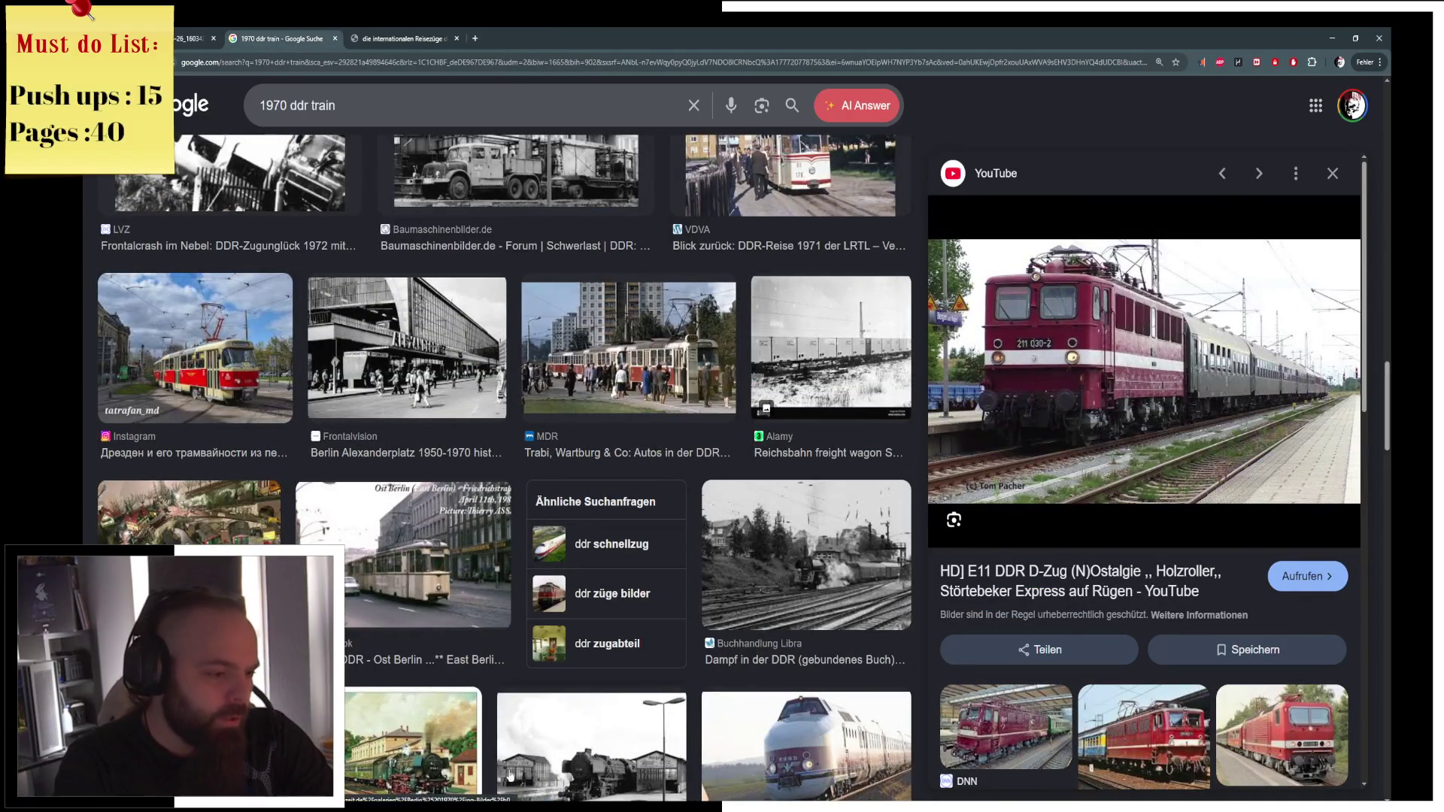
{"action": "left_click", "coordinate": [818, 487]}
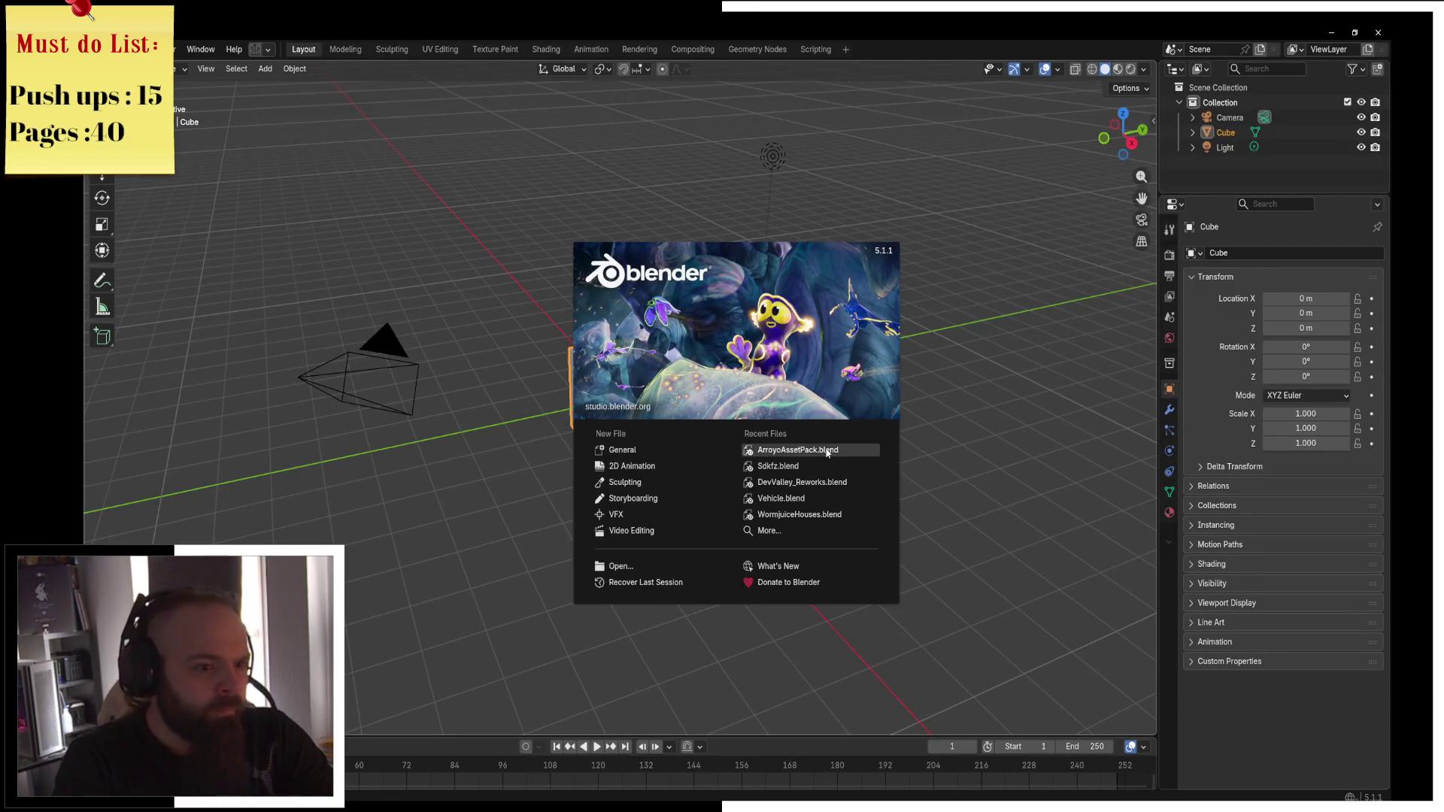
Switch to front view and put the train body Cube.005 into Edit Mode.
{"action": "key", "text": "KP_Decimal"}
{"action": "key", "text": "KP_1"}
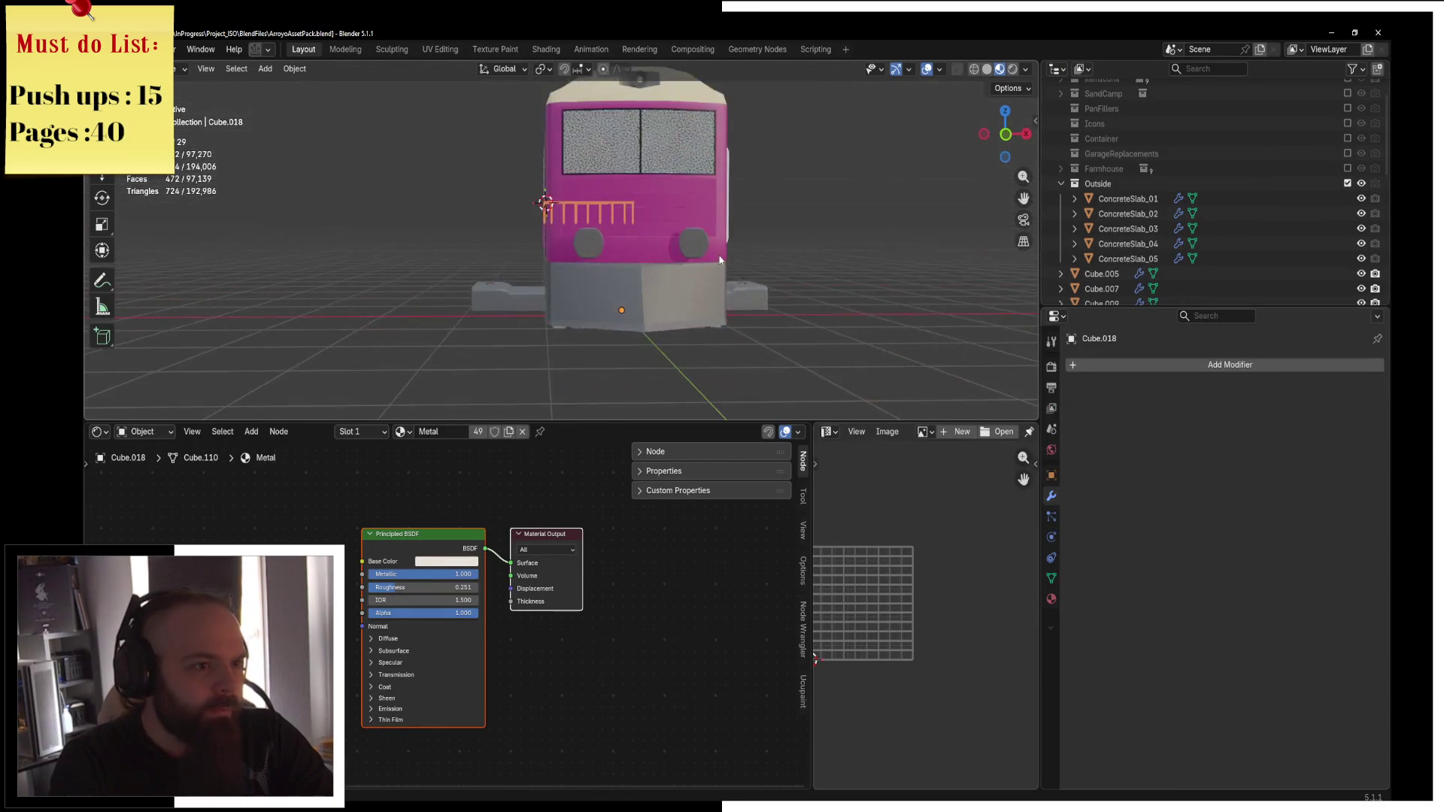
{"action": "scroll", "coordinate": [658, 268], "scroll_direction": "up", "scroll_amount": 5}
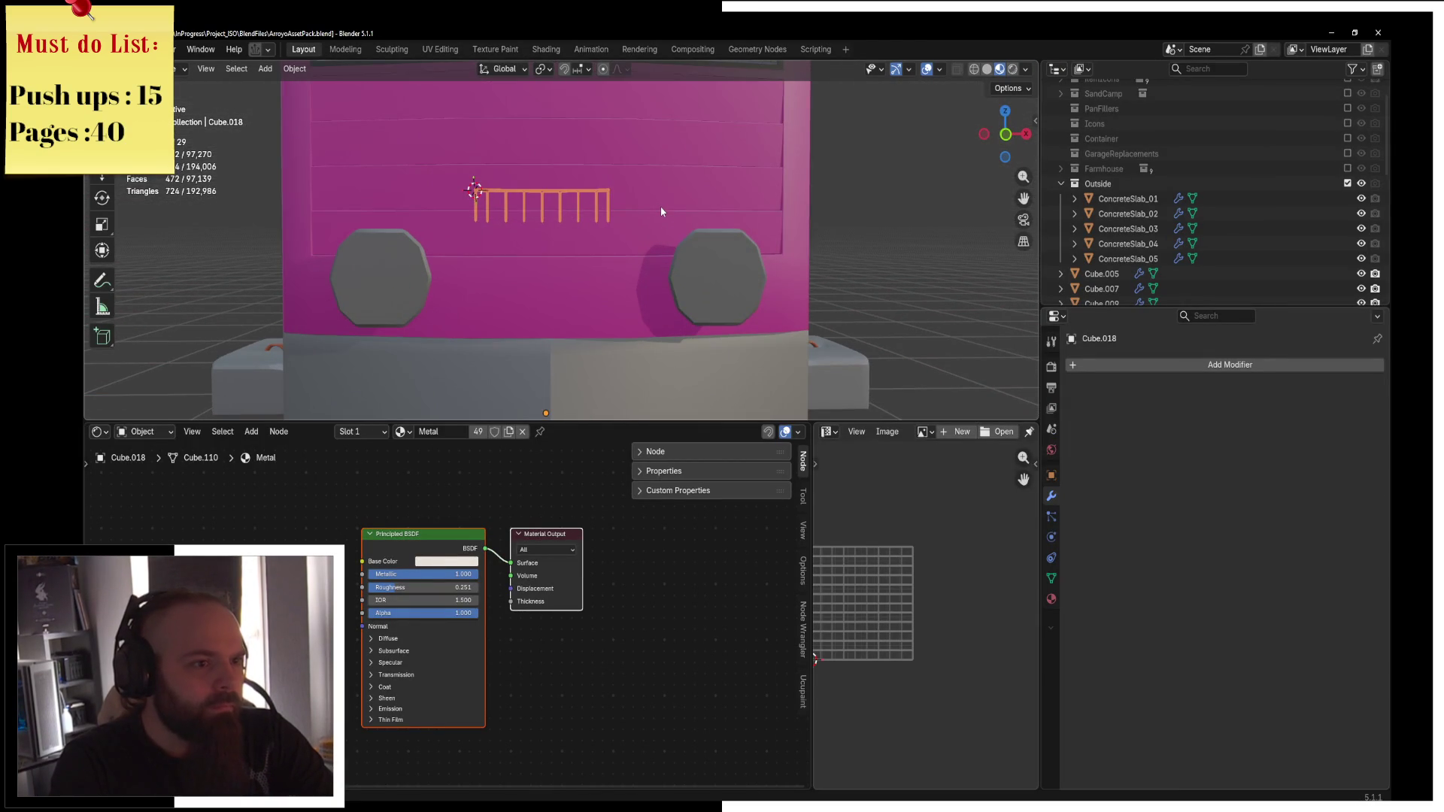
{"action": "scroll", "coordinate": [661, 209], "scroll_direction": "down", "scroll_amount": 3}
{"action": "left_click", "coordinate": [645, 234]}
{"action": "key", "text": "x"}
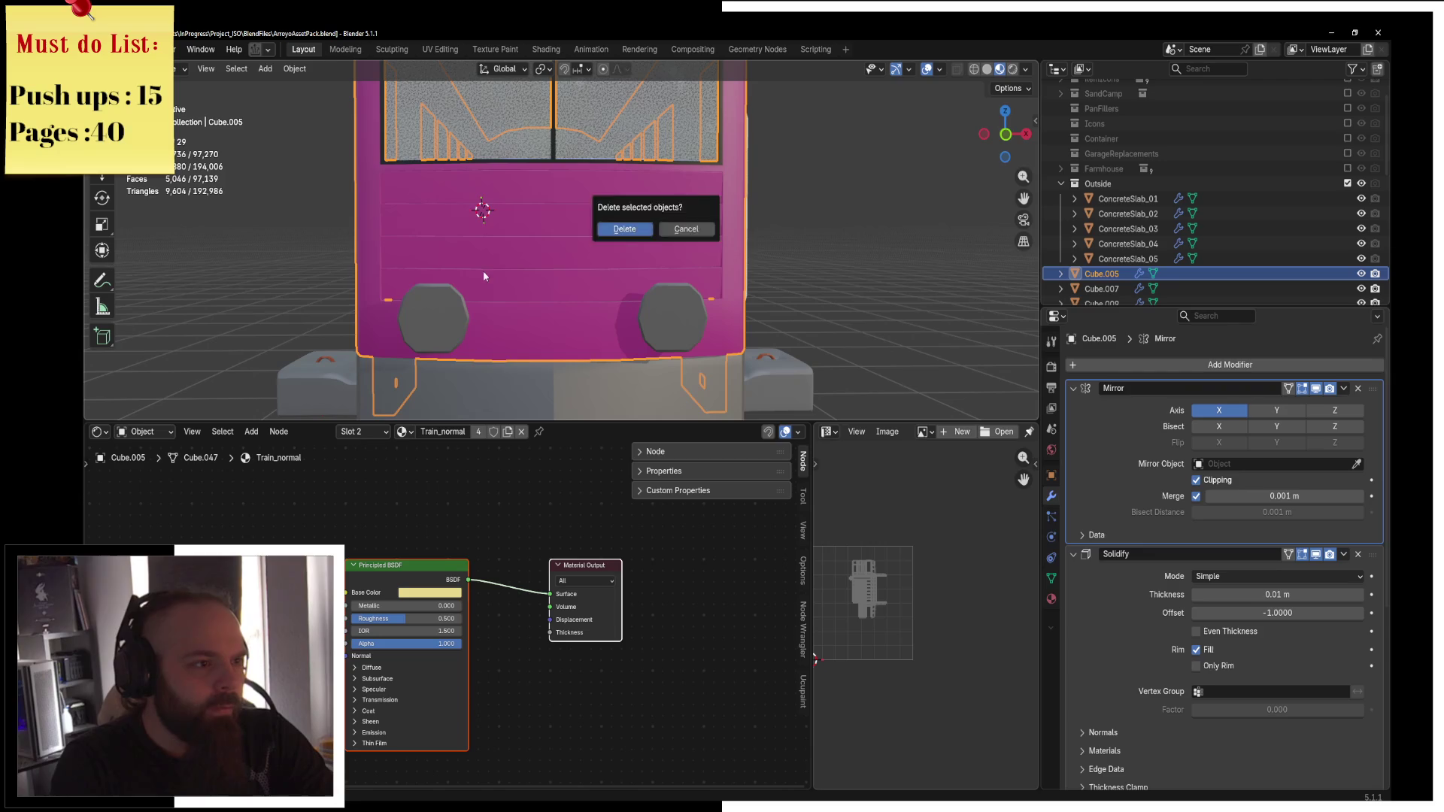
{"action": "key", "text": "ctrl+Tab"}
{"action": "left_click", "coordinate": [637, 255]}
Delete the eight linked front panel faces from the train body.
{"action": "key", "text": "k"}
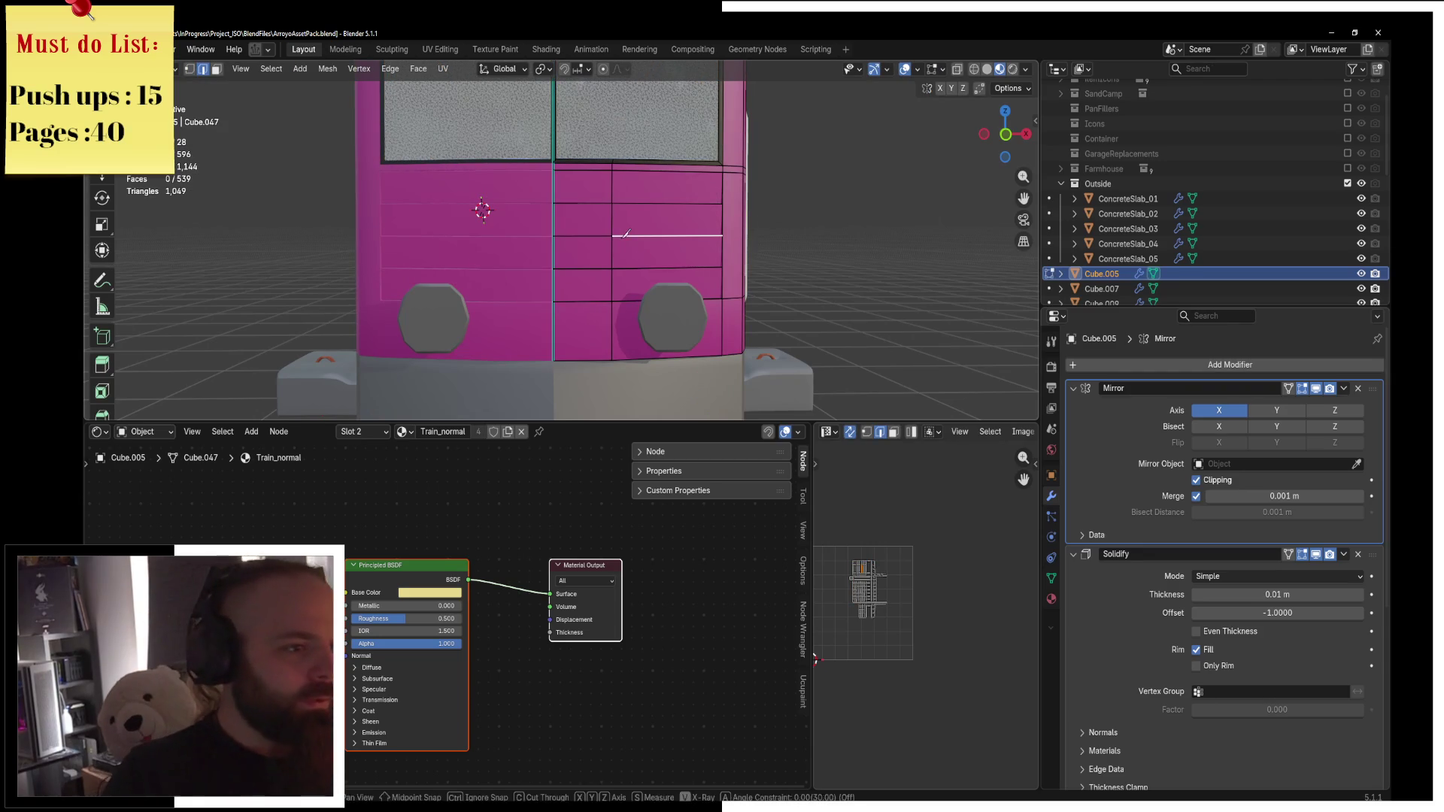
{"action": "key", "text": "Escape"}
{"action": "key", "text": "l"}
{"action": "key", "text": "l"}
{"action": "key", "text": "l"}
{"action": "key", "text": "l"}
{"action": "key", "text": "x"}
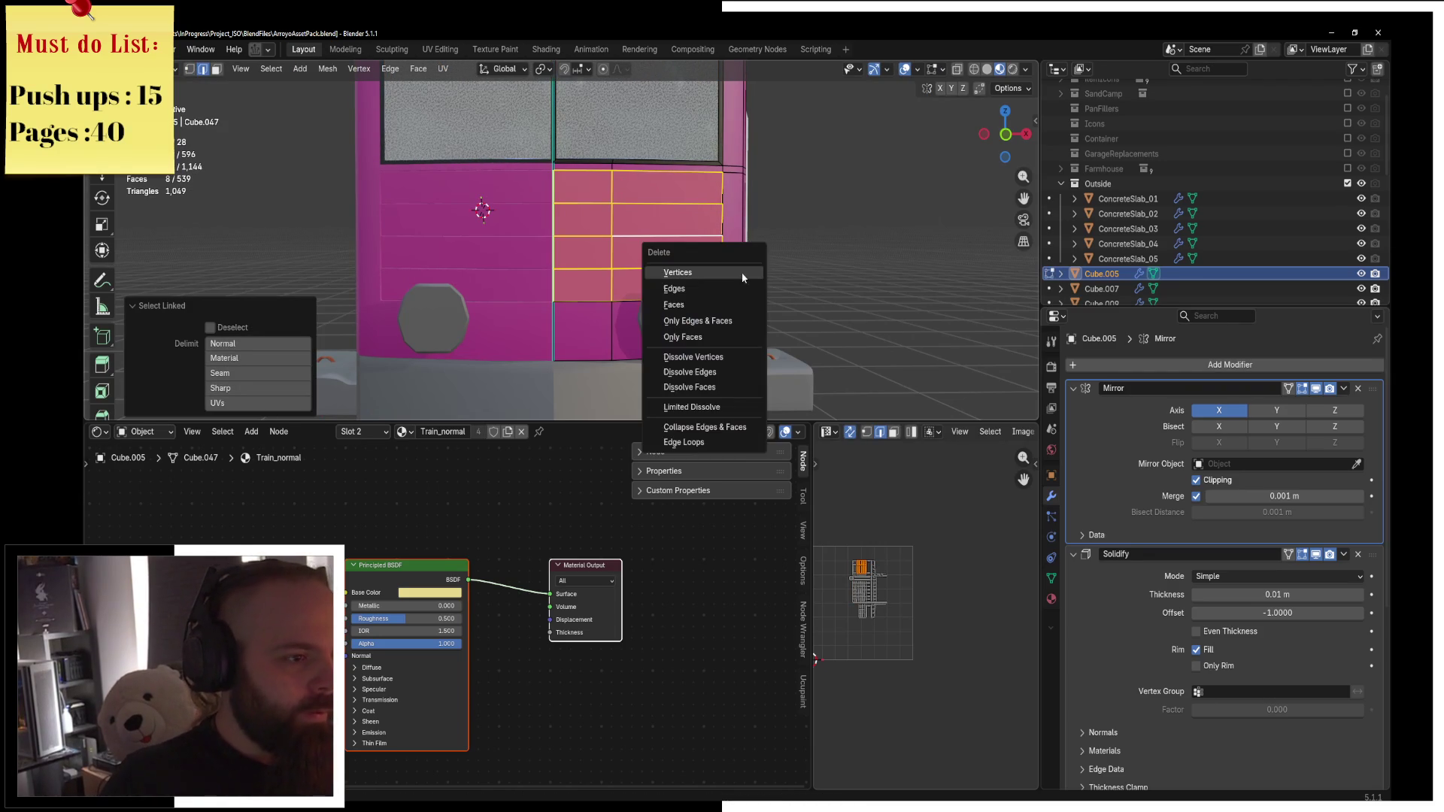
{"action": "left_click", "coordinate": [722, 305]}
Add edge loops across the body, flatten one to zero Z height, and merge by distance.
{"action": "scroll", "coordinate": [663, 207], "scroll_direction": "up", "scroll_amount": 5}
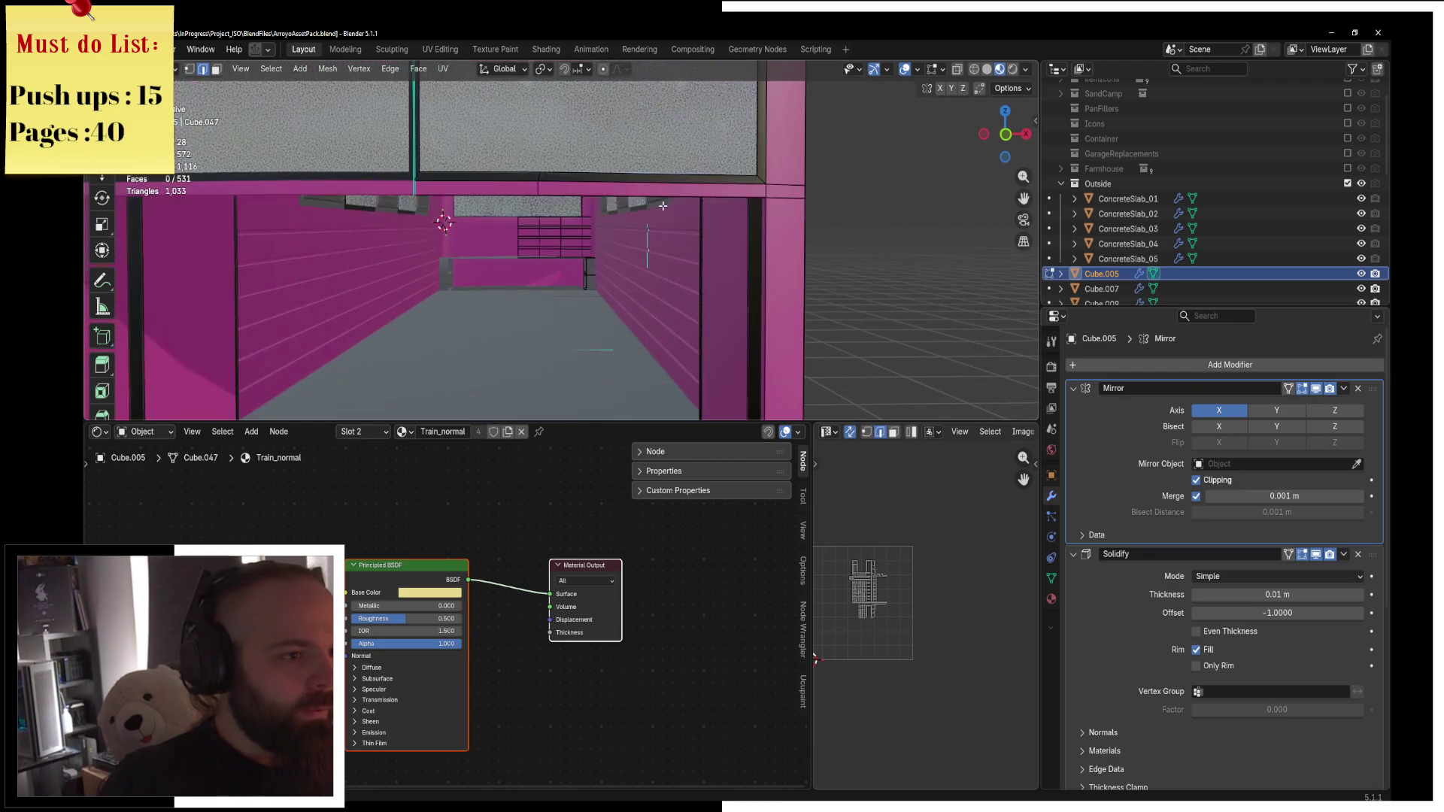
{"action": "left_click", "coordinate": [793, 246]}
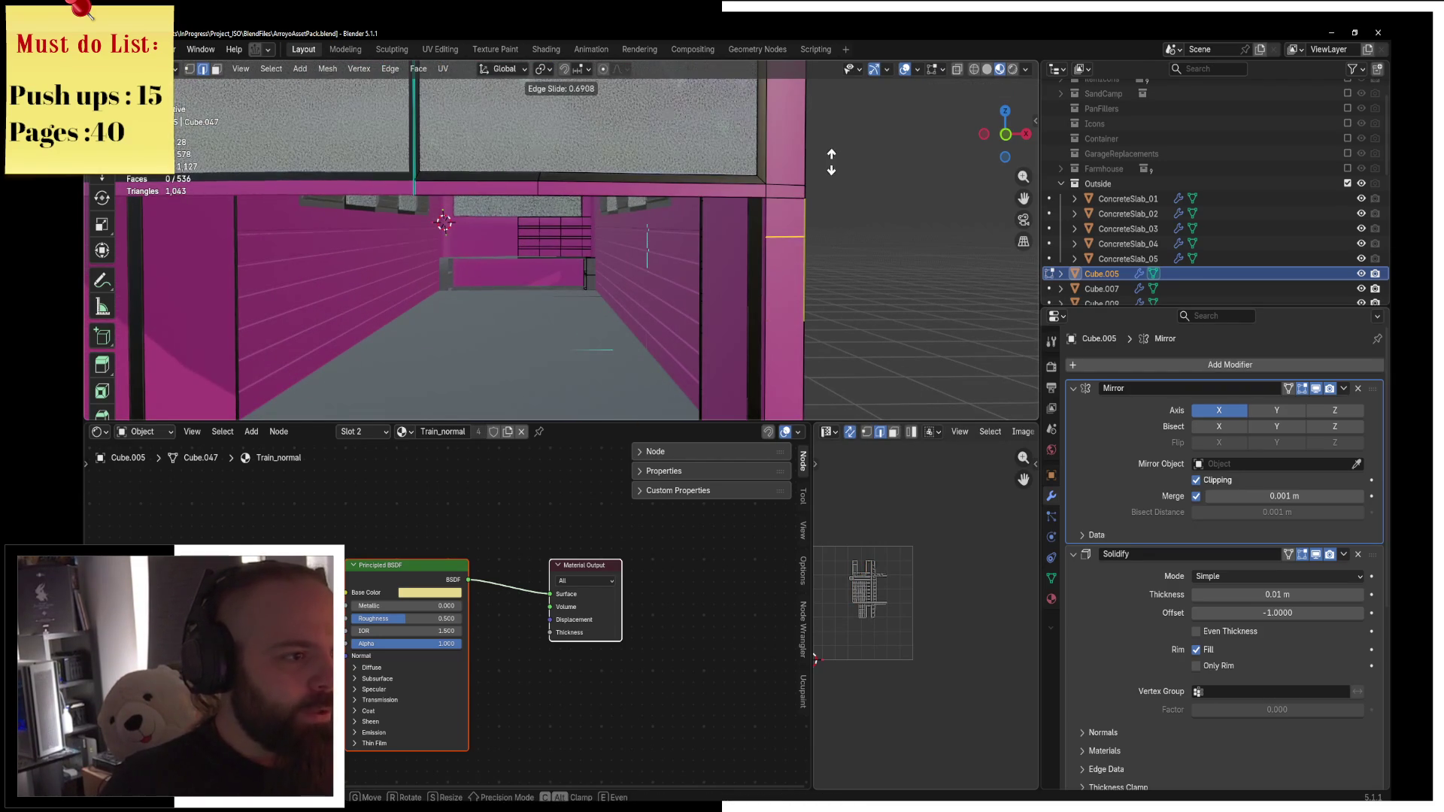
{"action": "left_click", "coordinate": [831, 161]}
{"action": "left_click", "coordinate": [491, 215]}
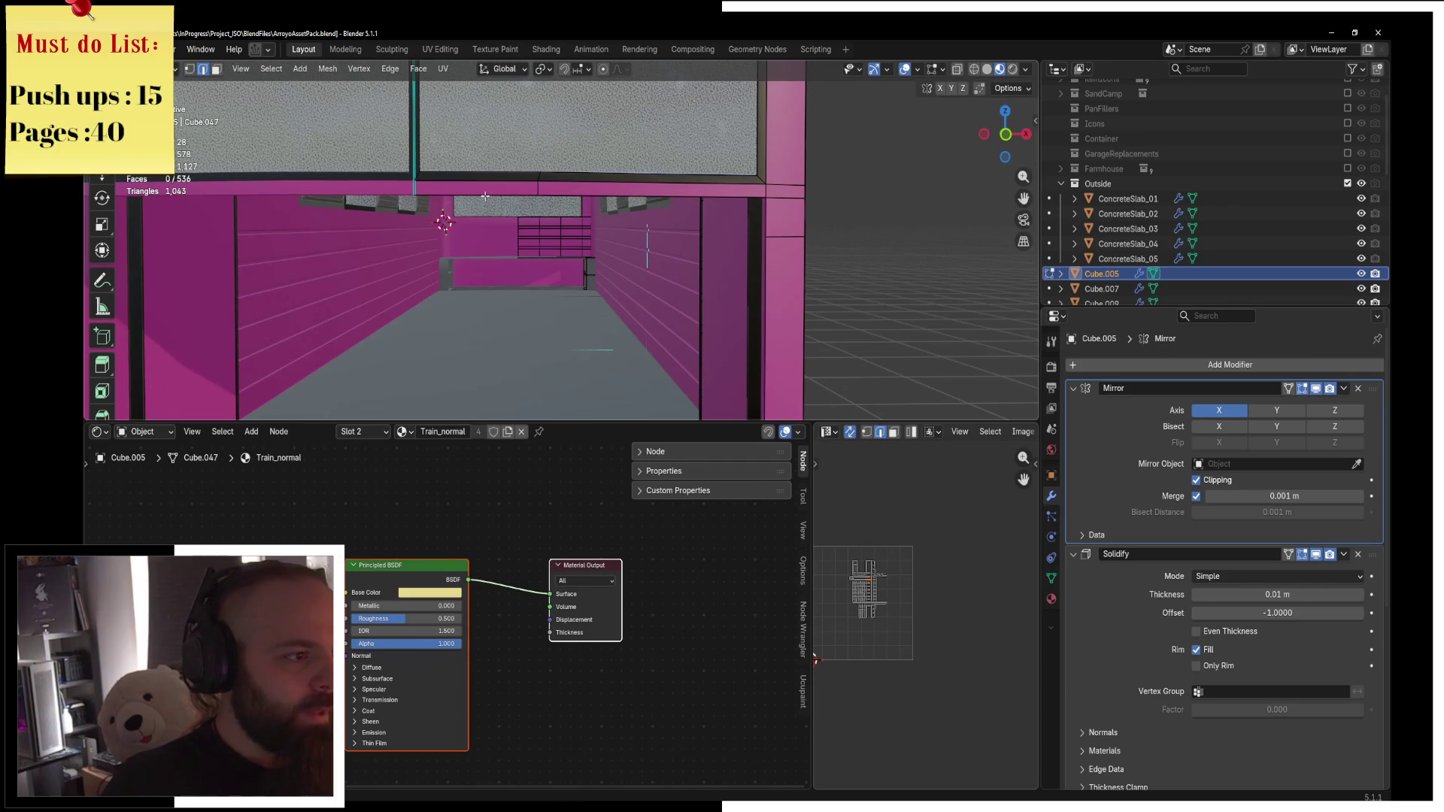
{"action": "double_click", "coordinate": [608, 196]}
{"action": "key", "text": "ctrl+r"}
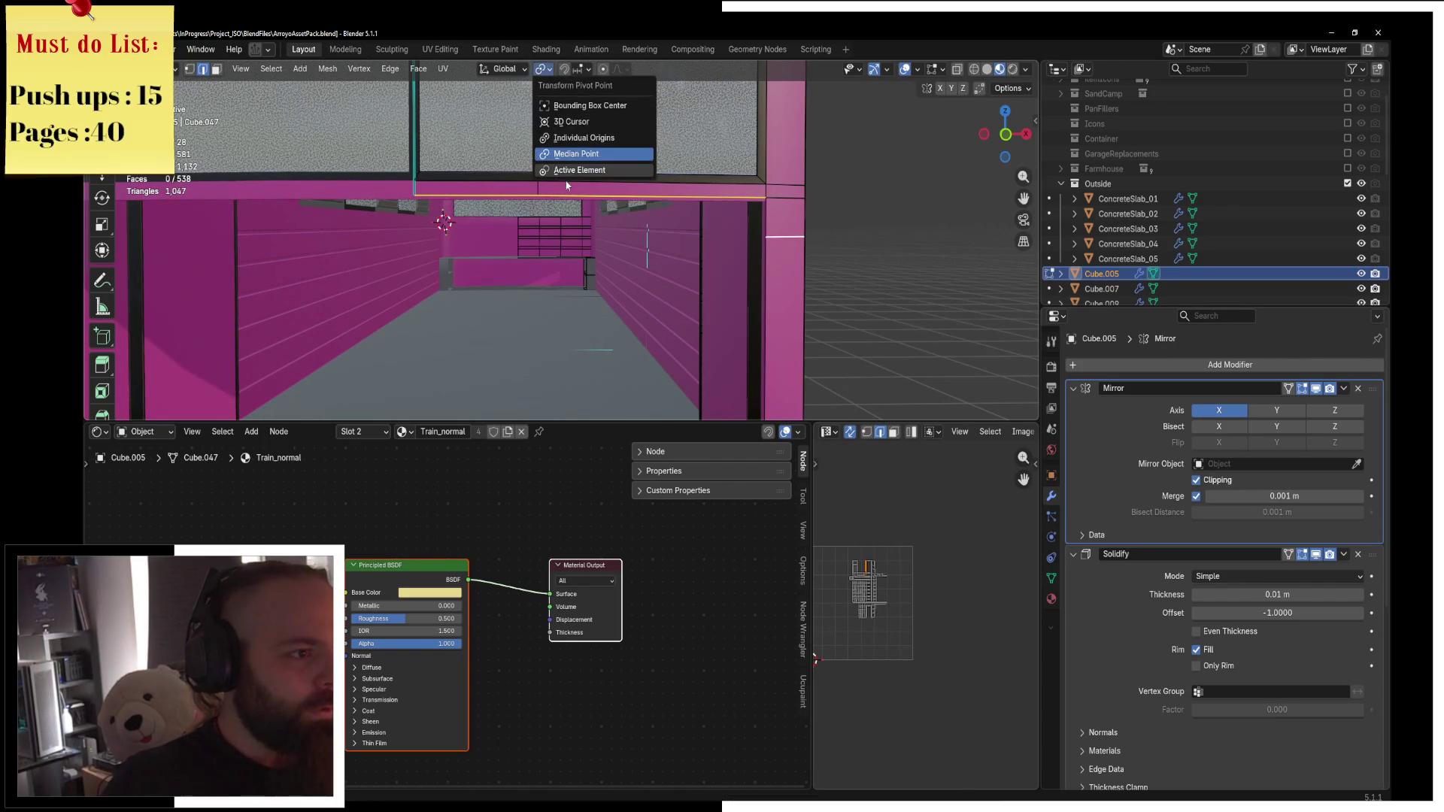
{"action": "key", "text": "s"}
{"action": "key", "text": "z"}
{"action": "key", "text": "0"}
{"action": "key", "text": "Return"}
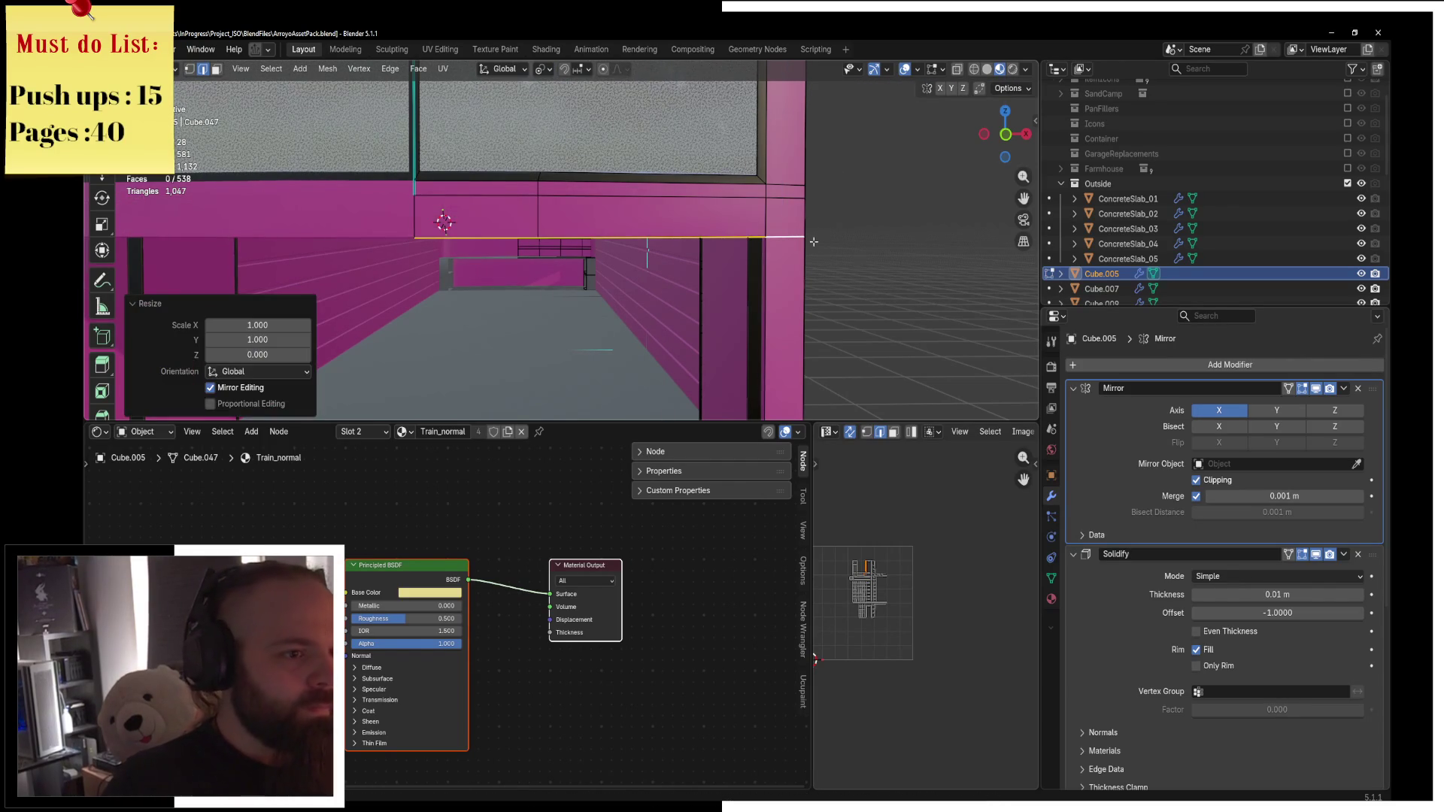
{"action": "key", "text": "a"}
{"action": "key", "text": "m"}
{"action": "left_click", "coordinate": [795, 294]}
Extrude the three faces under the windows as individual faces.
{"action": "key", "text": "3"}
{"action": "left_click", "coordinate": [711, 219], "text": "alt"}
{"action": "key", "text": "alt+e"}
{"action": "left_click", "coordinate": [756, 267]}
{"action": "right_click", "coordinate": [756, 267]}
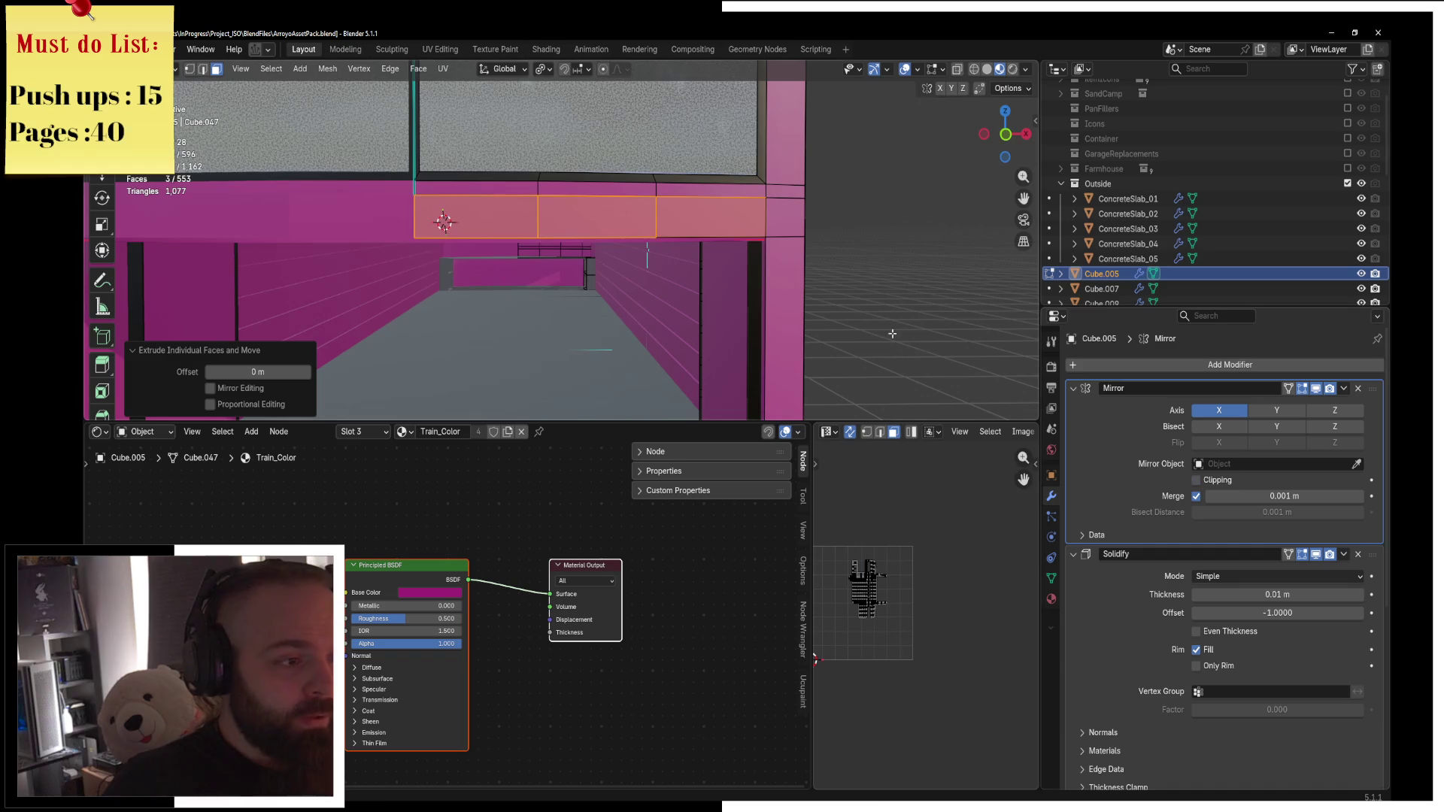
Shrink the three panel faces to 0.872 and squash them vertically.
{"action": "key", "text": "s"}
{"action": "left_click", "coordinate": [852, 321]}
{"action": "key", "text": "s"}
{"action": "key", "text": "z"}
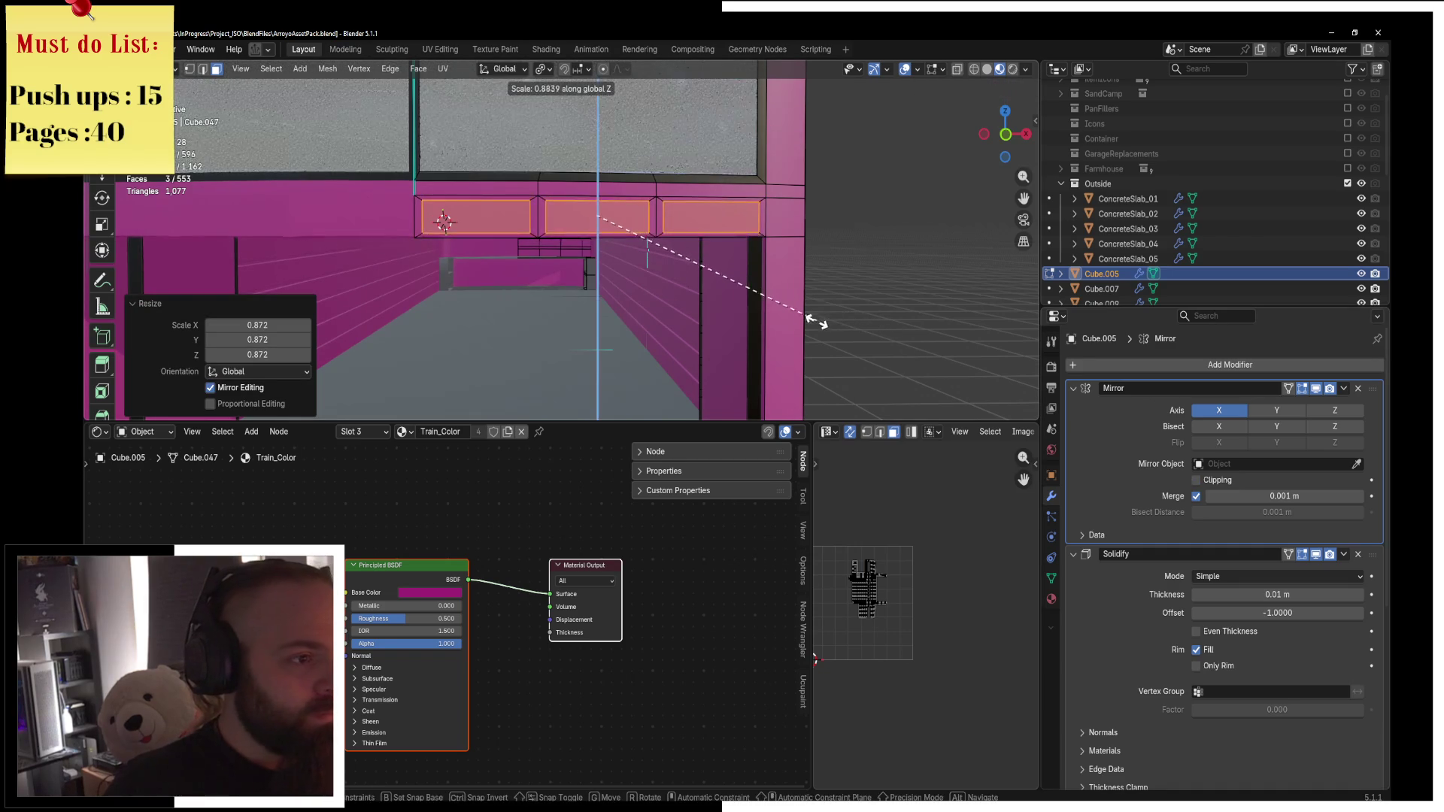
{"action": "left_click", "coordinate": [810, 325]}
{"action": "mouse_move", "coordinate": [811, 325]}
{"action": "middle_mouse_down"}
{"action": "mouse_move", "coordinate": [755, 349]}
{"action": "mouse_move", "coordinate": [851, 319]}
{"action": "middle_mouse_up"}
Extrude the panel faces in place and push them out about 1 cm along Y.
{"action": "key", "text": "e"}
{"action": "right_click", "coordinate": [858, 323]}
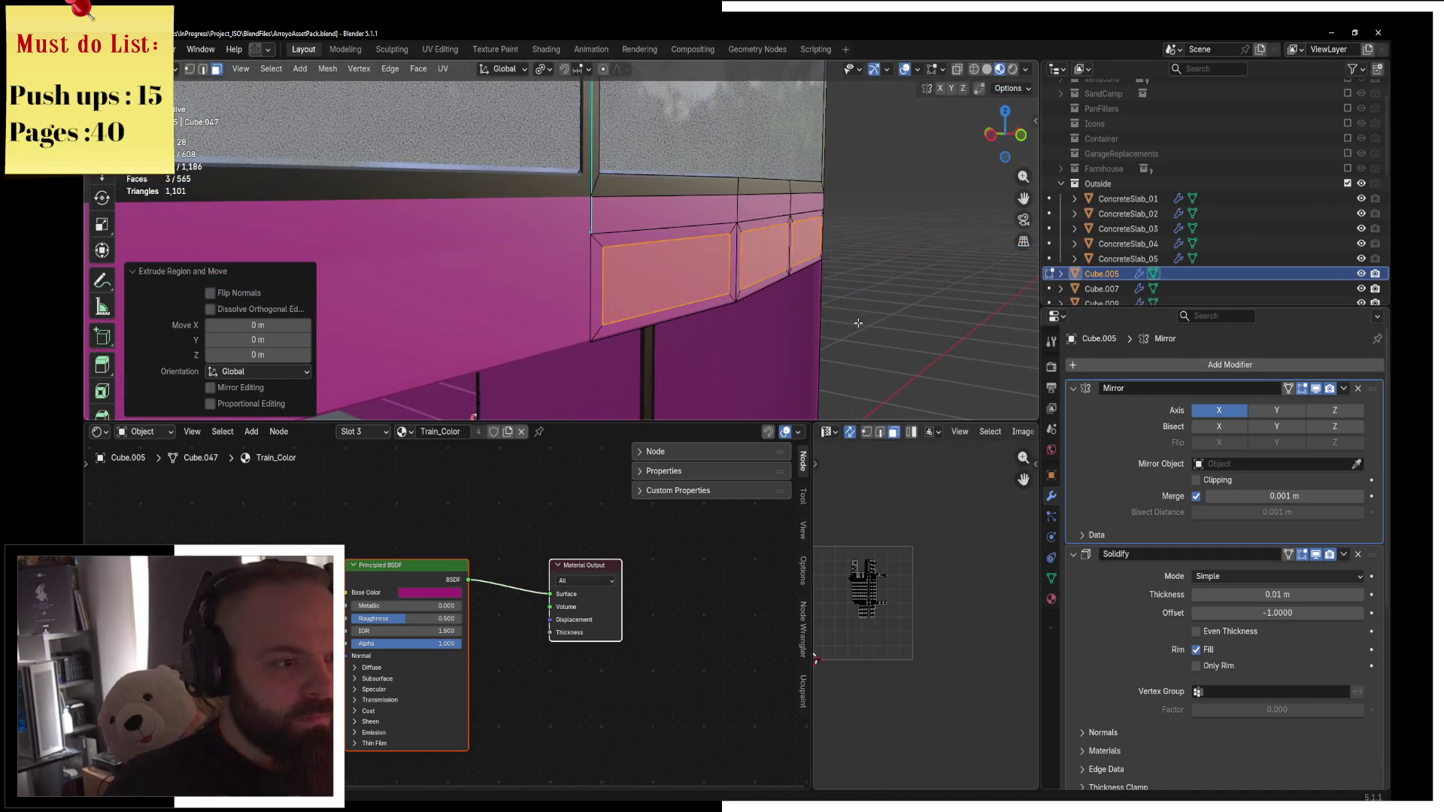
{"action": "key", "text": "g"}
{"action": "key", "text": "y"}
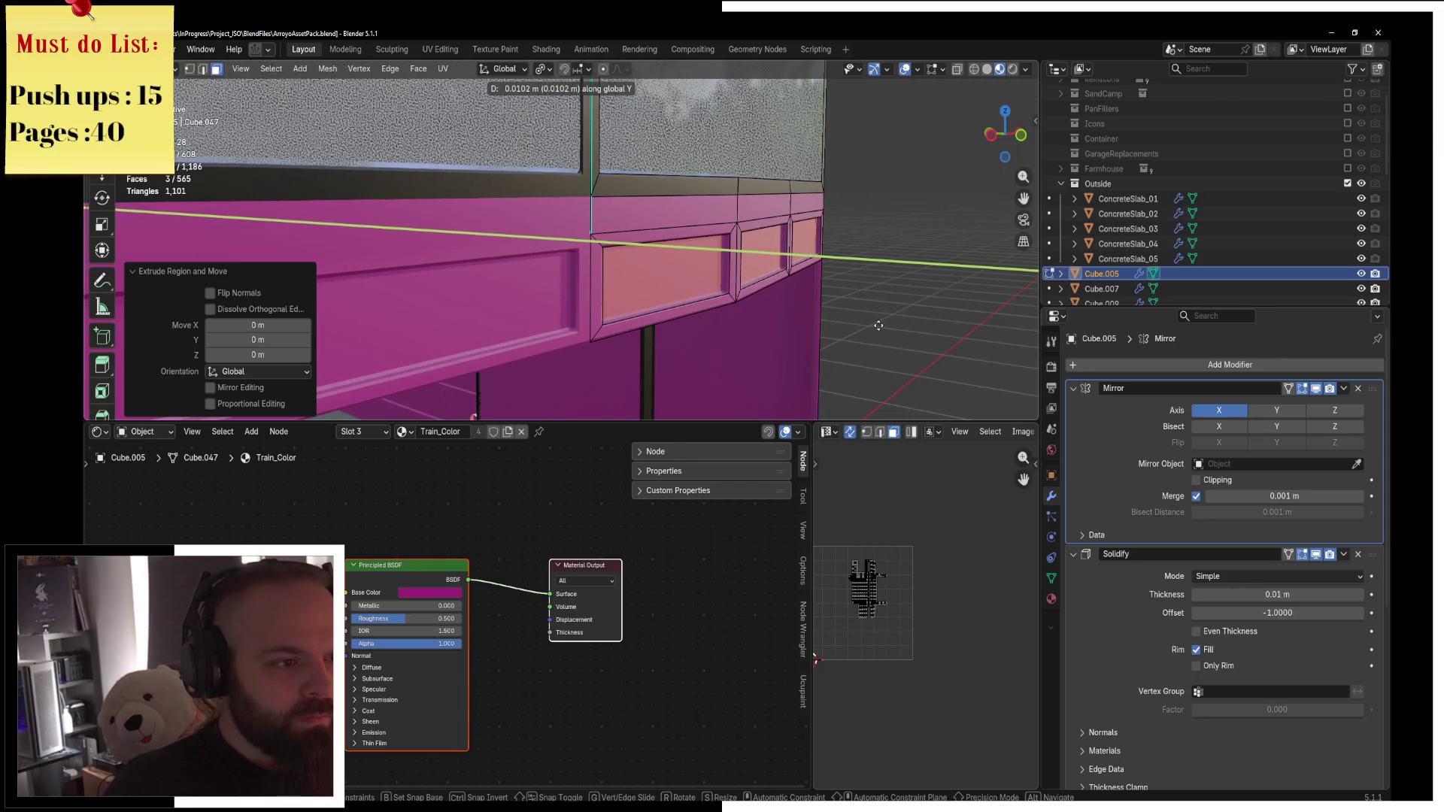
{"action": "left_click", "coordinate": [879, 325]}
{"action": "key", "text": "shift+d"}
{"action": "key", "text": "y"}
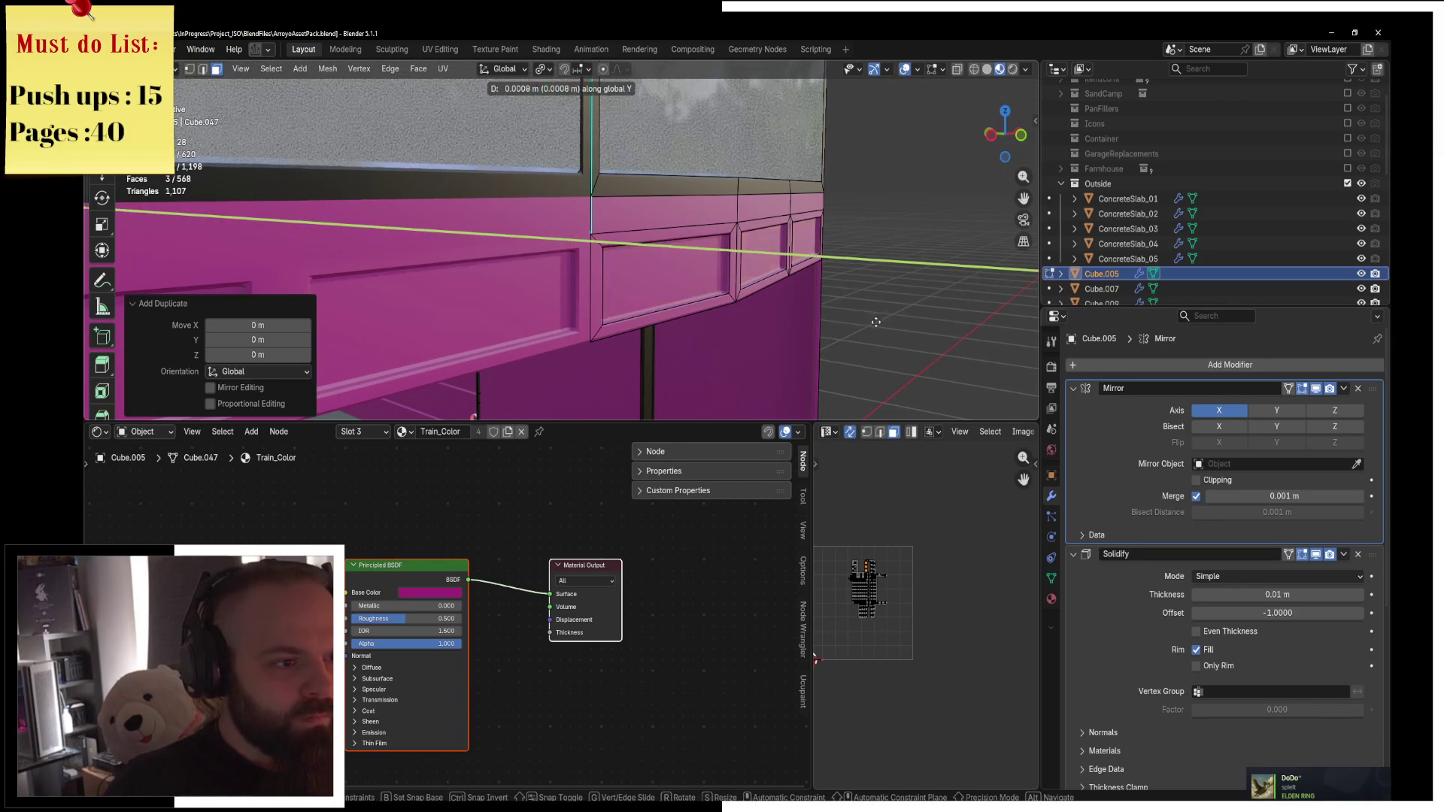
{"action": "right_click", "coordinate": [881, 327]}
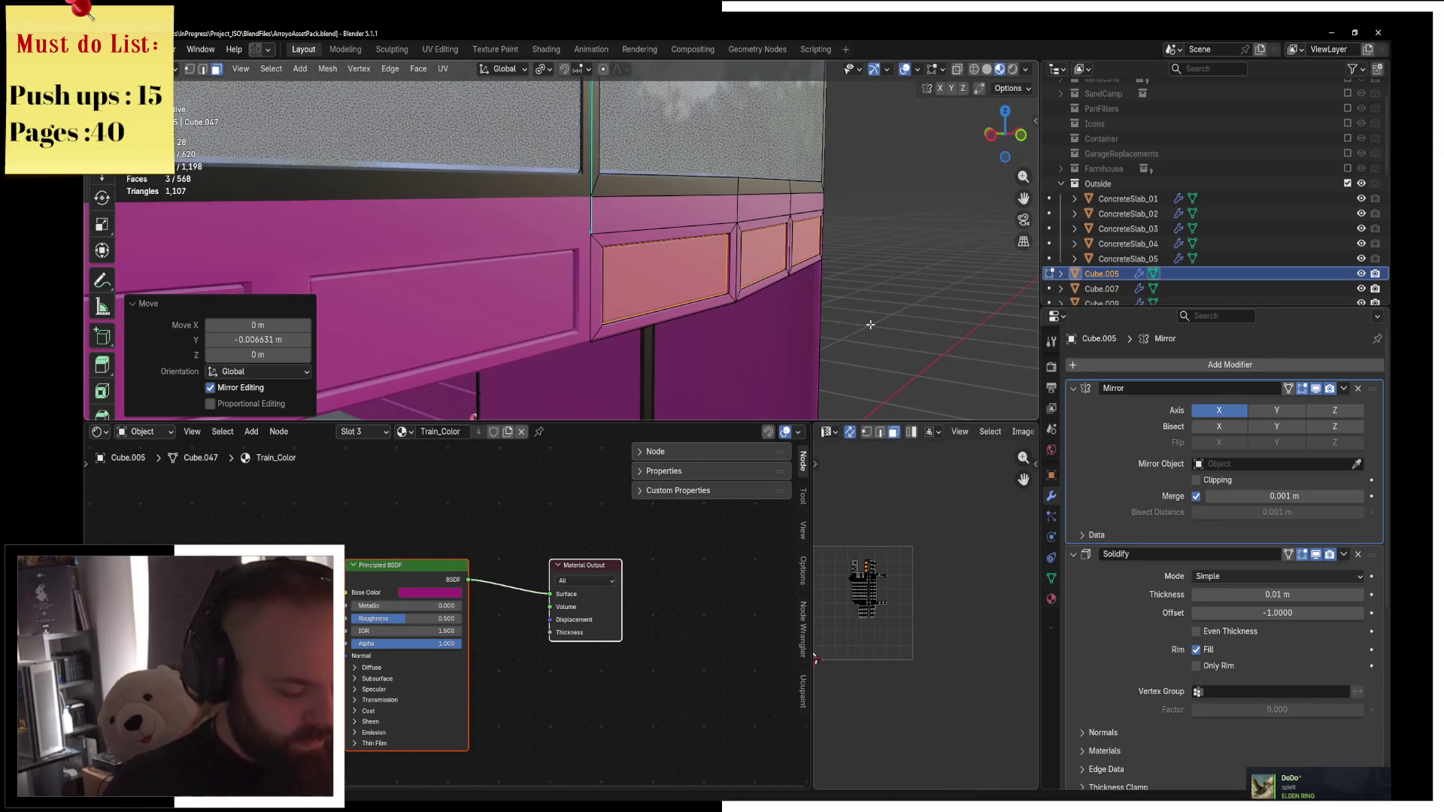
{"action": "key", "text": "ctrl+z"}
On the vent object Cube.017, add two centred horizontal loop cuts across the vent.
{"action": "key", "text": "ctrl+Tab"}
{"action": "left_click", "coordinate": [677, 290]}
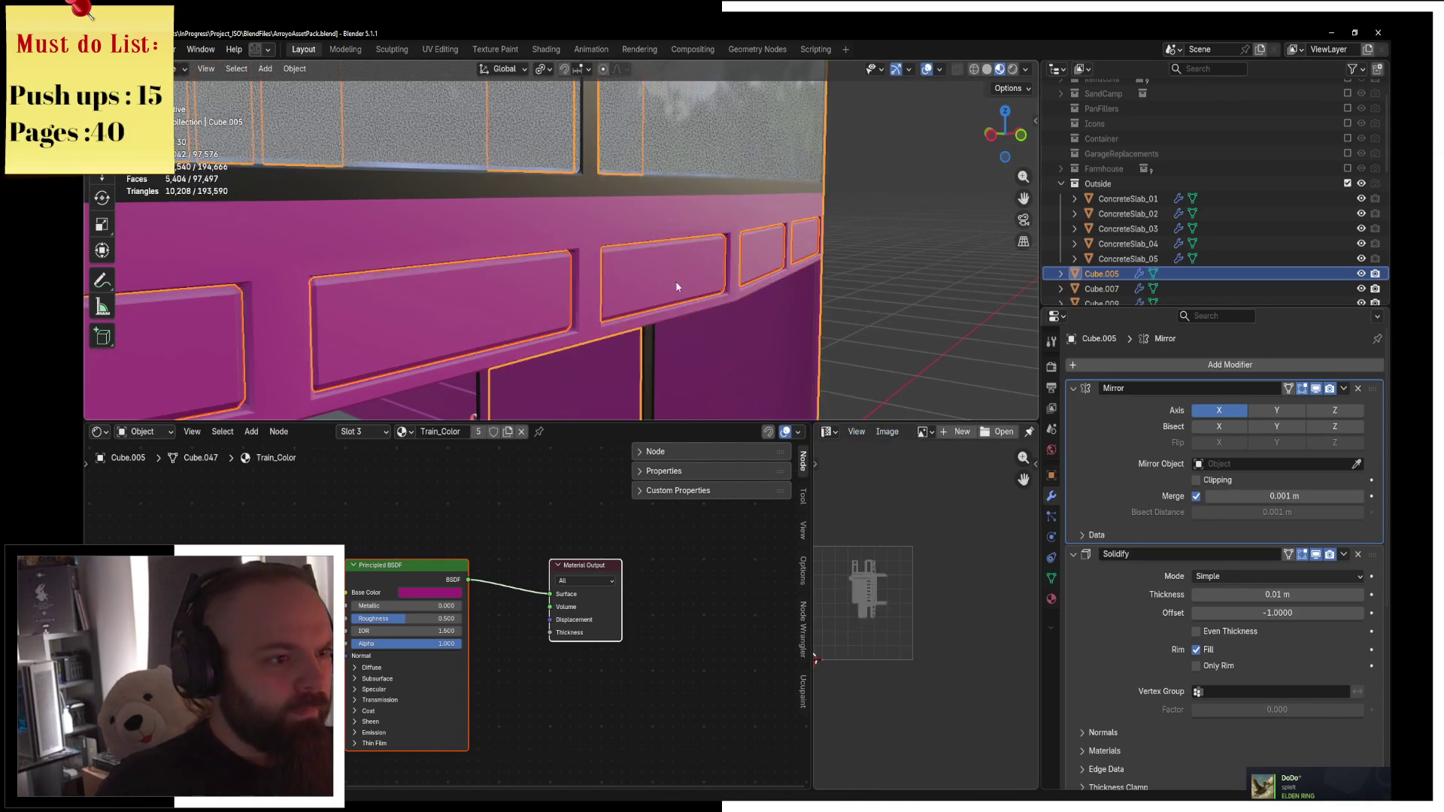
{"action": "left_click", "coordinate": [676, 288]}
{"action": "key", "text": "ctrl+Tab"}
{"action": "left_click", "coordinate": [722, 268]}
{"action": "key", "text": "ctrl+r"}
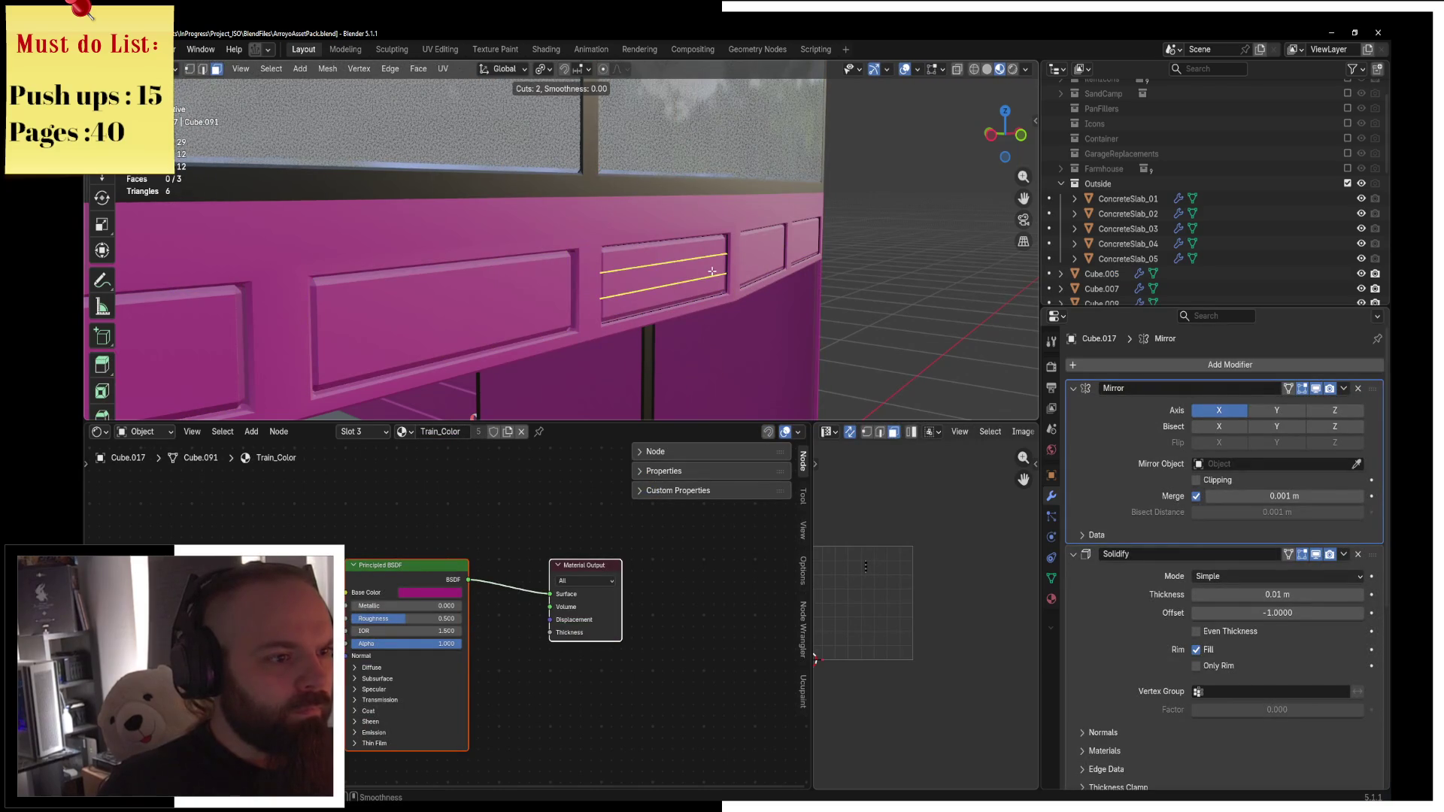
{"action": "left_click", "coordinate": [712, 272]}
{"action": "right_click", "coordinate": [715, 272]}
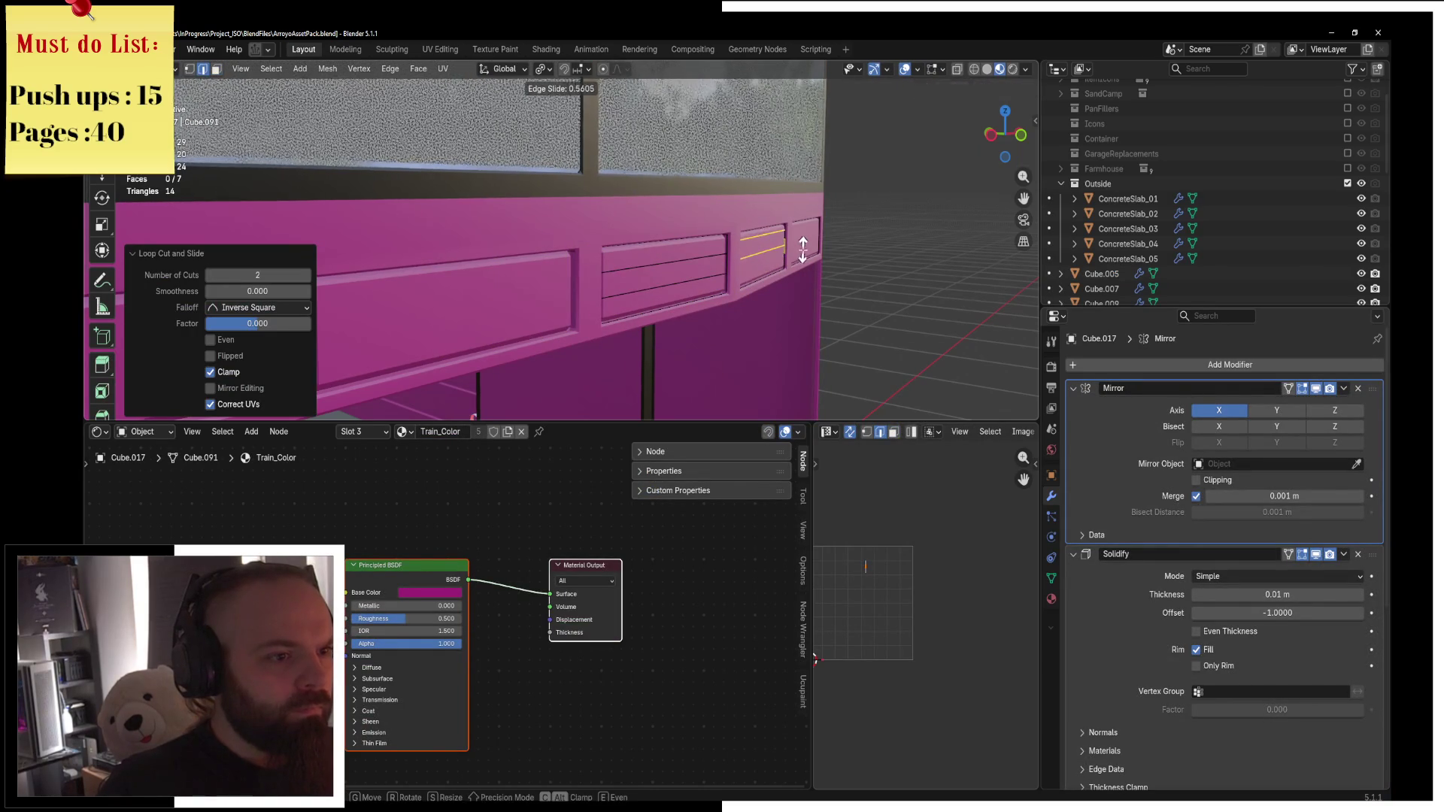
Loop-cut the next vent panel and rip its edges with V into slits.
{"action": "key", "text": "ctrl+r"}
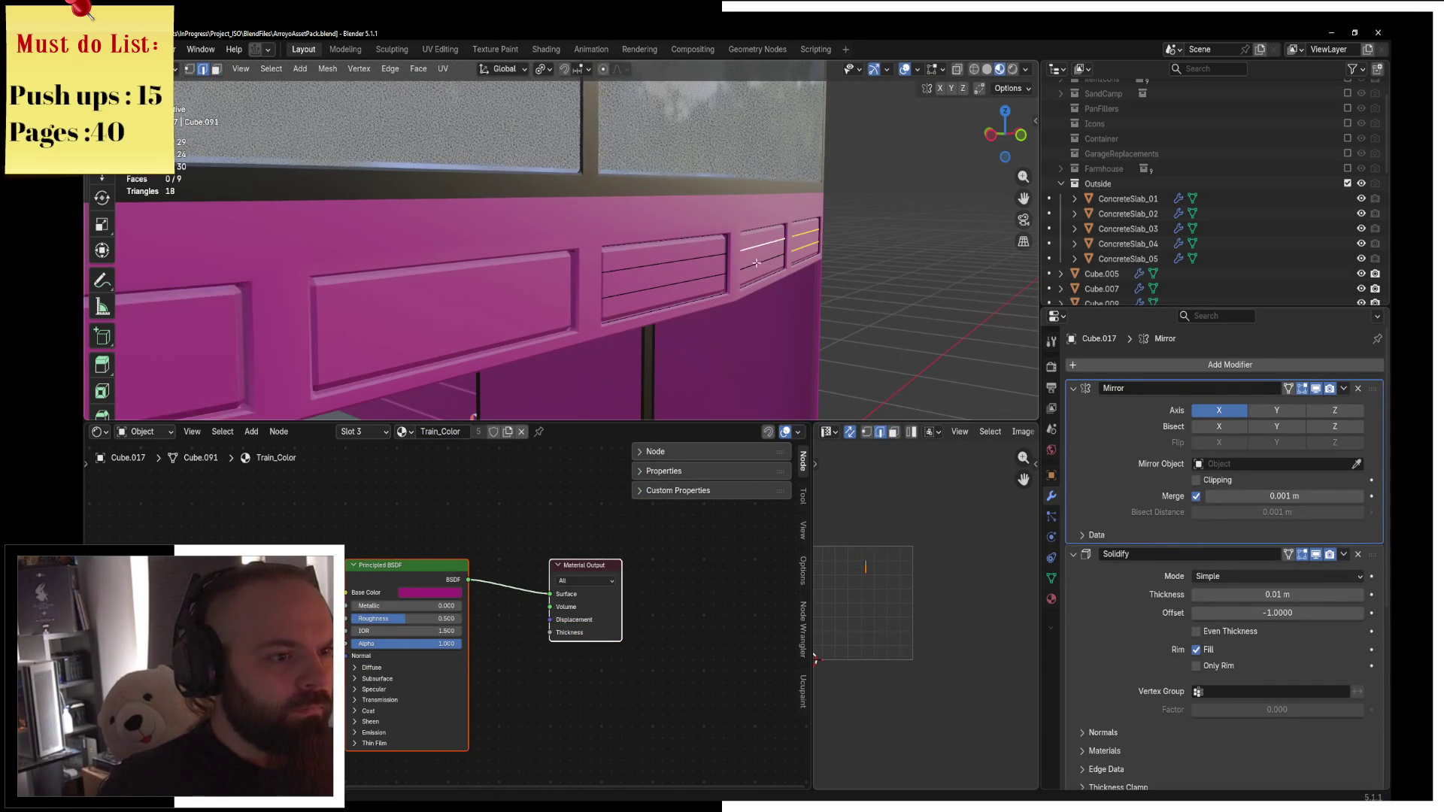
{"action": "key", "text": "v"}
{"action": "right_click", "coordinate": [744, 267]}
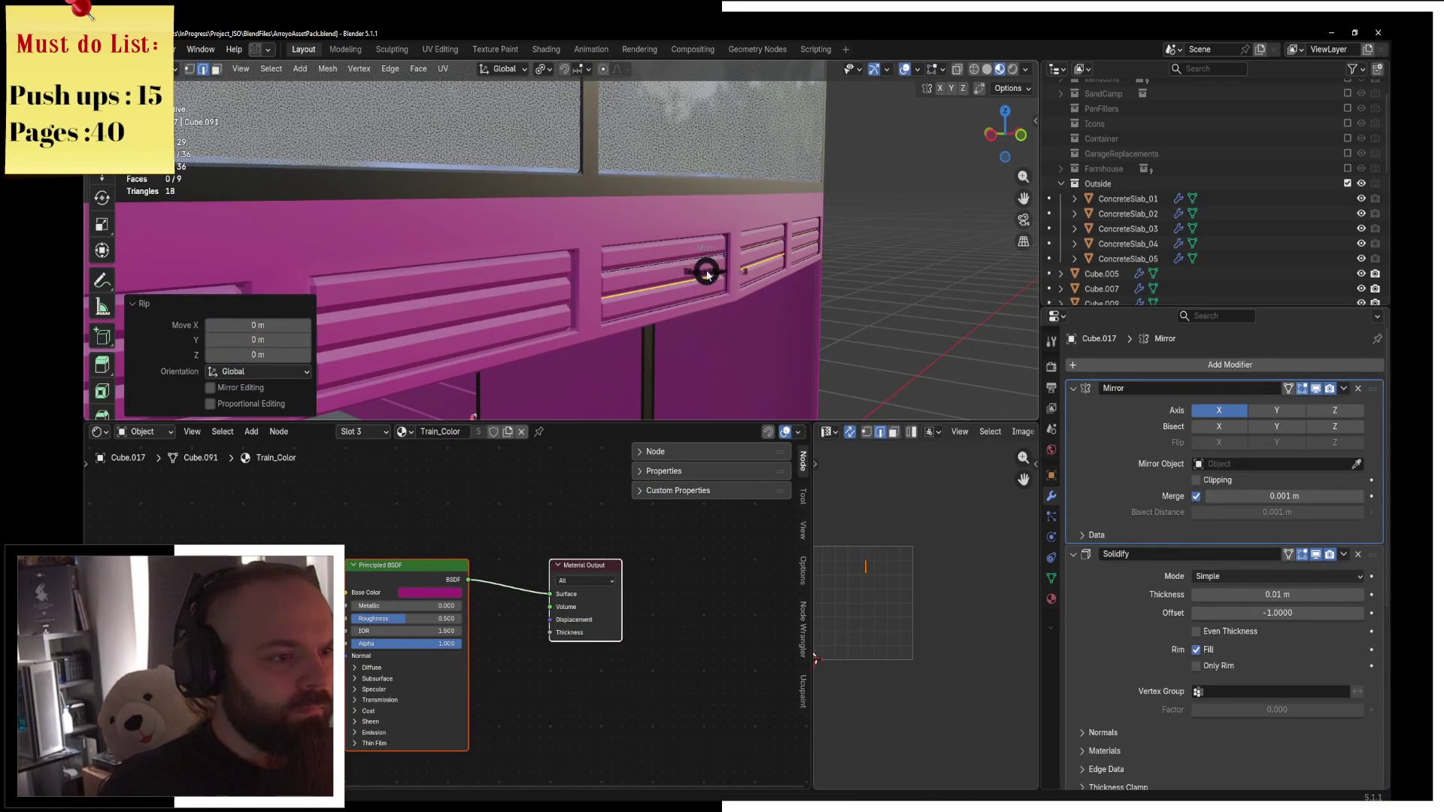
{"action": "key", "text": "Tab"}
{"action": "mouse_move", "coordinate": [707, 271]}
{"action": "middle_mouse_down"}
{"action": "mouse_move", "coordinate": [590, 272]}
{"action": "mouse_move", "coordinate": [743, 266]}
{"action": "middle_mouse_up"}
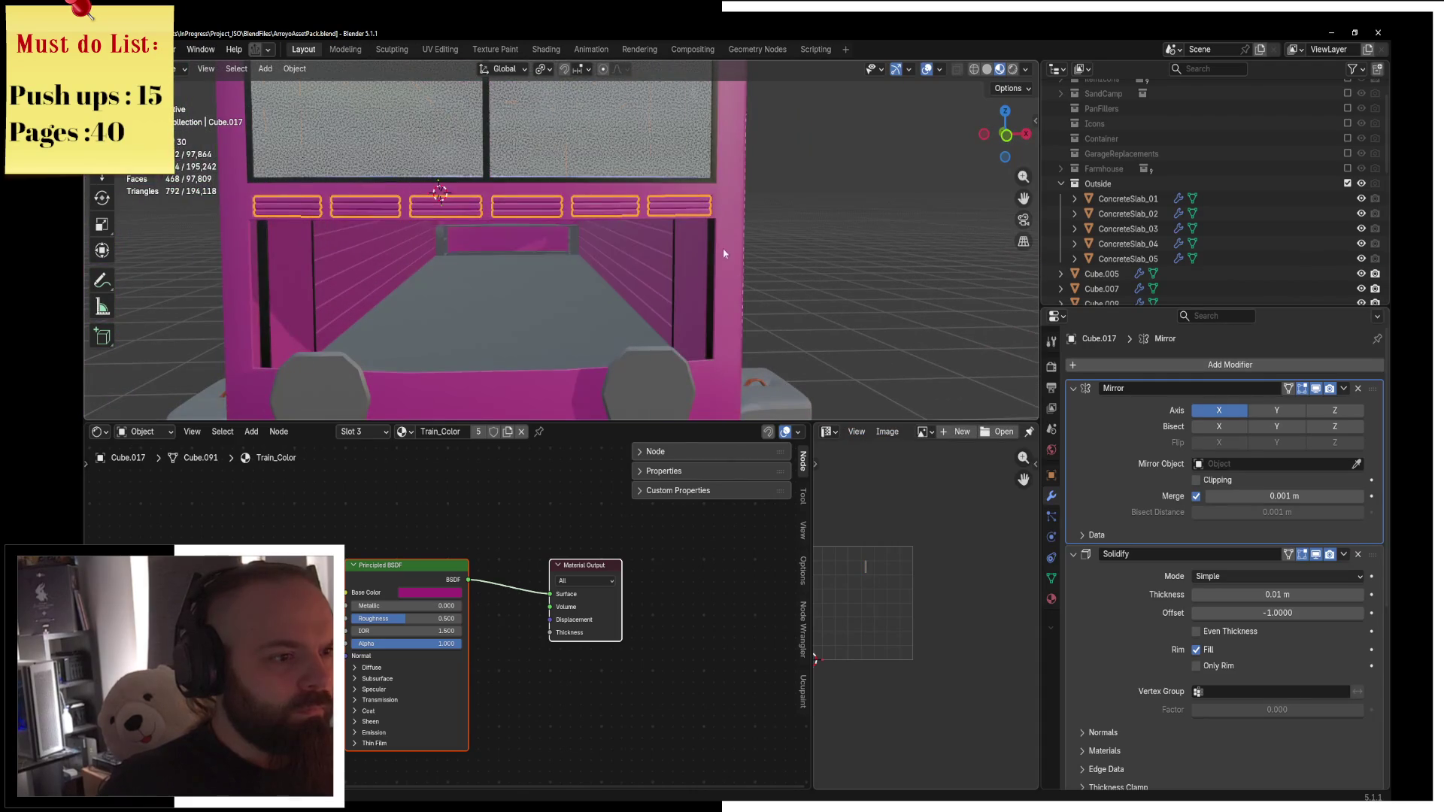
Edit the train body Cube.005 in wireframe and connect two vertices with an edge.
{"action": "left_click", "coordinate": [723, 254]}
{"action": "key", "text": "Tab"}
{"action": "middle_click_drag", "start_coordinate": [692, 274], "coordinate": [653, 298]}
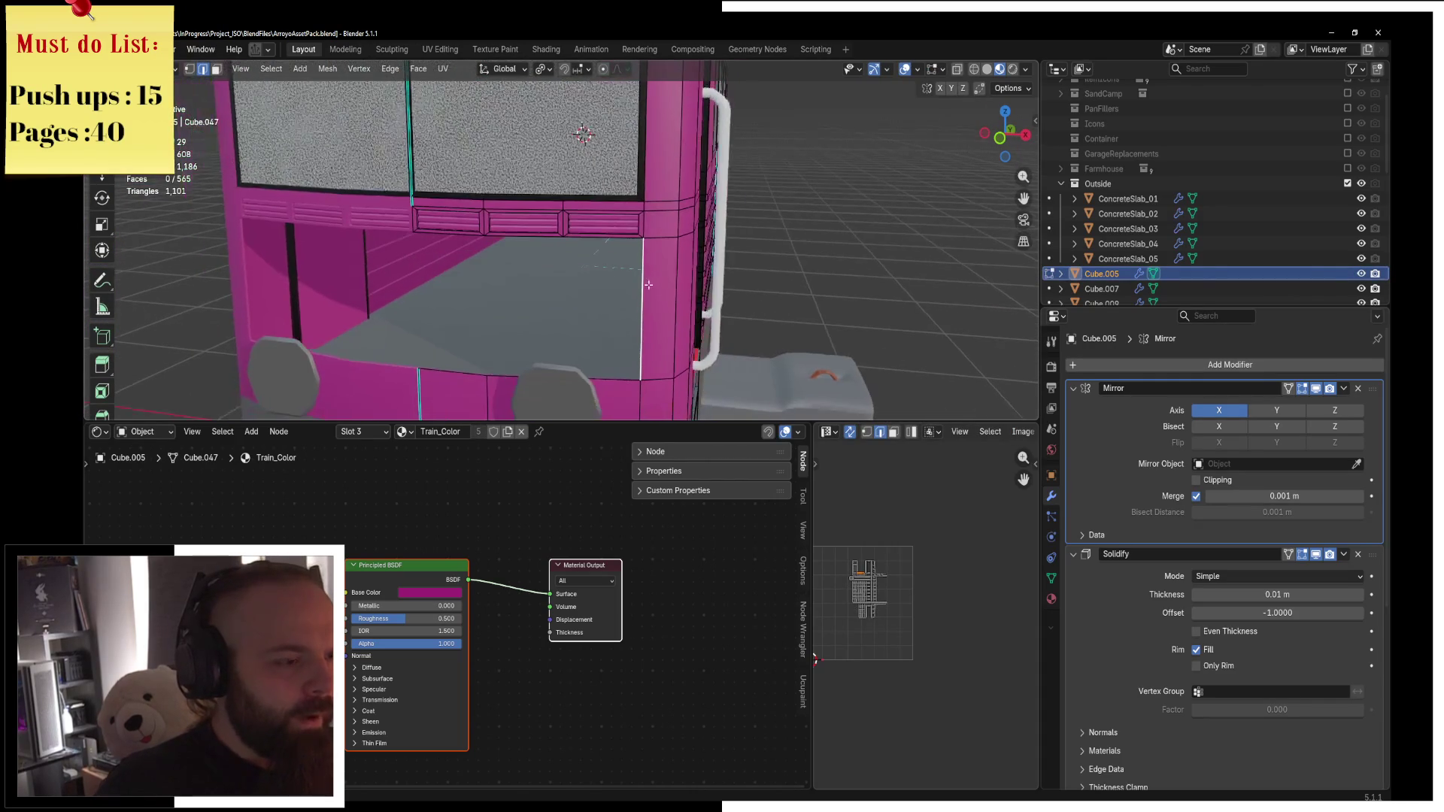
{"action": "key", "text": "z"}
{"action": "left_click", "coordinate": [558, 314]}
{"action": "key", "text": "ctrl+r"}
{"action": "left_click", "coordinate": [577, 345]}
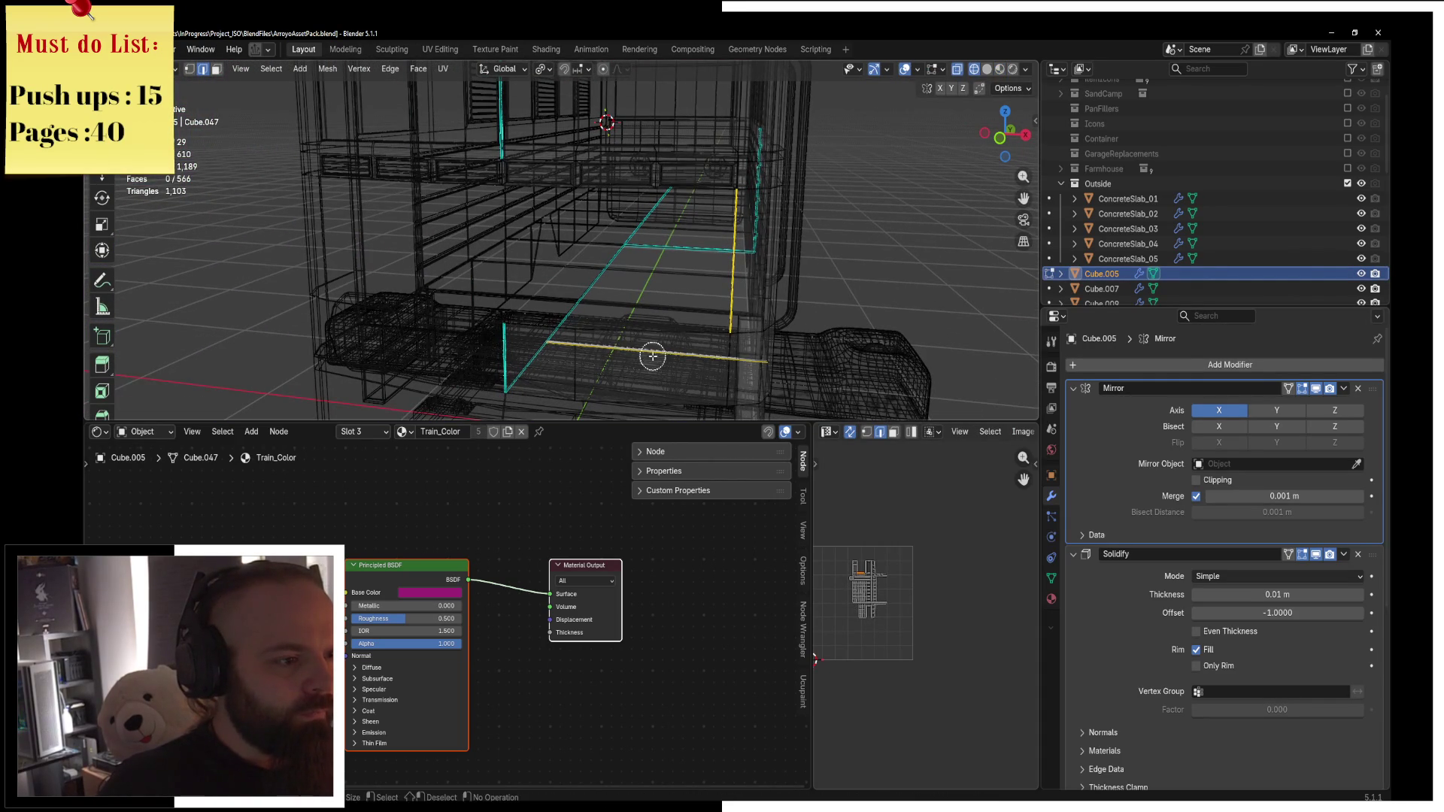
Set the pivot to Active Element and scale the lower edges to 0 on X.
{"action": "middle_click_drag", "start_coordinate": [646, 352], "coordinate": [467, 316]}
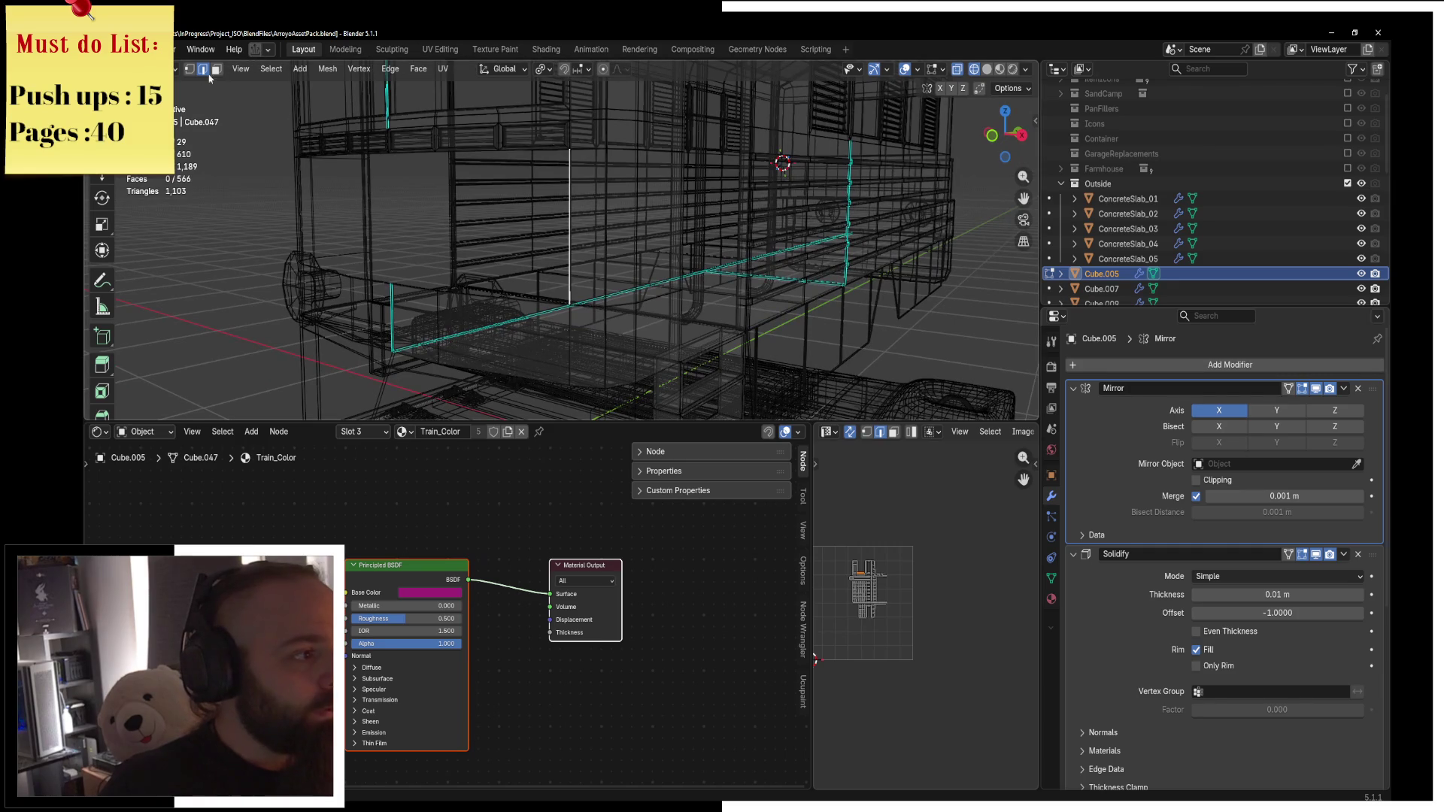
{"action": "key", "text": "s"}
{"action": "key", "text": "y"}
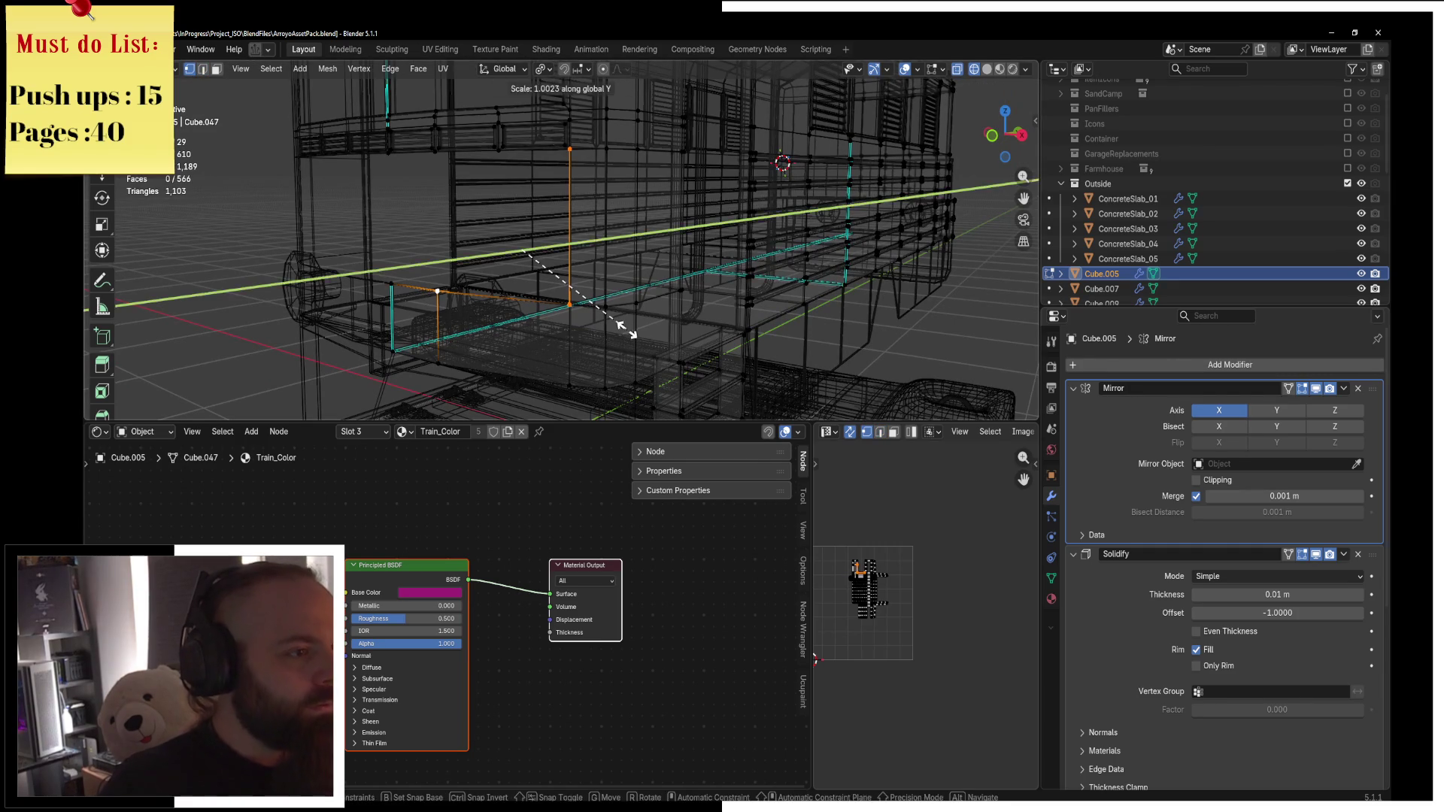
{"action": "right_click", "coordinate": [625, 329]}
{"action": "left_click", "coordinate": [541, 70]}
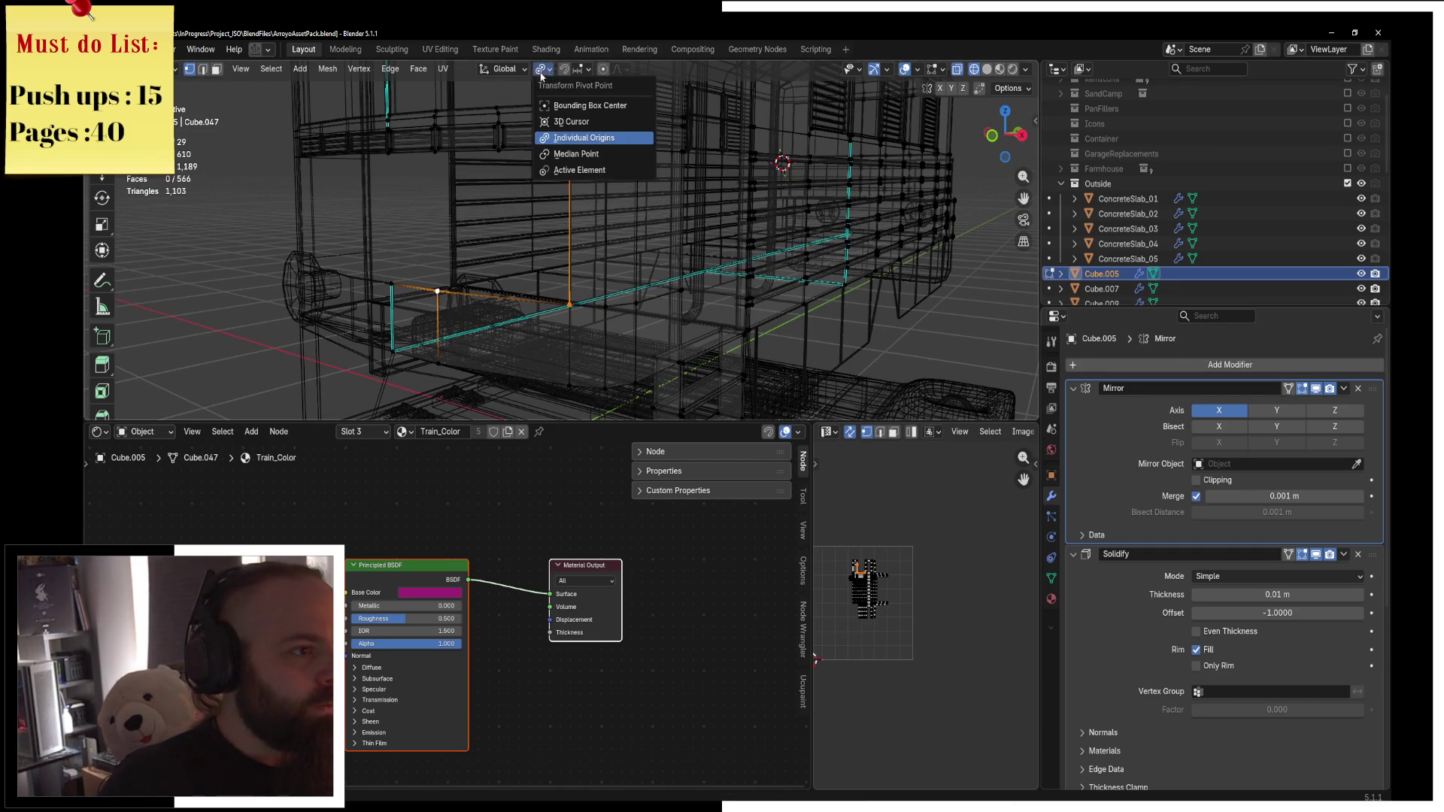
{"action": "left_click", "coordinate": [571, 171]}
{"action": "key", "text": "s"}
{"action": "key", "text": "y"}
{"action": "key", "text": "Return"}
{"action": "key", "text": "s"}
{"action": "key", "text": "x"}
{"action": "key", "text": "0"}
{"action": "key", "text": "Return"}
Extrude the edges in place and flatten the extrusion to 0 on Y.
{"action": "key", "text": "e"}
{"action": "right_click", "coordinate": [413, 265]}
{"action": "key", "text": "s"}
{"action": "key", "text": "y"}
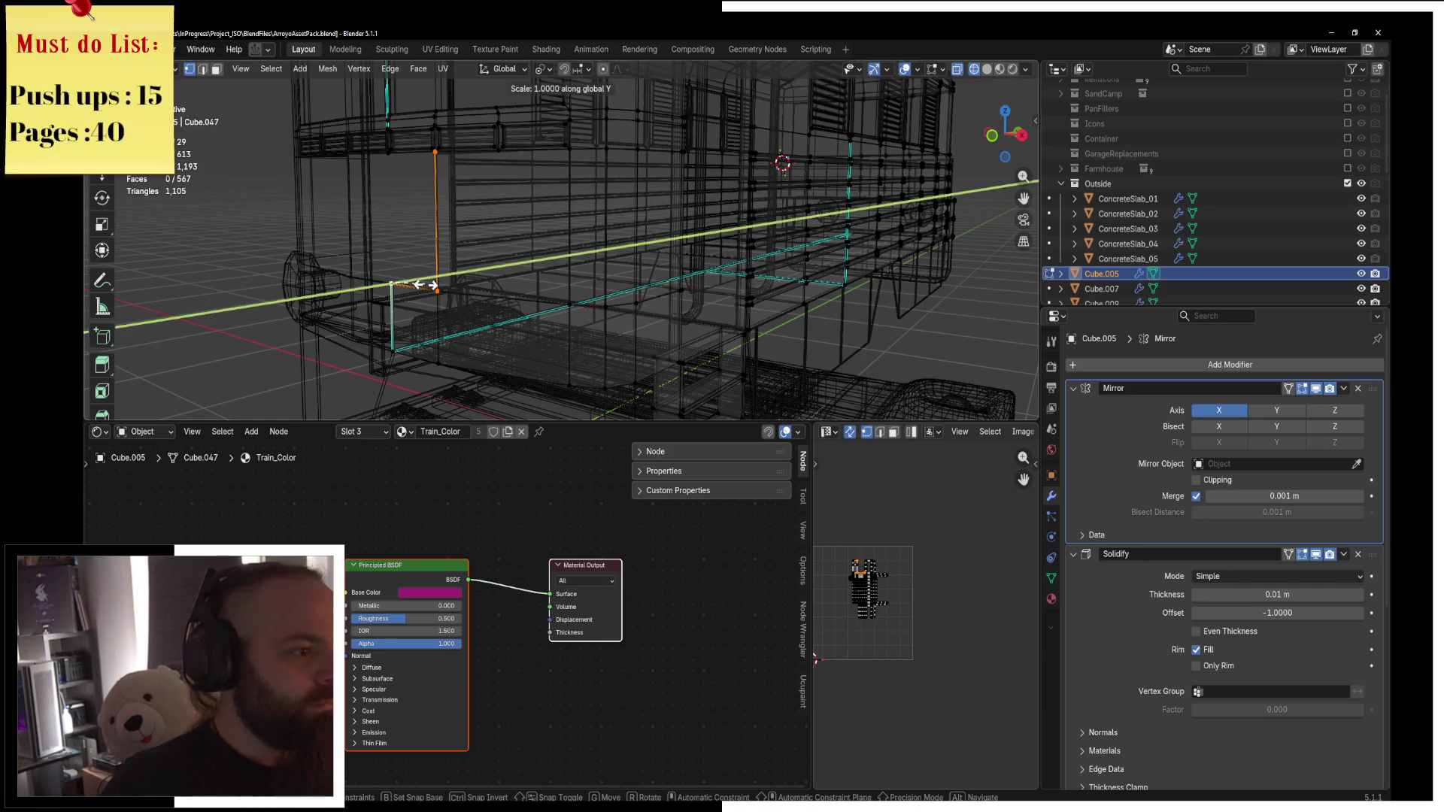
{"action": "key", "text": "0"}
{"action": "key", "text": "Return"}
{"action": "key", "text": "s"}
{"action": "key", "text": "y"}
{"action": "key", "text": "Escape"}
Return to solid shading and merge the whole mesh by distance, removing five duplicate vertices.
{"action": "key", "text": "z"}
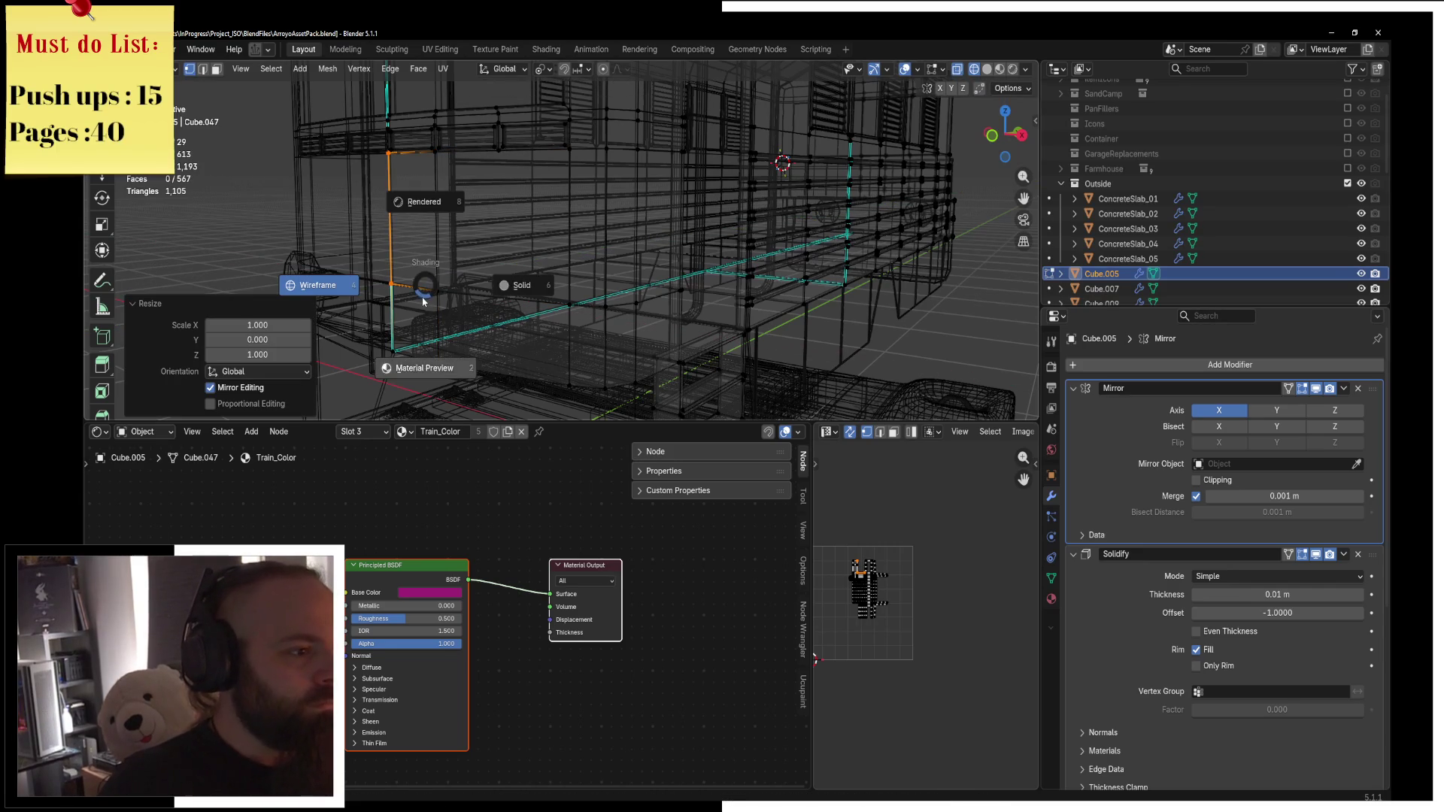
{"action": "left_click", "coordinate": [520, 286]}
{"action": "key", "text": "a"}
{"action": "key", "text": "m"}
{"action": "left_click", "coordinate": [462, 308]}
Re-enter edit mode on the body and add a horizontal loop cut across the side wall.
{"action": "key", "text": "ctrl+Tab"}
{"action": "left_click", "coordinate": [680, 272]}
{"action": "key", "text": "ctrl+Tab"}
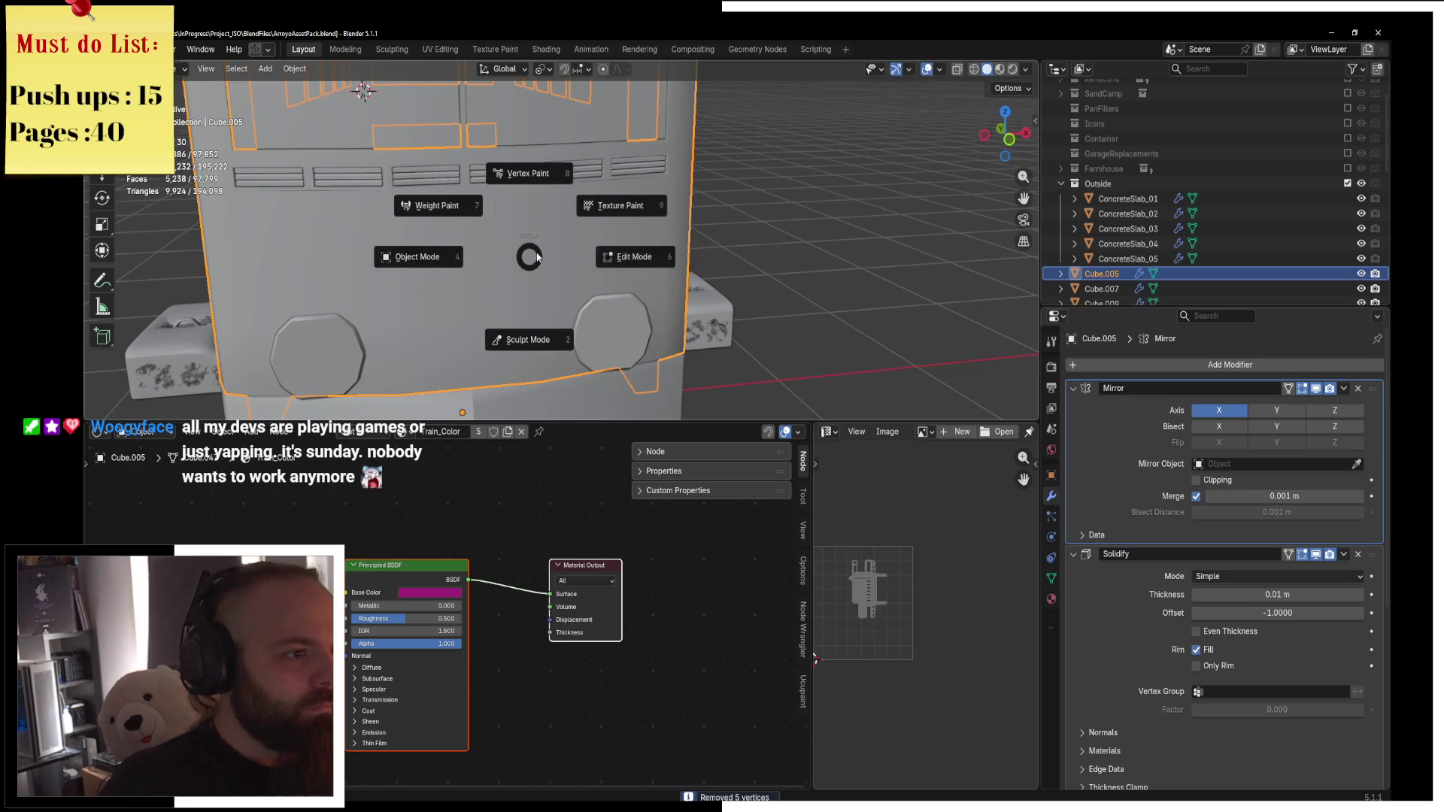
{"action": "left_click", "coordinate": [559, 248]}
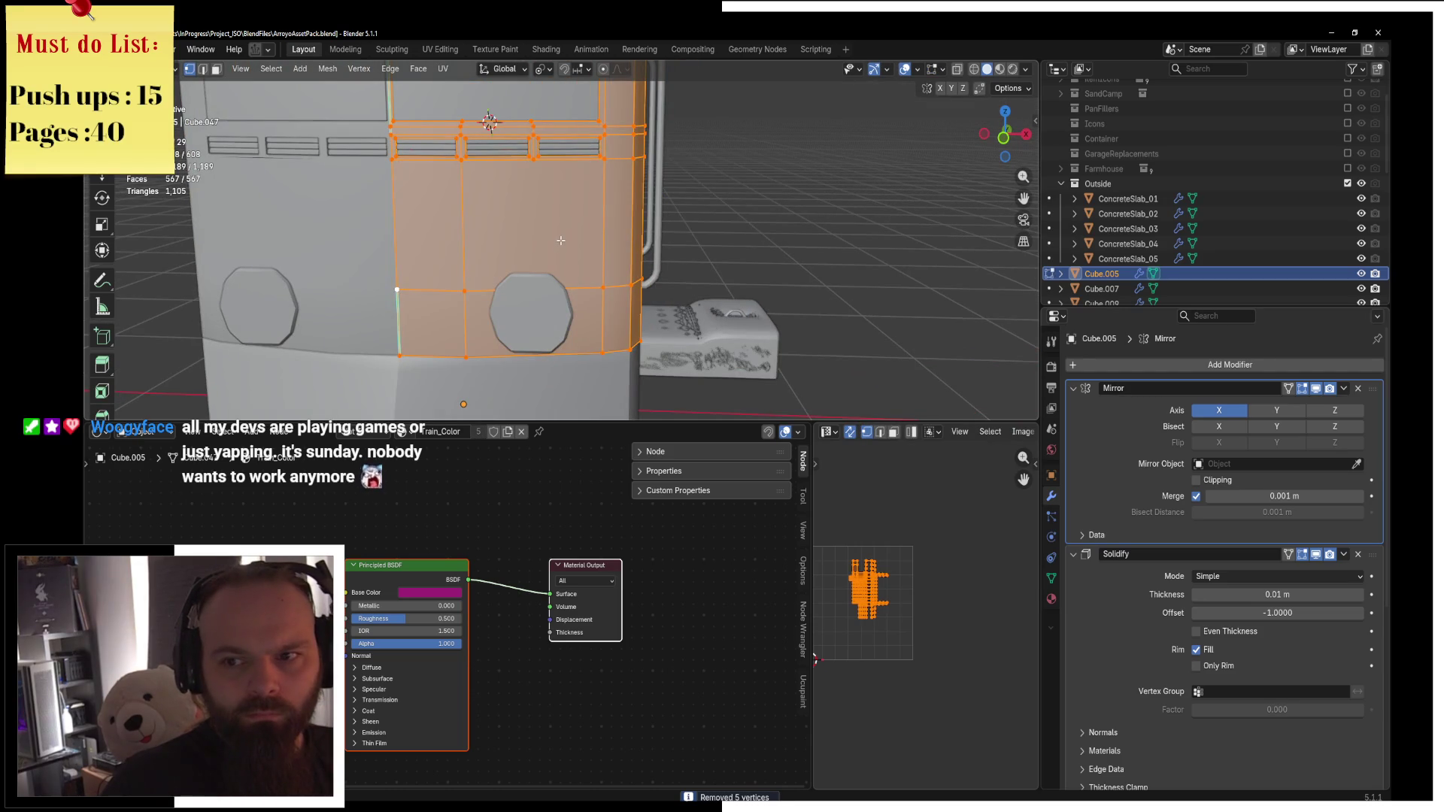
{"action": "key", "text": "ctrl+Tab"}
{"action": "left_click", "coordinate": [564, 246]}
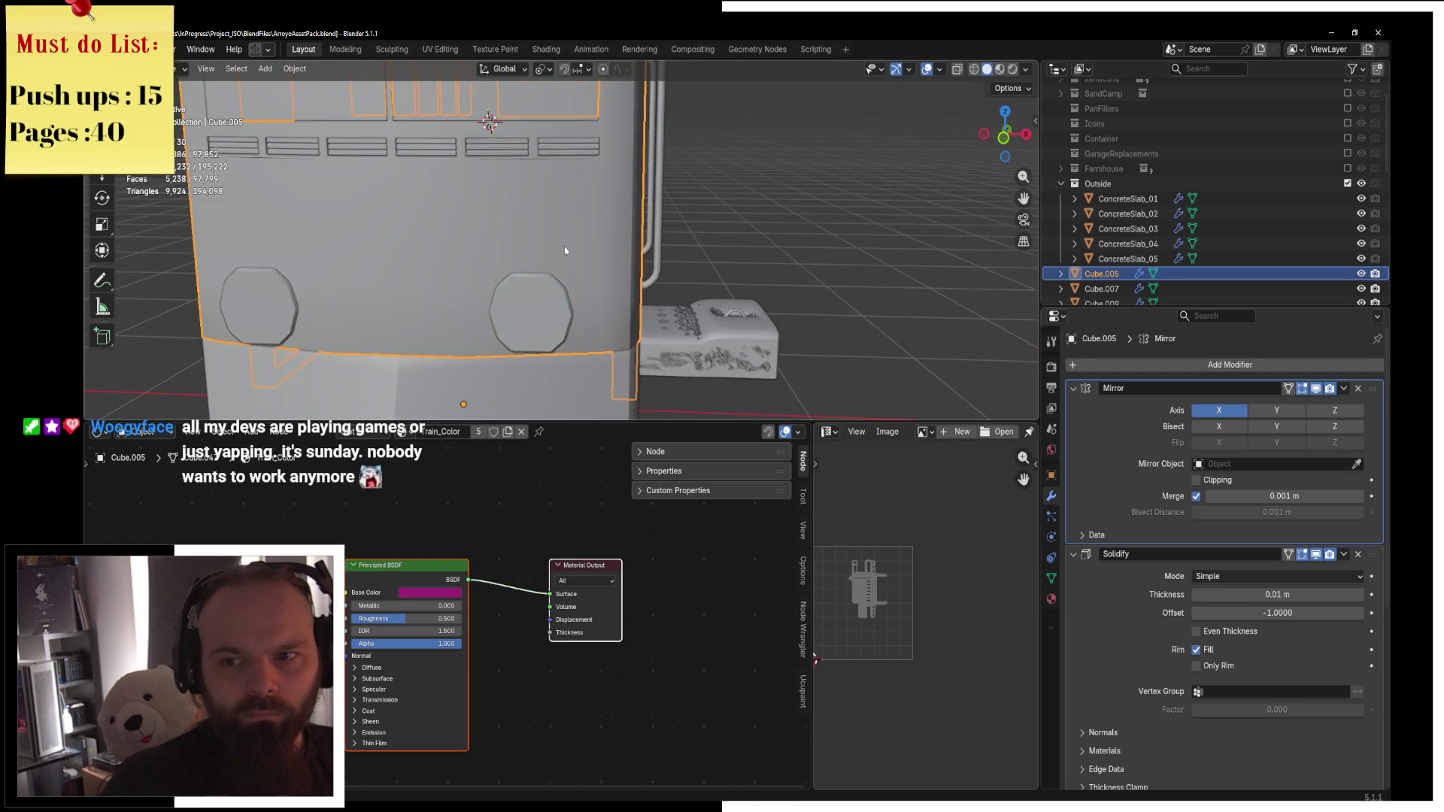
{"action": "middle_click_drag", "start_coordinate": [564, 246], "coordinate": [566, 249]}
{"action": "key", "text": "ctrl+Tab"}
{"action": "left_click", "coordinate": [647, 249]}
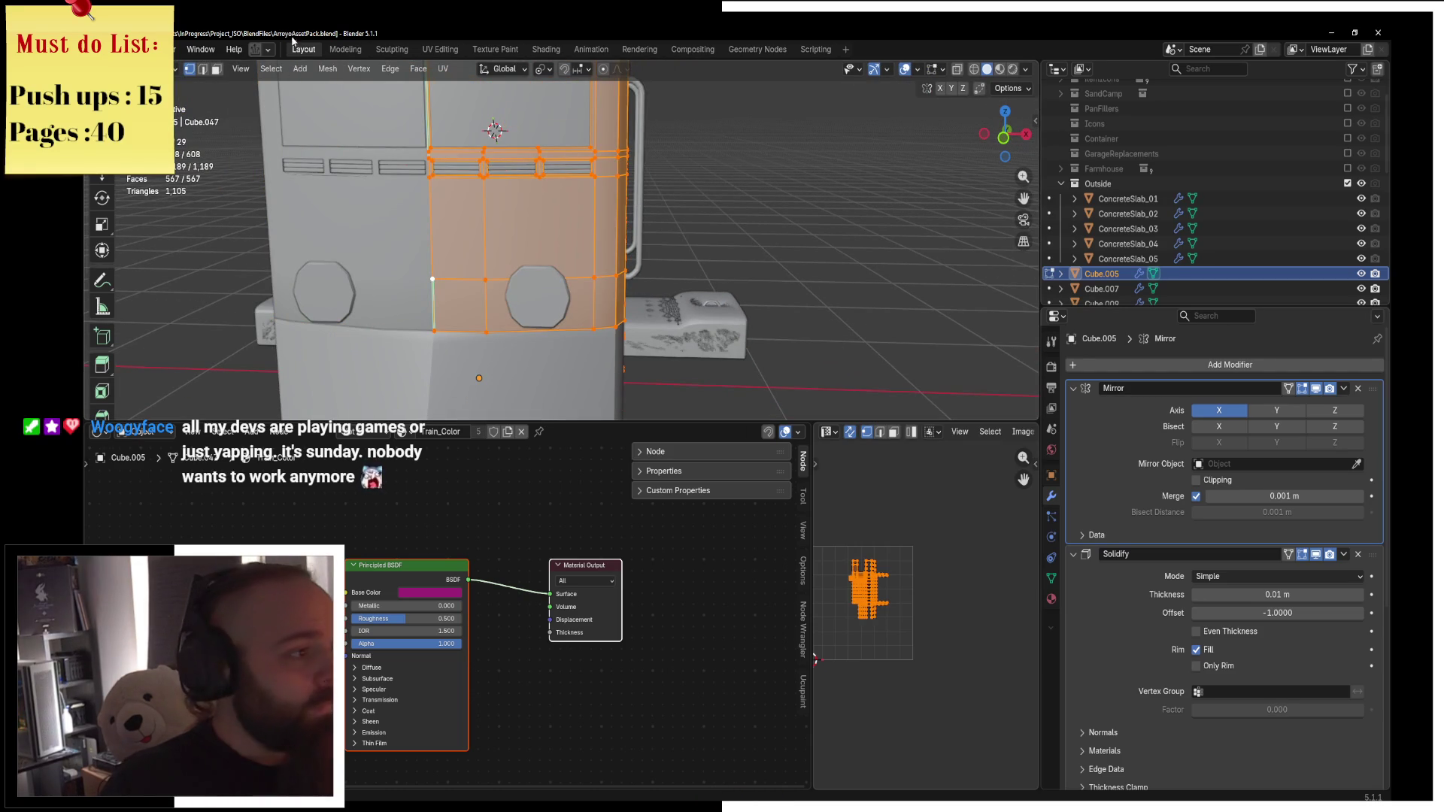
{"action": "scroll", "coordinate": [582, 256], "scroll_direction": "up", "scroll_amount": 2}
{"action": "key", "text": "ctrl+r"}
{"action": "left_click", "coordinate": [610, 197]}
{"action": "right_click", "coordinate": [610, 197]}
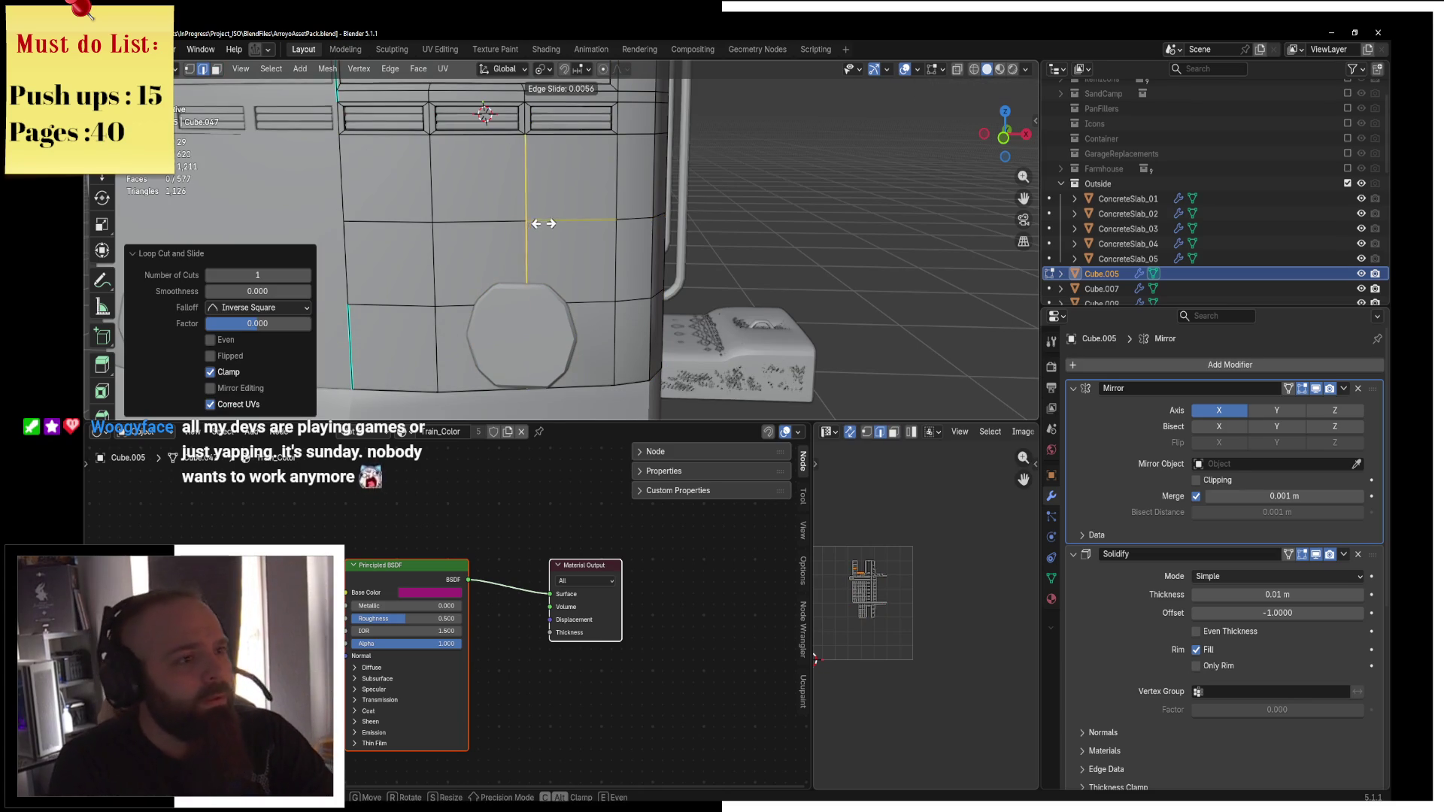
Add a vertical loop cut on the side wall and select the two adjoining faces.
{"action": "key", "text": "ctrl+r"}
{"action": "left_click", "coordinate": [587, 220]}
{"action": "right_click", "coordinate": [586, 220]}
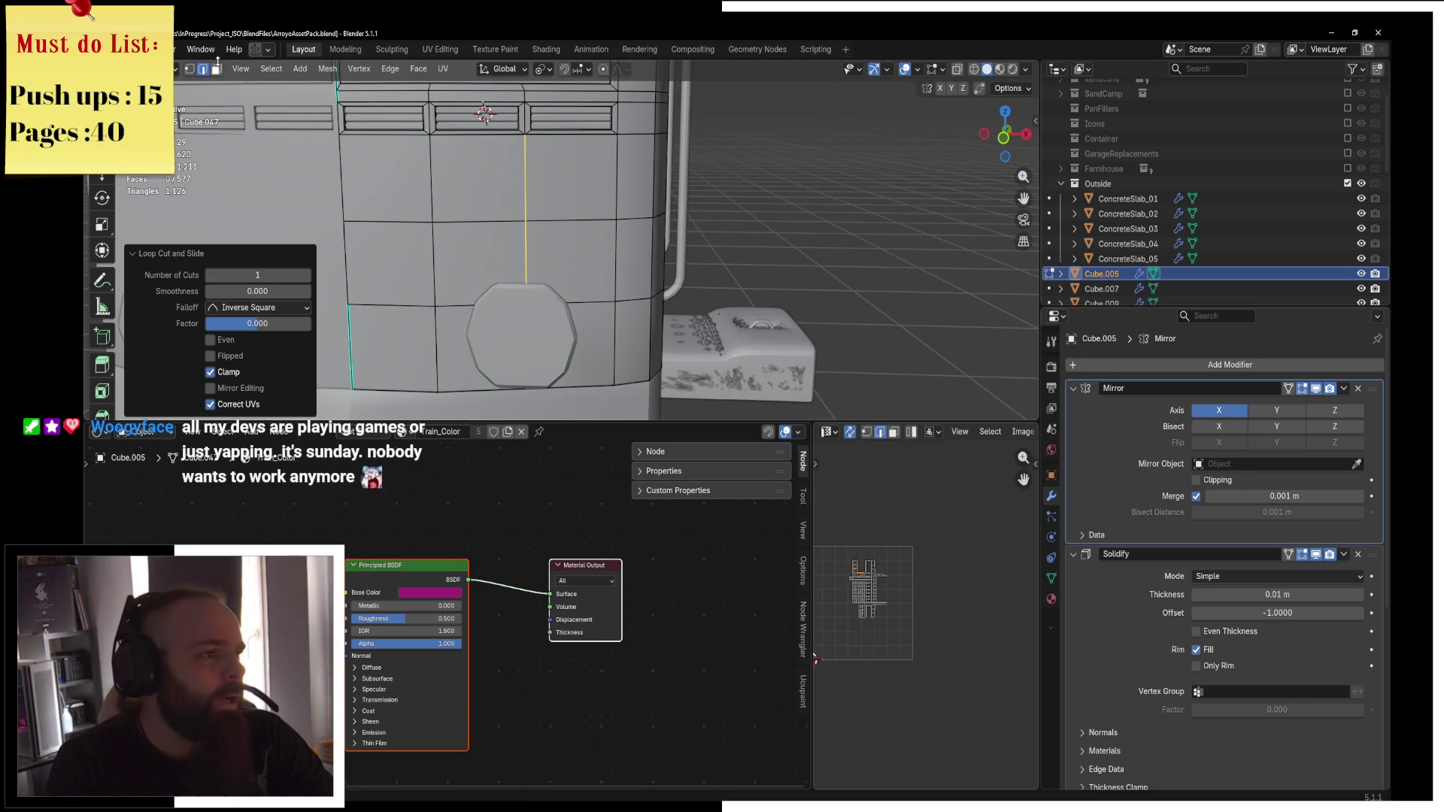
{"action": "left_click", "coordinate": [216, 69]}
{"action": "left_click", "coordinate": [572, 264]}
{"action": "left_click", "coordinate": [640, 263], "text": "shift"}
{"action": "key", "text": "shift+d"}
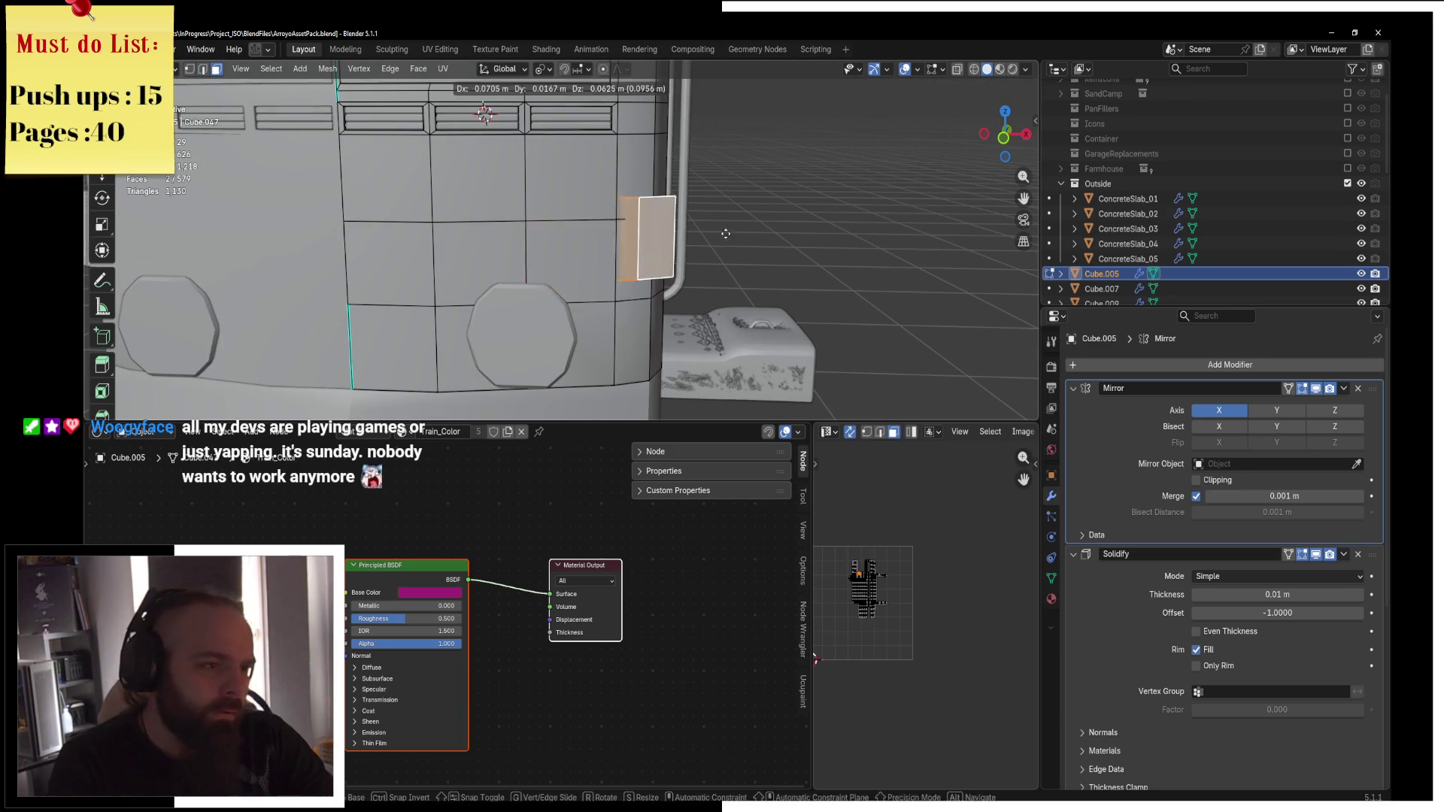
{"action": "right_click", "coordinate": [726, 234]}
Shrink the two faces to 0.65 around their centre and raise them about 0.117 m.
{"action": "left_click", "coordinate": [545, 70]}
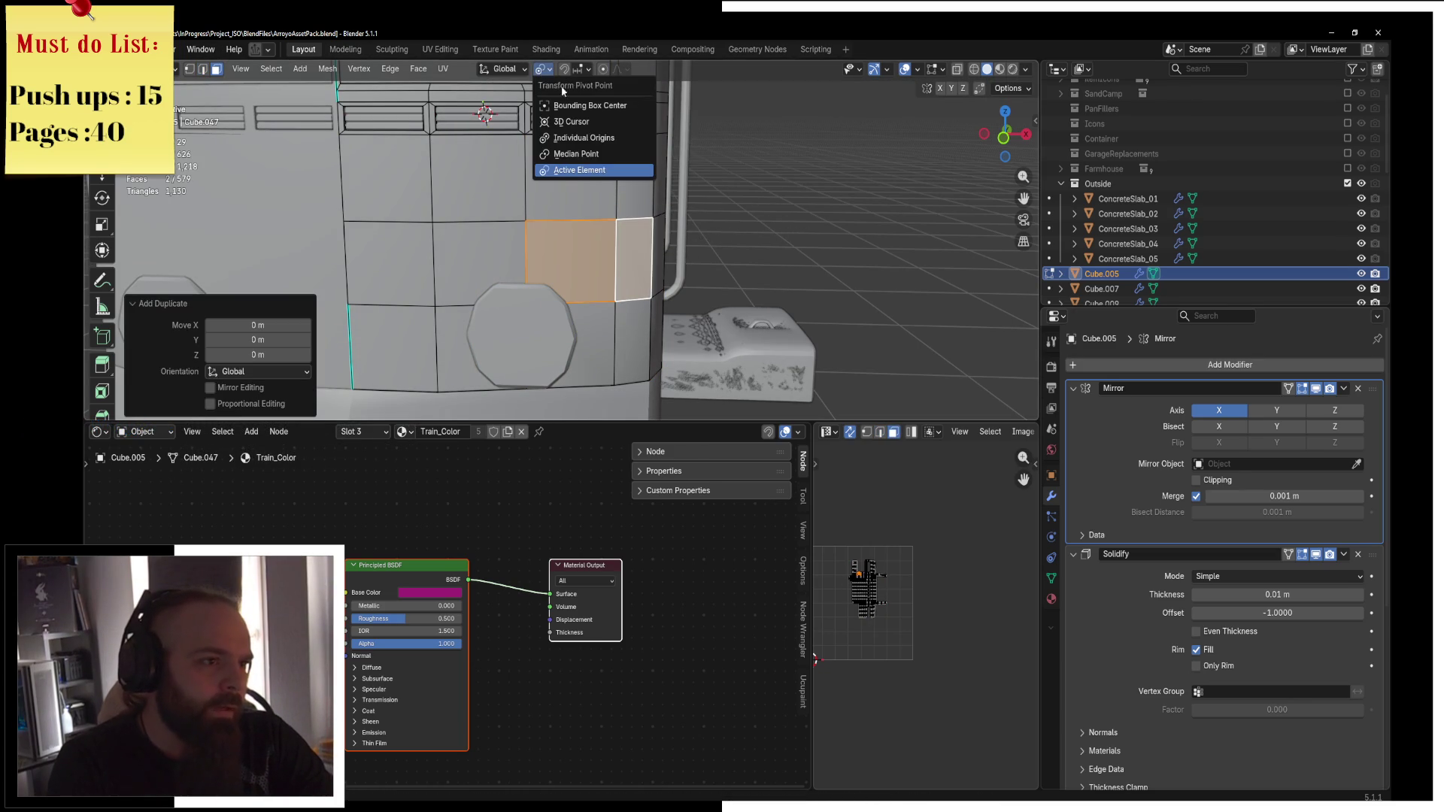
{"action": "left_click", "coordinate": [586, 156]}
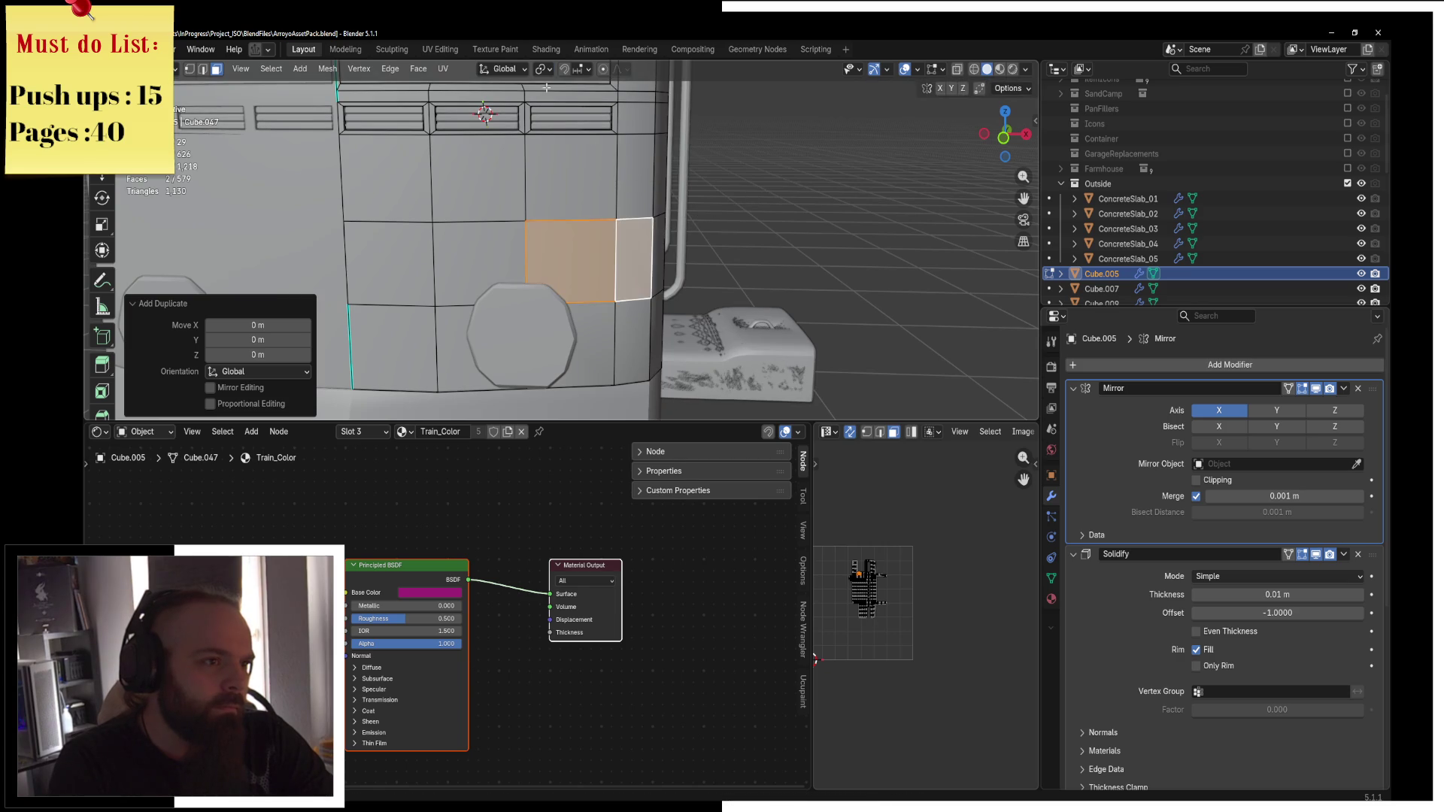
{"action": "key", "text": "s"}
{"action": "left_click", "coordinate": [726, 176]}
{"action": "middle_click_drag", "start_coordinate": [726, 177], "coordinate": [621, 239]}
{"action": "key", "text": "g"}
{"action": "key", "text": "y"}
{"action": "key", "text": "z"}
{"action": "left_click", "coordinate": [623, 194]}
Nudge the faces out along Y and extrude them into a protruding box.
{"action": "key", "text": "g"}
{"action": "key", "text": "y"}
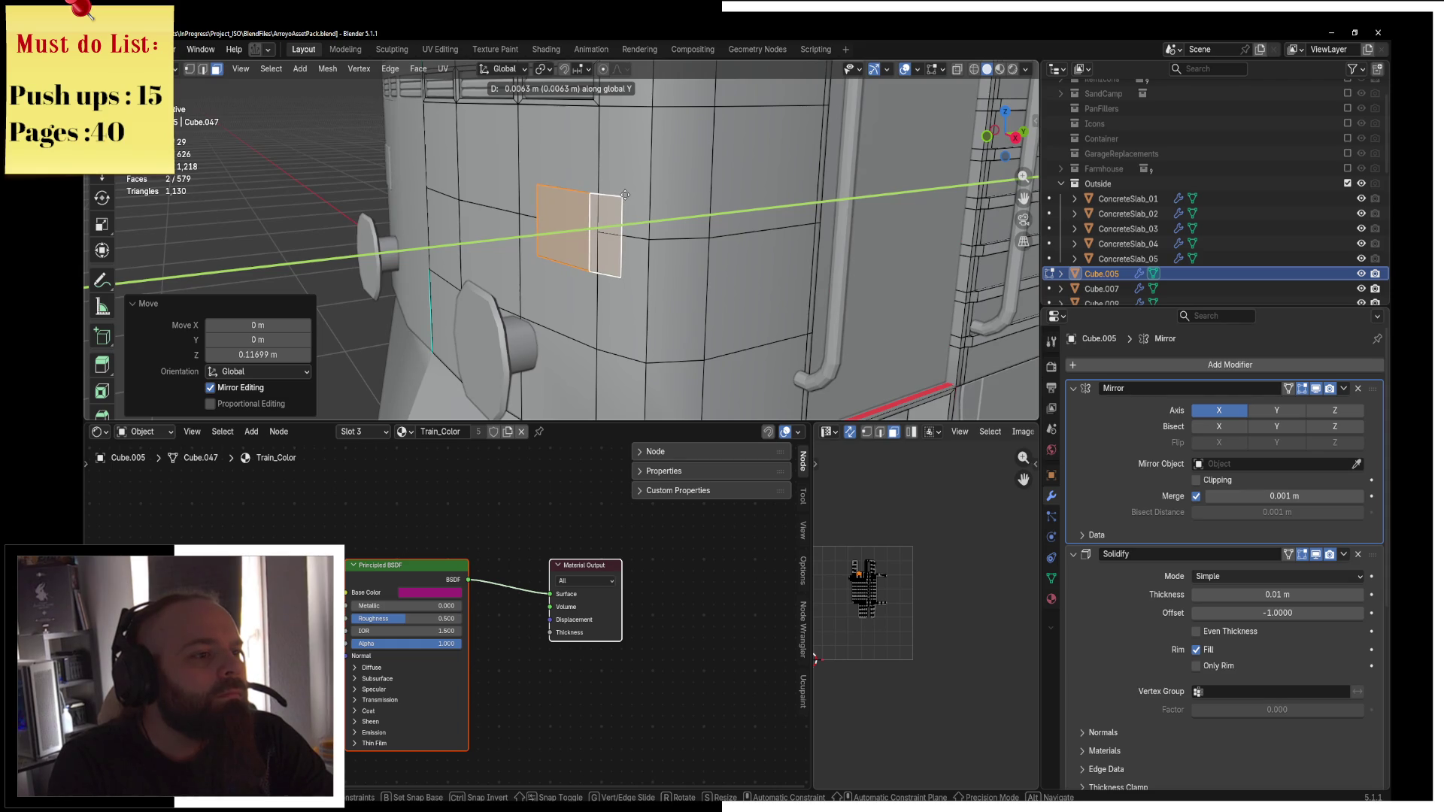
{"action": "left_click", "coordinate": [625, 196]}
{"action": "key", "text": "e"}
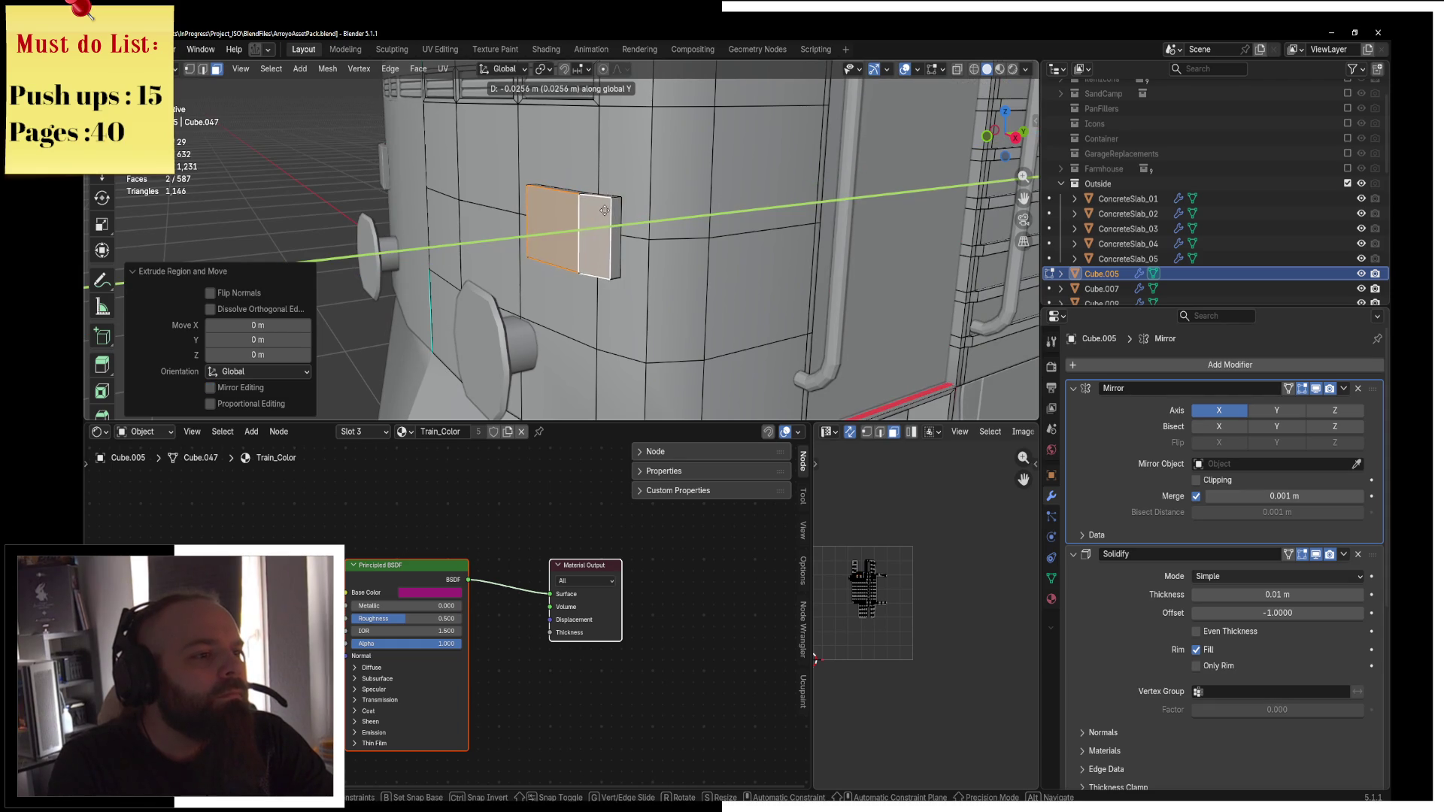
{"action": "left_click", "coordinate": [614, 200]}
Inset the box's front face to 0.91 and recess it slightly inward.
{"action": "middle_click_drag", "start_coordinate": [614, 200], "coordinate": [820, 248]}
{"action": "scroll", "coordinate": [820, 249], "scroll_direction": "up", "scroll_amount": 4}
{"action": "key", "text": "e"}
{"action": "key", "text": "Escape"}
{"action": "key", "text": "s"}
{"action": "left_click", "coordinate": [816, 248]}
{"action": "key", "text": "e"}
{"action": "left_click", "coordinate": [794, 243]}
{"action": "middle_click_drag", "start_coordinate": [738, 241], "coordinate": [571, 210]}
Try flattening the box's two vertical frame edges with S Y 0, then undo it.
{"action": "scroll", "coordinate": [572, 211], "scroll_direction": "up", "scroll_amount": 2}
{"action": "left_click", "coordinate": [202, 69]}
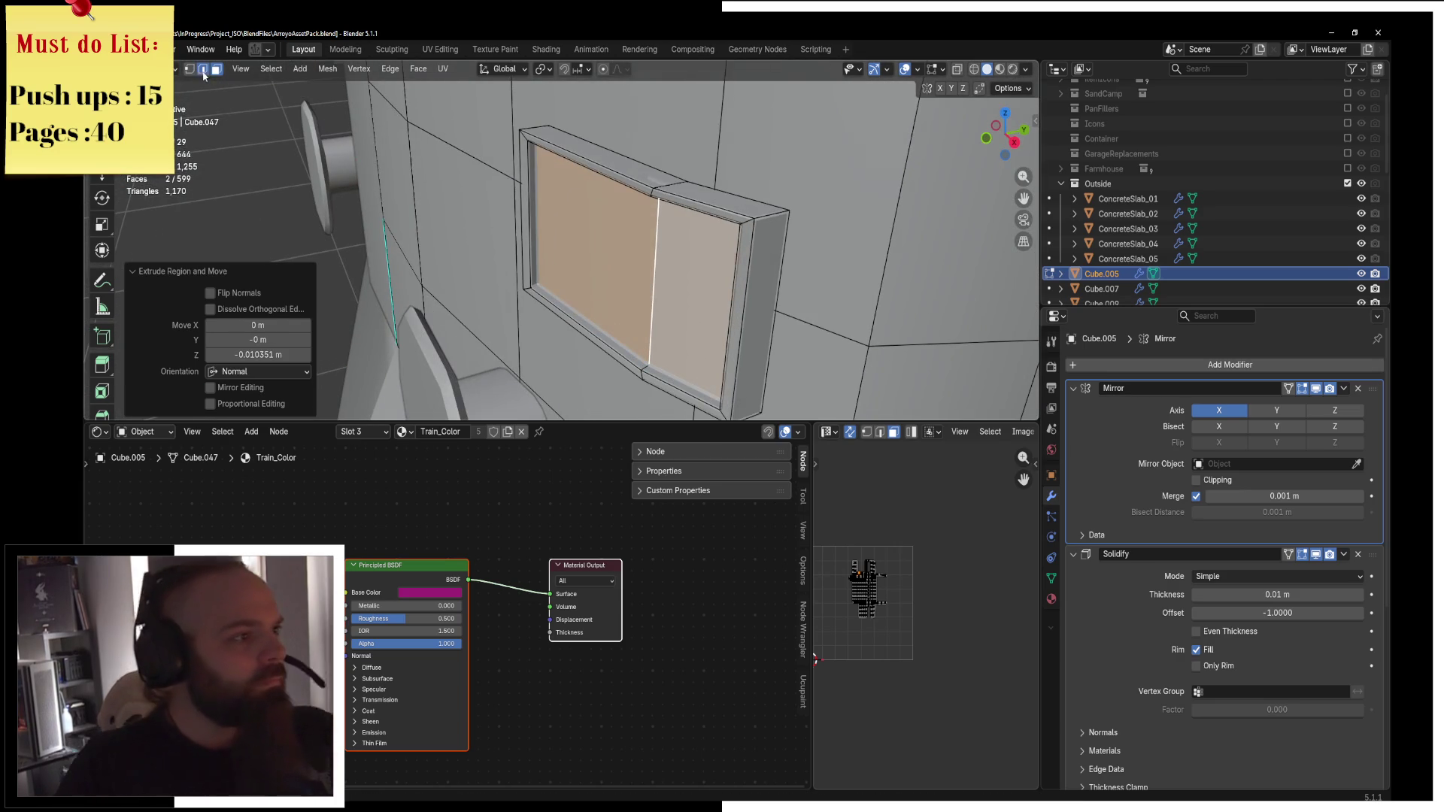
{"action": "left_click", "coordinate": [653, 286]}
{"action": "left_click", "coordinate": [736, 282]}
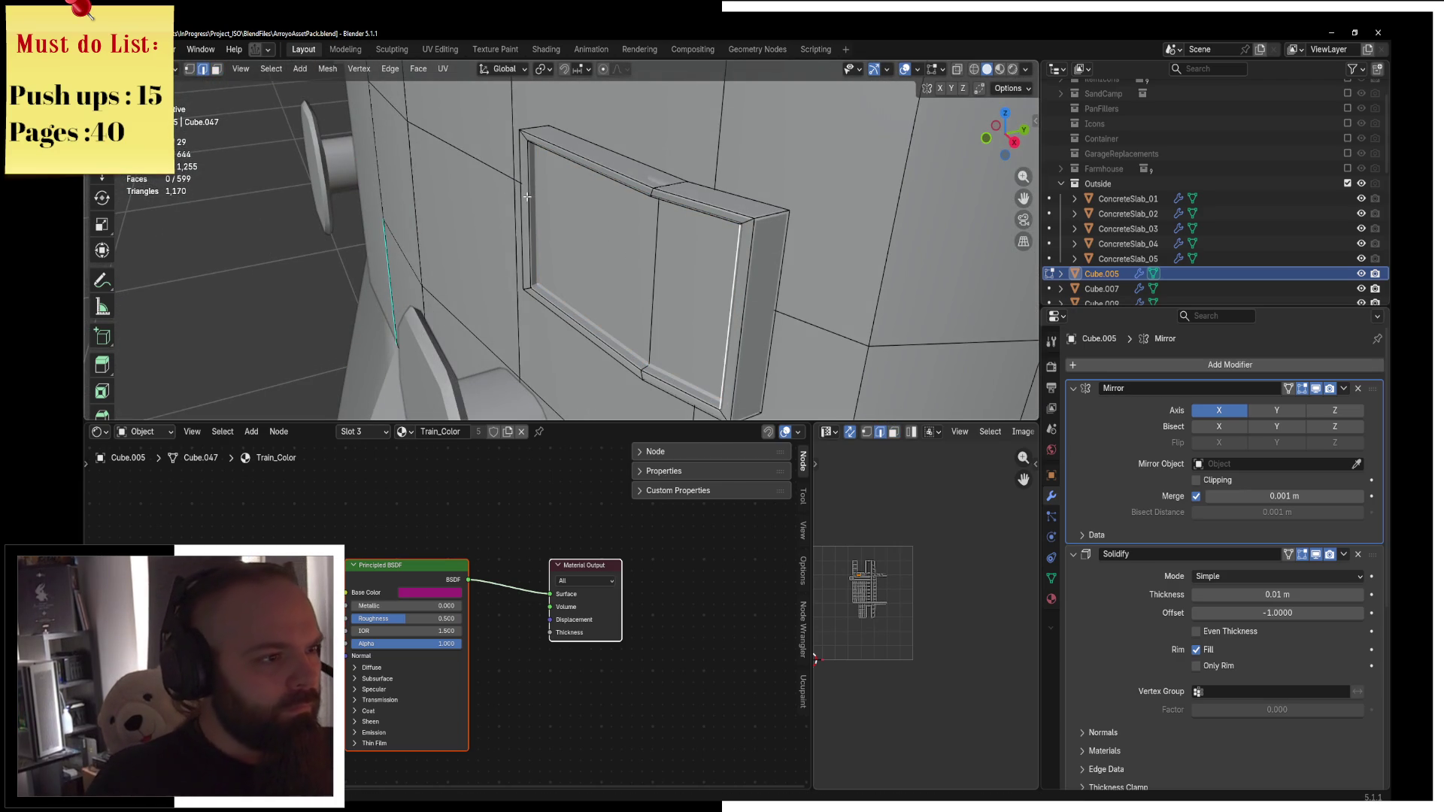
{"action": "left_click", "coordinate": [539, 69]}
{"action": "left_click", "coordinate": [594, 154]}
{"action": "type", "text": "sy0"}
{"action": "key", "text": "Return"}
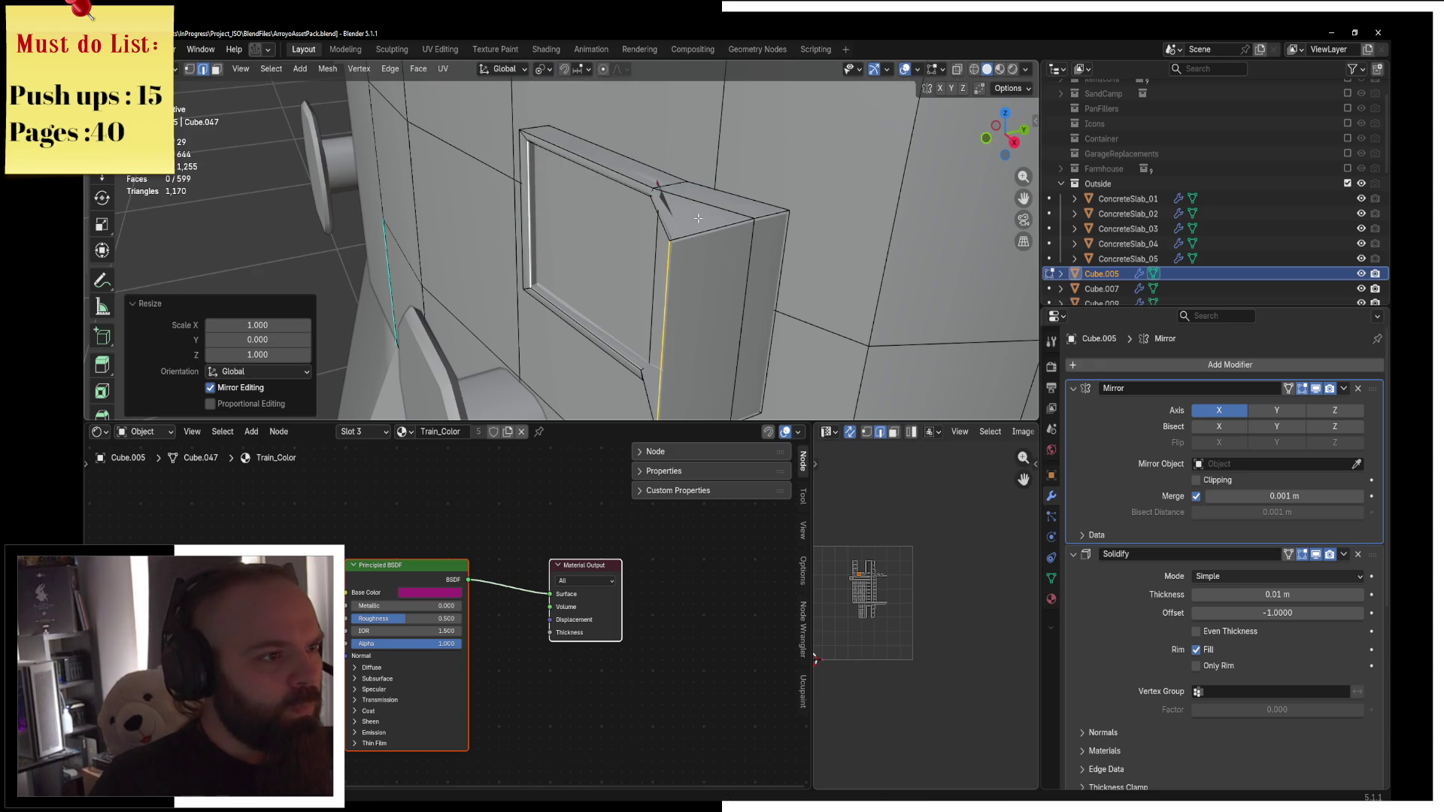
{"action": "scroll", "coordinate": [698, 218], "scroll_direction": "down", "scroll_amount": 3}
{"action": "middle_click_drag", "start_coordinate": [698, 218], "coordinate": [559, 245]}
{"action": "scroll", "coordinate": [590, 244], "scroll_direction": "up", "scroll_amount": 1}
{"action": "key", "text": "ctrl+z"}
Select the boxed frame piece with L and move it about 0.01 m along Y.
{"action": "key", "text": "l"}
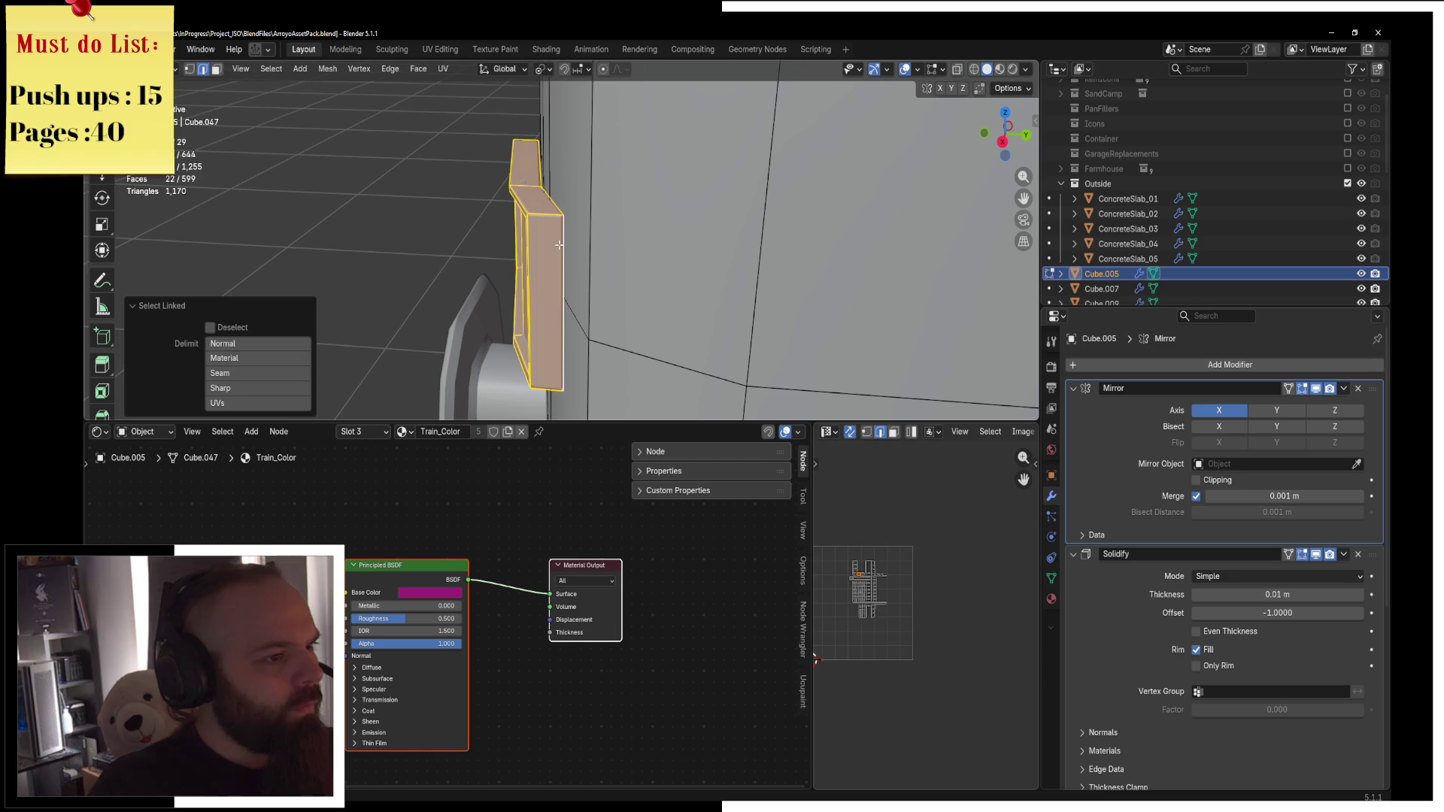
{"action": "key", "text": "g"}
{"action": "key", "text": "y"}
{"action": "left_click", "coordinate": [654, 253]}
{"action": "key", "text": "Tab"}
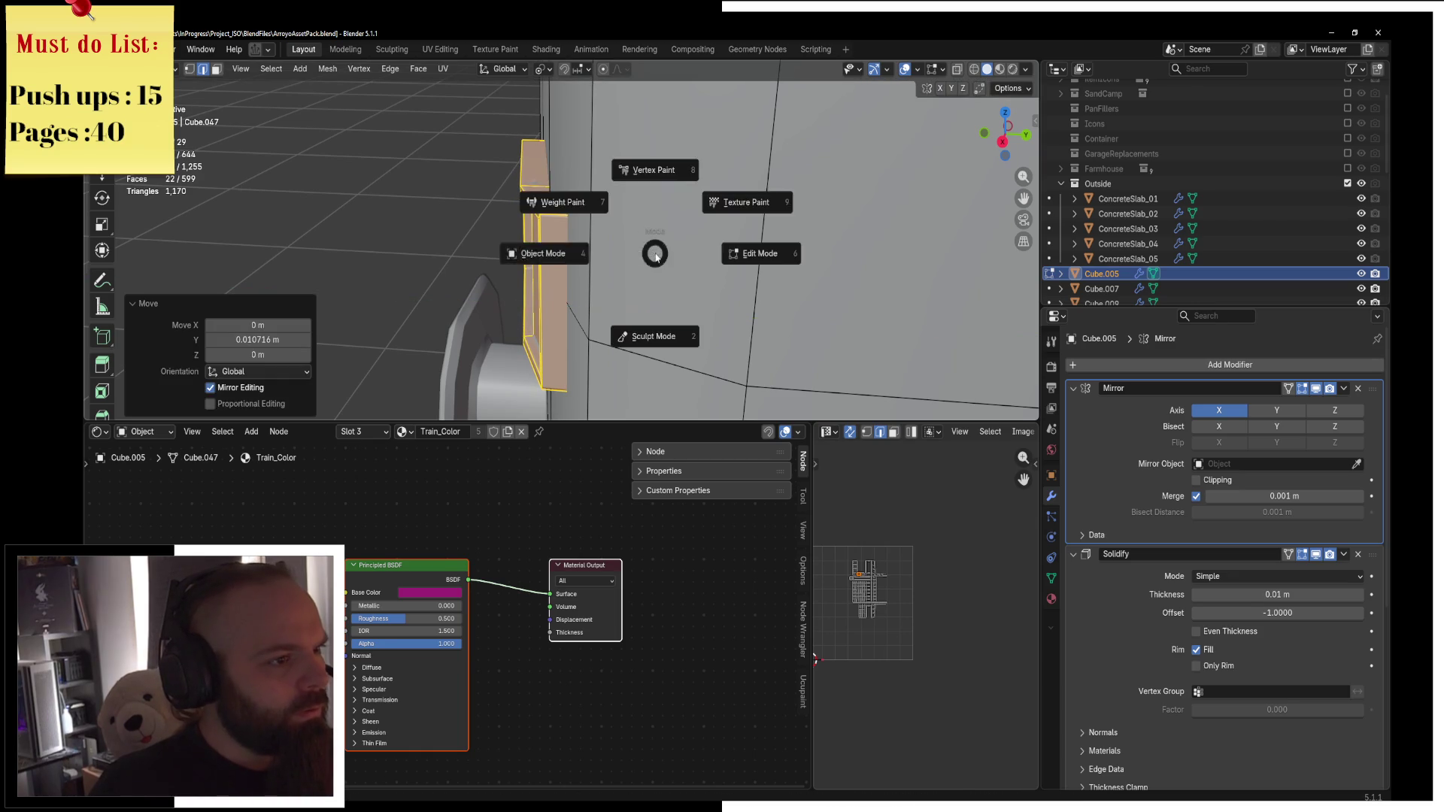
Switch to Material Preview to see the pink train, then re-enter edit mode.
{"action": "middle_click_drag", "start_coordinate": [684, 250], "coordinate": [796, 269]}
{"action": "key", "text": "z"}
{"action": "left_click", "coordinate": [813, 359]}
{"action": "mouse_move", "coordinate": [813, 359]}
{"action": "middle_mouse_down"}
{"action": "mouse_move", "coordinate": [801, 221]}
{"action": "mouse_move", "coordinate": [741, 243]}
{"action": "middle_mouse_up"}
{"action": "key", "text": "ctrl+Tab"}
{"action": "left_click", "coordinate": [844, 271]}
{"action": "scroll", "coordinate": [634, 249], "scroll_direction": "up", "scroll_amount": 3}
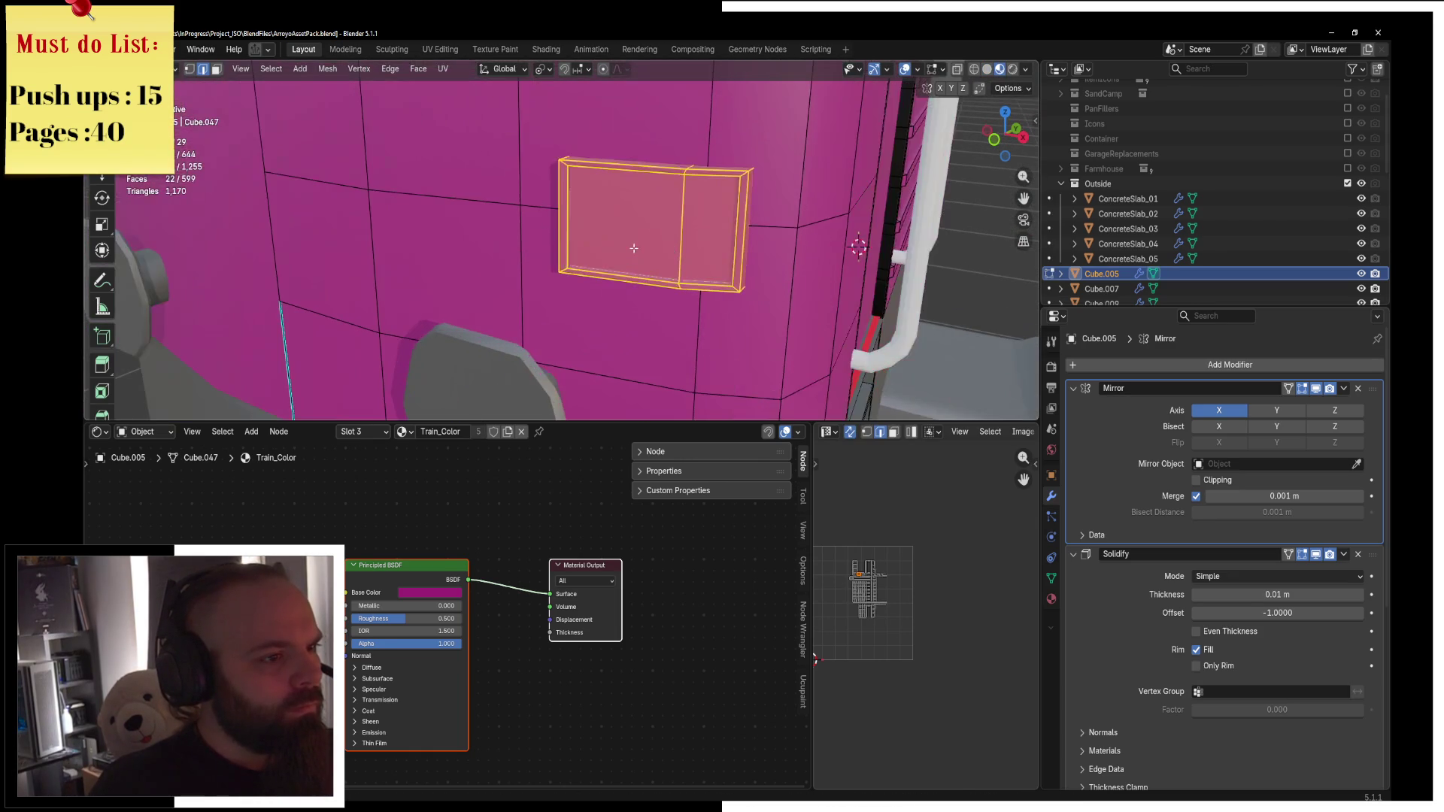
Show the Material settings and re-enter Edit Mode on the train body.
{"action": "left_click", "coordinate": [1051, 600]}
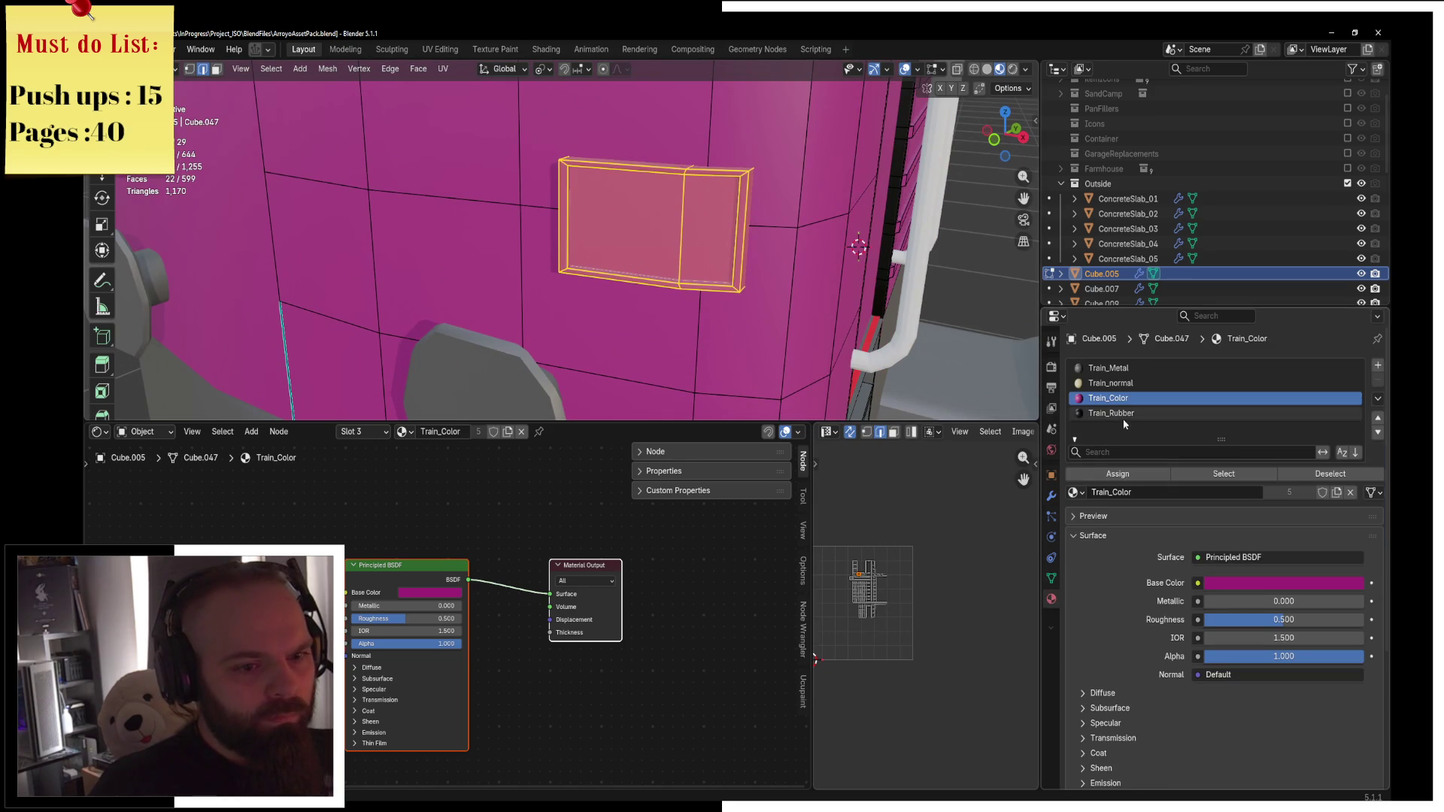
{"action": "scroll", "coordinate": [1125, 426], "scroll_direction": "up", "scroll_amount": 2, "text": "ctrl"}
{"action": "key", "text": "ctrl+Tab"}
{"action": "left_click", "coordinate": [702, 299]}
{"action": "scroll", "coordinate": [752, 300], "scroll_direction": "down", "scroll_amount": 5}
{"action": "middle_click_drag", "start_coordinate": [752, 301], "coordinate": [605, 319]}
{"action": "key", "text": "ctrl+Tab"}
{"action": "left_click", "coordinate": [710, 331]}
{"action": "scroll", "coordinate": [661, 298], "scroll_direction": "up", "scroll_amount": 2}
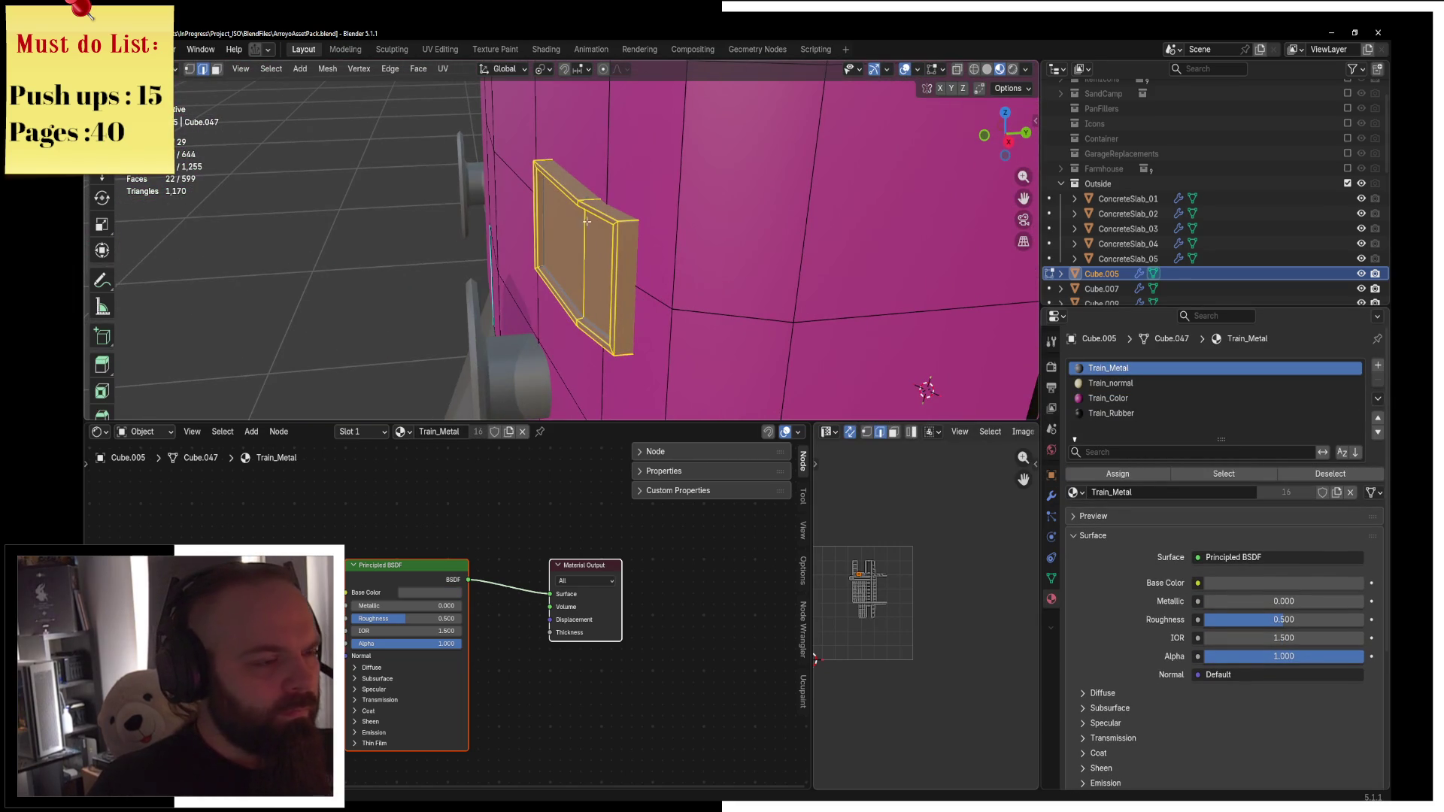
Flatten the side panel's frame edge loop to 0 along Y.
{"action": "left_click", "coordinate": [558, 176], "text": "alt"}
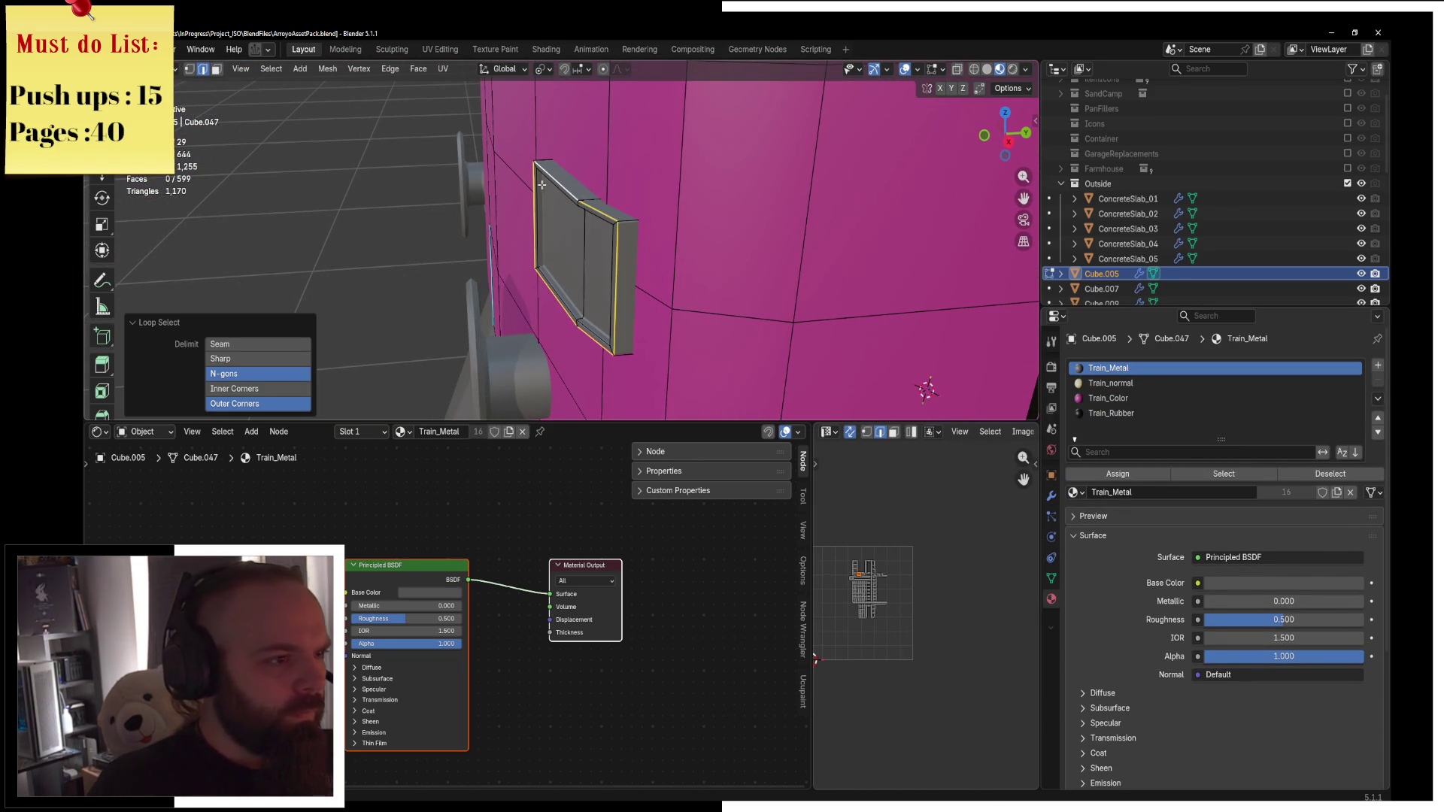
{"action": "key", "text": "s"}
{"action": "key", "text": "y"}
{"action": "key", "text": "0"}
{"action": "key", "text": "Return"}
Select the panel's inner border loop plus its outer left edge and scale them along Y.
{"action": "mouse_move", "coordinate": [601, 228]}
{"action": "middle_mouse_down"}
{"action": "mouse_move", "coordinate": [706, 274]}
{"action": "mouse_move", "coordinate": [725, 217]}
{"action": "middle_mouse_up"}
{"action": "key", "text": "a"}
{"action": "key", "text": "alt+a"}
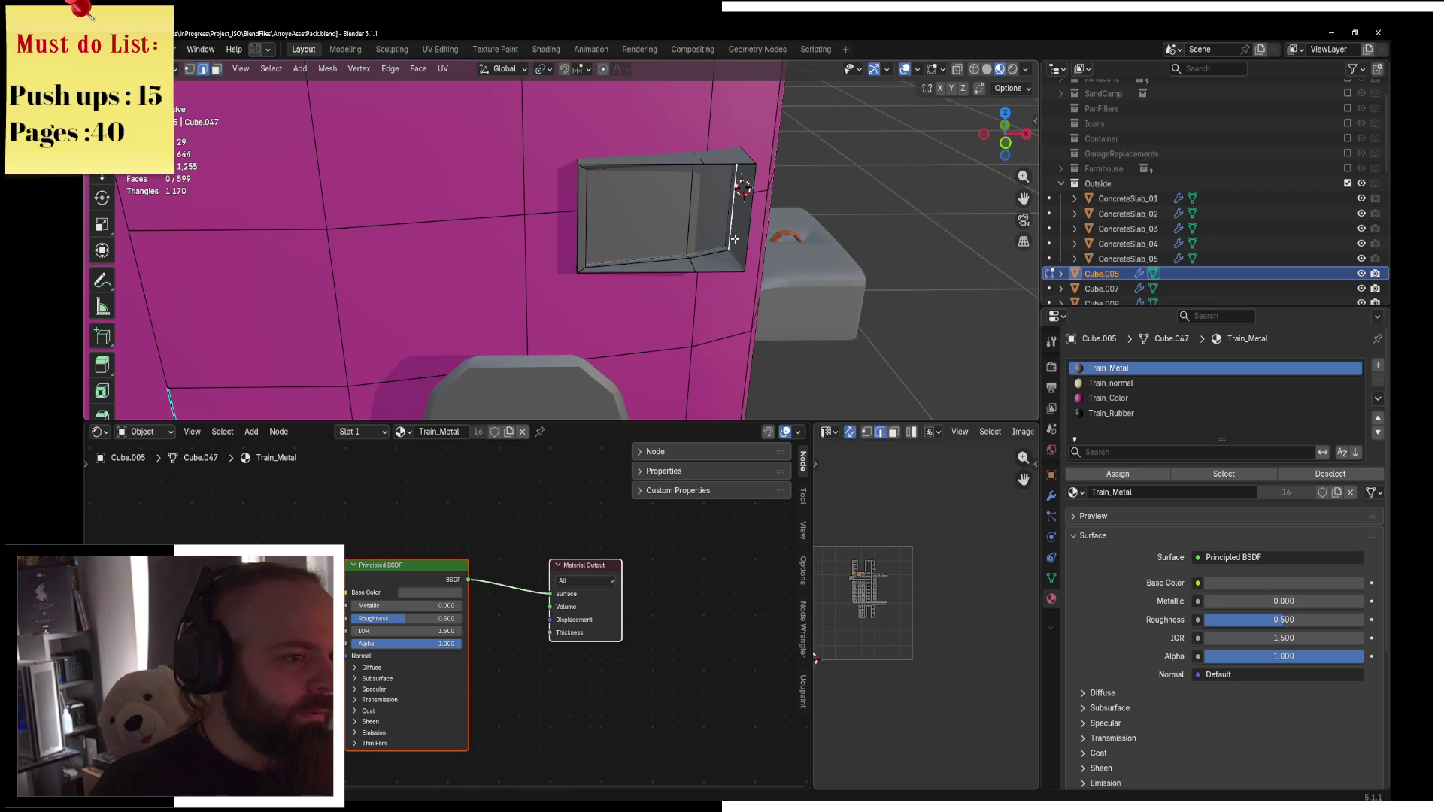
{"action": "left_click", "coordinate": [712, 250], "text": "alt"}
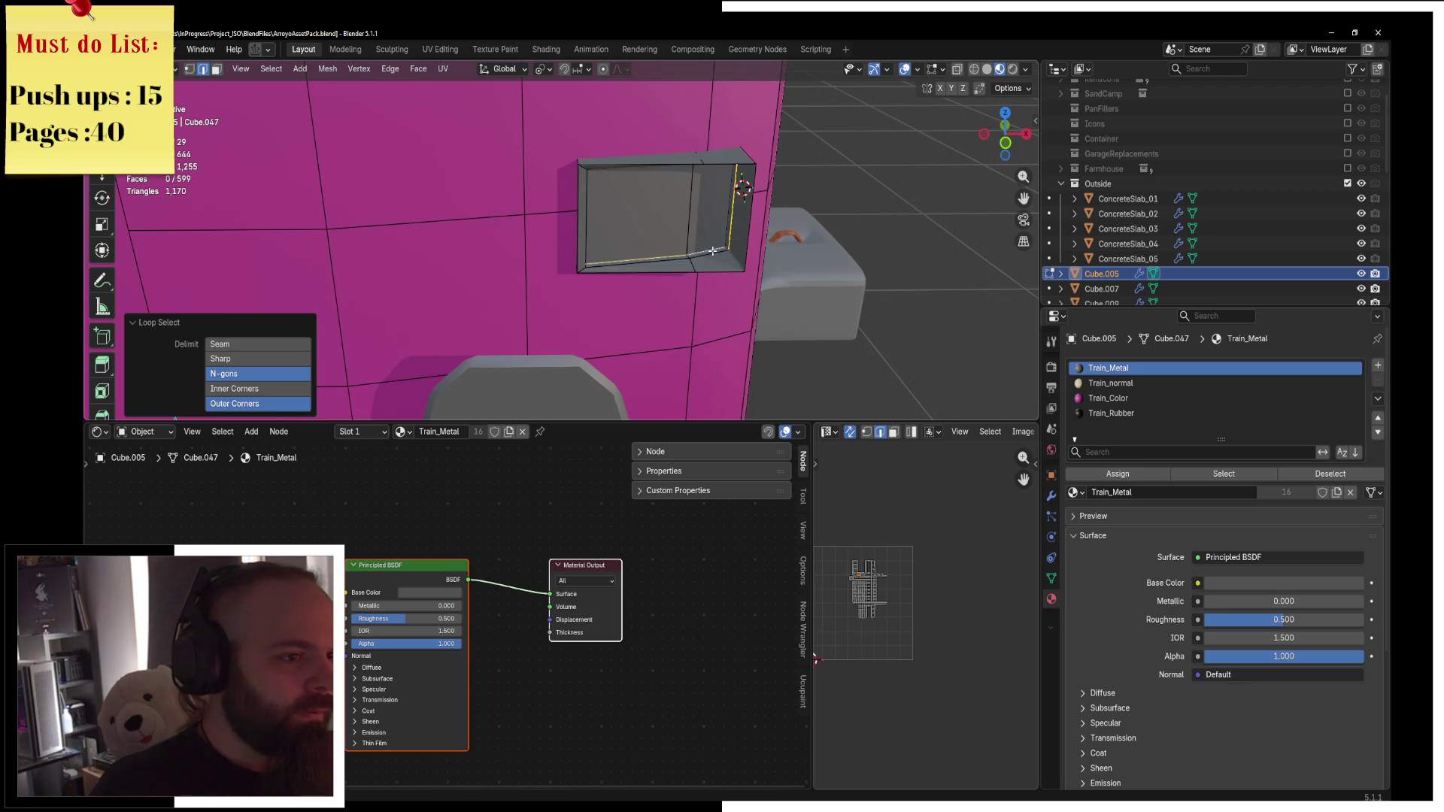
{"action": "key", "text": "ctrl+z"}
{"action": "left_click", "coordinate": [712, 254], "text": "alt"}
{"action": "middle_click_drag", "start_coordinate": [712, 254], "coordinate": [575, 244]}
{"action": "left_click", "coordinate": [545, 233], "text": "shift"}
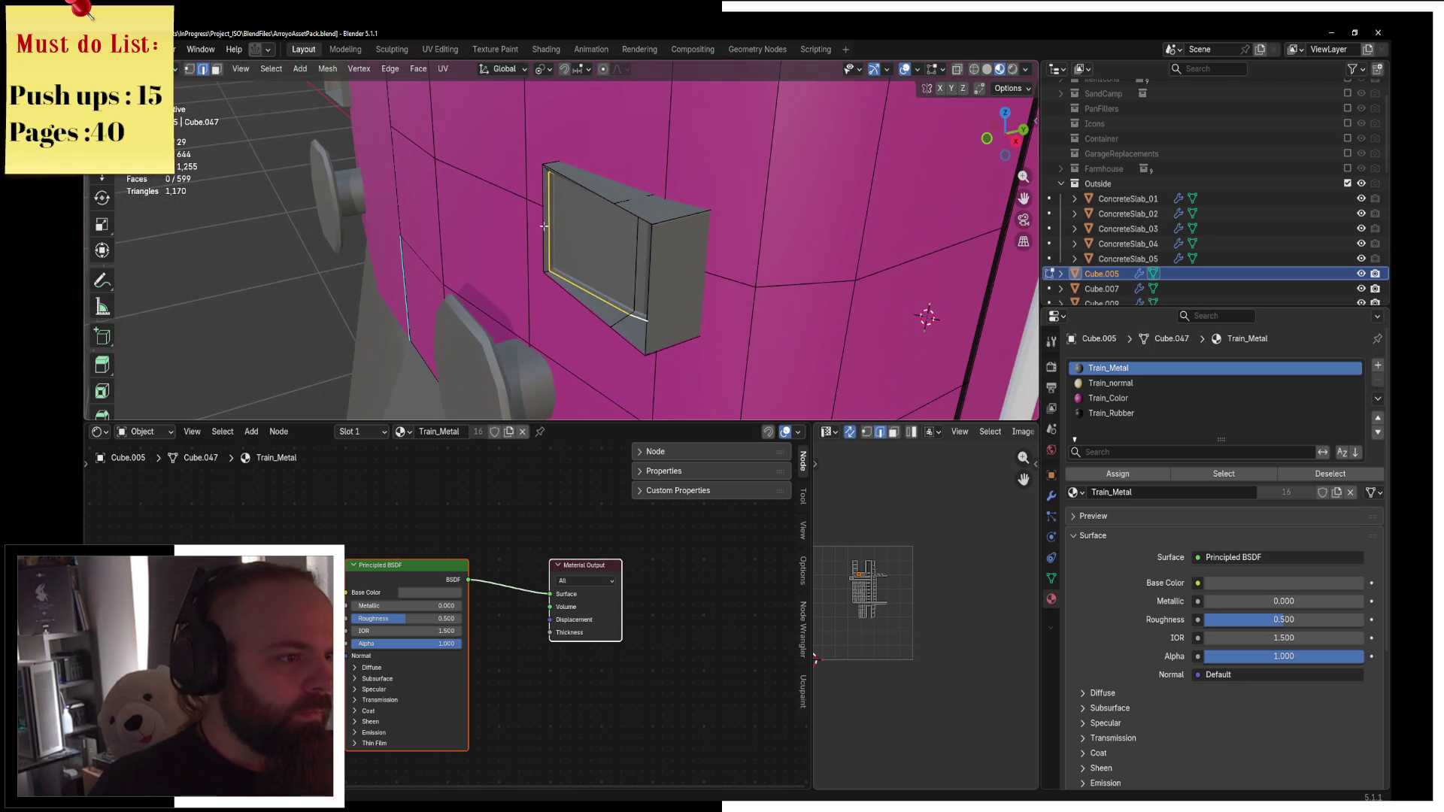
{"action": "key", "text": "s"}
{"action": "key", "text": "y"}
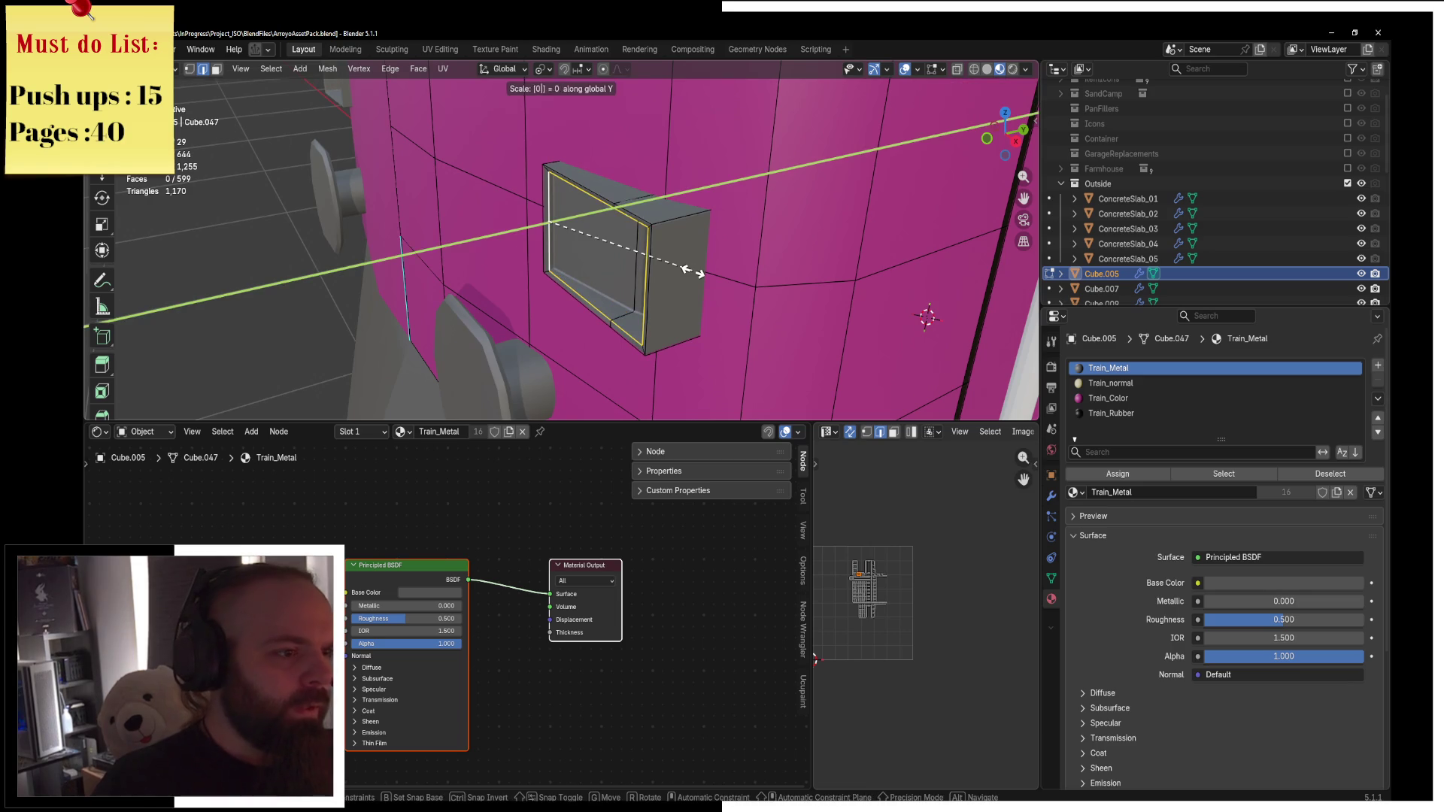
{"action": "key", "text": "Return"}
Switch to Wireframe shading and select the box panel's lower edge loop.
{"action": "mouse_move", "coordinate": [692, 272]}
{"action": "middle_mouse_down"}
{"action": "mouse_move", "coordinate": [701, 247]}
{"action": "mouse_move", "coordinate": [655, 253]}
{"action": "middle_mouse_up"}
{"action": "left_click", "coordinate": [701, 247], "text": "alt"}
{"action": "key", "text": "z"}
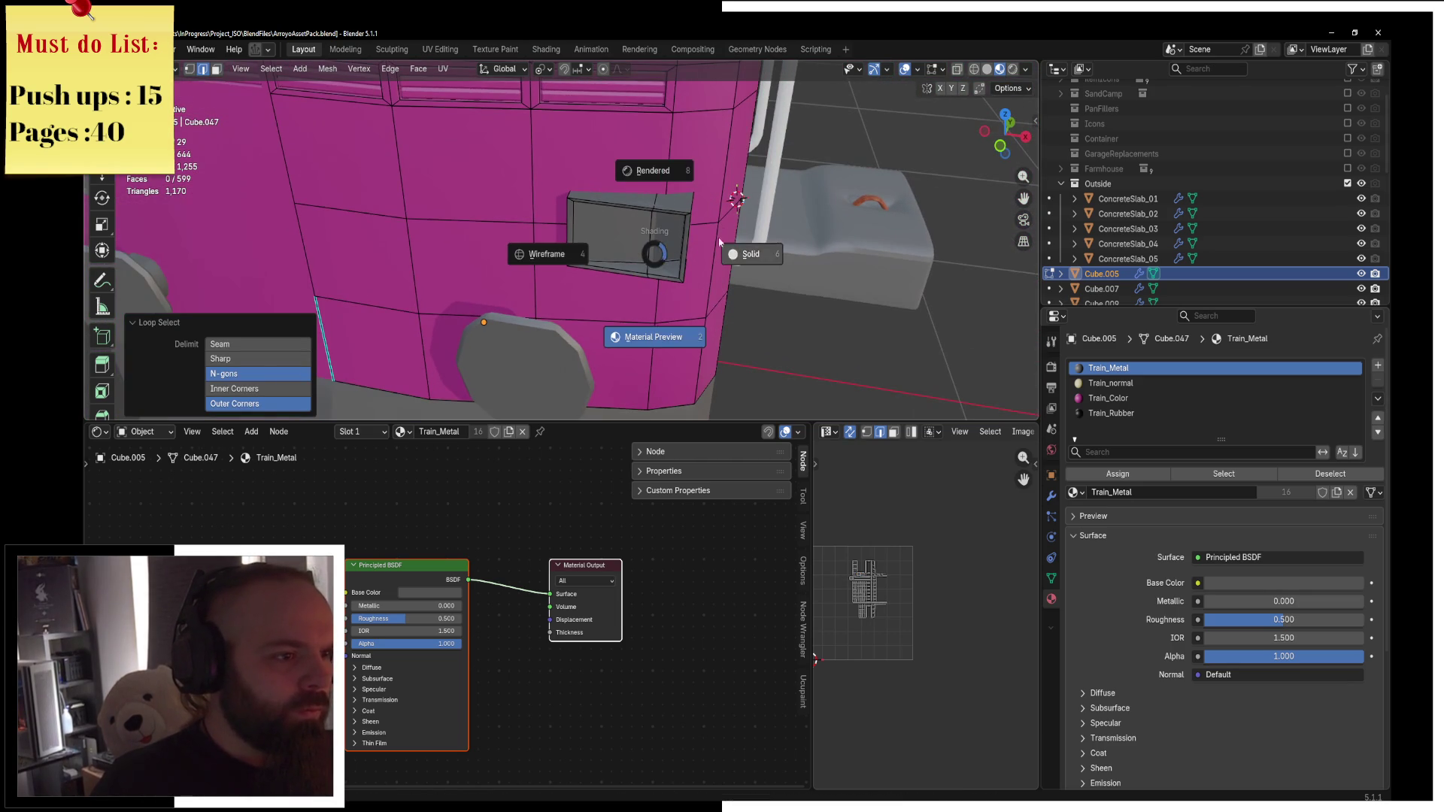
{"action": "left_click", "coordinate": [547, 254]}
{"action": "scroll", "coordinate": [706, 293], "scroll_direction": "up", "scroll_amount": 2}
{"action": "left_click", "coordinate": [706, 294], "text": "alt"}
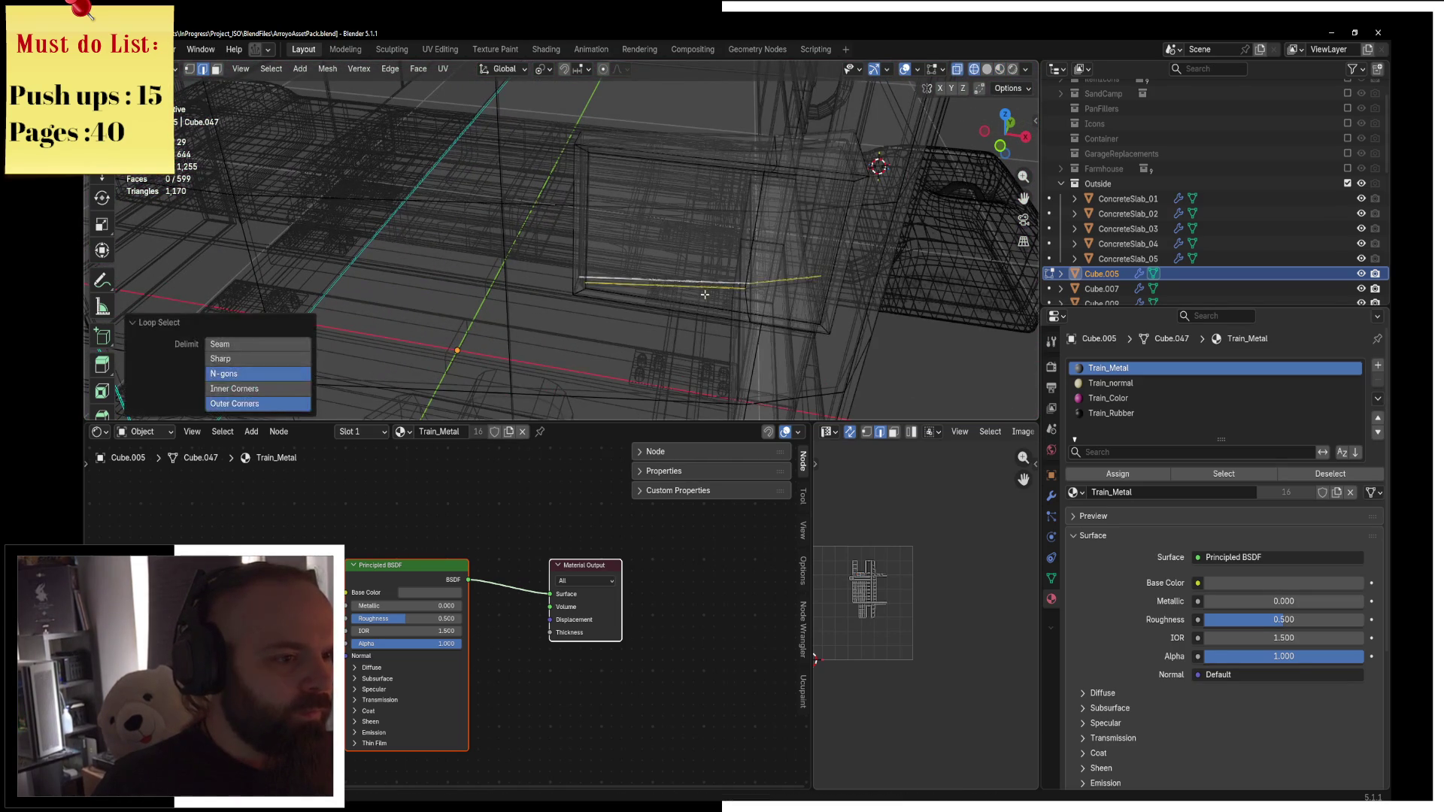
{"action": "left_click", "coordinate": [706, 292], "text": "alt"}
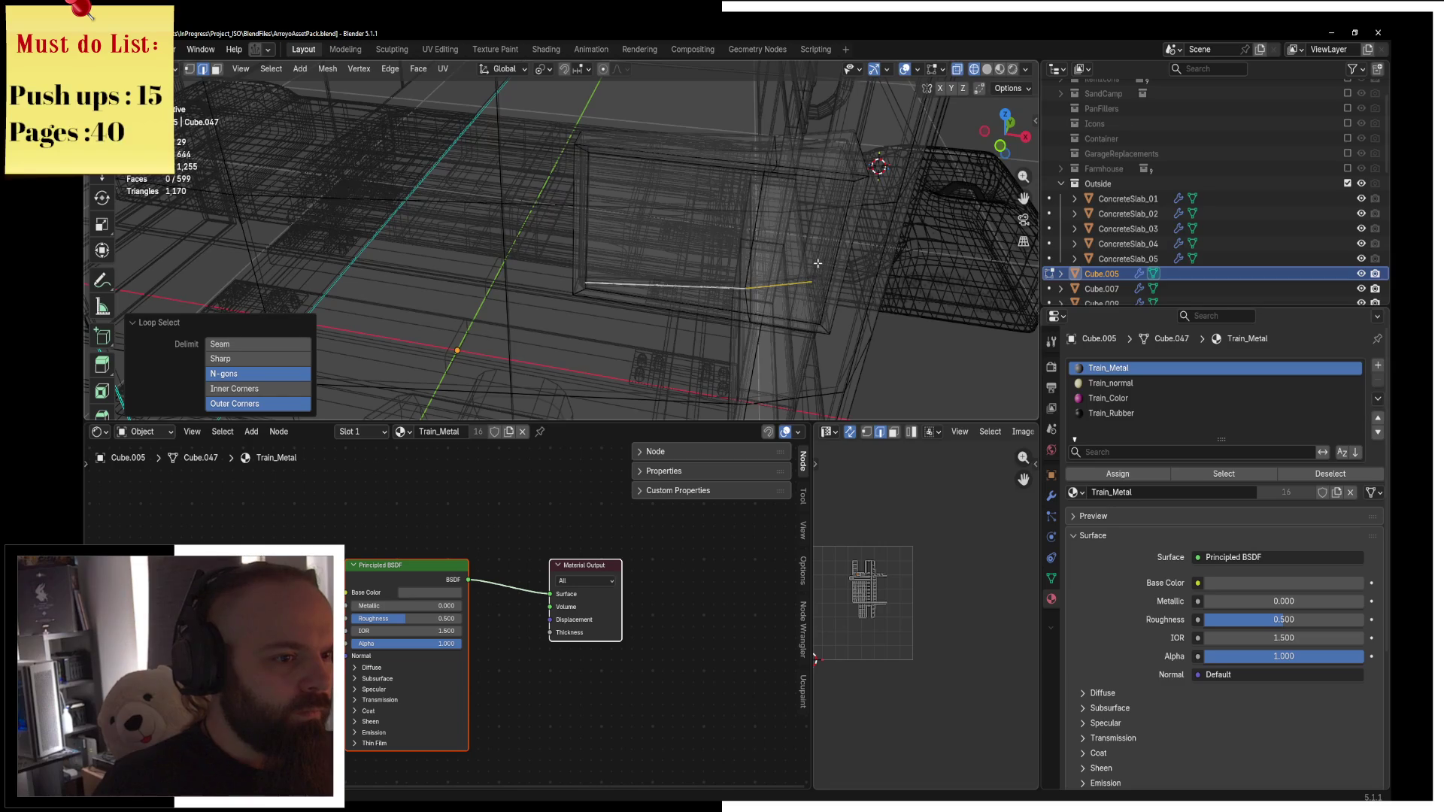
{"action": "middle_click_drag", "start_coordinate": [817, 263], "coordinate": [793, 247]}
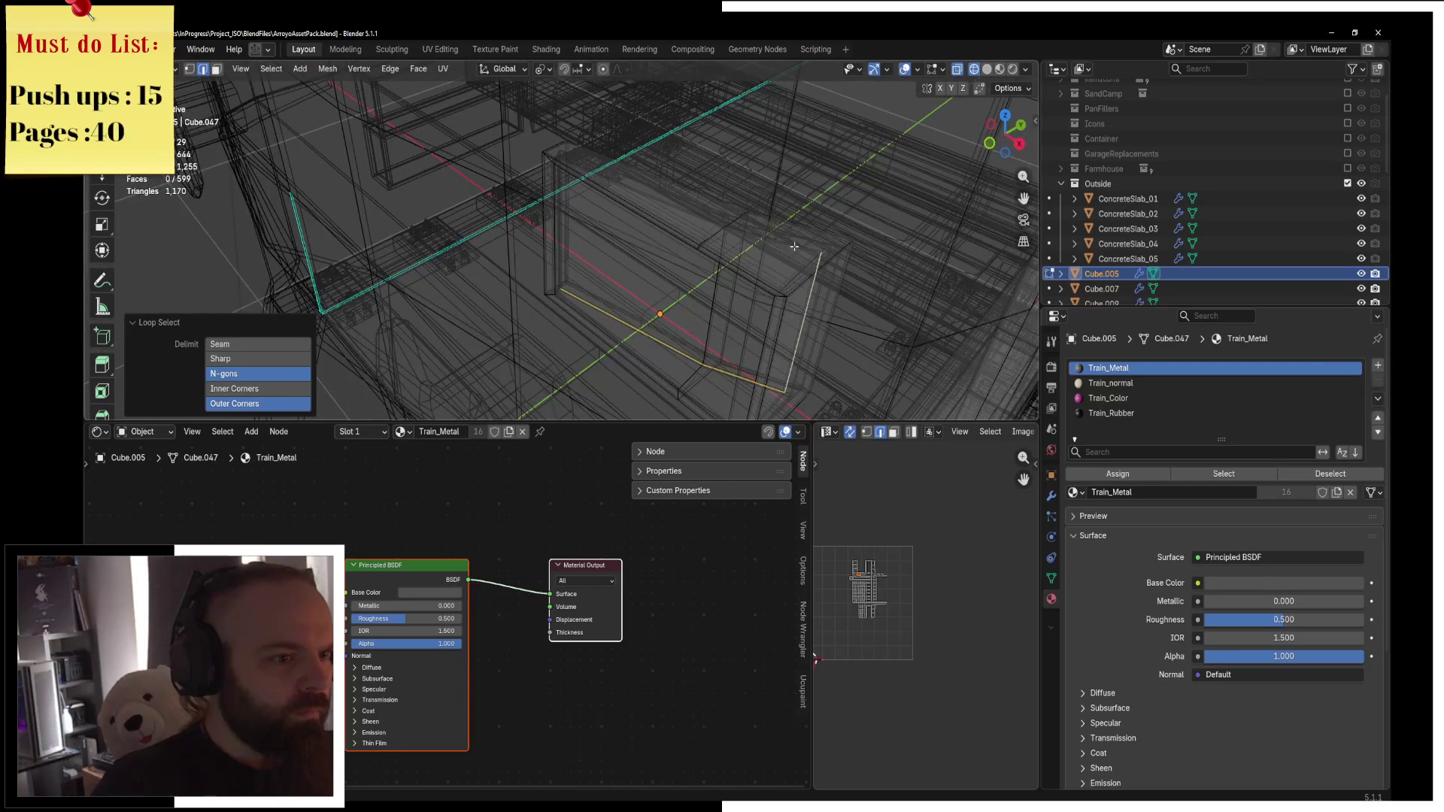
Flatten that lower loop to 0 along Y, then return to Solid shading and Object Mode.
{"action": "key", "text": "s"}
{"action": "key", "text": "y"}
{"action": "key", "text": "0"}
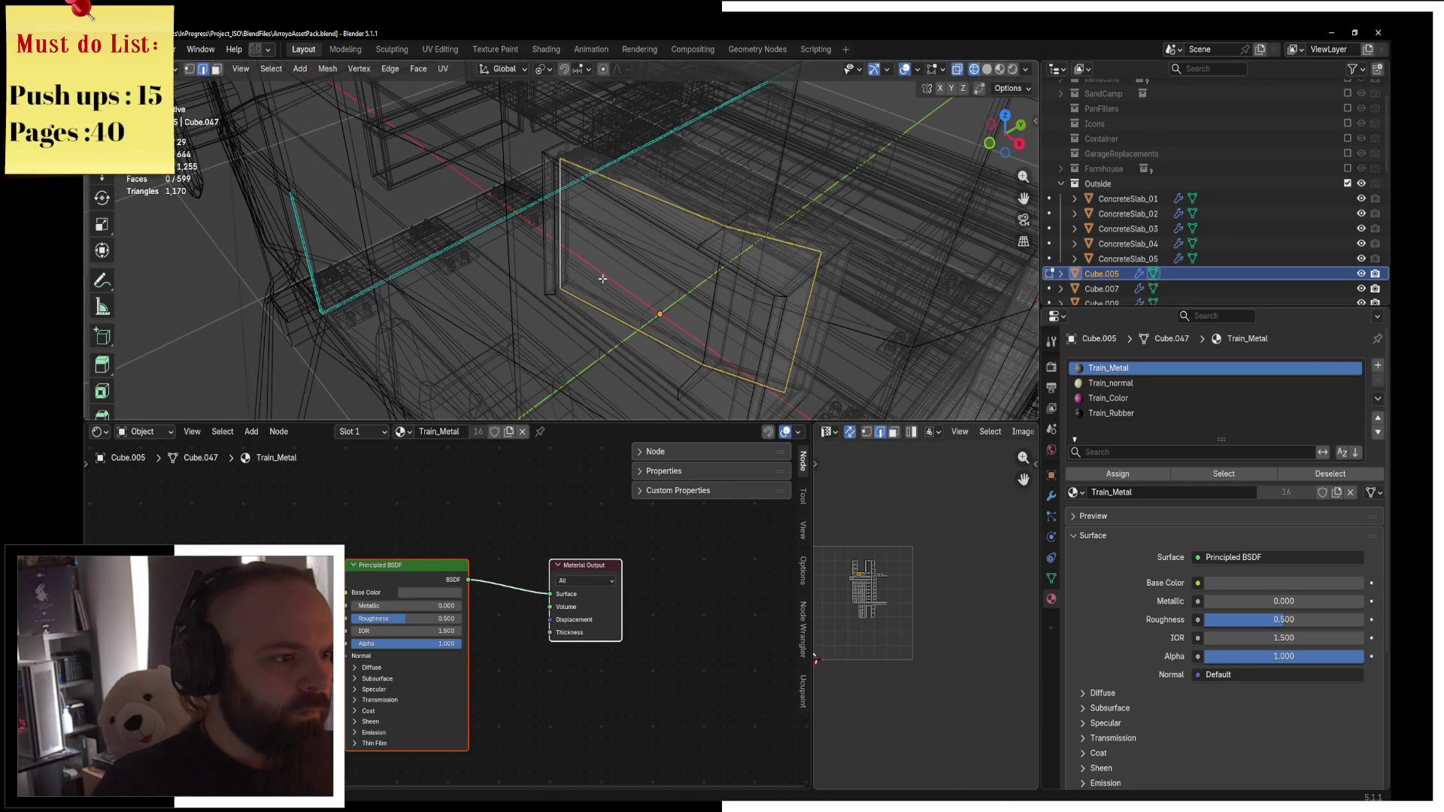
{"action": "key", "text": "Return"}
{"action": "key", "text": "z"}
{"action": "left_click", "coordinate": [698, 279]}
{"action": "key", "text": "Tab"}
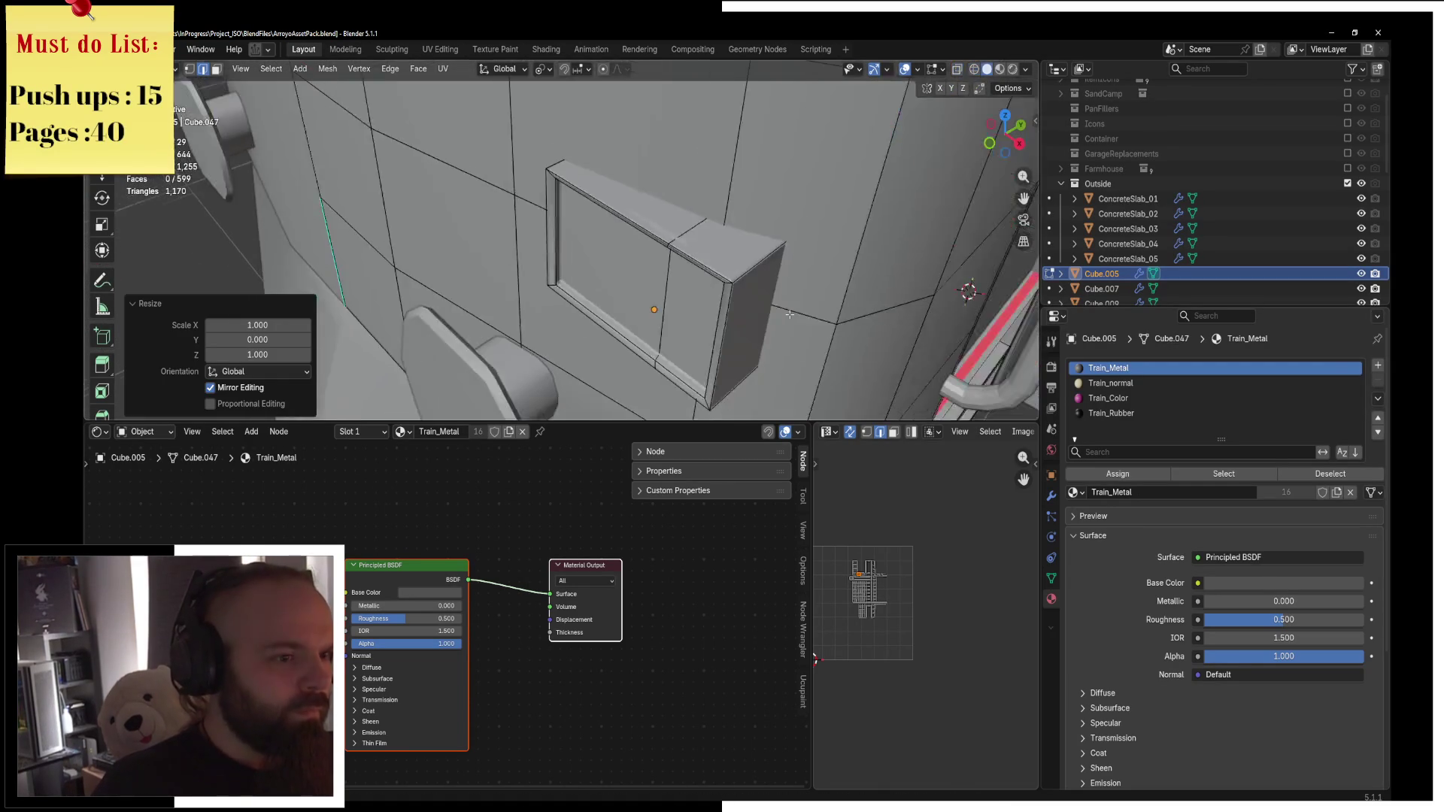
{"action": "scroll", "coordinate": [752, 227], "scroll_direction": "down", "scroll_amount": 10}
Select the train body and switch the viewport to Rendered shading.
{"action": "middle_click_drag", "start_coordinate": [603, 219], "coordinate": [798, 318]}
{"action": "left_click", "coordinate": [740, 262]}
{"action": "scroll", "coordinate": [740, 261], "scroll_direction": "up", "scroll_amount": 5}
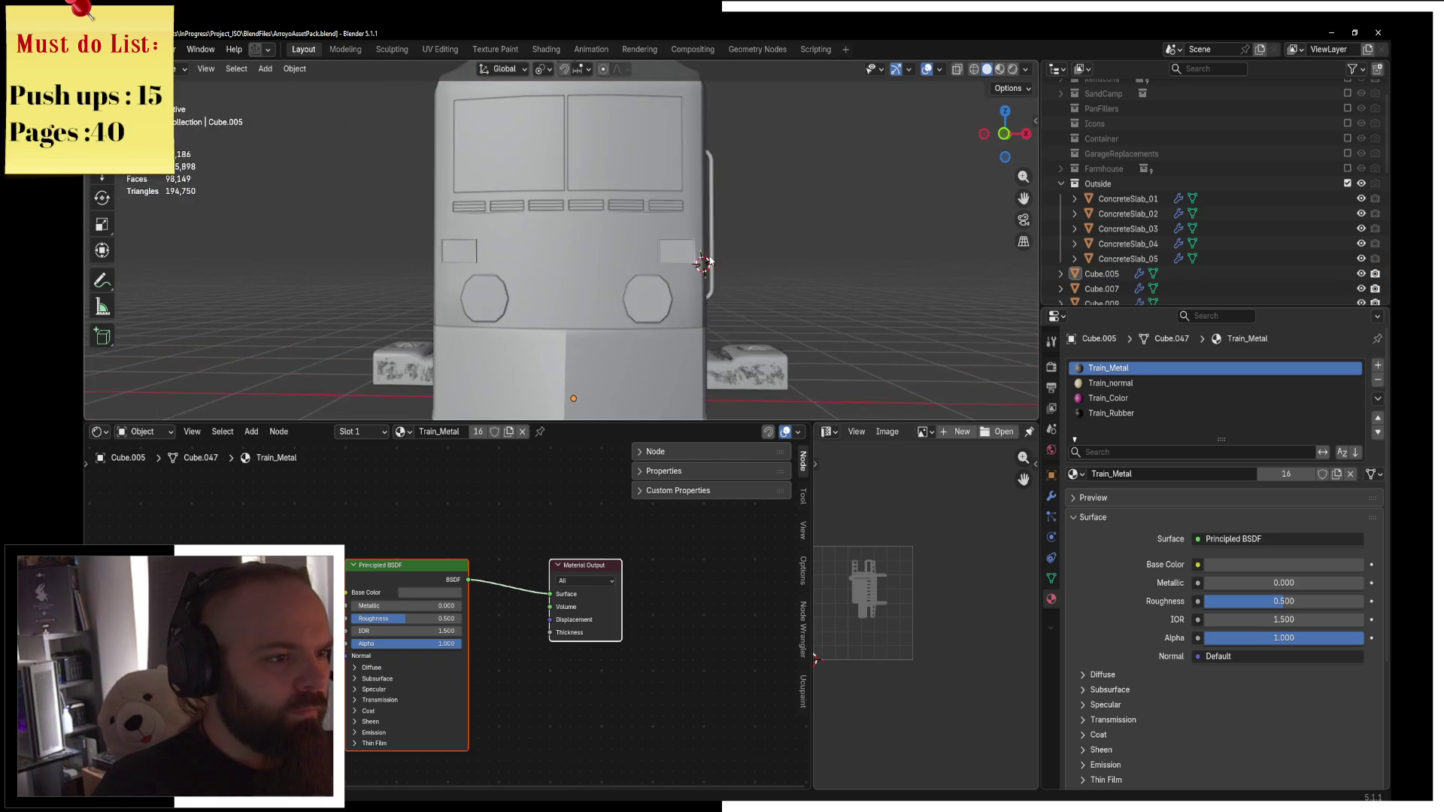
{"action": "left_click", "coordinate": [707, 251]}
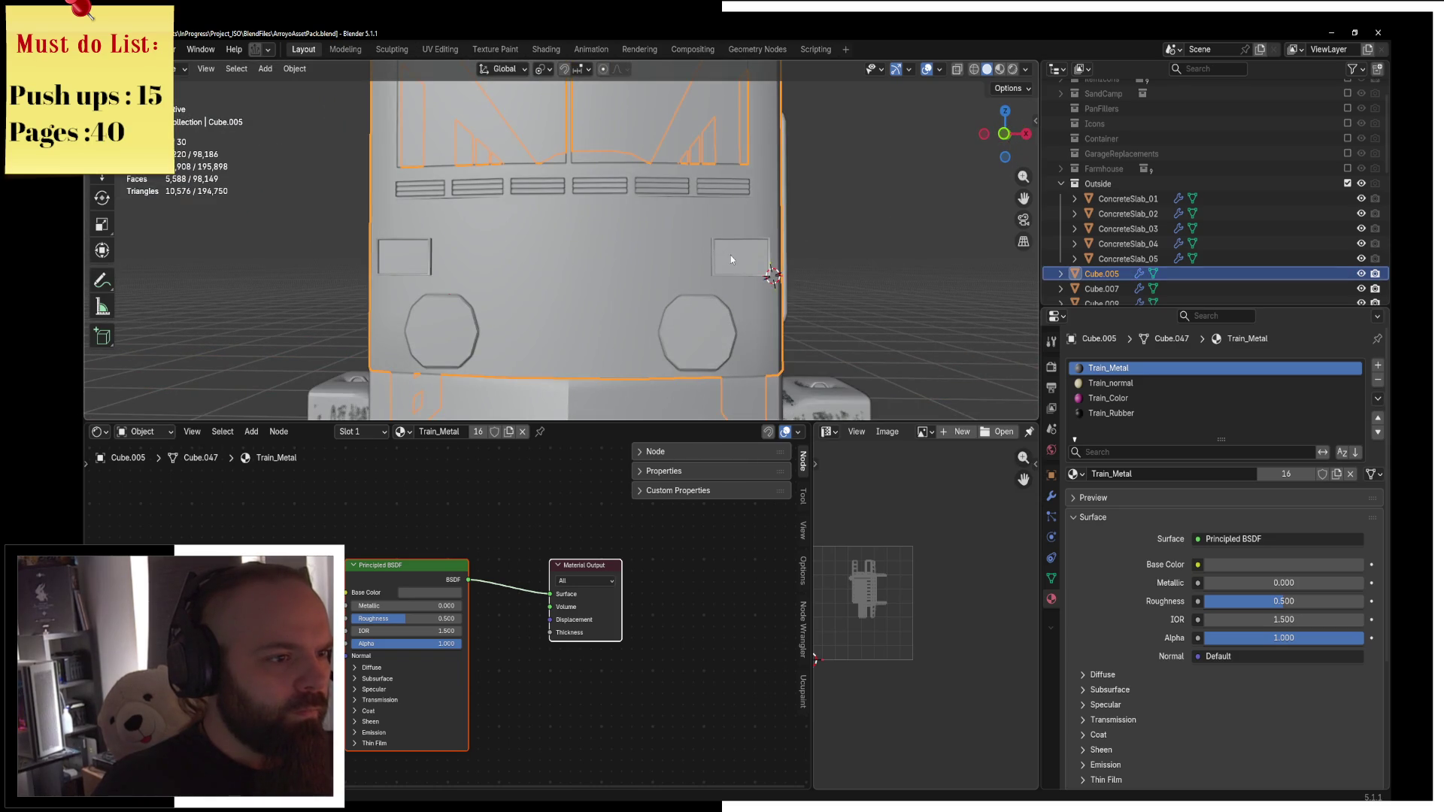
{"action": "scroll", "coordinate": [730, 255], "scroll_direction": "down", "scroll_amount": 5}
{"action": "mouse_move", "coordinate": [710, 264]}
{"action": "middle_mouse_down"}
{"action": "mouse_move", "coordinate": [759, 267]}
{"action": "mouse_move", "coordinate": [723, 269]}
{"action": "middle_mouse_up"}
{"action": "key", "text": "z"}
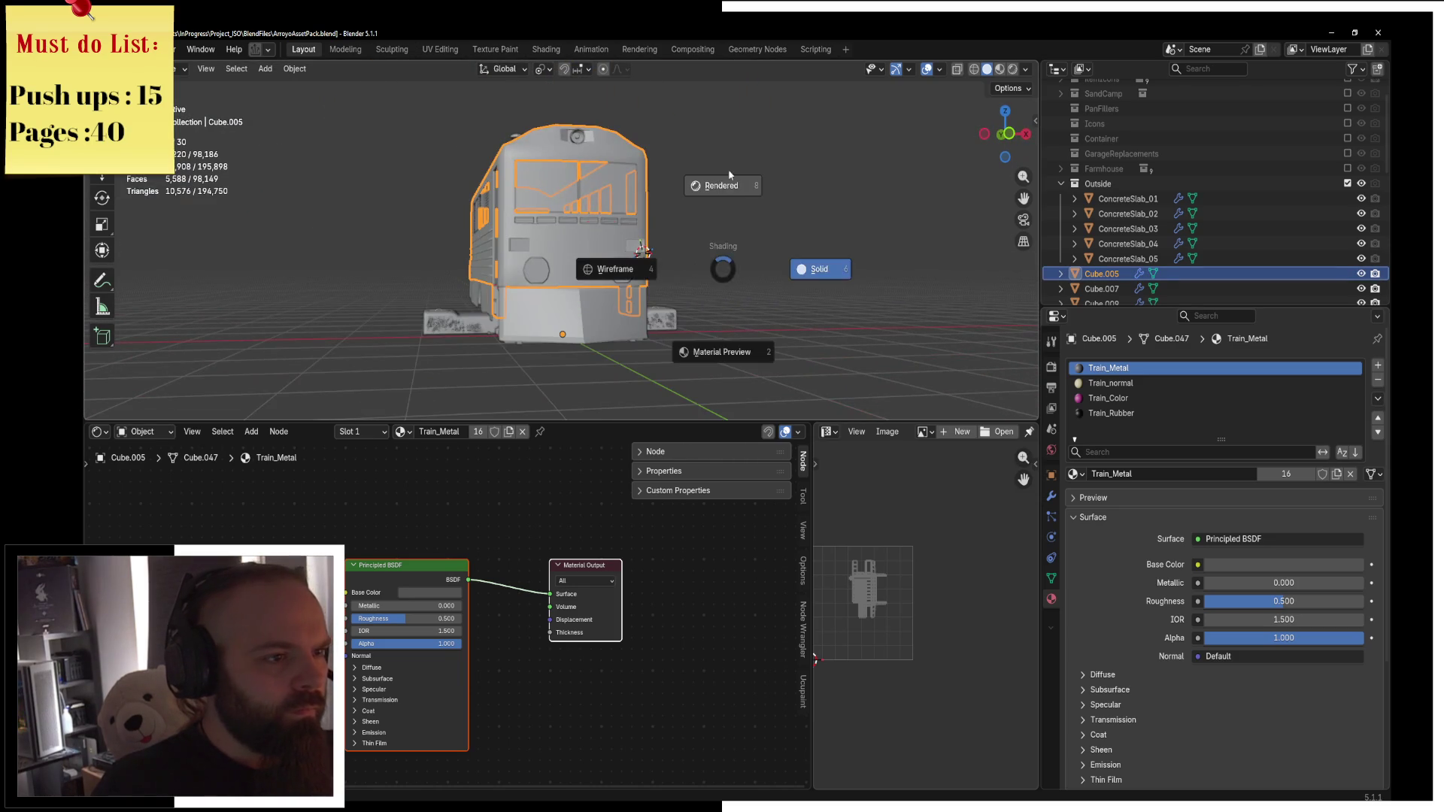
{"action": "left_click", "coordinate": [711, 188]}
Hide the four concrete slabs under the train, then switch to the browser and maximize it.
{"action": "mouse_move", "coordinate": [711, 188]}
{"action": "middle_mouse_down"}
{"action": "mouse_move", "coordinate": [677, 248]}
{"action": "mouse_move", "coordinate": [634, 263]}
{"action": "mouse_move", "coordinate": [662, 301]}
{"action": "middle_mouse_up"}
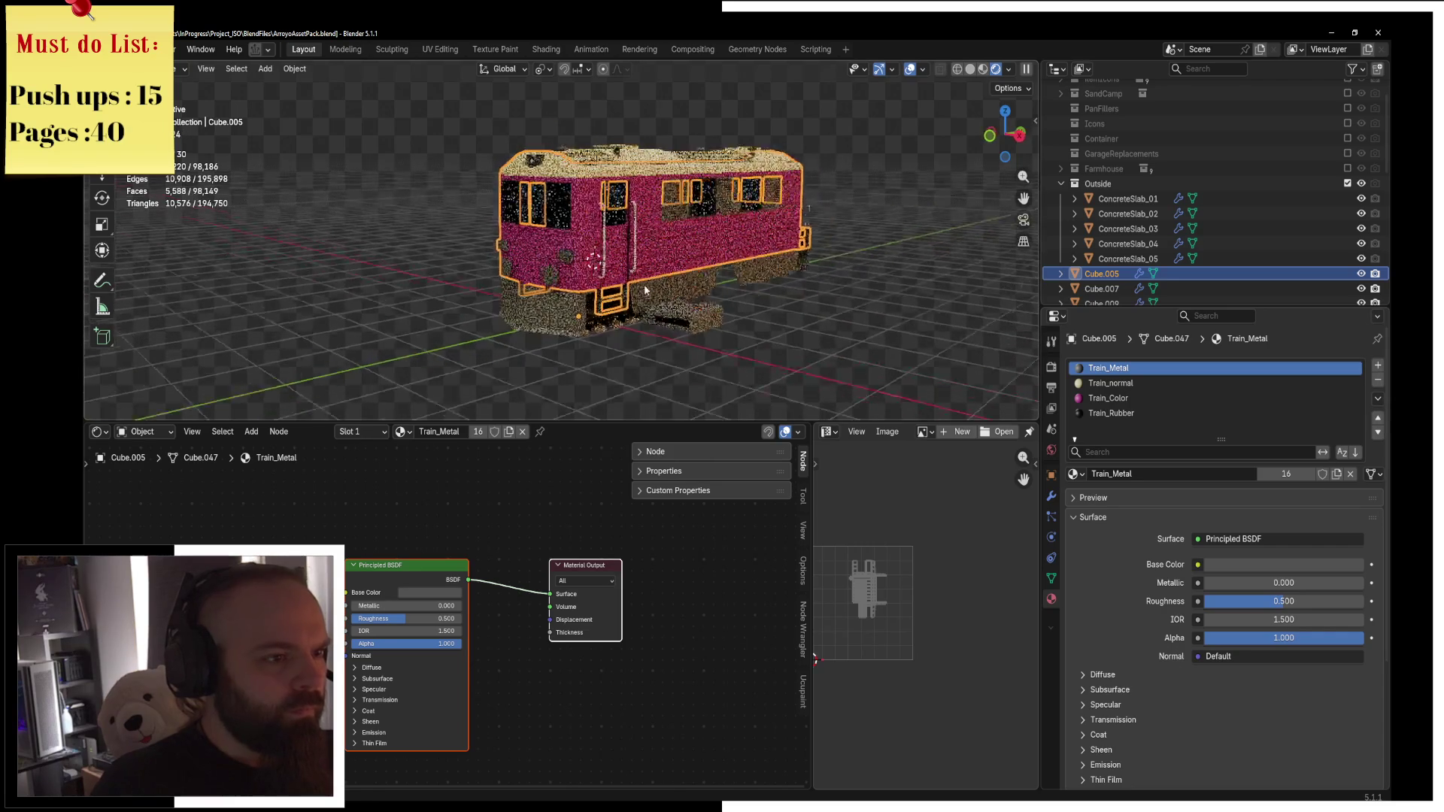
{"action": "left_click", "coordinate": [684, 310]}
{"action": "key", "text": "h"}
{"action": "left_click", "coordinate": [690, 315]}
{"action": "key", "text": "h"}
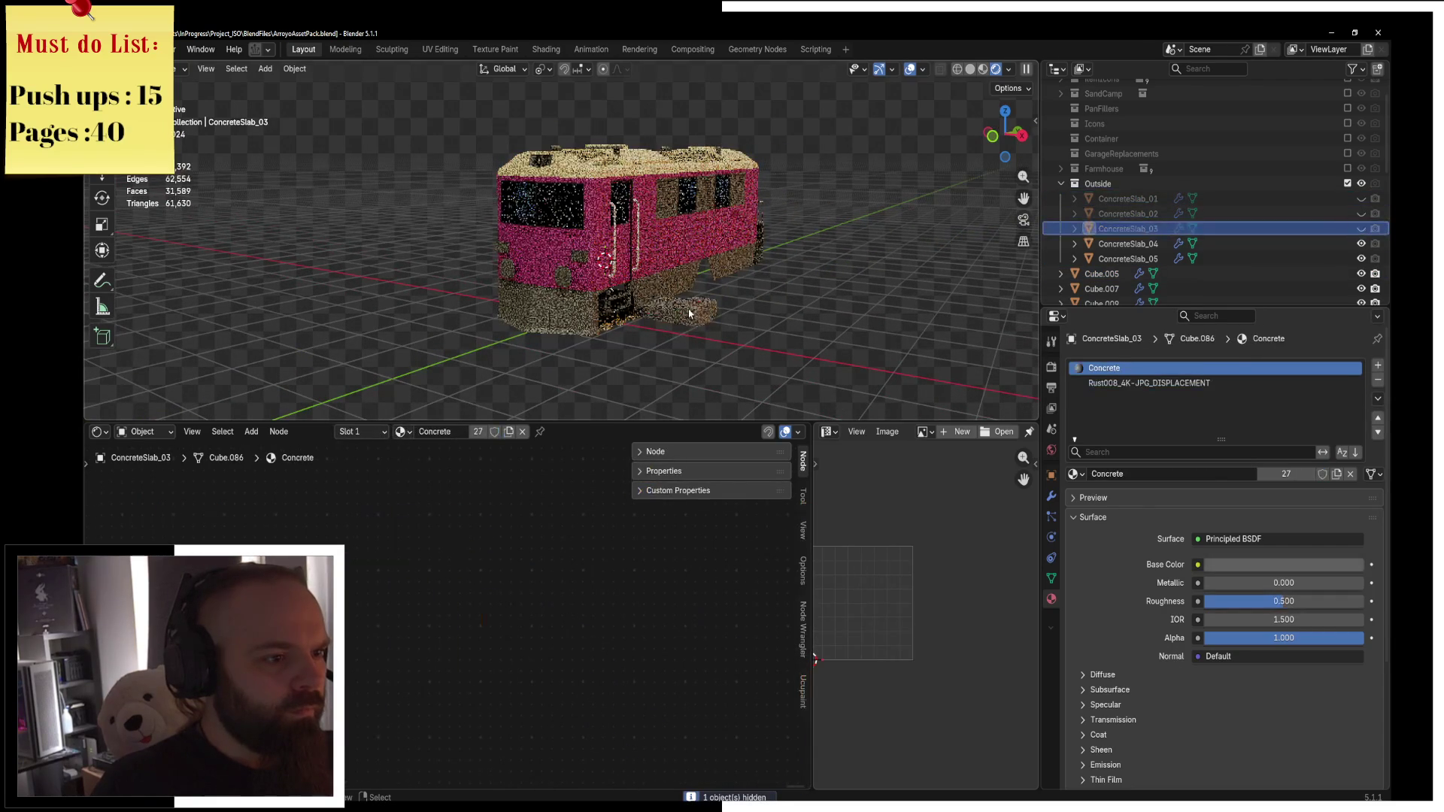
{"action": "left_click", "coordinate": [690, 314]}
{"action": "key", "text": "h"}
{"action": "left_click", "coordinate": [654, 317]}
{"action": "key", "text": "h"}
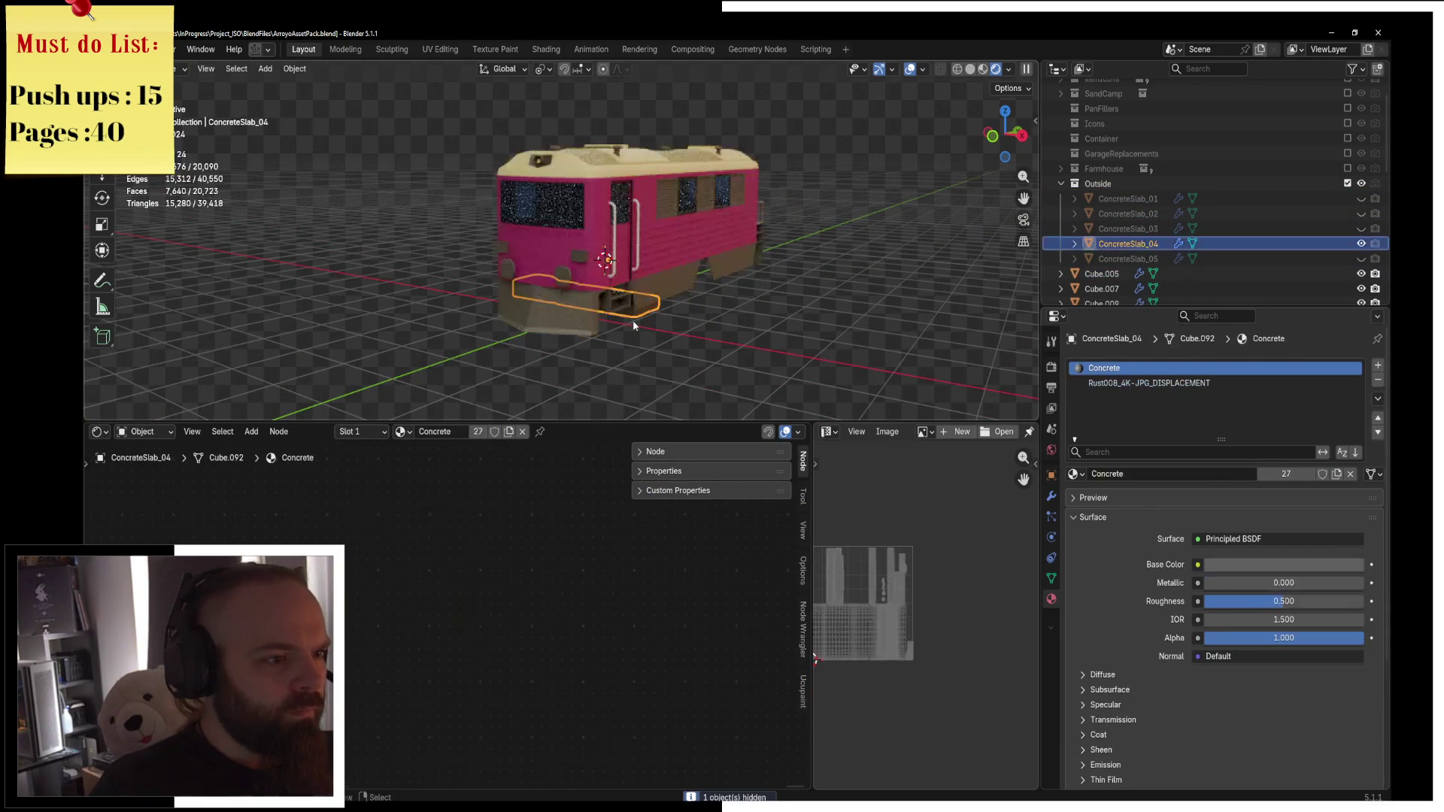
{"action": "mouse_move", "coordinate": [672, 315]}
{"action": "middle_mouse_down"}
{"action": "mouse_move", "coordinate": [673, 282]}
{"action": "mouse_move", "coordinate": [677, 322]}
{"action": "mouse_move", "coordinate": [662, 312]}
{"action": "middle_mouse_up"}
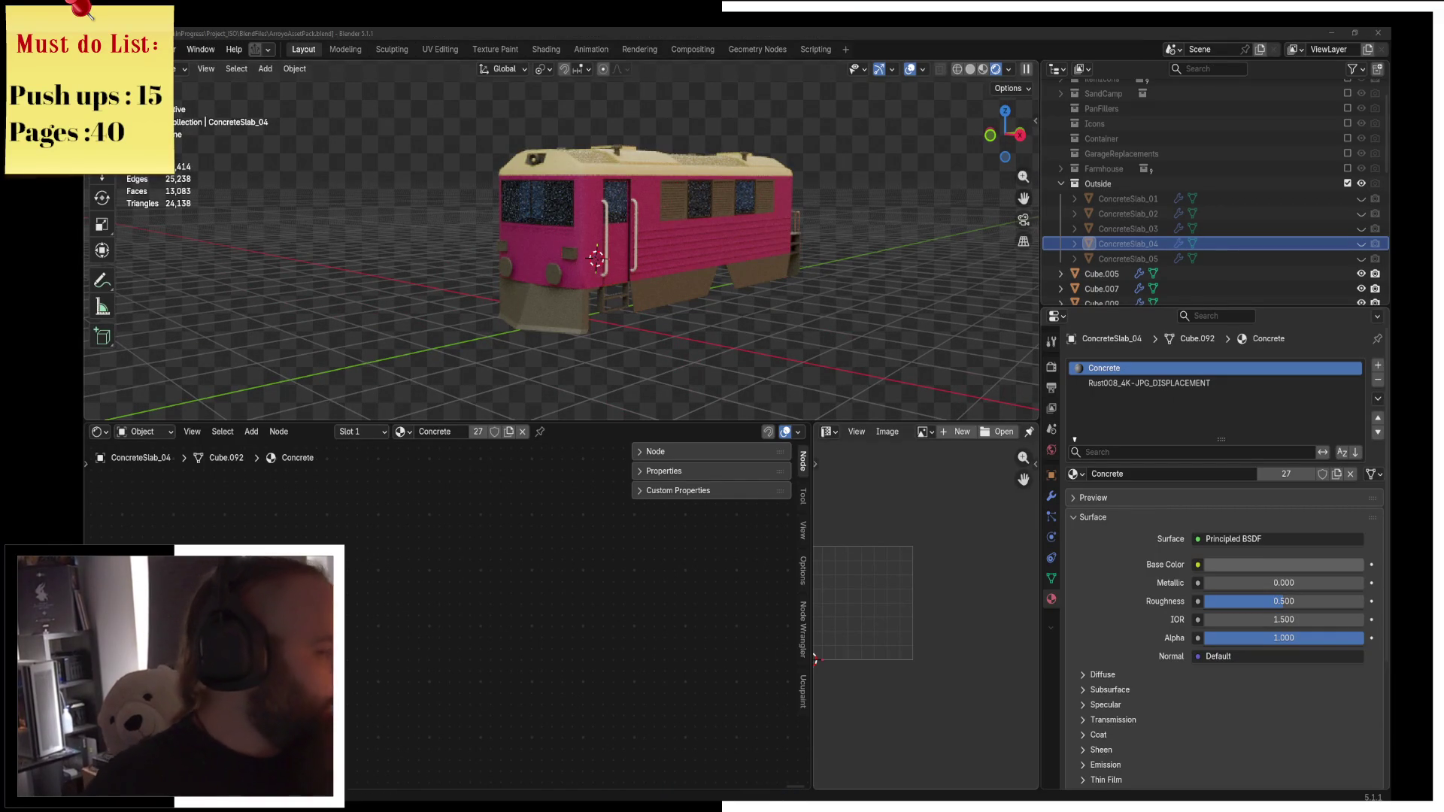
{"action": "key", "text": "alt+Tab"}
{"action": "double_click", "coordinate": [361, 34]}
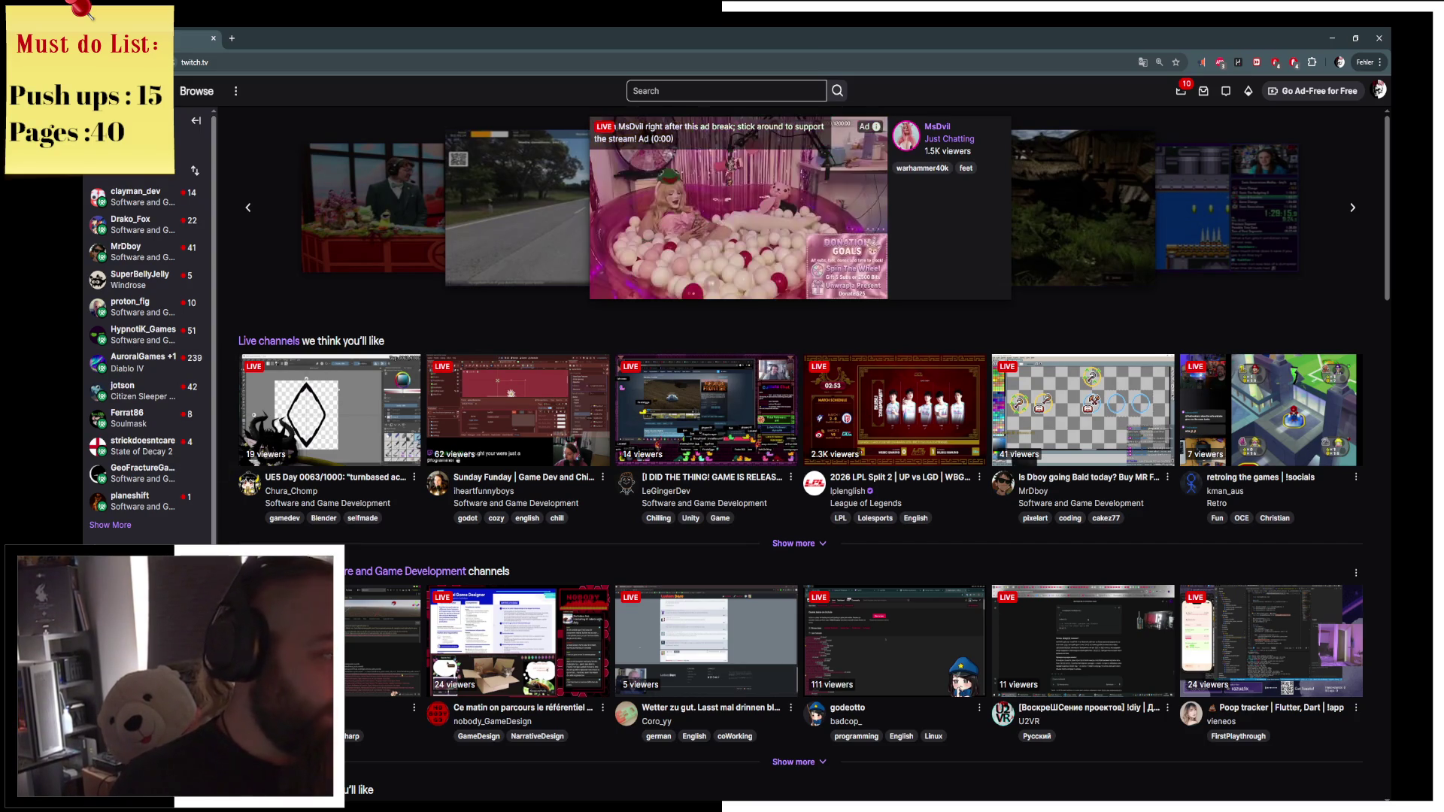
Show more entries in the Twitch sidebar's Followed Channels list.
{"action": "left_click", "coordinate": [138, 528]}
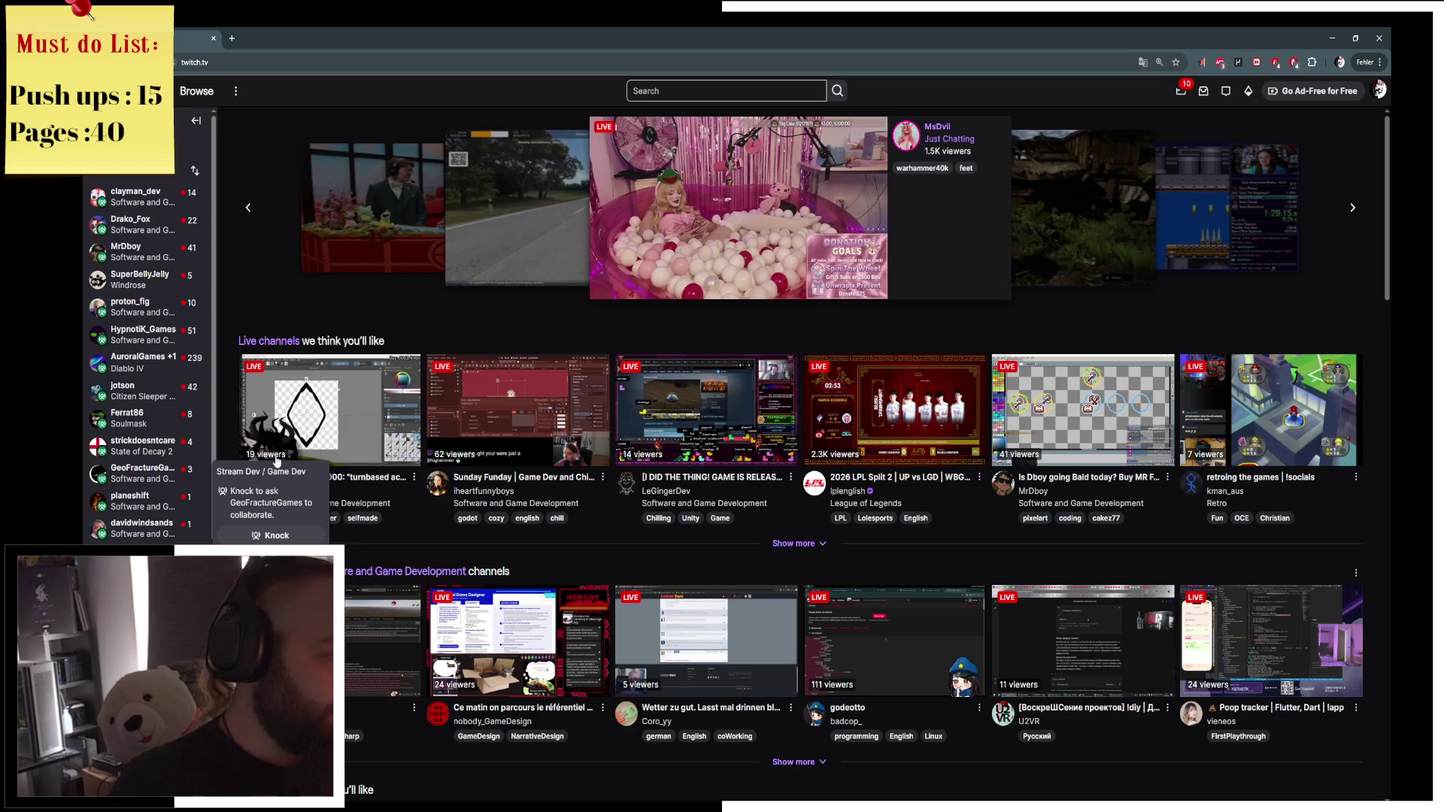
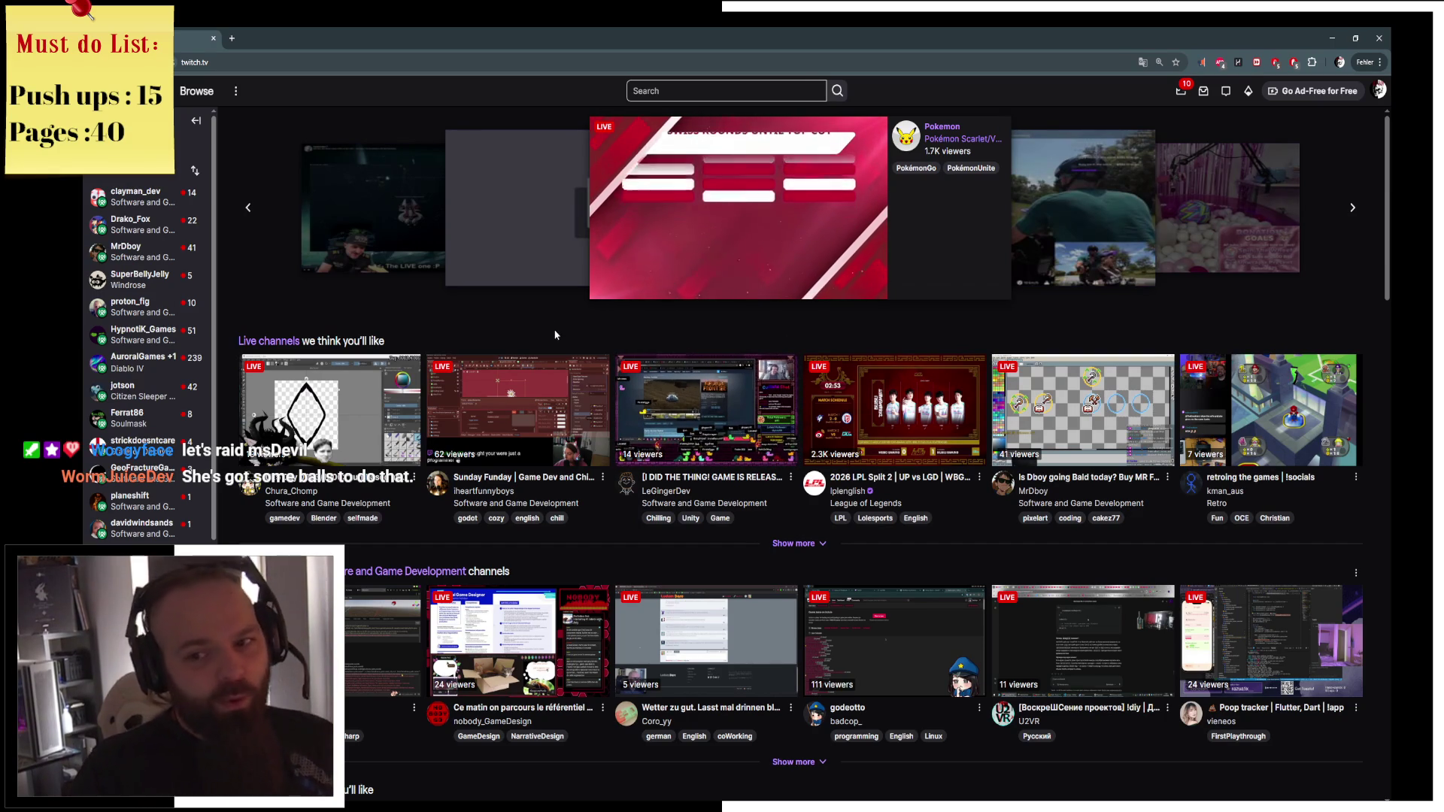
Briefly preview the Chura_Chomp channel, then go to the Software and Game Development directory.
{"action": "left_click", "coordinate": [358, 428]}
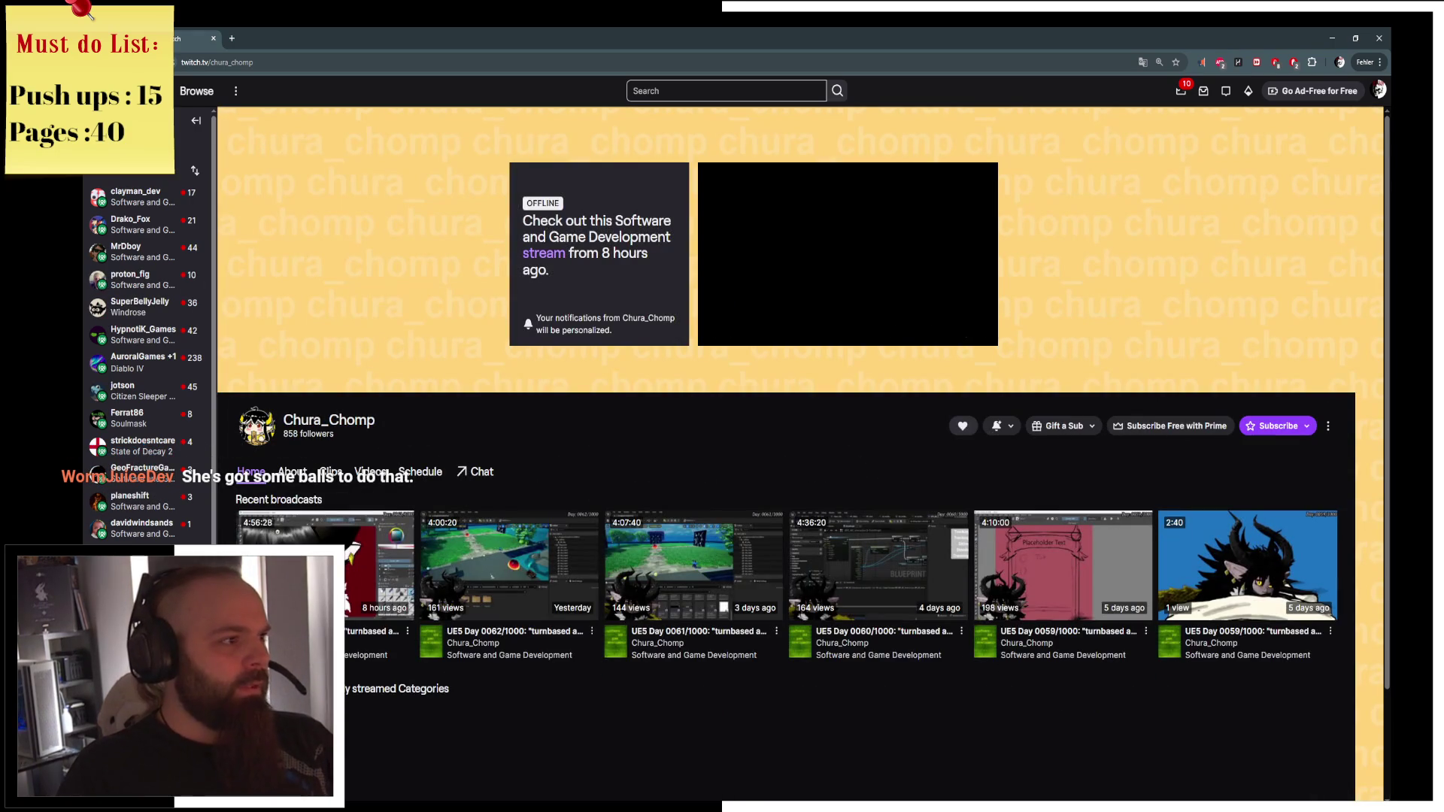
{"action": "left_click", "coordinate": [167, 91]}
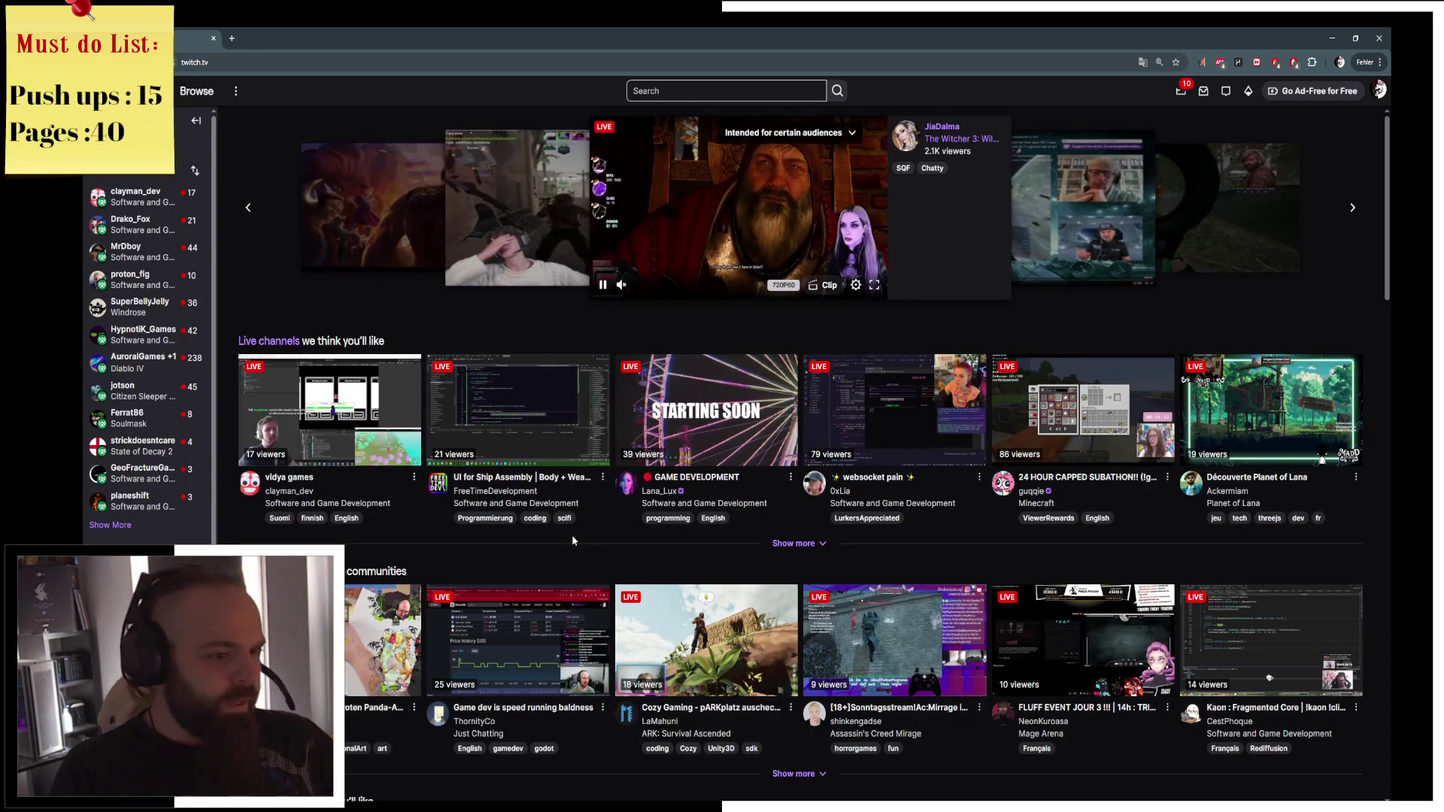
{"action": "left_click", "coordinate": [716, 504]}
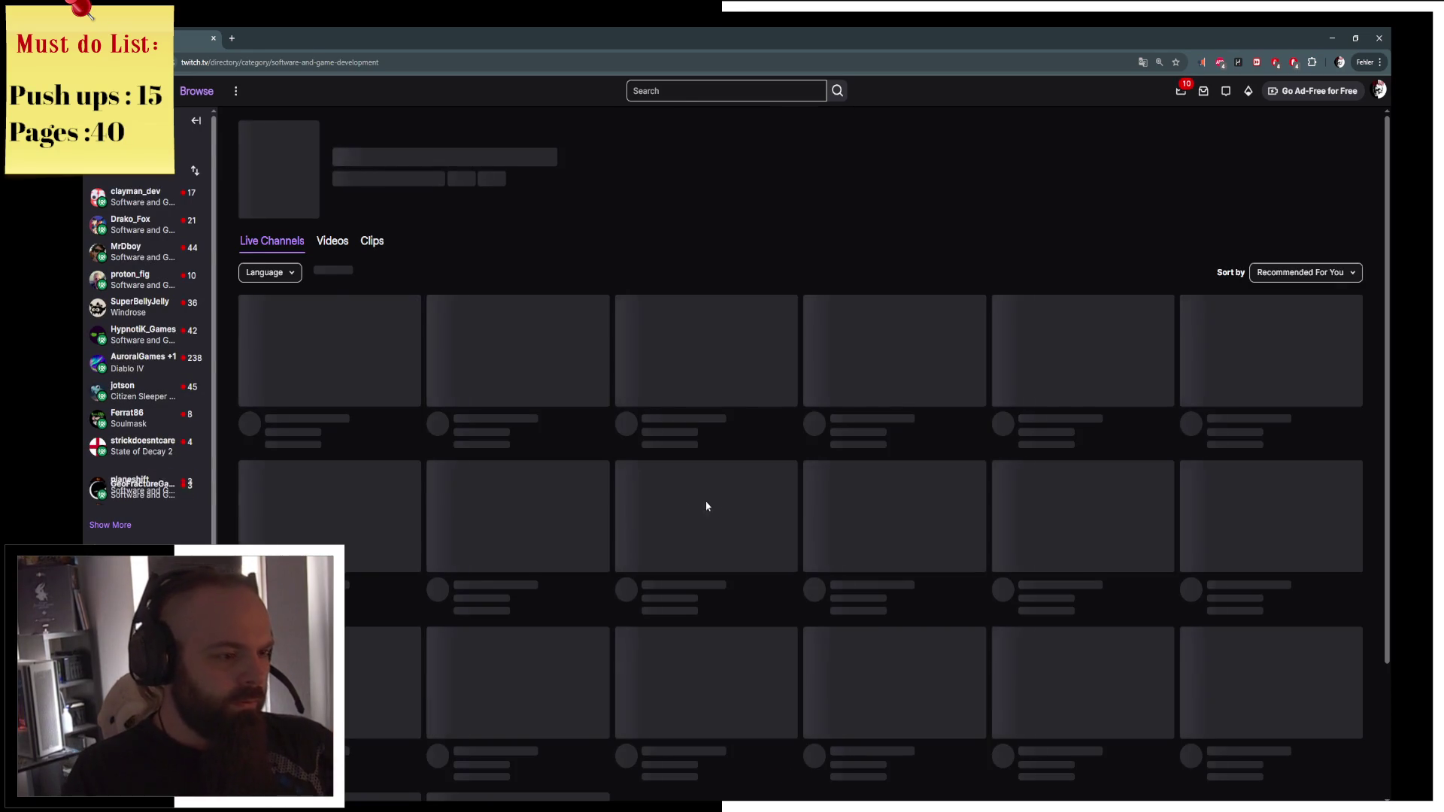
Browse the category's live channels, previewing the millennium_cyborg and ezCaos streams.
{"action": "scroll", "coordinate": [762, 472], "scroll_direction": "down", "scroll_amount": 8}
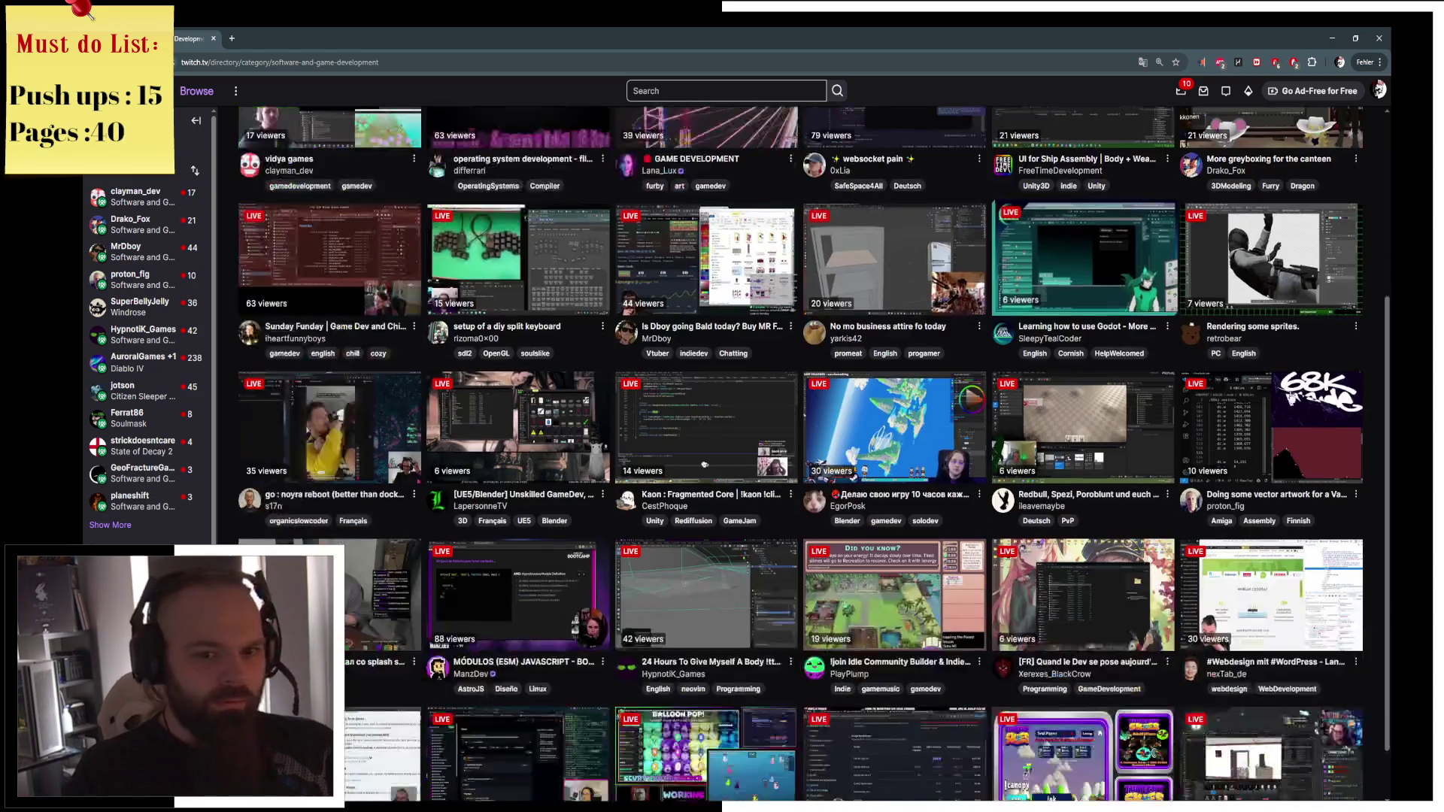
{"action": "scroll", "coordinate": [1315, 487], "scroll_direction": "down", "scroll_amount": 12}
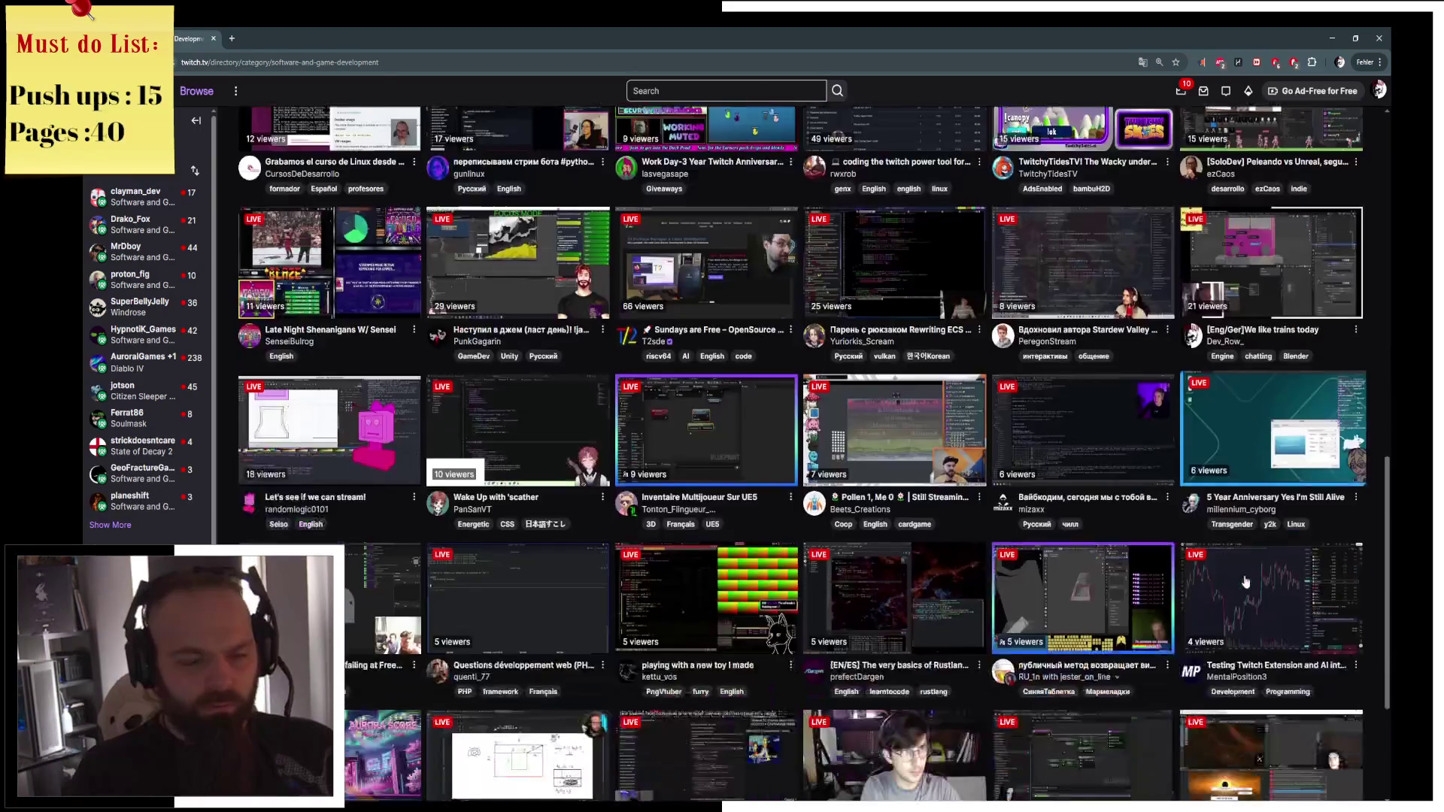
{"action": "scroll", "coordinate": [1246, 581], "scroll_direction": "down", "scroll_amount": 4}
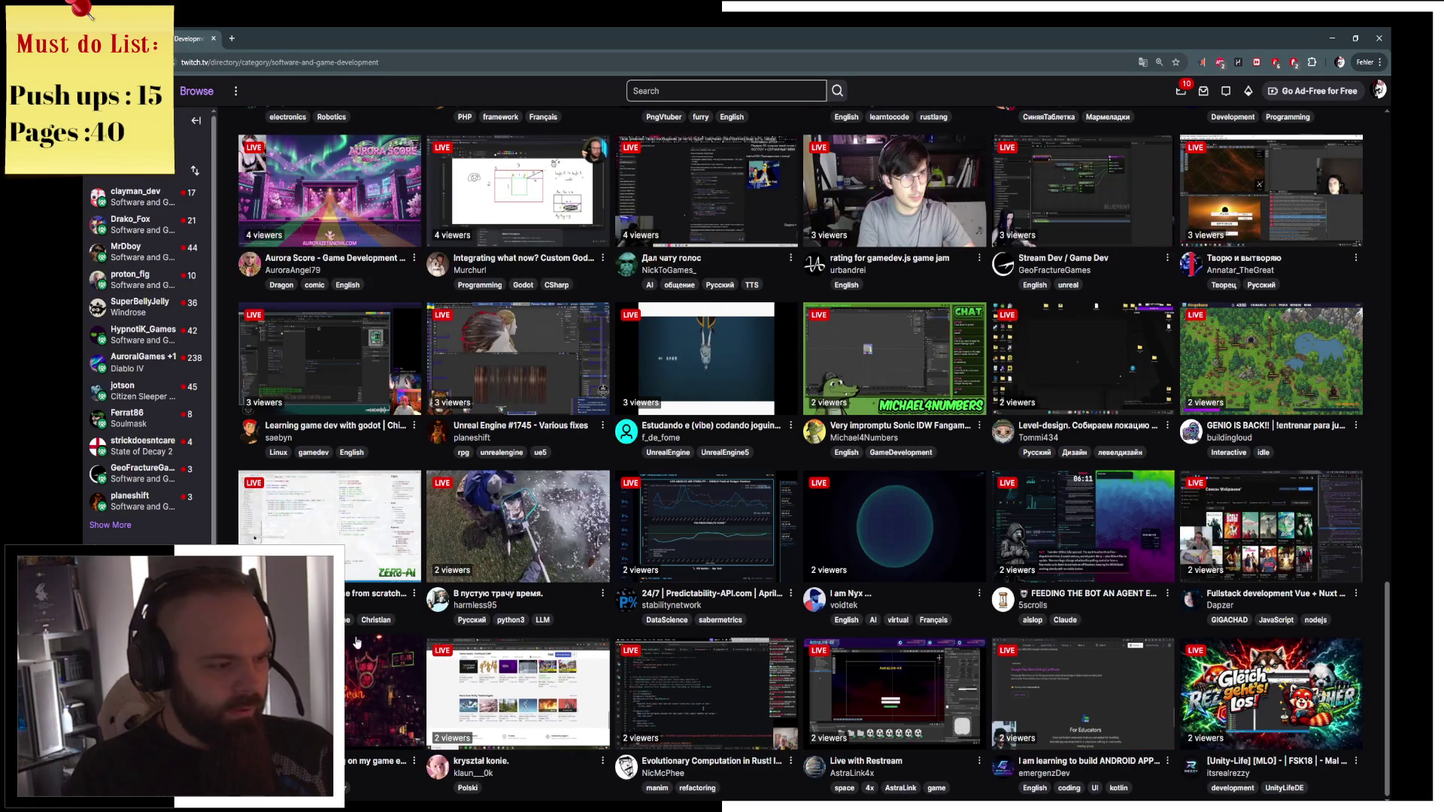
{"action": "scroll", "coordinate": [582, 504], "scroll_direction": "up", "scroll_amount": 2}
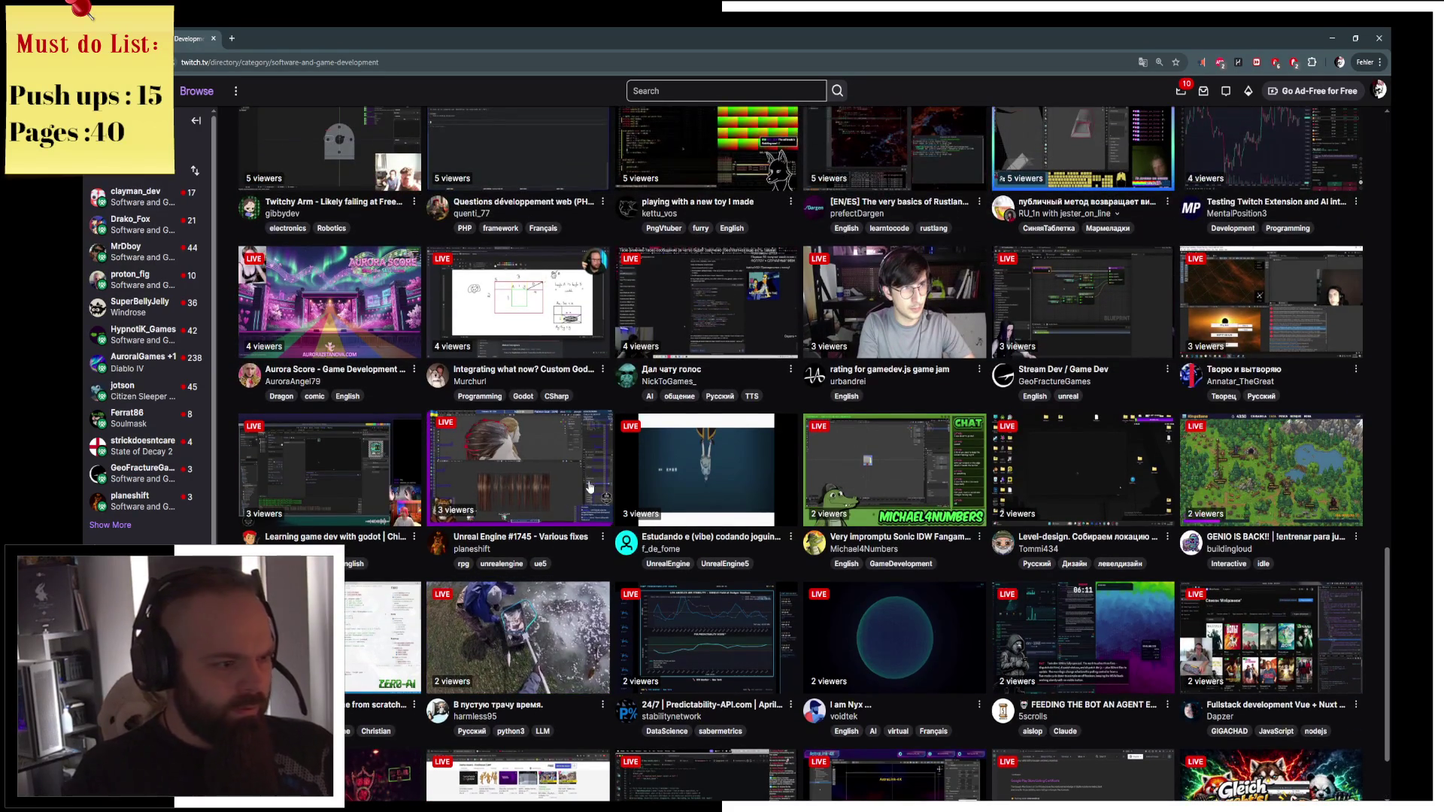
{"action": "scroll", "coordinate": [590, 486], "scroll_direction": "up", "scroll_amount": 3}
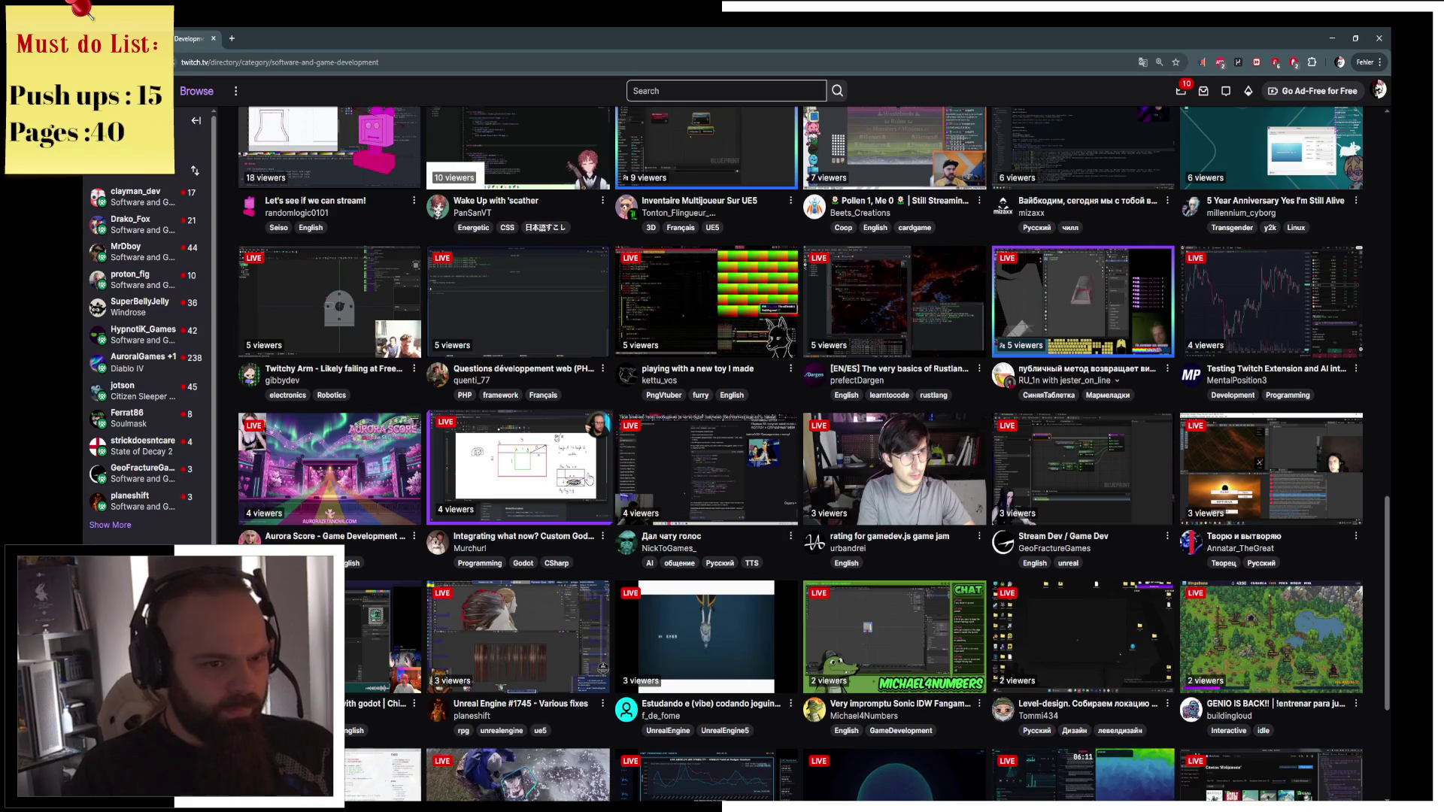
{"action": "scroll", "coordinate": [590, 477], "scroll_direction": "up", "scroll_amount": 3}
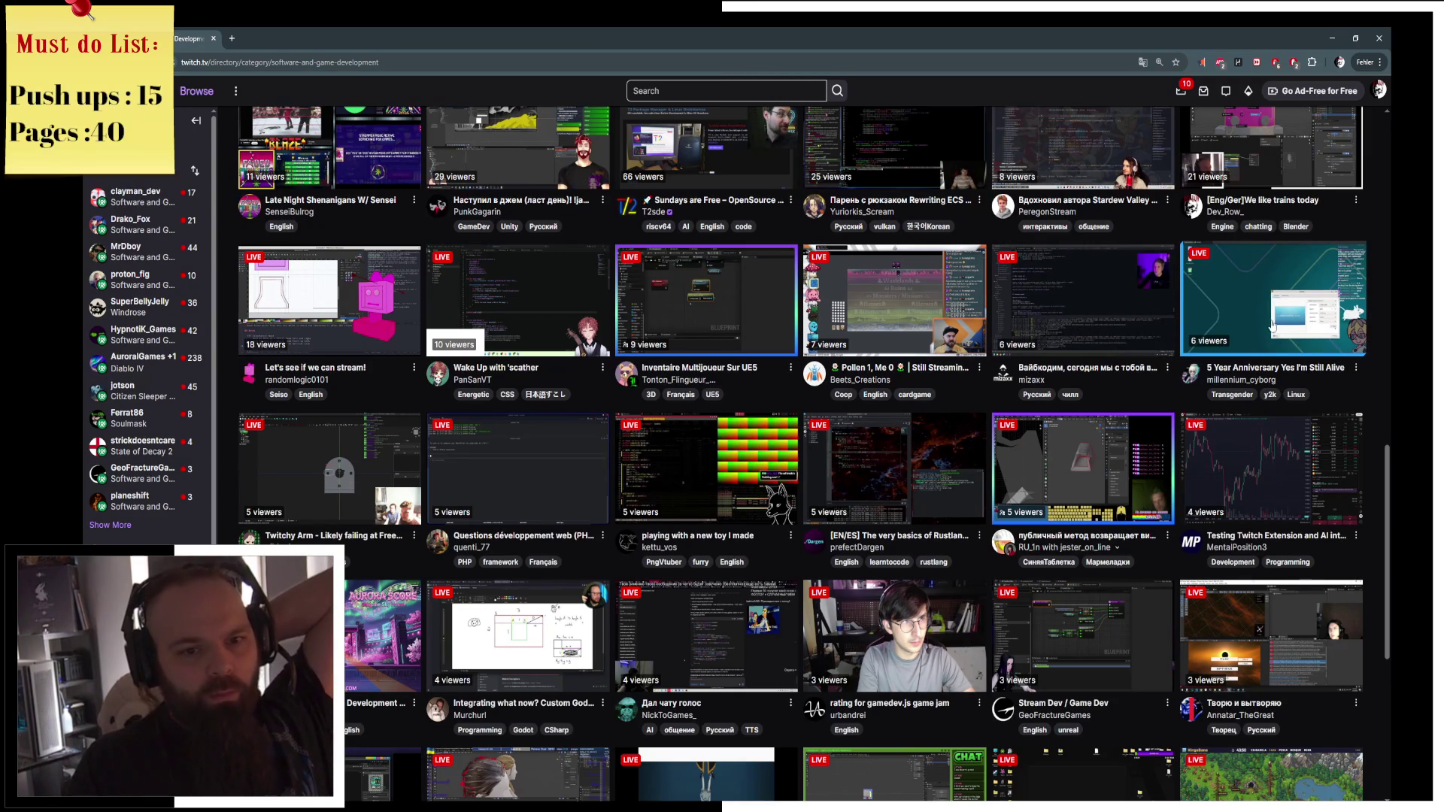
{"action": "left_click", "coordinate": [1273, 324]}
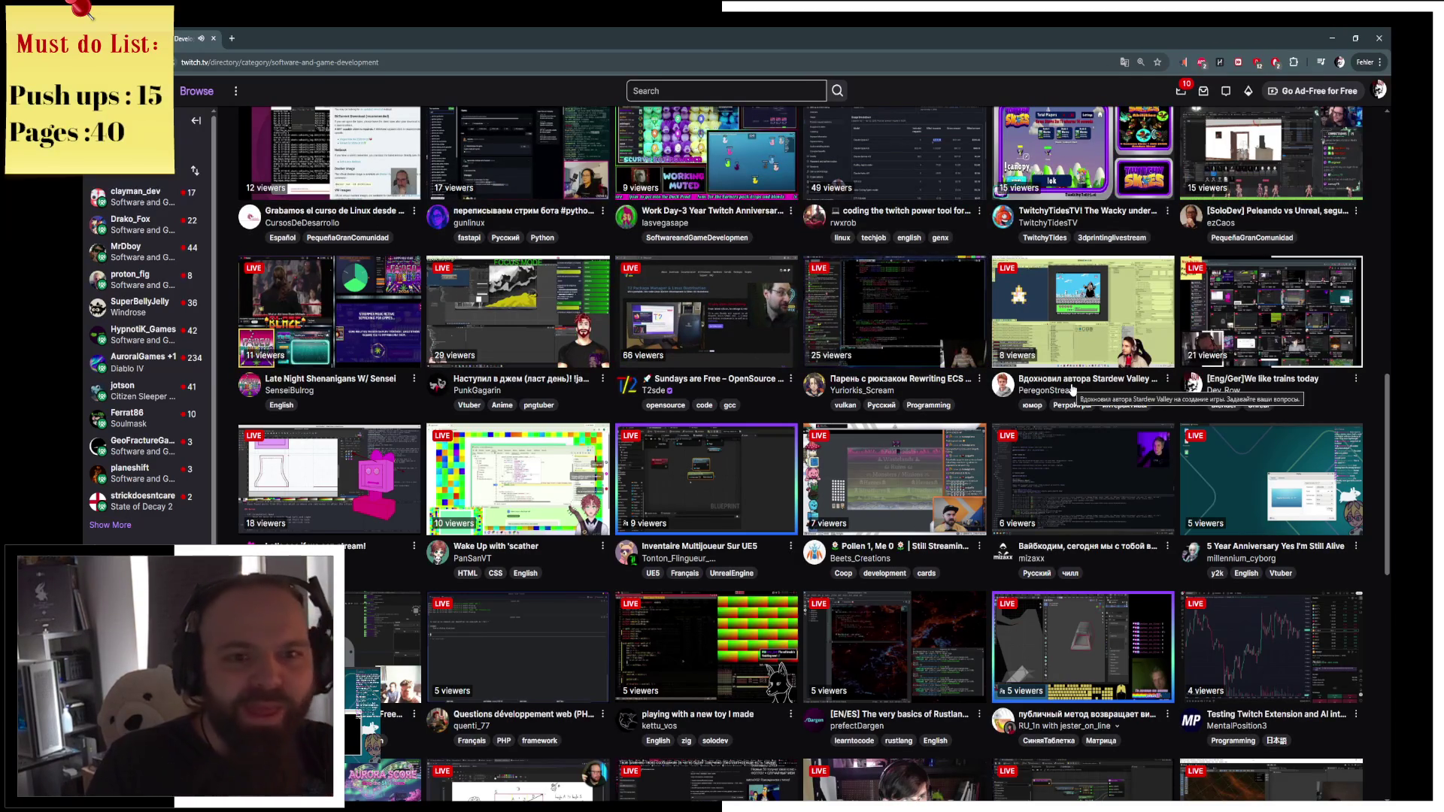
{"action": "scroll", "coordinate": [1073, 389], "scroll_direction": "up", "scroll_amount": 2}
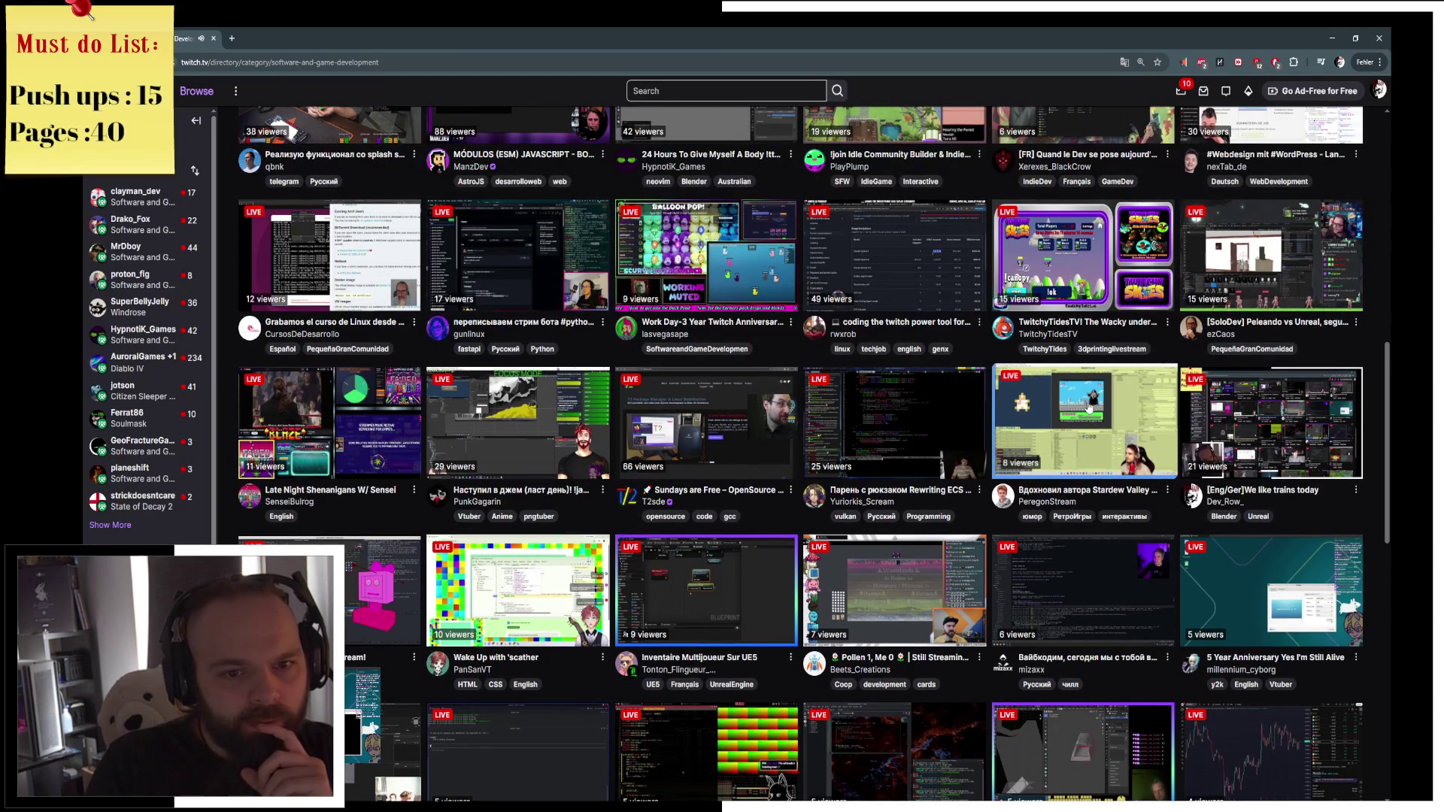
{"action": "left_click", "coordinate": [1235, 270]}
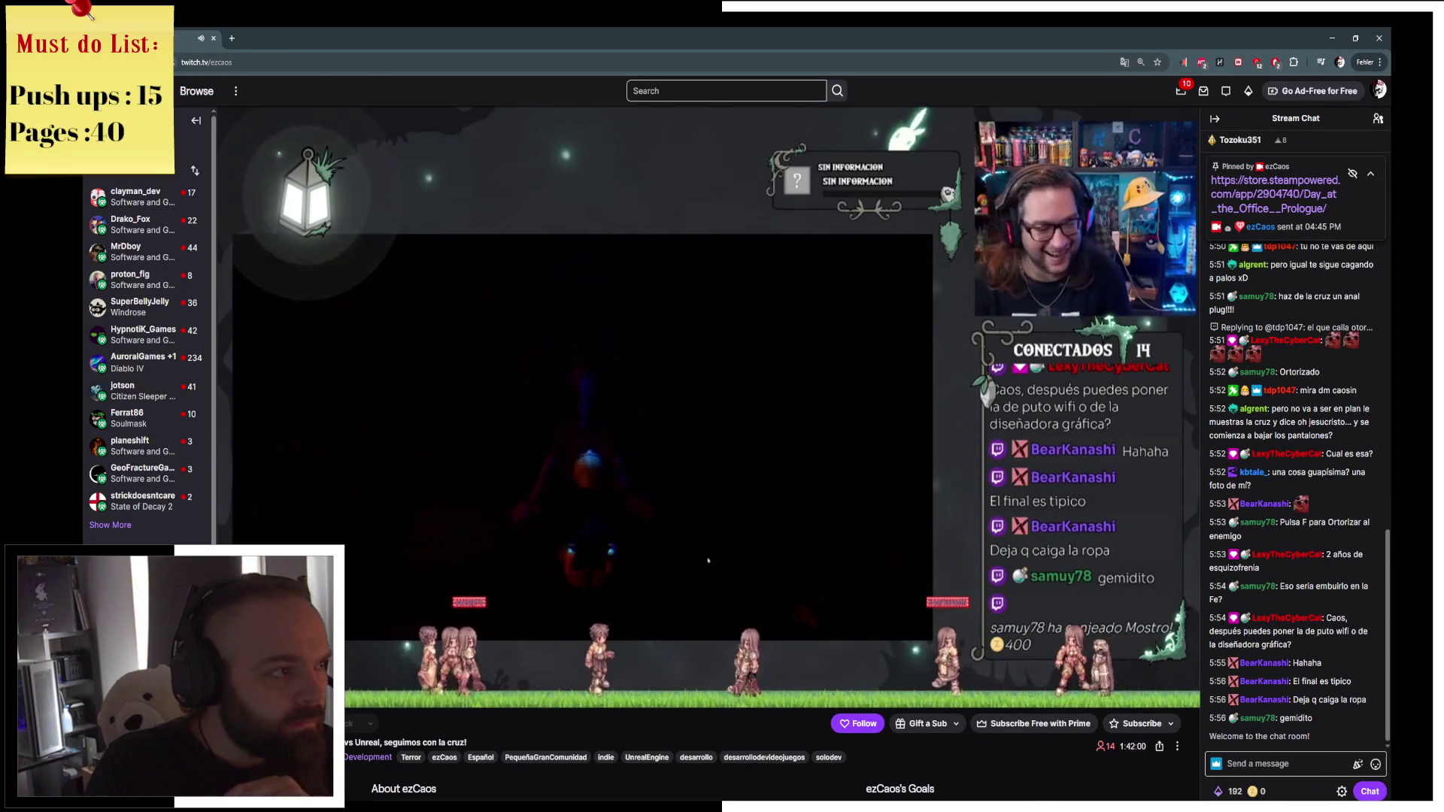
{"action": "key", "text": "alt+Left"}
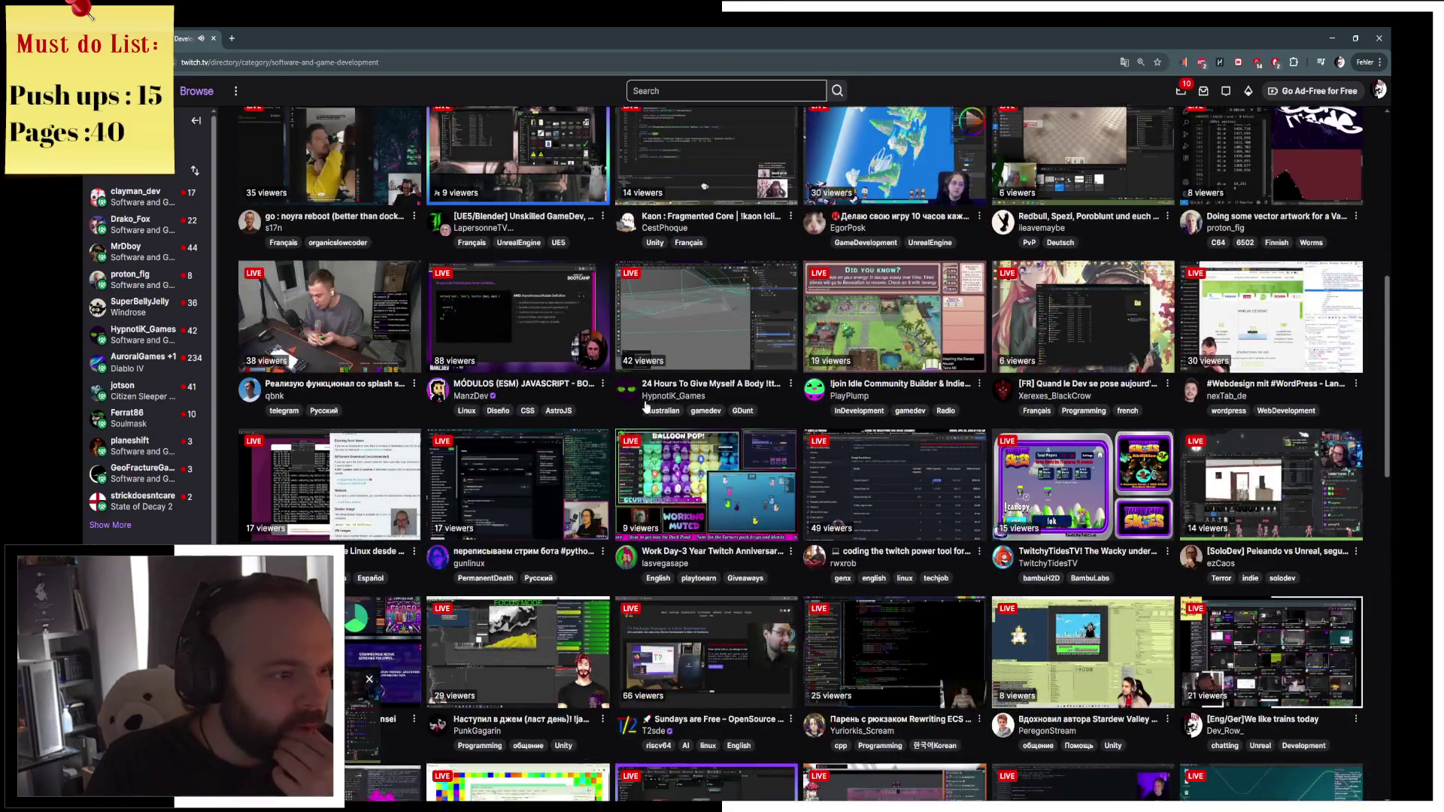
{"action": "scroll", "coordinate": [647, 410], "scroll_direction": "up", "scroll_amount": 1}
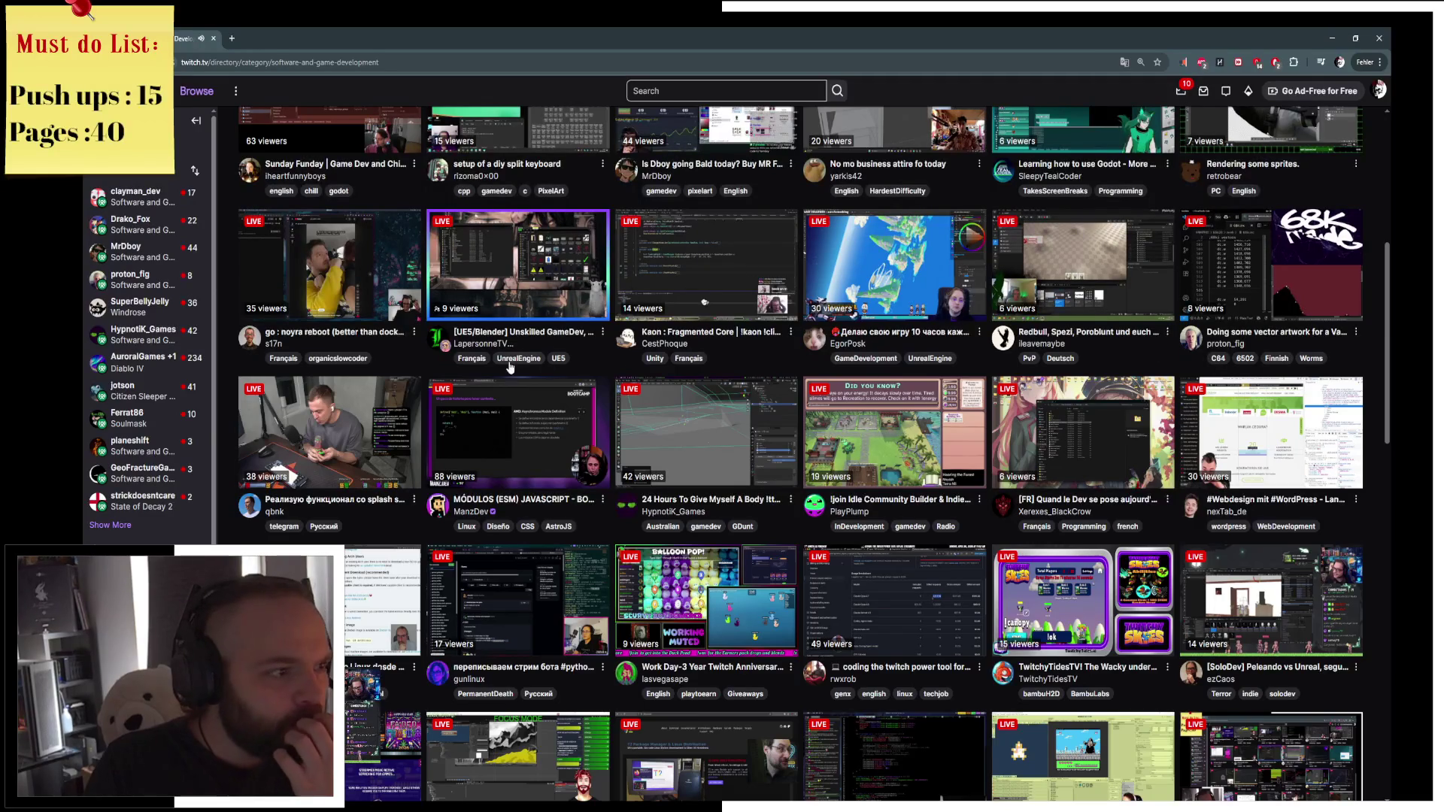
{"action": "scroll", "coordinate": [519, 363], "scroll_direction": "up", "scroll_amount": 2}
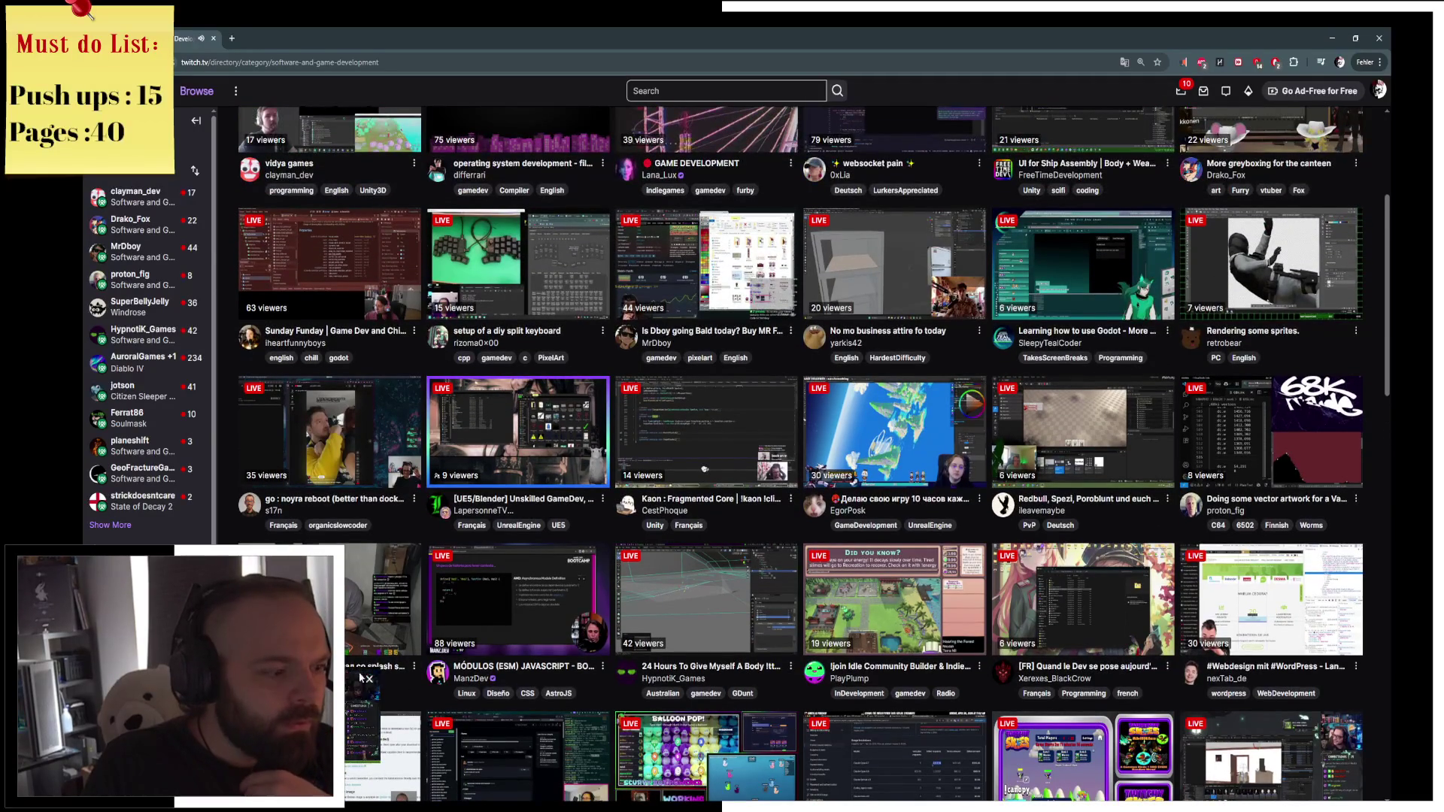
{"action": "scroll", "coordinate": [742, 536], "scroll_direction": "down", "scroll_amount": 8}
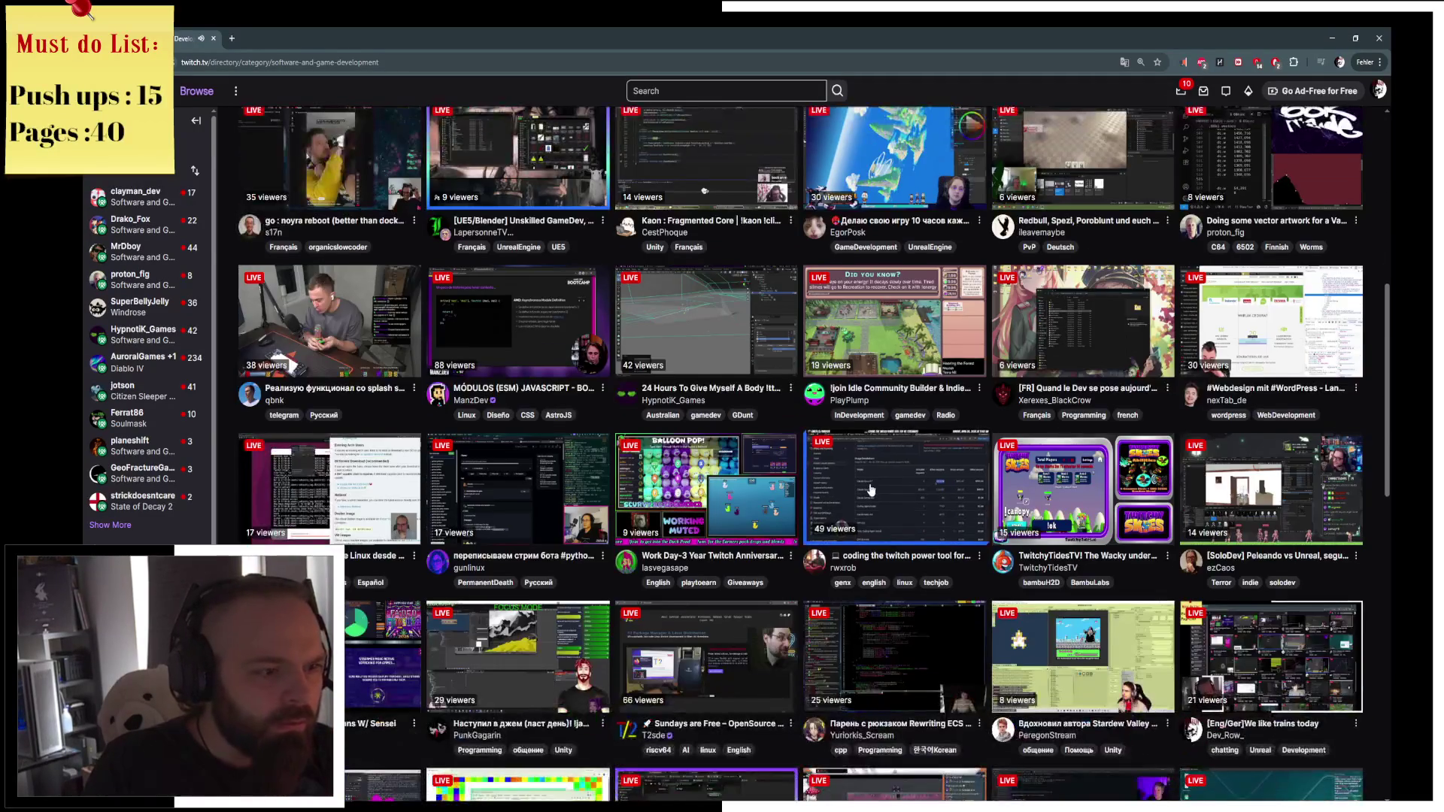
{"action": "scroll", "coordinate": [873, 486], "scroll_direction": "down", "scroll_amount": 2}
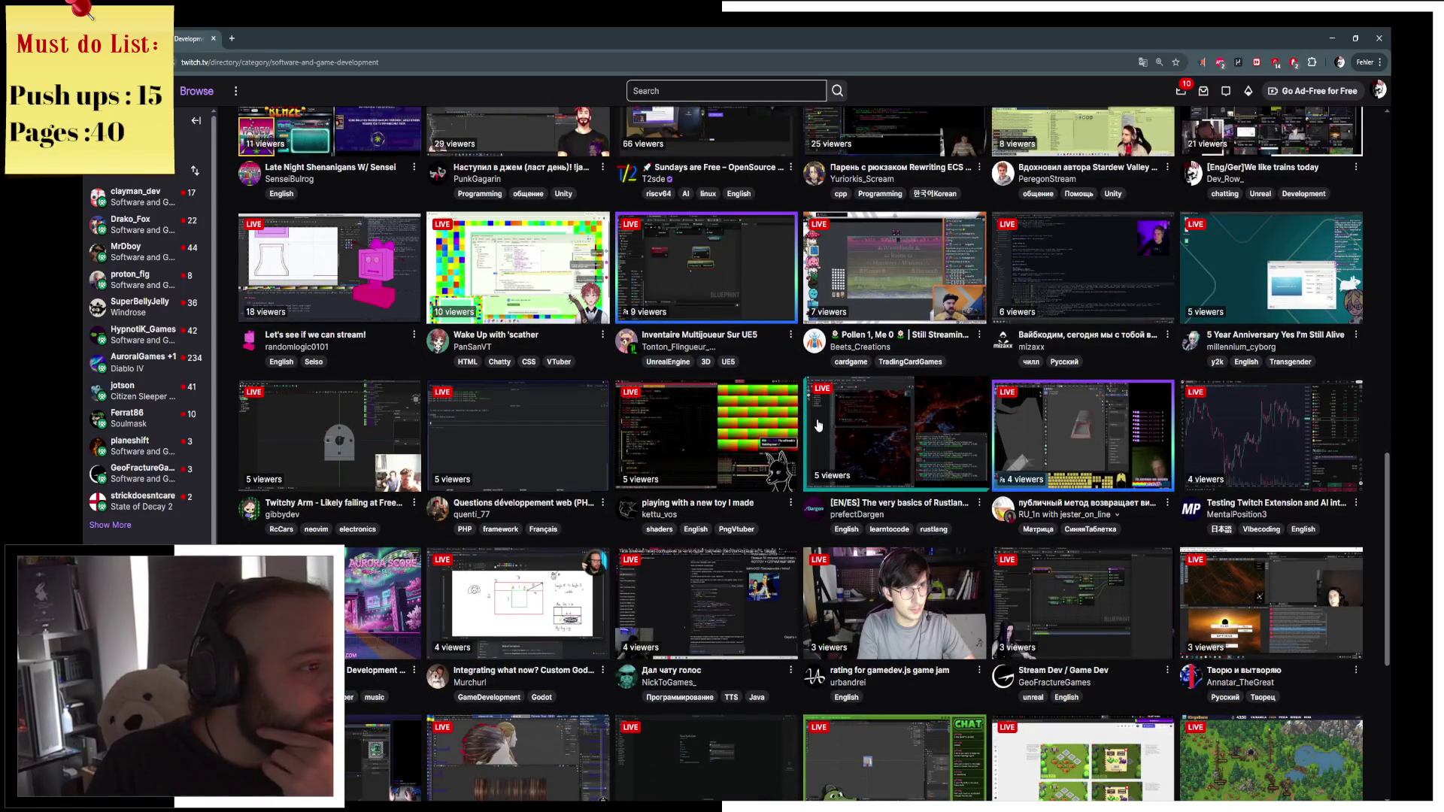
{"action": "scroll", "coordinate": [376, 236], "scroll_direction": "up", "scroll_amount": 1}
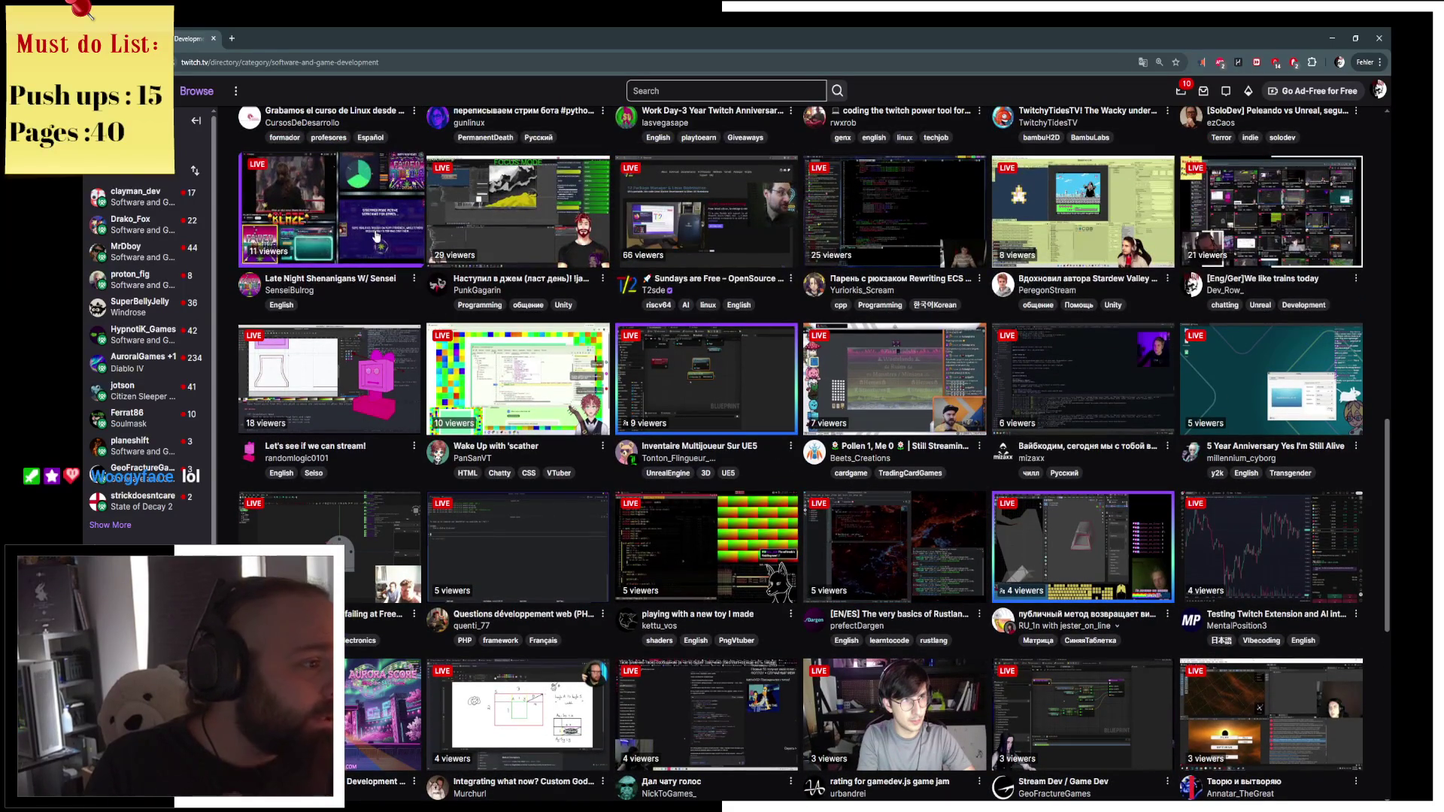
{"action": "scroll", "coordinate": [377, 236], "scroll_direction": "down", "scroll_amount": 1}
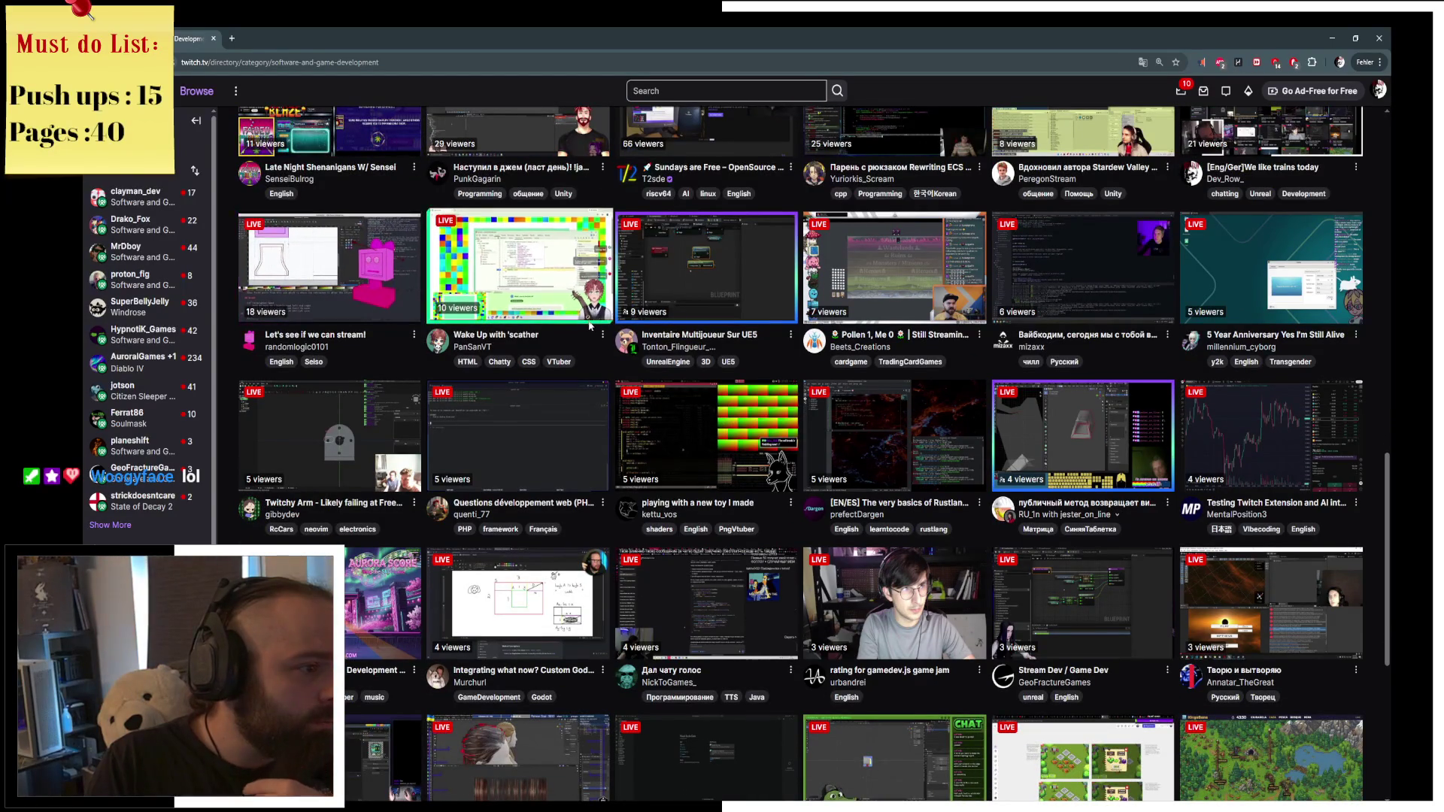
{"action": "scroll", "coordinate": [852, 366], "scroll_direction": "down", "scroll_amount": 3}
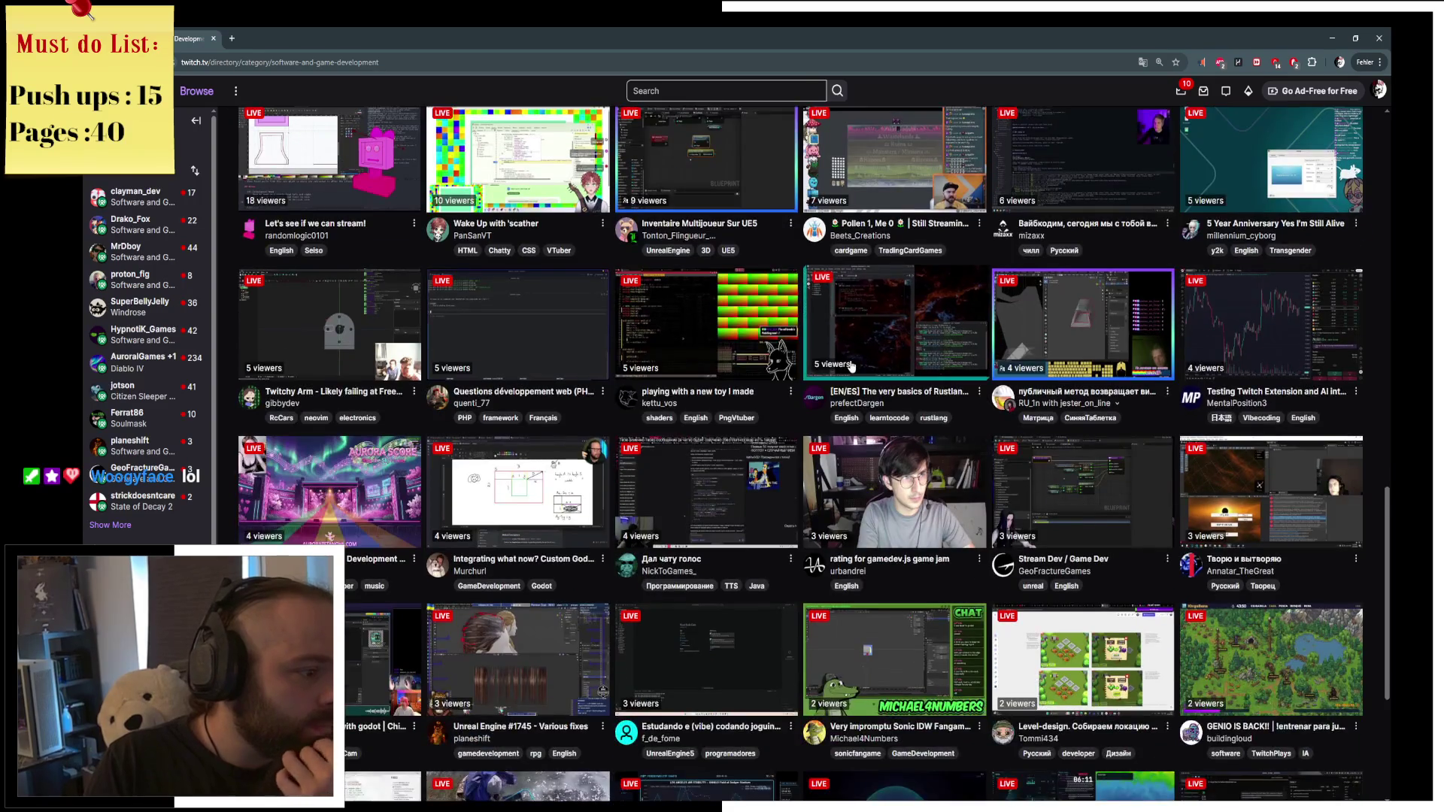
{"action": "scroll", "coordinate": [853, 367], "scroll_direction": "down", "scroll_amount": 2}
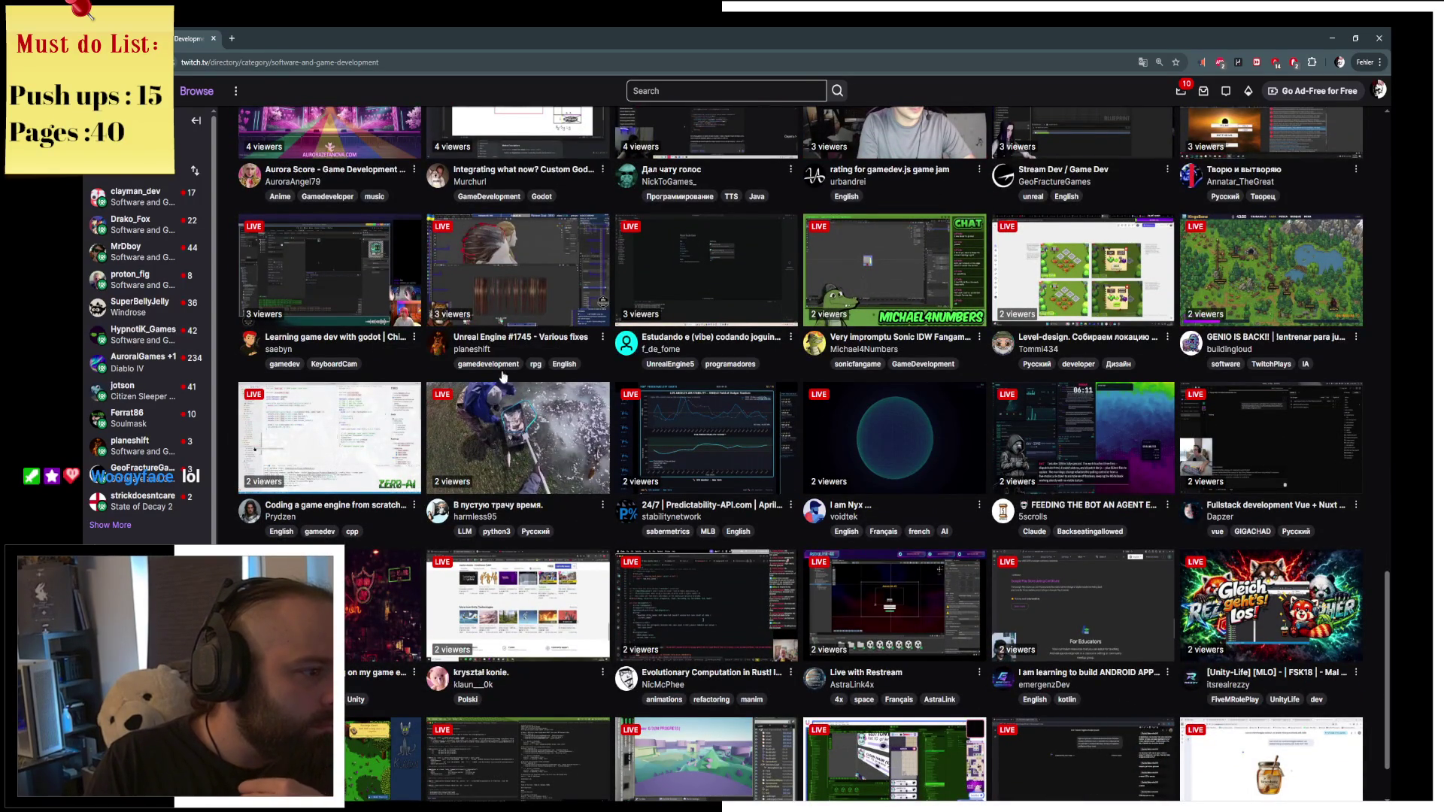
{"action": "scroll", "coordinate": [408, 355], "scroll_direction": "down", "scroll_amount": 1}
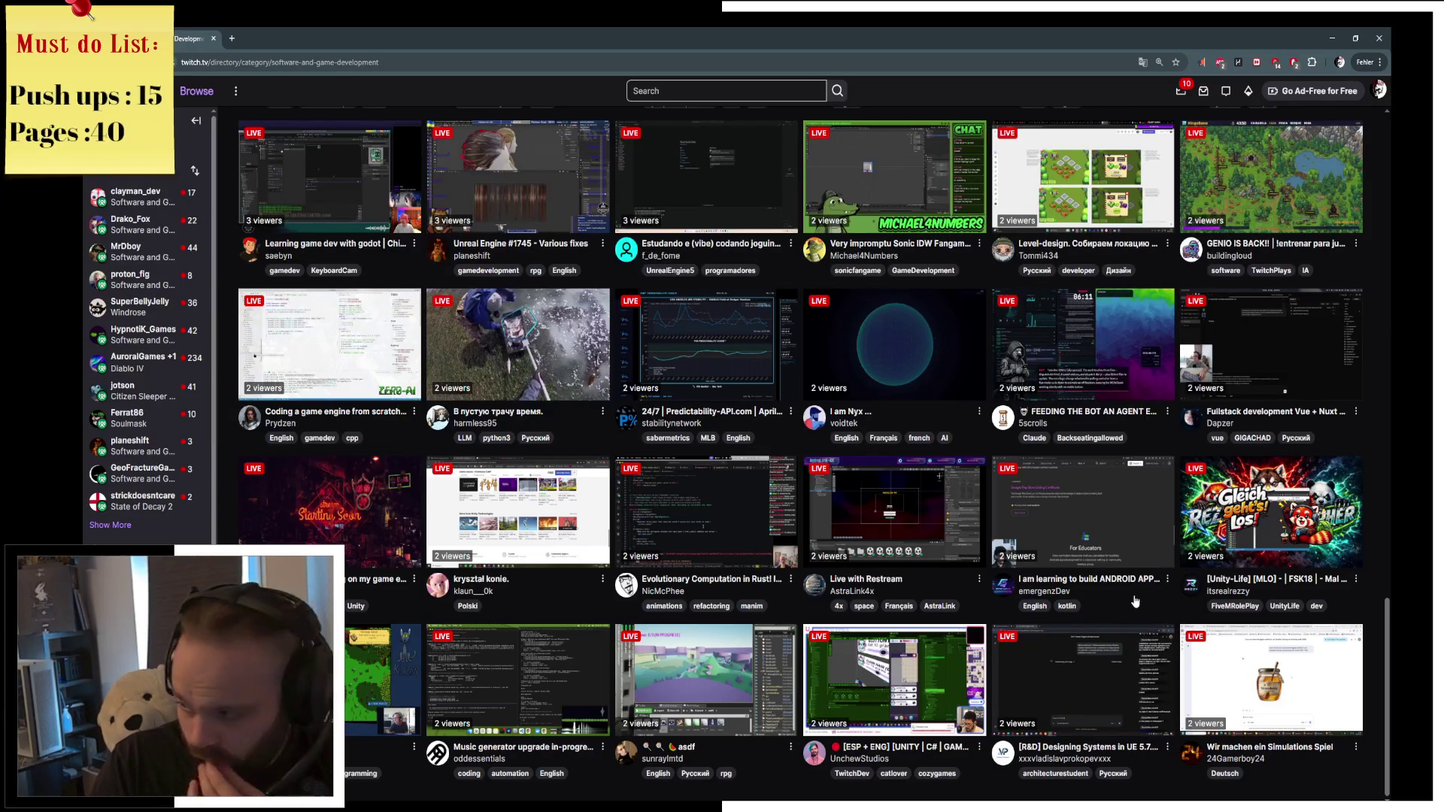
{"action": "scroll", "coordinate": [1137, 598], "scroll_direction": "up", "scroll_amount": 2}
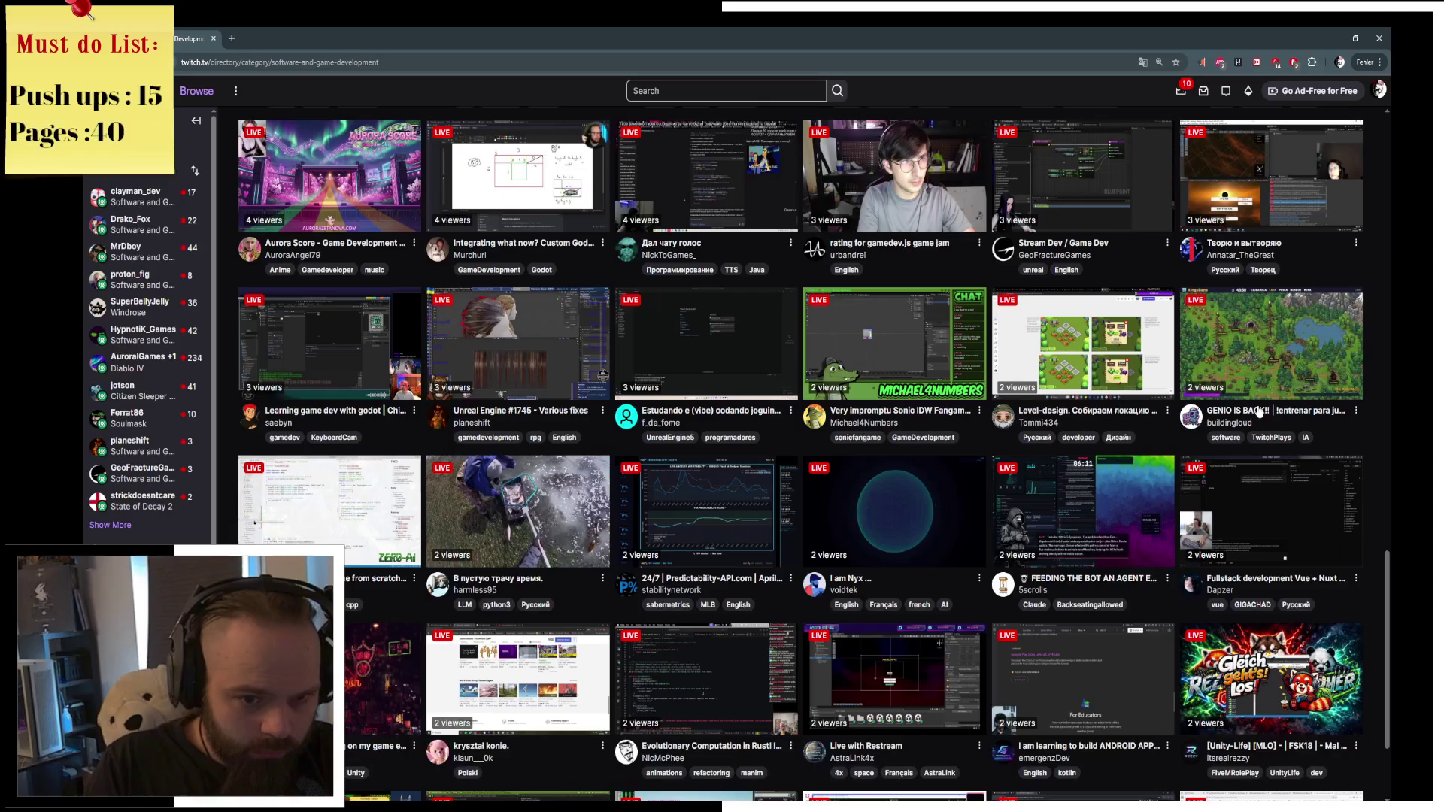
{"action": "scroll", "coordinate": [1091, 515], "scroll_direction": "up", "scroll_amount": 2}
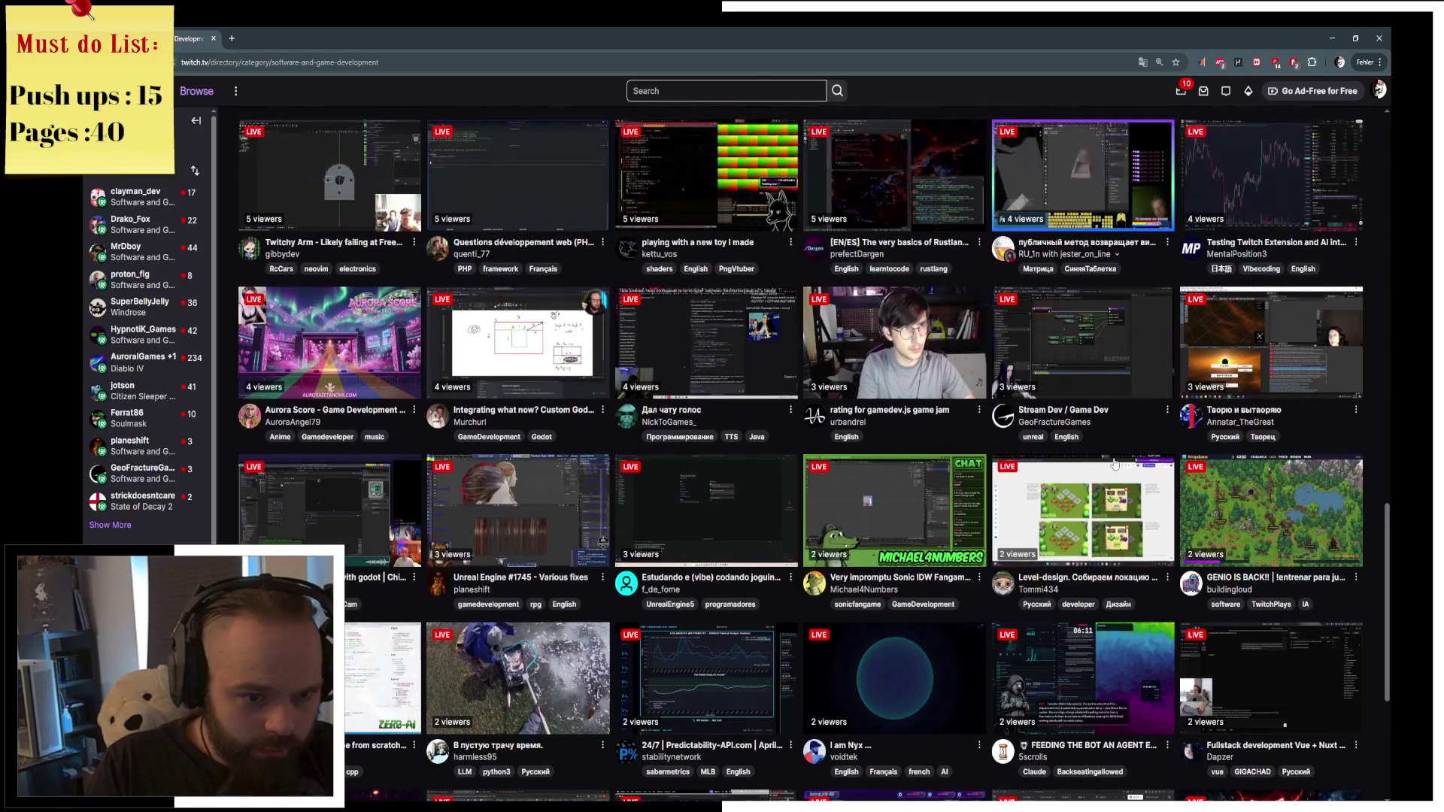
{"action": "scroll", "coordinate": [1103, 509], "scroll_direction": "up", "scroll_amount": 2}
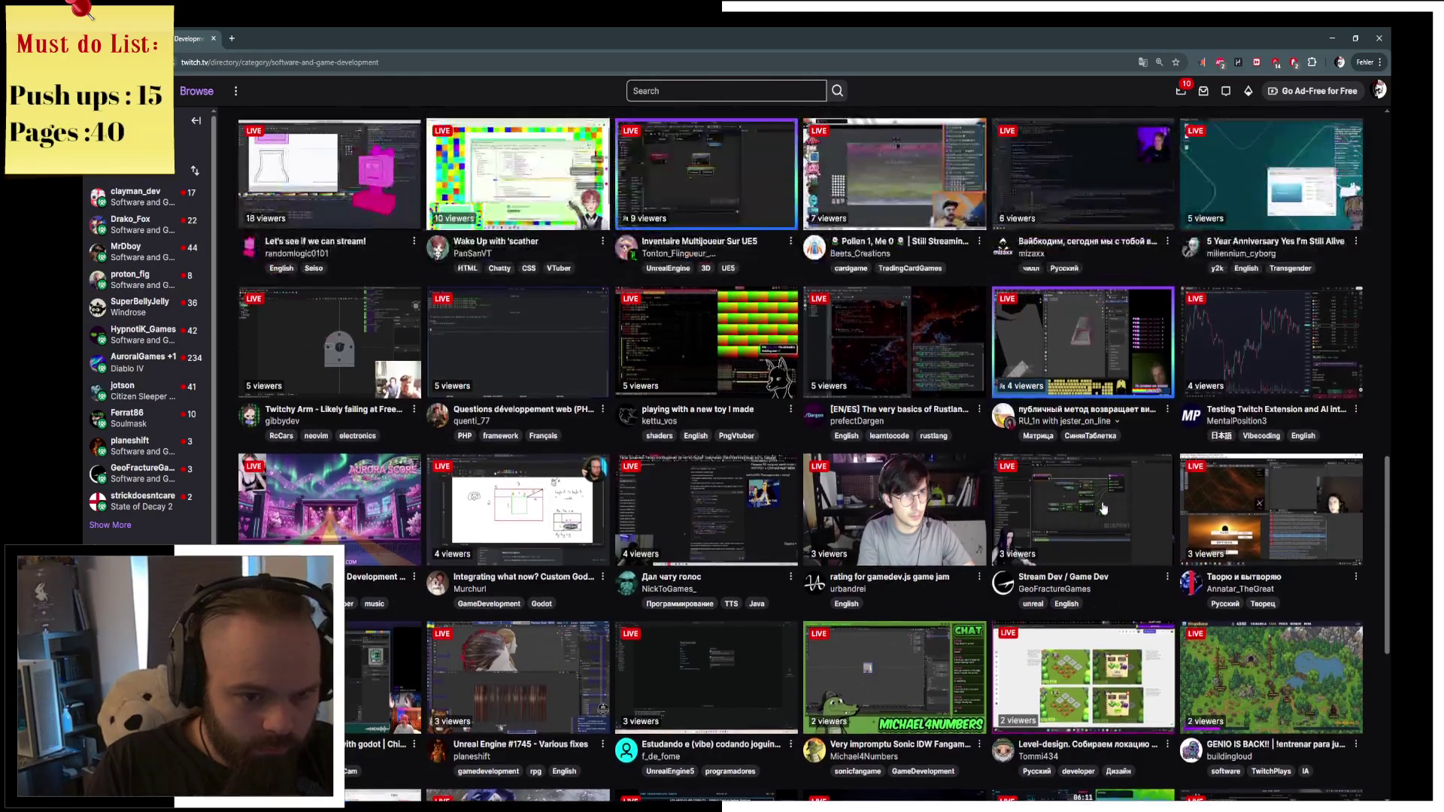
{"action": "scroll", "coordinate": [1114, 500], "scroll_direction": "up", "scroll_amount": 2}
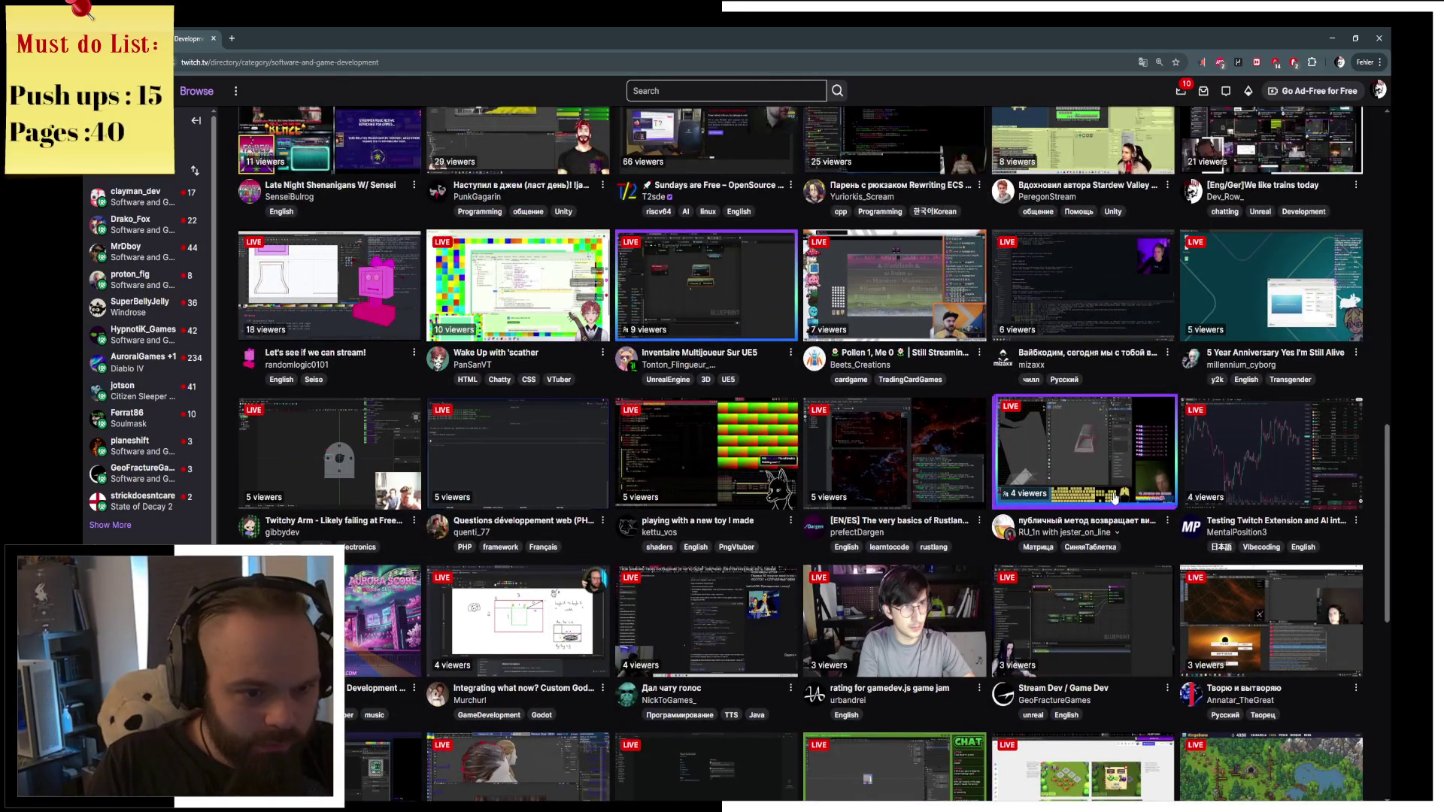
{"action": "scroll", "coordinate": [1111, 505], "scroll_direction": "up", "scroll_amount": 3}
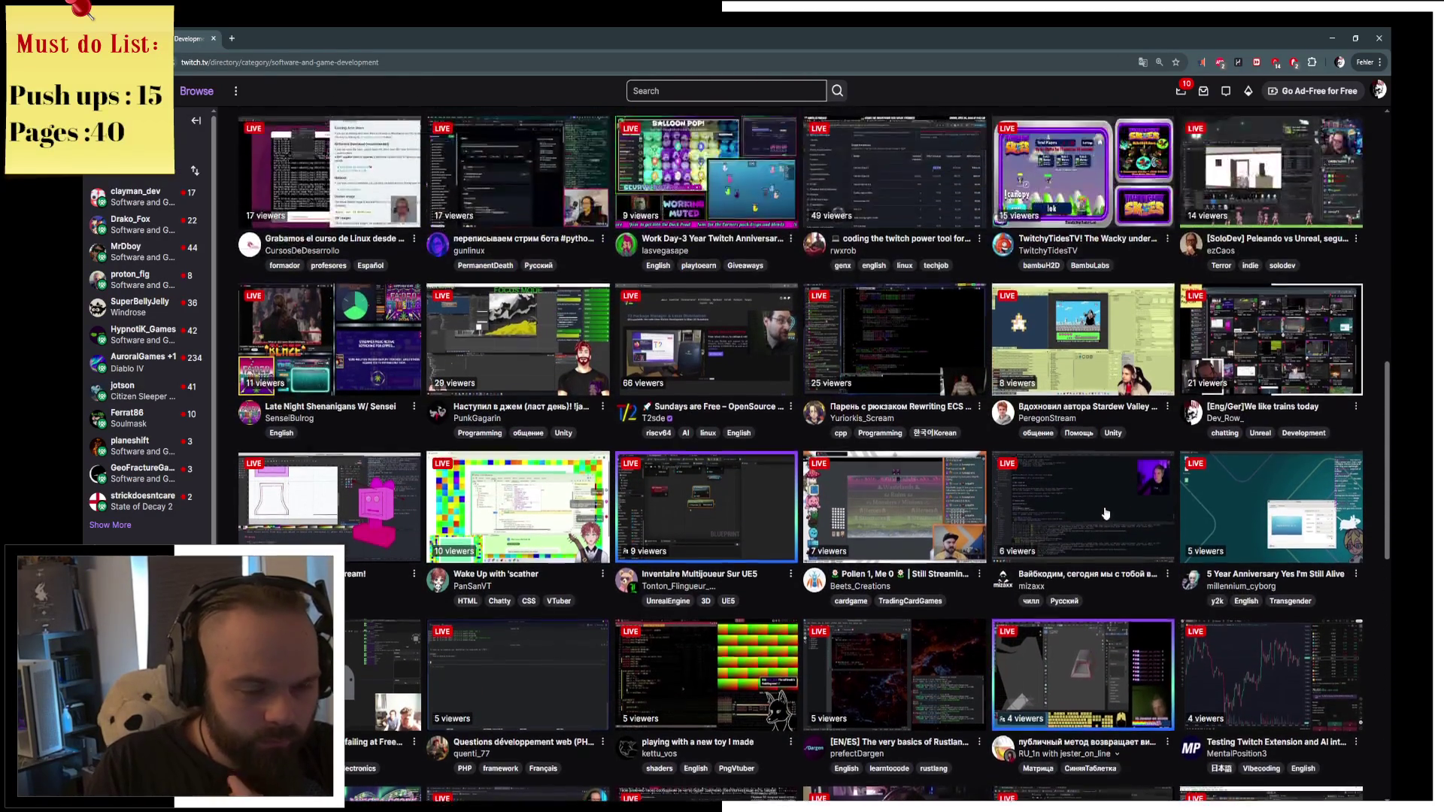
{"action": "scroll", "coordinate": [1106, 514], "scroll_direction": "up", "scroll_amount": 2}
{"action": "scroll", "coordinate": [1130, 476], "scroll_direction": "up", "scroll_amount": 2}
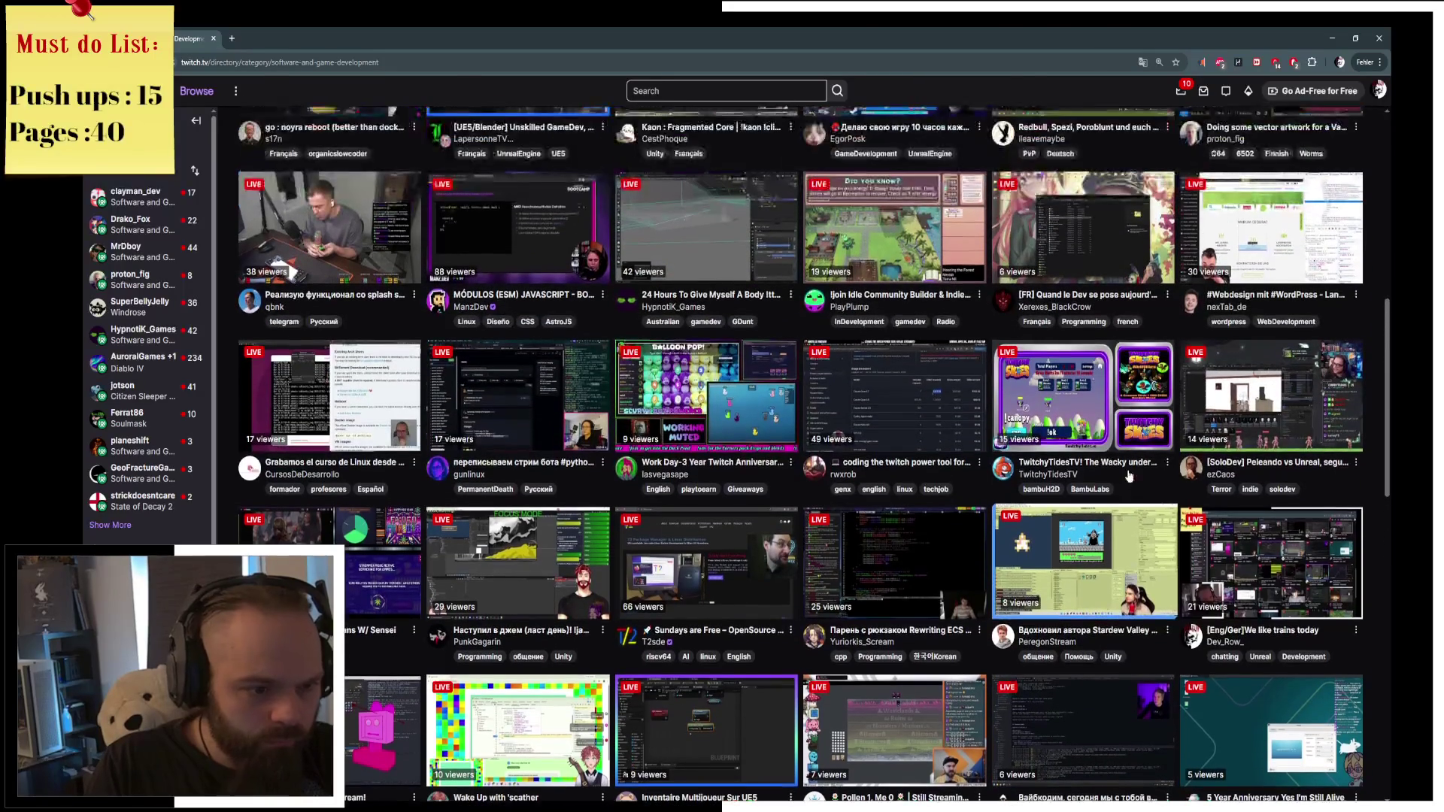
{"action": "scroll", "coordinate": [1128, 476], "scroll_direction": "up", "scroll_amount": 2}
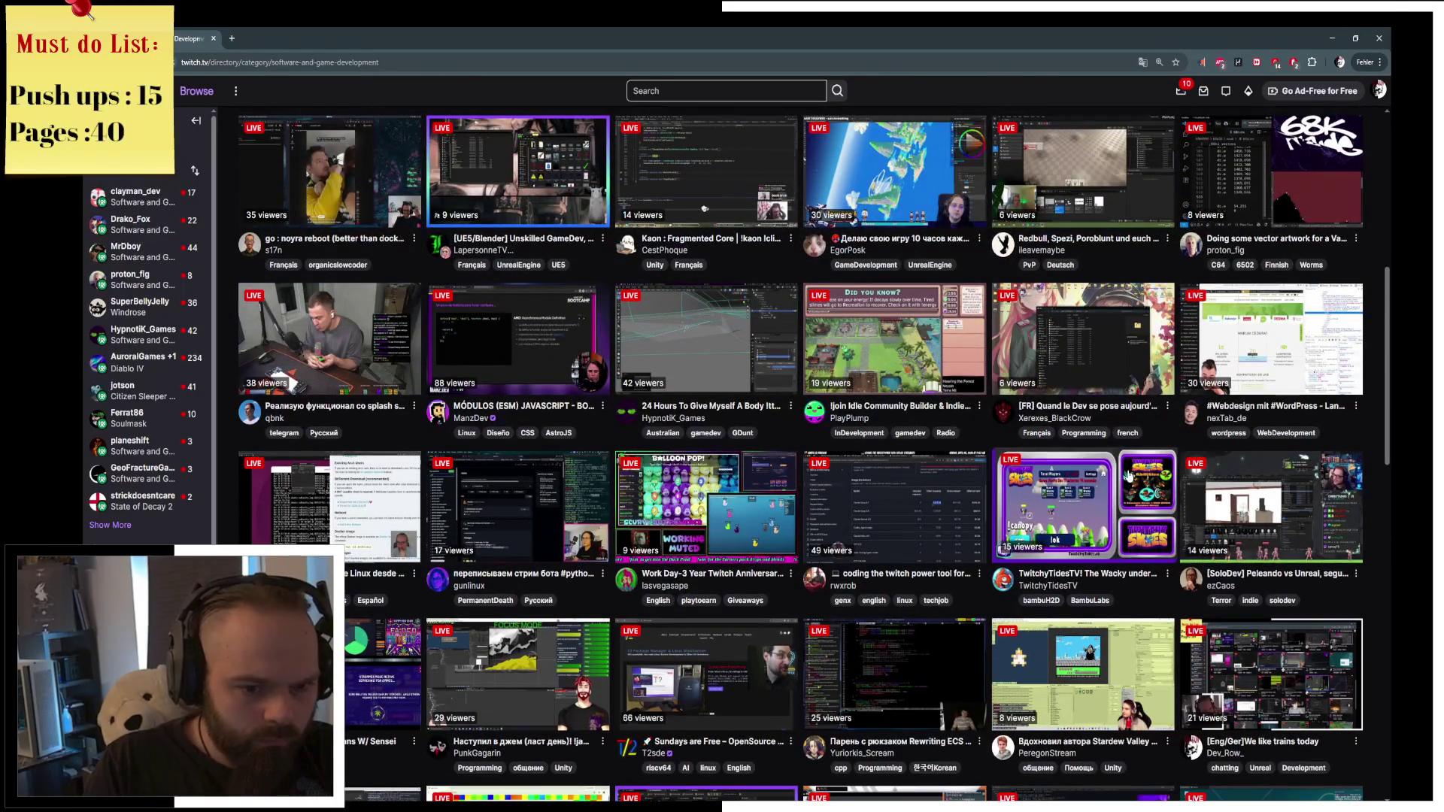
{"action": "scroll", "coordinate": [1128, 477], "scroll_direction": "up", "scroll_amount": 4}
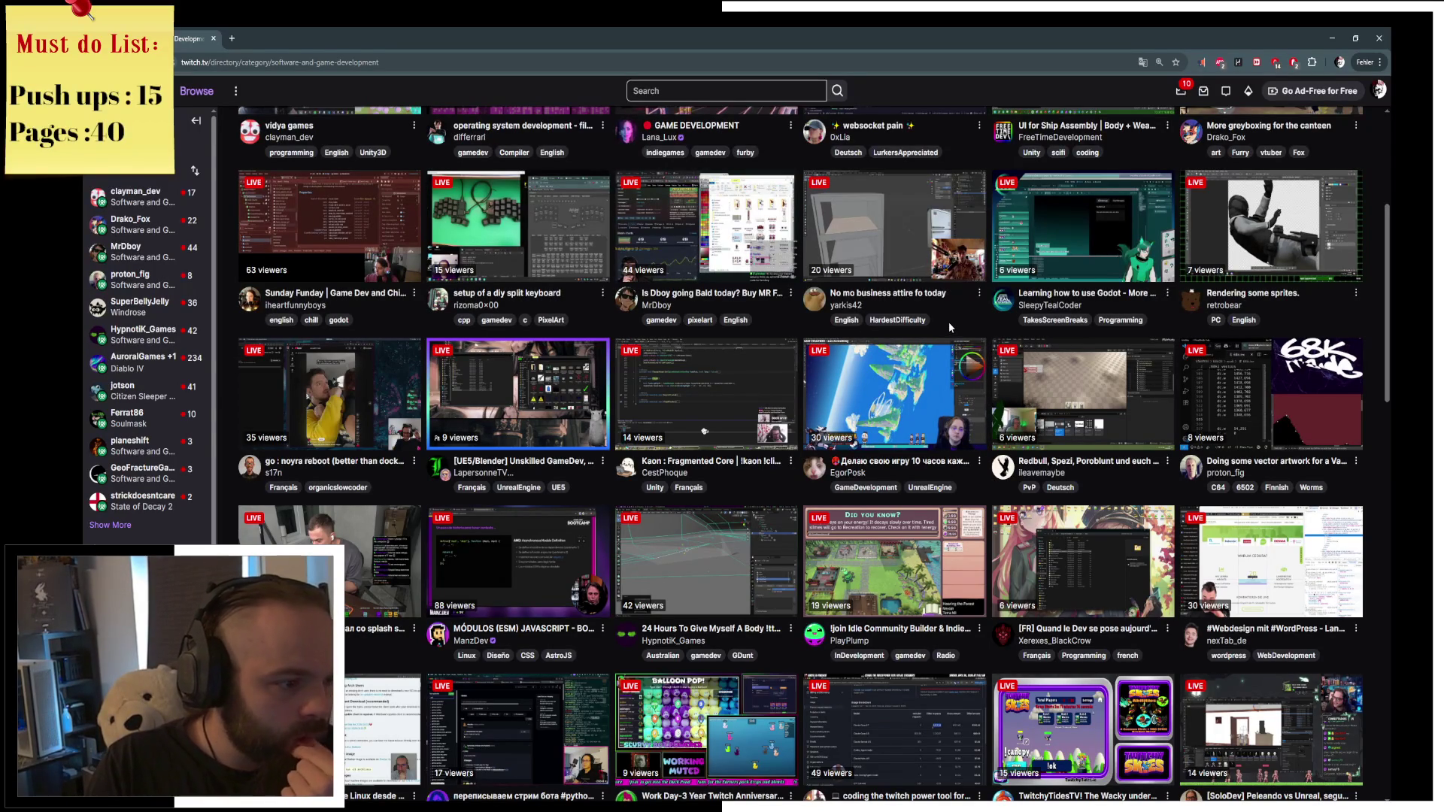
{"action": "left_click", "coordinate": [551, 470]}
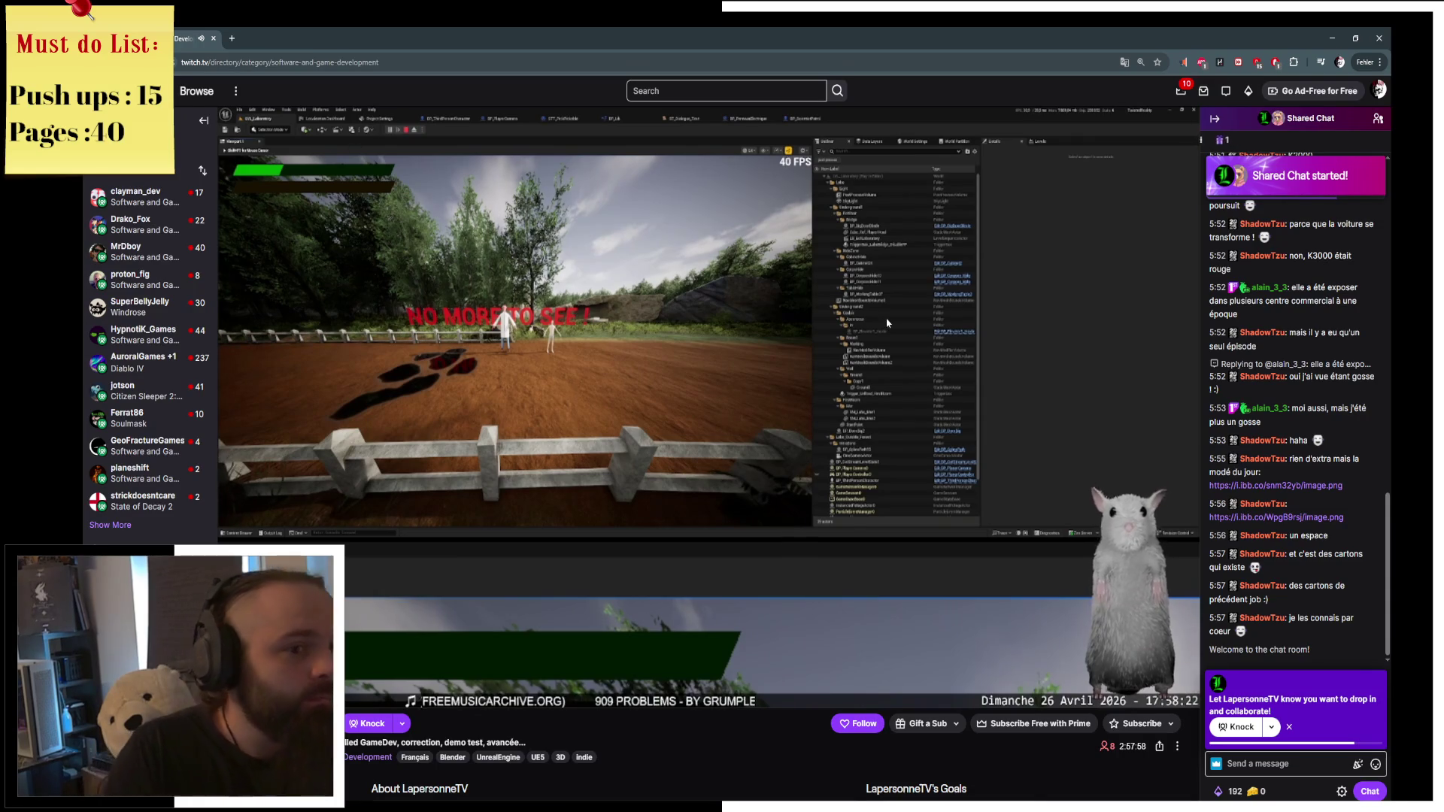
{"action": "key", "text": "alt+Left"}
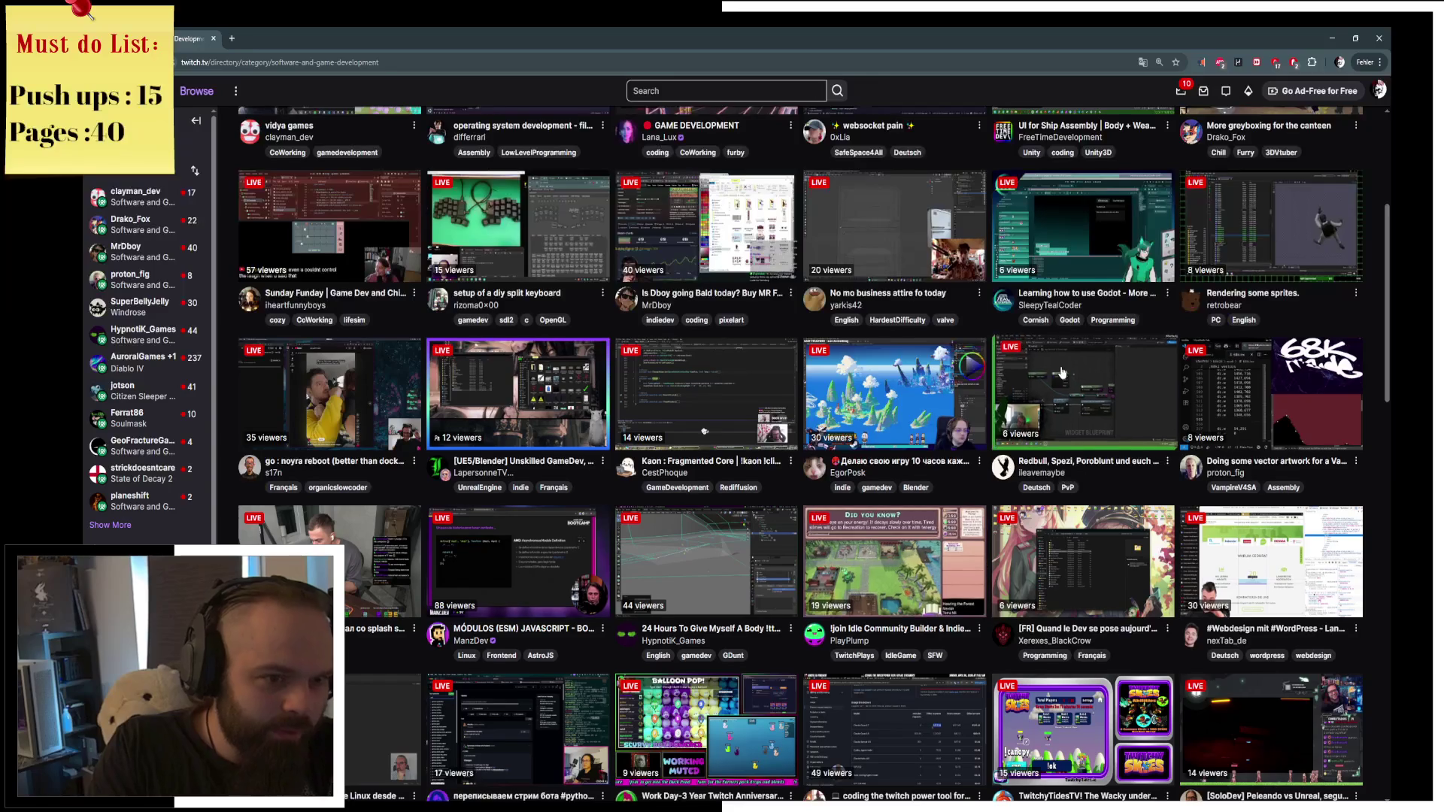
{"action": "scroll", "coordinate": [696, 485], "scroll_direction": "up", "scroll_amount": 3}
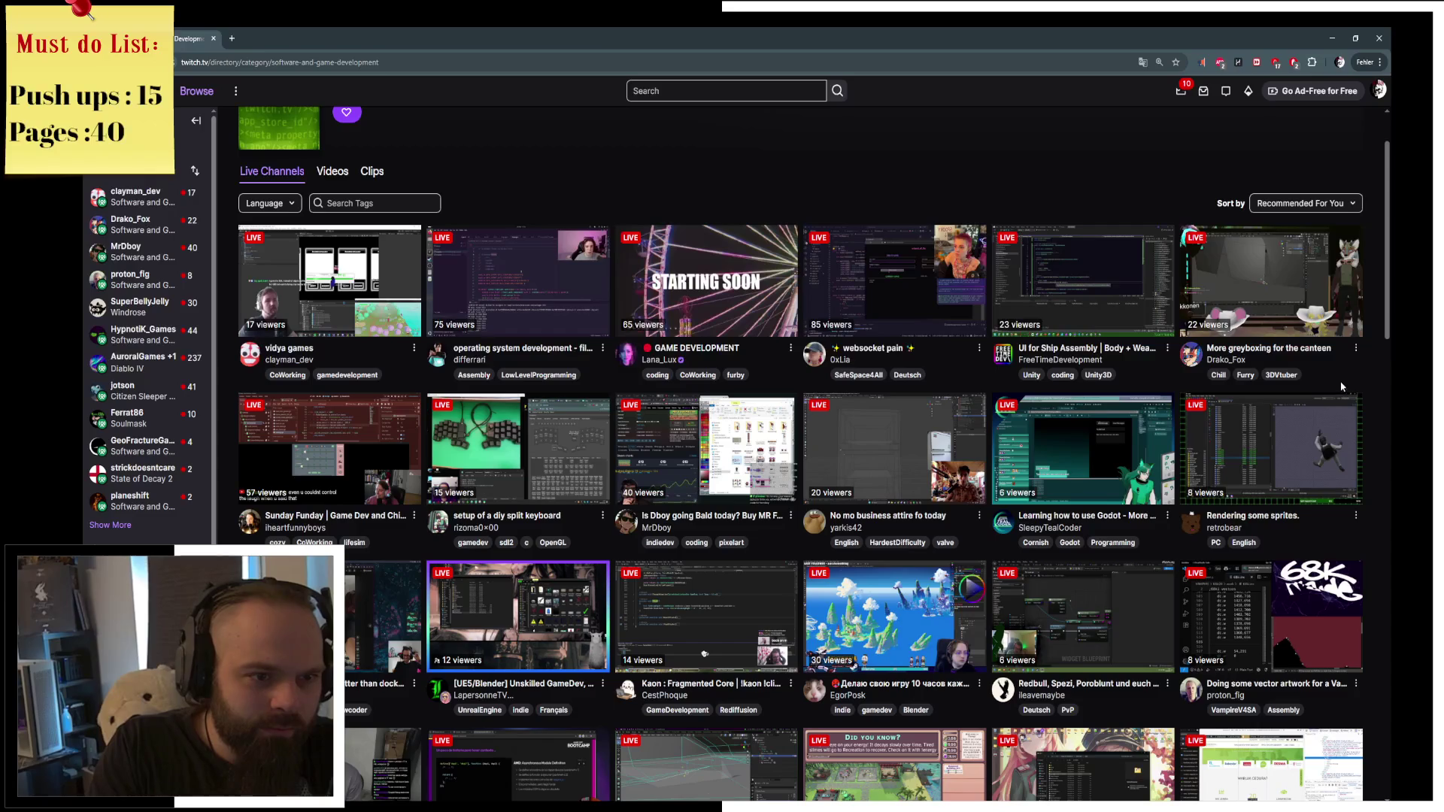
{"action": "scroll", "coordinate": [1342, 386], "scroll_direction": "down", "scroll_amount": 1}
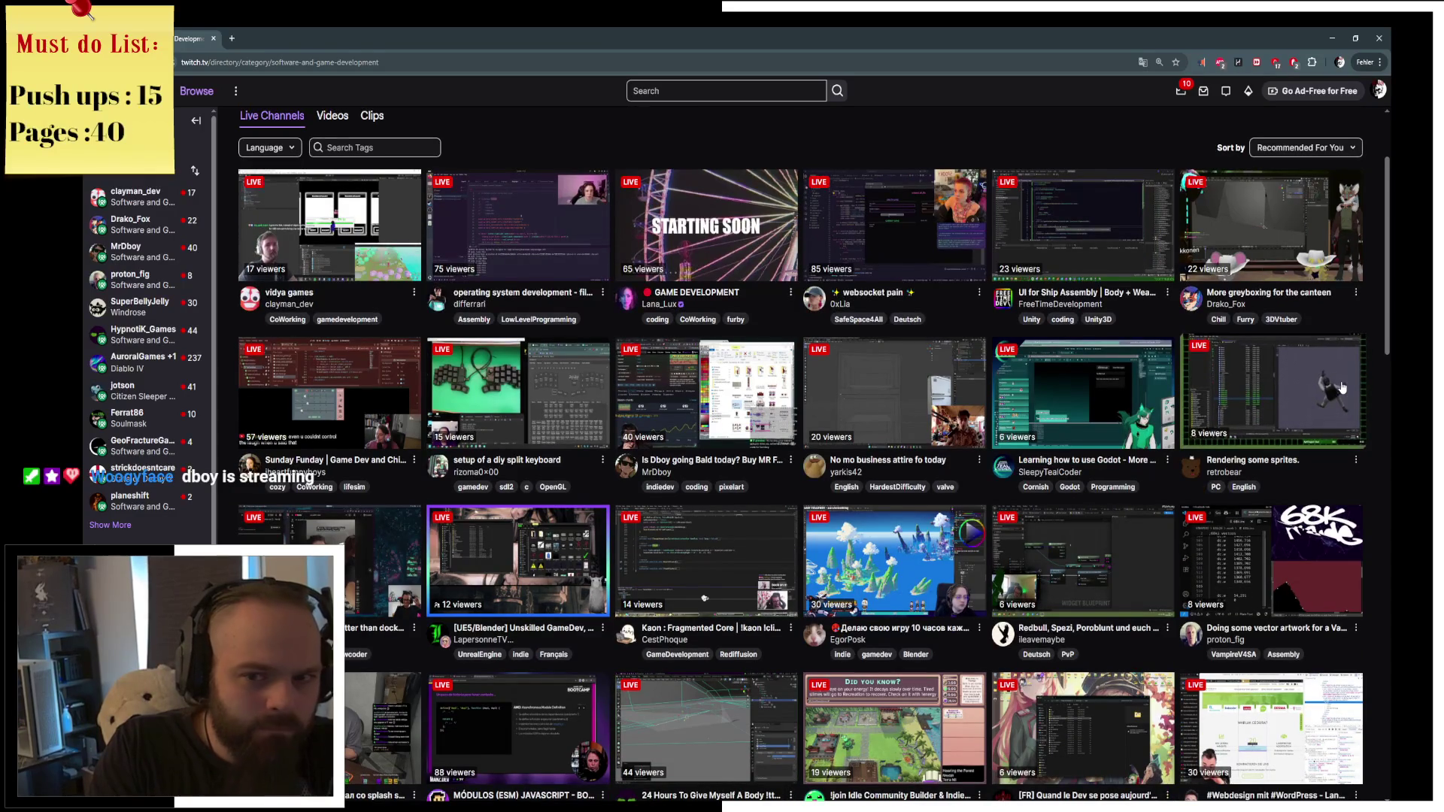
{"action": "scroll", "coordinate": [1337, 385], "scroll_direction": "down", "scroll_amount": 1}
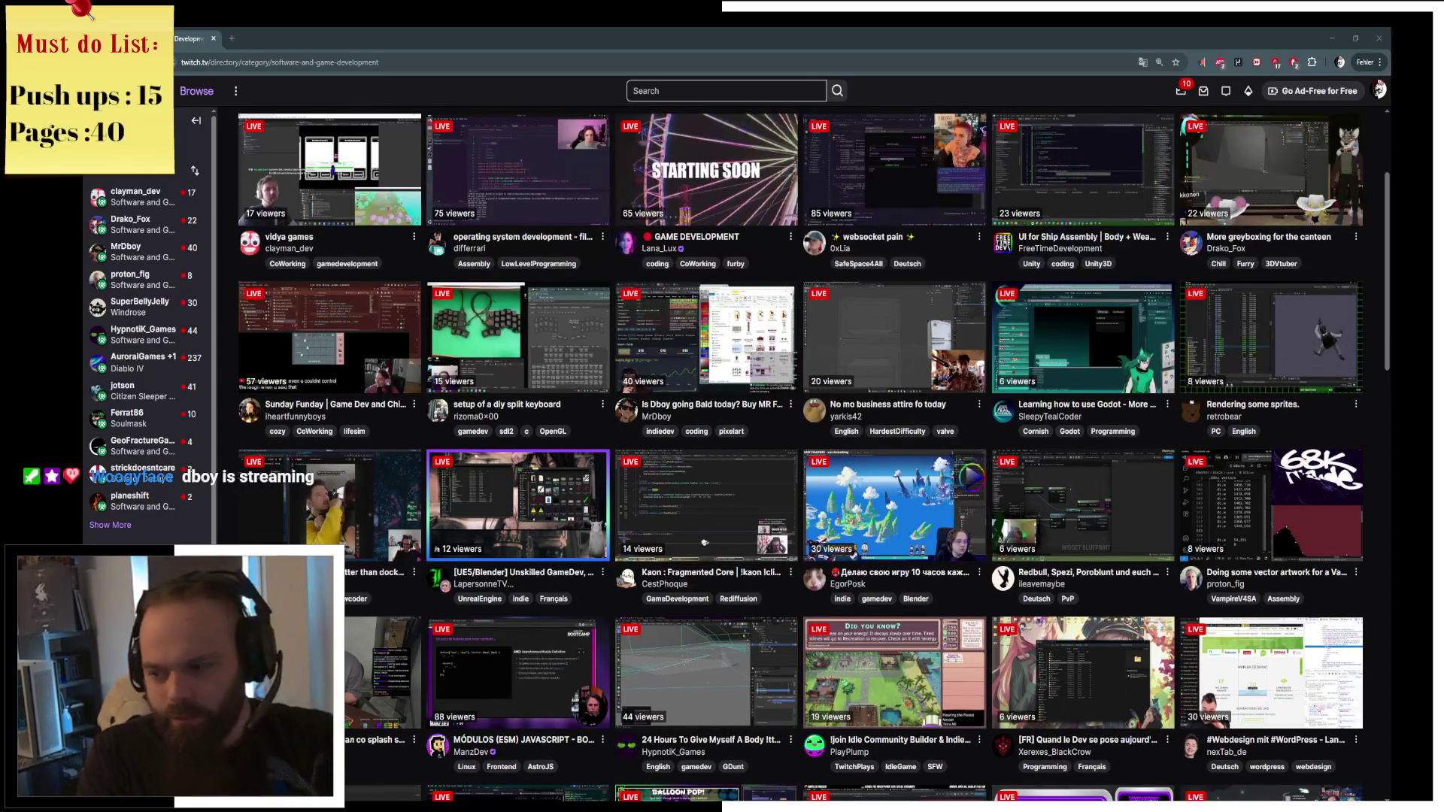